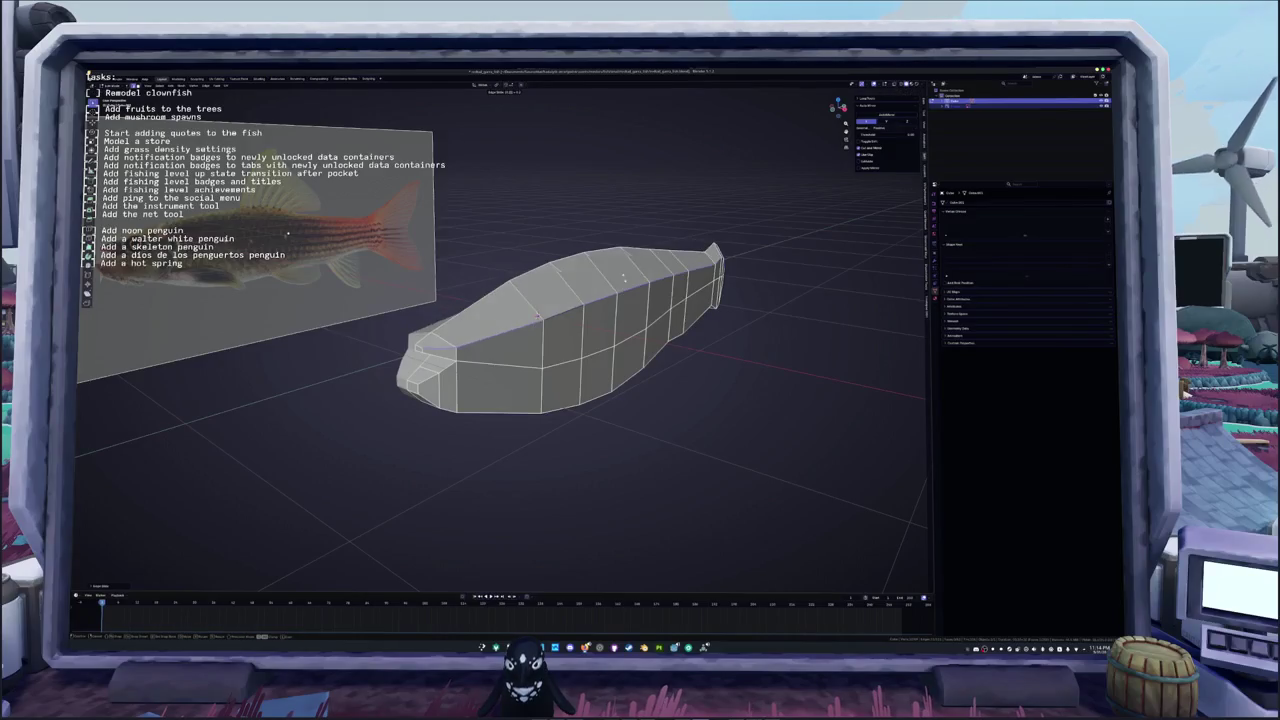
Step: Flatten the two underside faces by scaling them along Z
{"action": "middle_click_drag", "start_coordinate": [288, 233], "coordinate": [141, 296]}
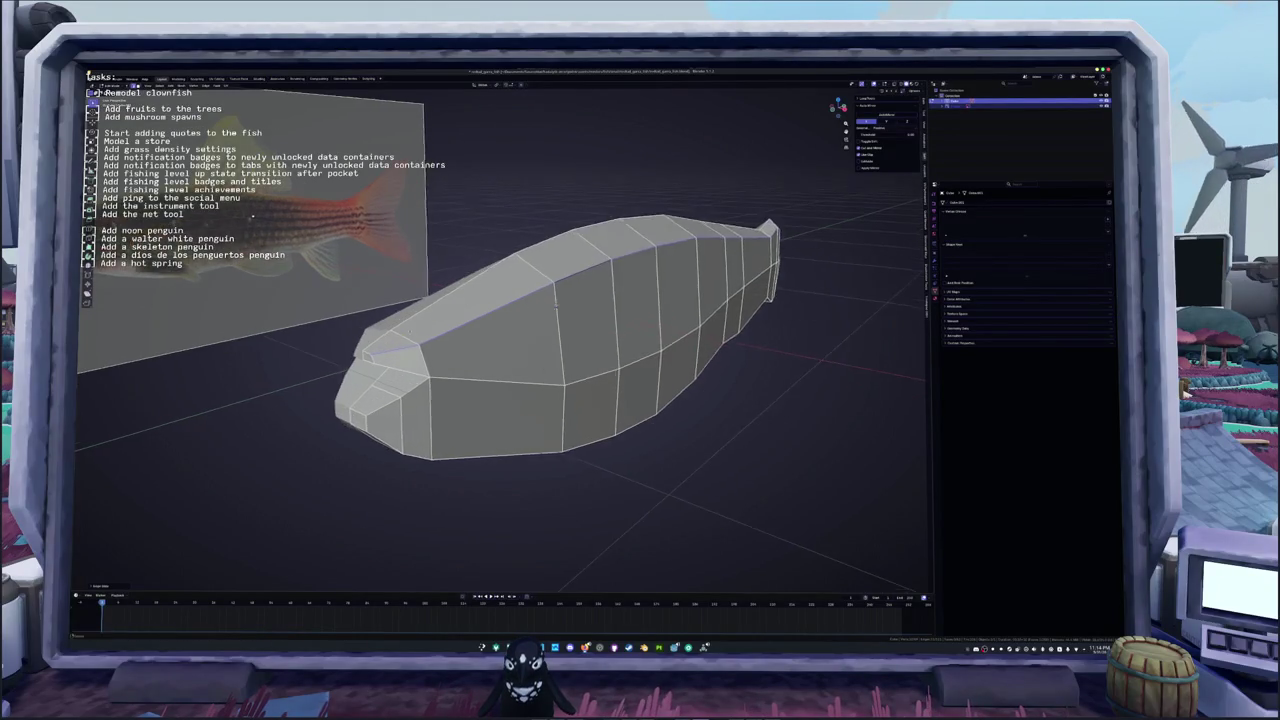
{"action": "key", "text": "alt+a"}
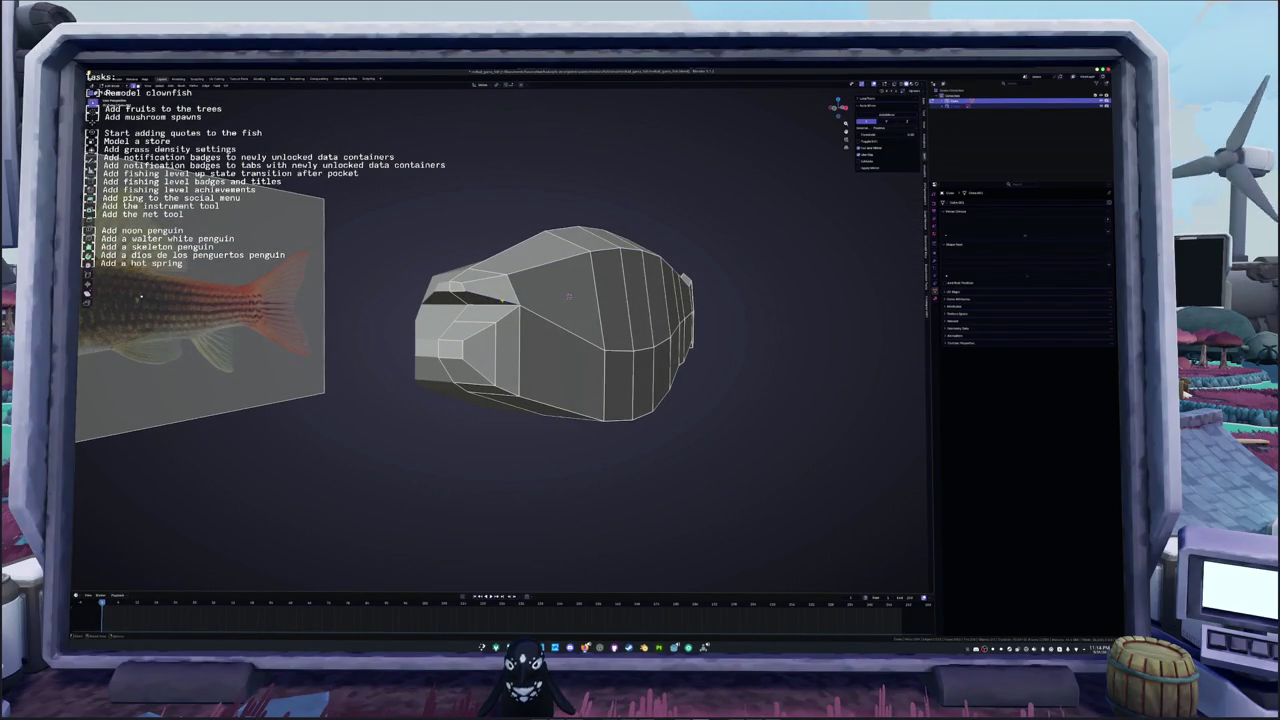
{"action": "middle_click_drag", "start_coordinate": [141, 296], "coordinate": [205, 378]}
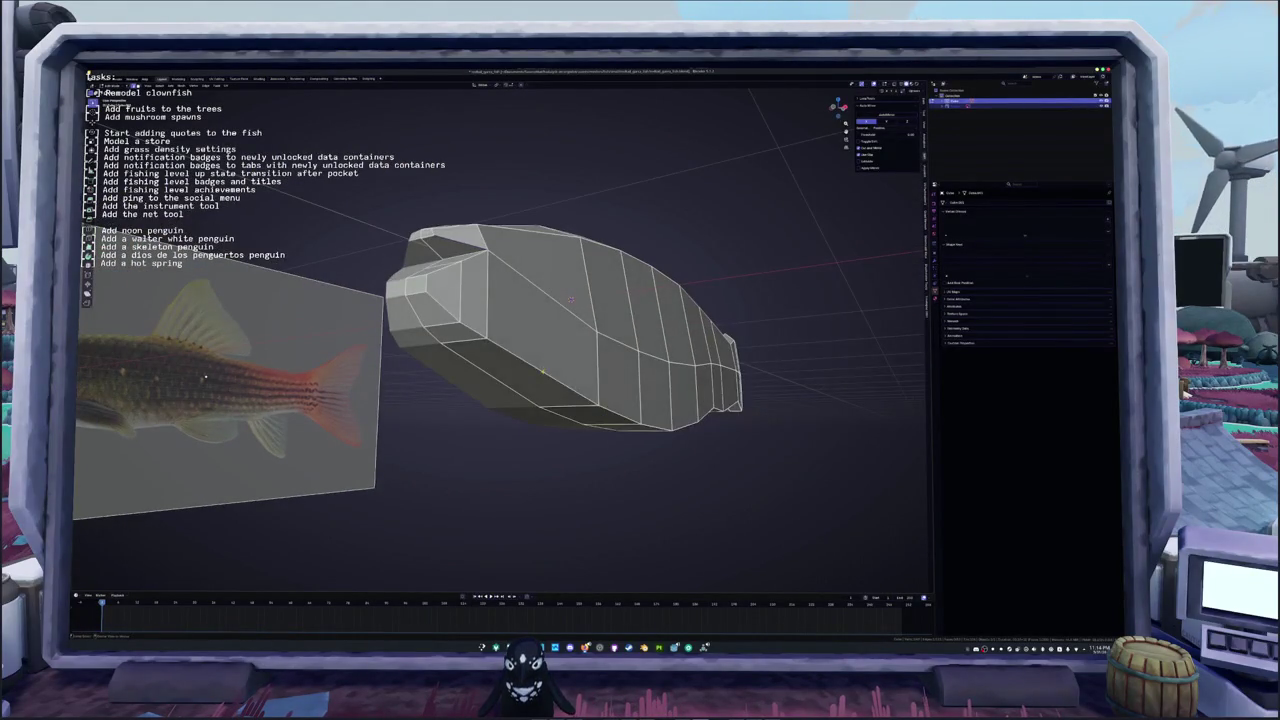
{"action": "key", "text": "ctrl+z"}
{"action": "key", "text": "ctrl+z"}
{"action": "key", "text": "ctrl+z"}
{"action": "middle_click_drag", "start_coordinate": [206, 374], "coordinate": [337, 352]}
{"action": "left_click", "coordinate": [472, 312]}
{"action": "left_click", "coordinate": [505, 300], "text": "shift"}
{"action": "key", "text": "s"}
{"action": "key", "text": "z"}
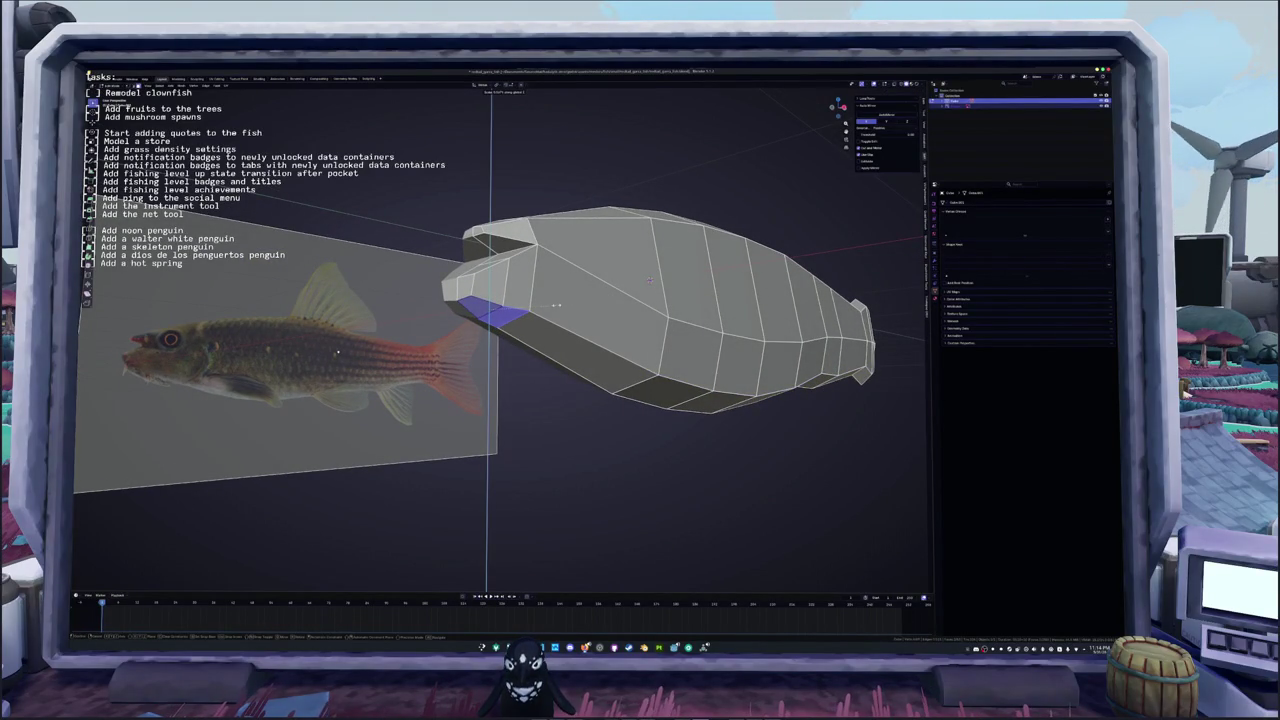
{"action": "left_click", "coordinate": [548, 311]}
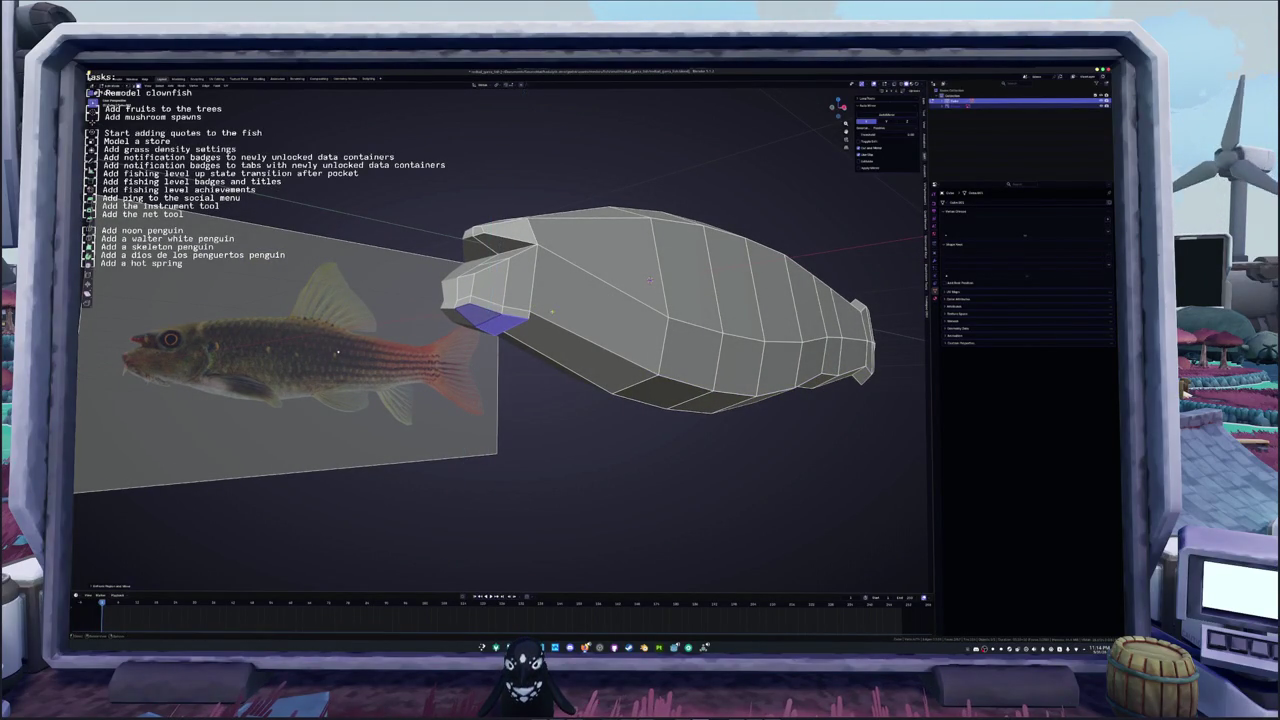
Step: In X-ray side view, move the lower jaw tip vertices onto the reference outline
{"action": "key", "text": "KP_3"}
{"action": "key", "text": "alt+z"}
{"action": "scroll", "coordinate": [500, 320], "scroll_direction": "up", "scroll_amount": 2}
{"action": "scroll", "coordinate": [490, 325], "scroll_direction": "up", "scroll_amount": 2}
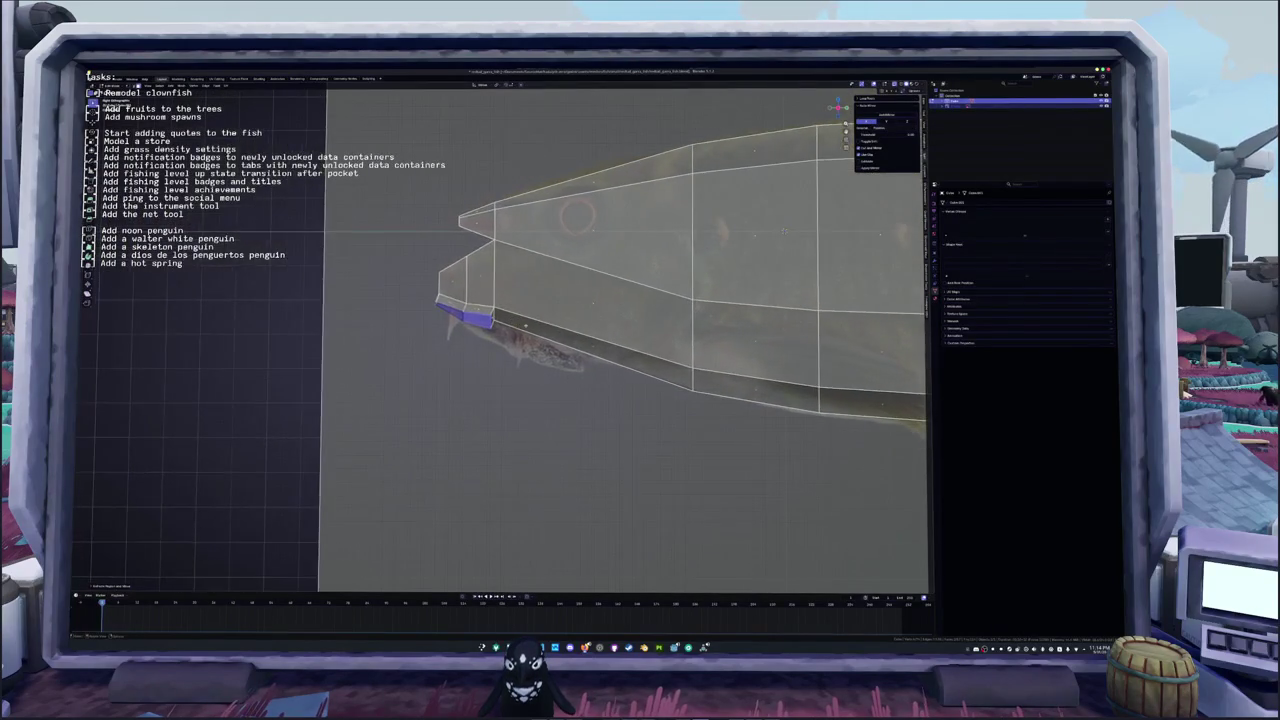
{"action": "scroll", "coordinate": [469, 337], "scroll_direction": "up", "scroll_amount": 2}
{"action": "mouse_move", "coordinate": [430, 300]}
{"action": "left_mouse_down"}
{"action": "mouse_move", "coordinate": [423, 308]}
{"action": "mouse_move", "coordinate": [408, 233]}
{"action": "left_mouse_up"}
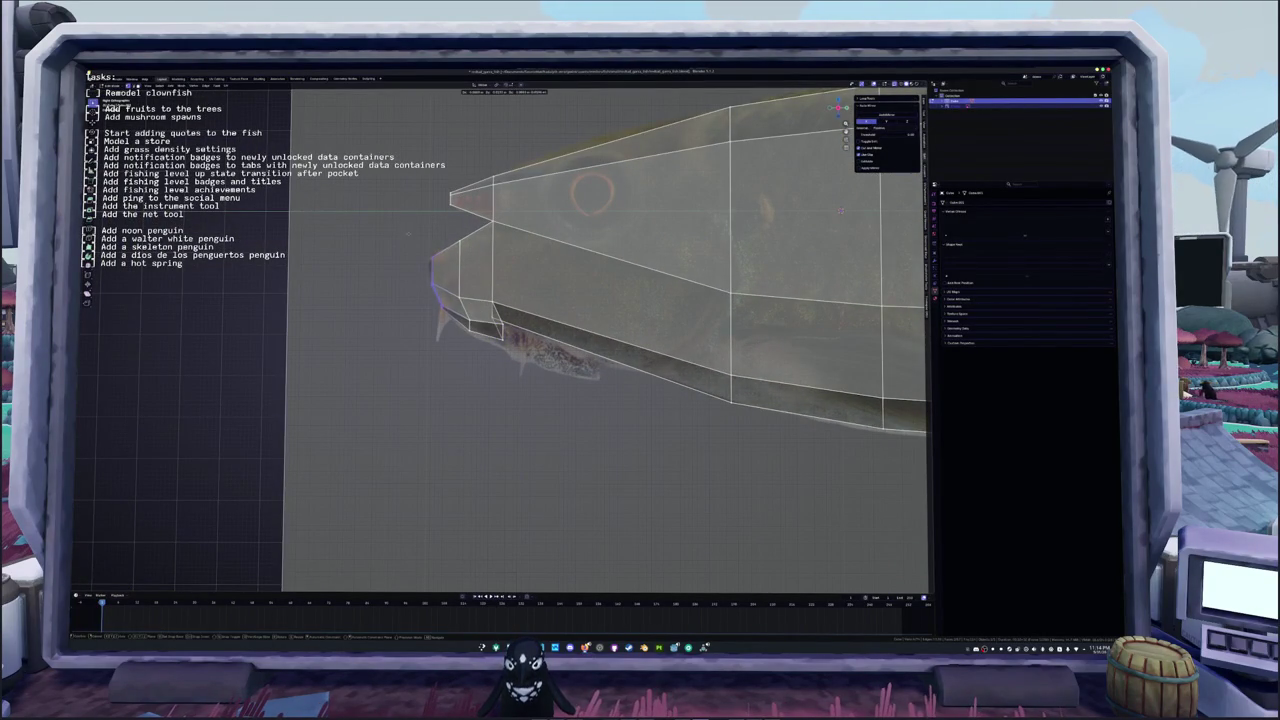
{"action": "key", "text": "g"}
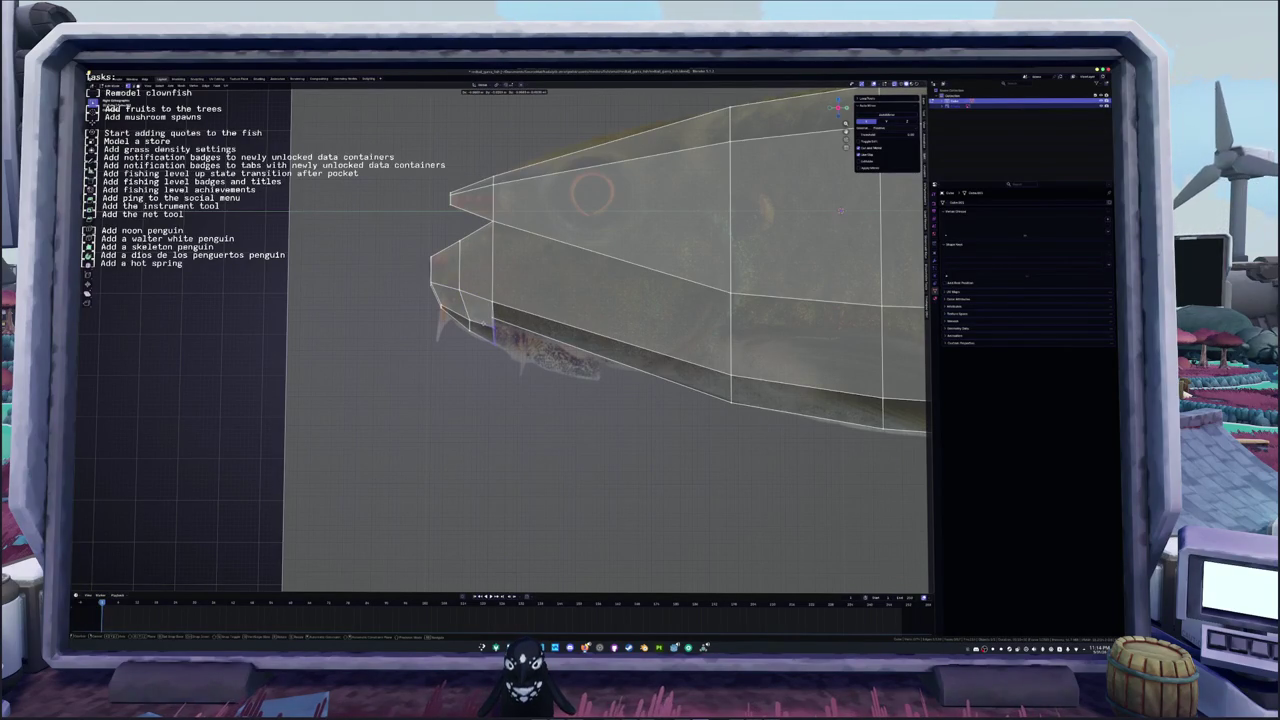
{"action": "key", "text": "Return"}
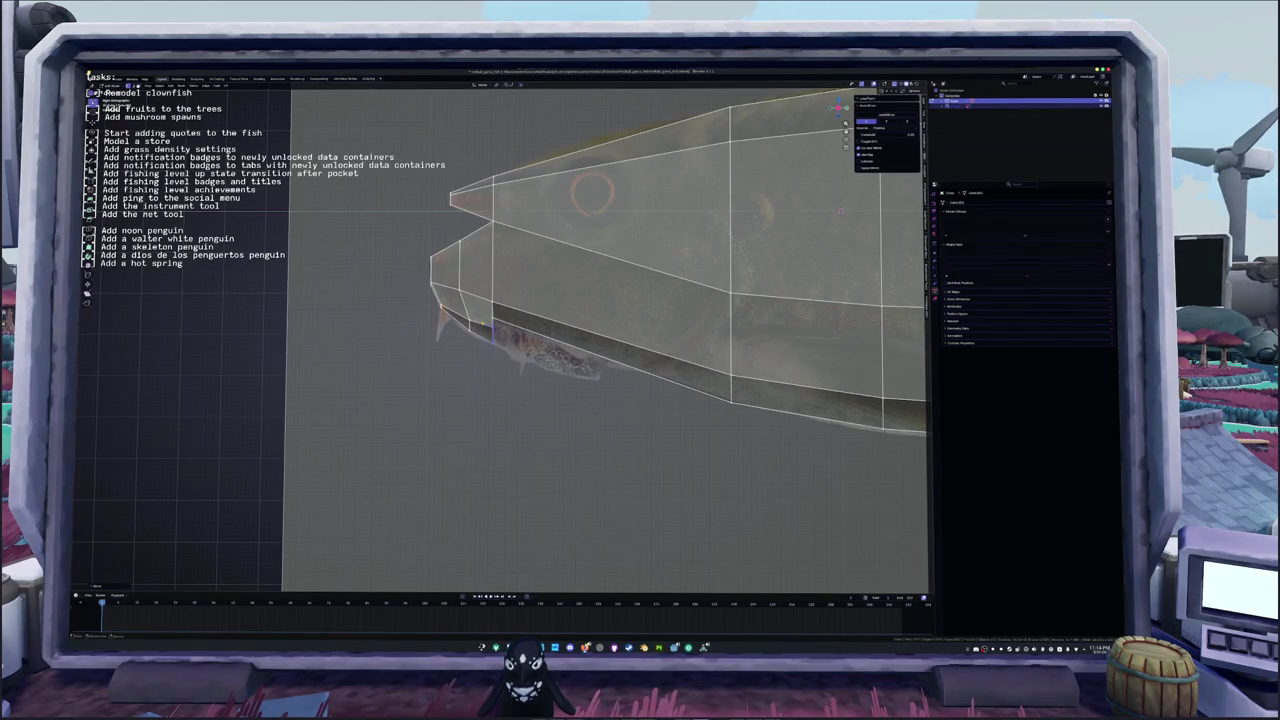
Step: Add an edge loop across the lower jaw strip
{"action": "left_click", "coordinate": [494, 312]}
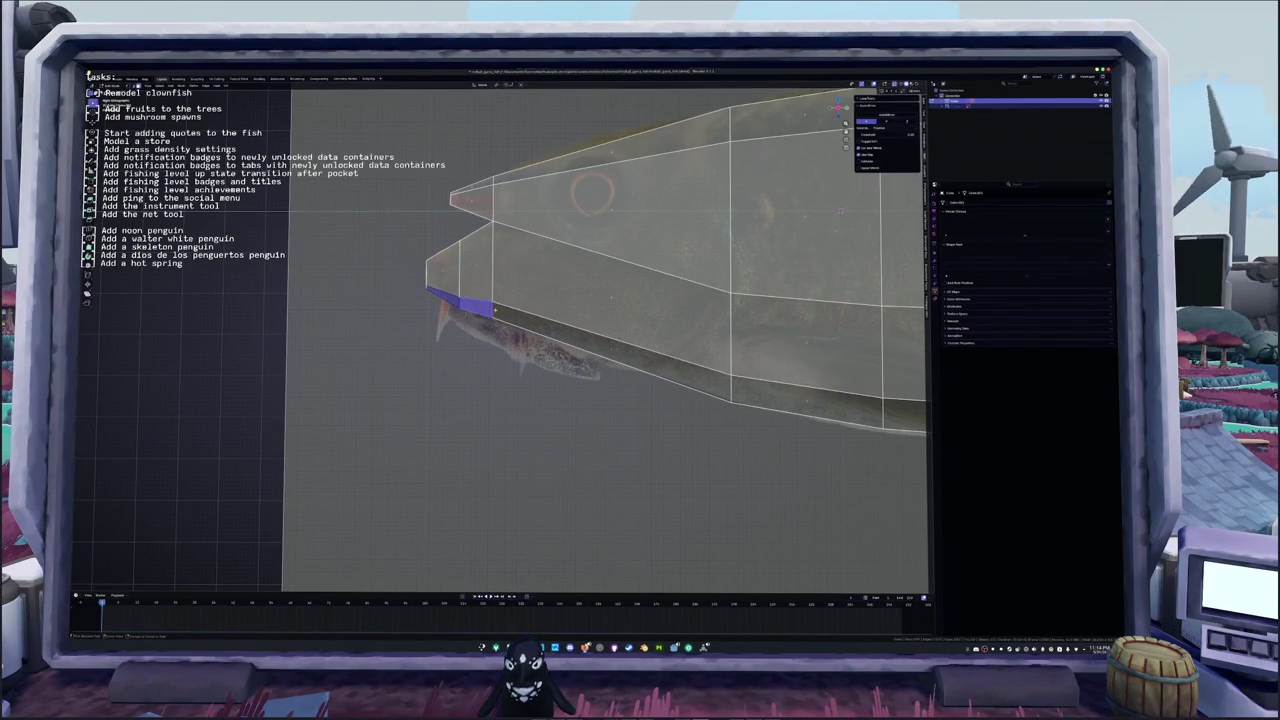
{"action": "left_click", "coordinate": [494, 312], "text": "alt"}
{"action": "key", "text": "ctrl+r"}
{"action": "left_click", "coordinate": [615, 325]}
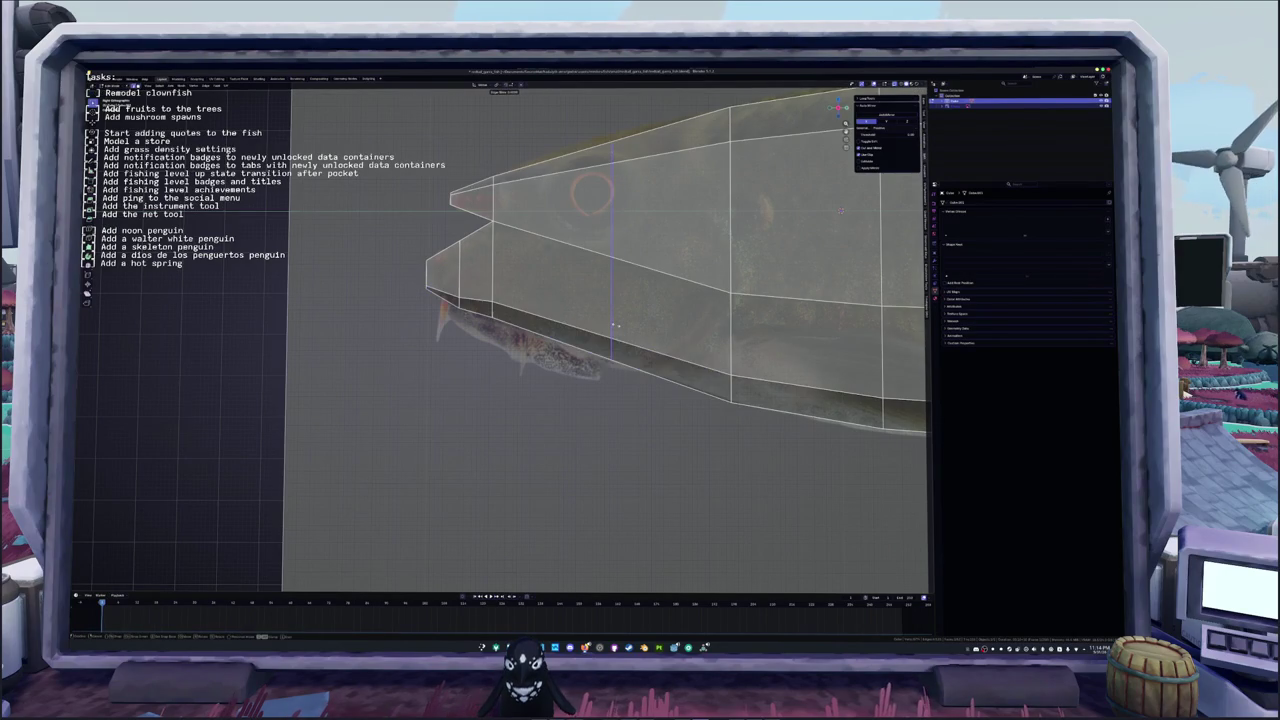
{"action": "left_click", "coordinate": [607, 330]}
Step: Extrude the three lower-jaw faces downward
{"action": "left_click", "coordinate": [547, 325]}
{"action": "left_click", "coordinate": [666, 365], "text": "shift"}
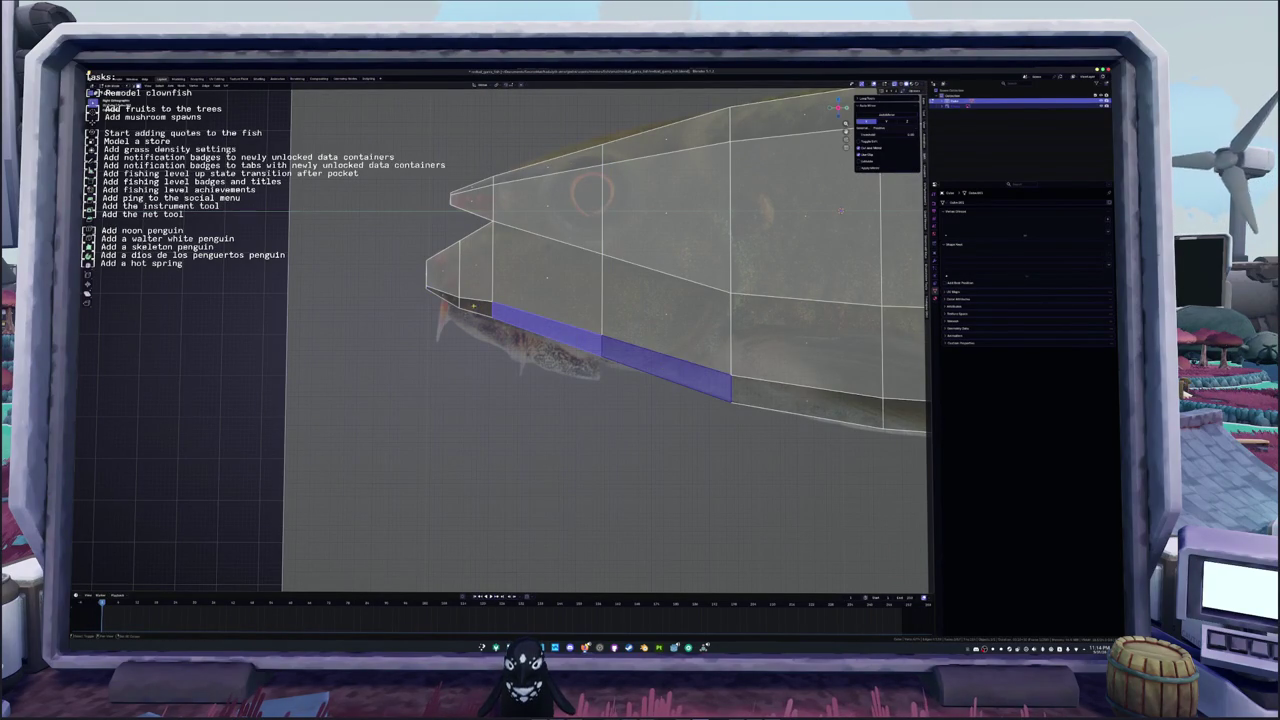
{"action": "left_click", "coordinate": [460, 298], "text": "shift"}
{"action": "key", "text": "e"}
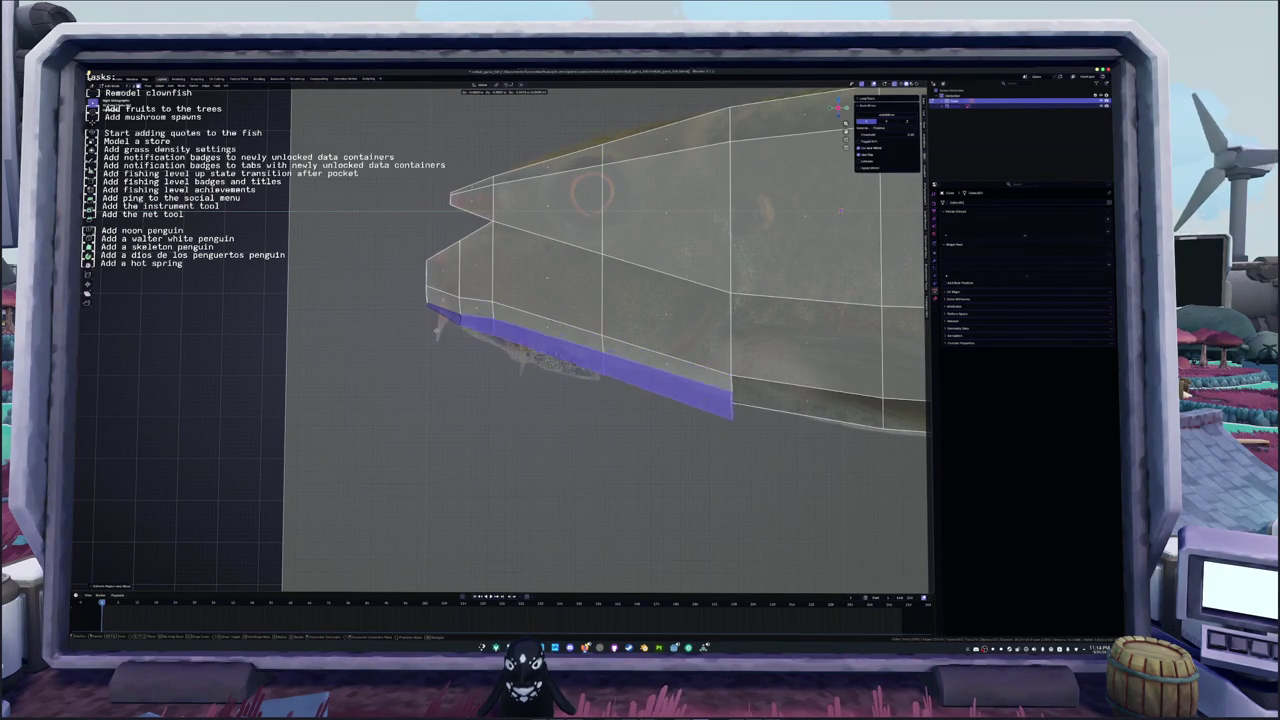
{"action": "key", "text": "Return"}
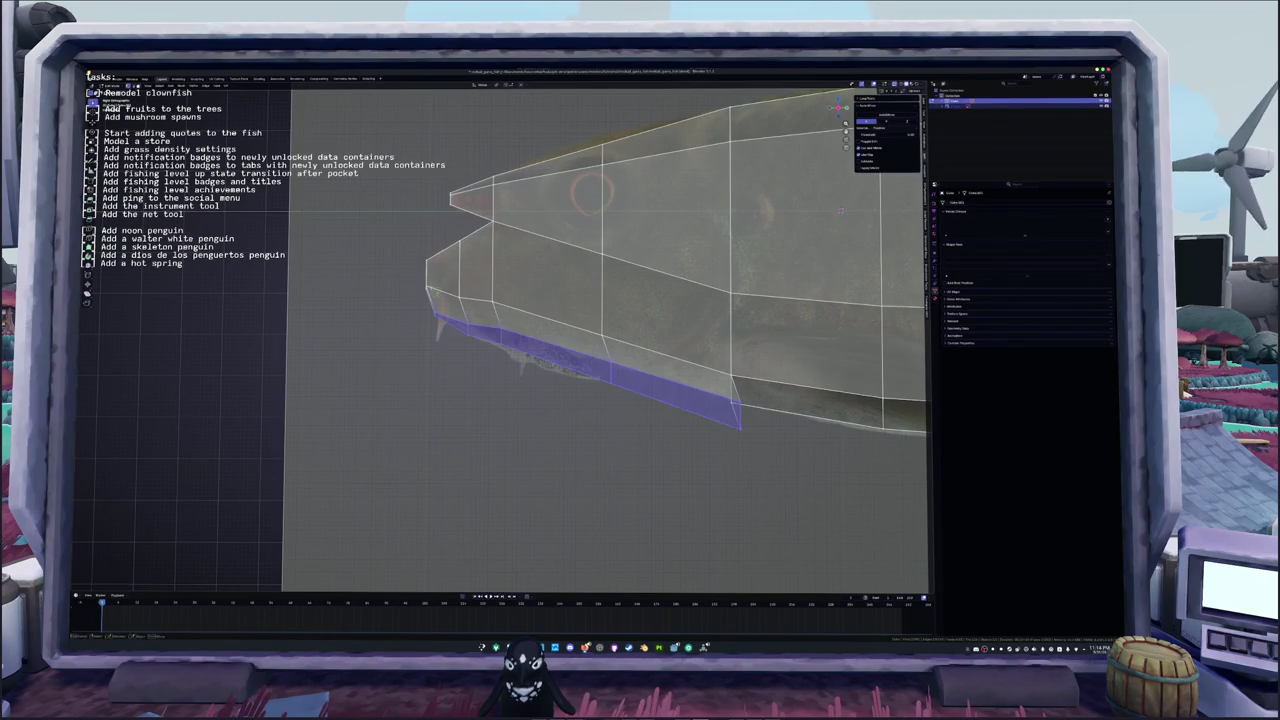
Step: Select and frame an underside face with X-ray off, ready for deletion
{"action": "left_click", "coordinate": [408, 240]}
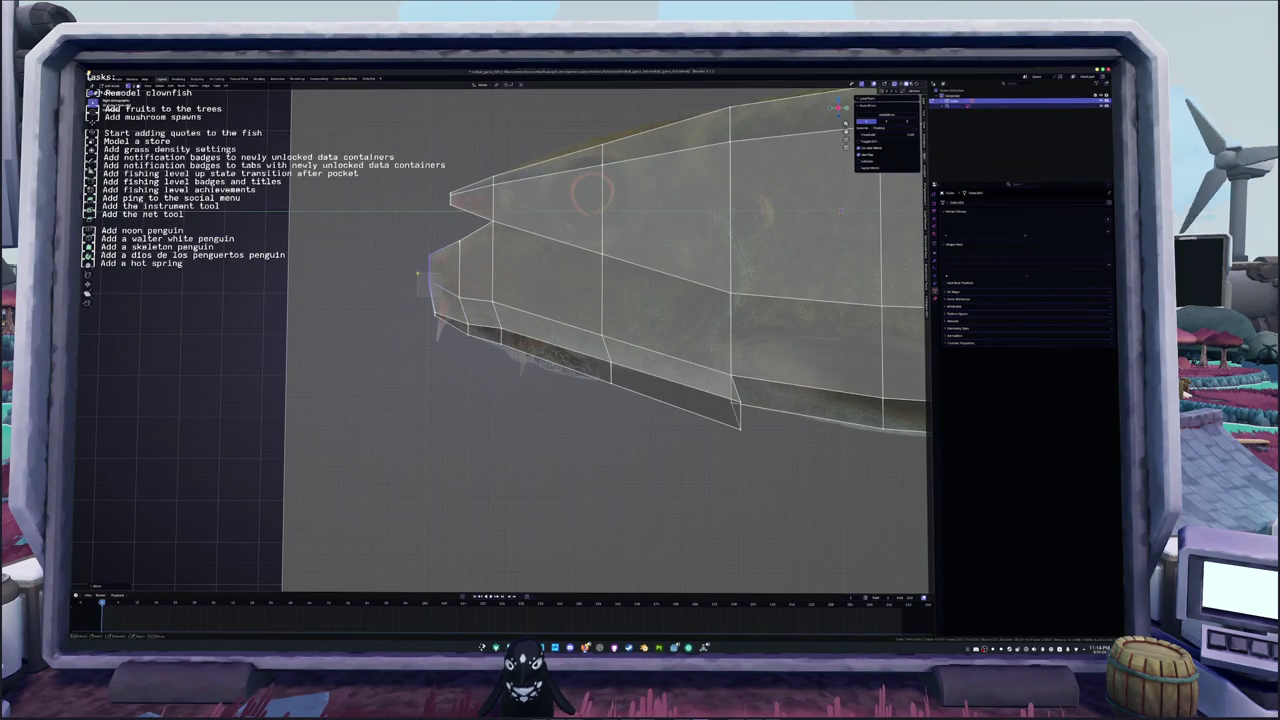
{"action": "left_click", "coordinate": [418, 273]}
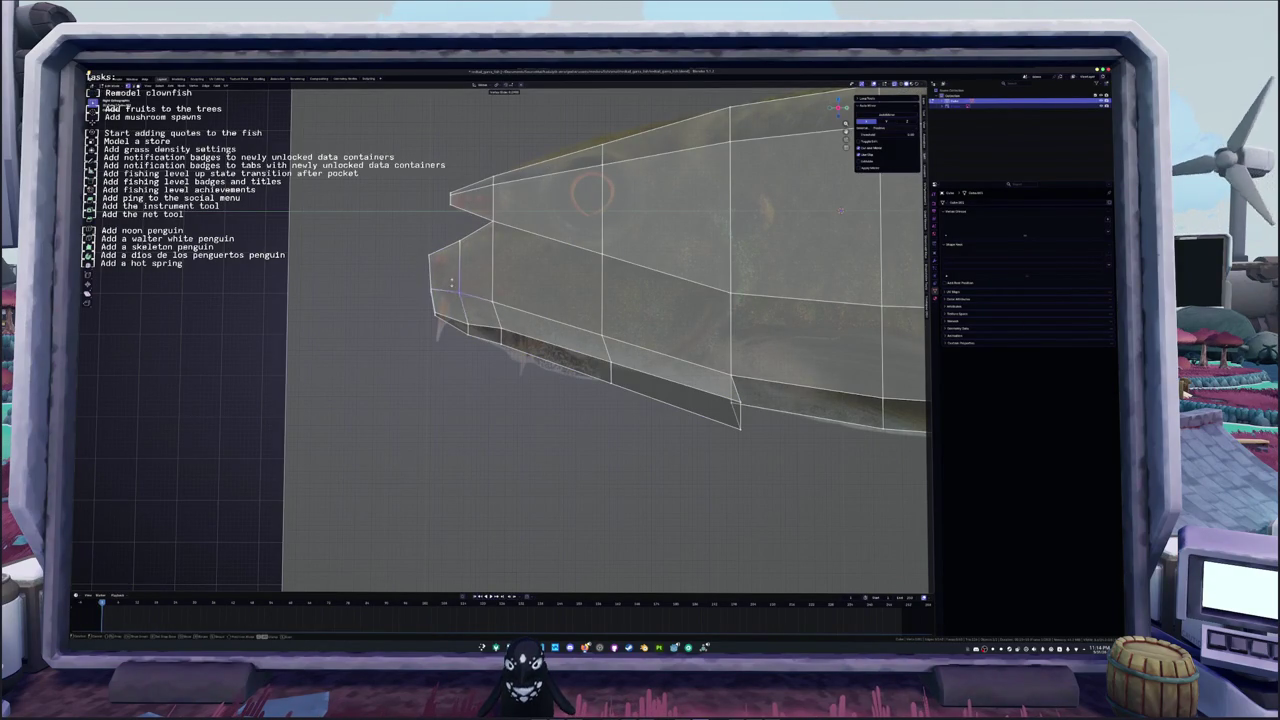
{"action": "left_click", "coordinate": [482, 288]}
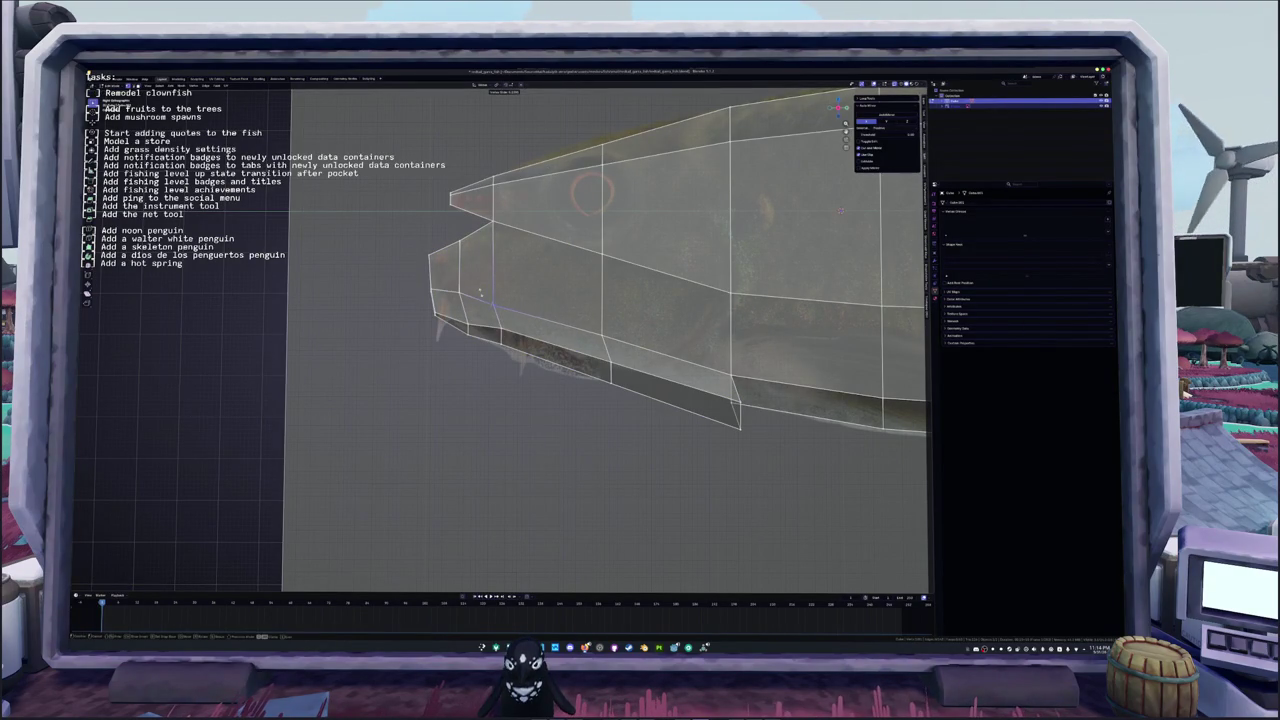
{"action": "middle_click_drag", "start_coordinate": [480, 290], "coordinate": [410, 265], "text": "shift"}
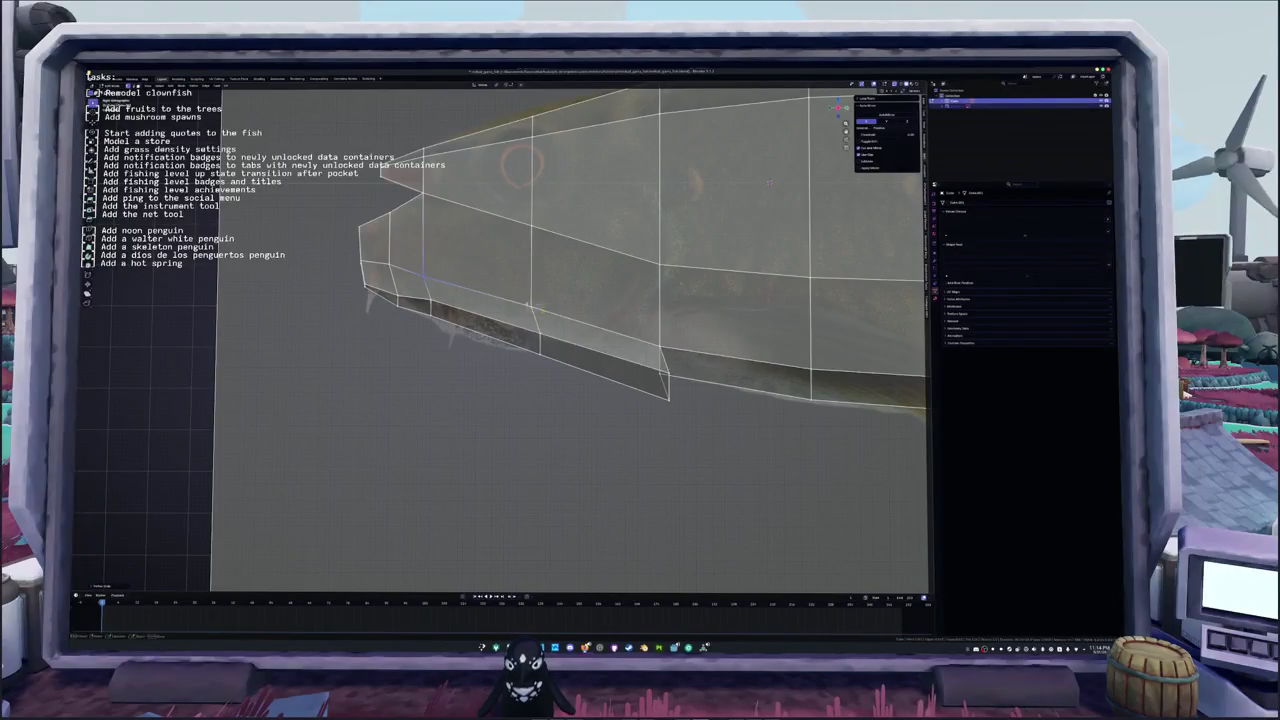
{"action": "middle_click_drag", "start_coordinate": [514, 296], "coordinate": [598, 360]}
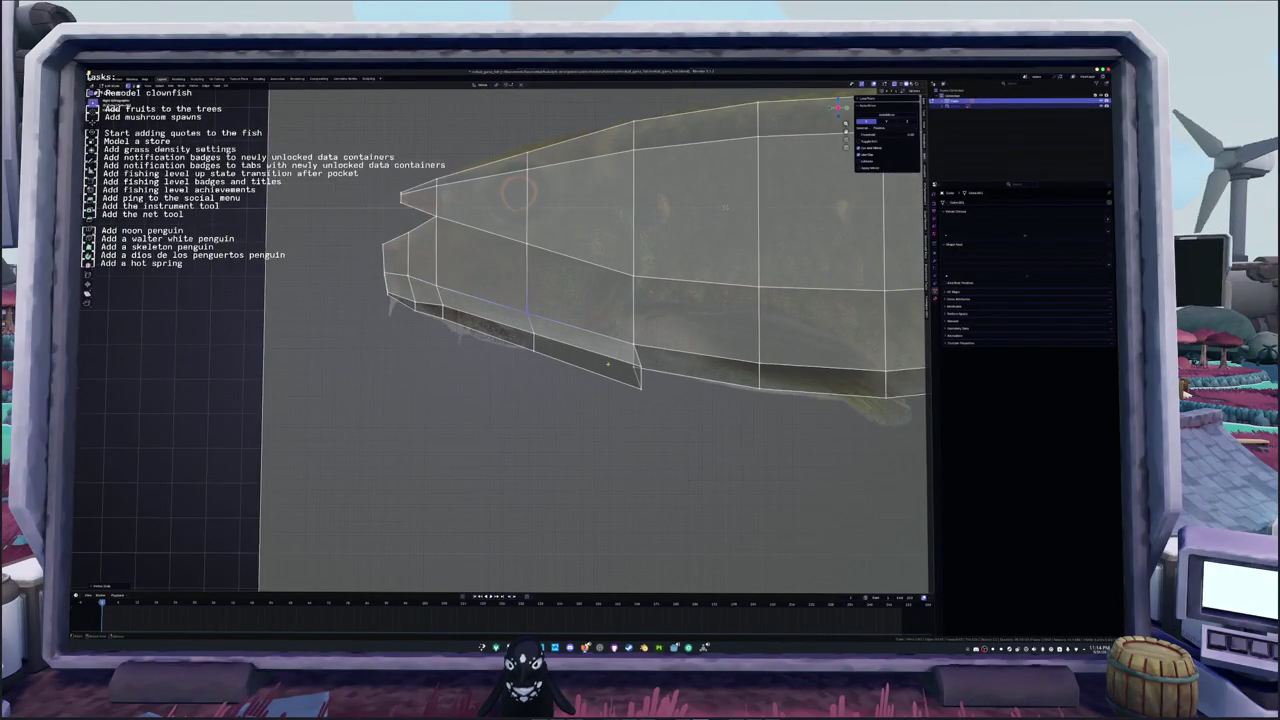
{"action": "left_click", "coordinate": [603, 368]}
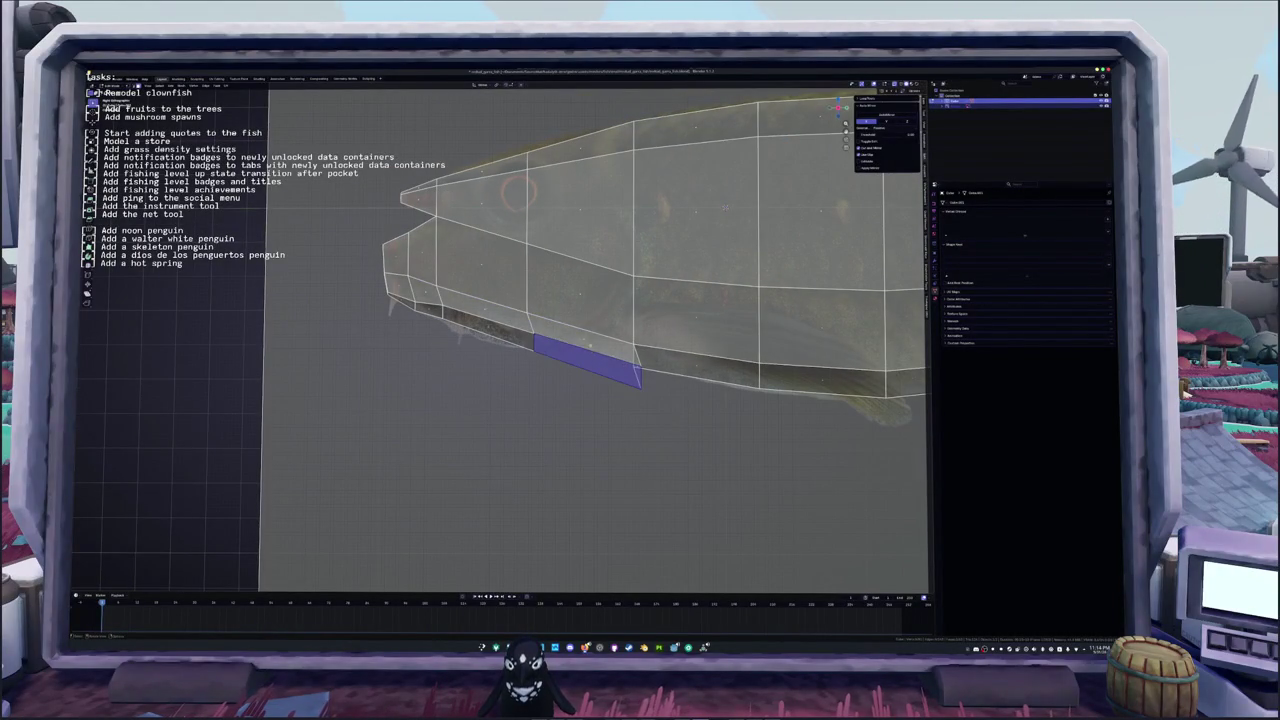
{"action": "key", "text": "alt+z"}
{"action": "key", "text": "KP_Decimal"}
{"action": "key", "text": "x"}
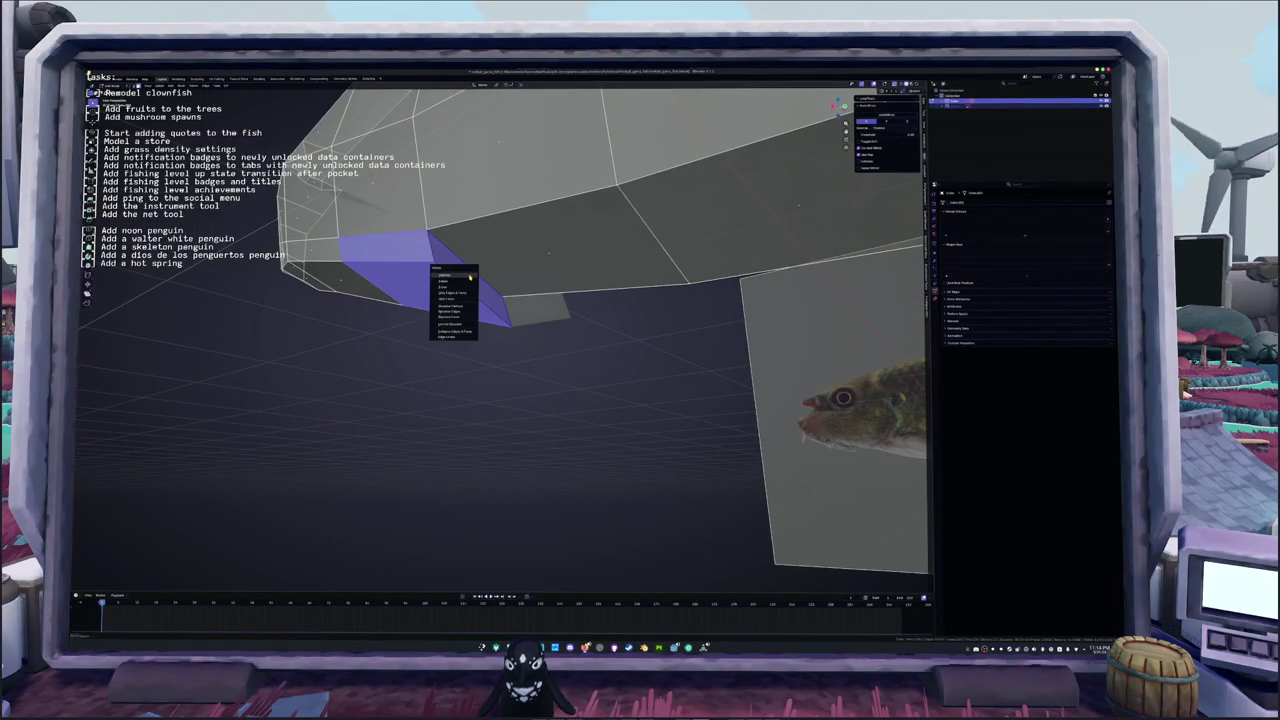
{"action": "left_click", "coordinate": [432, 294]}
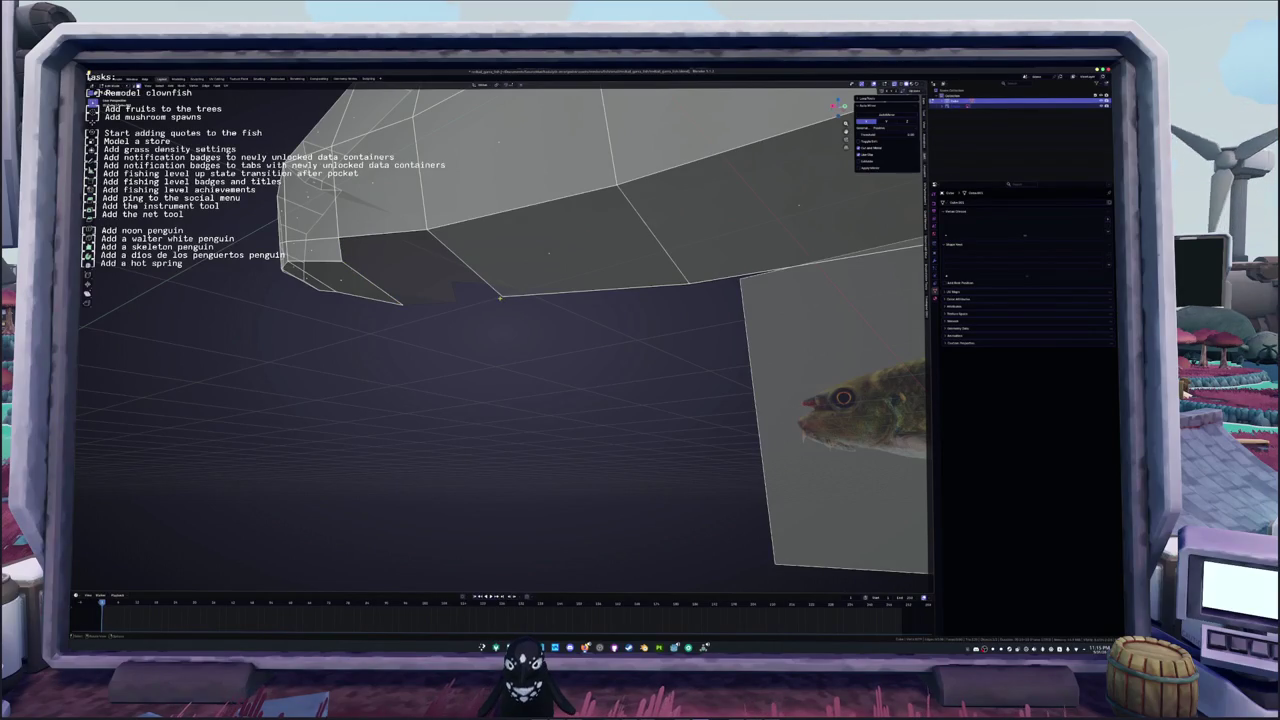
{"action": "left_click", "coordinate": [405, 301]}
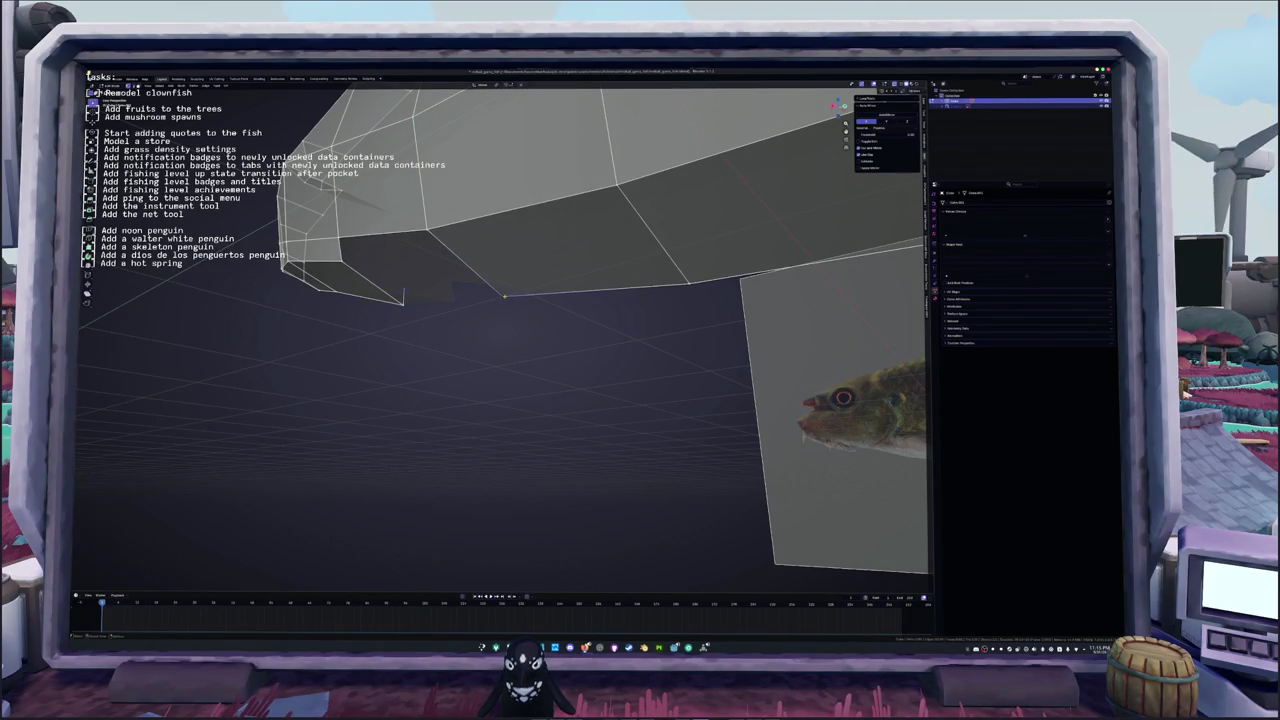
{"action": "left_click", "coordinate": [360, 274]}
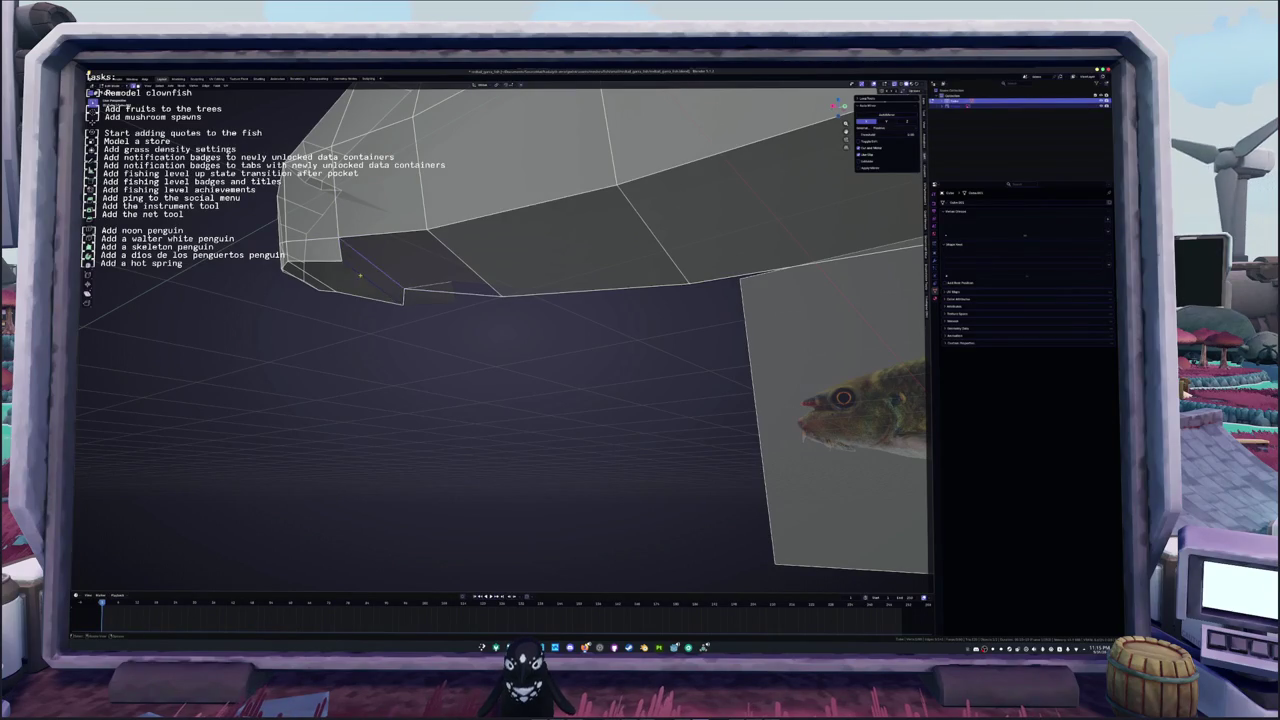
{"action": "key", "text": "f"}
{"action": "left_click", "coordinate": [465, 260]}
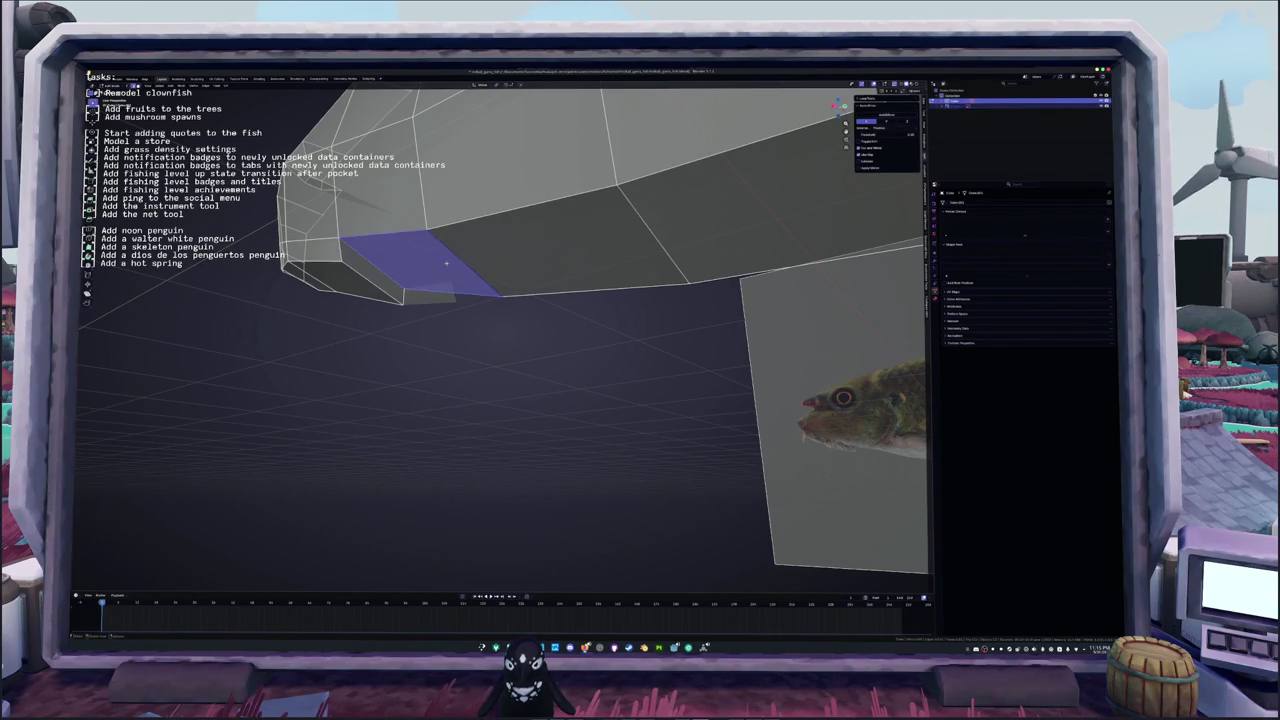
{"action": "scroll", "coordinate": [465, 260], "scroll_direction": "down", "scroll_amount": 3}
{"action": "scroll", "coordinate": [685, 214], "scroll_direction": "down", "scroll_amount": 2}
{"action": "left_click", "coordinate": [522, 330]}
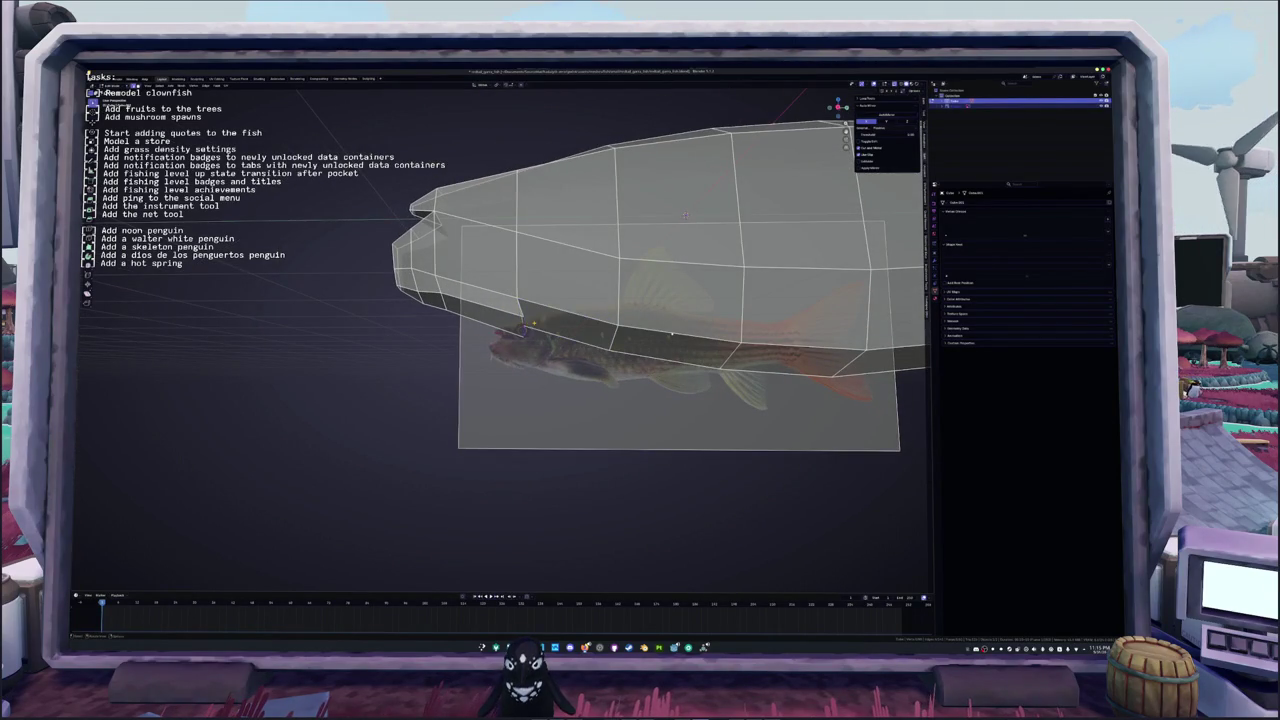
{"action": "key", "text": "KP_3"}
{"action": "scroll", "coordinate": [657, 244], "scroll_direction": "up", "scroll_amount": 2}
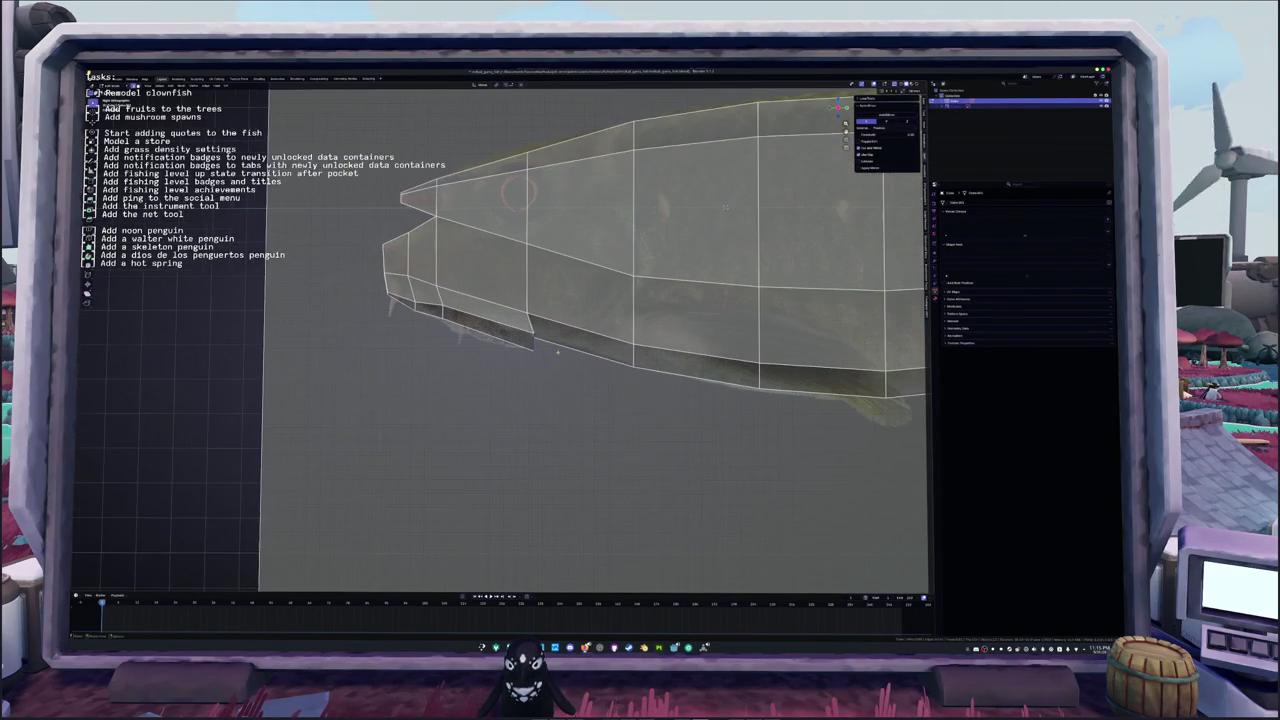
{"action": "key", "text": "g"}
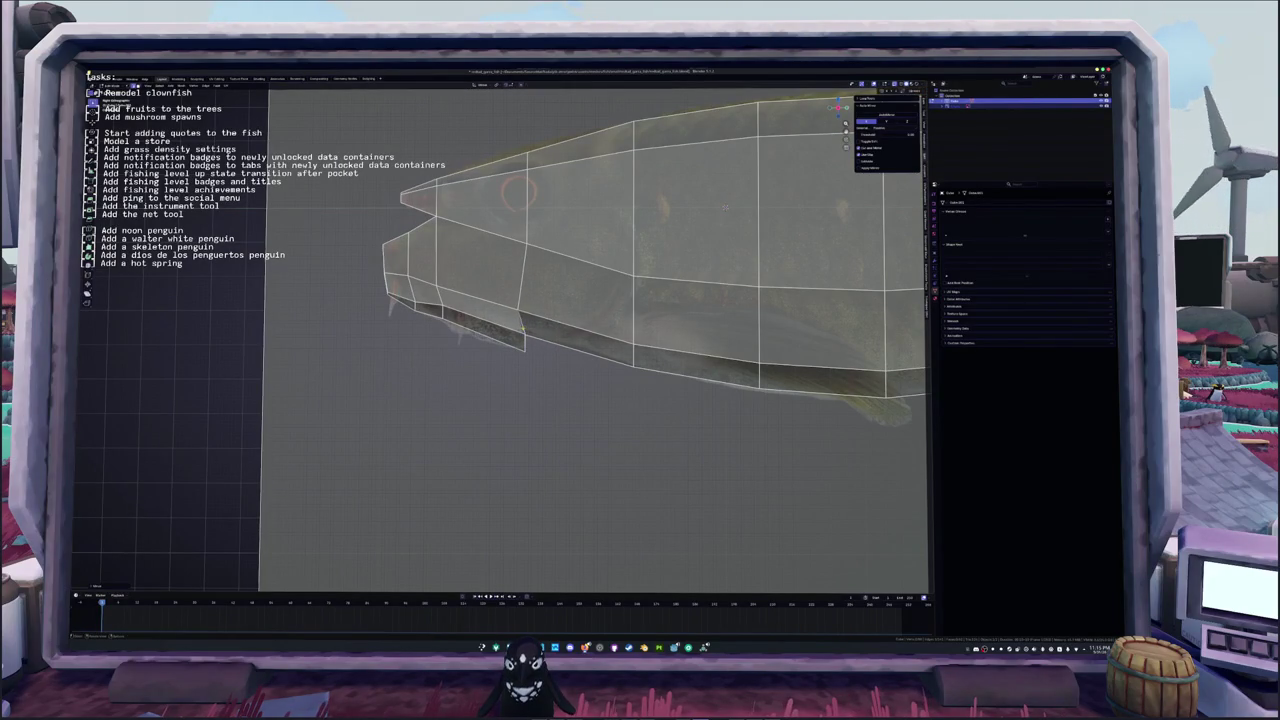
{"action": "left_click", "coordinate": [519, 331]}
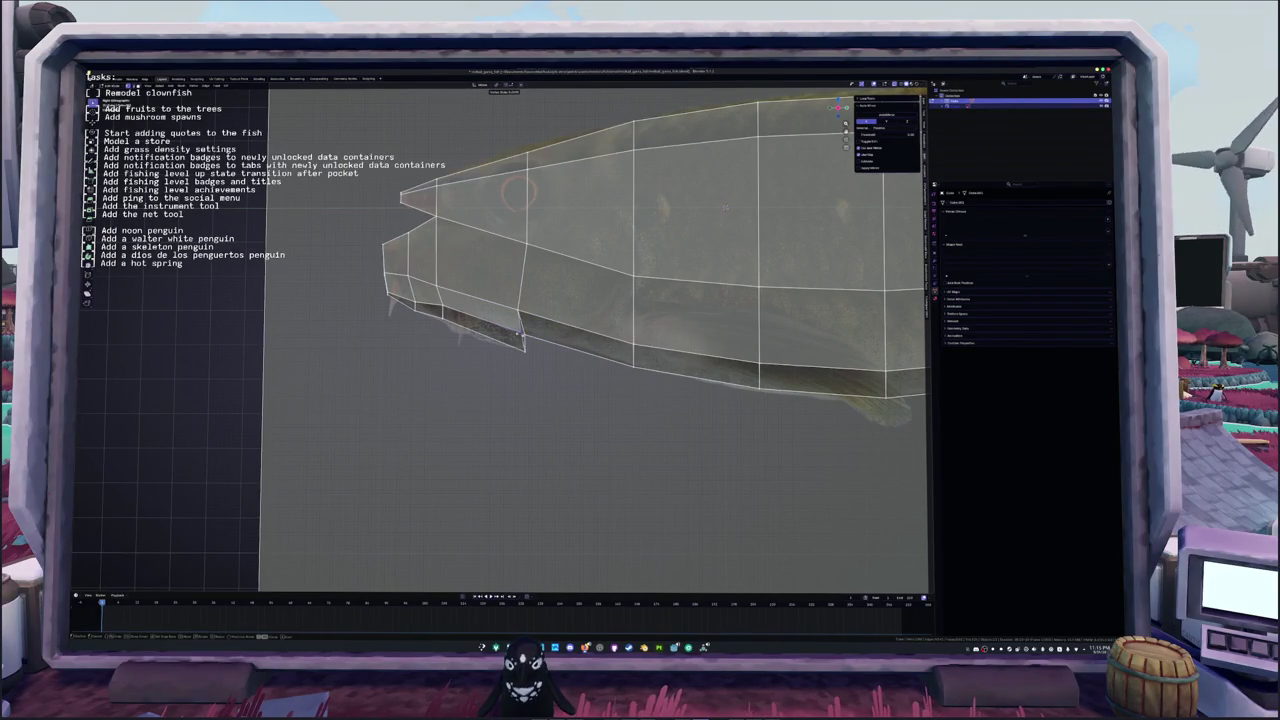
{"action": "mouse_move", "coordinate": [519, 331]}
{"action": "middle_mouse_down"}
{"action": "mouse_move", "coordinate": [519, 313]}
{"action": "mouse_move", "coordinate": [496, 317]}
{"action": "mouse_move", "coordinate": [533, 311]}
{"action": "middle_mouse_up"}
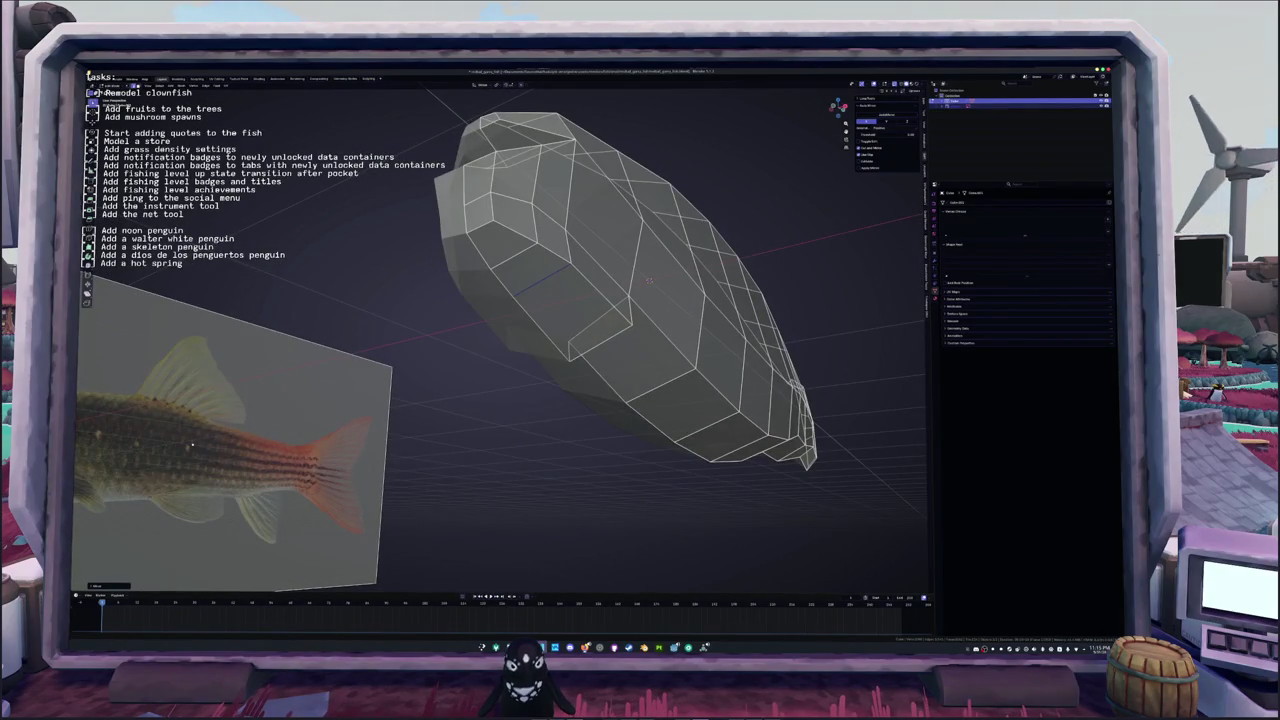
{"action": "key", "text": "alt+Tab"}
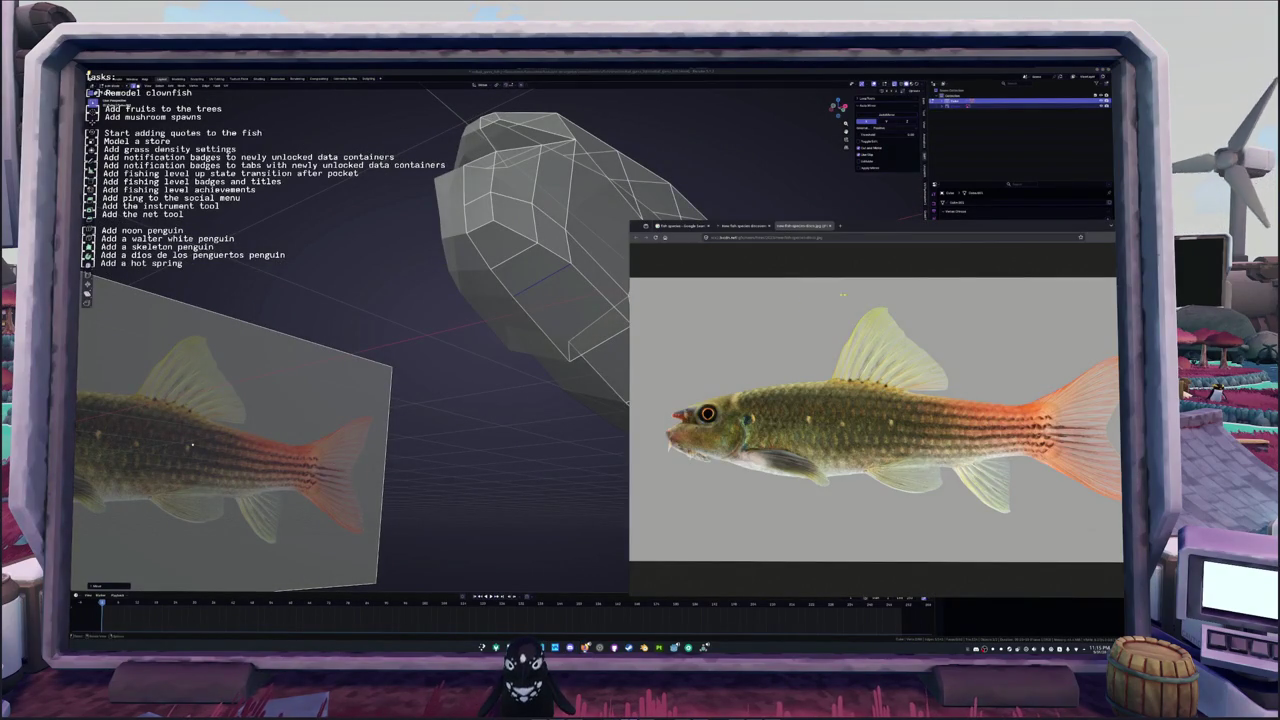
{"action": "left_click", "coordinate": [745, 226]}
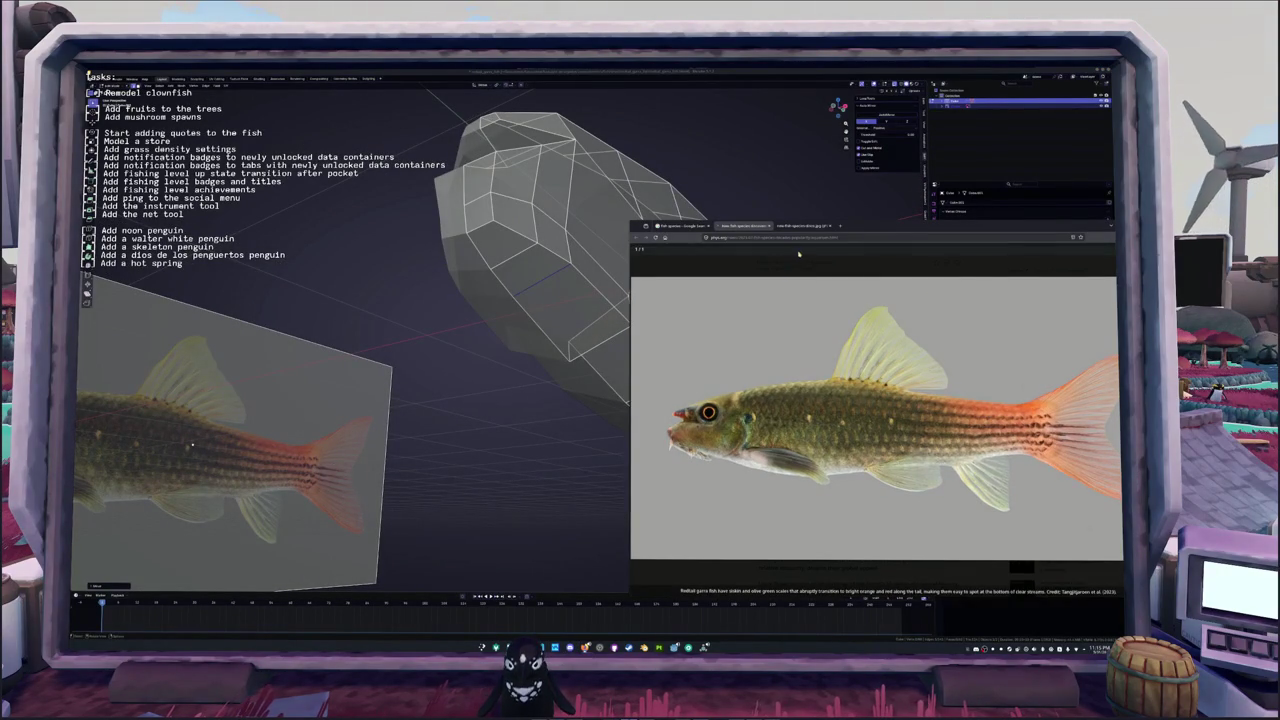
{"action": "scroll", "coordinate": [792, 264], "scroll_direction": "down", "scroll_amount": 1}
{"action": "scroll", "coordinate": [792, 264], "scroll_direction": "down", "scroll_amount": 5}
{"action": "scroll", "coordinate": [792, 264], "scroll_direction": "down", "scroll_amount": 1}
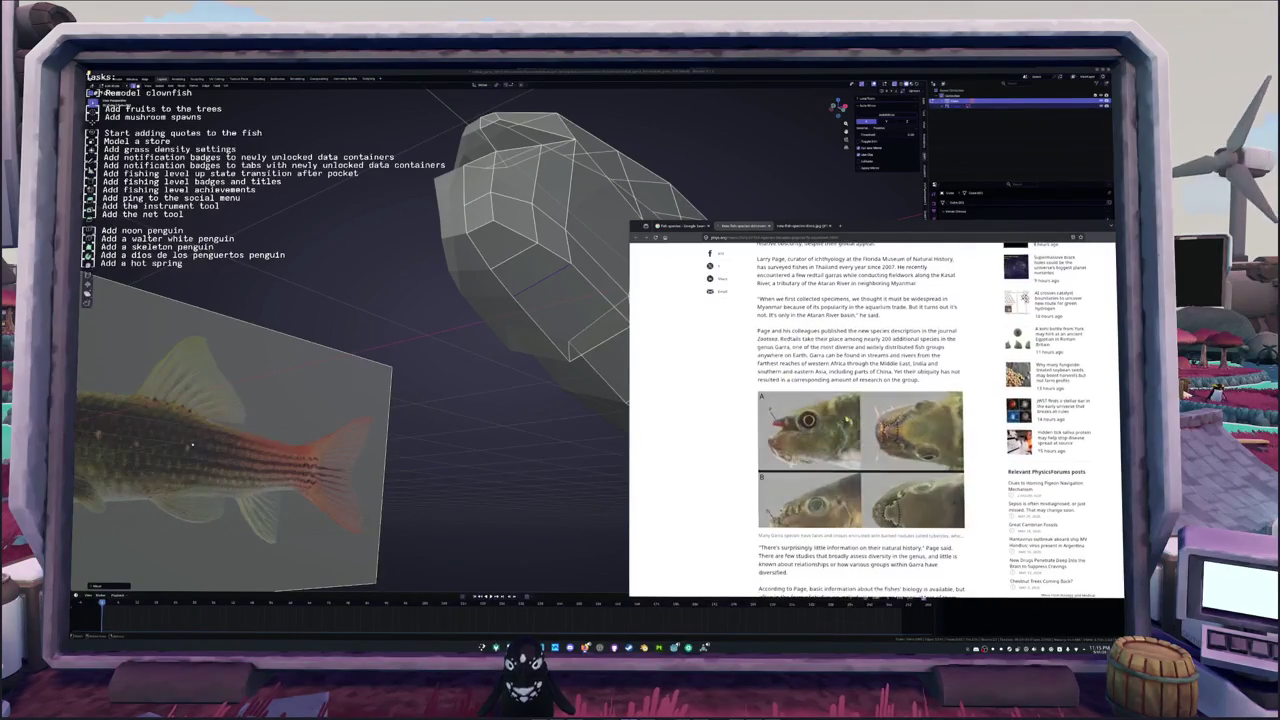
{"action": "left_click", "coordinate": [888, 505]}
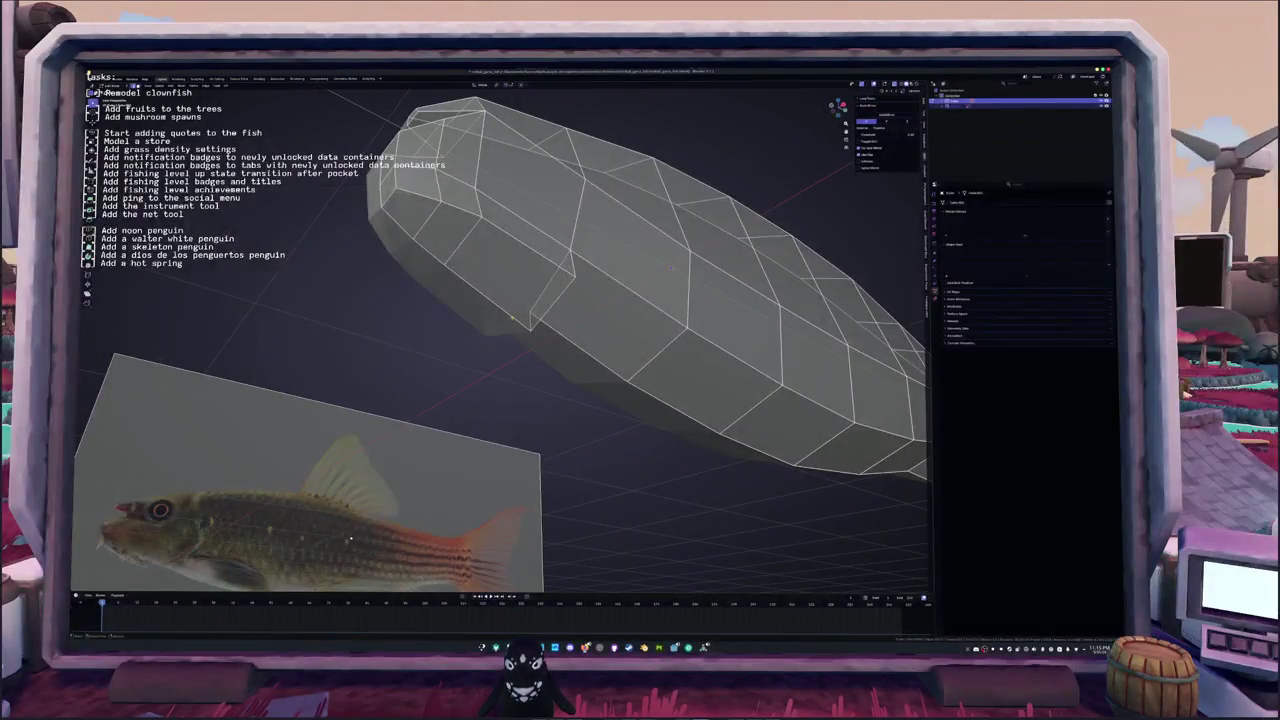
Step: Select and delete the strip of faces under the nose
{"action": "middle_click_drag", "start_coordinate": [500, 340], "coordinate": [600, 260]}
{"action": "left_click", "coordinate": [410, 284]}
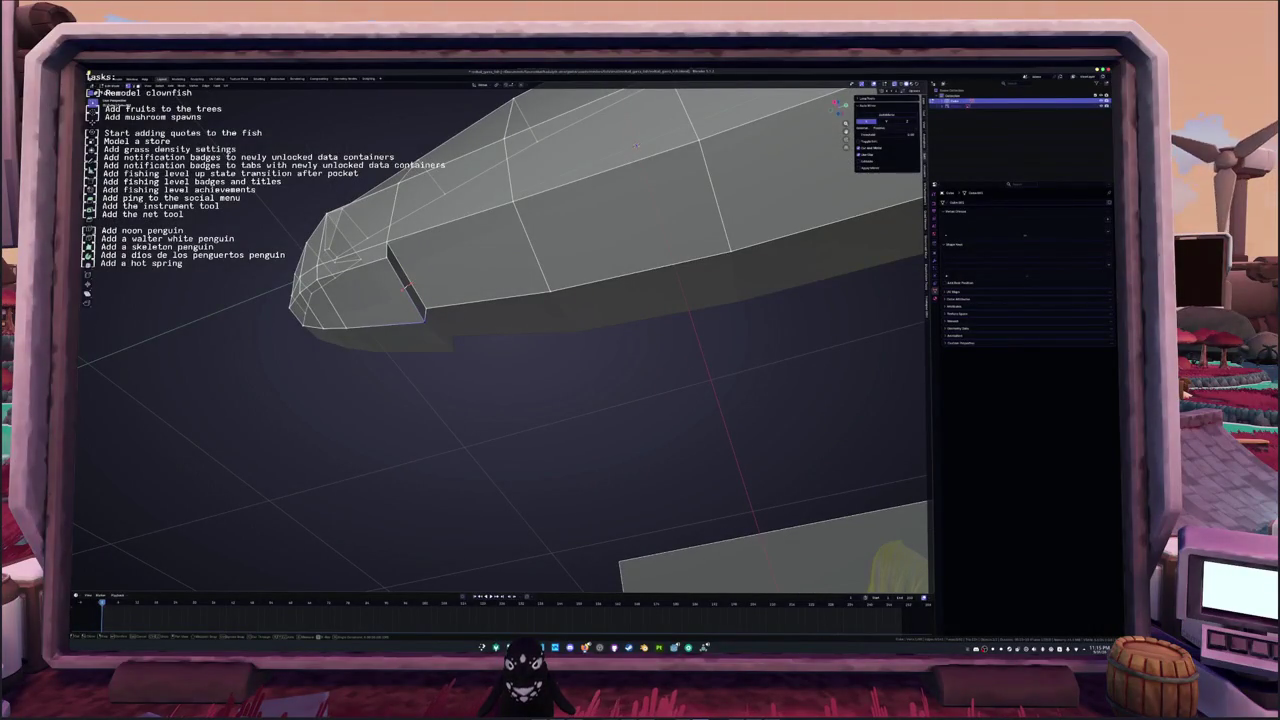
{"action": "middle_click_drag", "start_coordinate": [635, 145], "coordinate": [378, 301]}
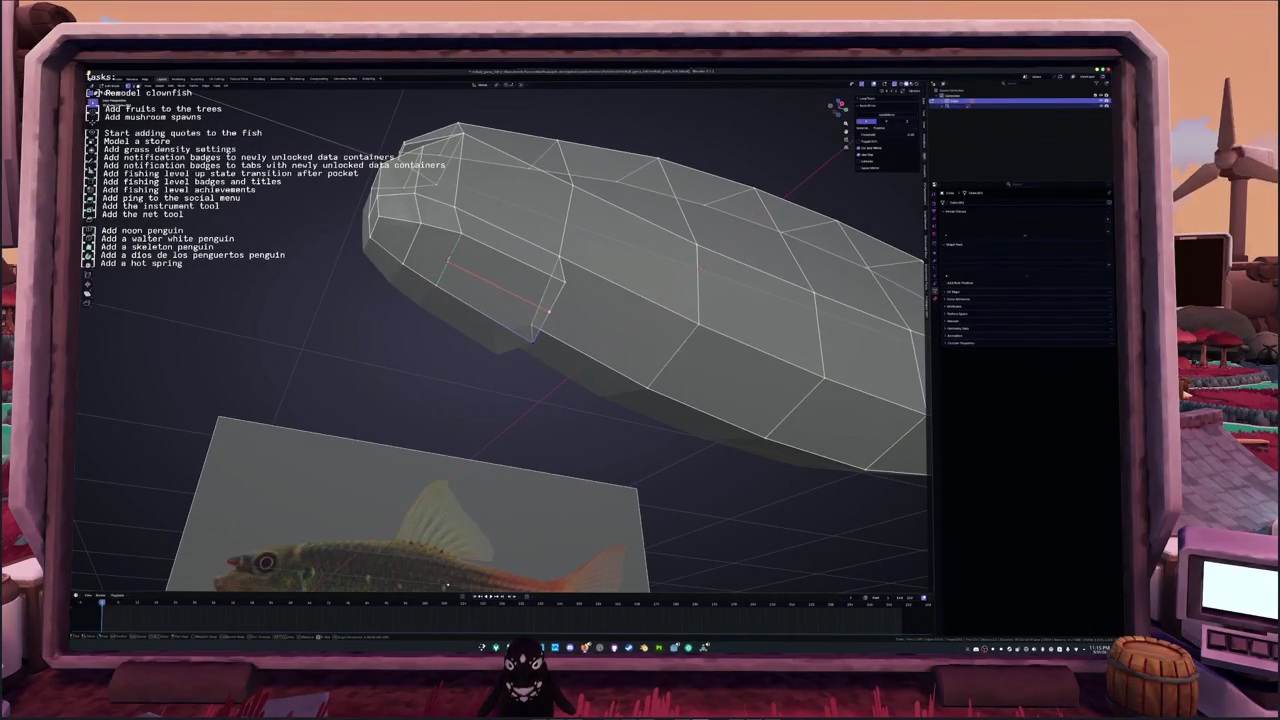
{"action": "left_click", "coordinate": [410, 244]}
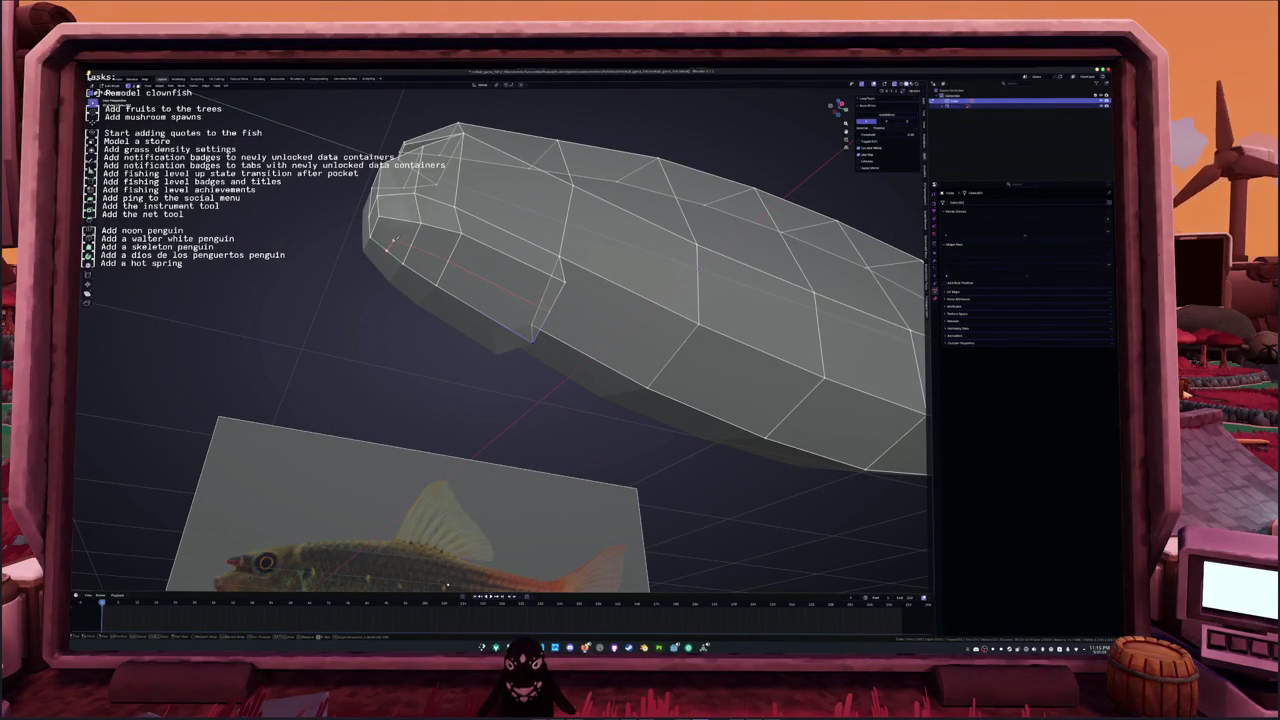
{"action": "left_click", "coordinate": [393, 240], "text": "alt"}
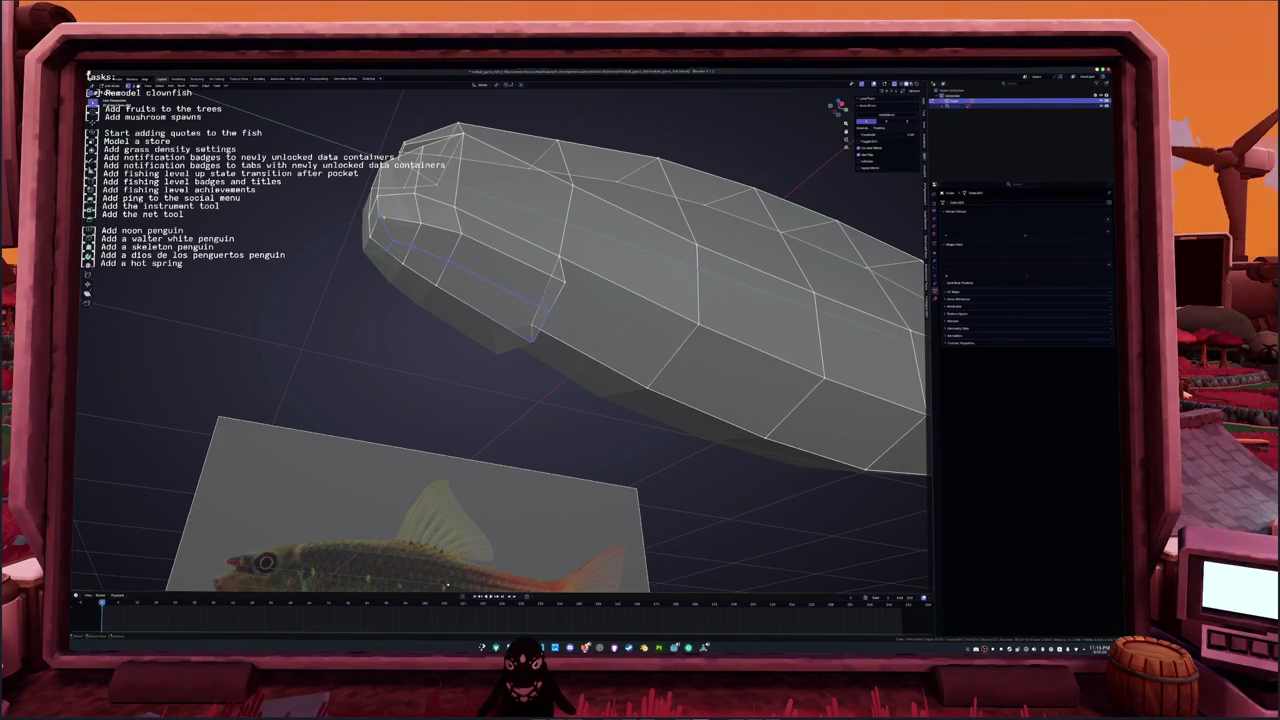
{"action": "key", "text": "3"}
{"action": "left_click", "coordinate": [400, 250]}
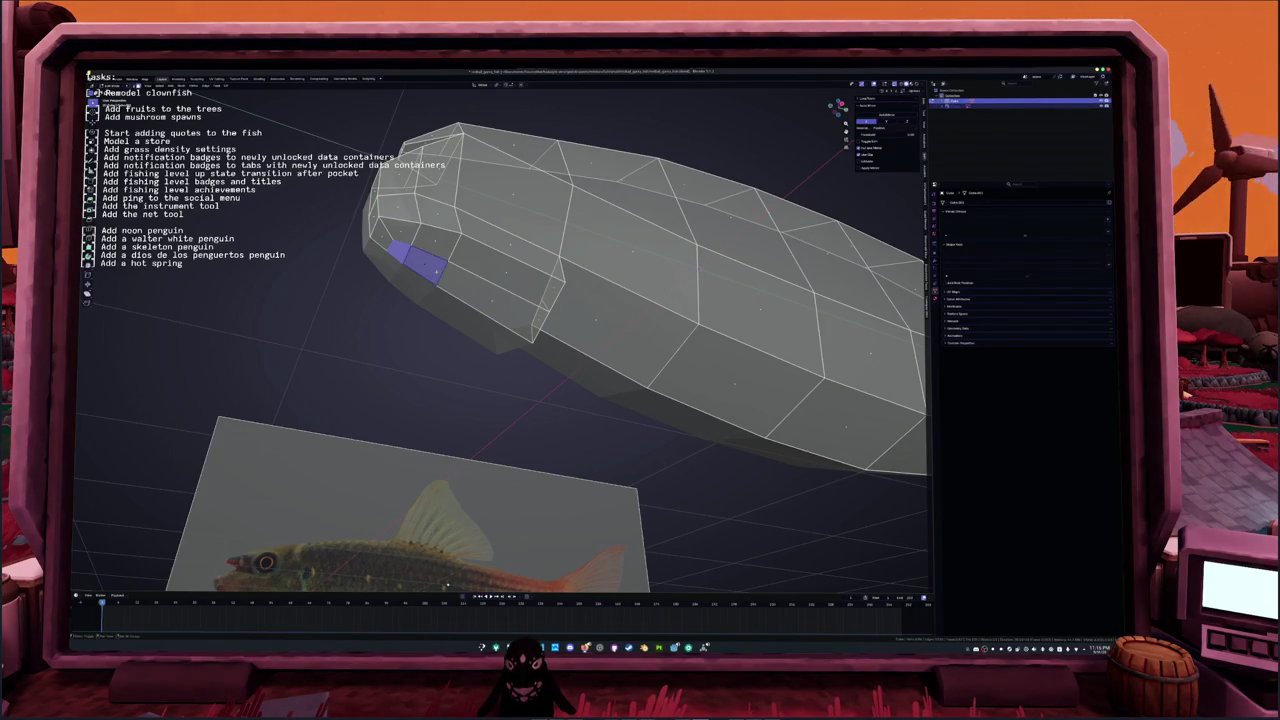
{"action": "middle_click_drag", "start_coordinate": [494, 298], "coordinate": [469, 349]}
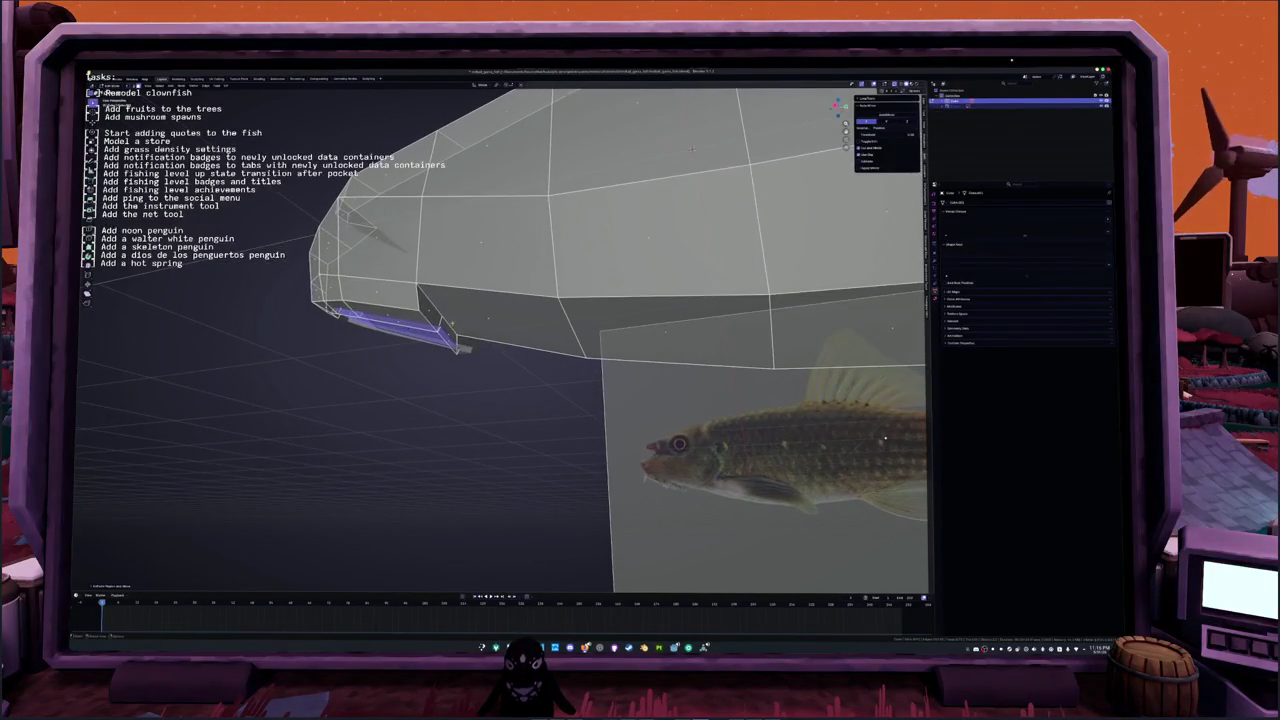
{"action": "key", "text": "x"}
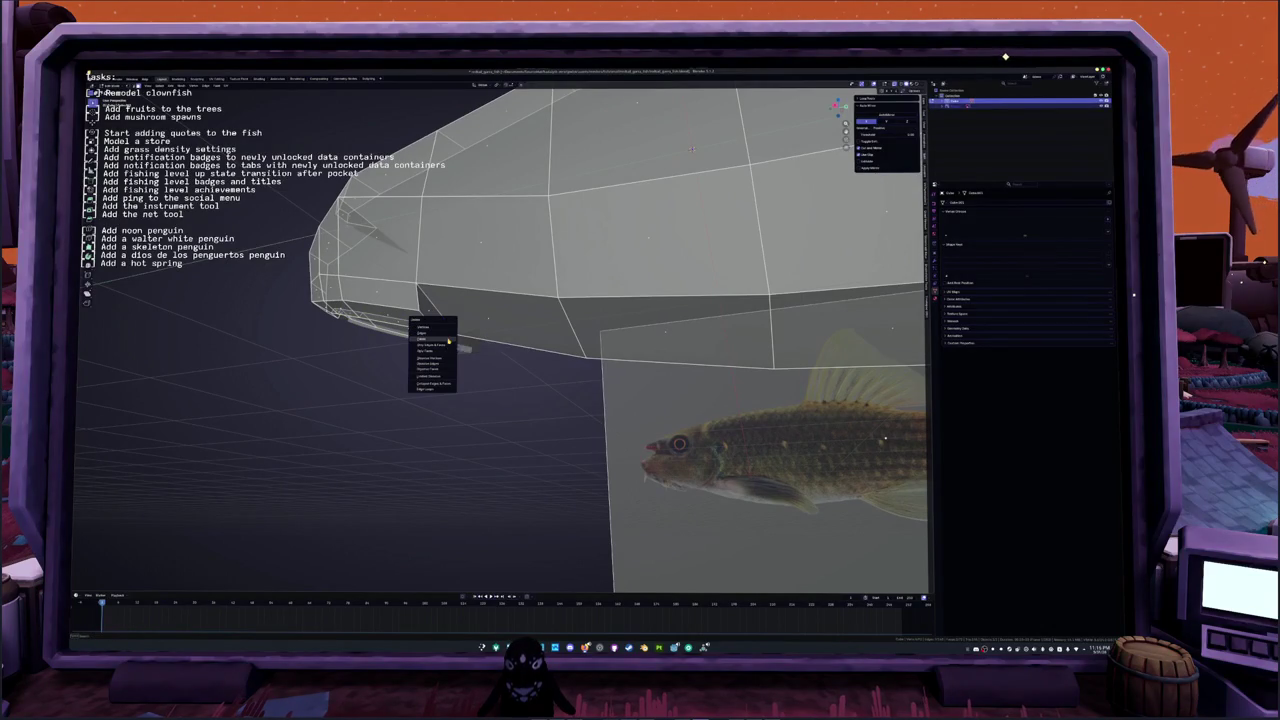
{"action": "left_click", "coordinate": [448, 339]}
Step: Merge the selected nose vertices, then undo two groove edits
{"action": "middle_click_drag", "start_coordinate": [691, 148], "coordinate": [743, 98]}
{"action": "key", "text": "m"}
{"action": "left_click", "coordinate": [420, 312]}
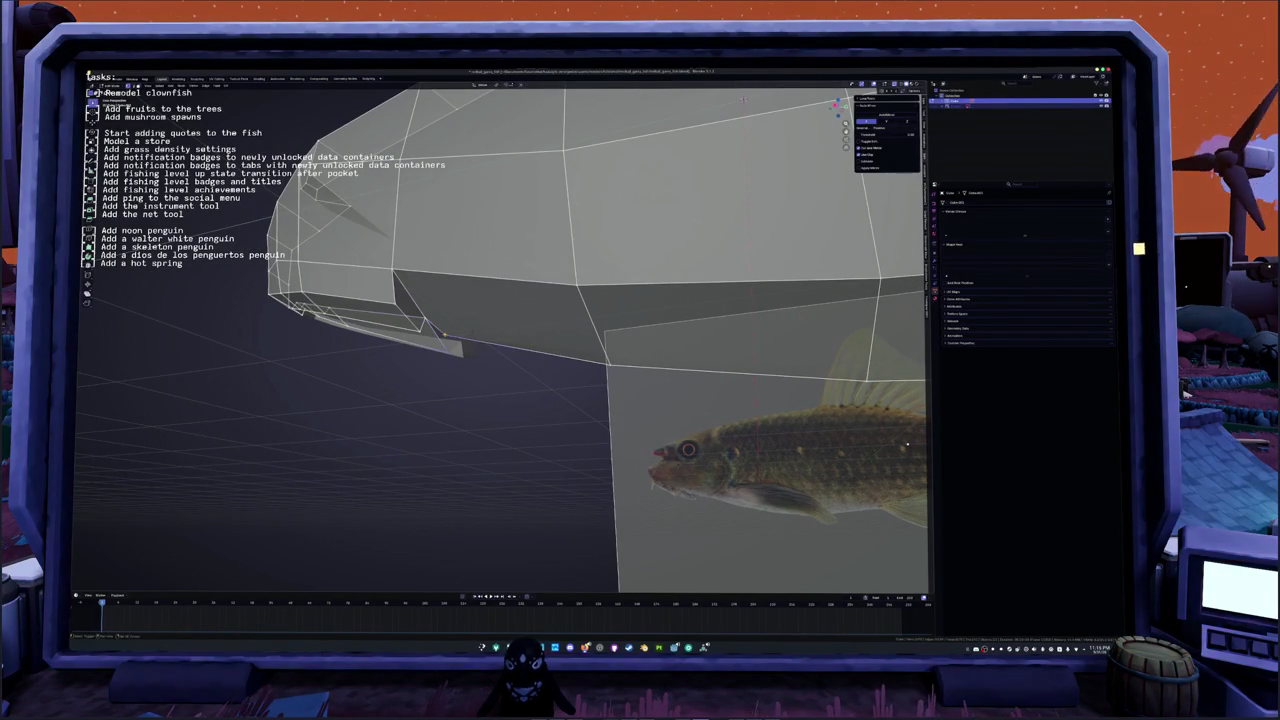
{"action": "key", "text": "m"}
{"action": "left_click", "coordinate": [425, 345]}
{"action": "middle_click_drag", "start_coordinate": [425, 345], "coordinate": [470, 330]}
{"action": "mouse_move", "coordinate": [835, 467]}
{"action": "middle_mouse_down"}
{"action": "mouse_move", "coordinate": [591, 482]}
{"action": "mouse_move", "coordinate": [487, 422]}
{"action": "mouse_move", "coordinate": [743, 160]}
{"action": "middle_mouse_up"}
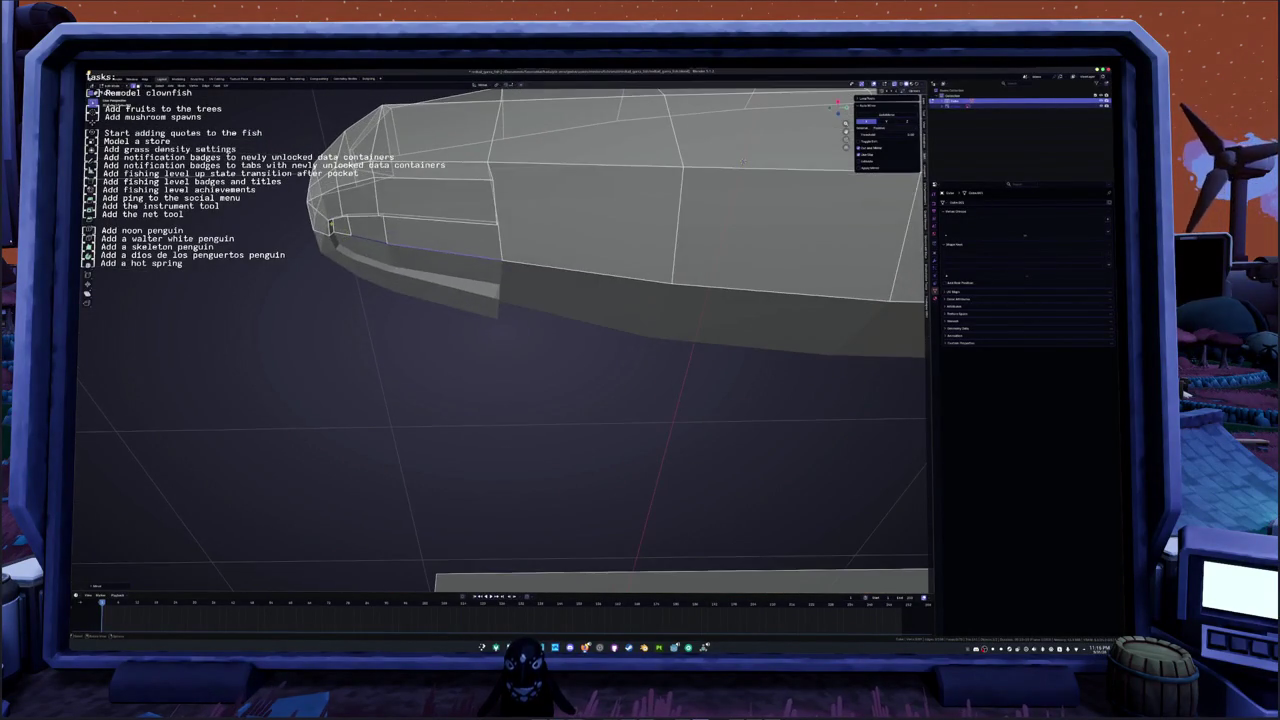
{"action": "middle_click_drag", "start_coordinate": [744, 160], "coordinate": [614, 208]}
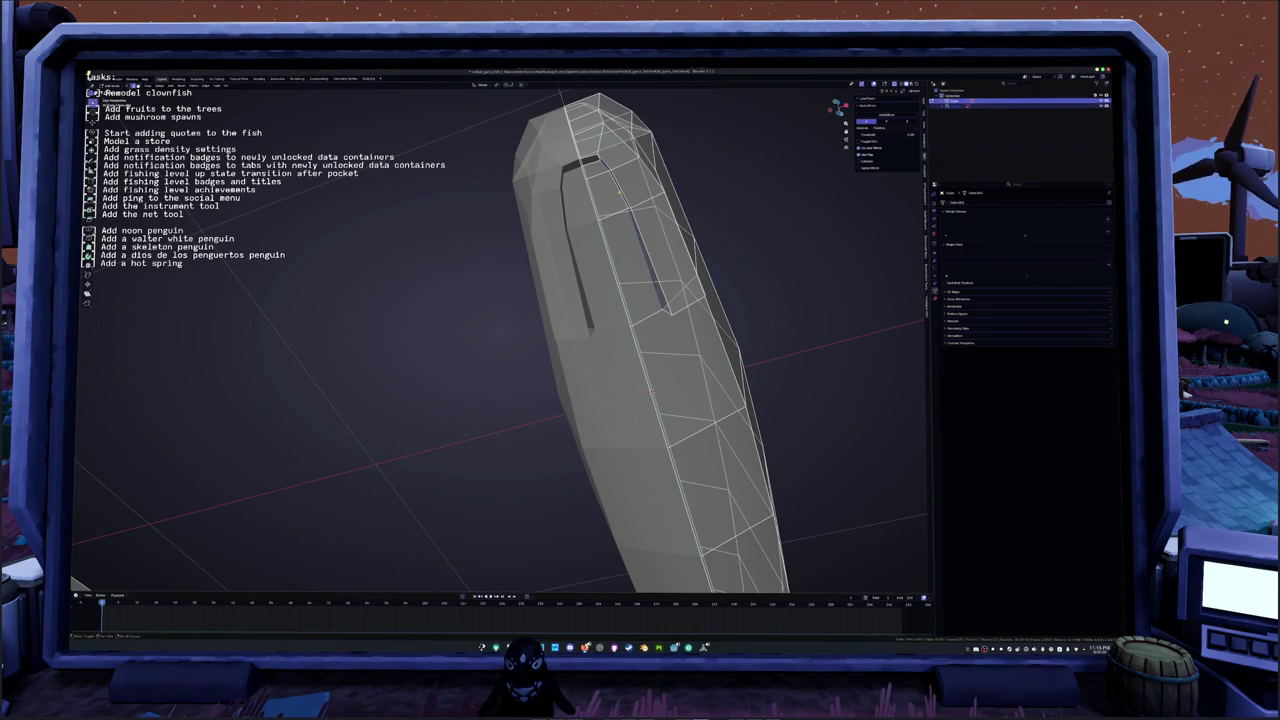
{"action": "key", "text": "ctrl+z"}
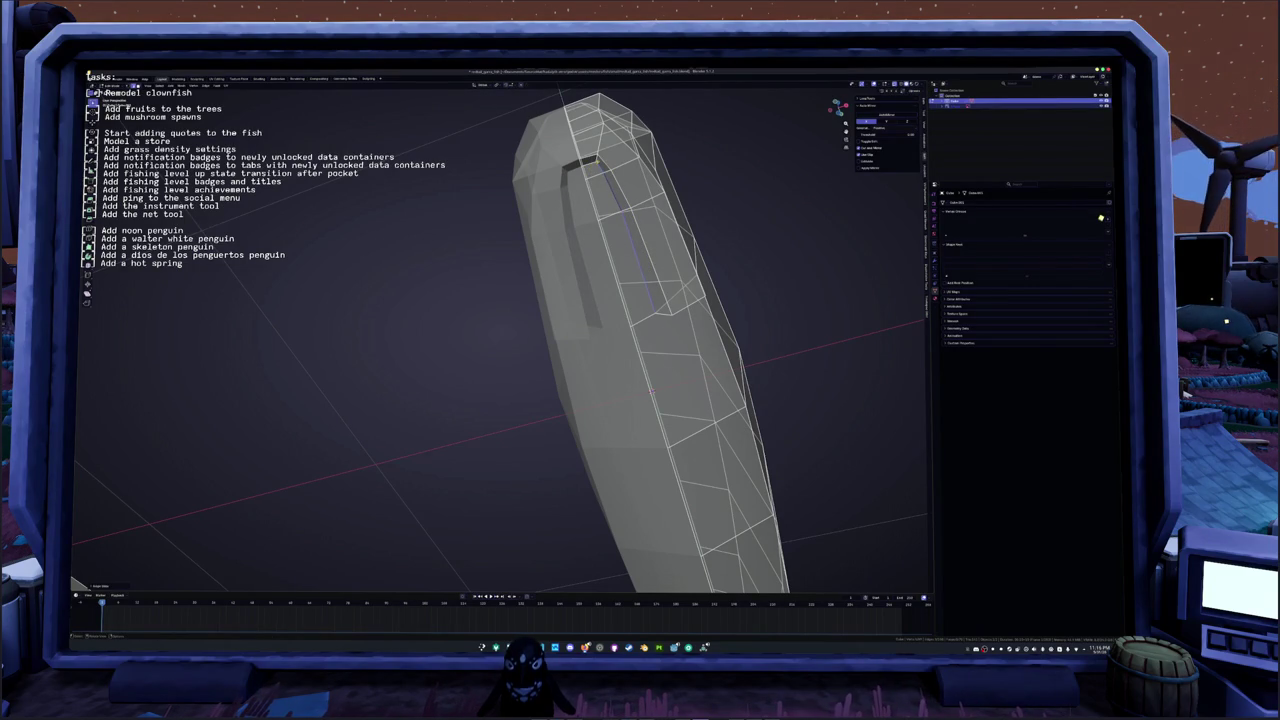
{"action": "key", "text": "ctrl+z"}
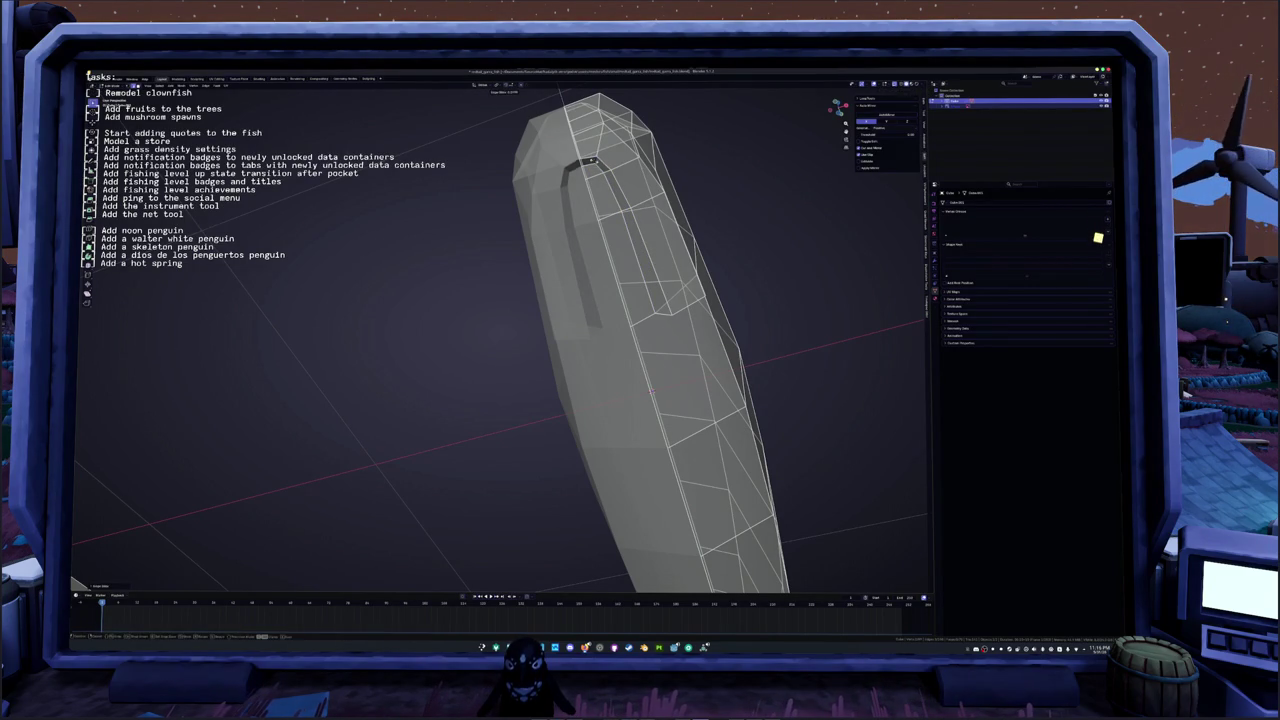
Step: Edge-slide the selected nose edge and move vertices vertically
{"action": "key", "text": "KP_8"}
{"action": "key", "text": "KP_8"}
{"action": "key", "text": "KP_8"}
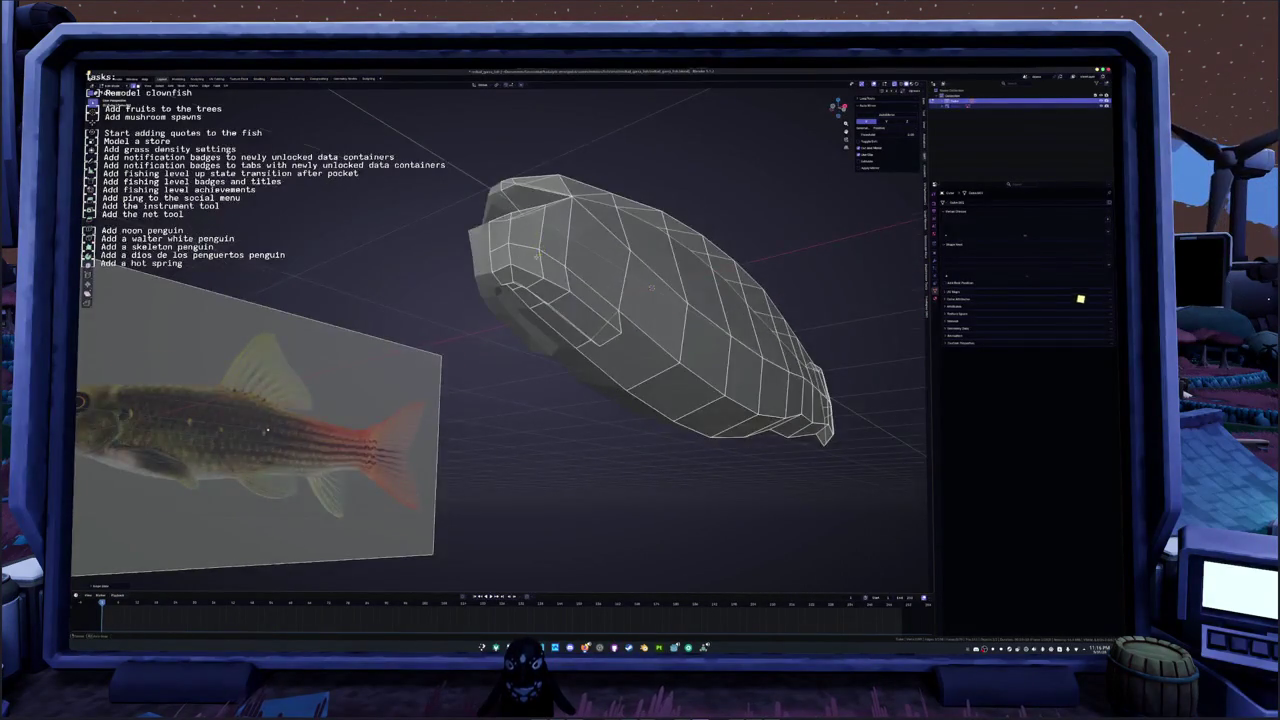
{"action": "key", "text": "KP_3"}
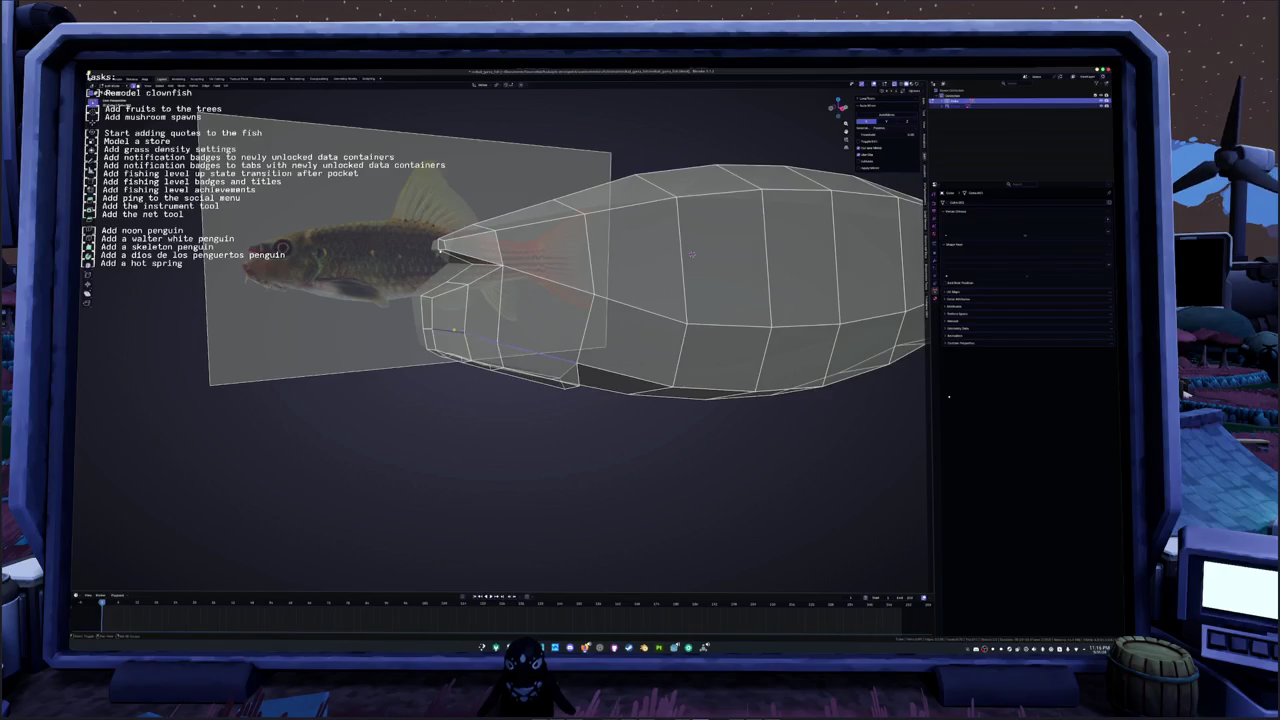
{"action": "key", "text": "KP_6"}
{"action": "key", "text": "KP_6"}
{"action": "key", "text": "KP_6"}
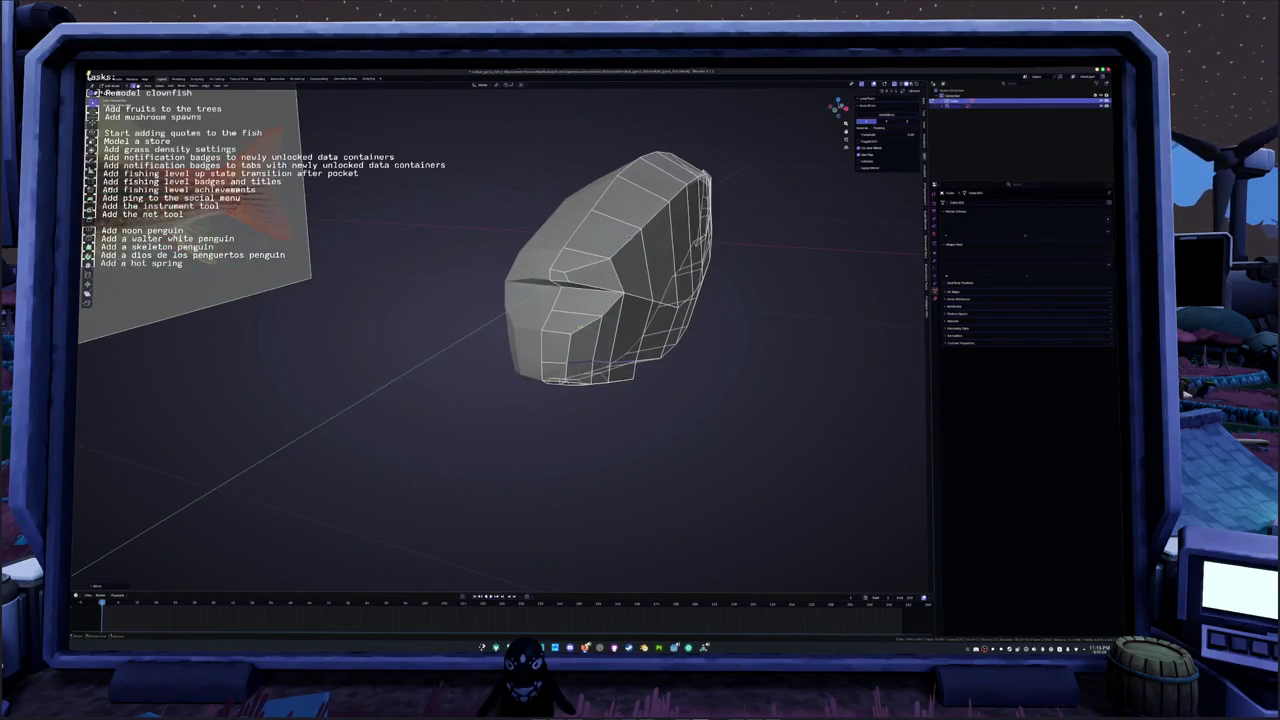
{"action": "key", "text": "KP_4"}
{"action": "key", "text": "g"}
{"action": "key", "text": "g"}
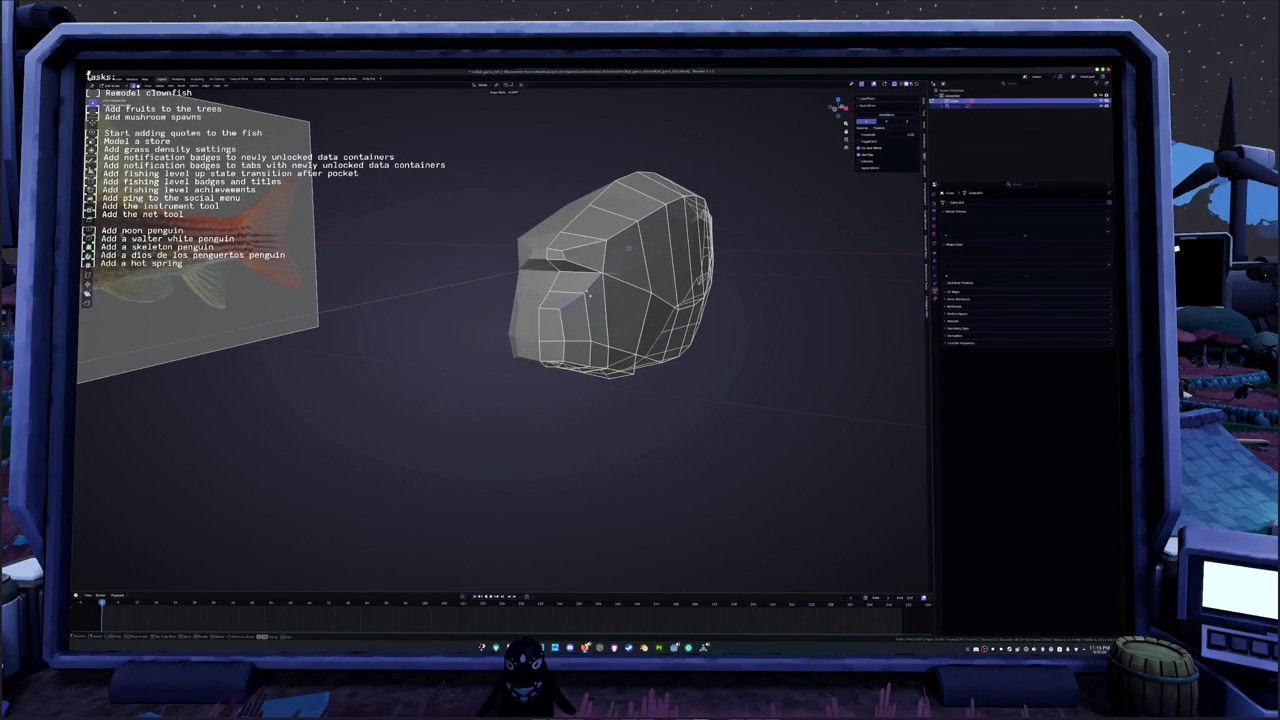
{"action": "key", "text": "KP_4"}
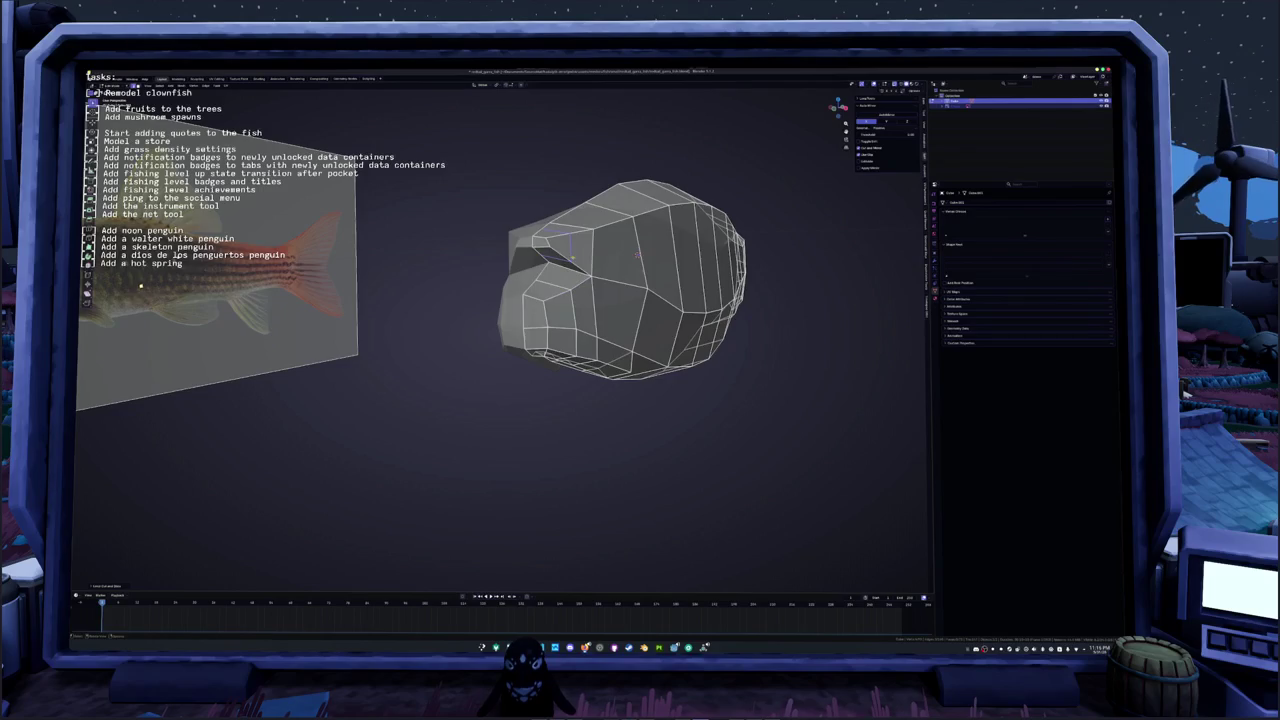
{"action": "key", "text": "KP_4"}
{"action": "scroll", "coordinate": [571, 255], "scroll_direction": "up", "scroll_amount": 3}
{"action": "key", "text": "z"}
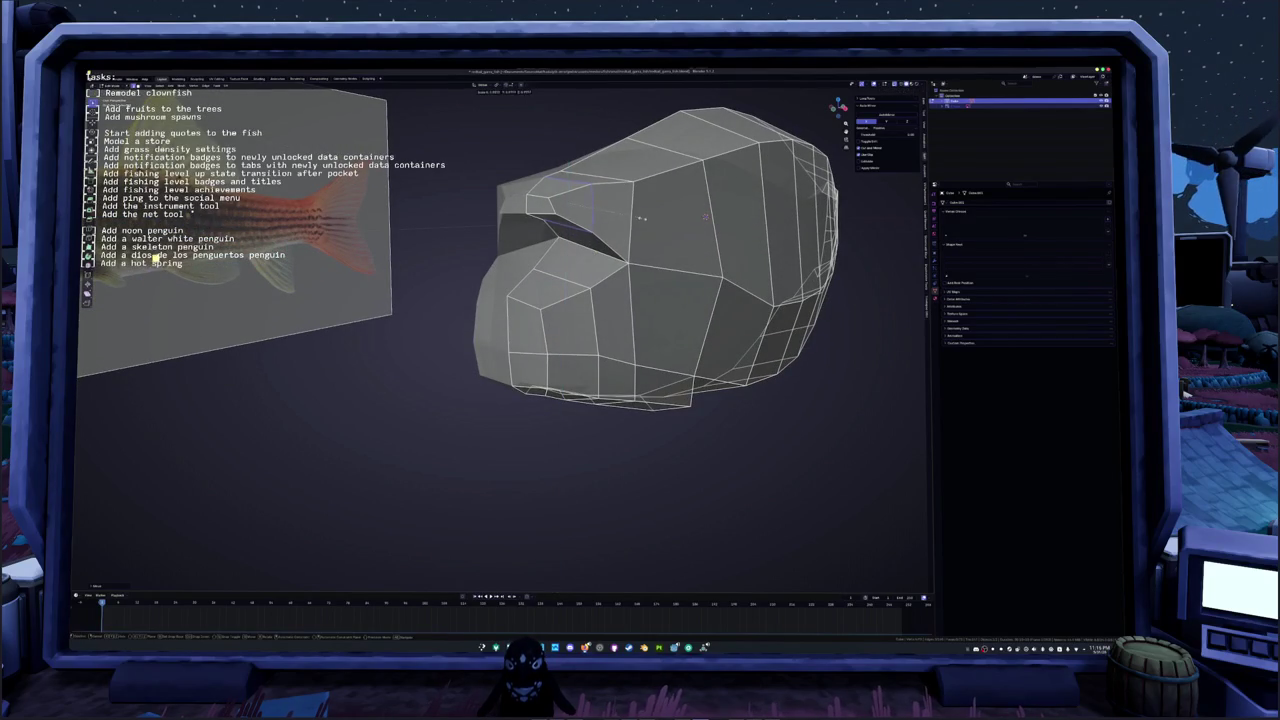
Step: Move the mouth vertex along Z twice to open the wedge-shaped mouth
{"action": "key", "text": "KP_1"}
{"action": "key", "text": "KP_4"}
{"action": "key", "text": "KP_8"}
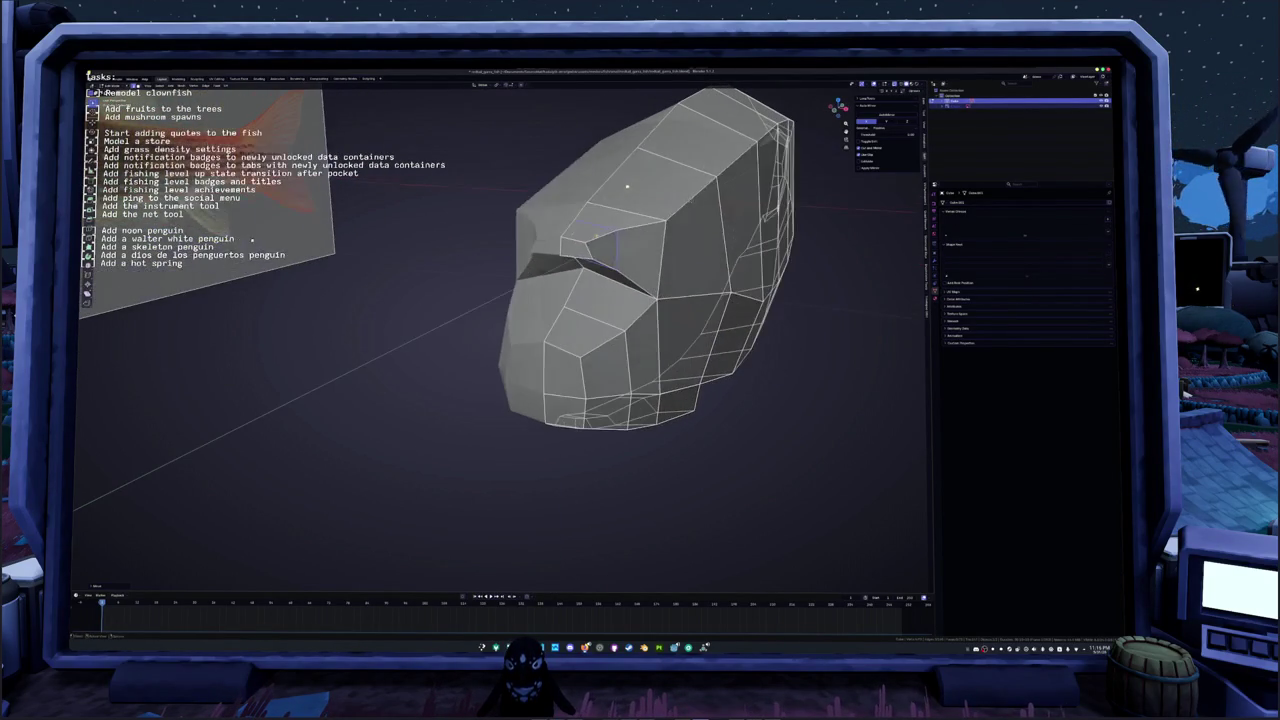
{"action": "key", "text": "KP_6"}
{"action": "key", "text": "KP_6"}
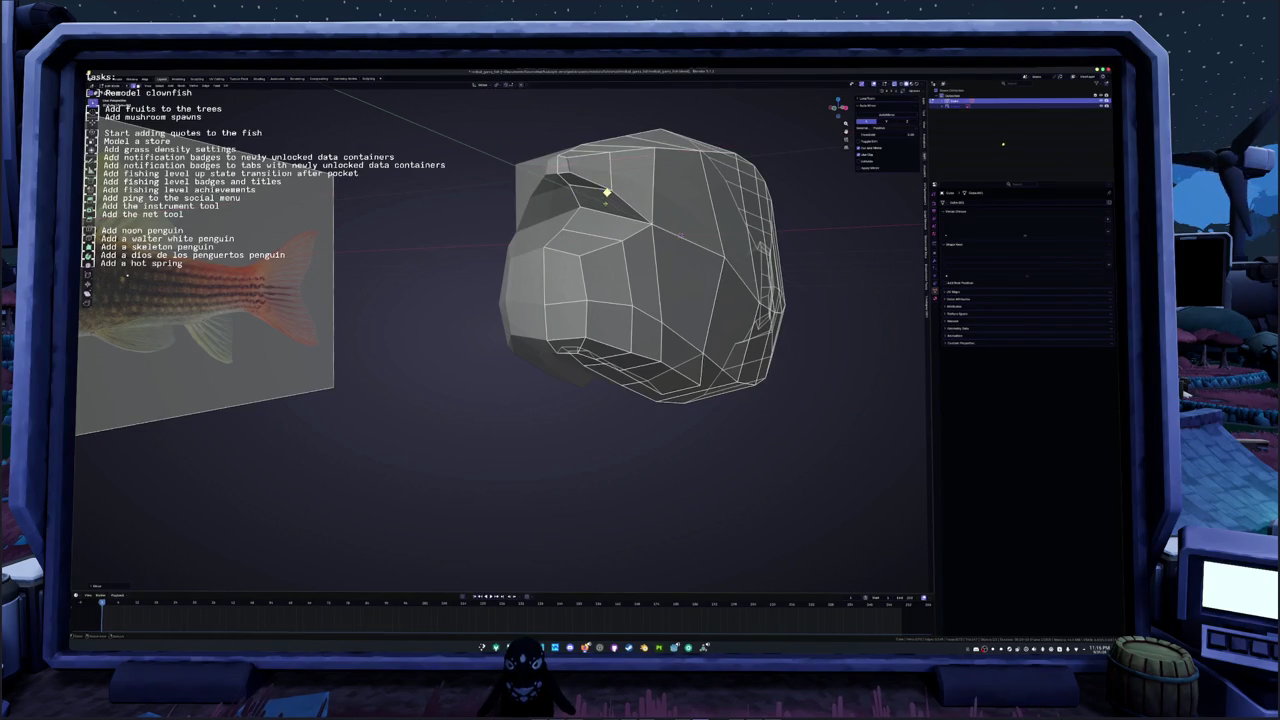
{"action": "key", "text": "KP_4"}
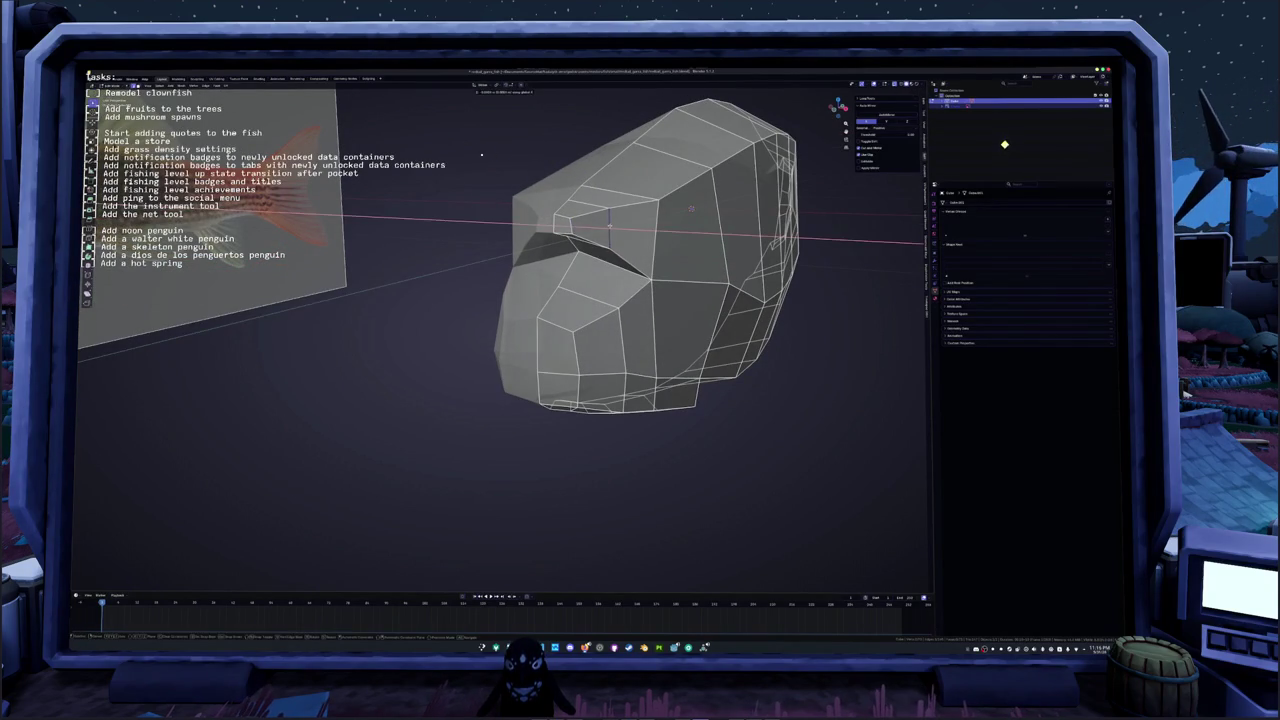
{"action": "key", "text": "g"}
{"action": "key", "text": "z"}
{"action": "left_click", "coordinate": [565, 242]}
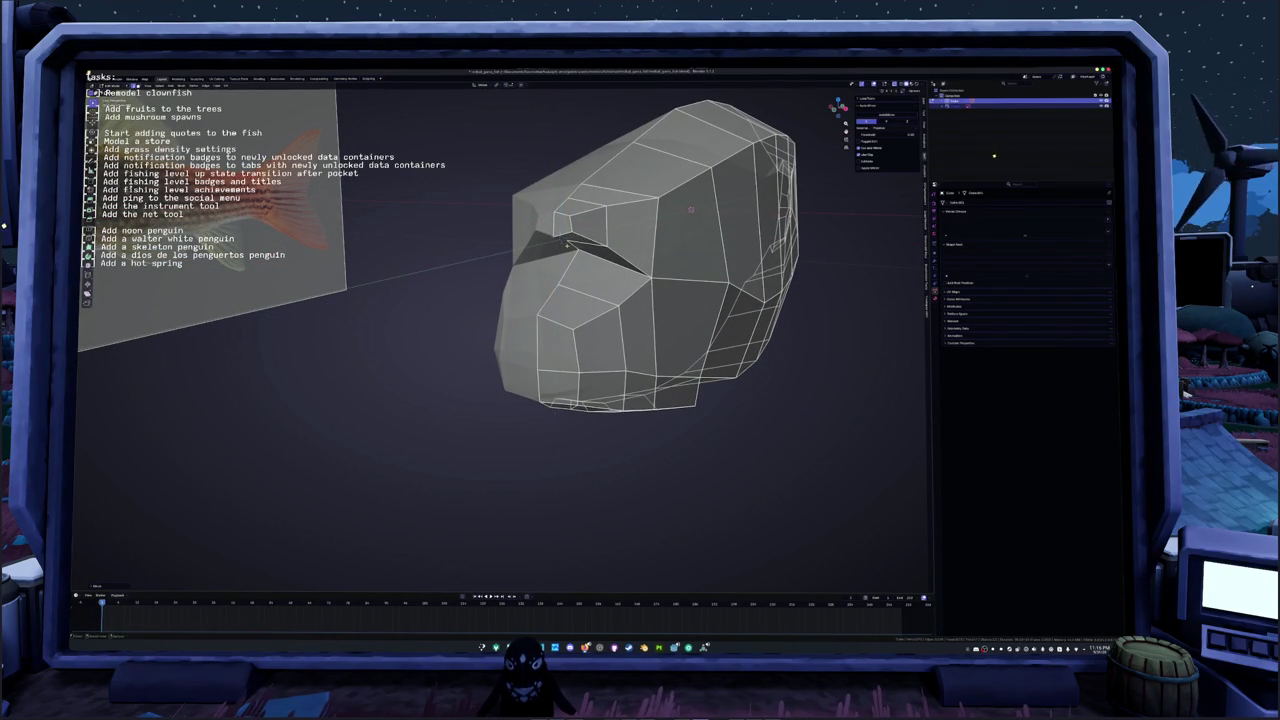
{"action": "middle_click_drag", "start_coordinate": [565, 242], "coordinate": [742, 218]}
{"action": "key", "text": "g"}
{"action": "key", "text": "z"}
{"action": "left_click", "coordinate": [742, 218]}
Step: Move the selected geometry 0.3 along X
{"action": "key", "text": "g"}
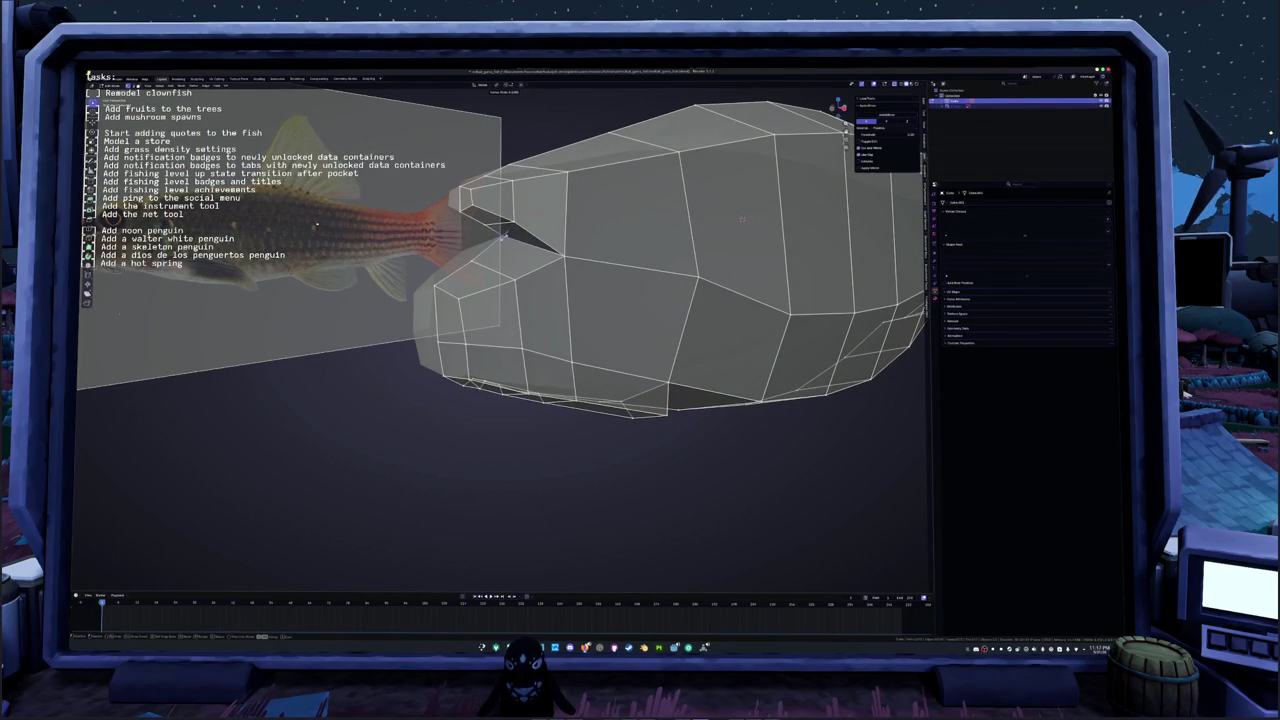
{"action": "key", "text": "x"}
{"action": "middle_click_drag", "start_coordinate": [742, 218], "coordinate": [720, 218]}
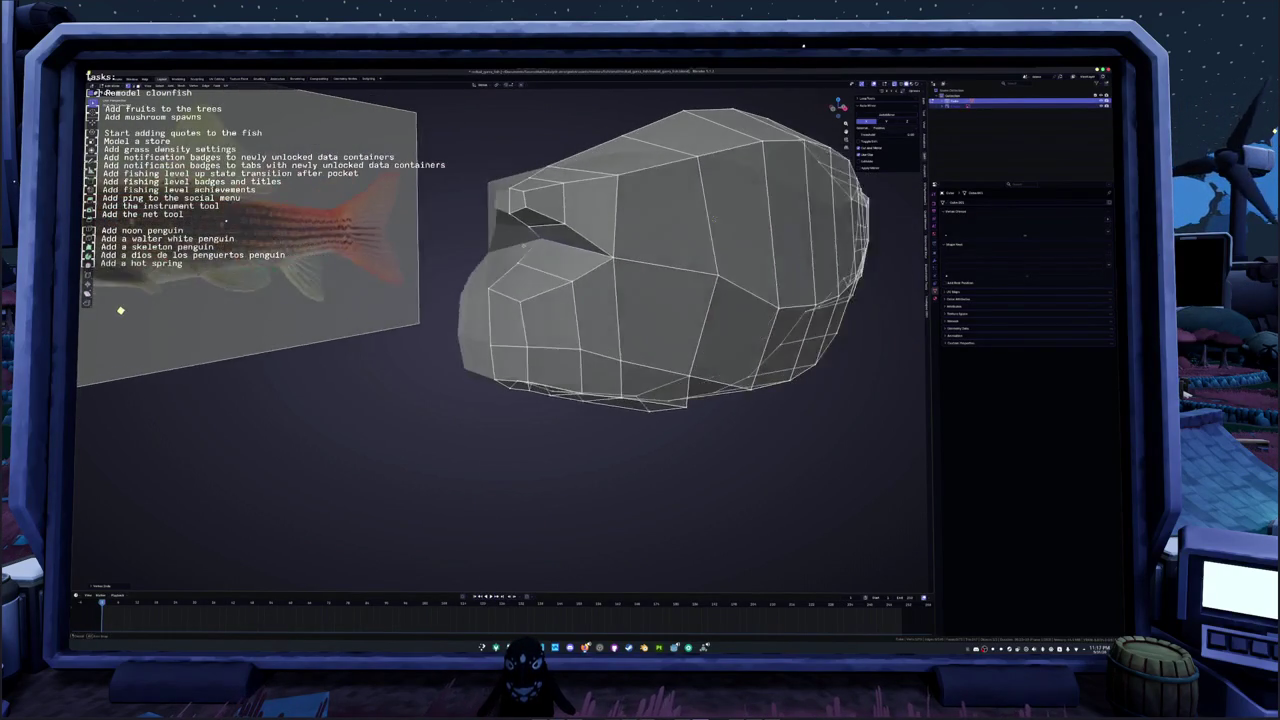
{"action": "type", "text": "g"}
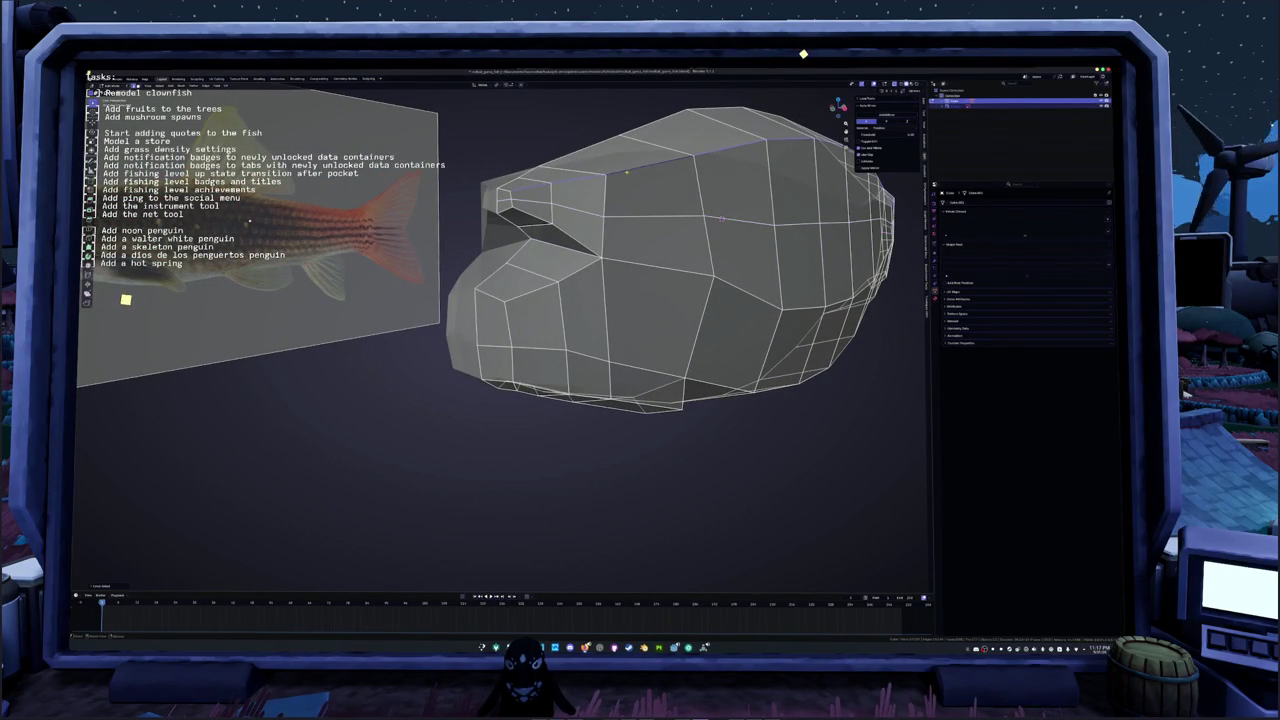
{"action": "type", "text": ".3"}
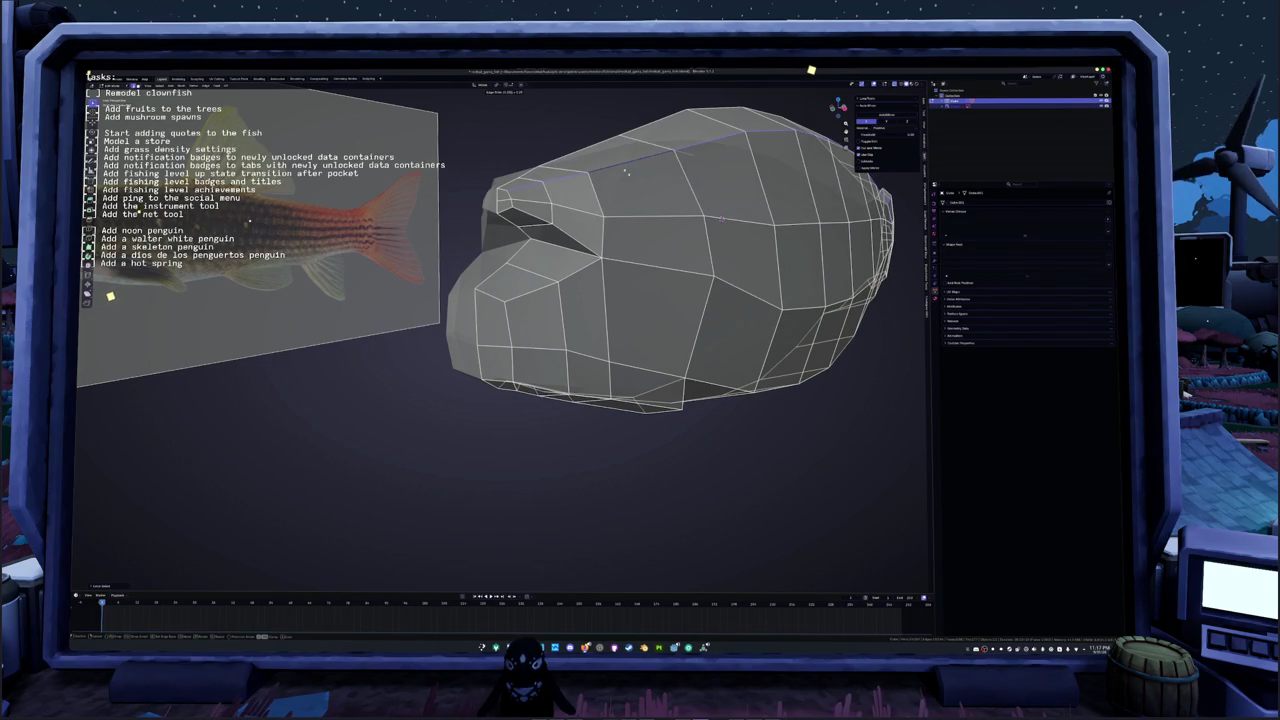
{"action": "key", "text": "Return"}
Step: Select the mouth-tip face and slide the front edge loop back along the body
{"action": "key", "text": "Tab"}
{"action": "mouse_move", "coordinate": [624, 171]}
{"action": "middle_mouse_down"}
{"action": "mouse_move", "coordinate": [547, 234]}
{"action": "mouse_move", "coordinate": [450, 280]}
{"action": "middle_mouse_up"}
{"action": "key", "text": "Tab"}
{"action": "left_click", "coordinate": [490, 276]}
{"action": "mouse_move", "coordinate": [760, 207]}
{"action": "middle_mouse_down"}
{"action": "mouse_move", "coordinate": [726, 311]}
{"action": "mouse_move", "coordinate": [748, 290]}
{"action": "middle_mouse_up"}
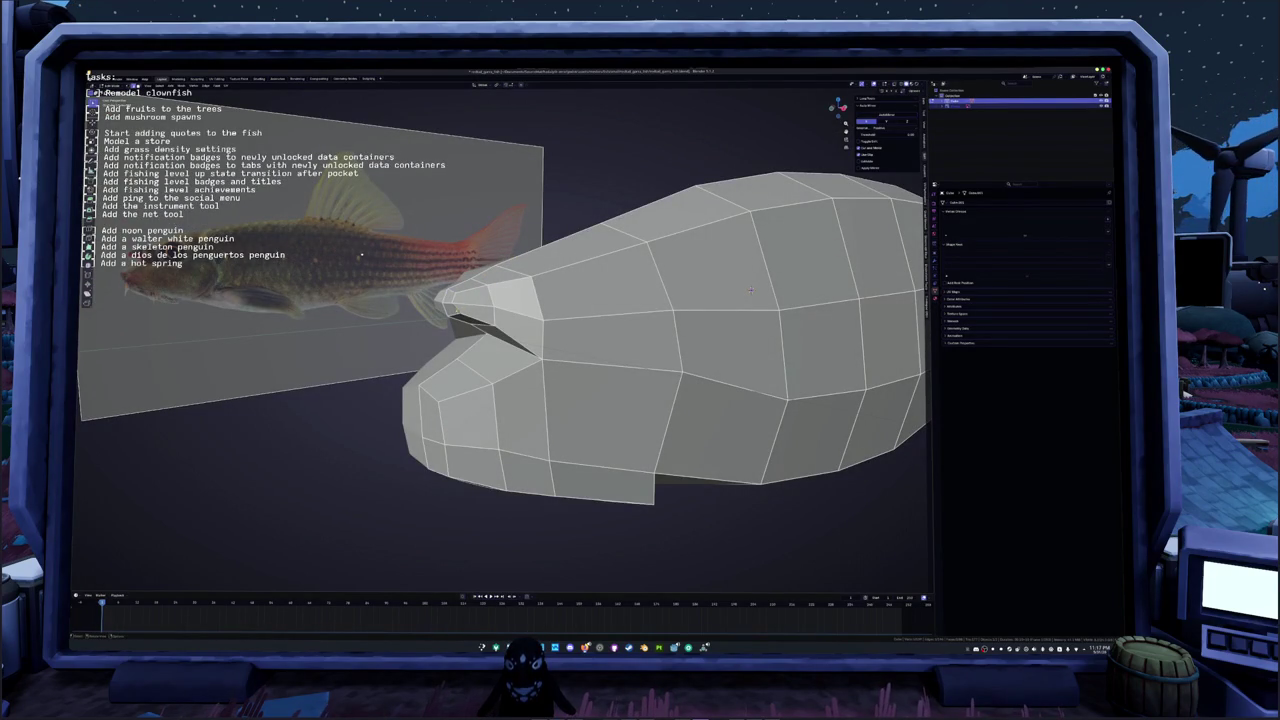
{"action": "middle_click_drag", "start_coordinate": [750, 291], "coordinate": [752, 302]}
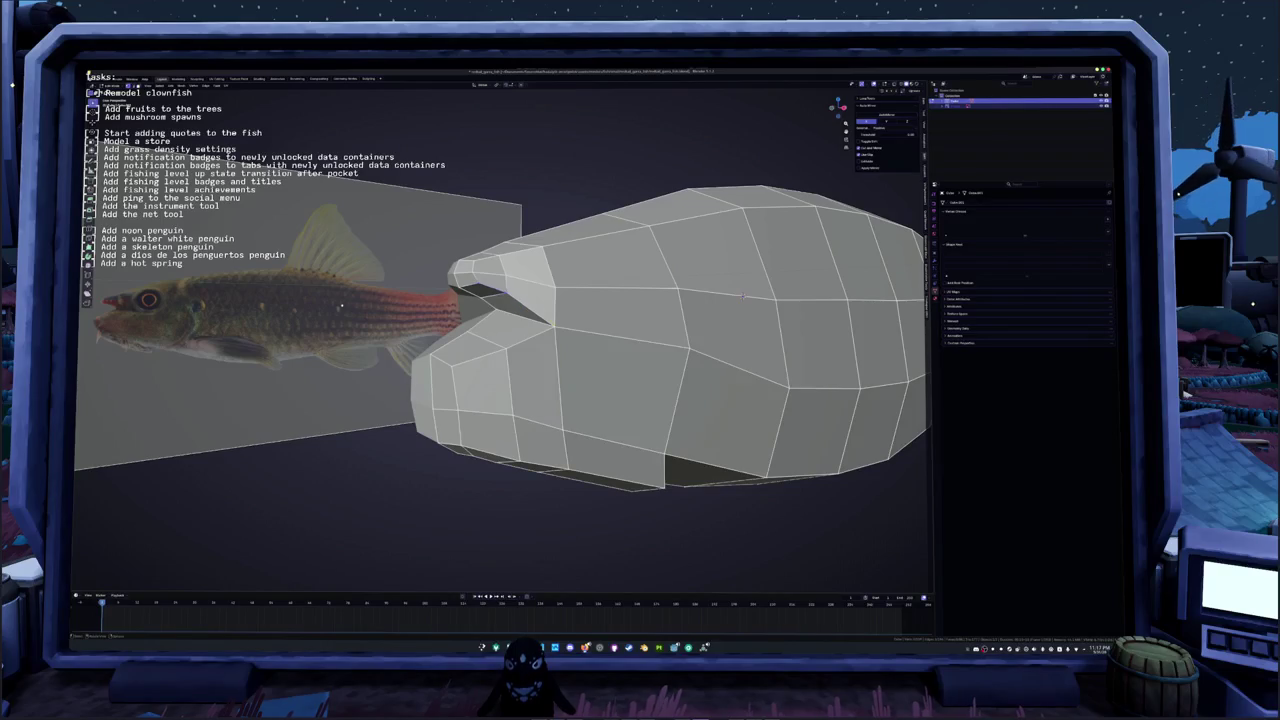
{"action": "key", "text": "g"}
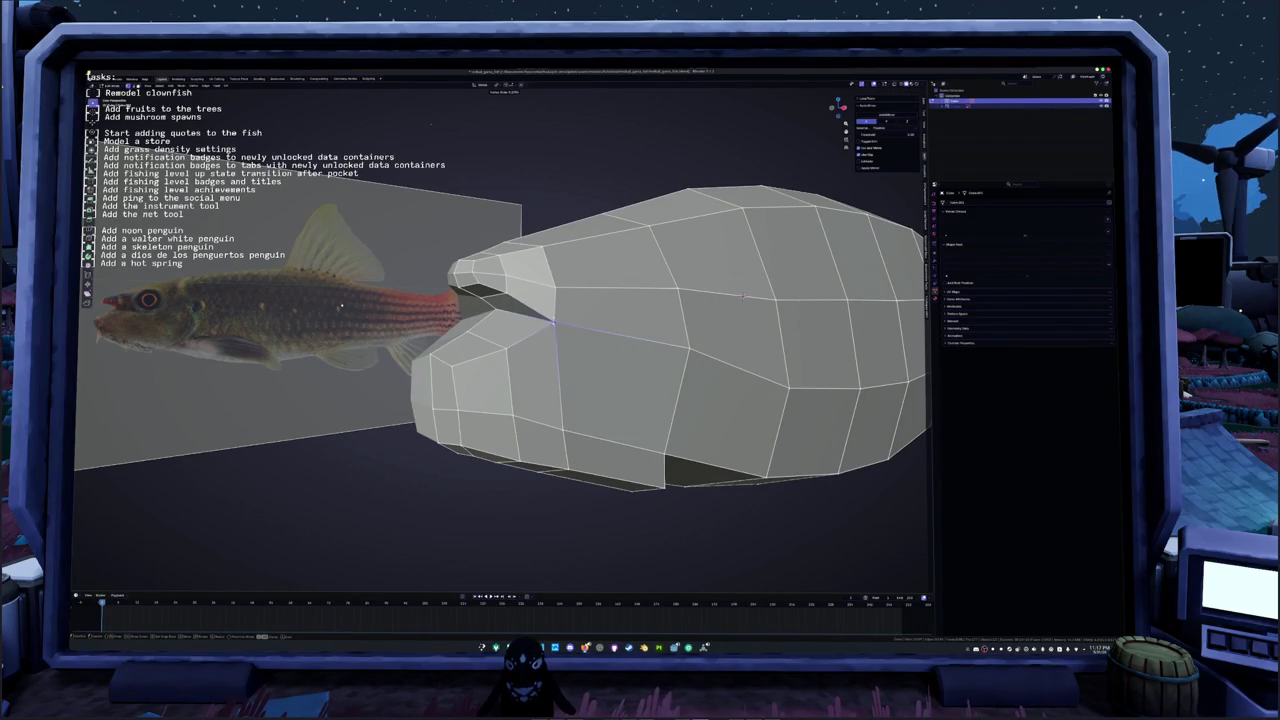
{"action": "middle_click_drag", "start_coordinate": [432, 124], "coordinate": [443, 116]}
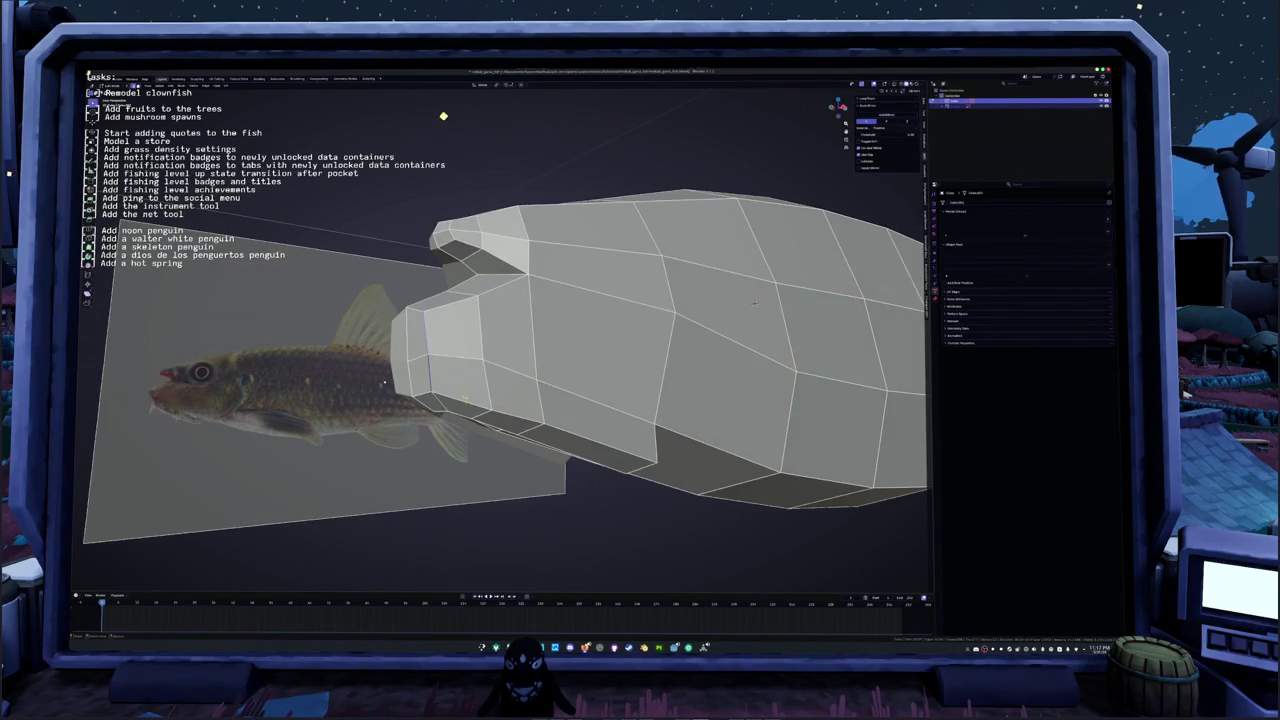
{"action": "key", "text": "g"}
{"action": "key", "text": "g"}
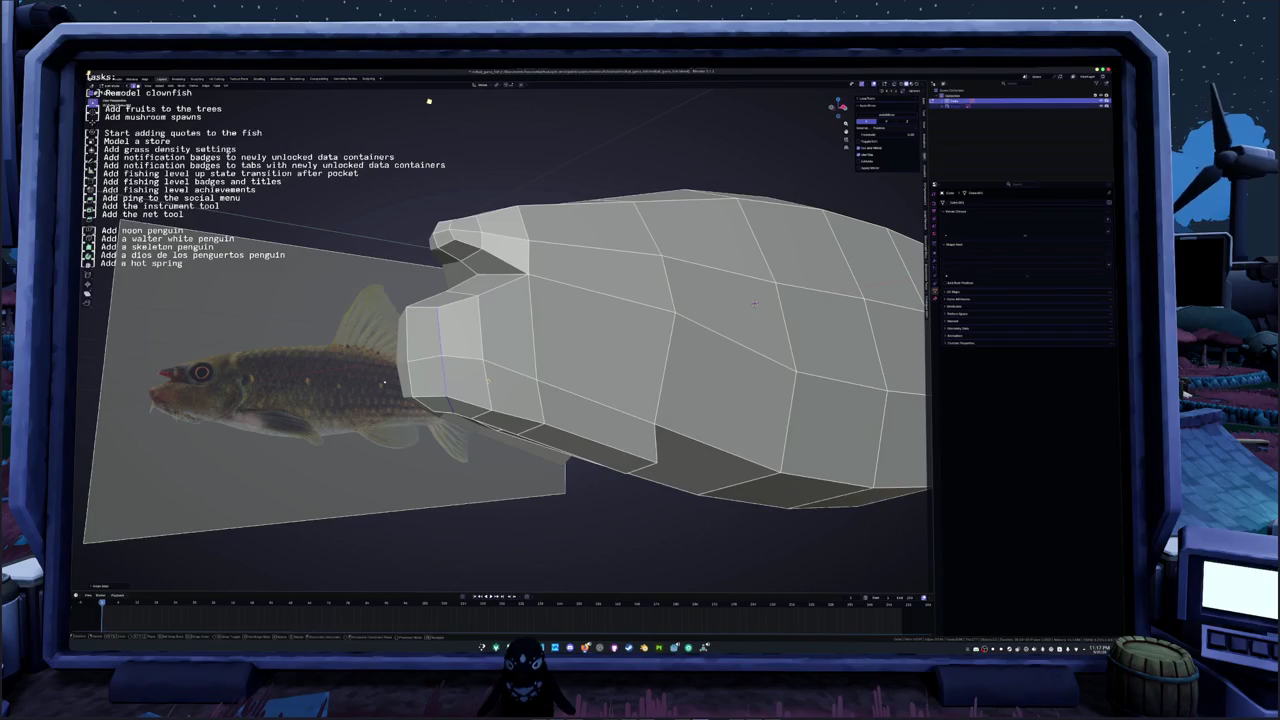
Step: In X-ray side view, reposition the lower mouth-corner vertices over the reference
{"action": "key", "text": "KP_3"}
{"action": "key", "text": "alt+z"}
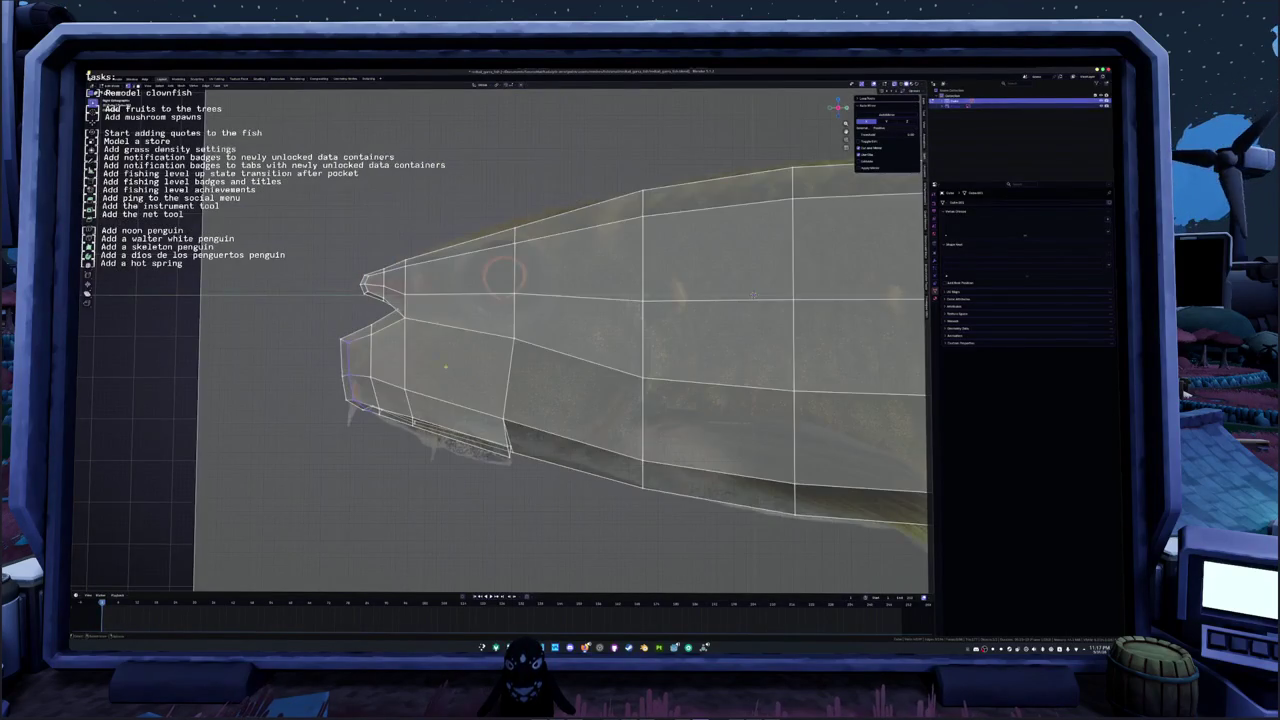
{"action": "key", "text": "g"}
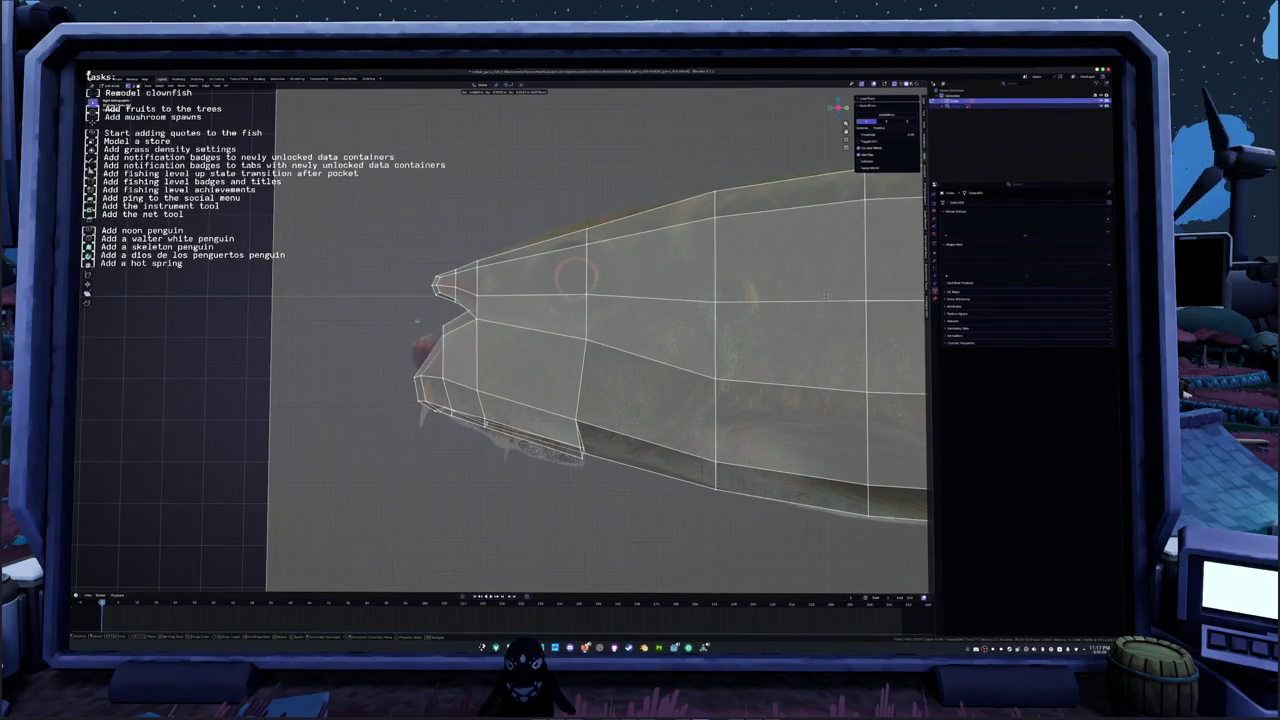
{"action": "left_click", "coordinate": [387, 322]}
{"action": "key", "text": "g"}
{"action": "left_click", "coordinate": [608, 281]}
Step: Move the lower mouth-corner edge and chin vertices to follow the mouth outline
{"action": "left_click", "coordinate": [410, 396]}
{"action": "key", "text": "g"}
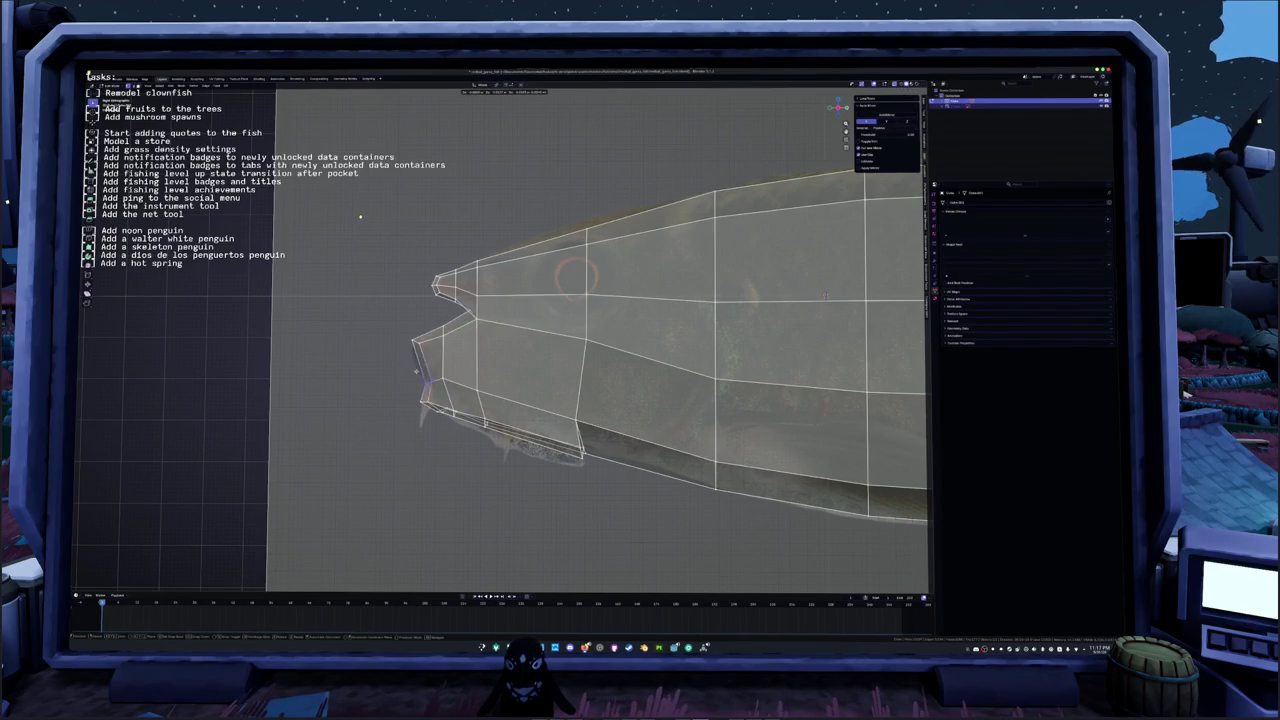
{"action": "left_click", "coordinate": [390, 328]}
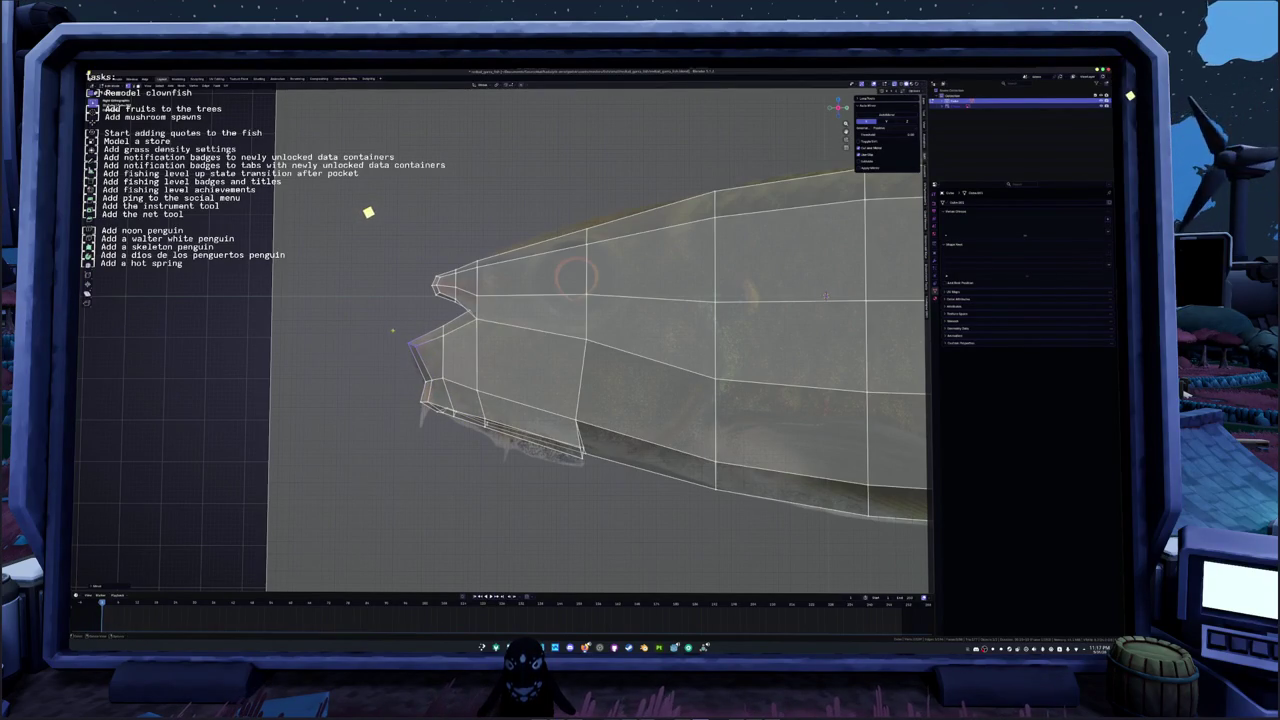
{"action": "key", "text": "g"}
{"action": "left_click", "coordinate": [377, 203]}
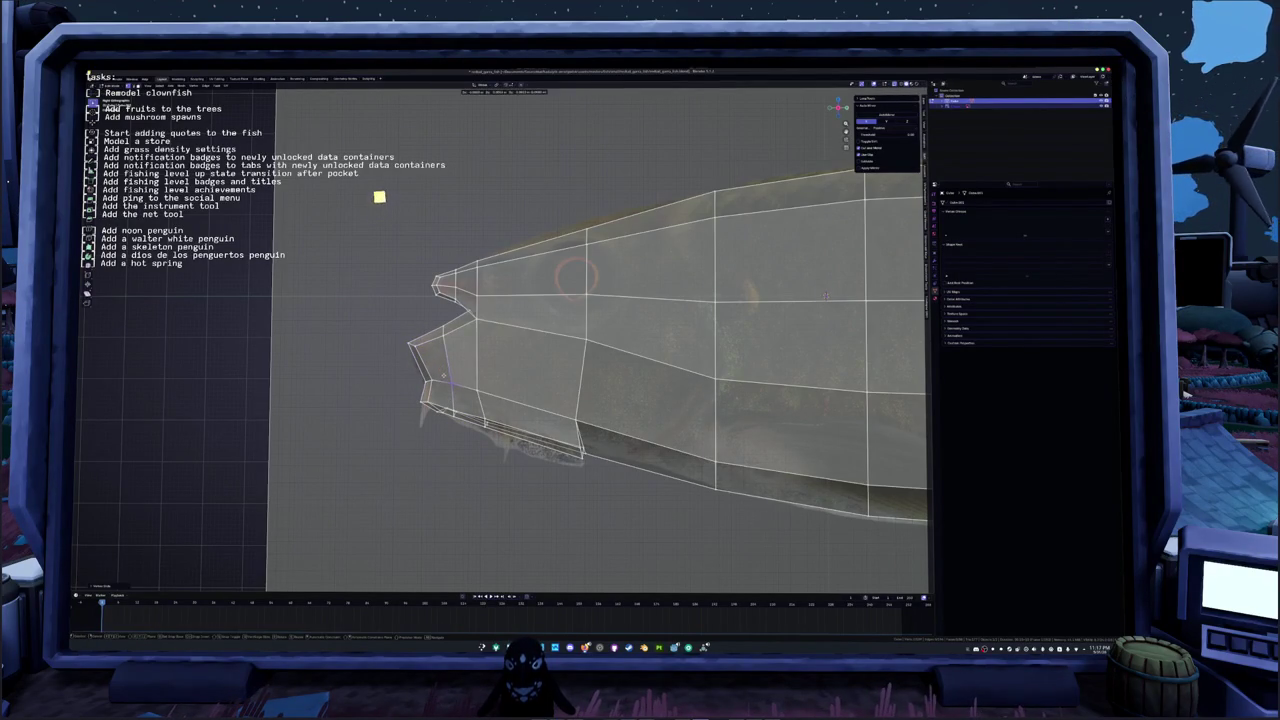
{"action": "middle_click_drag", "start_coordinate": [366, 177], "coordinate": [356, 163]}
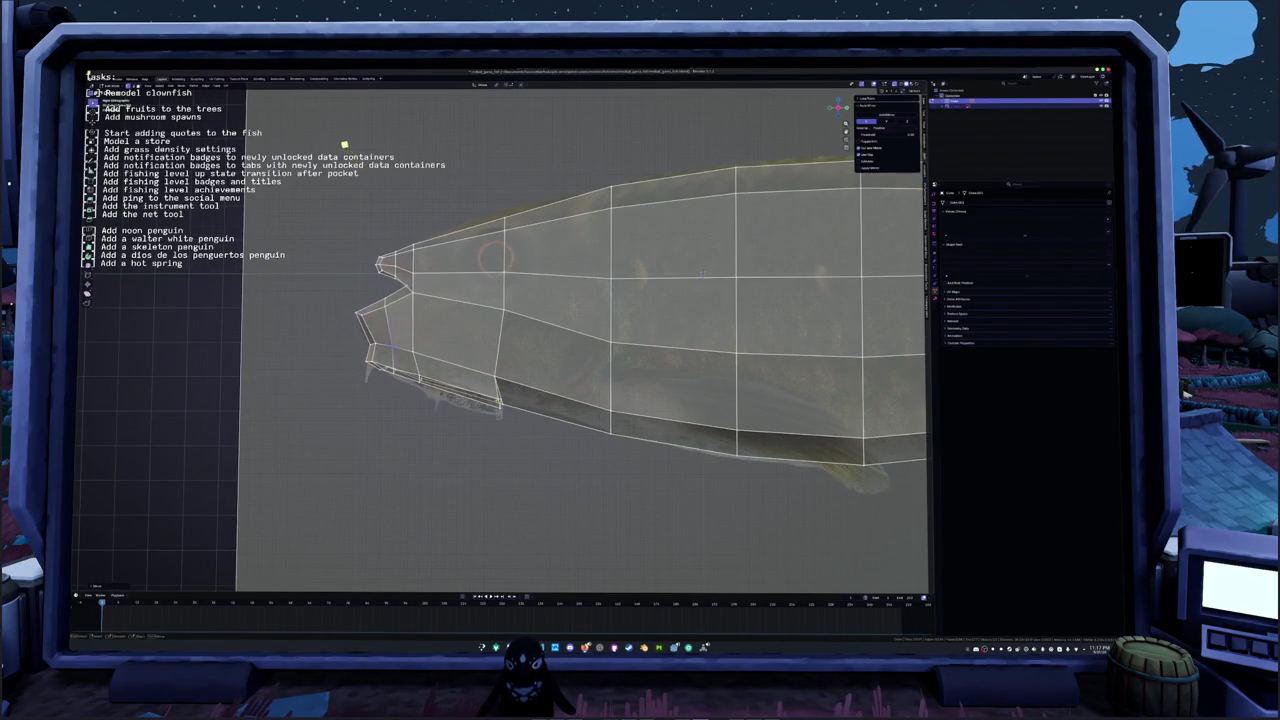
{"action": "left_click", "coordinate": [496, 402]}
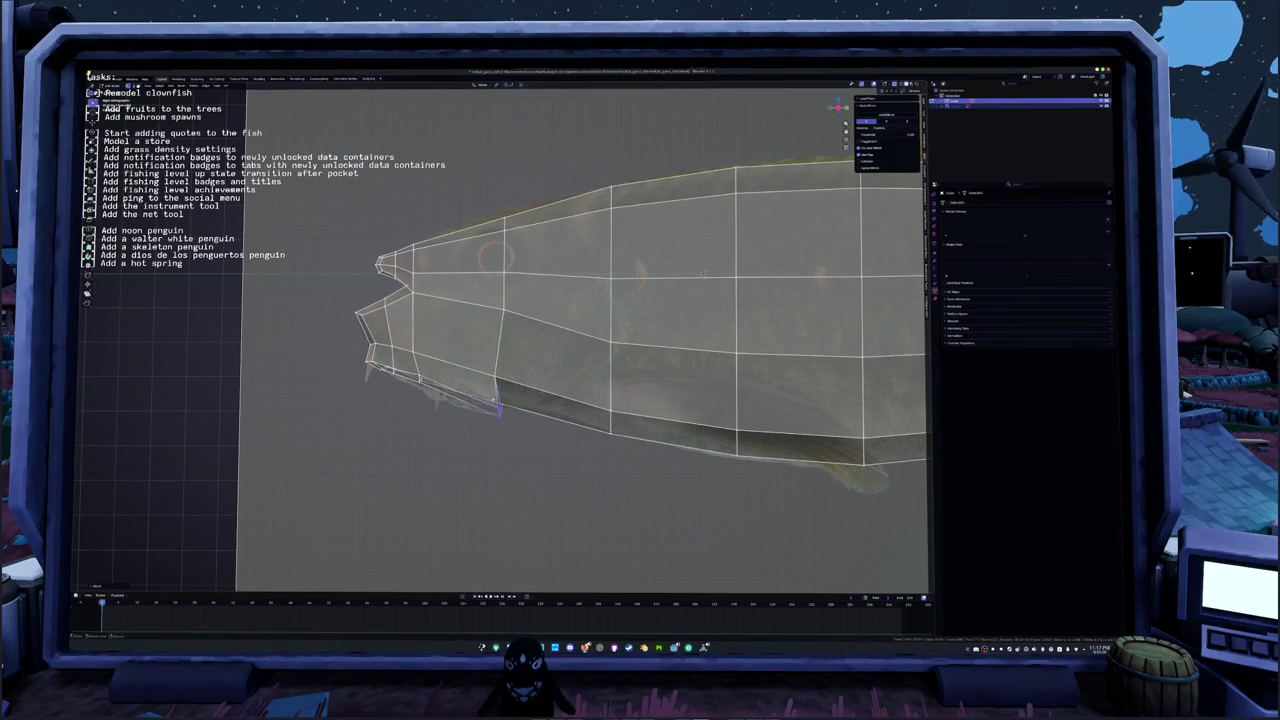
{"action": "key", "text": "g"}
{"action": "key", "text": "z"}
{"action": "key", "text": "Escape"}
{"action": "mouse_move", "coordinate": [703, 274]}
{"action": "middle_mouse_down", "text": "shift"}
{"action": "mouse_move", "coordinate": [731, 276]}
{"action": "mouse_move", "coordinate": [729, 294]}
{"action": "middle_mouse_up", "text": "shift"}
Step: Add a loop cut across the fish mesh near the mouth
{"action": "scroll", "coordinate": [729, 294], "scroll_direction": "up", "scroll_amount": 3}
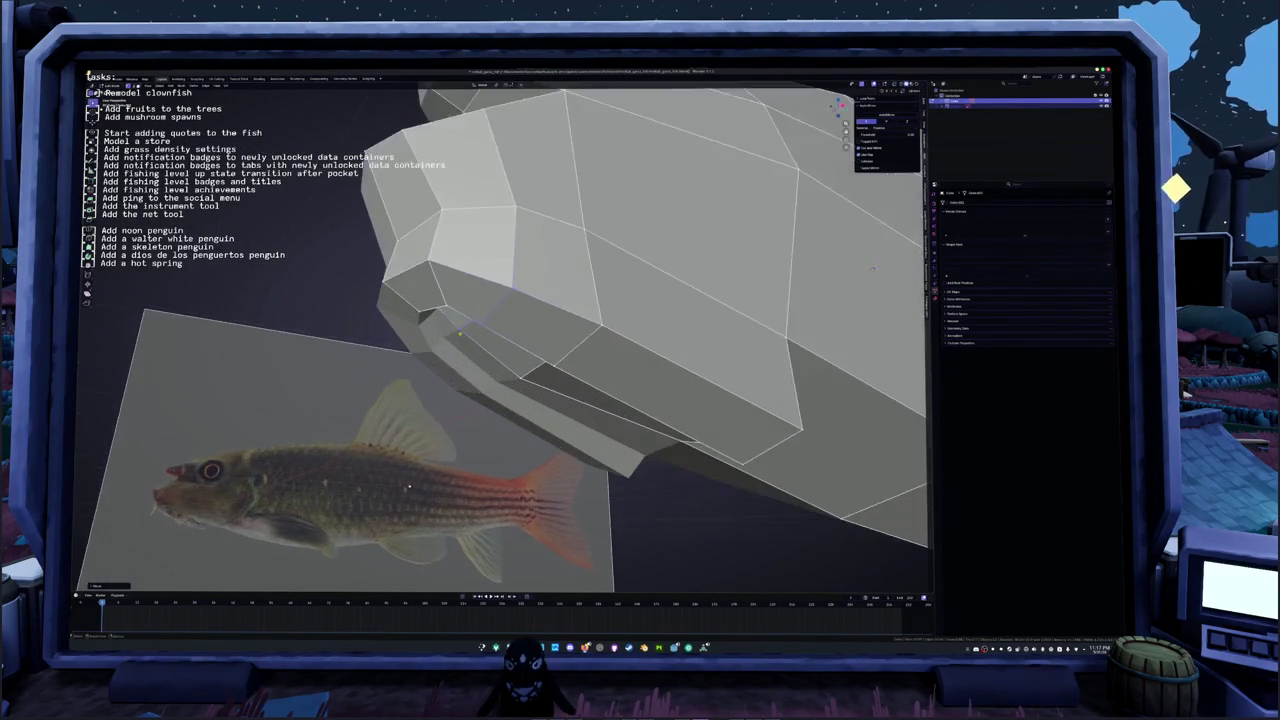
{"action": "scroll", "coordinate": [729, 294], "scroll_direction": "up", "scroll_amount": 2}
{"action": "middle_click_drag", "start_coordinate": [729, 294], "coordinate": [529, 358]}
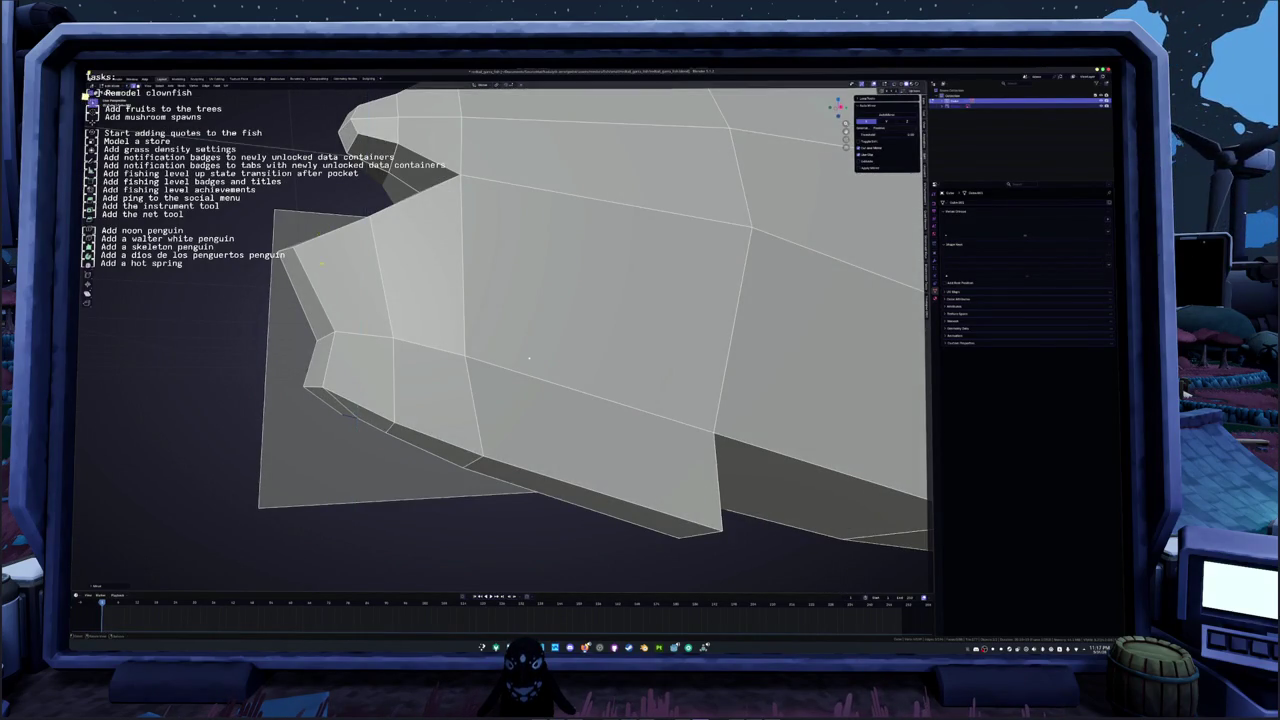
{"action": "scroll", "coordinate": [529, 358], "scroll_direction": "down", "scroll_amount": 3}
{"action": "scroll", "coordinate": [319, 381], "scroll_direction": "down", "scroll_amount": 3}
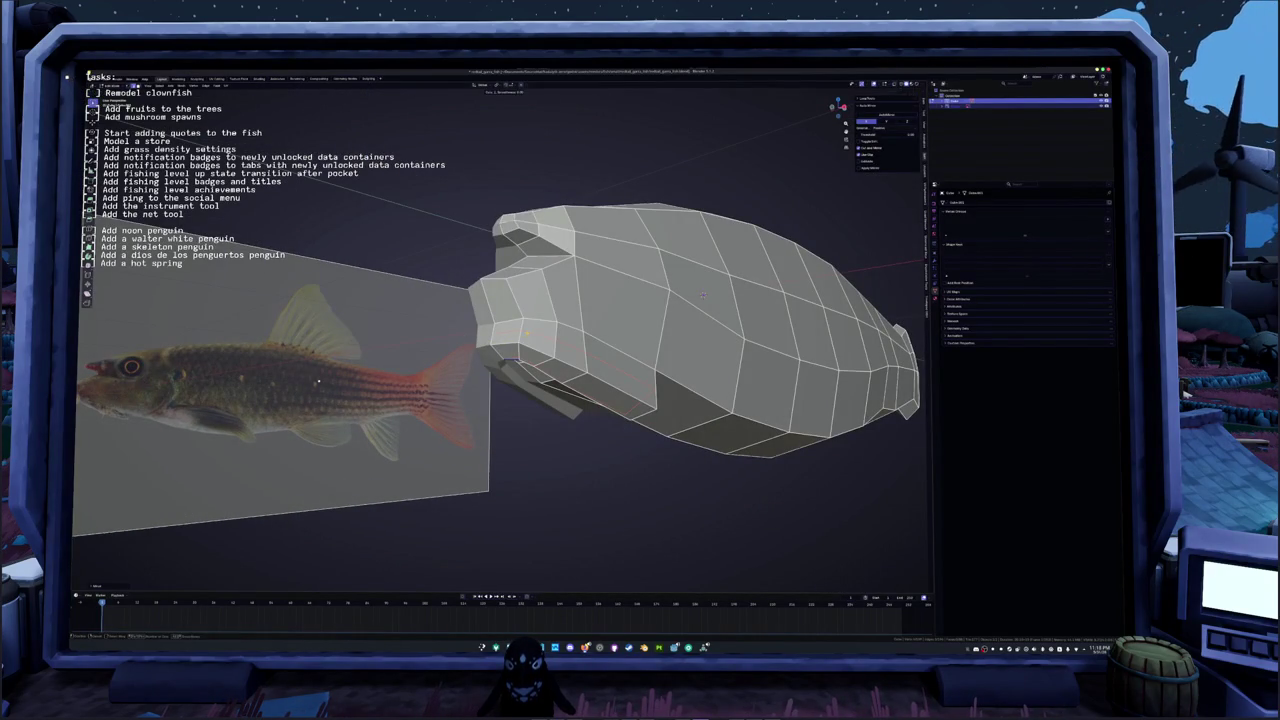
{"action": "mouse_move", "coordinate": [318, 381]}
{"action": "middle_mouse_down"}
{"action": "mouse_move", "coordinate": [440, 415]}
{"action": "mouse_move", "coordinate": [631, 421]}
{"action": "mouse_move", "coordinate": [413, 300]}
{"action": "middle_mouse_up"}
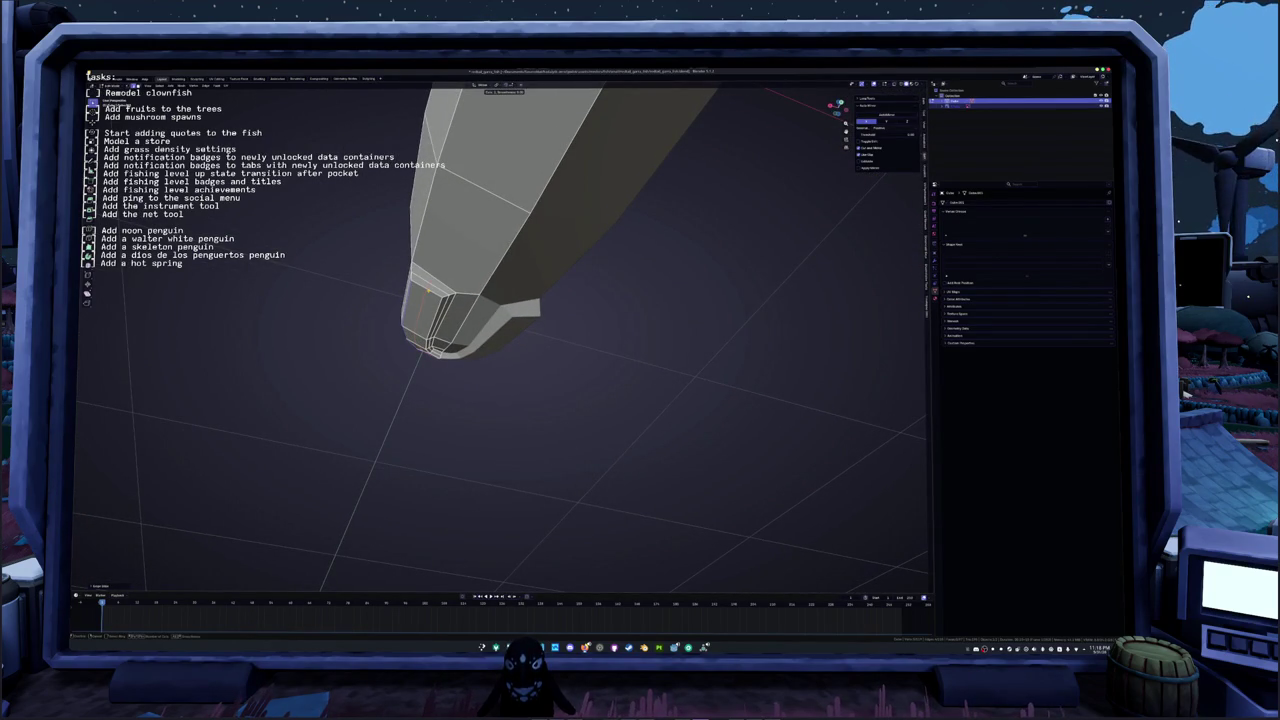
{"action": "key", "text": "ctrl+r"}
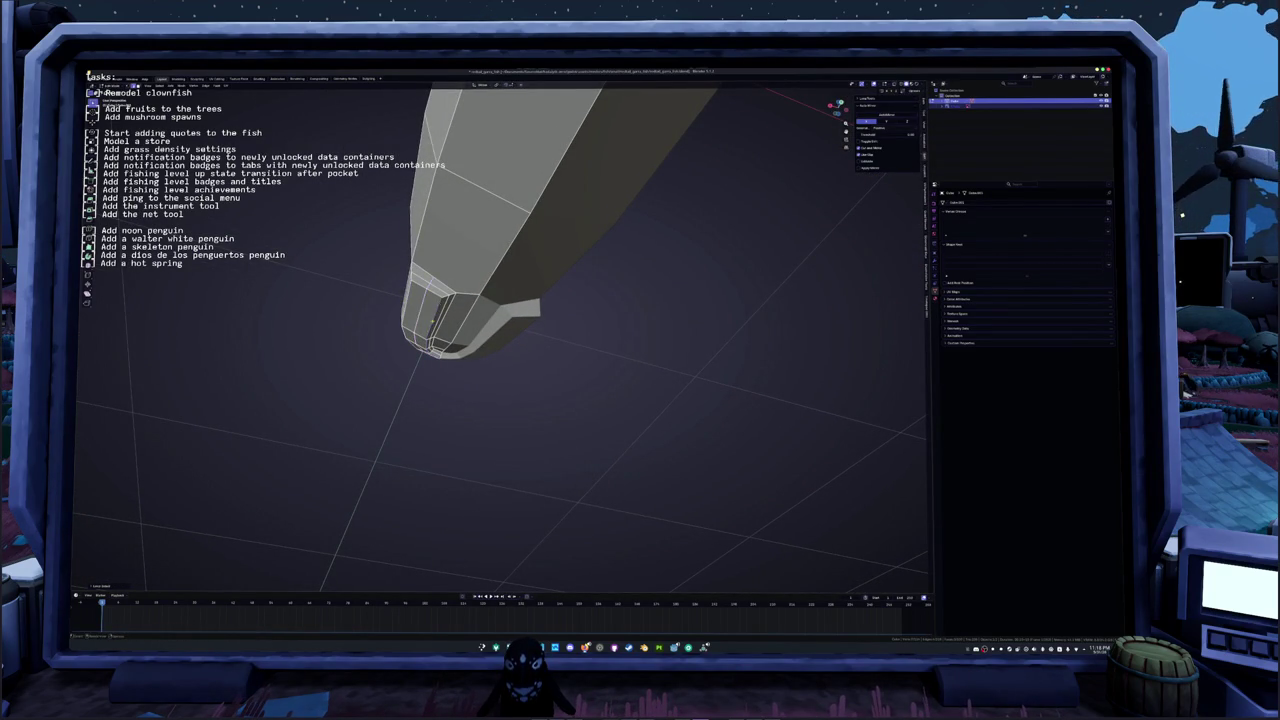
{"action": "middle_click_drag", "start_coordinate": [433, 320], "coordinate": [446, 290]}
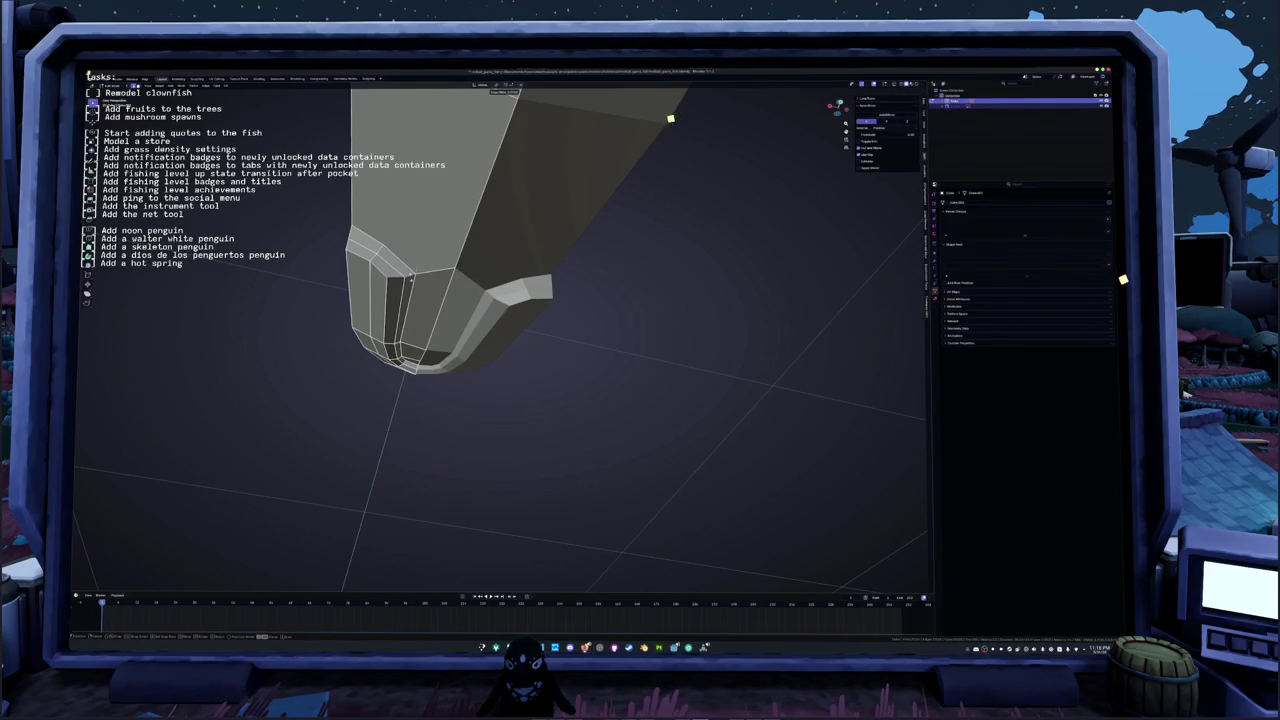
Step: Knife-cut the head's underside and confirm the new edges
{"action": "middle_click_drag", "start_coordinate": [509, 120], "coordinate": [646, 211]}
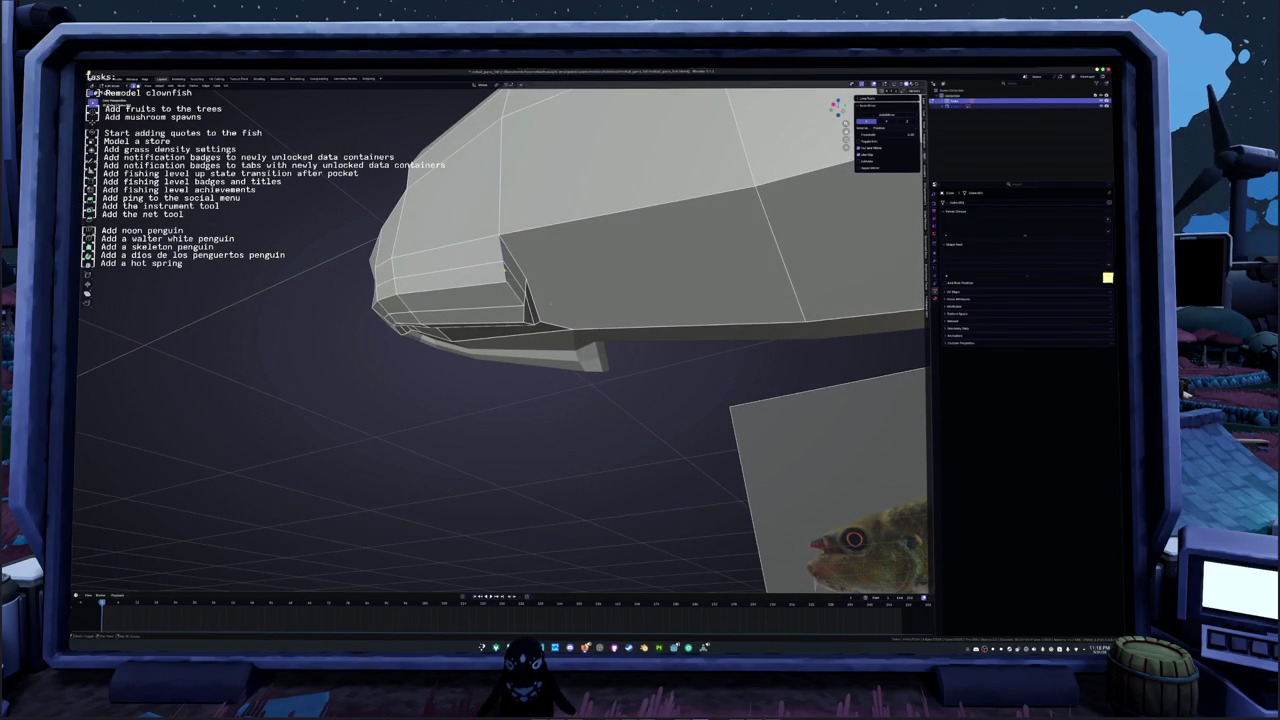
{"action": "middle_click_drag", "start_coordinate": [526, 300], "coordinate": [387, 208]}
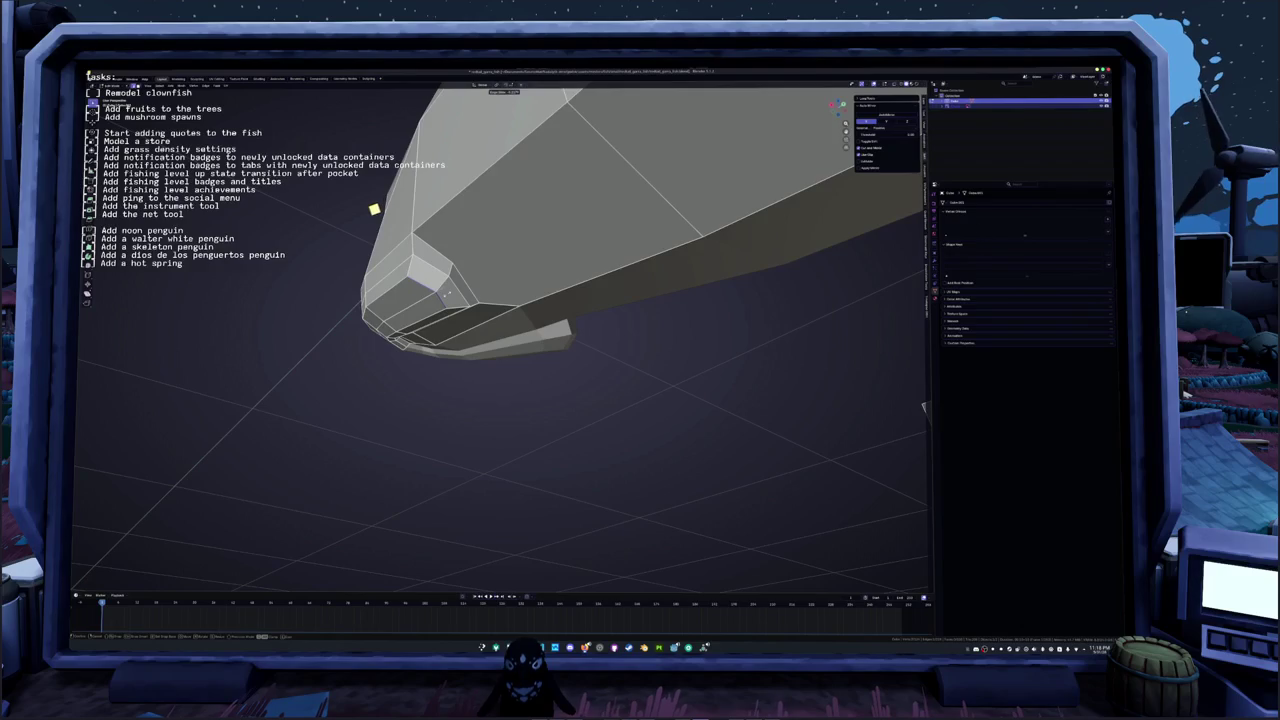
{"action": "middle_click_drag", "start_coordinate": [369, 211], "coordinate": [350, 215]}
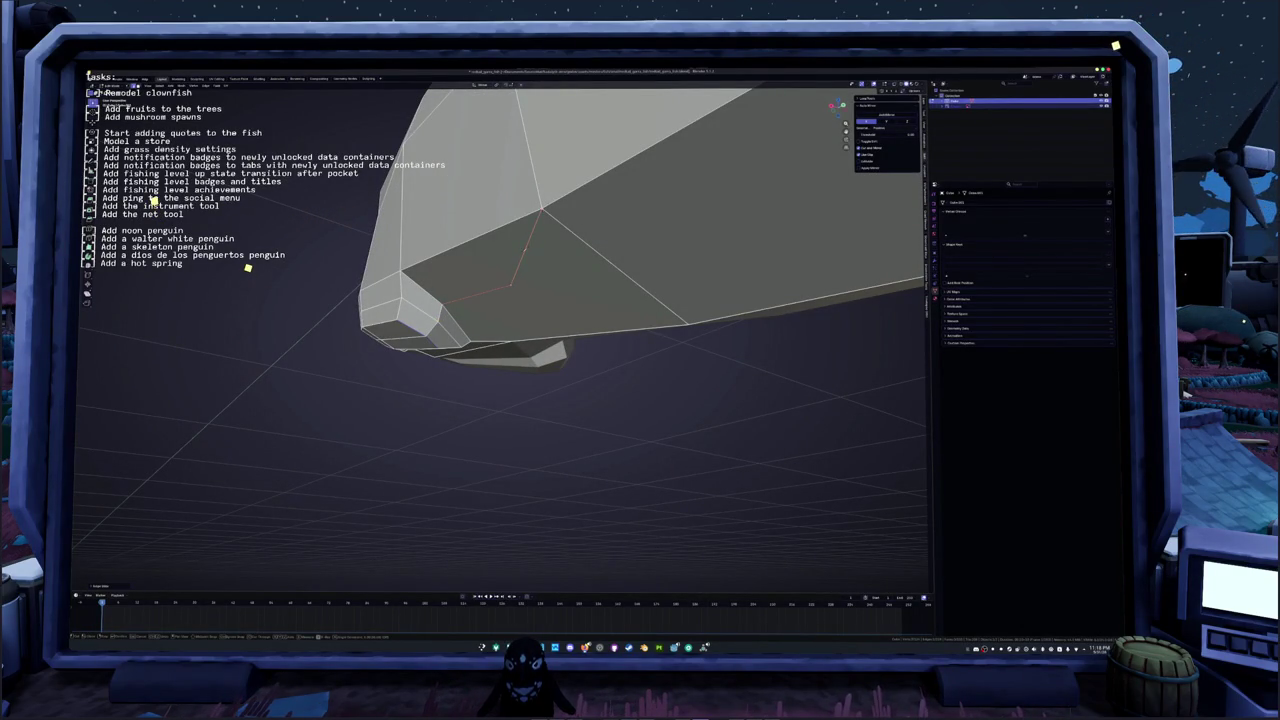
{"action": "middle_click_drag", "start_coordinate": [511, 284], "coordinate": [534, 212]}
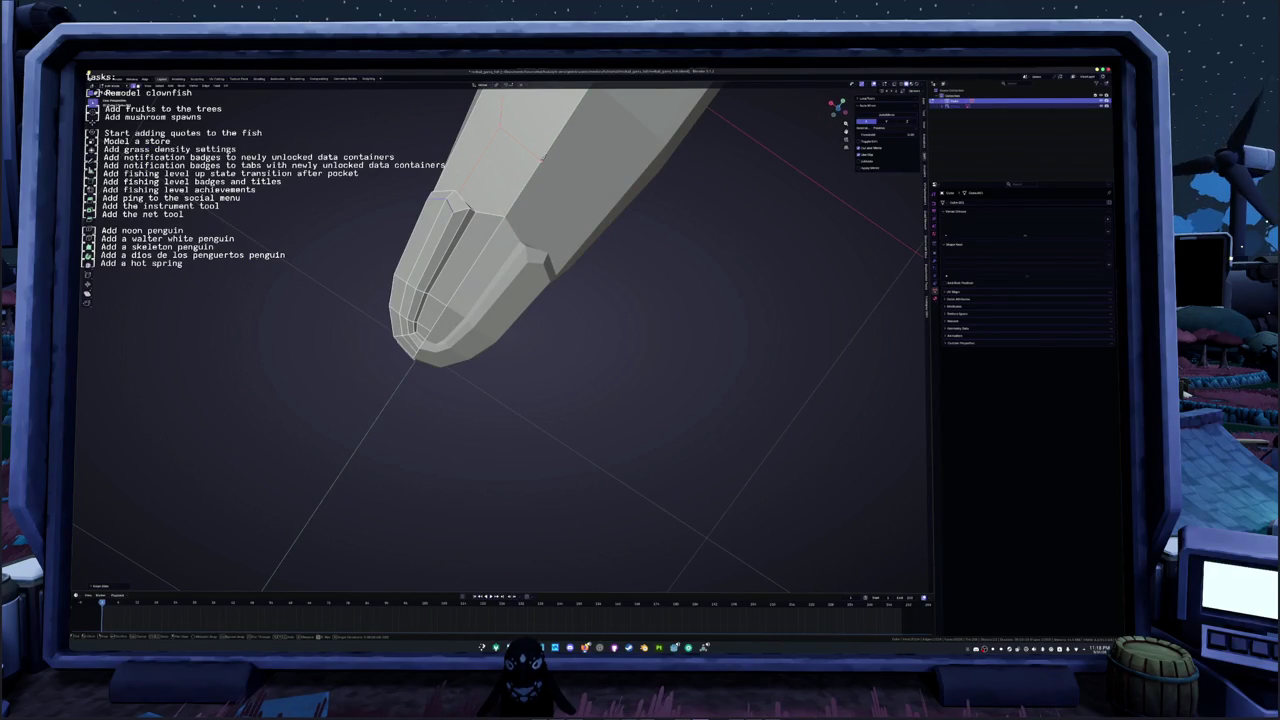
{"action": "key", "text": "Return"}
{"action": "mouse_move", "coordinate": [700, 320]}
{"action": "middle_mouse_down"}
{"action": "mouse_move", "coordinate": [820, 237]}
{"action": "mouse_move", "coordinate": [720, 330]}
{"action": "middle_mouse_up"}
{"action": "mouse_move", "coordinate": [179, 482]}
{"action": "middle_mouse_down"}
{"action": "mouse_move", "coordinate": [566, 348]}
{"action": "mouse_move", "coordinate": [818, 228]}
{"action": "middle_mouse_up"}
{"action": "scroll", "coordinate": [818, 228], "scroll_direction": "up", "scroll_amount": 3}
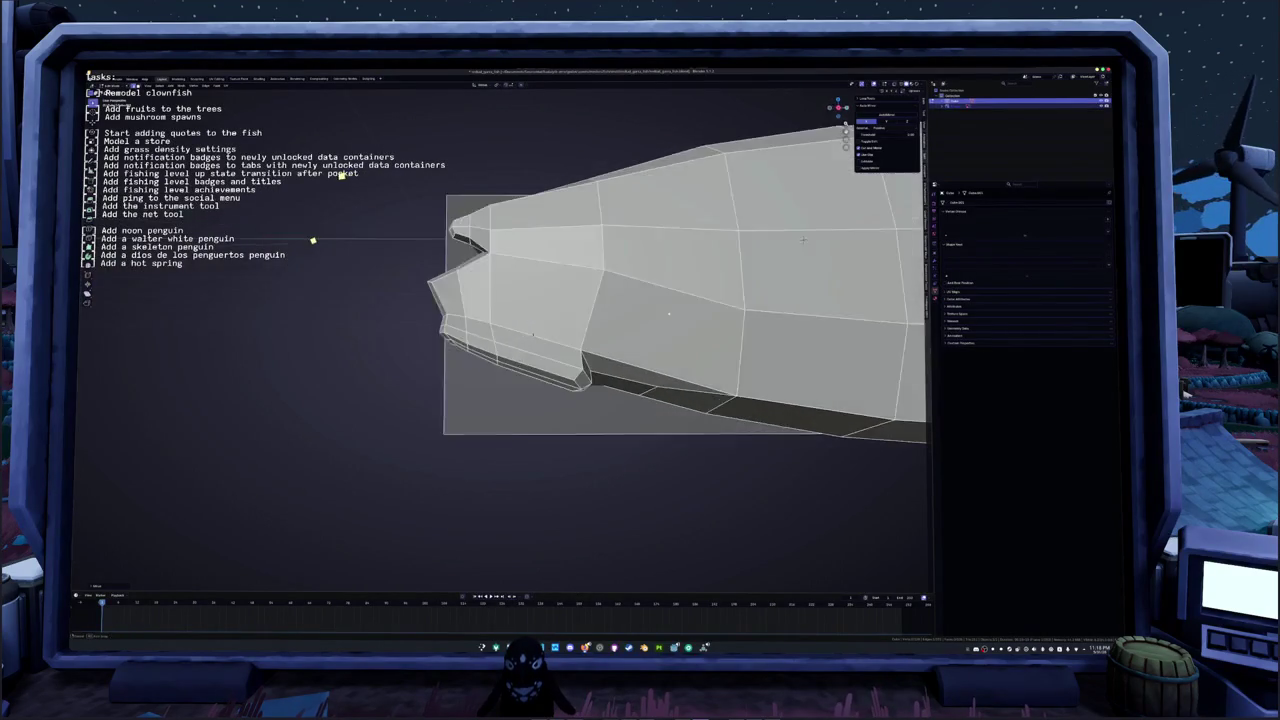
Step: In an X-ray side view, add the adjacent underside face to the selection
{"action": "scroll", "coordinate": [818, 228], "scroll_direction": "up", "scroll_amount": 2}
{"action": "key", "text": "alt+z"}
{"action": "key", "text": "KP_3"}
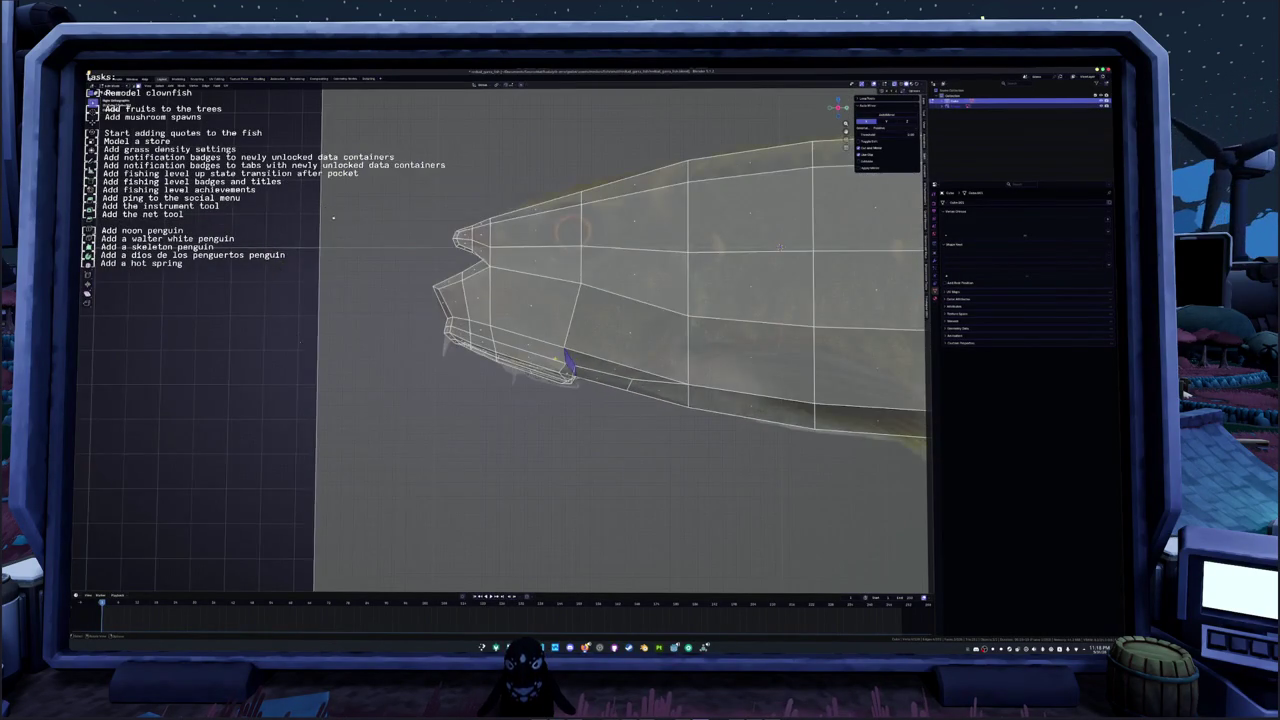
{"action": "middle_click_drag", "start_coordinate": [810, 213], "coordinate": [905, 180]}
{"action": "left_click", "coordinate": [478, 358], "text": "shift"}
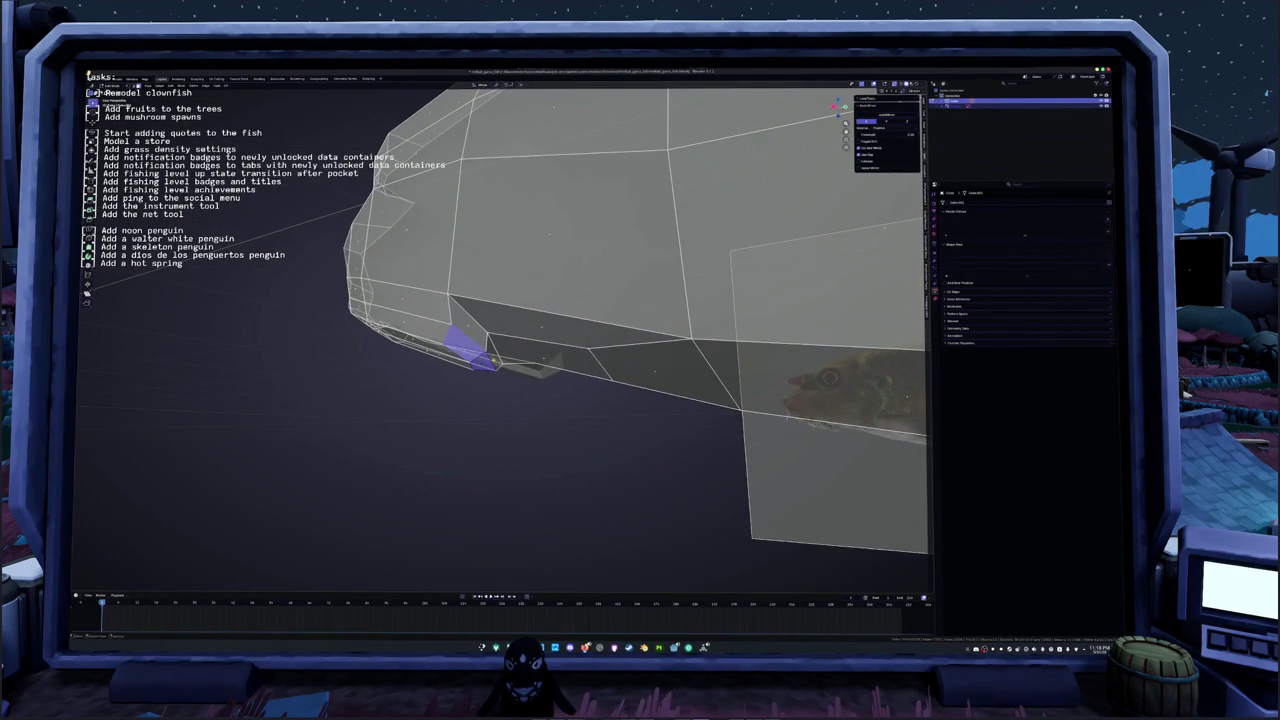
{"action": "key", "text": "KP_1"}
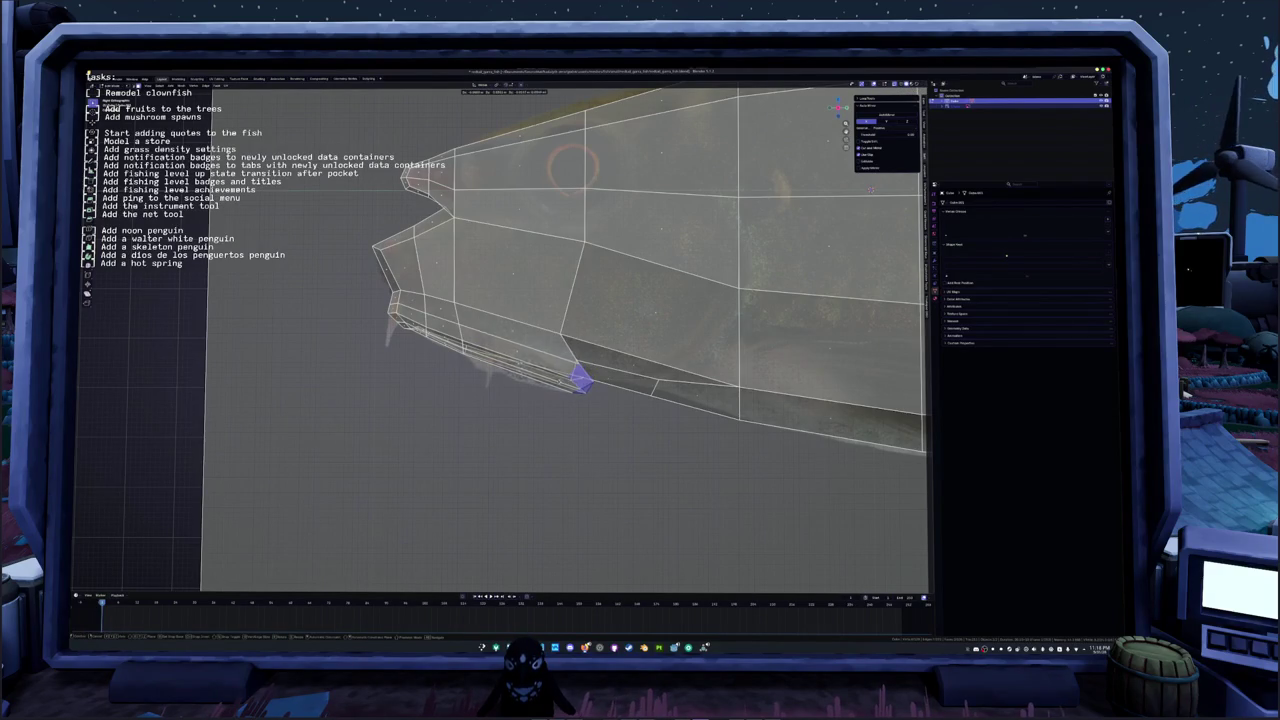
{"action": "key", "text": "alt+z"}
{"action": "middle_click_drag", "start_coordinate": [870, 190], "coordinate": [930, 200], "text": "shift"}
{"action": "key", "text": "alt+z"}
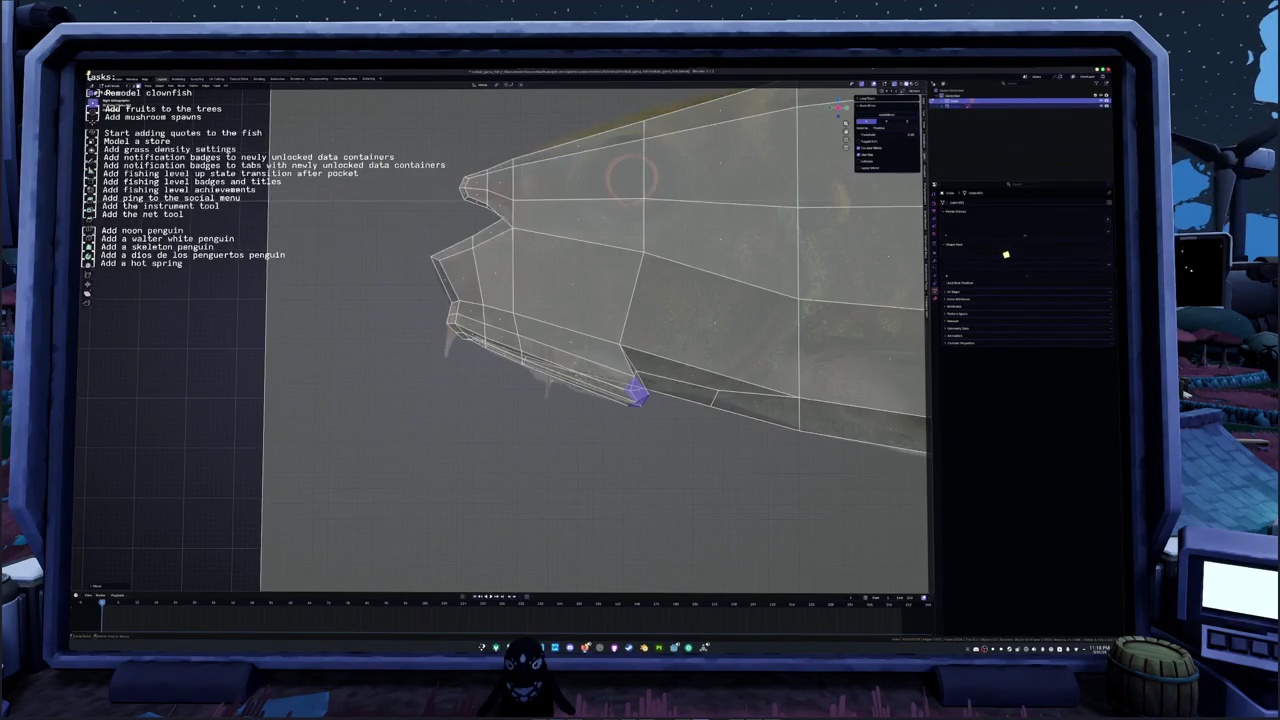
Step: Undo two earlier vertex adjustments and view the whole fish against the reference image
{"action": "key", "text": "ctrl+z"}
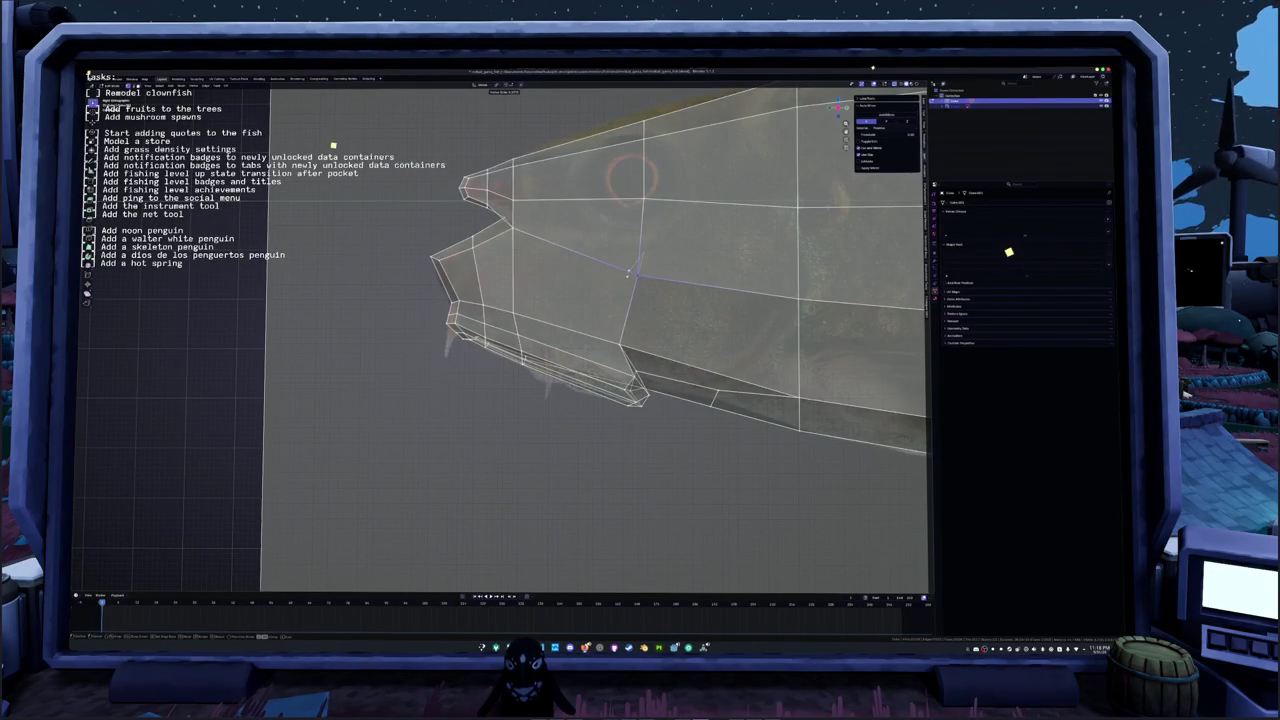
{"action": "middle_click_drag", "start_coordinate": [600, 350], "coordinate": [660, 366], "text": "shift"}
{"action": "key", "text": "ctrl+z"}
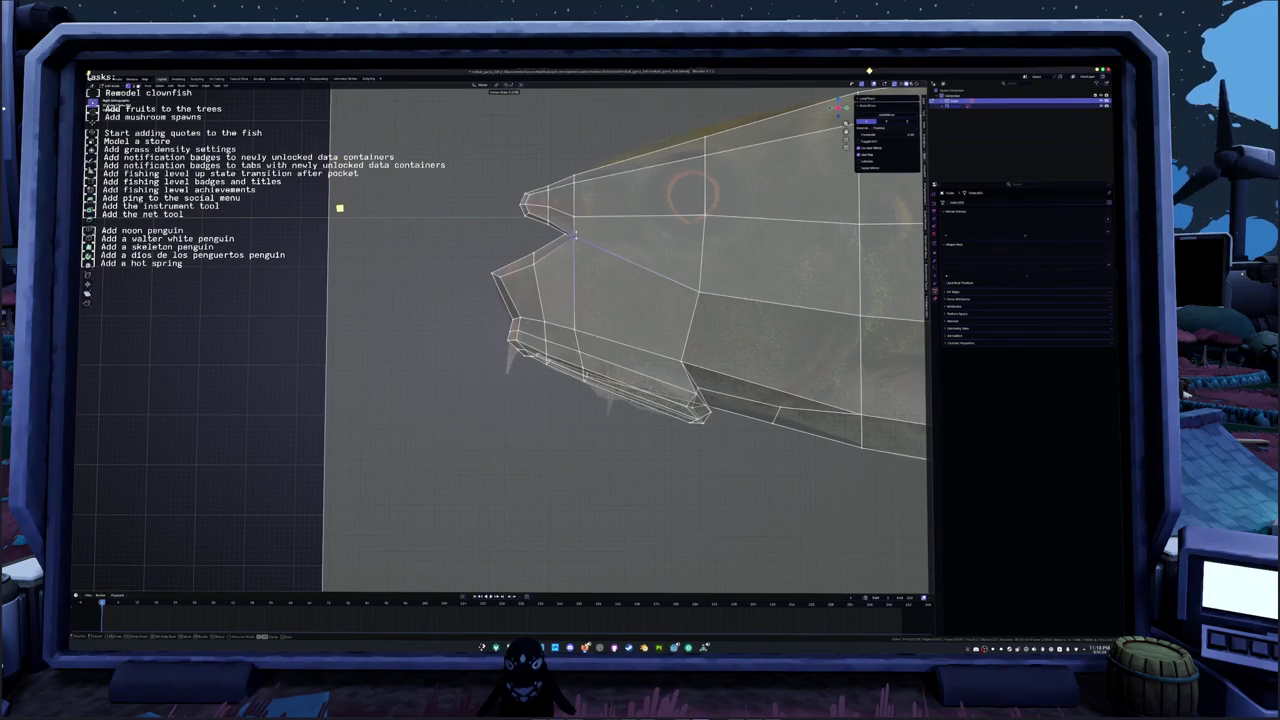
{"action": "scroll", "coordinate": [329, 251], "scroll_direction": "down", "scroll_amount": 1}
{"action": "scroll", "coordinate": [500, 318], "scroll_direction": "up", "scroll_amount": 2}
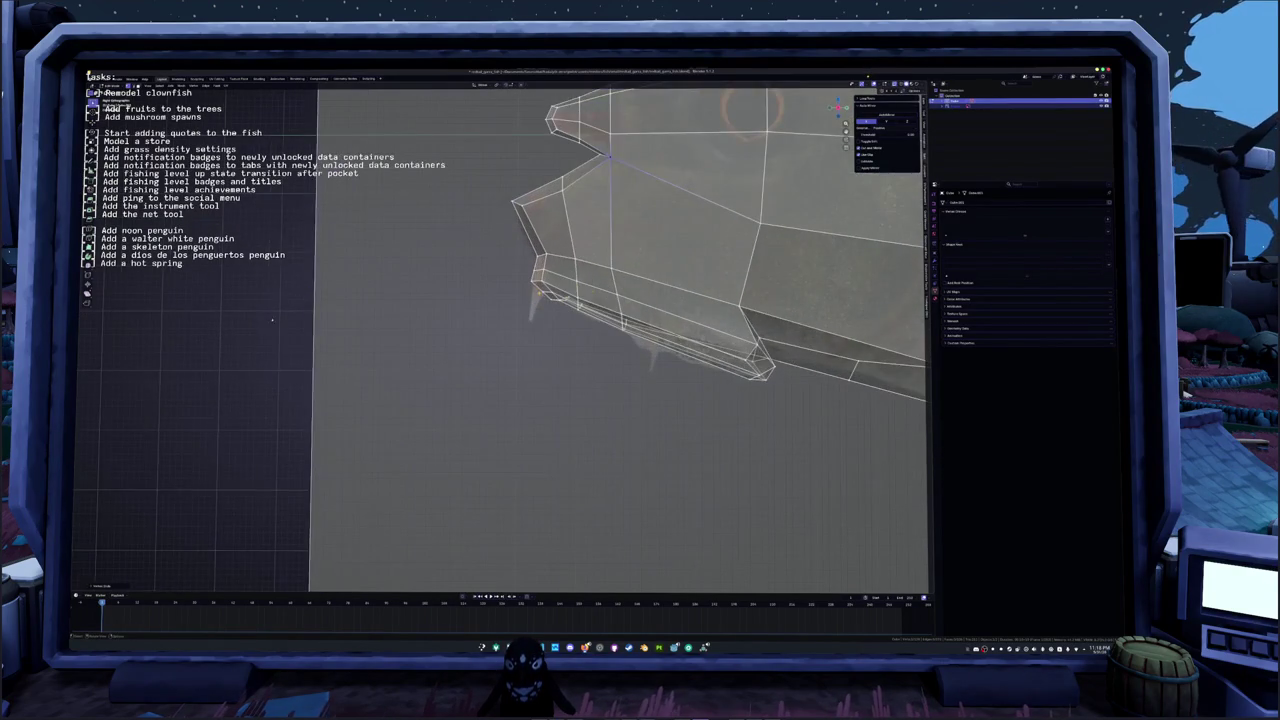
{"action": "middle_click_drag", "start_coordinate": [600, 300], "coordinate": [500, 335]}
{"action": "middle_click_drag", "start_coordinate": [596, 290], "coordinate": [568, 342]}
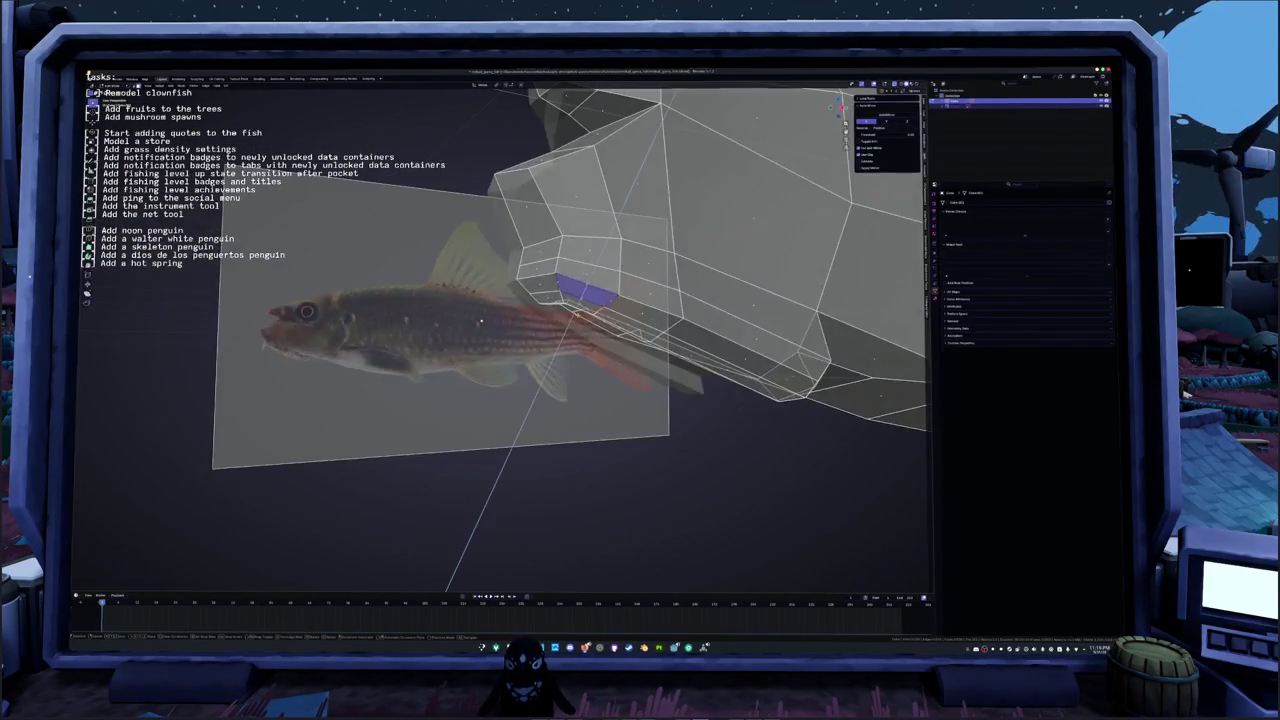
Step: Select the fin-edge vertex and pull it down into a pointed tip matching the reference
{"action": "left_click", "coordinate": [480, 321]}
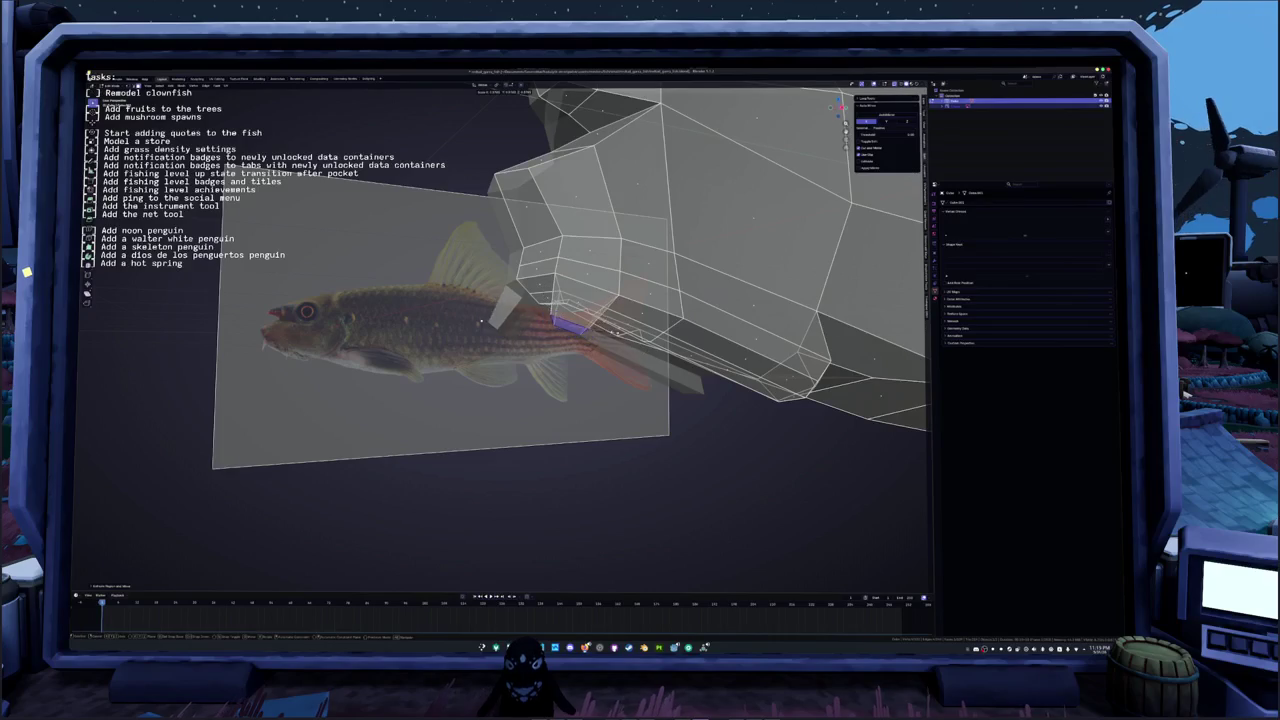
{"action": "key", "text": "KP_Decimal"}
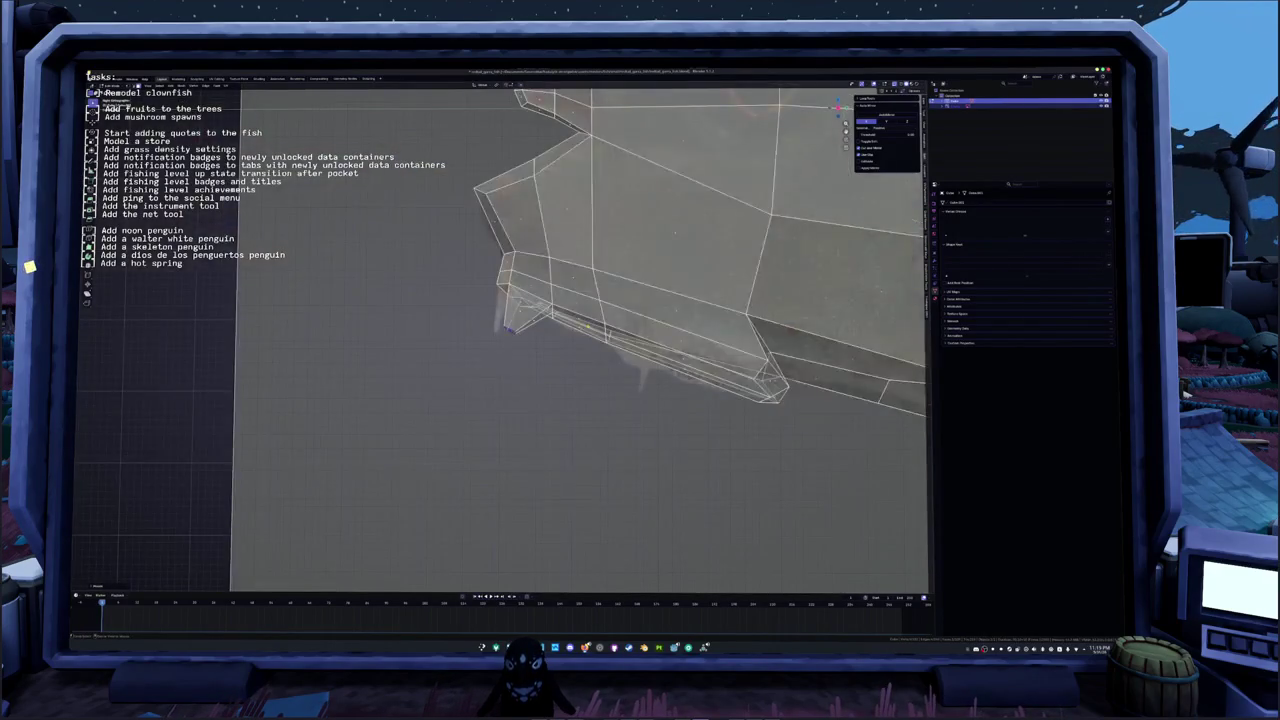
{"action": "key", "text": "alt+z"}
{"action": "key", "text": "g"}
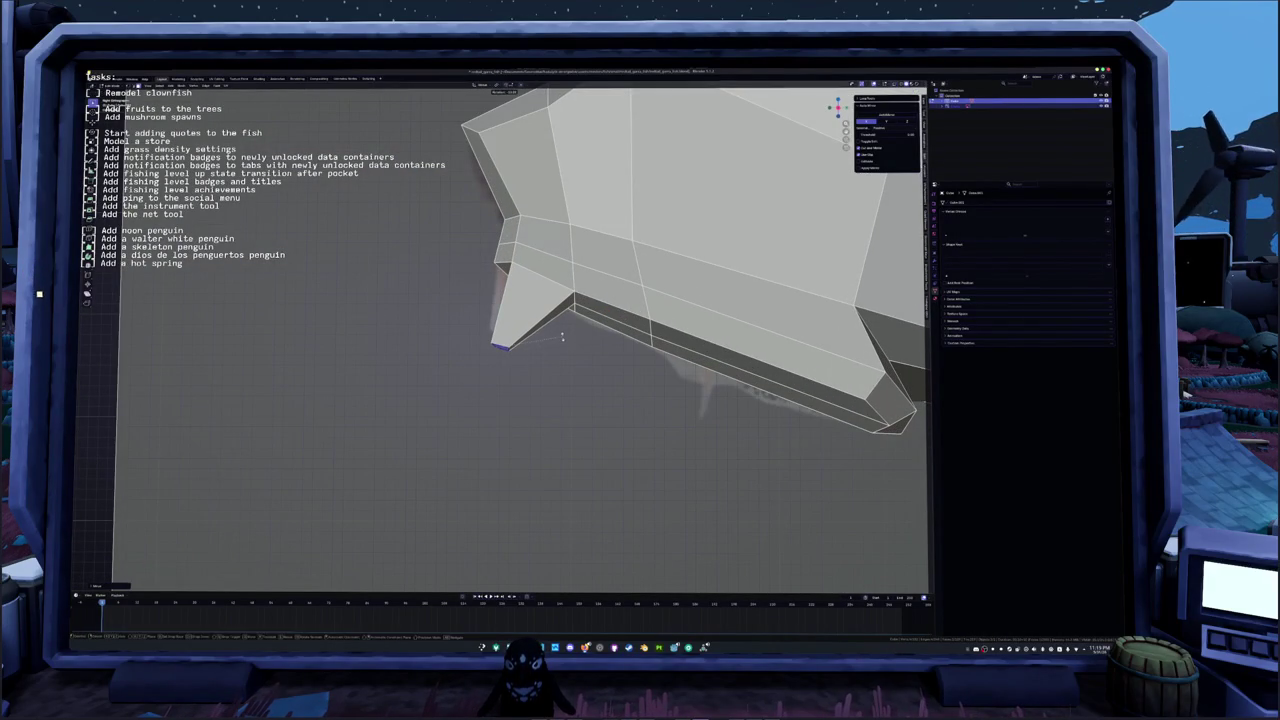
{"action": "left_click", "coordinate": [531, 361]}
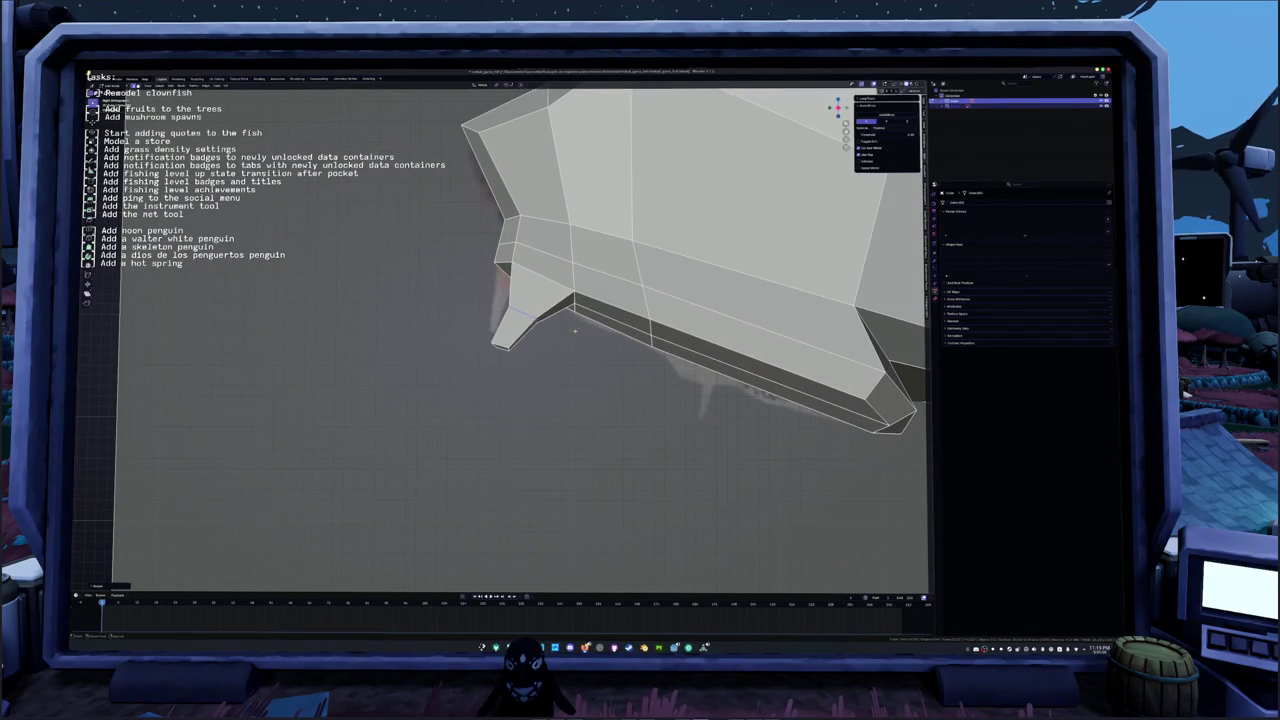
{"action": "key", "text": "alt+z"}
{"action": "key", "text": "g"}
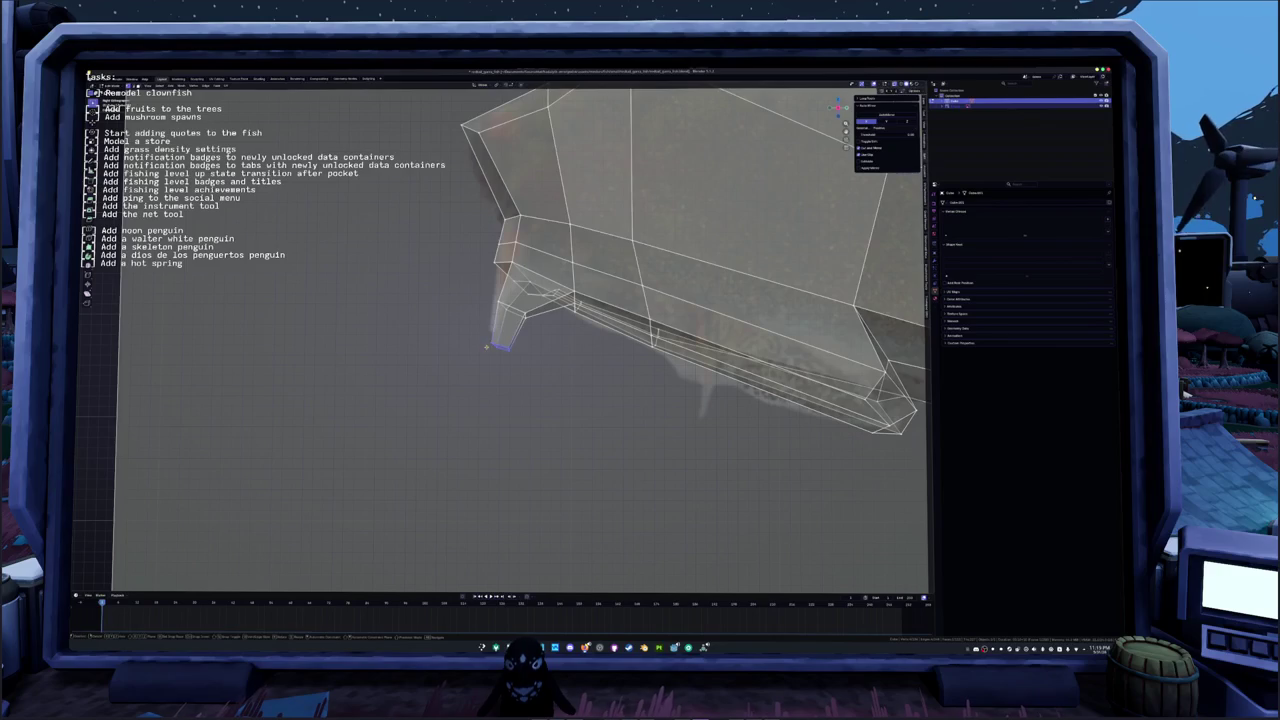
{"action": "left_click", "coordinate": [545, 347]}
{"action": "key", "text": "alt+z"}
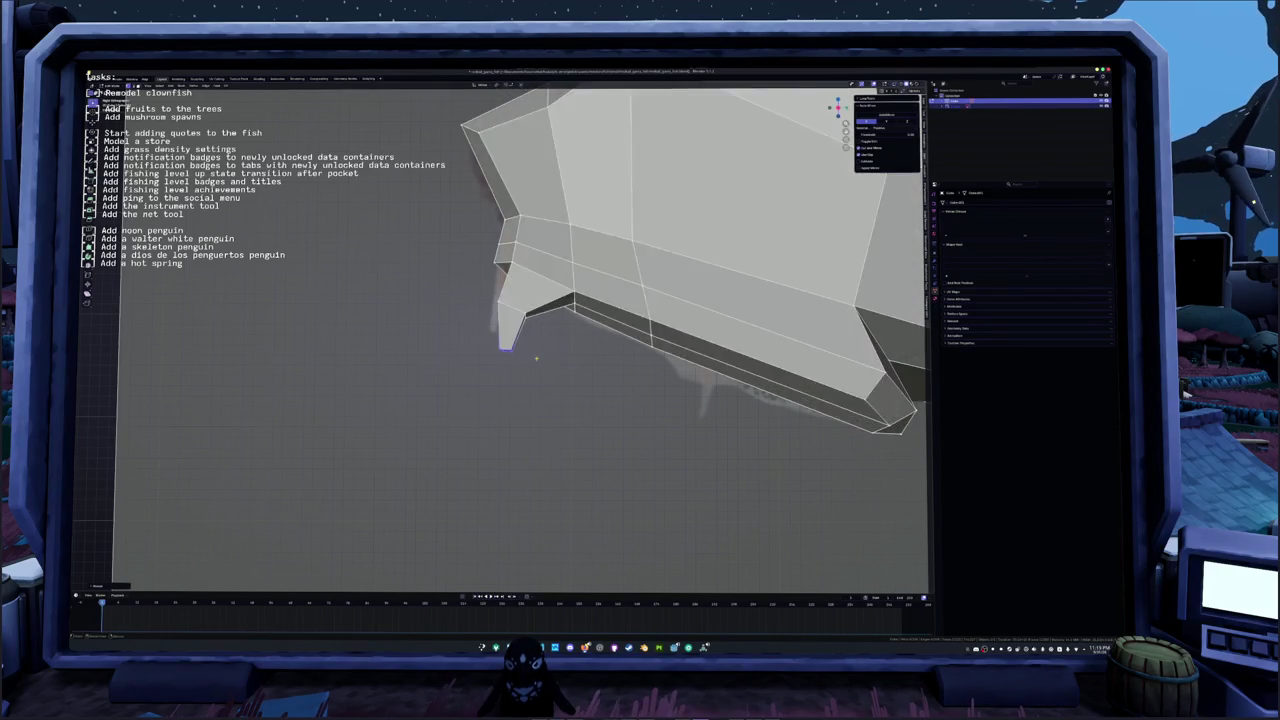
{"action": "mouse_move", "coordinate": [545, 347]}
{"action": "middle_mouse_down"}
{"action": "mouse_move", "coordinate": [527, 234]}
{"action": "mouse_move", "coordinate": [758, 458]}
{"action": "middle_mouse_up"}
Step: Move the selected head vertices along the Z axis
{"action": "key", "text": "g"}
{"action": "key", "text": "z"}
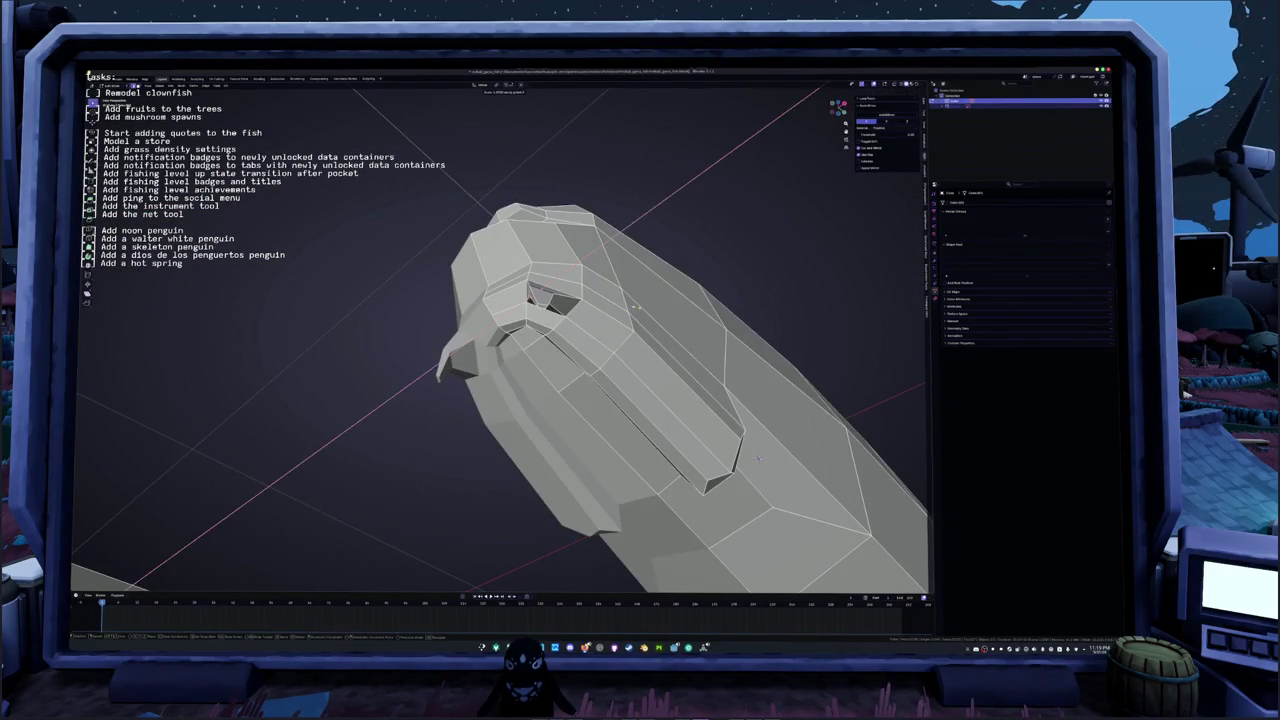
{"action": "left_click", "coordinate": [758, 458]}
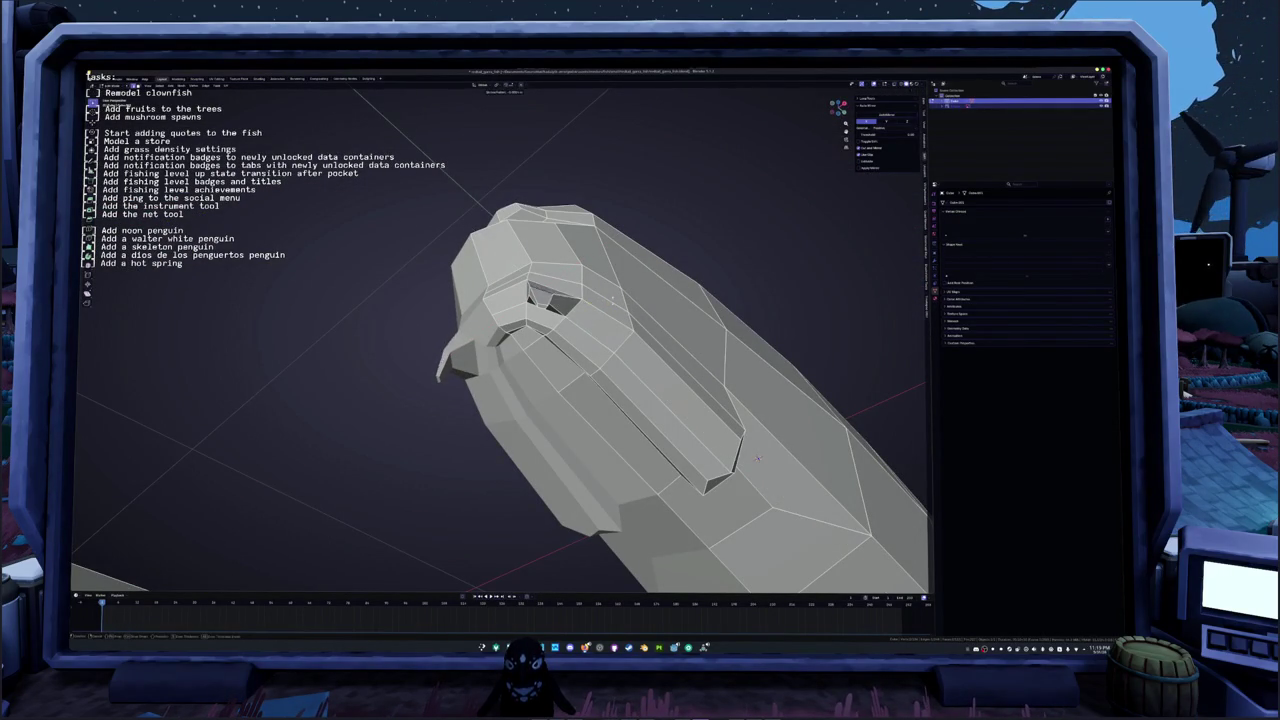
{"action": "mouse_move", "coordinate": [758, 458]}
{"action": "middle_mouse_down"}
{"action": "mouse_move", "coordinate": [892, 521]}
{"action": "mouse_move", "coordinate": [1054, 283]}
{"action": "mouse_move", "coordinate": [1049, 326]}
{"action": "middle_mouse_up"}
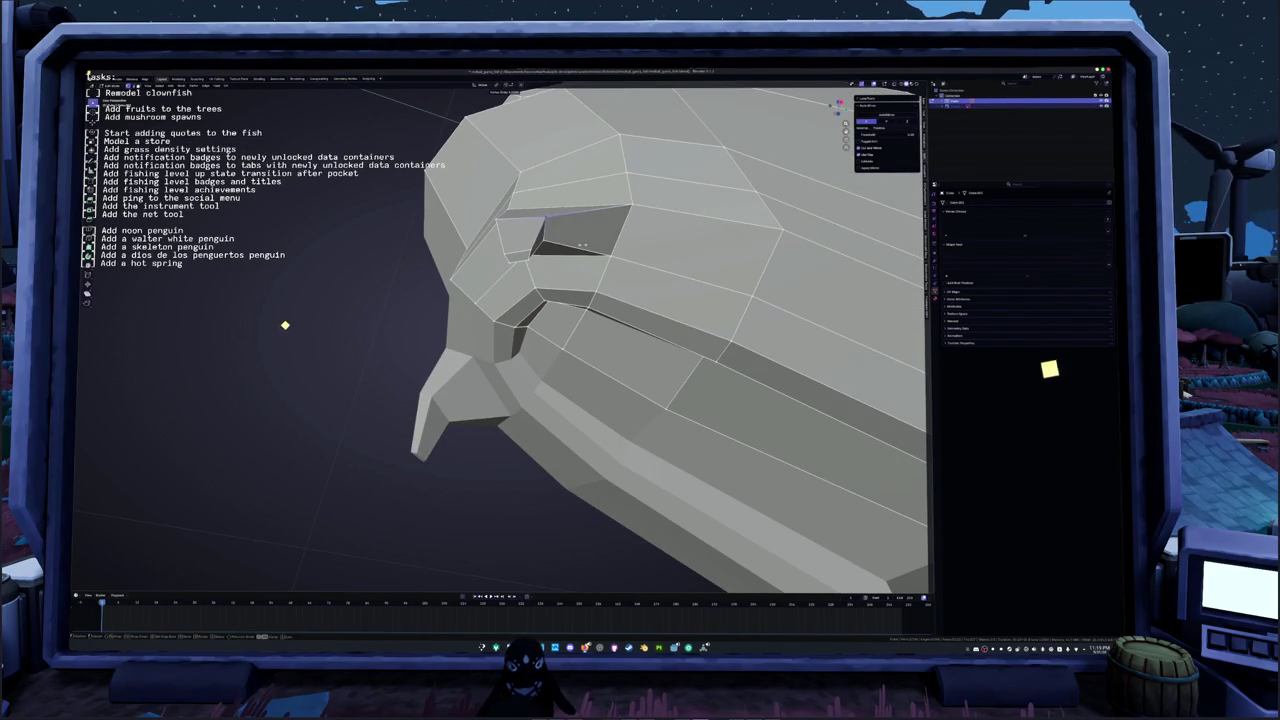
Step: Inspect the head and eye socket from front, above and below, in and out of Edit Mode
{"action": "middle_click_drag", "start_coordinate": [1046, 391], "coordinate": [1043, 434]}
{"action": "mouse_move", "coordinate": [1027, 484]}
{"action": "middle_mouse_down"}
{"action": "mouse_move", "coordinate": [1006, 517]}
{"action": "mouse_move", "coordinate": [1043, 372]}
{"action": "middle_mouse_up"}
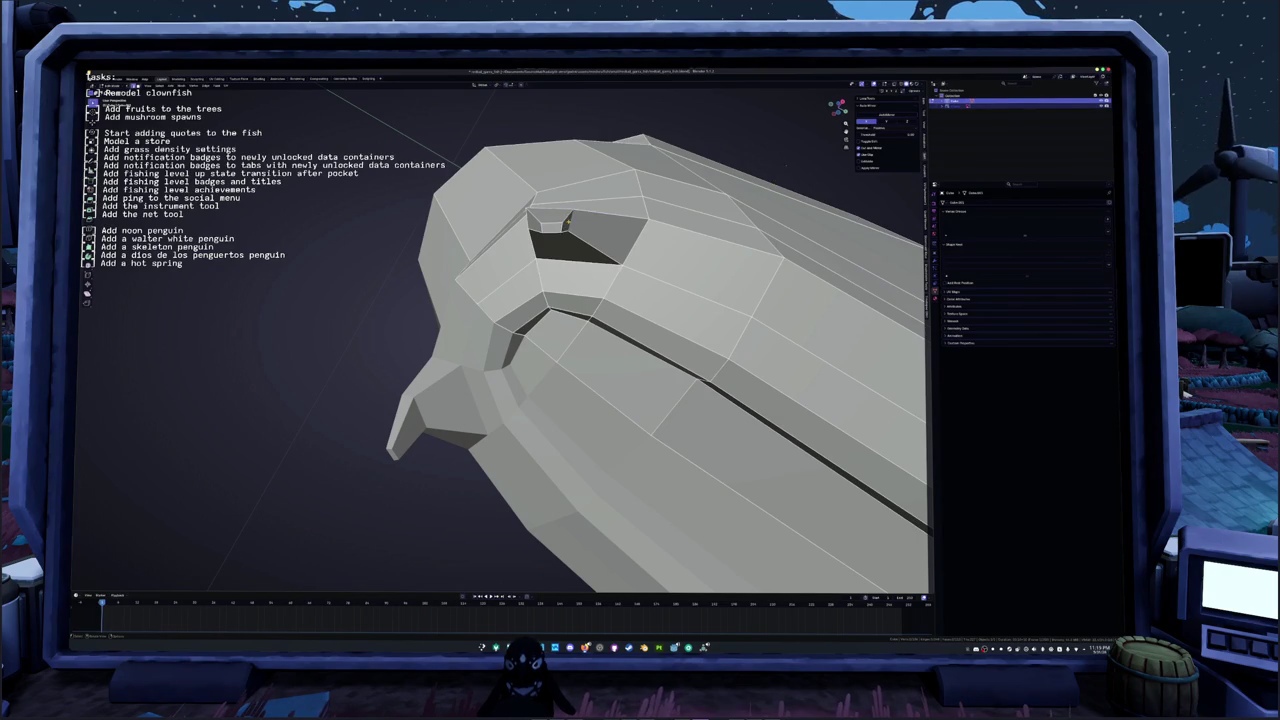
{"action": "middle_click_drag", "start_coordinate": [700, 300], "coordinate": [692, 279]}
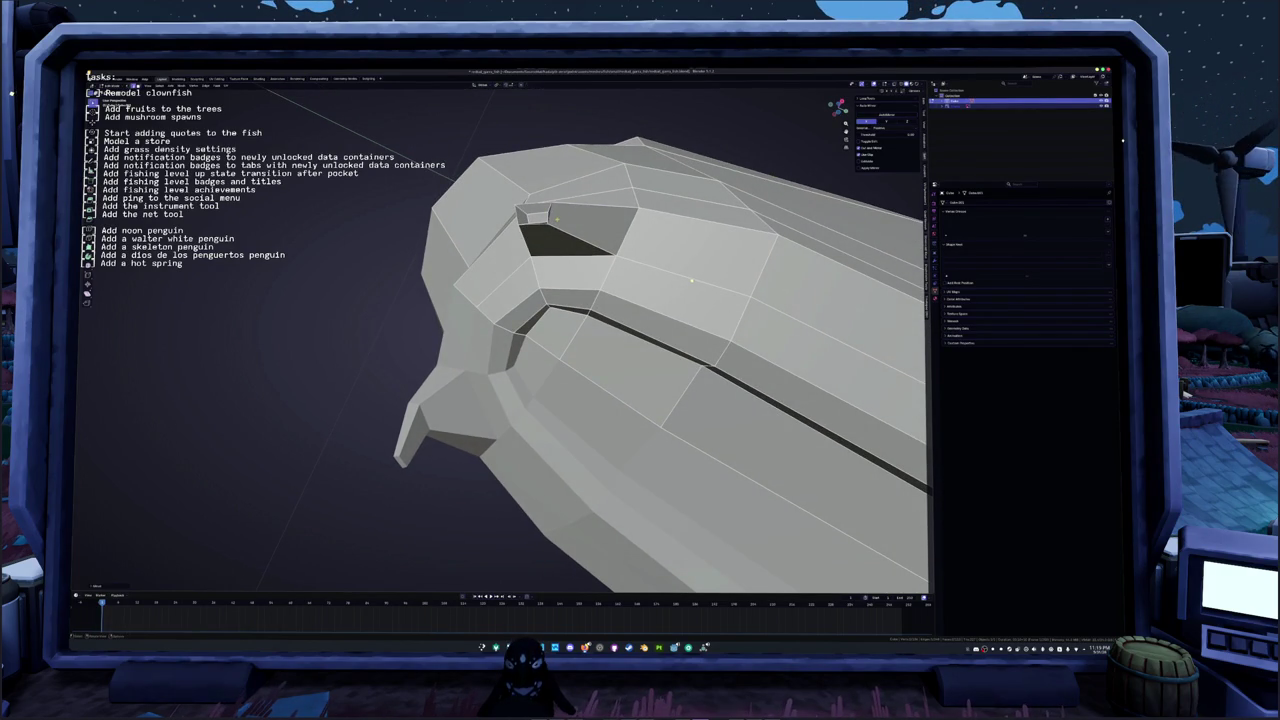
{"action": "middle_click_drag", "start_coordinate": [600, 300], "coordinate": [600, 340]}
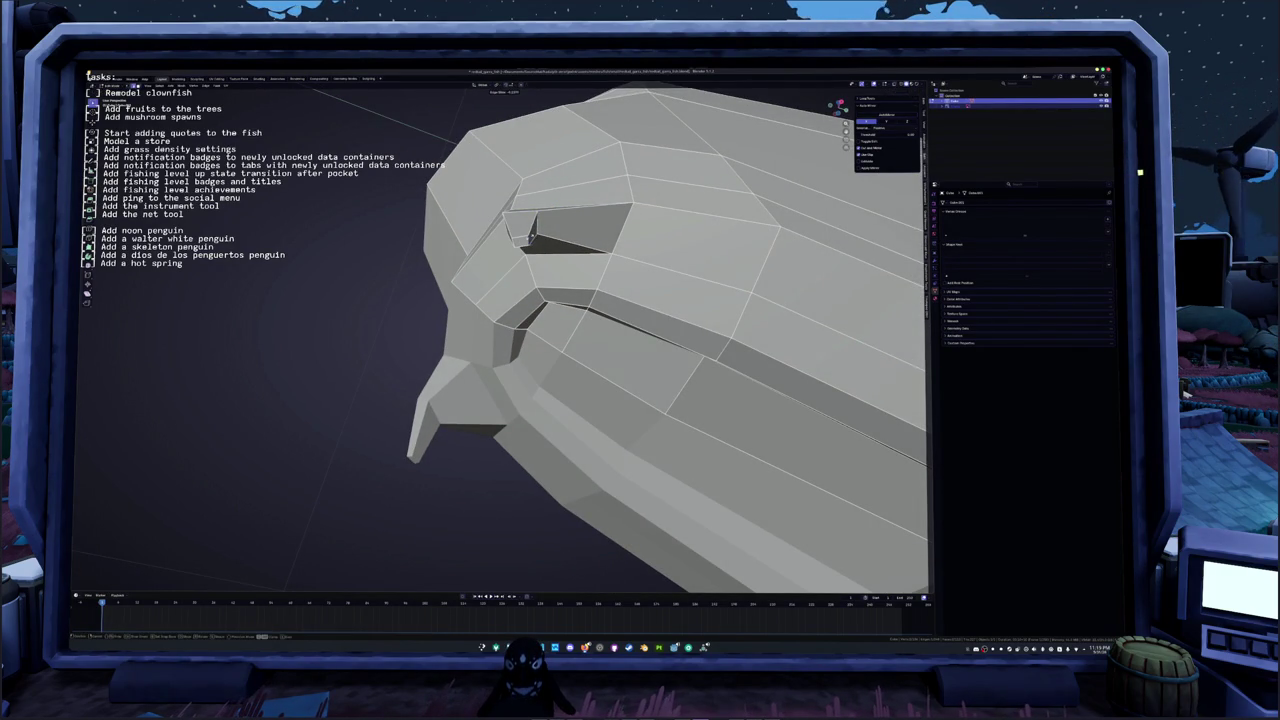
{"action": "middle_click_drag", "start_coordinate": [600, 300], "coordinate": [570, 320]}
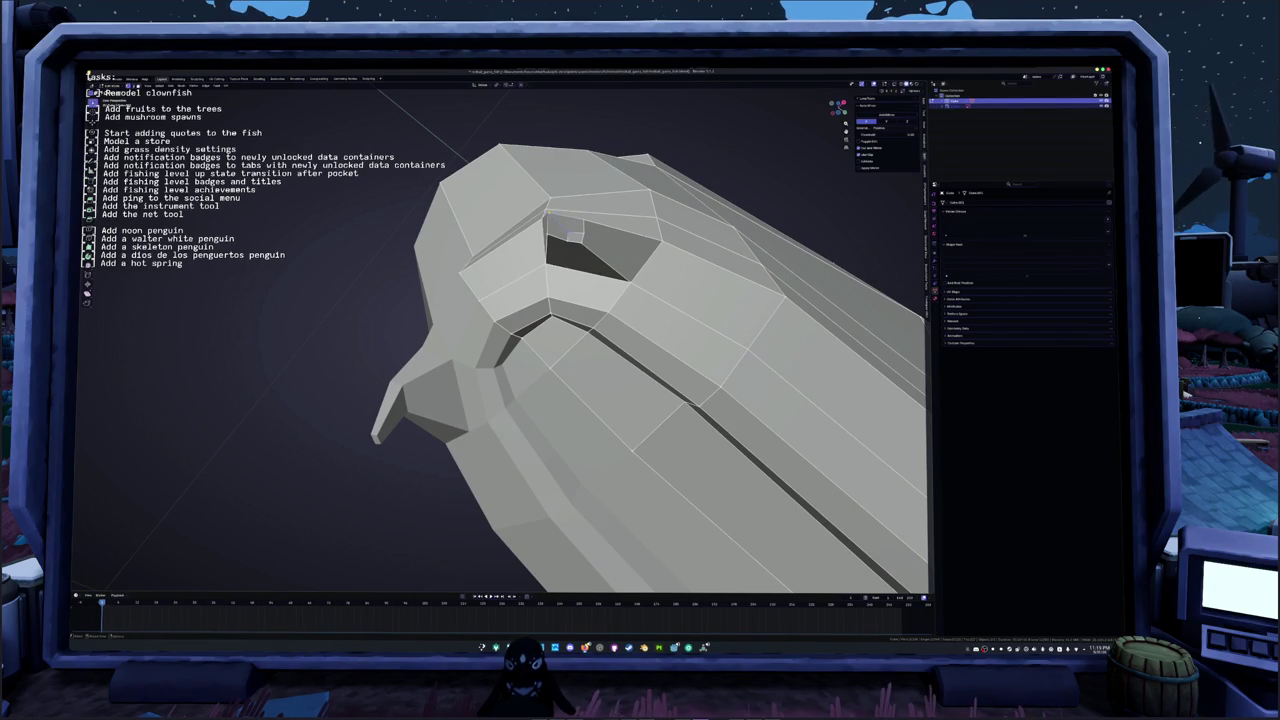
{"action": "middle_click_drag", "start_coordinate": [835, 540], "coordinate": [849, 523]}
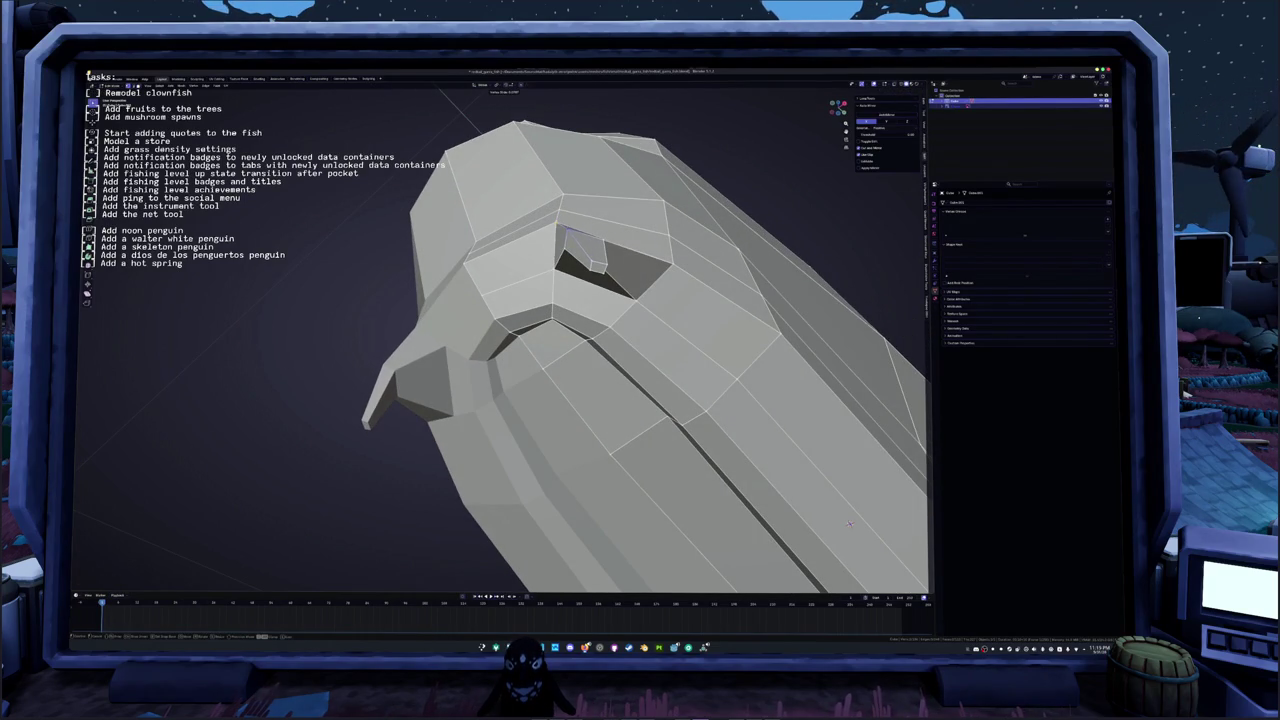
{"action": "key", "text": "Tab"}
{"action": "mouse_move", "coordinate": [848, 524]}
{"action": "middle_mouse_down"}
{"action": "mouse_move", "coordinate": [450, 290]}
{"action": "mouse_move", "coordinate": [686, 217]}
{"action": "mouse_move", "coordinate": [744, 282]}
{"action": "mouse_move", "coordinate": [743, 480]}
{"action": "middle_mouse_up"}
{"action": "key", "text": "Tab"}
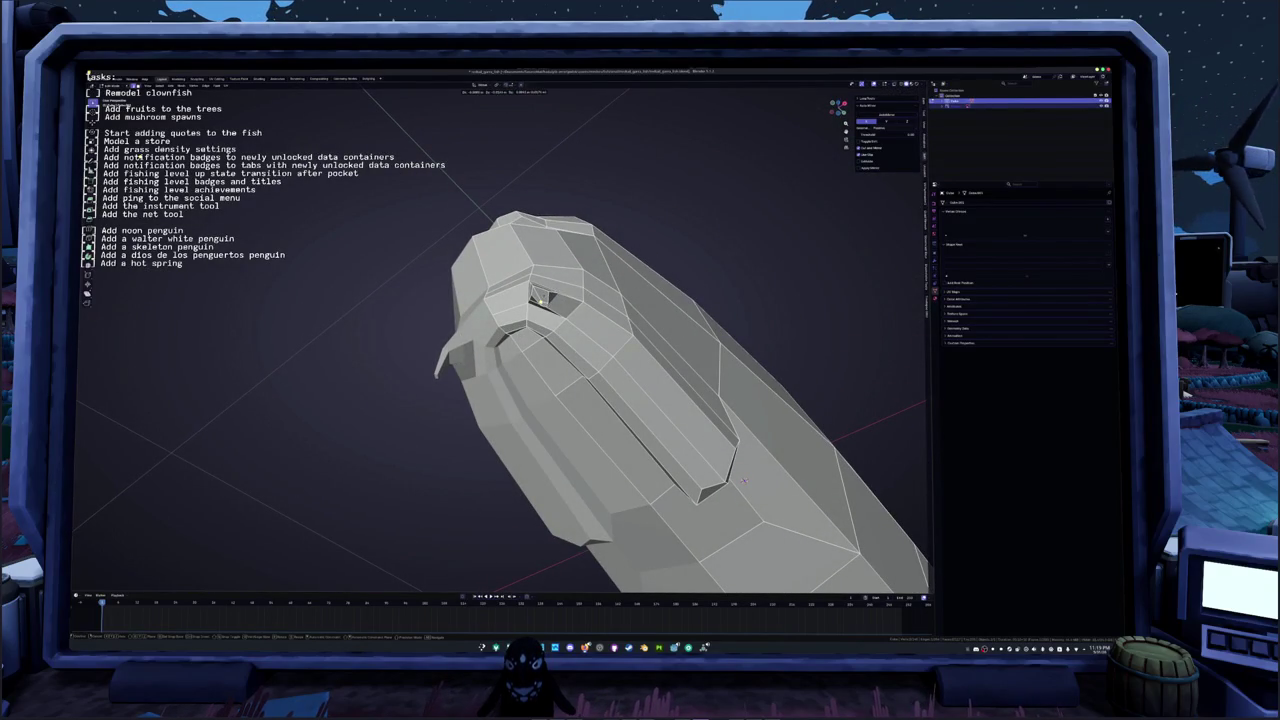
{"action": "mouse_move", "coordinate": [743, 481]}
{"action": "middle_mouse_down"}
{"action": "mouse_move", "coordinate": [612, 230]}
{"action": "mouse_move", "coordinate": [558, 406]}
{"action": "middle_mouse_up"}
{"action": "key", "text": "g"}
{"action": "right_click", "coordinate": [612, 230]}
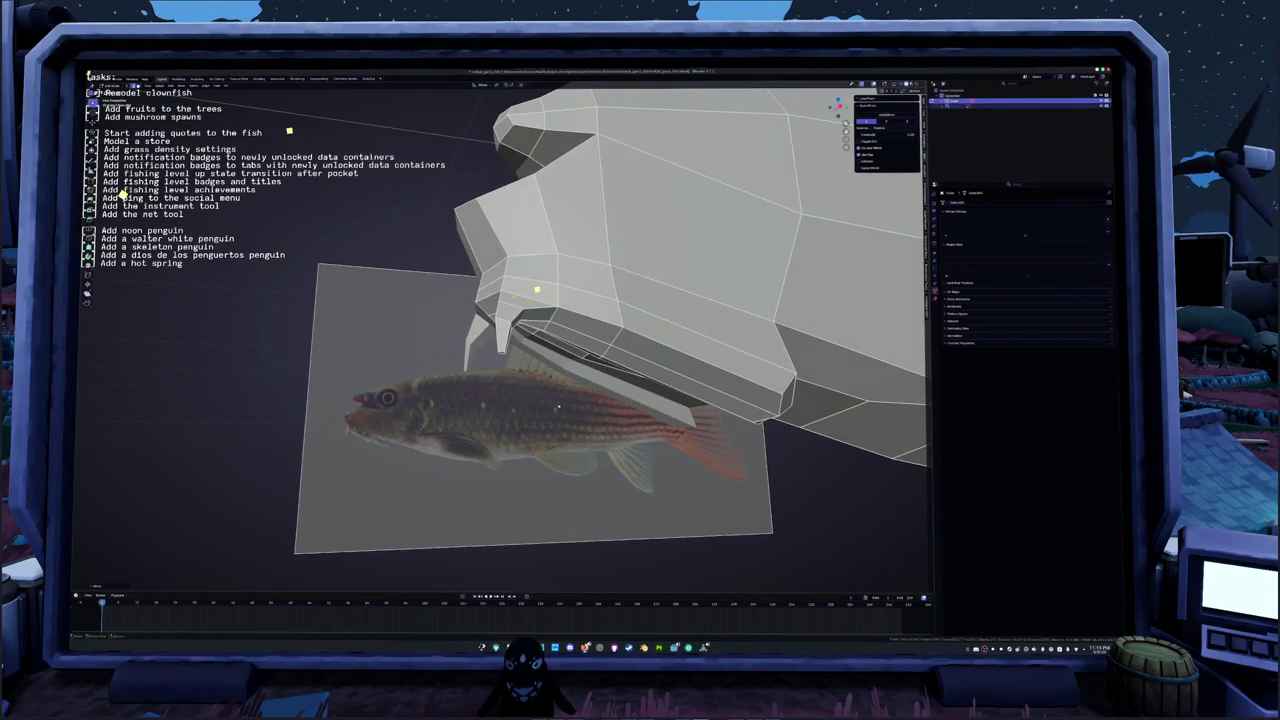
Step: Return to Edit Mode and select part of the fish's snout to transform
{"action": "mouse_move", "coordinate": [537, 284]}
{"action": "middle_mouse_down"}
{"action": "mouse_move", "coordinate": [611, 312]}
{"action": "mouse_move", "coordinate": [660, 260]}
{"action": "middle_mouse_up"}
{"action": "scroll", "coordinate": [611, 312], "scroll_direction": "down", "scroll_amount": 5}
{"action": "scroll", "coordinate": [700, 250], "scroll_direction": "up", "scroll_amount": 4}
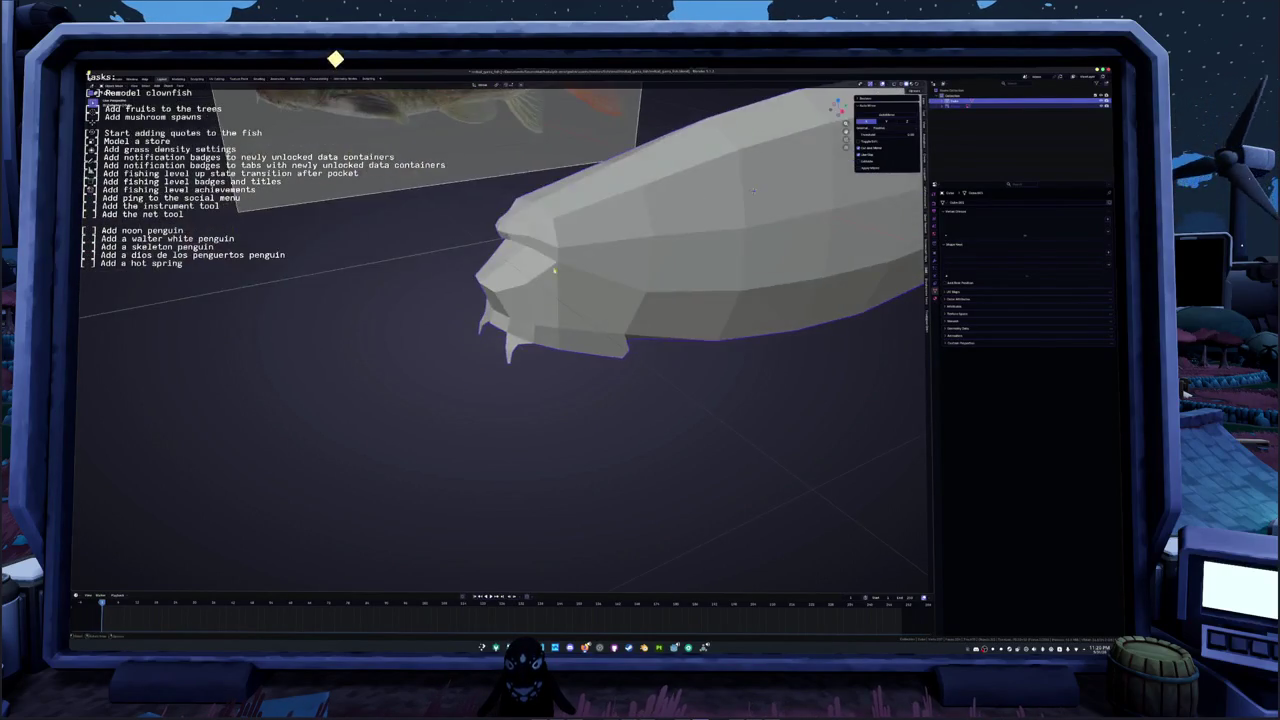
{"action": "key", "text": "Tab"}
{"action": "middle_click_drag", "start_coordinate": [727, 233], "coordinate": [580, 242]}
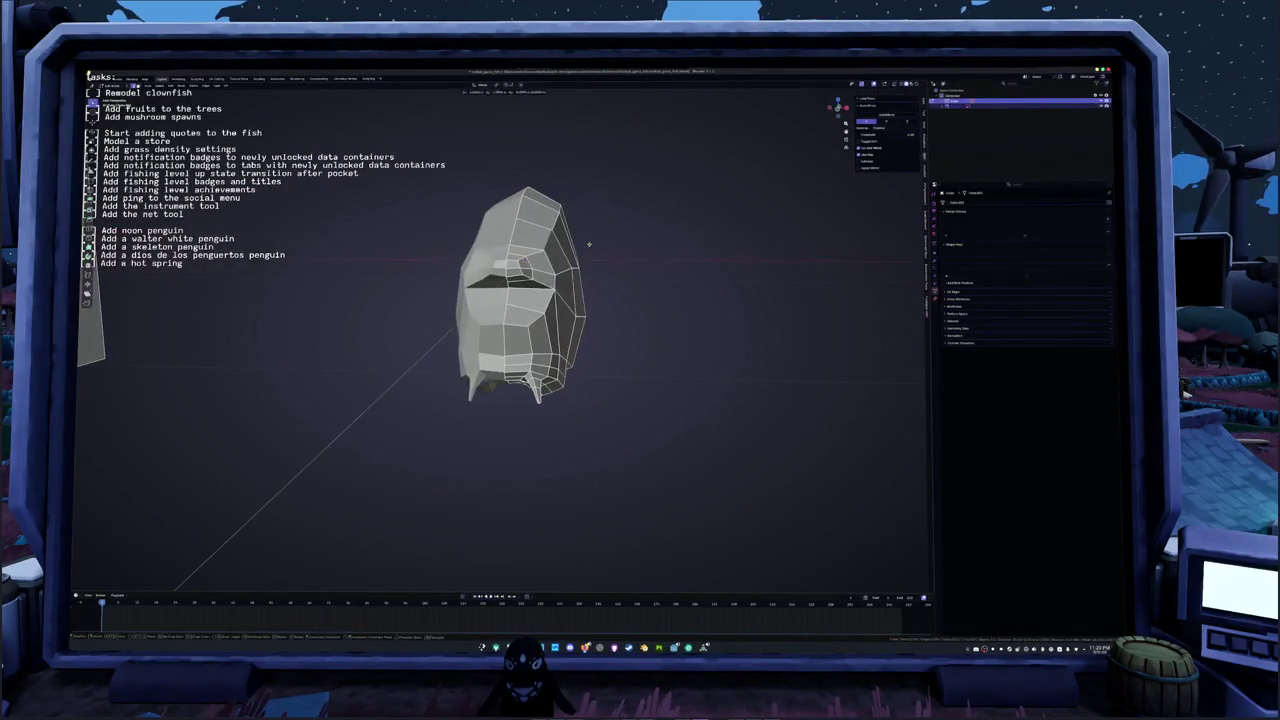
{"action": "left_click", "coordinate": [580, 242]}
{"action": "key", "text": "g"}
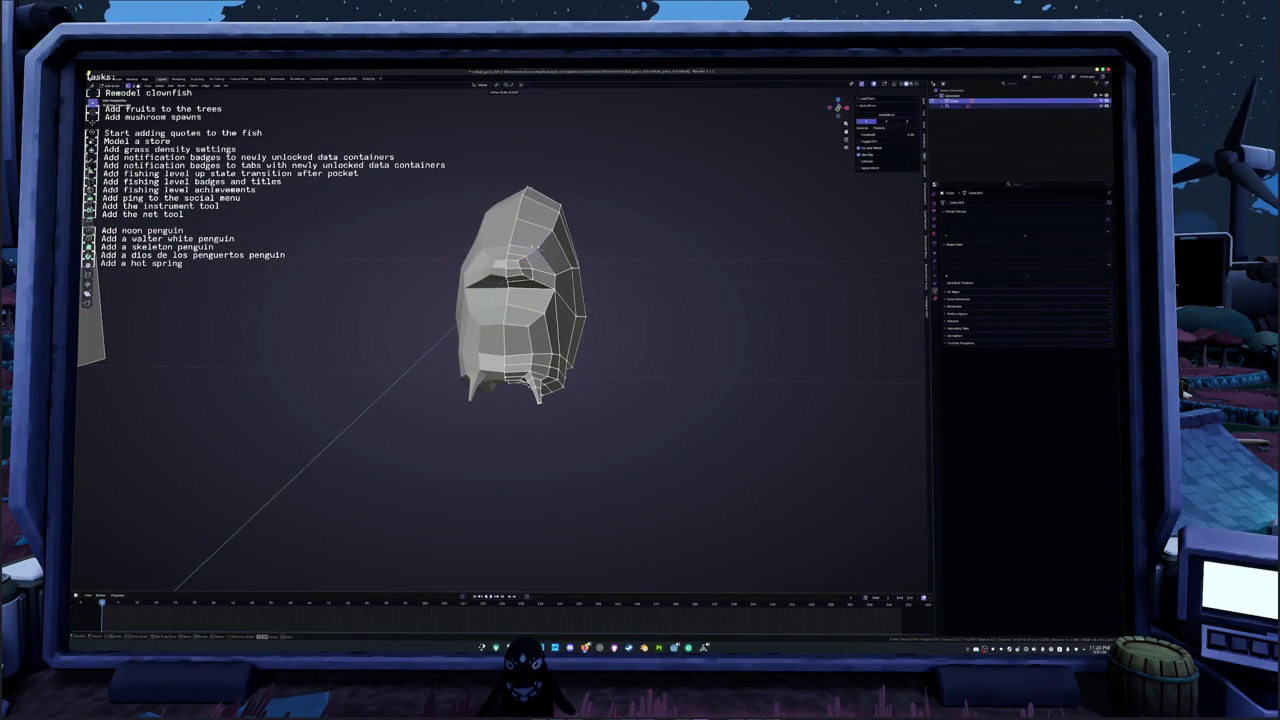
Step: Set up a straight X-ray side view of the head against the reference
{"action": "mouse_move", "coordinate": [533, 247]}
{"action": "middle_mouse_down"}
{"action": "mouse_move", "coordinate": [421, 338]}
{"action": "mouse_move", "coordinate": [548, 298]}
{"action": "middle_mouse_up"}
{"action": "mouse_move", "coordinate": [587, 221]}
{"action": "middle_mouse_down"}
{"action": "mouse_move", "coordinate": [575, 275]}
{"action": "mouse_move", "coordinate": [679, 296]}
{"action": "mouse_move", "coordinate": [768, 204]}
{"action": "mouse_move", "coordinate": [775, 134]}
{"action": "middle_mouse_up"}
{"action": "key", "text": "KP_3"}
{"action": "key", "text": "alt+z"}
{"action": "key", "text": "alt+z"}
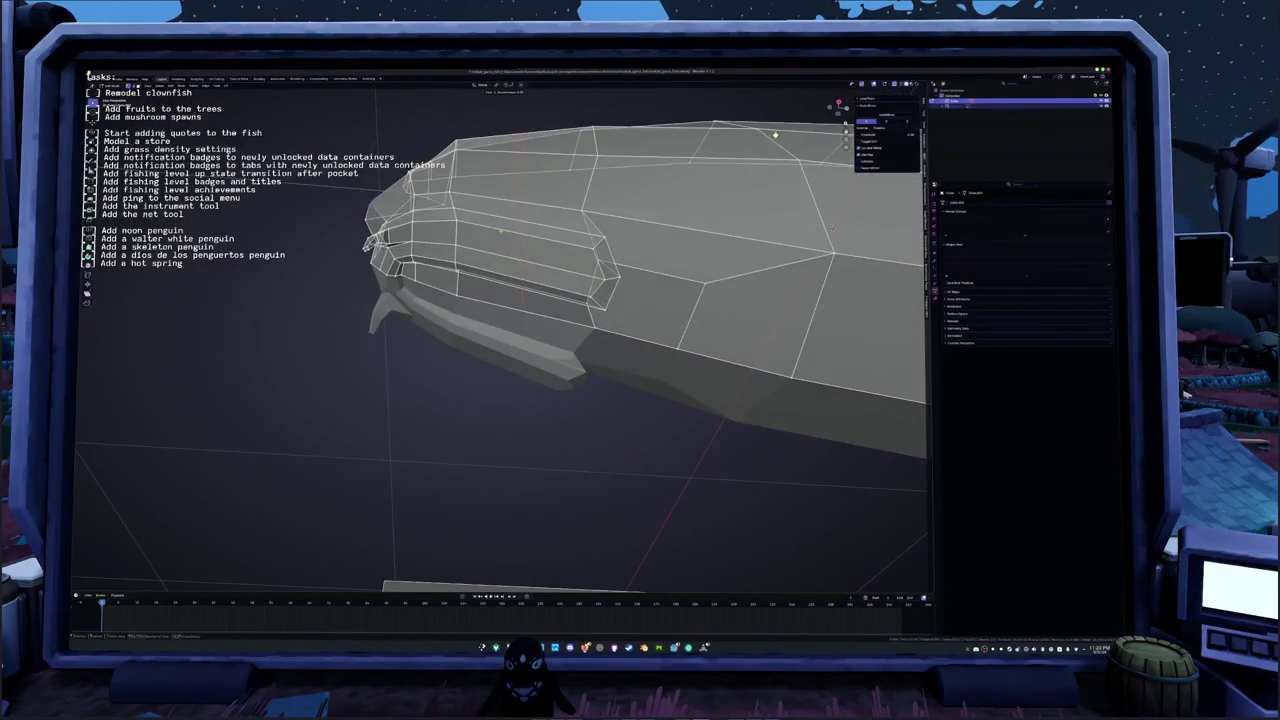
Step: Add an edge loop across the head and lower the selected face vertically
{"action": "key", "text": "ctrl+r"}
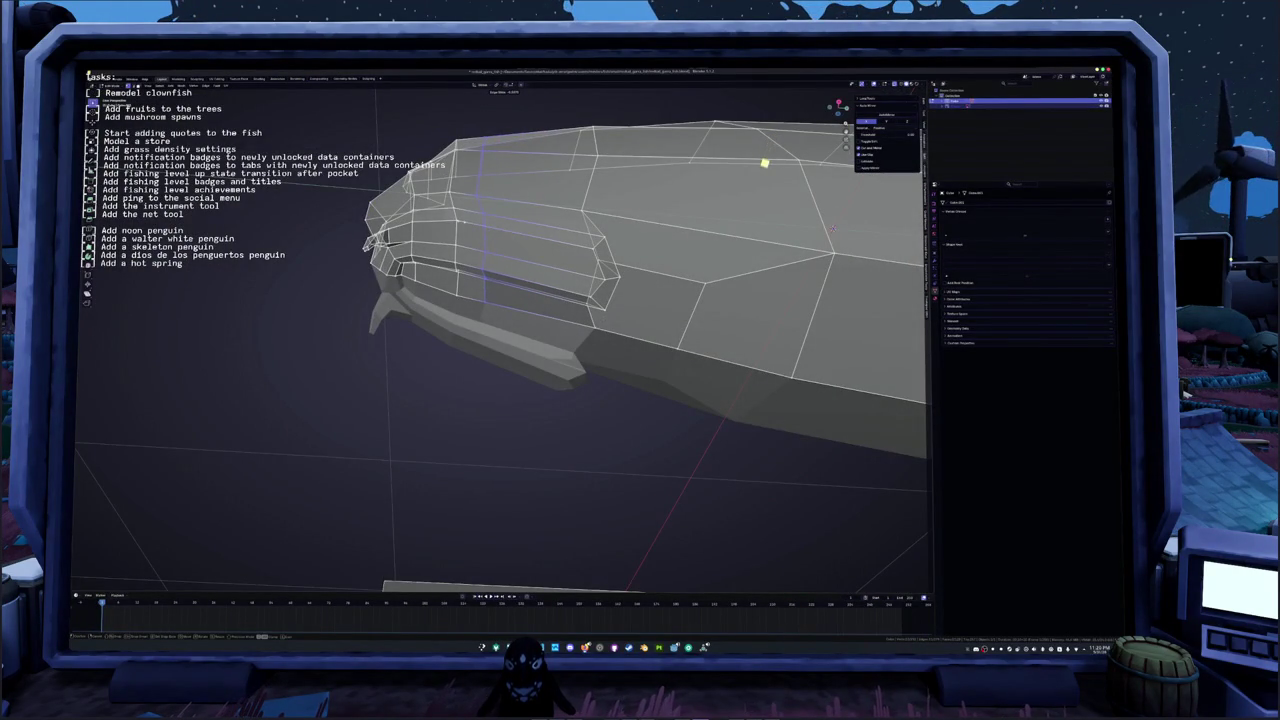
{"action": "left_click", "coordinate": [762, 178]}
{"action": "middle_click_drag", "start_coordinate": [760, 183], "coordinate": [722, 228]}
{"action": "key", "text": "g"}
{"action": "key", "text": "z"}
{"action": "left_click", "coordinate": [536, 298]}
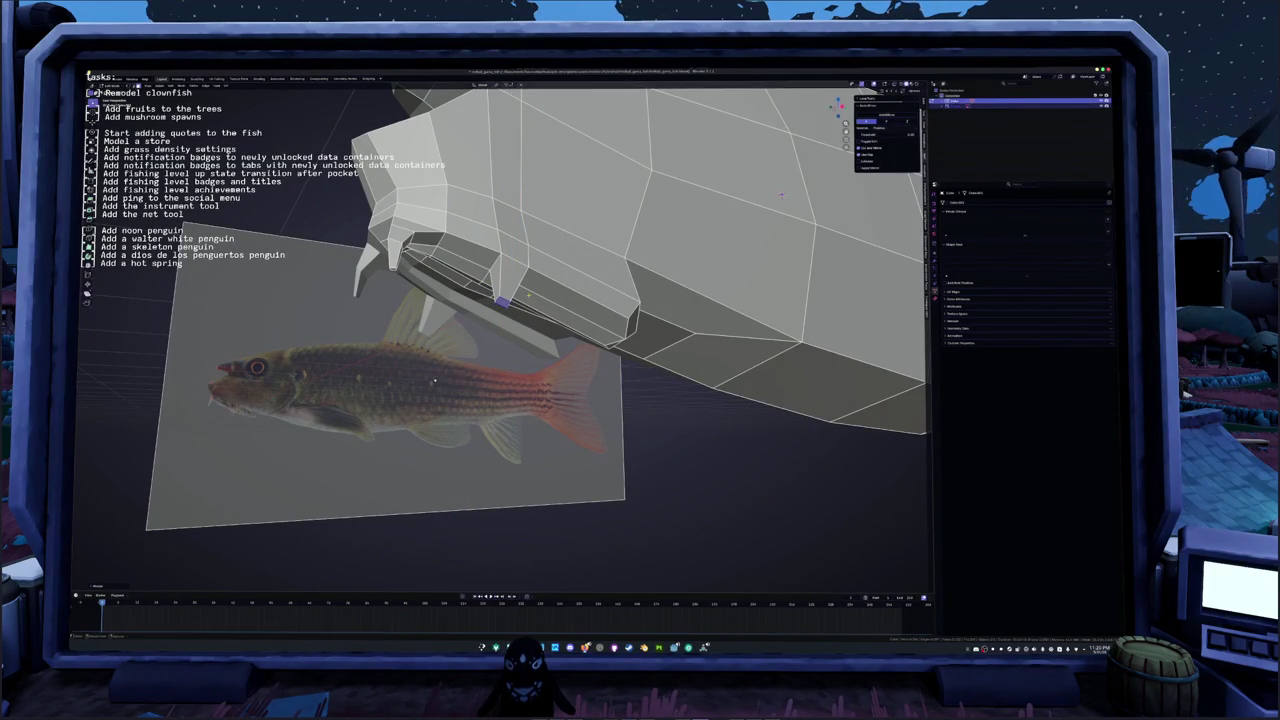
Step: In X-ray side view, move the fin tip vertex to match the reference
{"action": "key", "text": "KP_1"}
{"action": "key", "text": "alt+z"}
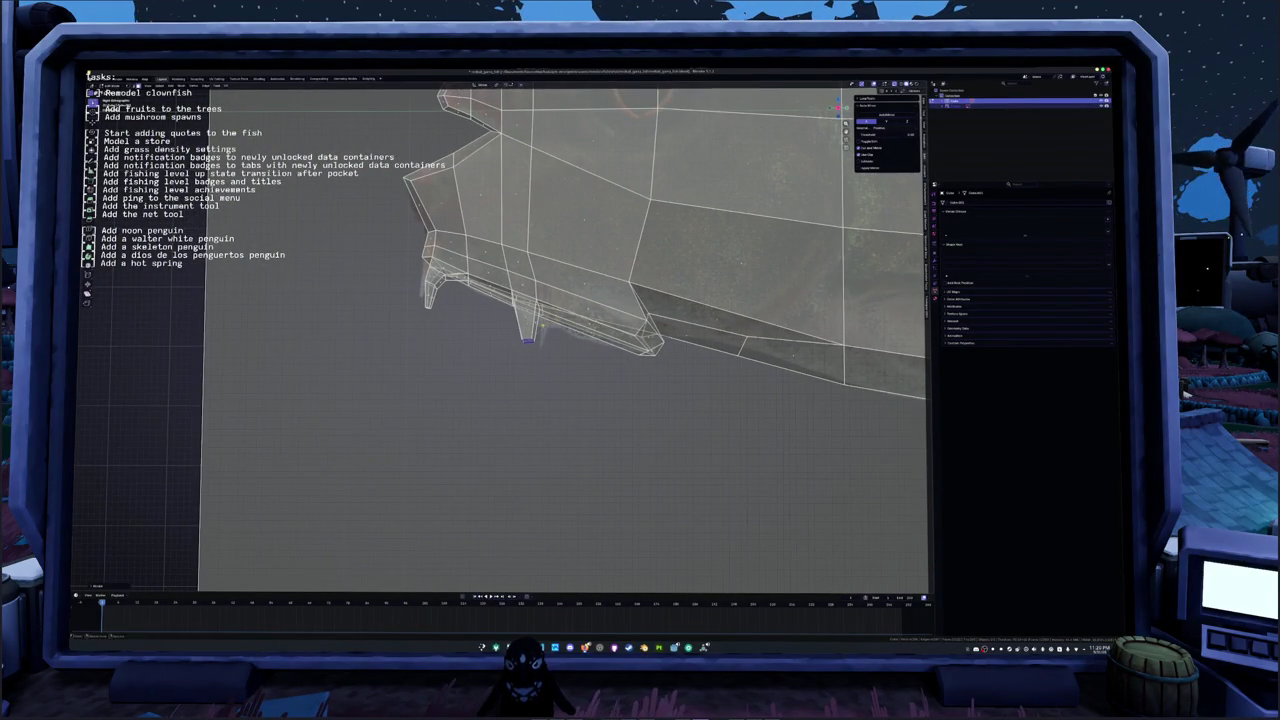
{"action": "middle_click_drag", "start_coordinate": [528, 341], "coordinate": [627, 343], "text": "shift"}
{"action": "key", "text": "g"}
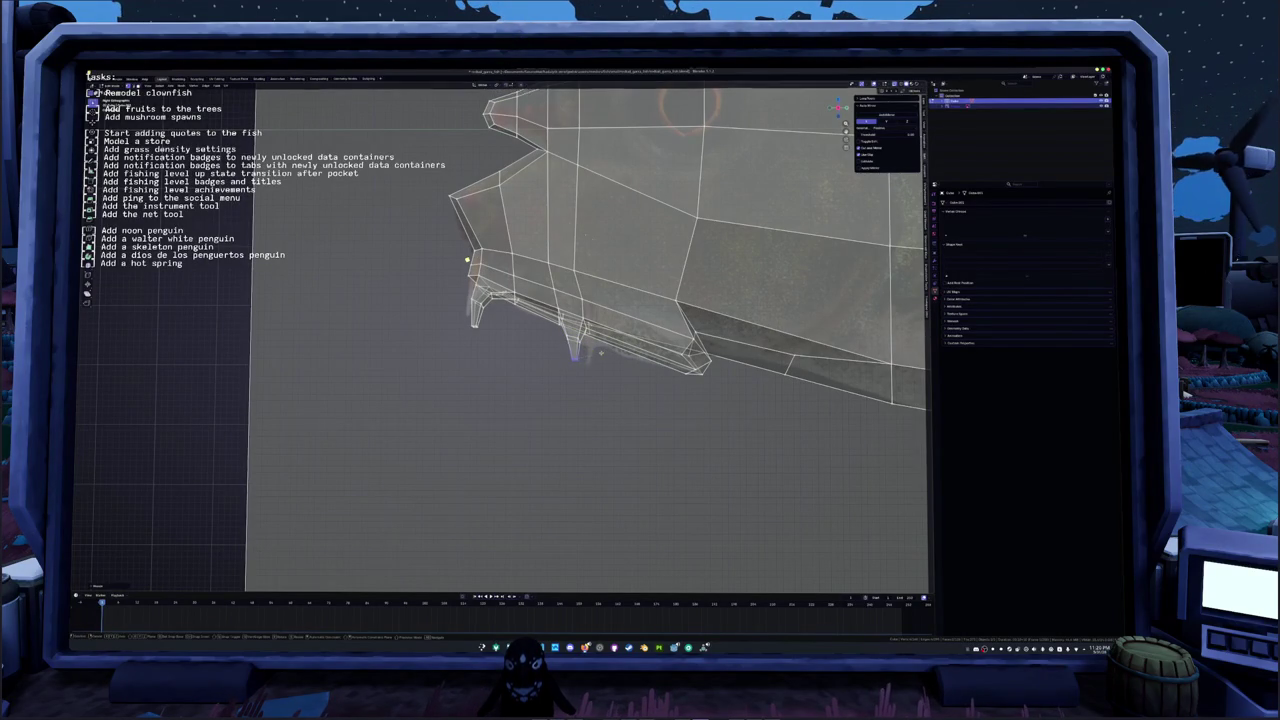
{"action": "left_click", "coordinate": [547, 357]}
{"action": "key", "text": "alt+z"}
{"action": "middle_click_drag", "start_coordinate": [547, 357], "coordinate": [568, 363]}
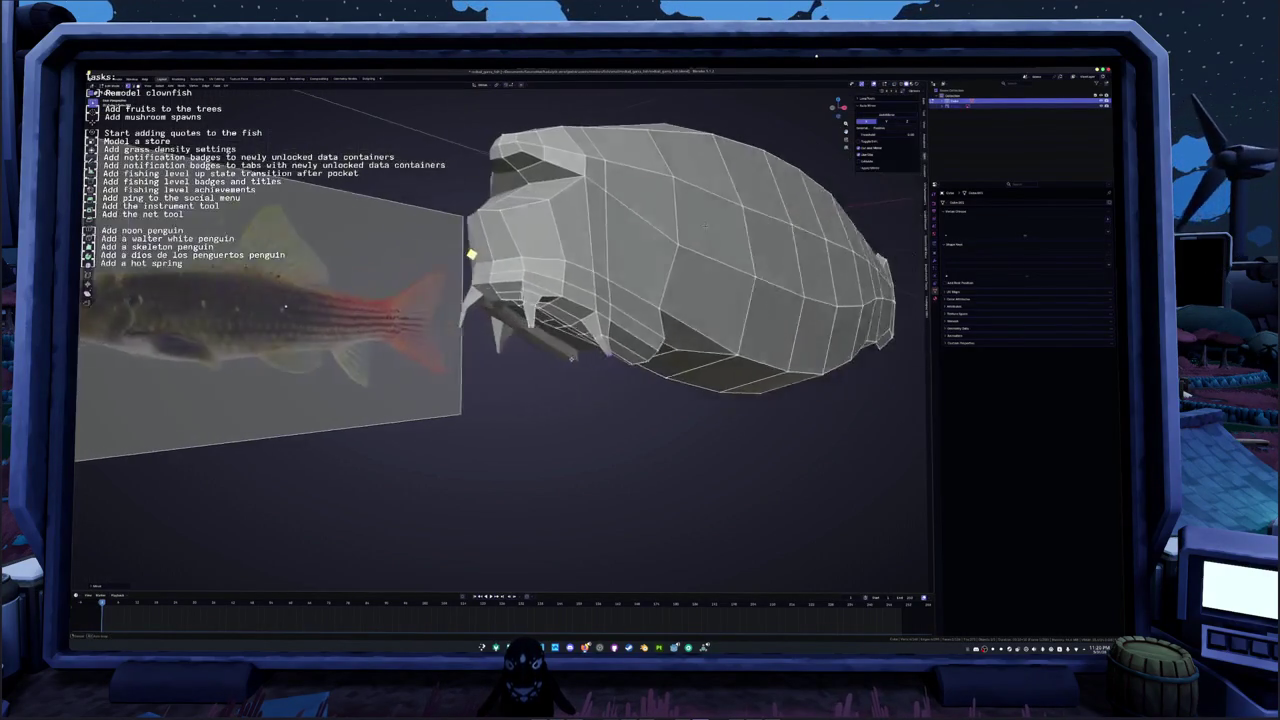
Step: In side-view Edit Mode, select four faces near the fish's head
{"action": "scroll", "coordinate": [568, 363], "scroll_direction": "down", "scroll_amount": 3}
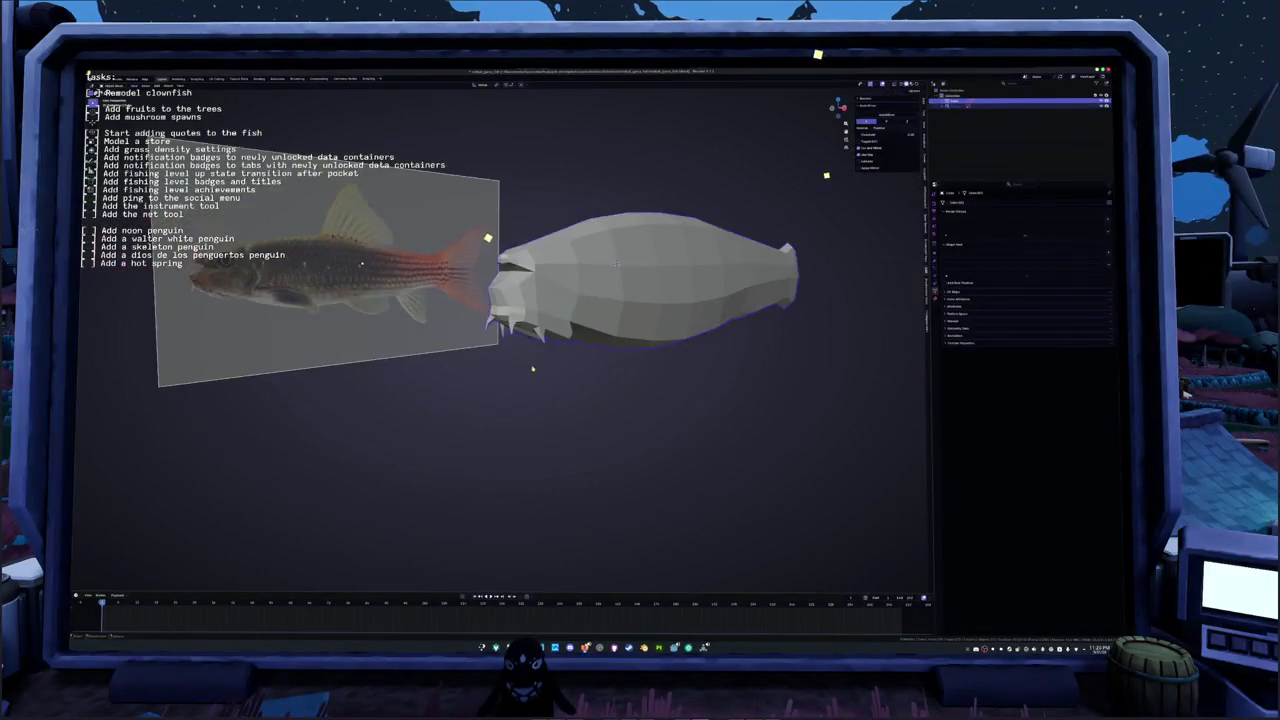
{"action": "scroll", "coordinate": [562, 368], "scroll_direction": "down", "scroll_amount": 2}
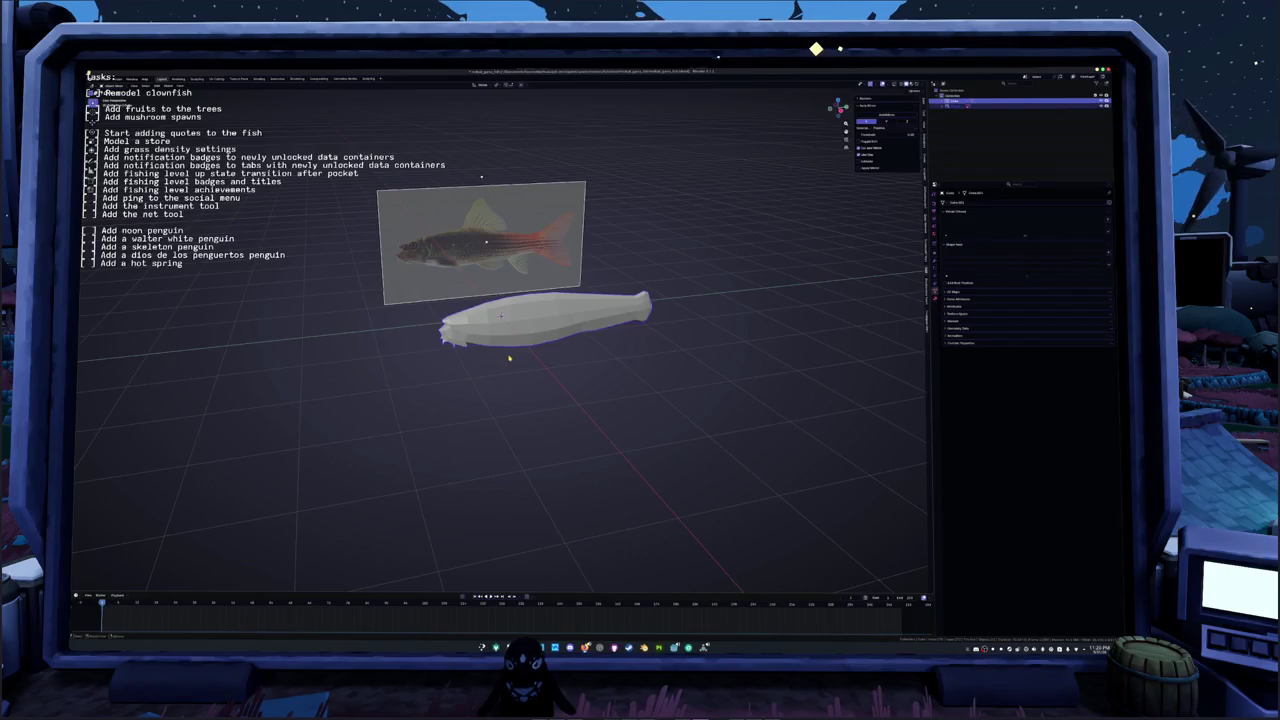
{"action": "key", "text": "KP_1"}
{"action": "key", "text": "Tab"}
{"action": "scroll", "coordinate": [505, 360], "scroll_direction": "up", "scroll_amount": 5}
{"action": "left_click", "coordinate": [521, 373]}
{"action": "left_click", "coordinate": [478, 372], "text": "shift"}
{"action": "left_click", "coordinate": [478, 352], "text": "shift"}
{"action": "left_click", "coordinate": [522, 342], "text": "shift"}
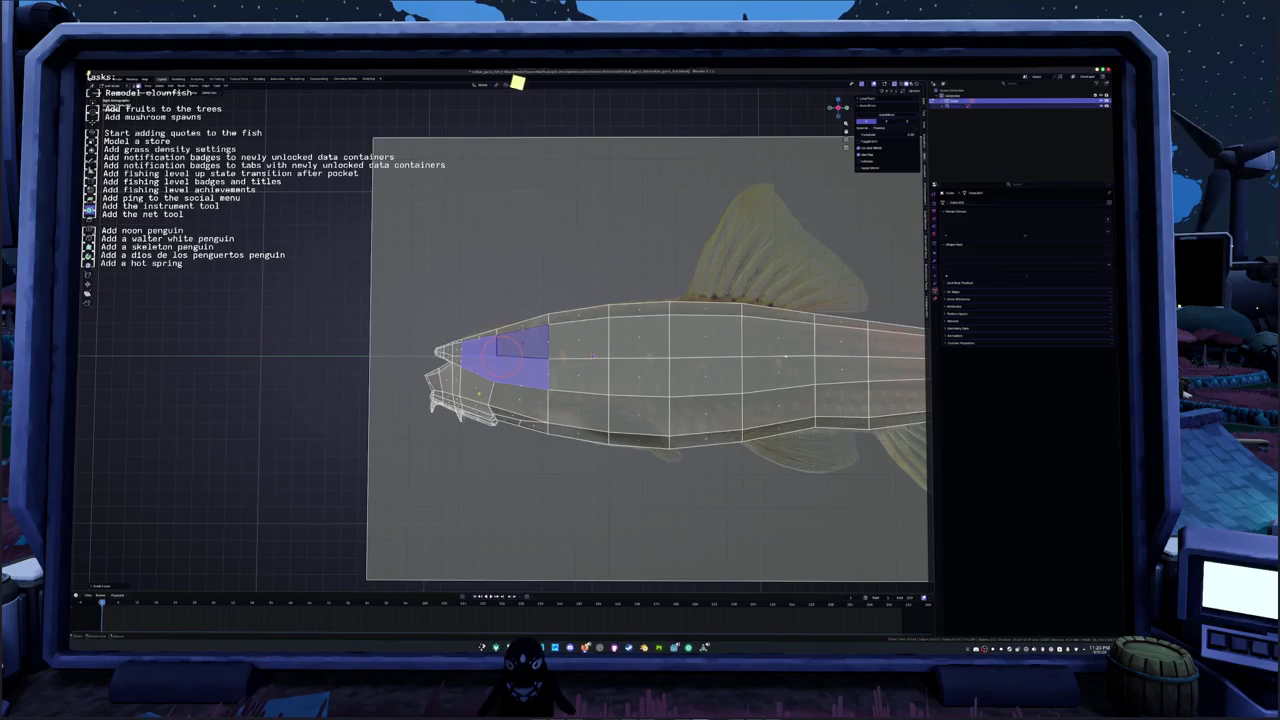
Step: Select the inset eye-area loop, enlarge it, round it into a circle and fill it
{"action": "left_click", "coordinate": [115, 586]}
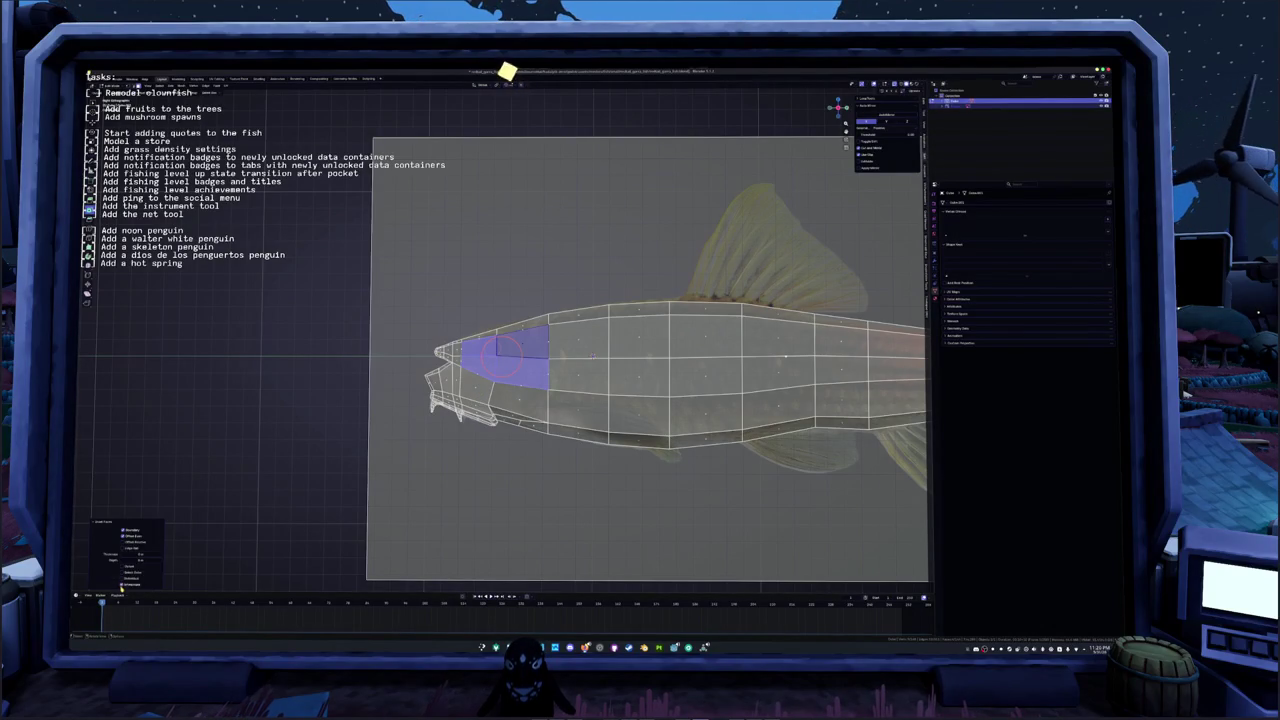
{"action": "middle_click_drag", "start_coordinate": [250, 400], "coordinate": [299, 333]}
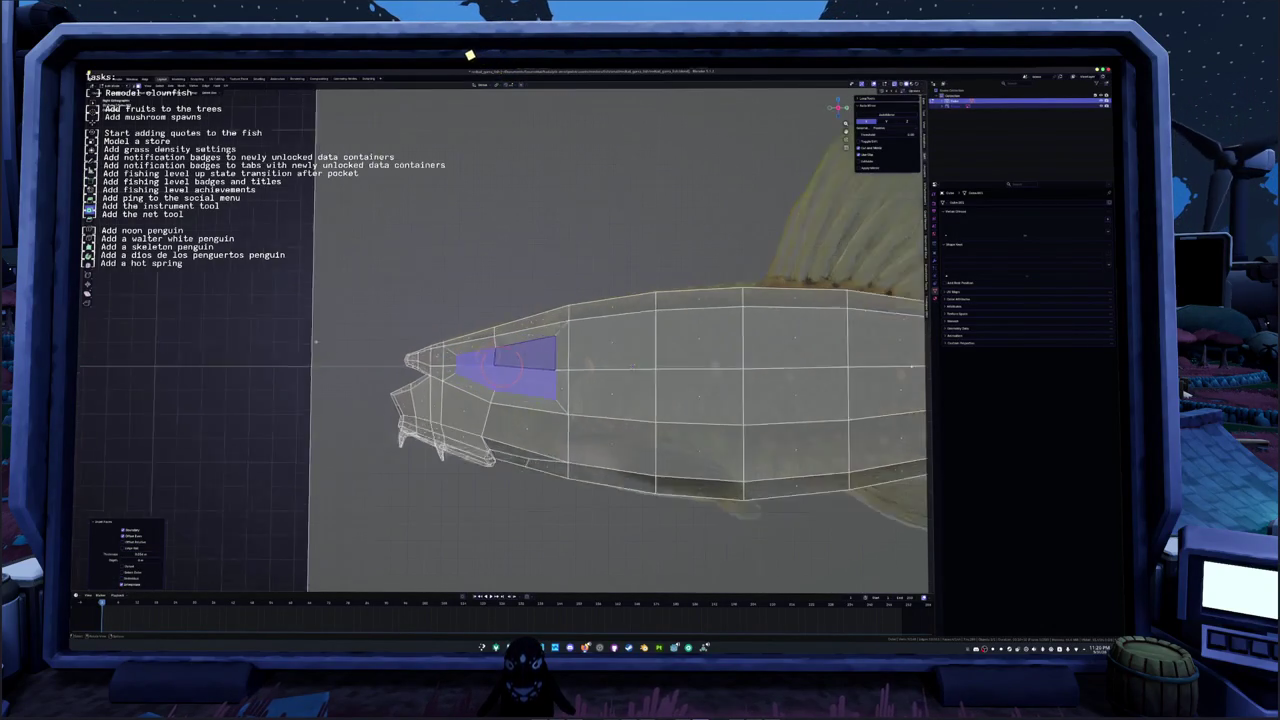
{"action": "left_click", "coordinate": [495, 395]}
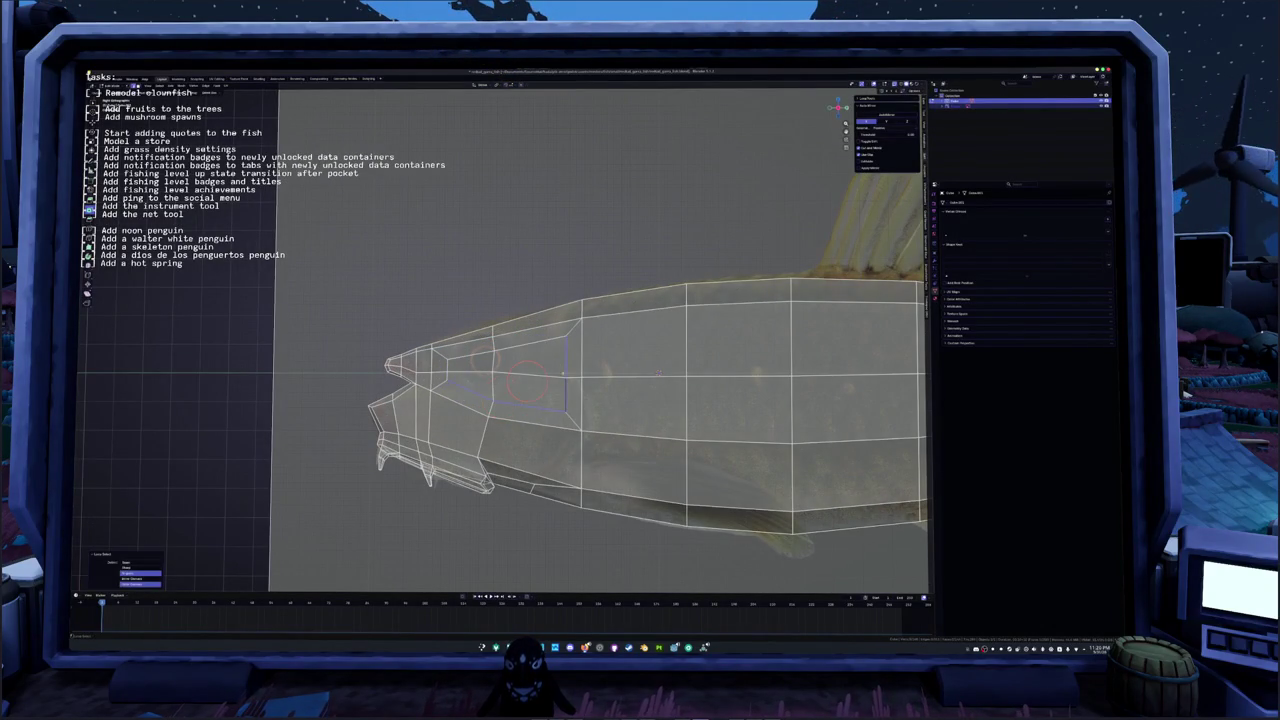
{"action": "key", "text": "s"}
{"action": "left_click", "coordinate": [497, 370]}
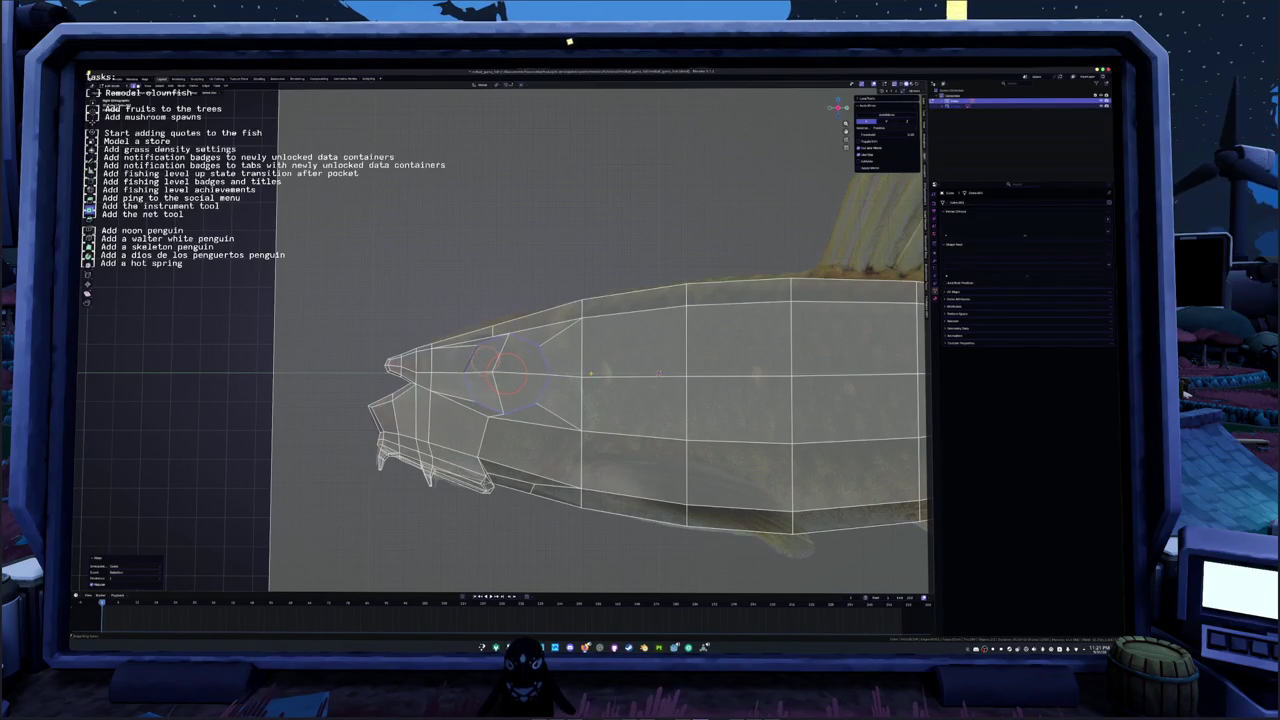
{"action": "key", "text": "s"}
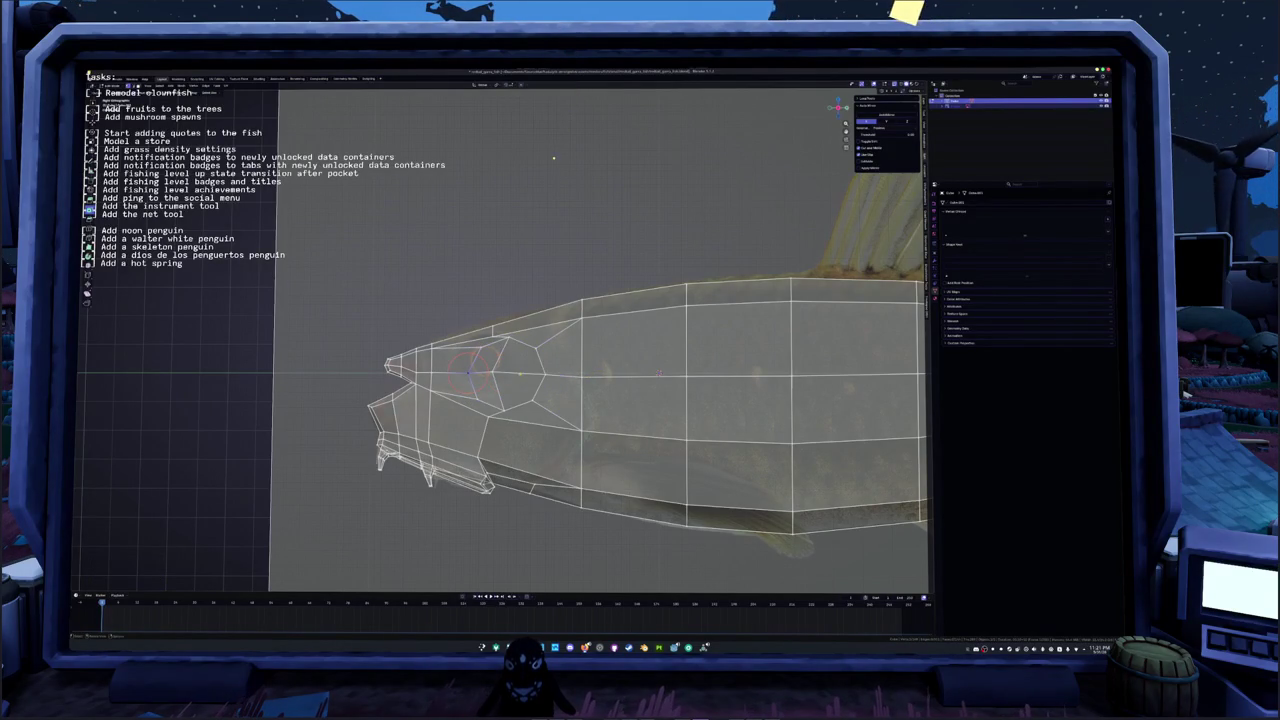
{"action": "key", "text": "shift+alt+s"}
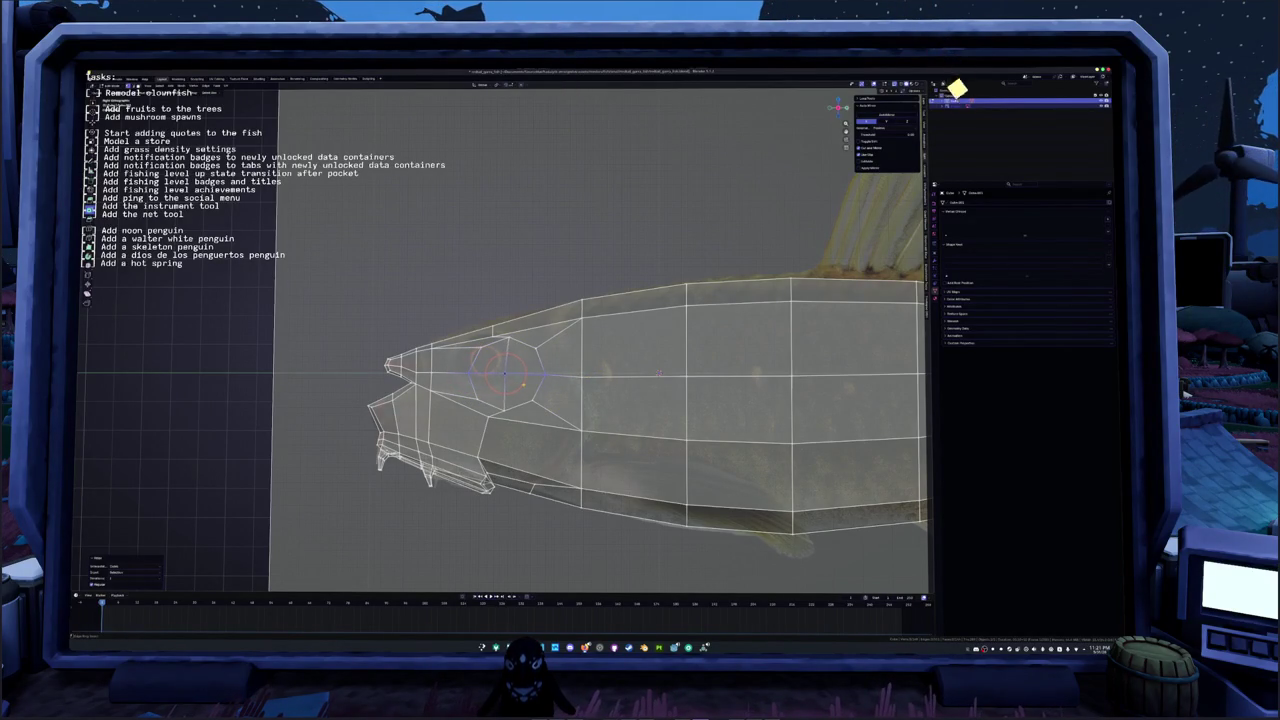
{"action": "key", "text": "f"}
Step: Move the eye face higher and forward and enlarge it, using soft falloff
{"action": "key", "text": "i"}
{"action": "left_click", "coordinate": [541, 349]}
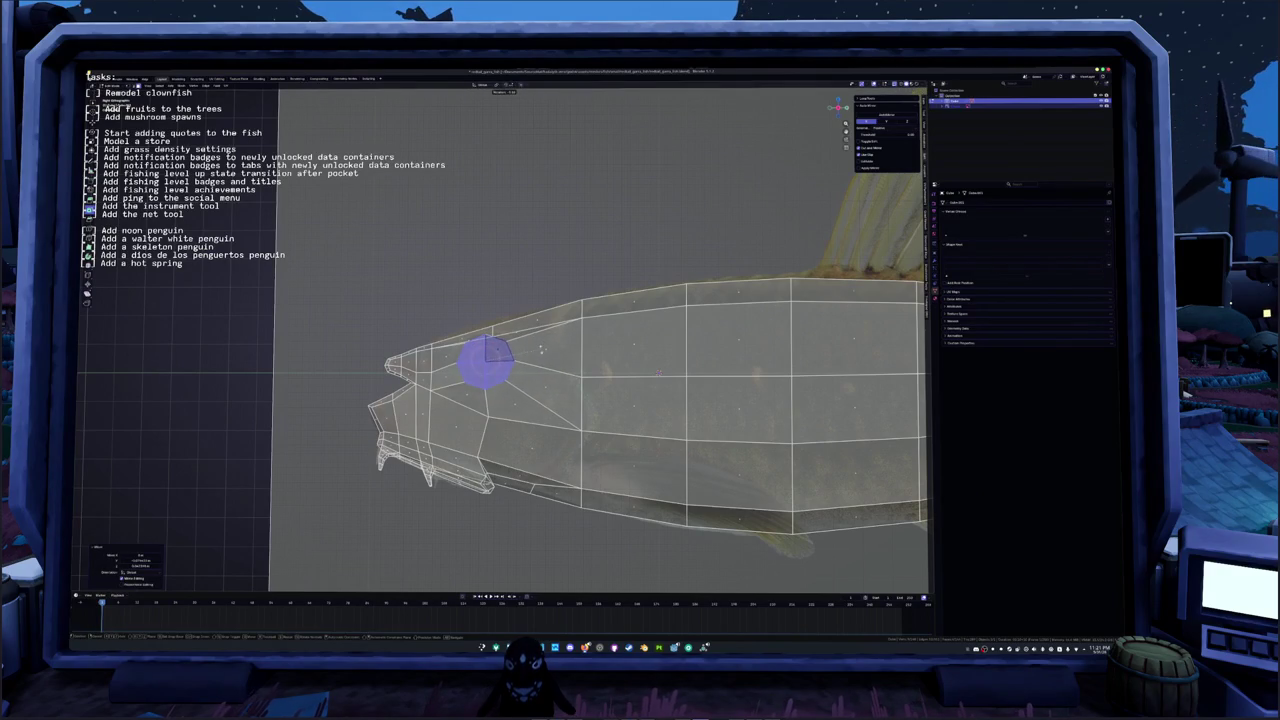
{"action": "key", "text": "s"}
{"action": "left_click", "coordinate": [560, 355]}
{"action": "key", "text": "i"}
{"action": "left_click", "coordinate": [518, 322]}
{"action": "key", "text": "g"}
{"action": "left_click", "coordinate": [519, 323]}
Step: Nudge the eye vertices vertically with proportional editing
{"action": "mouse_move", "coordinate": [519, 323]}
{"action": "middle_mouse_down"}
{"action": "mouse_move", "coordinate": [425, 338]}
{"action": "mouse_move", "coordinate": [599, 342]}
{"action": "mouse_move", "coordinate": [538, 320]}
{"action": "mouse_move", "coordinate": [486, 336]}
{"action": "middle_mouse_up"}
{"action": "key", "text": "g"}
{"action": "key", "text": "z"}
{"action": "left_click", "coordinate": [538, 320]}
Step: Adjust head vertices with soft-falloff moves and slide one along its edge
{"action": "key", "text": "g"}
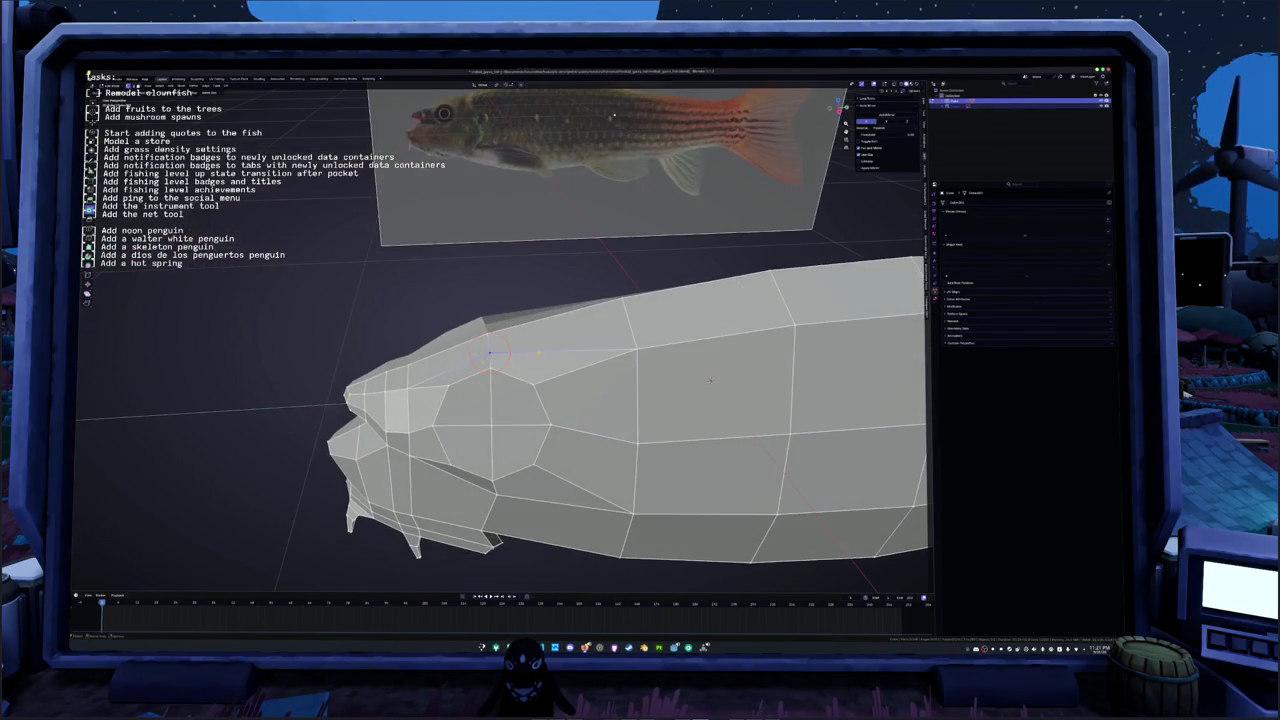
{"action": "left_click", "coordinate": [489, 352]}
{"action": "key", "text": "g"}
{"action": "mouse_move", "coordinate": [489, 352]}
{"action": "middle_mouse_down"}
{"action": "mouse_move", "coordinate": [490, 338]}
{"action": "mouse_move", "coordinate": [477, 390]}
{"action": "middle_mouse_up"}
{"action": "left_click", "coordinate": [490, 338]}
{"action": "left_click", "coordinate": [476, 390]}
{"action": "mouse_move", "coordinate": [476, 383]}
{"action": "middle_mouse_down"}
{"action": "mouse_move", "coordinate": [477, 408]}
{"action": "mouse_move", "coordinate": [466, 388]}
{"action": "middle_mouse_up"}
Step: Select the round eye patch faces and inset them with an adjusted thickness
{"action": "left_click", "coordinate": [466, 386]}
{"action": "left_click_drag", "start_coordinate": [466, 386], "coordinate": [490, 376]}
{"action": "middle_click_drag", "start_coordinate": [490, 376], "coordinate": [512, 380]}
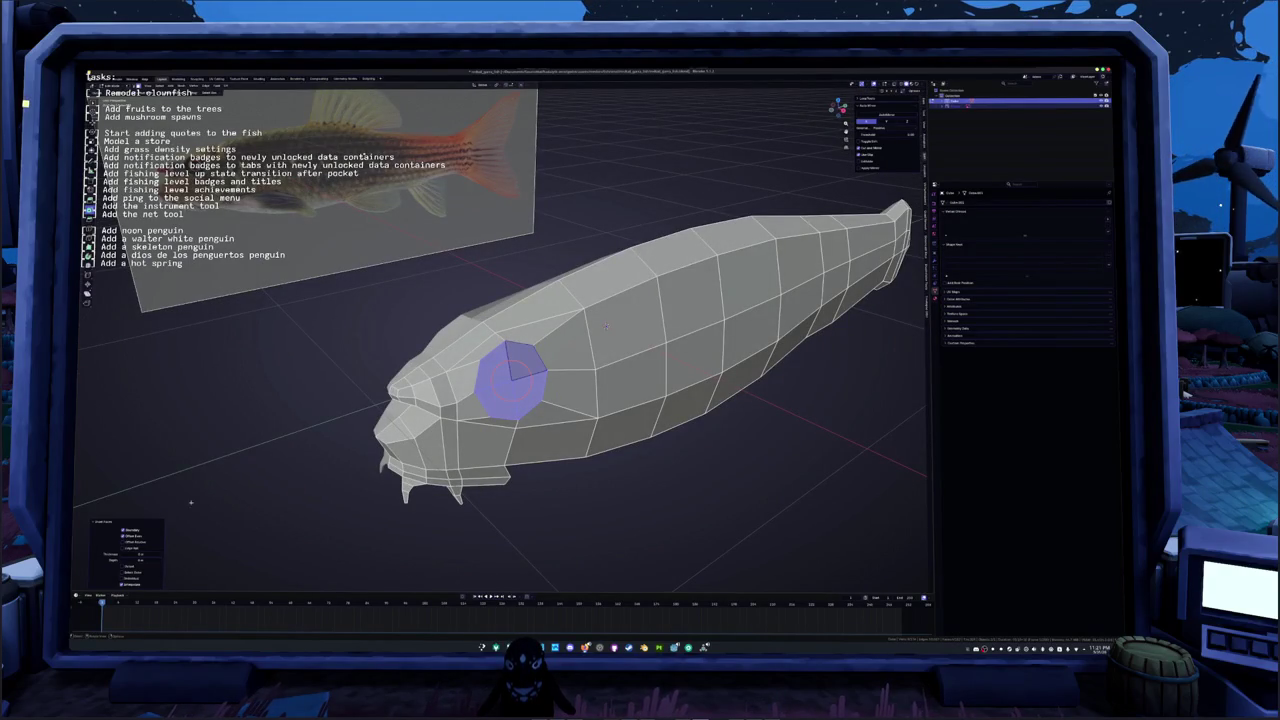
{"action": "left_click", "coordinate": [145, 553]}
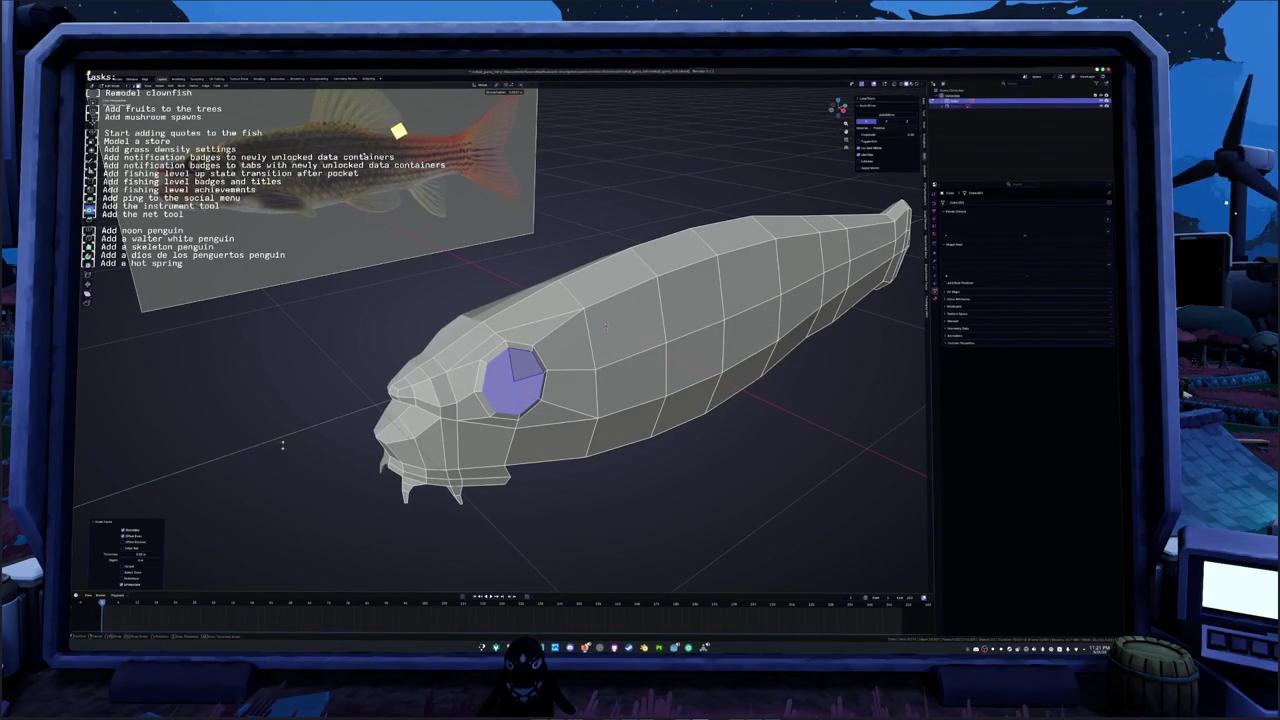
{"action": "key", "text": "alt+s"}
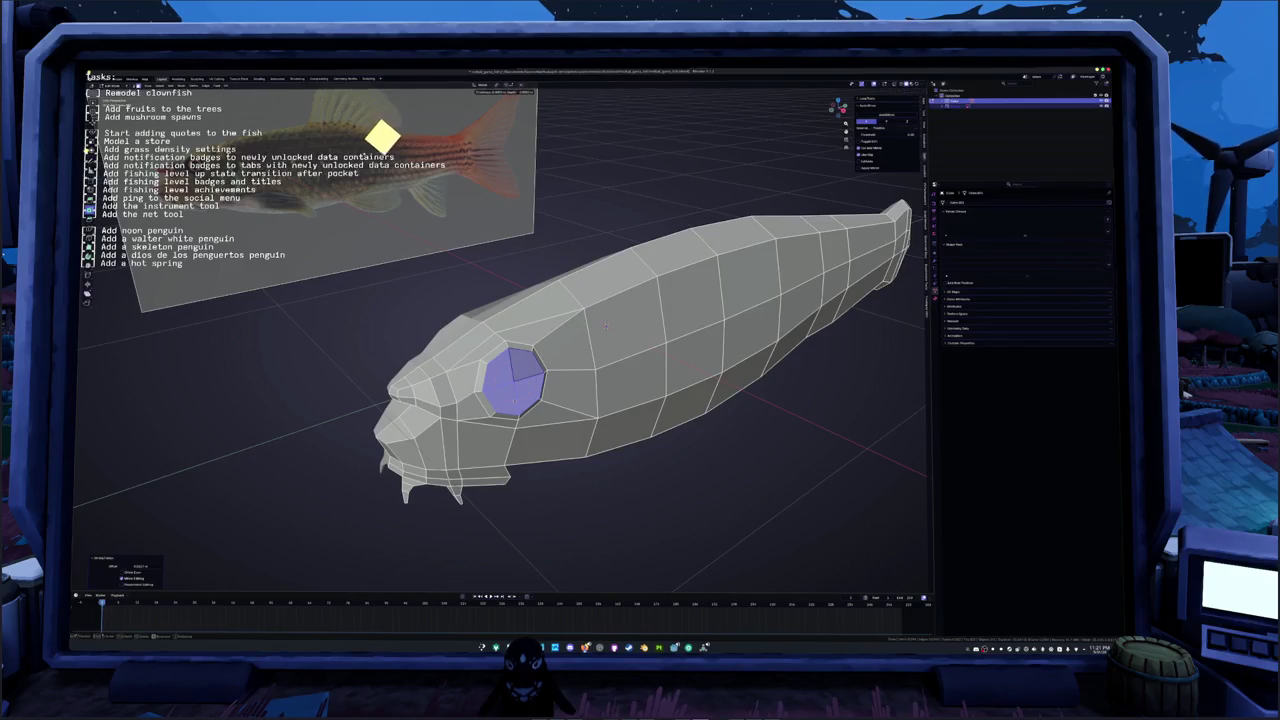
{"action": "key", "text": "ctrl+z"}
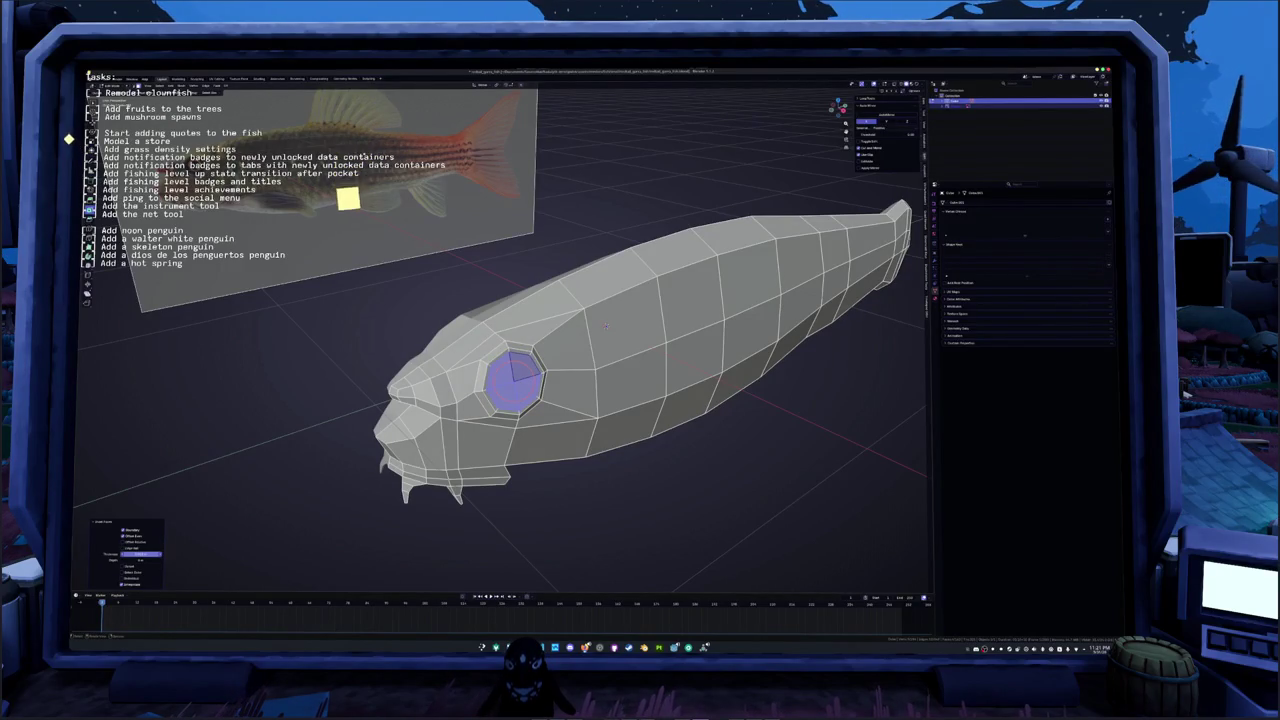
{"action": "key", "text": "Return"}
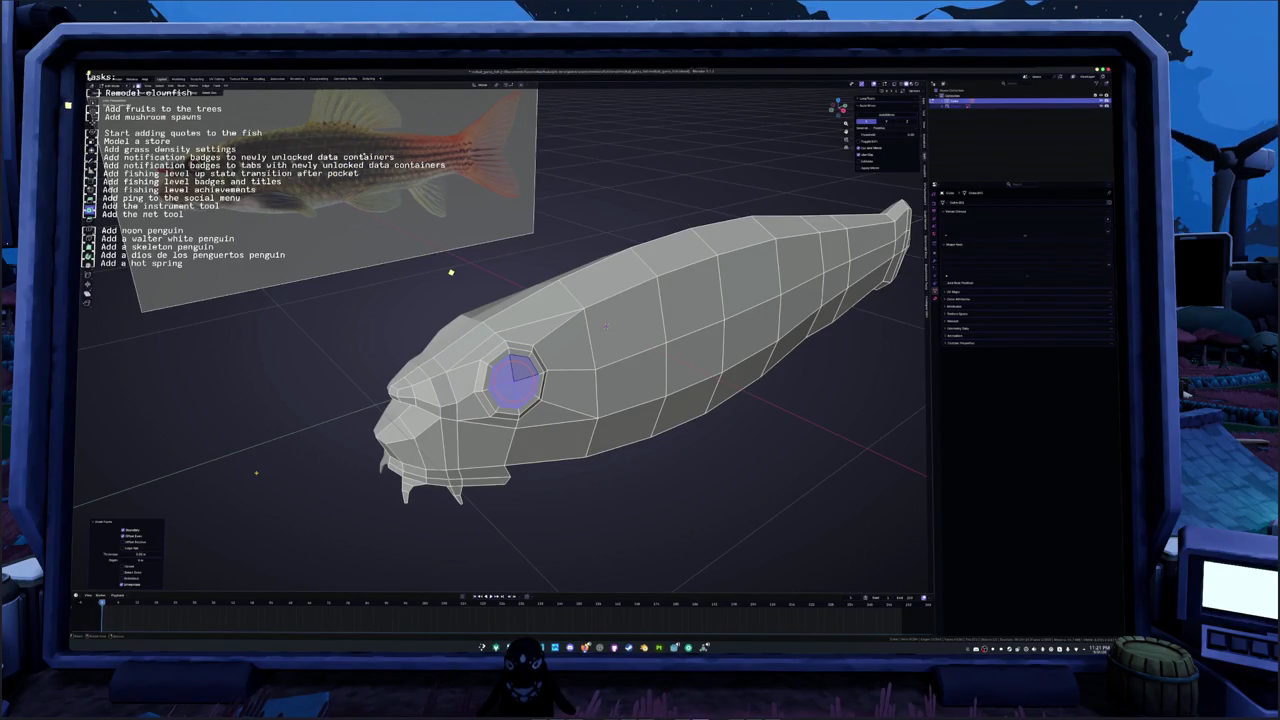
{"action": "middle_click_drag", "start_coordinate": [256, 472], "coordinate": [269, 471]}
Step: Extrude the eye face and scale it down into a smaller centre
{"action": "key", "text": "e"}
{"action": "key", "text": "s"}
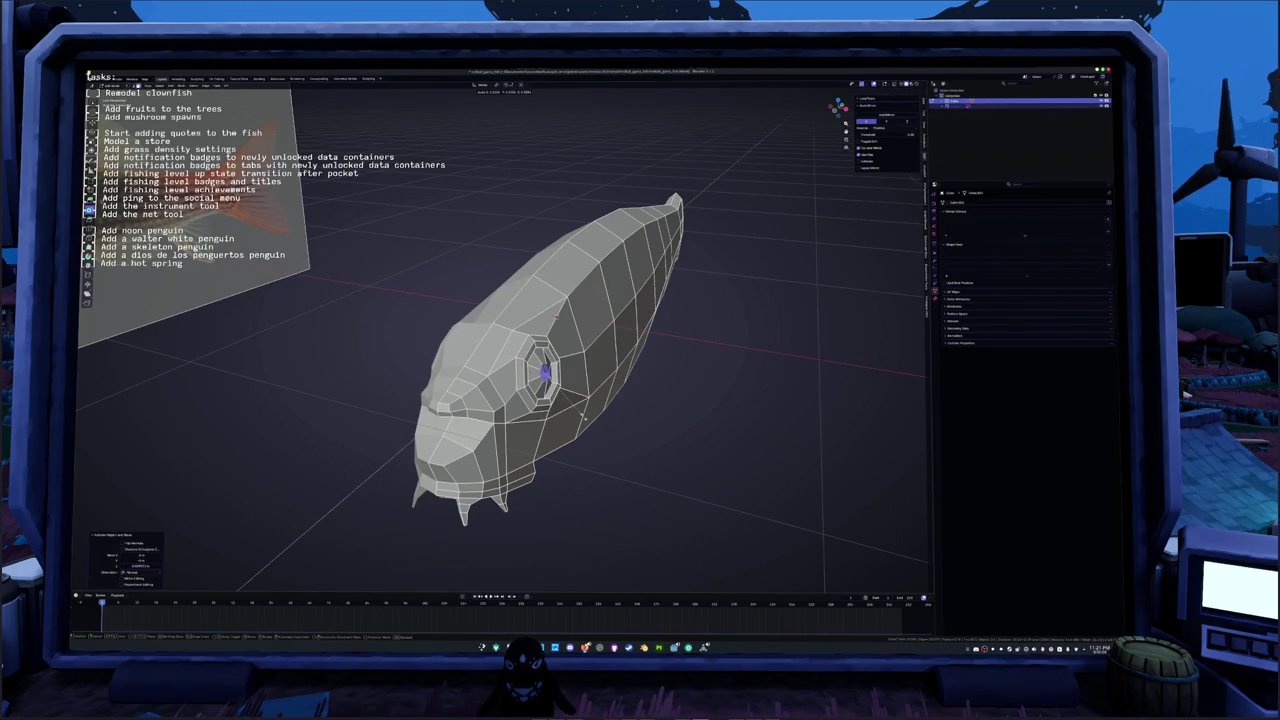
{"action": "left_click", "coordinate": [583, 417]}
{"action": "middle_click_drag", "start_coordinate": [583, 417], "coordinate": [520, 410]}
{"action": "scroll", "coordinate": [505, 414], "scroll_direction": "up", "scroll_amount": 4}
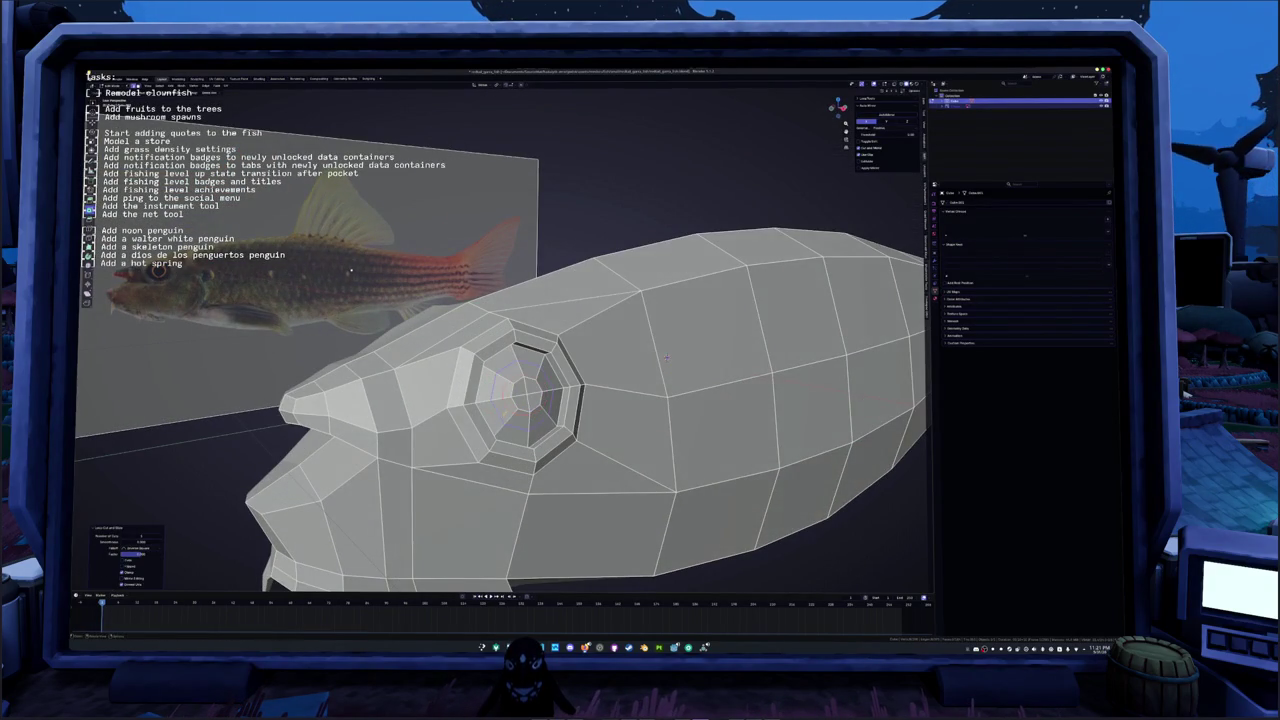
Step: Inset another smaller ring inside the eye and check it in Object Mode
{"action": "left_click", "coordinate": [520, 395]}
{"action": "key", "text": "i"}
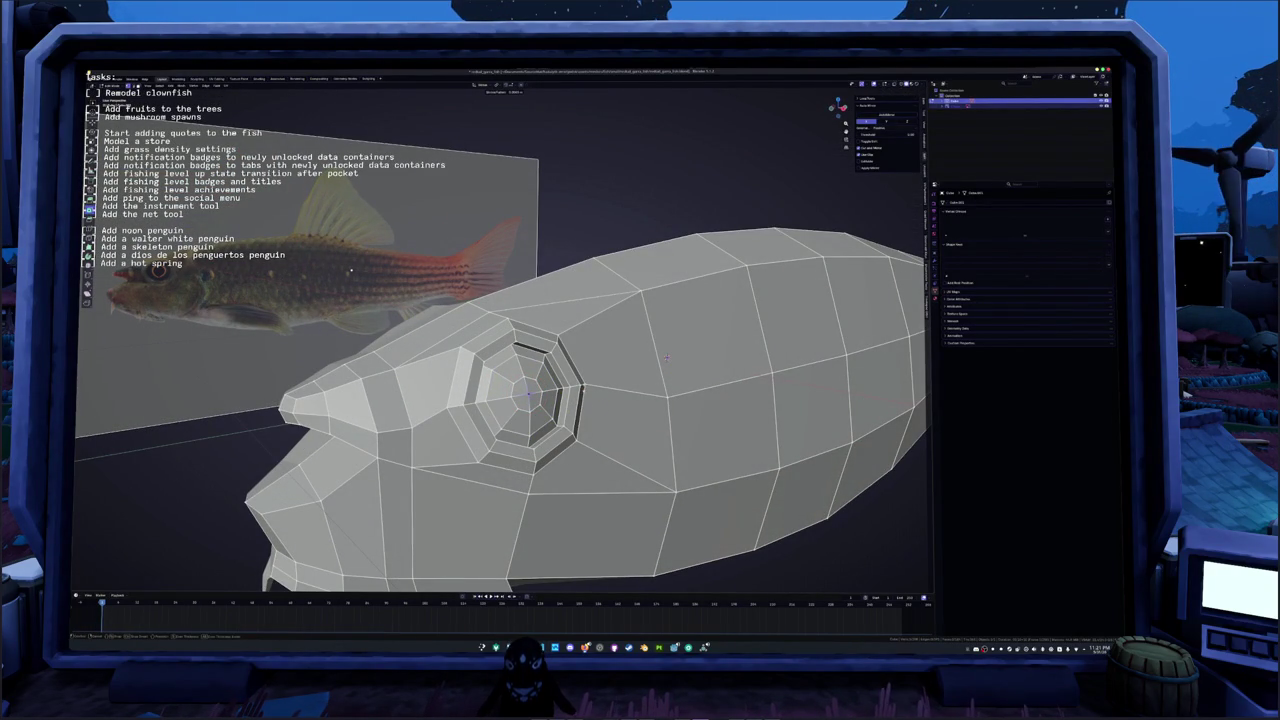
{"action": "key", "text": "Tab"}
{"action": "mouse_move", "coordinate": [350, 270]}
{"action": "middle_mouse_down"}
{"action": "mouse_move", "coordinate": [546, 428]}
{"action": "mouse_move", "coordinate": [677, 385]}
{"action": "mouse_move", "coordinate": [620, 358]}
{"action": "middle_mouse_up"}
{"action": "key", "text": "Tab"}
{"action": "left_click", "coordinate": [520, 365]}
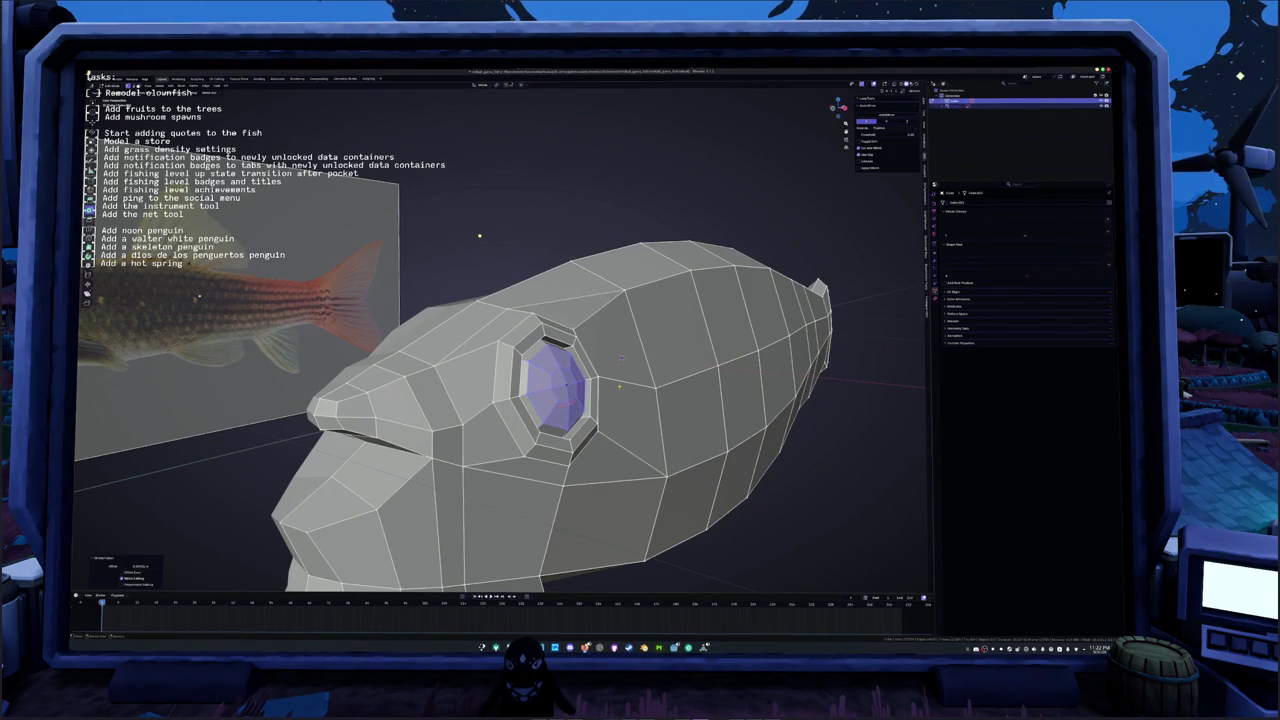
{"action": "middle_click_drag", "start_coordinate": [620, 357], "coordinate": [610, 347]}
{"action": "key", "text": "alt+a"}
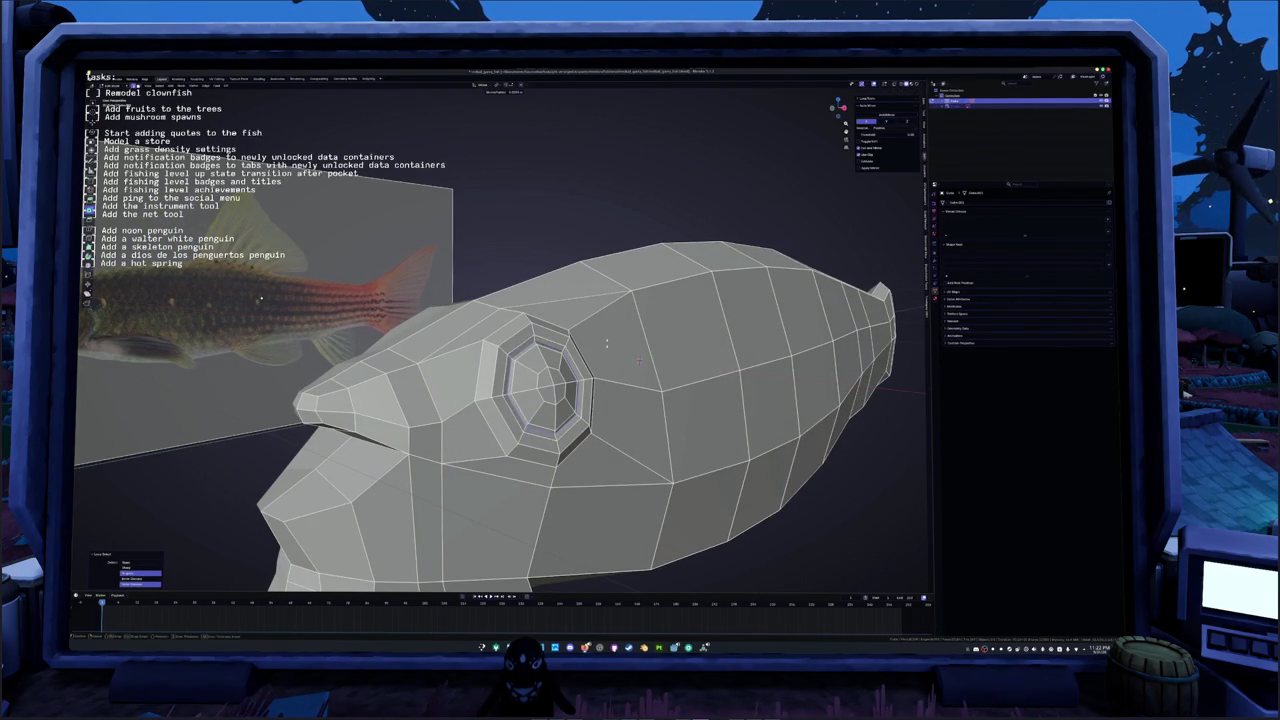
{"action": "left_click", "coordinate": [605, 343], "text": "alt"}
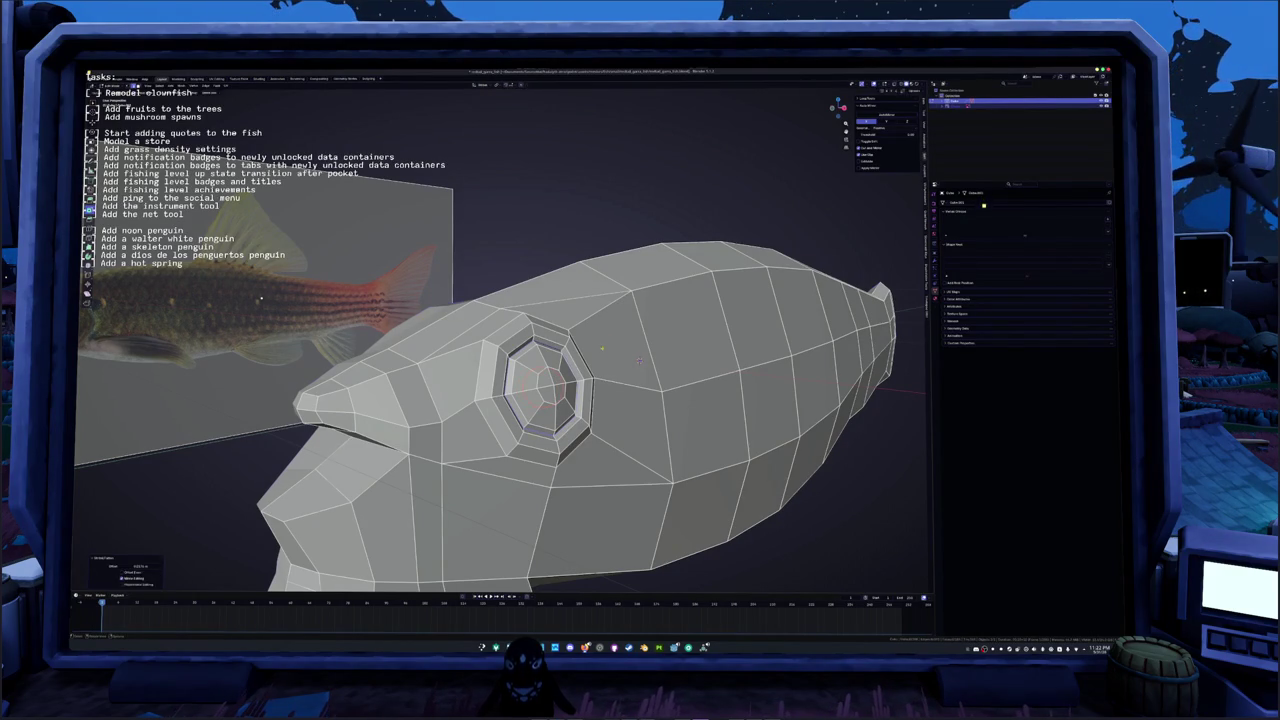
{"action": "key", "text": "Tab"}
{"action": "mouse_move", "coordinate": [607, 340]}
{"action": "middle_mouse_down"}
{"action": "mouse_move", "coordinate": [680, 395]}
{"action": "mouse_move", "coordinate": [662, 356]}
{"action": "middle_mouse_up"}
{"action": "key", "text": "Tab"}
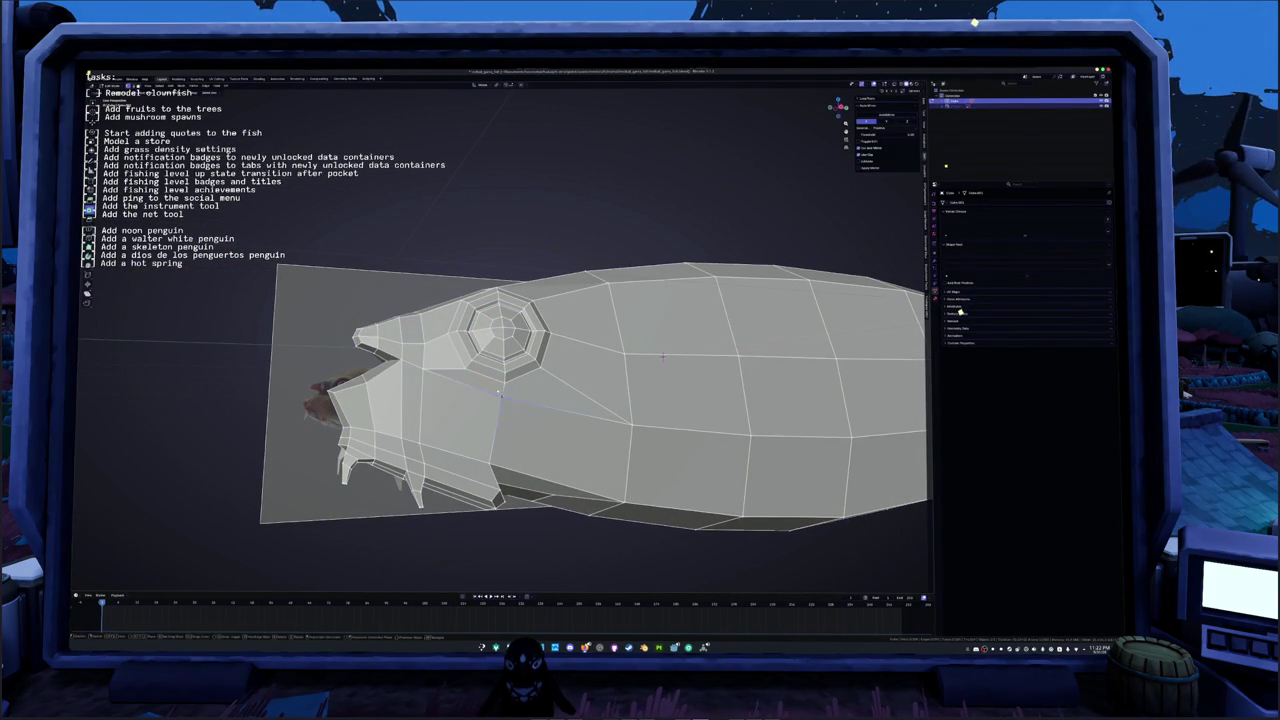
Step: Slide a head vertex and push the brow vertices out into a bulge above the eye
{"action": "left_click", "coordinate": [498, 414]}
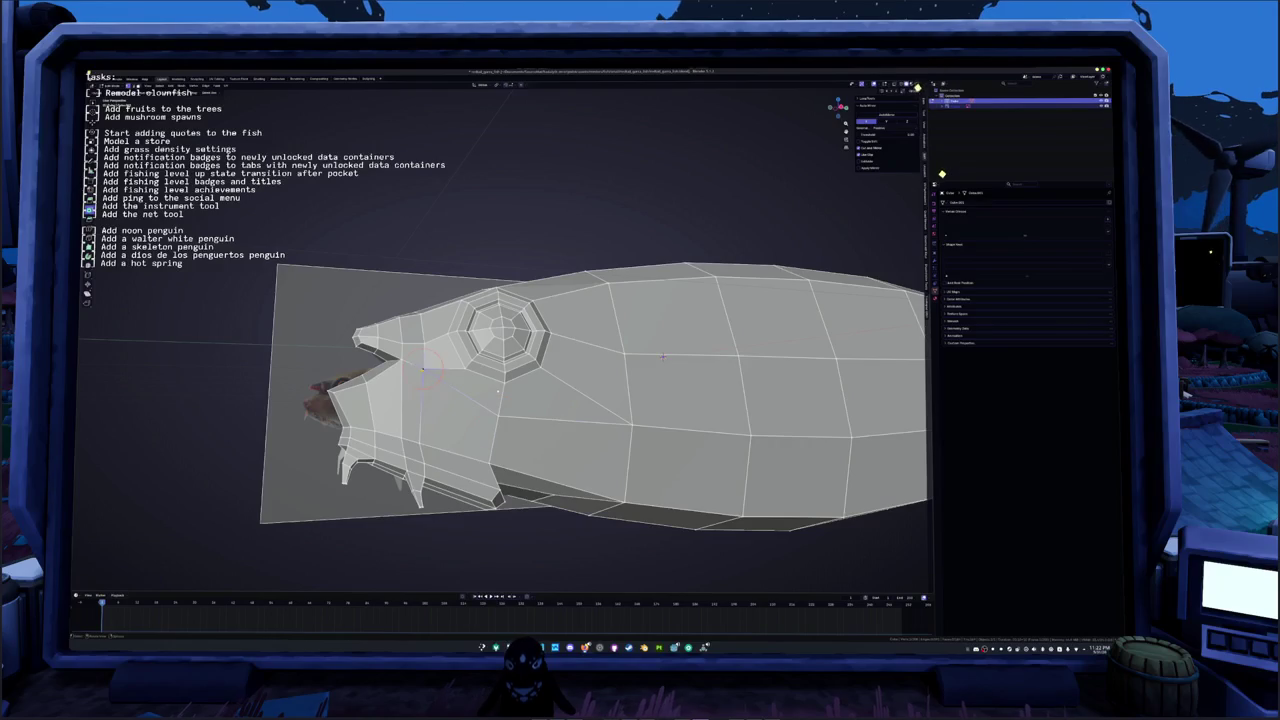
{"action": "key", "text": "Tab"}
{"action": "middle_click_drag", "start_coordinate": [481, 384], "coordinate": [476, 427]}
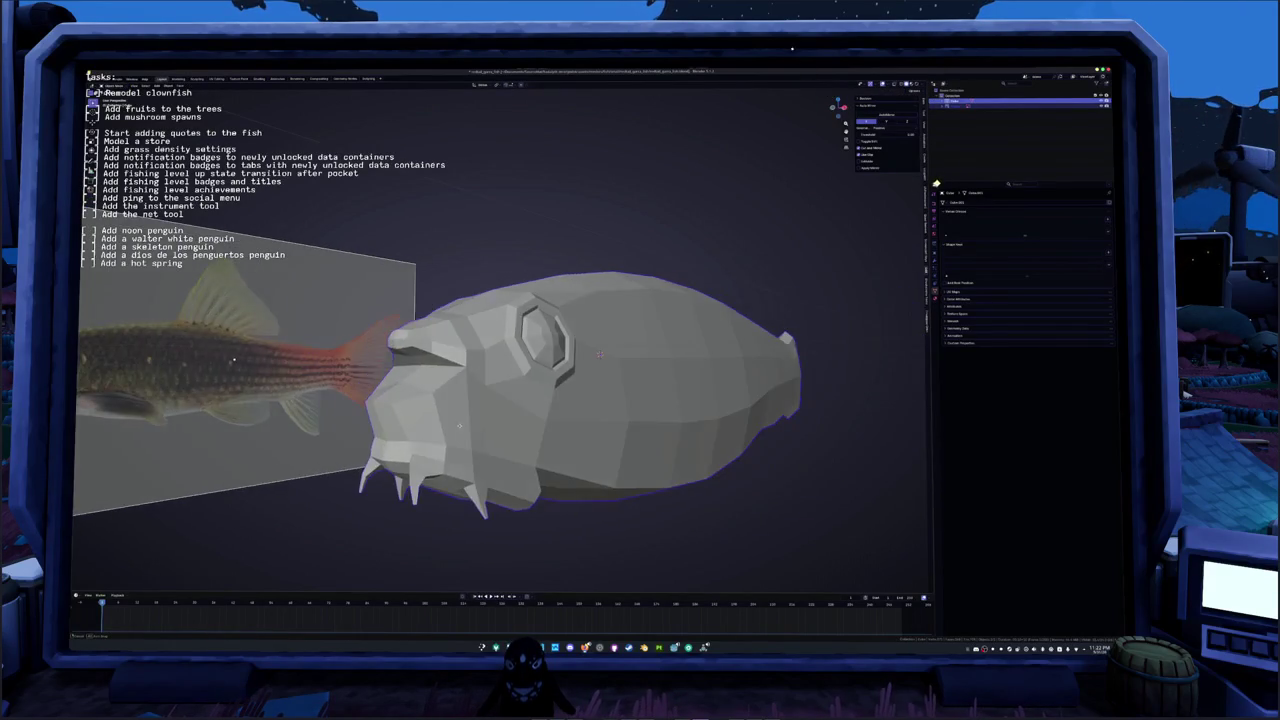
{"action": "key", "text": "Tab"}
{"action": "scroll", "coordinate": [566, 365], "scroll_direction": "up", "scroll_amount": 3}
{"action": "key", "text": "g"}
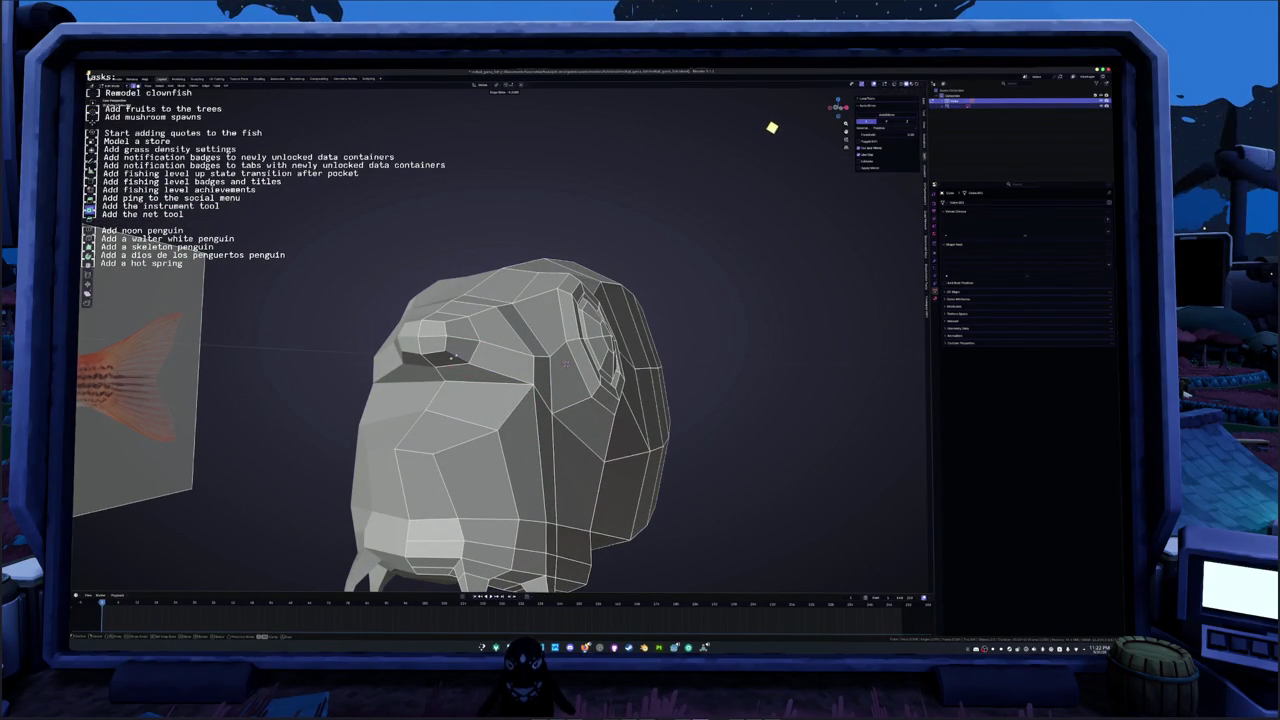
{"action": "left_click", "coordinate": [778, 133]}
Step: Show the whole fish in an X-ray orthographic side view over the reference
{"action": "mouse_move", "coordinate": [786, 137]}
{"action": "middle_mouse_down"}
{"action": "mouse_move", "coordinate": [815, 181]}
{"action": "mouse_move", "coordinate": [947, 168]}
{"action": "middle_mouse_up"}
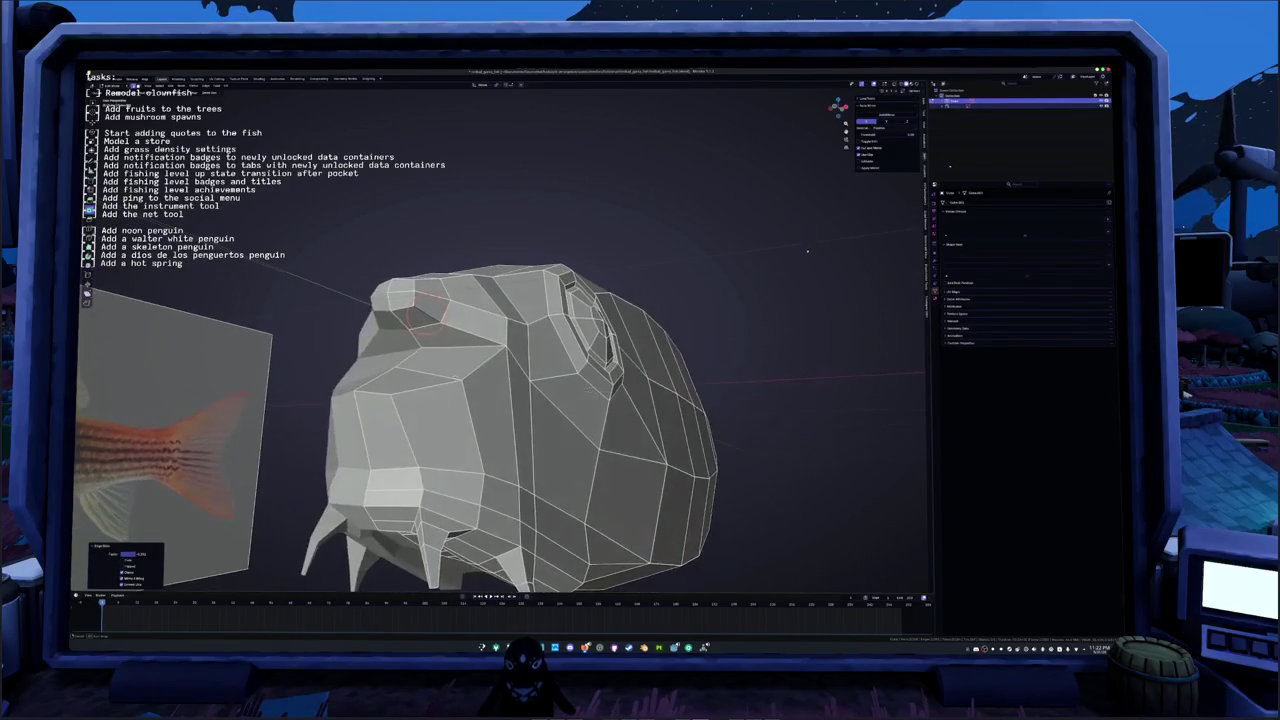
{"action": "middle_click_drag", "start_coordinate": [936, 170], "coordinate": [946, 188]}
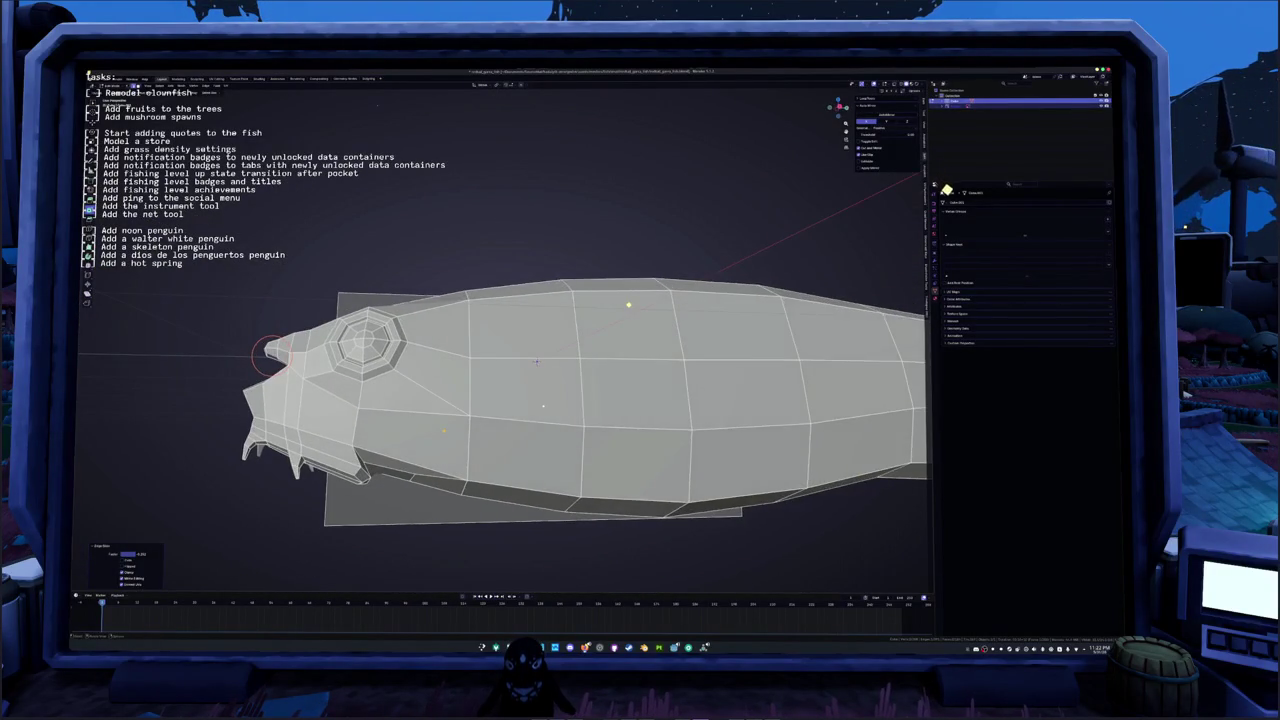
{"action": "key", "text": "KP_3"}
{"action": "key", "text": "alt+z"}
{"action": "key", "text": "KP_Subtract"}
Step: Select an edge loop near the body's rear and set the placement point at the tail end
{"action": "middle_click_drag", "start_coordinate": [632, 298], "coordinate": [640, 277], "text": "shift"}
{"action": "scroll", "coordinate": [636, 291], "scroll_direction": "up", "scroll_amount": 3}
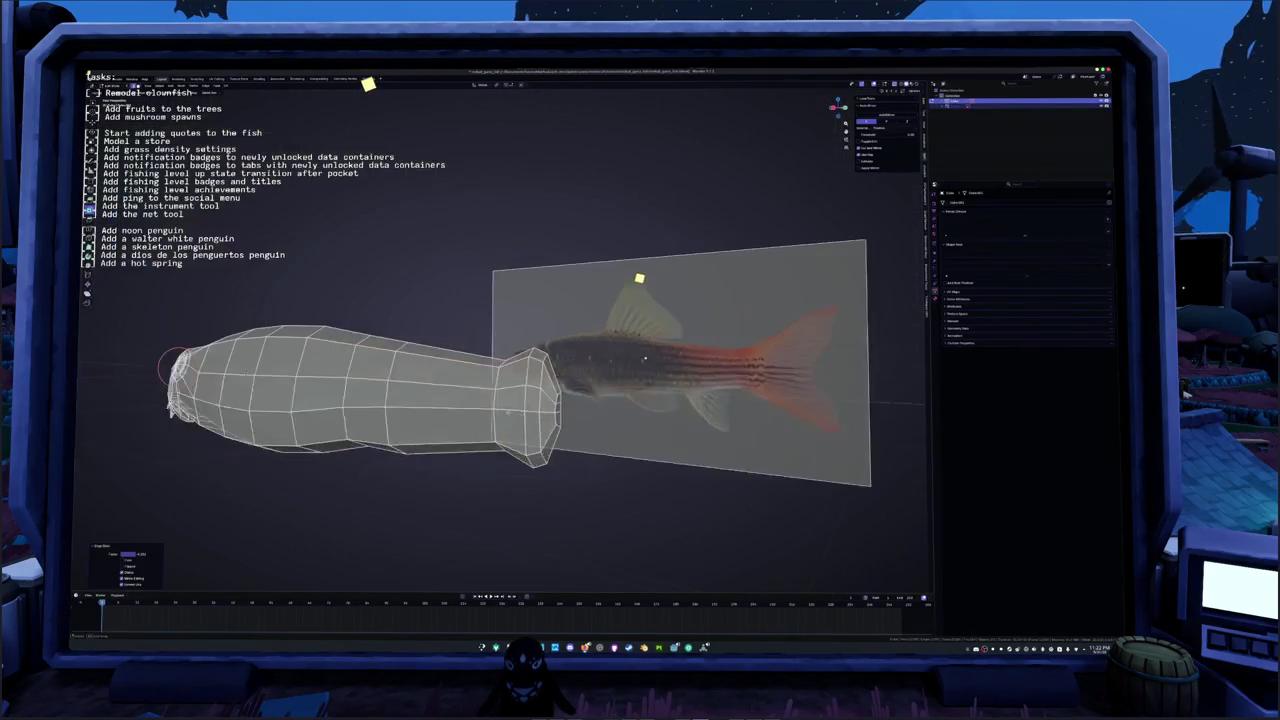
{"action": "scroll", "coordinate": [640, 277], "scroll_direction": "up", "scroll_amount": 1}
{"action": "left_click", "coordinate": [584, 452]}
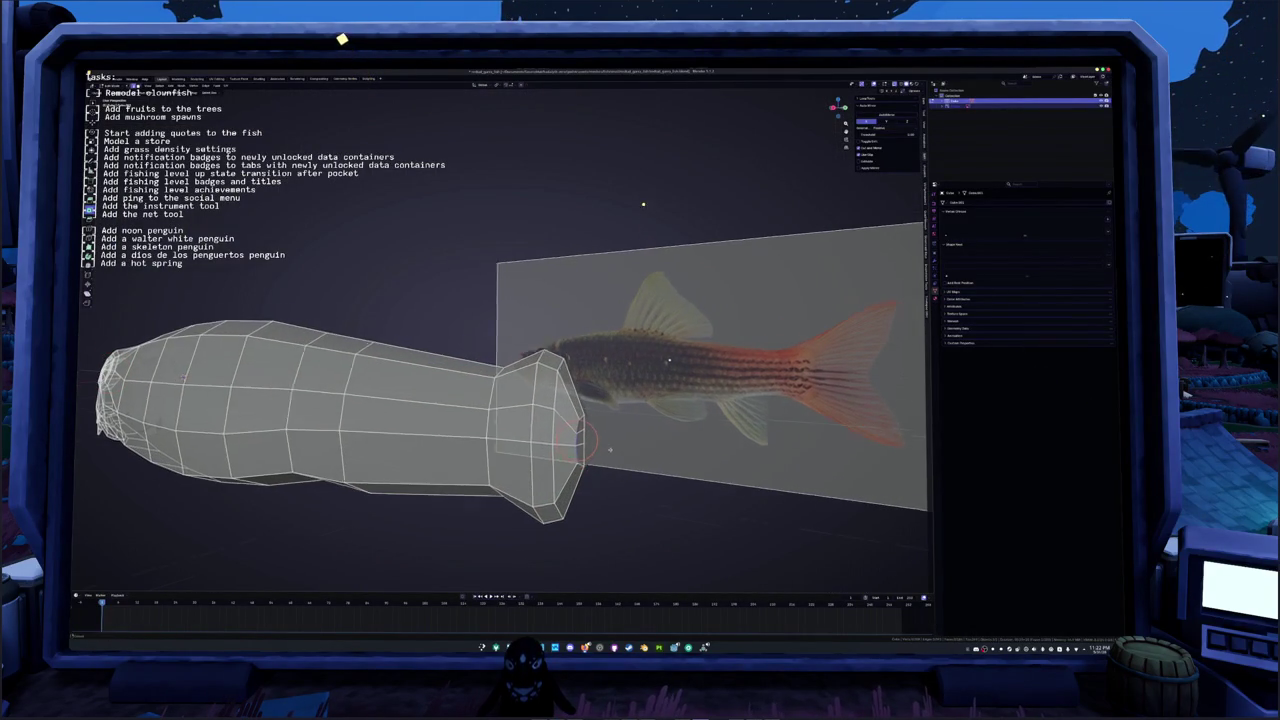
{"action": "scroll", "coordinate": [590, 445], "scroll_direction": "up", "scroll_amount": 3}
{"action": "left_click", "coordinate": [628, 456], "text": "alt"}
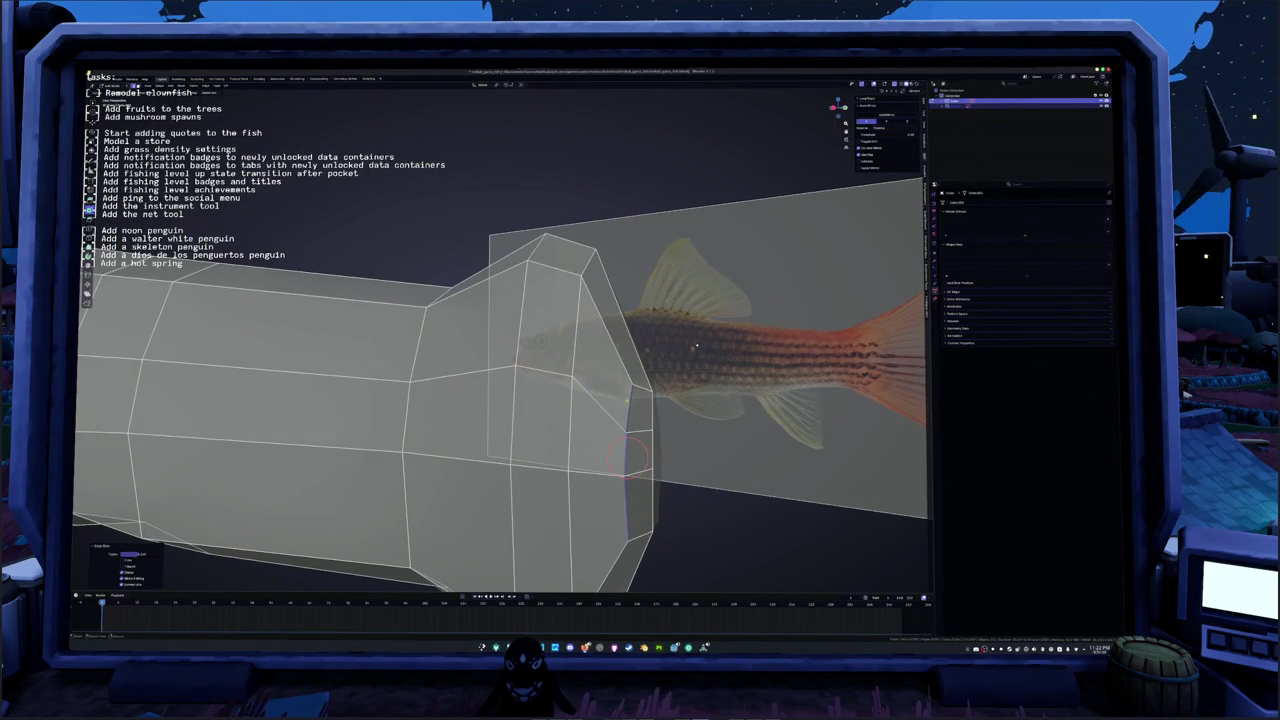
{"action": "mouse_move", "coordinate": [619, 405]}
{"action": "middle_mouse_down"}
{"action": "mouse_move", "coordinate": [581, 361]}
{"action": "mouse_move", "coordinate": [598, 405]}
{"action": "middle_mouse_up"}
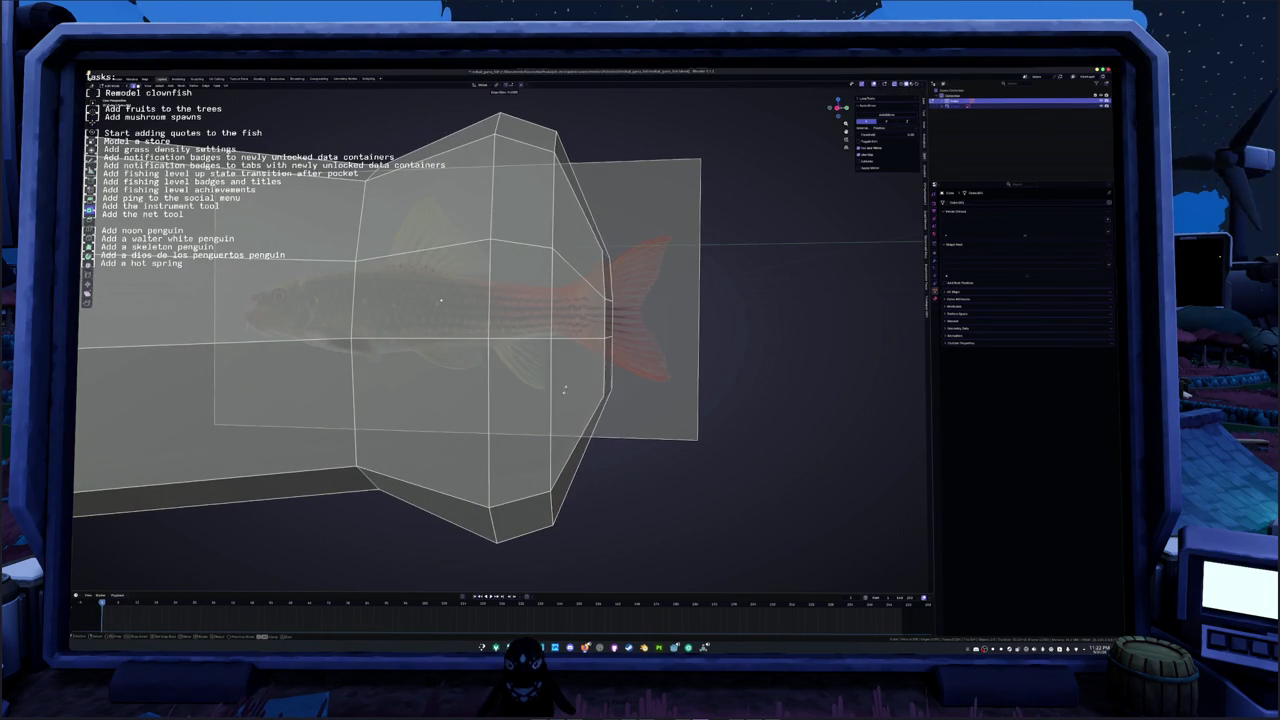
{"action": "right_click", "coordinate": [611, 328], "text": "shift"}
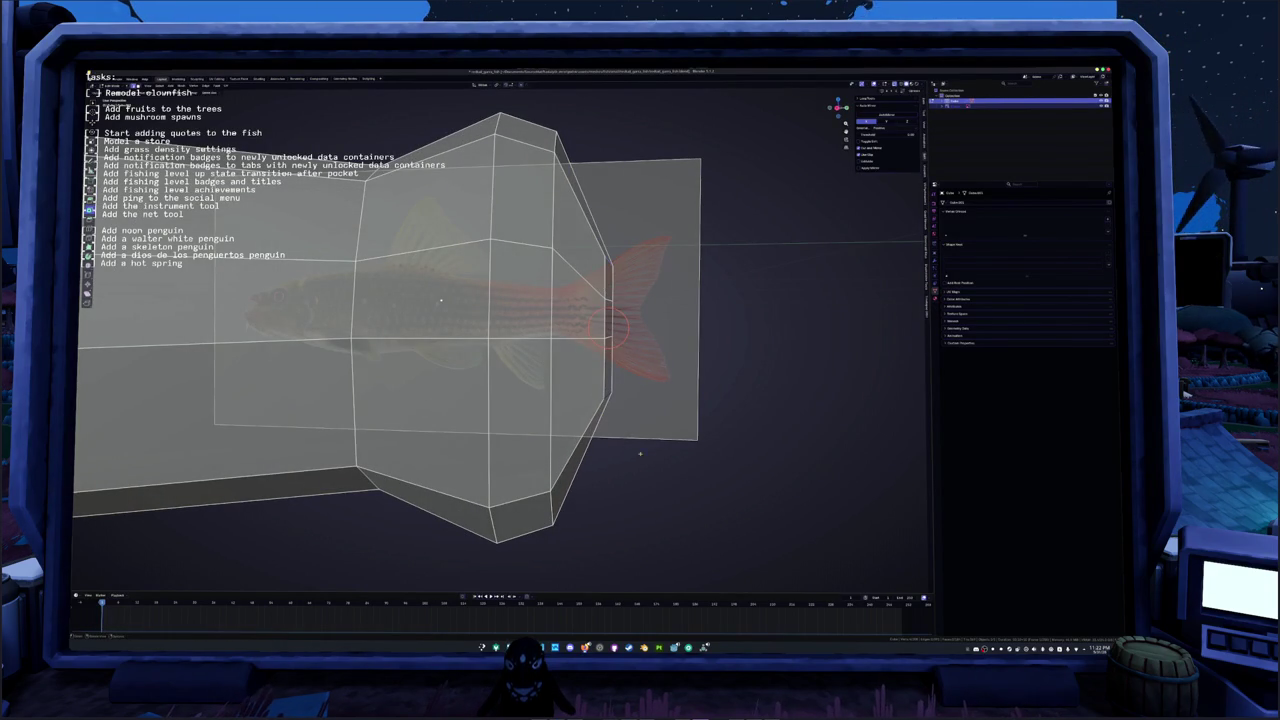
{"action": "right_click_drag", "start_coordinate": [640, 402], "coordinate": [622, 388], "text": "shift"}
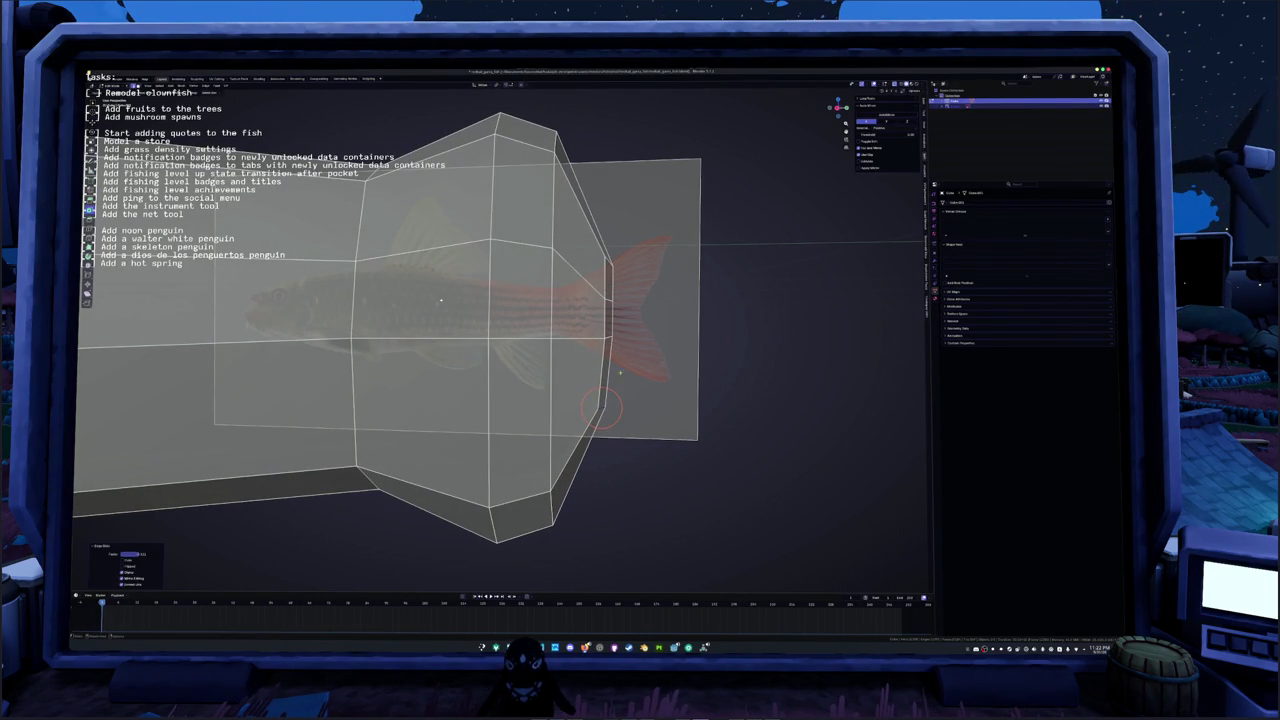
Step: Knife-cut two new edges across the rear end of the fish body
{"action": "key", "text": "k"}
{"action": "mouse_move", "coordinate": [600, 246]}
{"action": "middle_mouse_down"}
{"action": "mouse_move", "coordinate": [603, 334]}
{"action": "mouse_move", "coordinate": [573, 333]}
{"action": "middle_mouse_up"}
{"action": "left_click", "coordinate": [572, 352]}
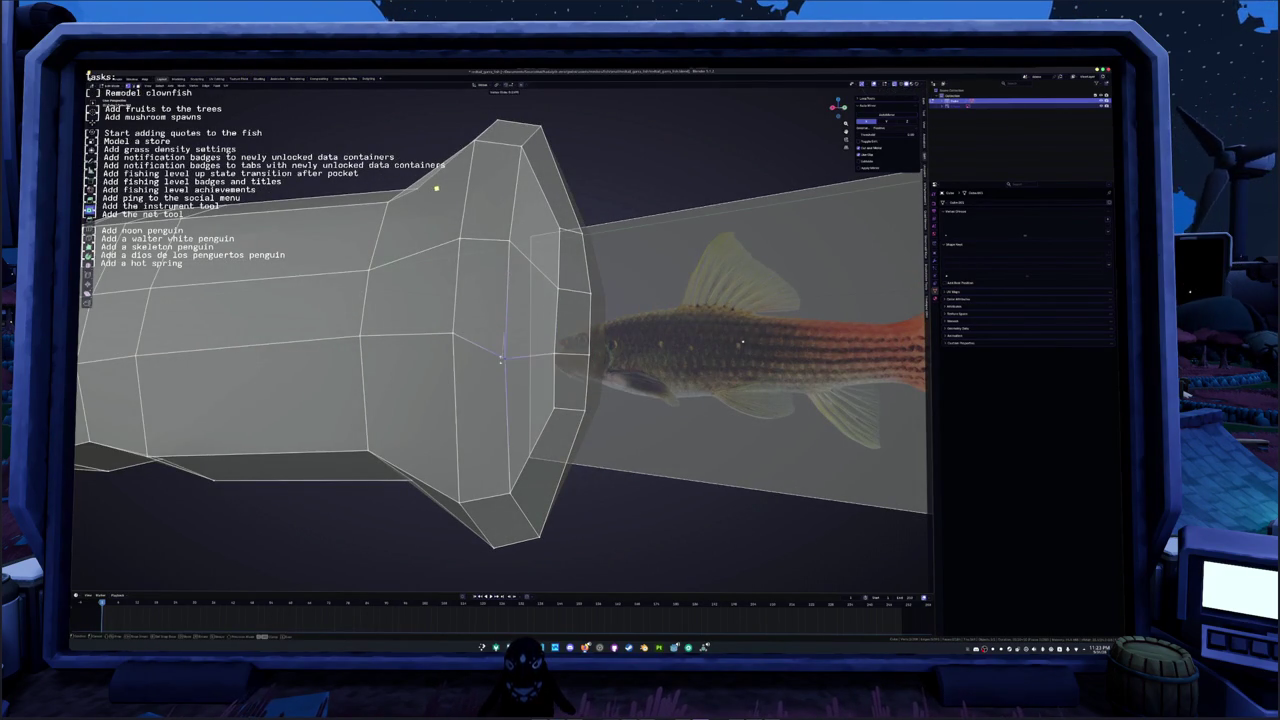
{"action": "key", "text": "Return"}
{"action": "scroll", "coordinate": [652, 300], "scroll_direction": "up", "scroll_amount": 3}
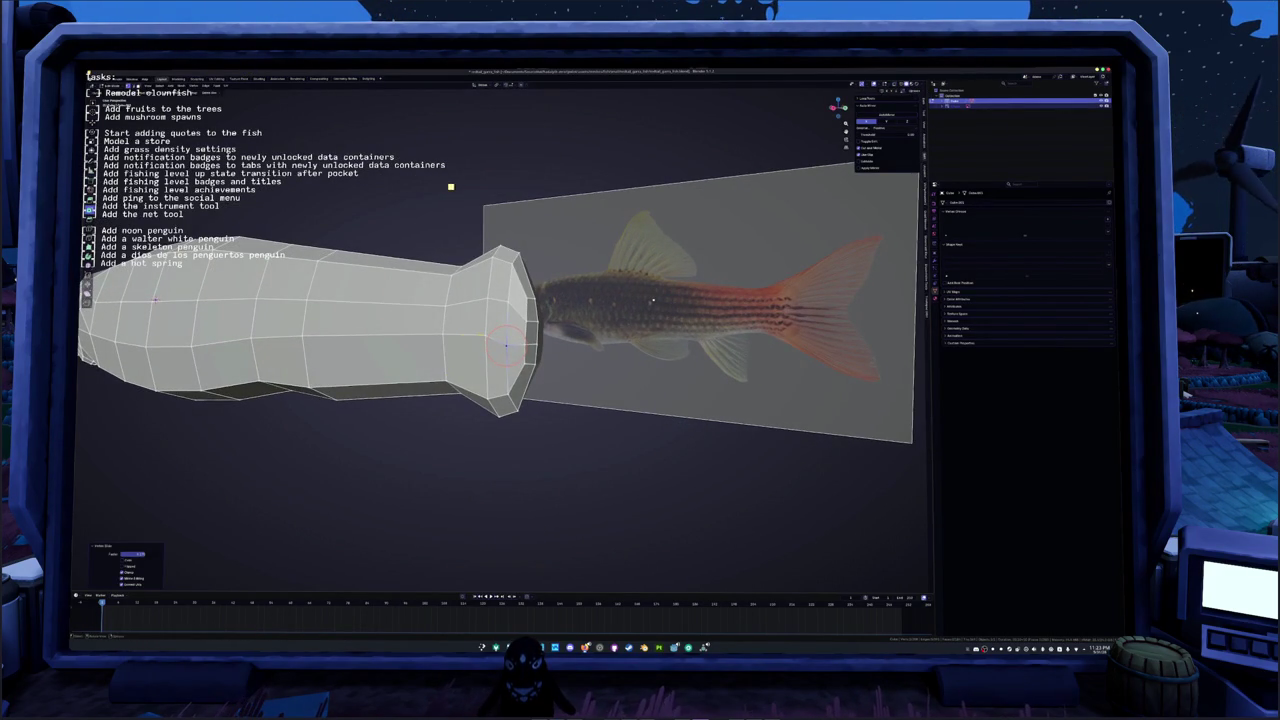
{"action": "key", "text": "k"}
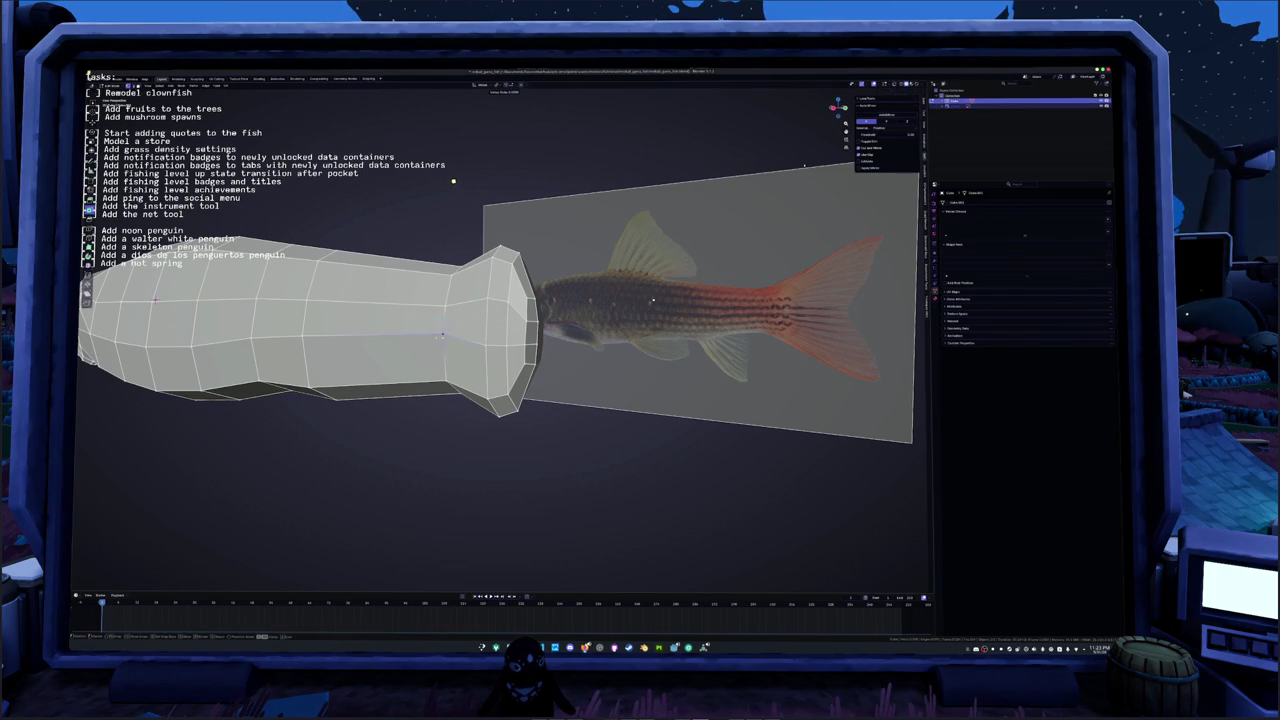
{"action": "middle_click_drag", "start_coordinate": [652, 300], "coordinate": [789, 300]}
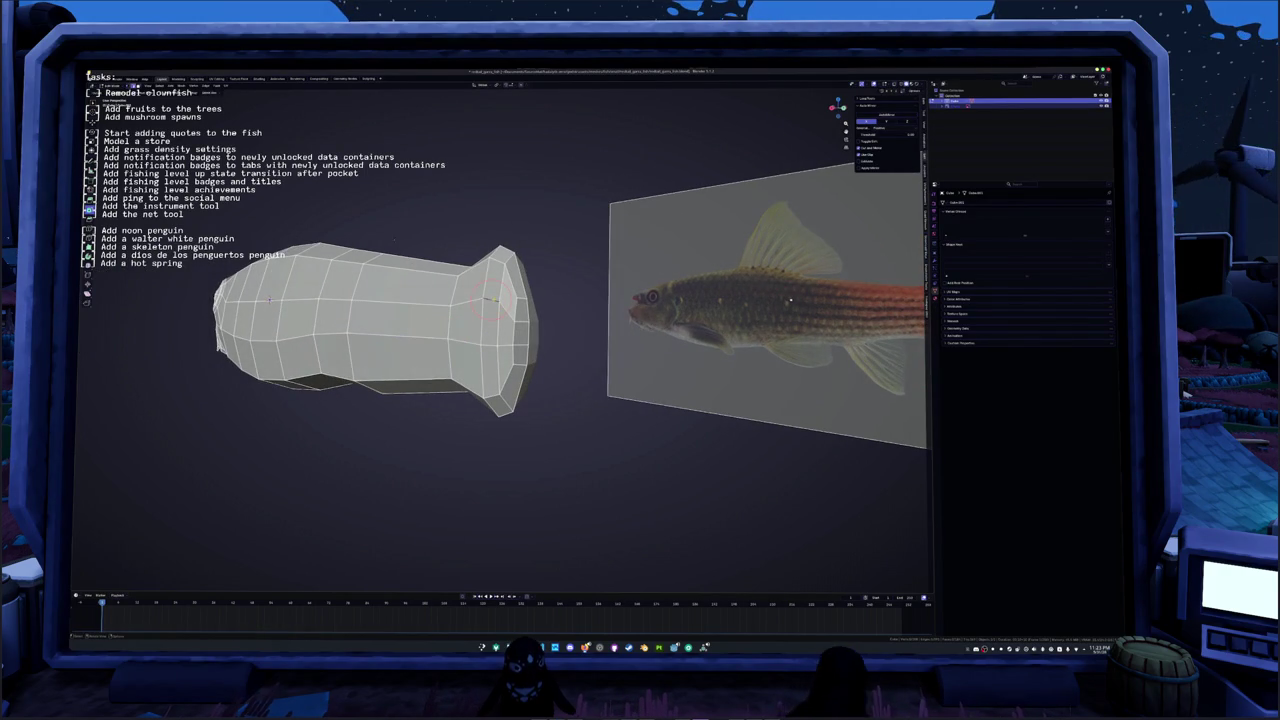
{"action": "key", "text": "Return"}
Step: Circle-select the rear end ring and scale it to 0 on X to flatten it
{"action": "key", "text": "c"}
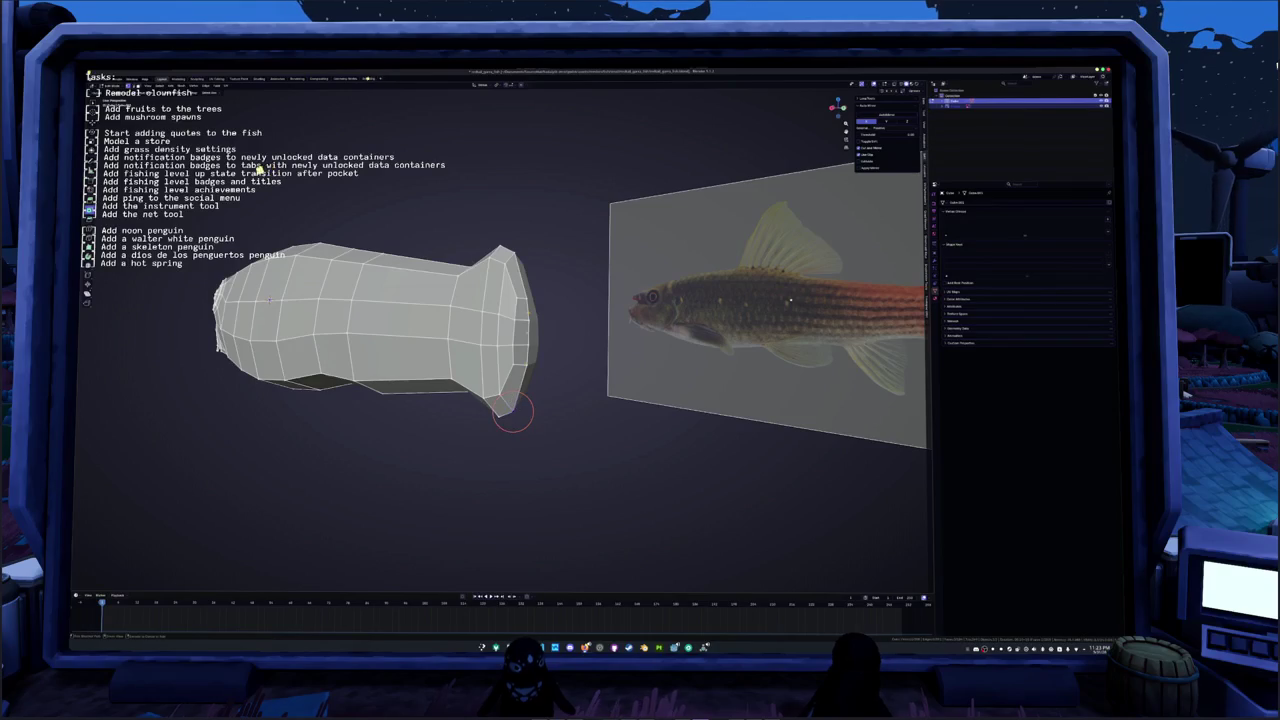
{"action": "mouse_move", "coordinate": [512, 413]}
{"action": "left_mouse_down"}
{"action": "mouse_move", "coordinate": [520, 332]}
{"action": "mouse_move", "coordinate": [497, 398]}
{"action": "mouse_move", "coordinate": [497, 333]}
{"action": "left_mouse_up"}
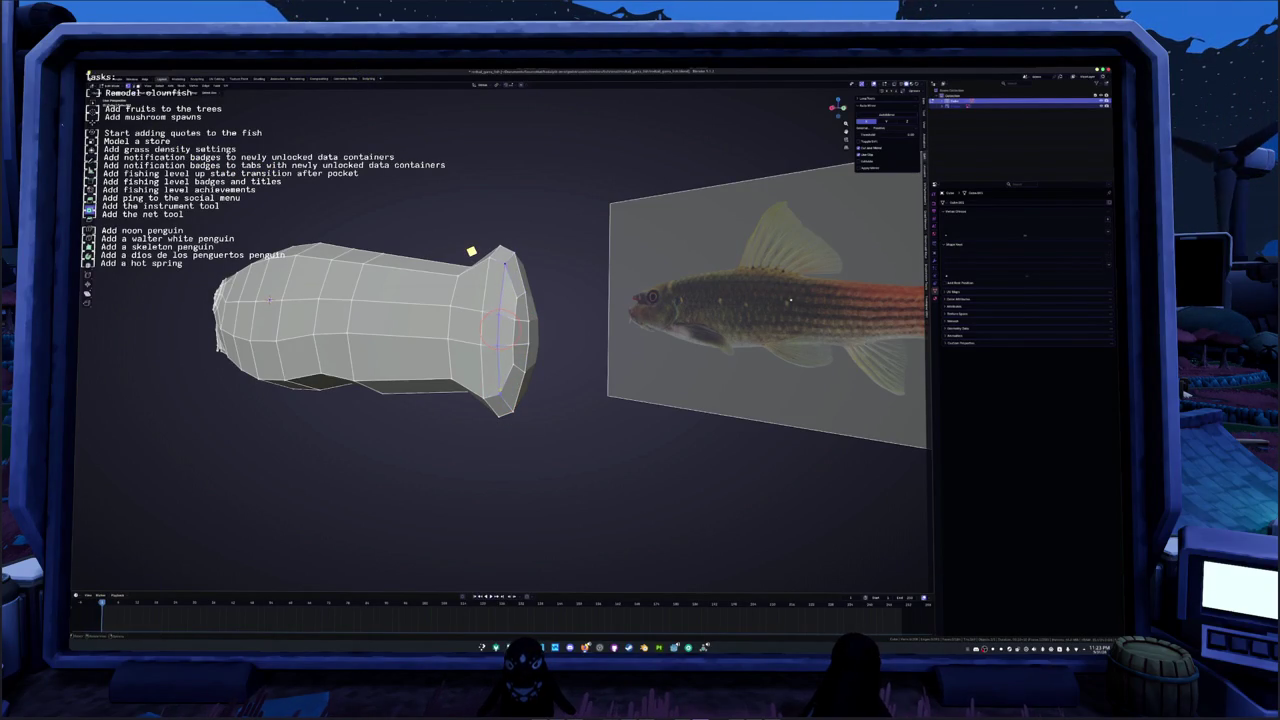
{"action": "left_click_drag", "start_coordinate": [497, 398], "coordinate": [505, 385]}
{"action": "key", "text": "s"}
{"action": "key", "text": "x"}
{"action": "key", "text": "0"}
{"action": "key", "text": "Return"}
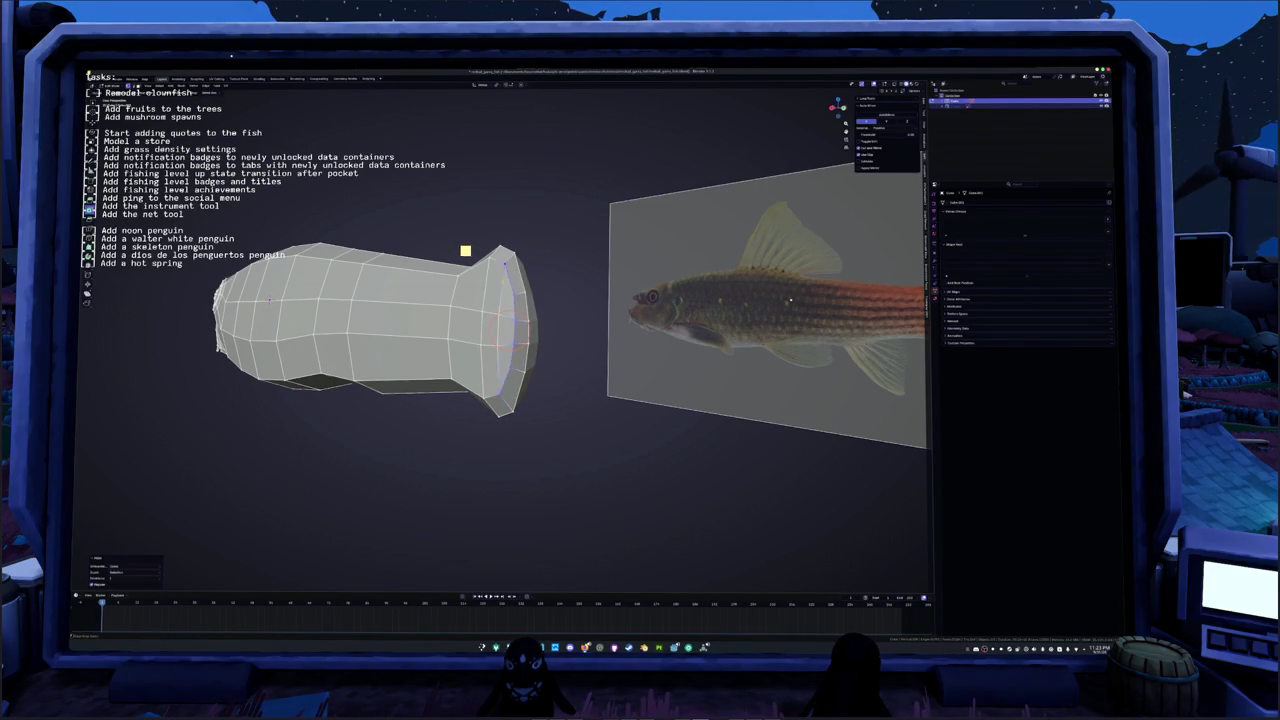
{"action": "middle_click_drag", "start_coordinate": [500, 330], "coordinate": [520, 335]}
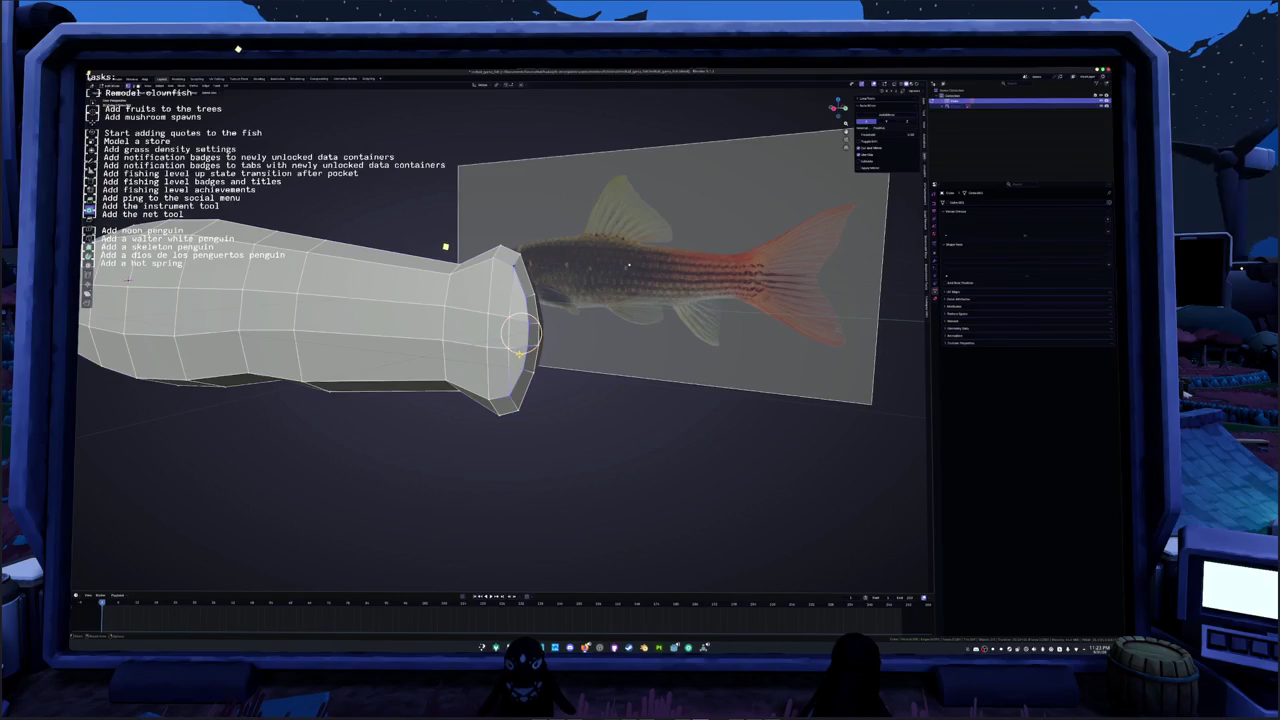
{"action": "mouse_move", "coordinate": [629, 265]}
{"action": "middle_mouse_down"}
{"action": "mouse_move", "coordinate": [630, 127]}
{"action": "mouse_move", "coordinate": [615, 131]}
{"action": "middle_mouse_up"}
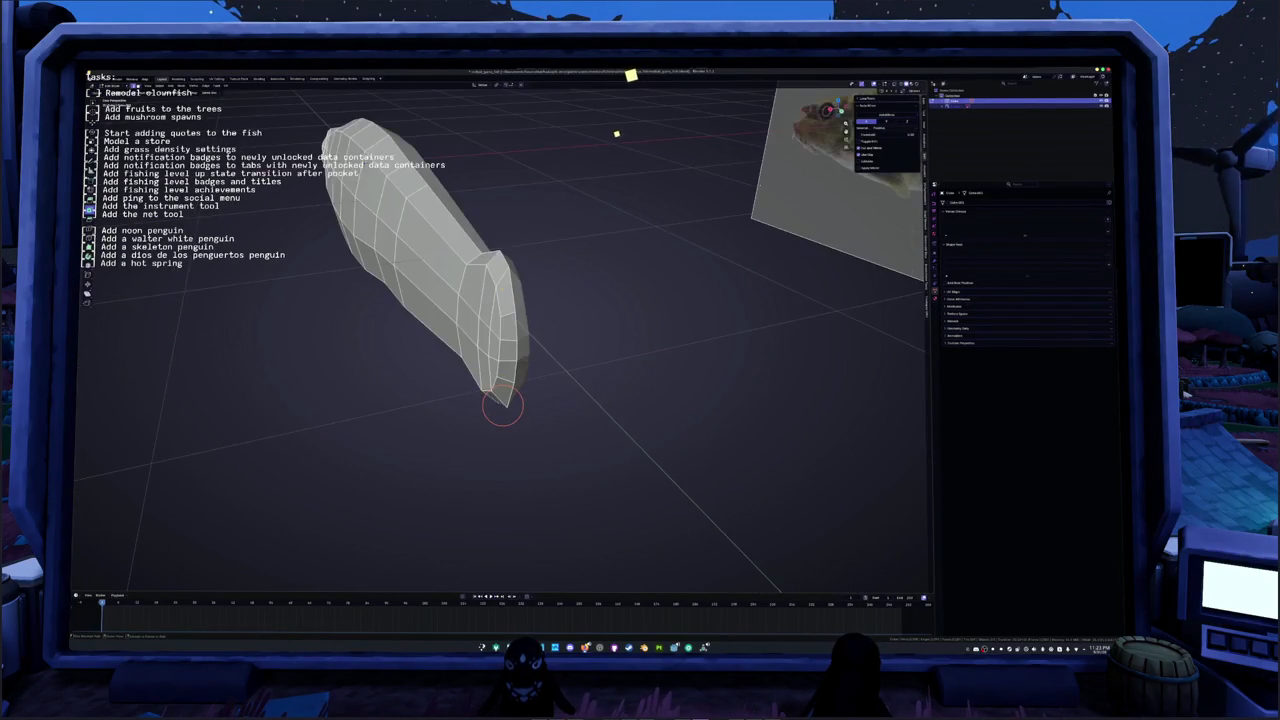
Step: In the front ortho view, separate the selected tail ring into its own object
{"action": "key", "text": "KP_1"}
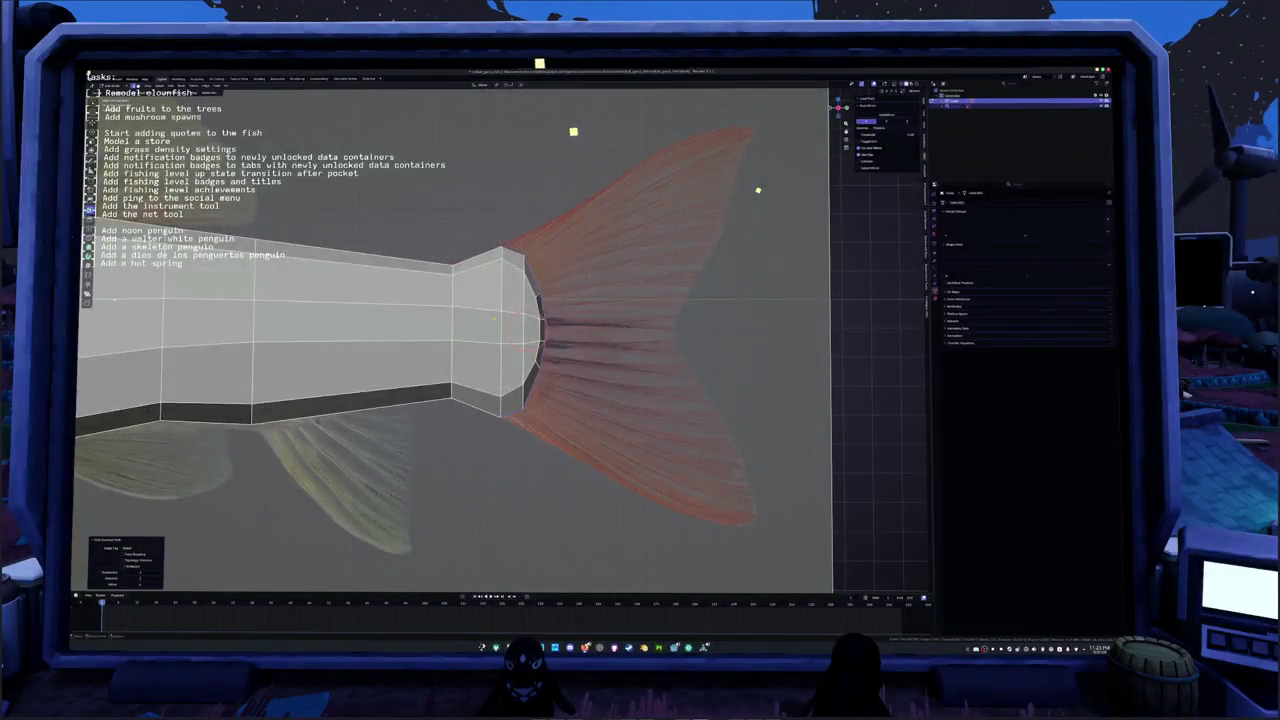
{"action": "right_click", "coordinate": [544, 386]}
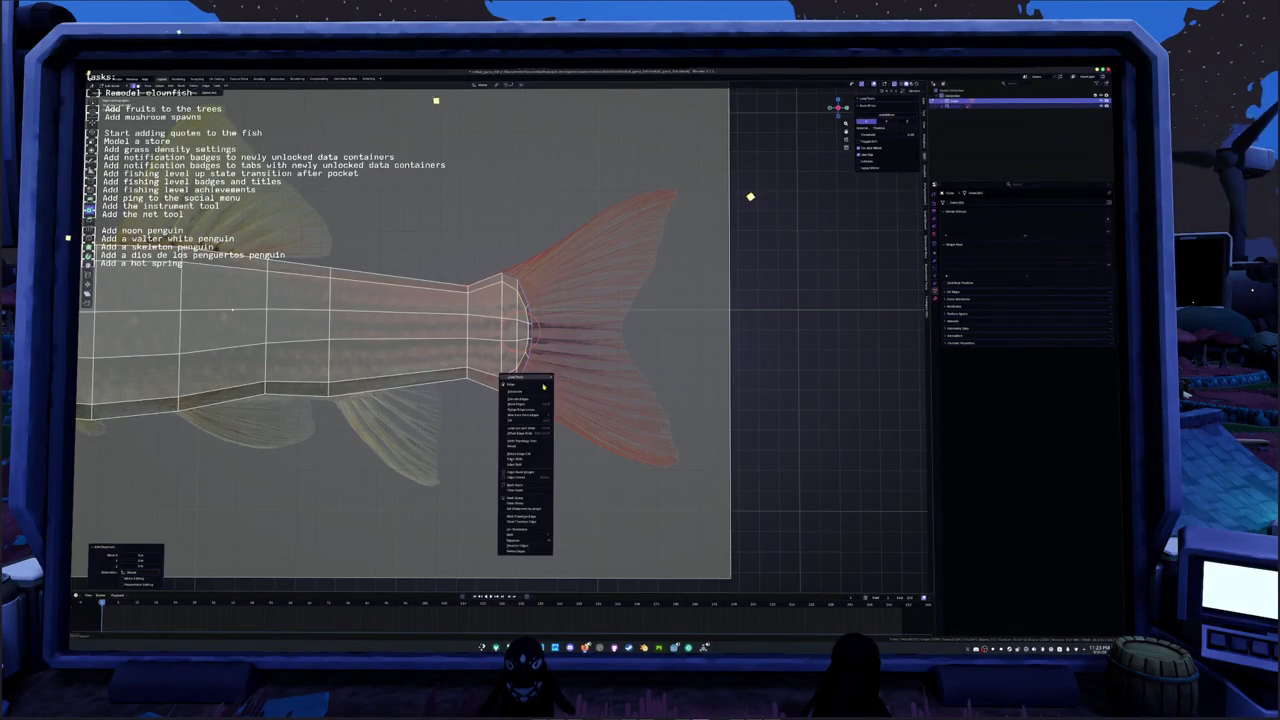
{"action": "left_click", "coordinate": [533, 545]}
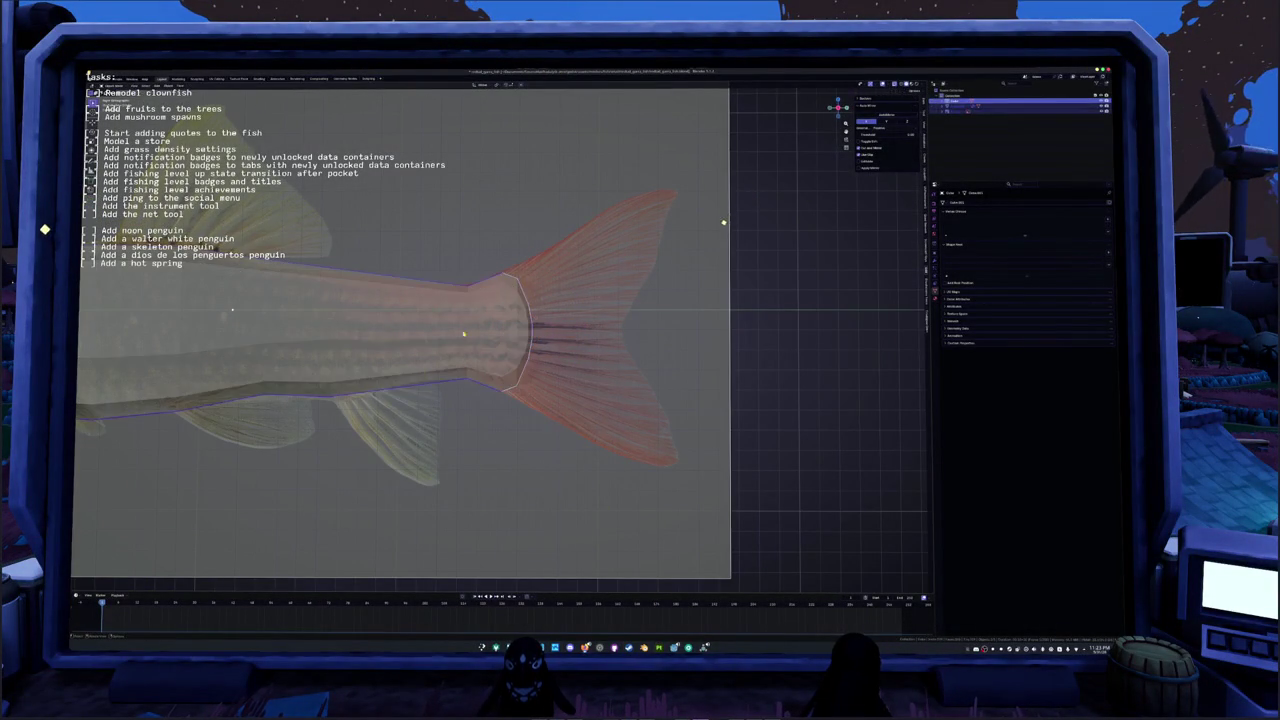
Step: Select the new tail object in Edit Mode and scale its ring to the reference
{"action": "key", "text": "Tab"}
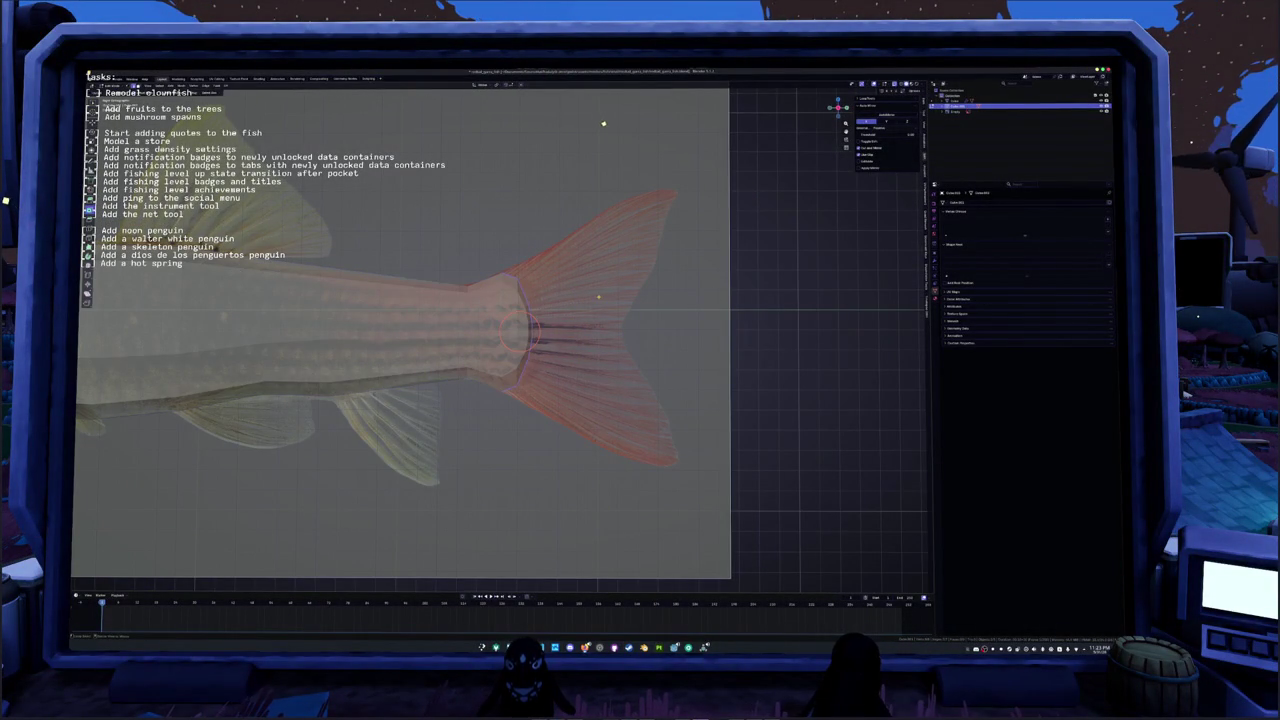
{"action": "left_click", "coordinate": [232, 308]}
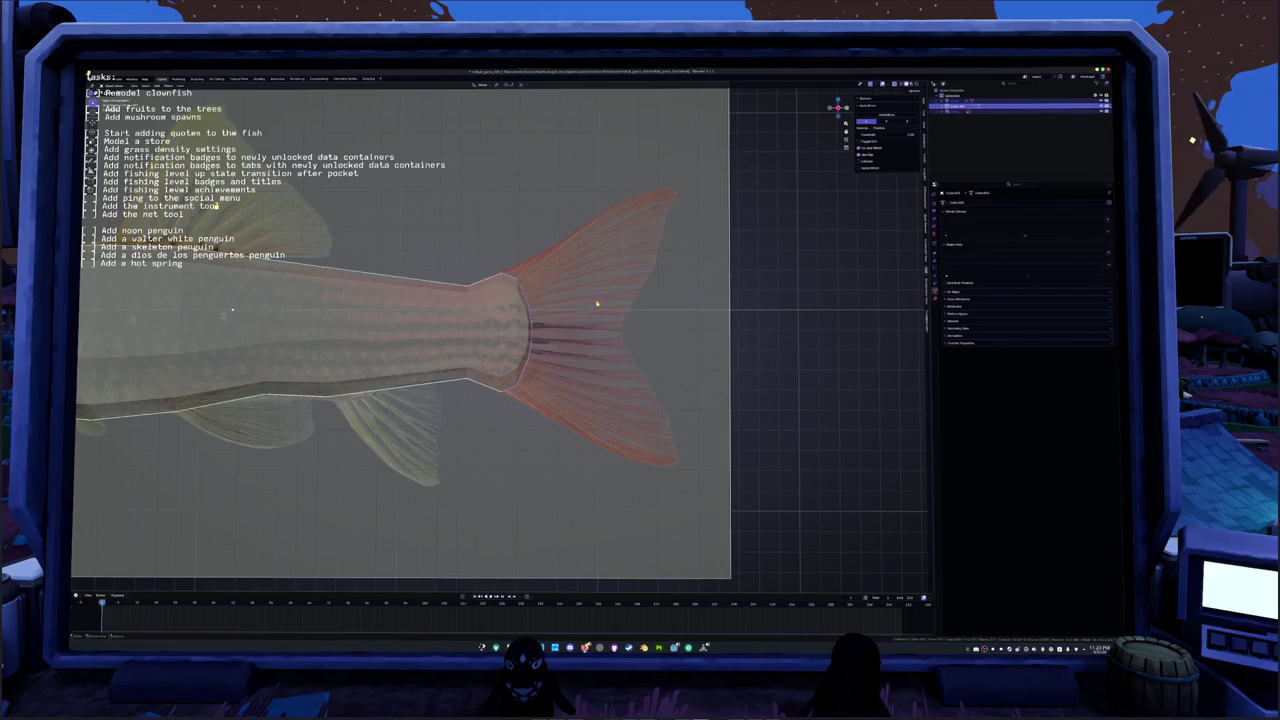
{"action": "key", "text": "Tab"}
{"action": "key", "text": "Tab"}
{"action": "left_click", "coordinate": [520, 290]}
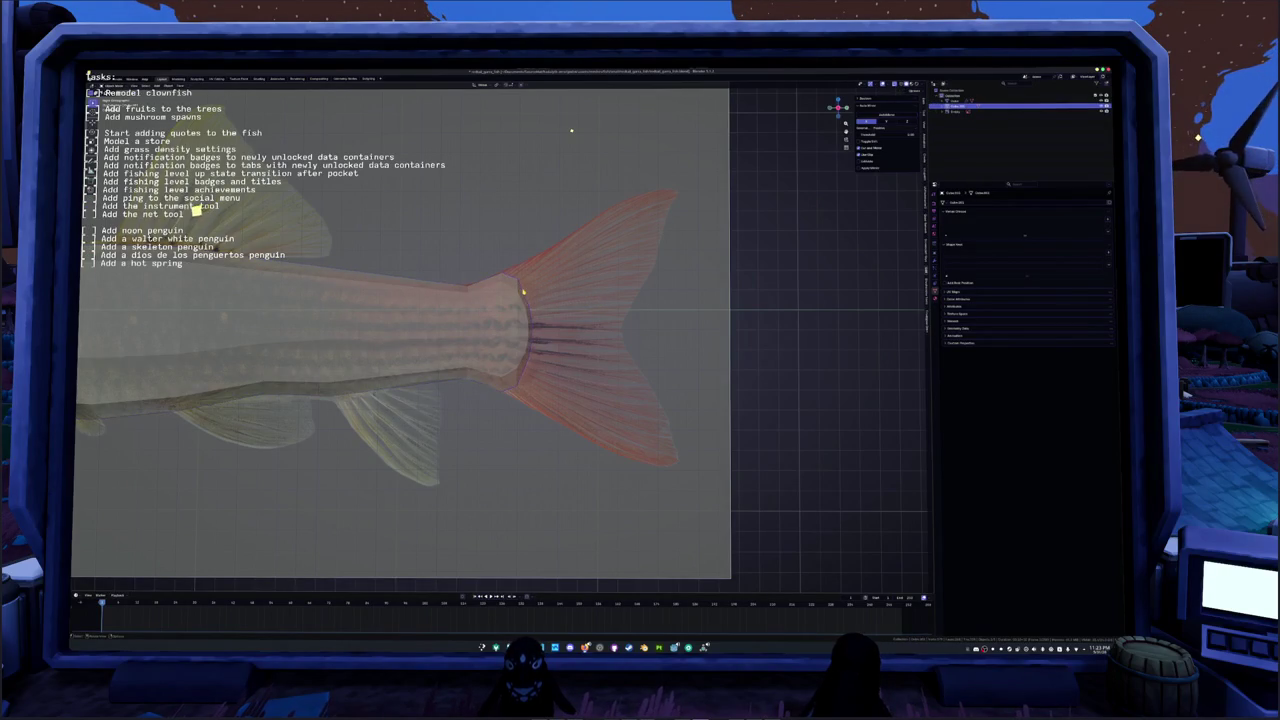
{"action": "key", "text": "Tab"}
{"action": "key", "text": "s"}
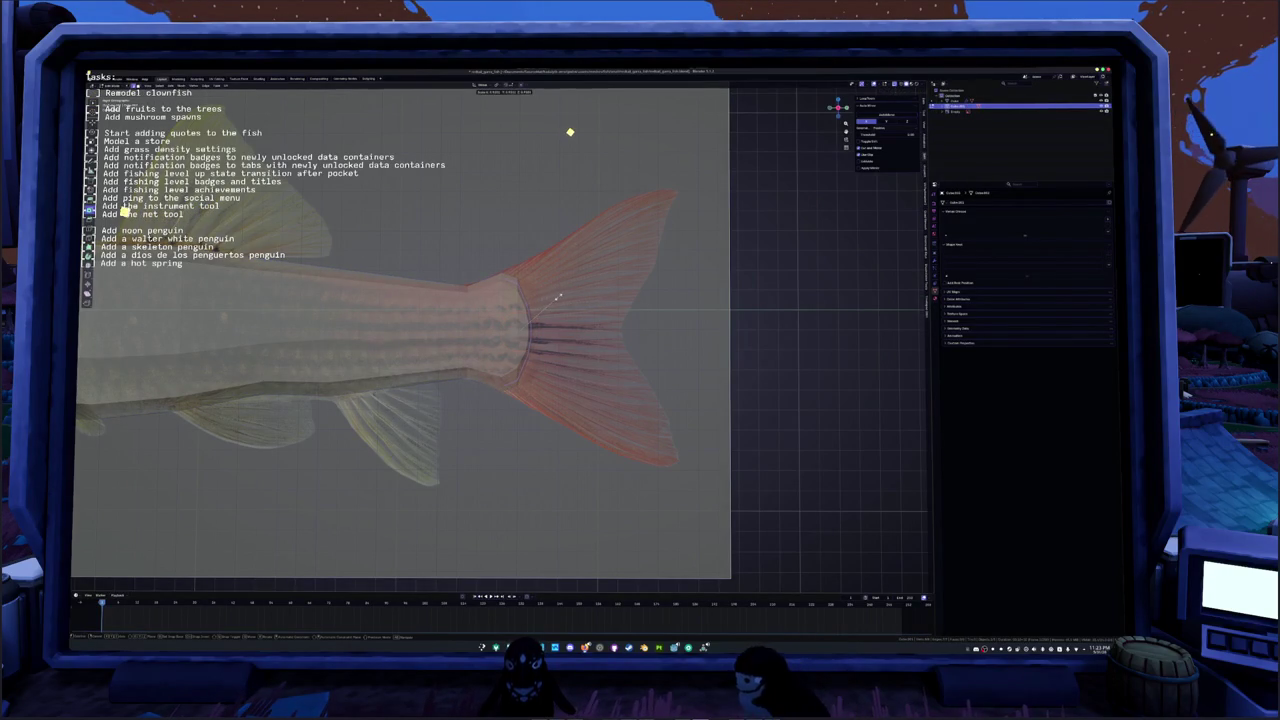
{"action": "key", "text": "Return"}
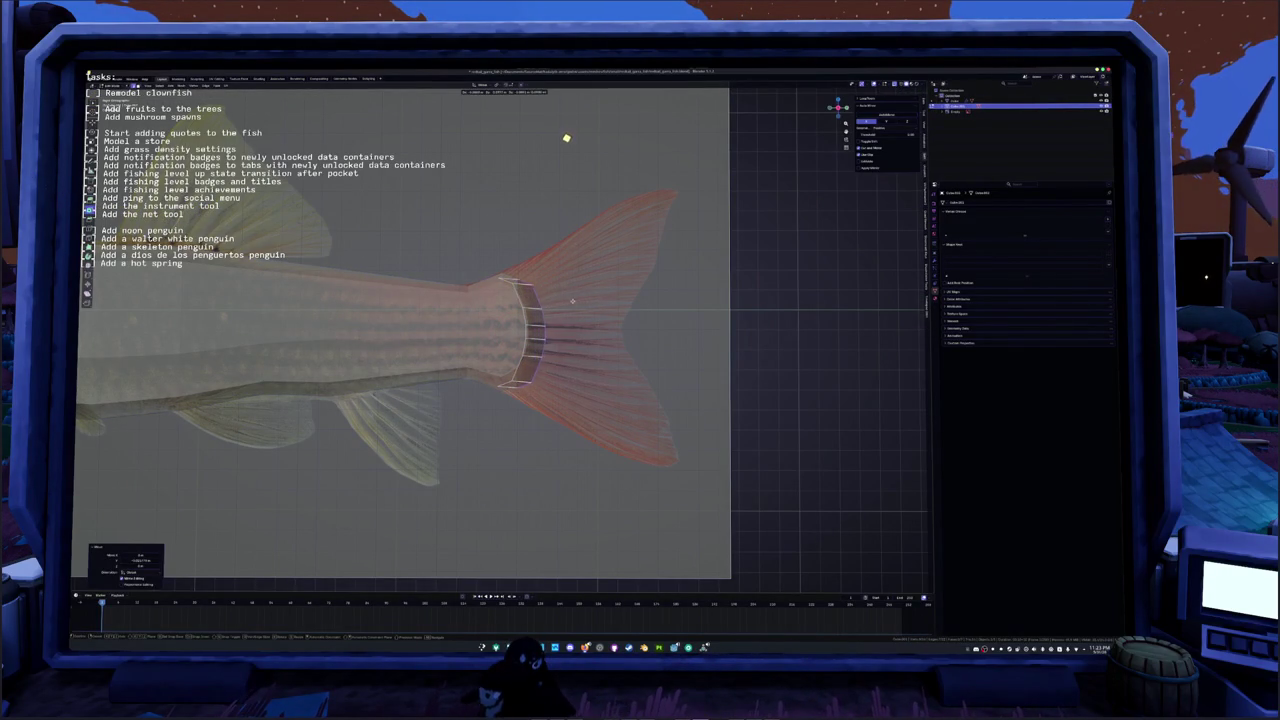
Step: Resize the tail ring and extrude it outward into a widened fan matching the tail
{"action": "left_click", "coordinate": [592, 300], "text": "alt"}
{"action": "key", "text": "s"}
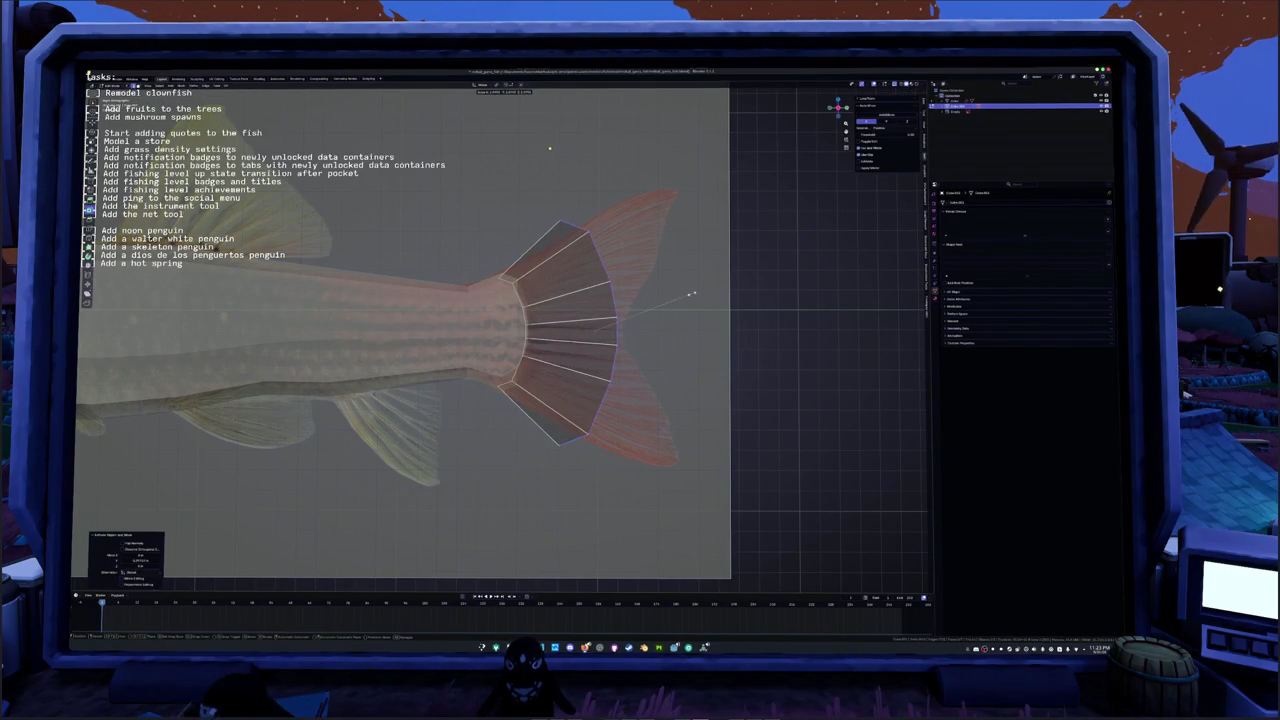
{"action": "left_click", "coordinate": [683, 295]}
{"action": "key", "text": "e"}
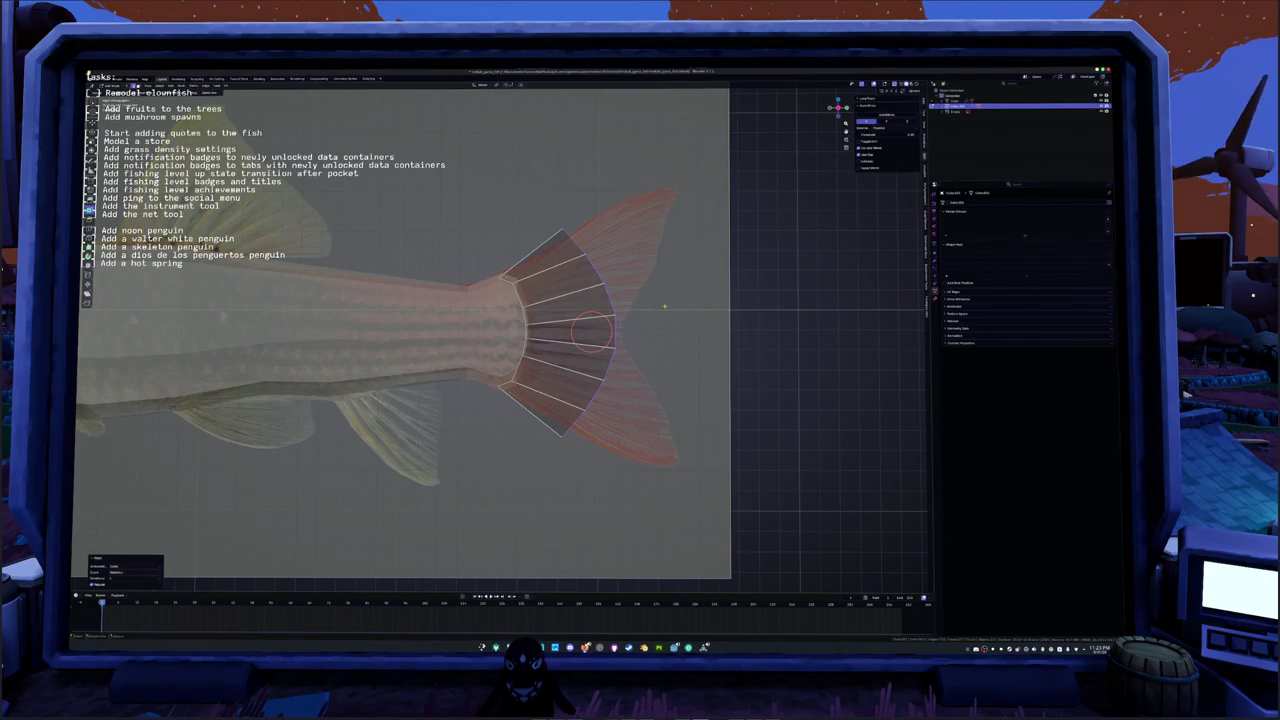
{"action": "key", "text": "s"}
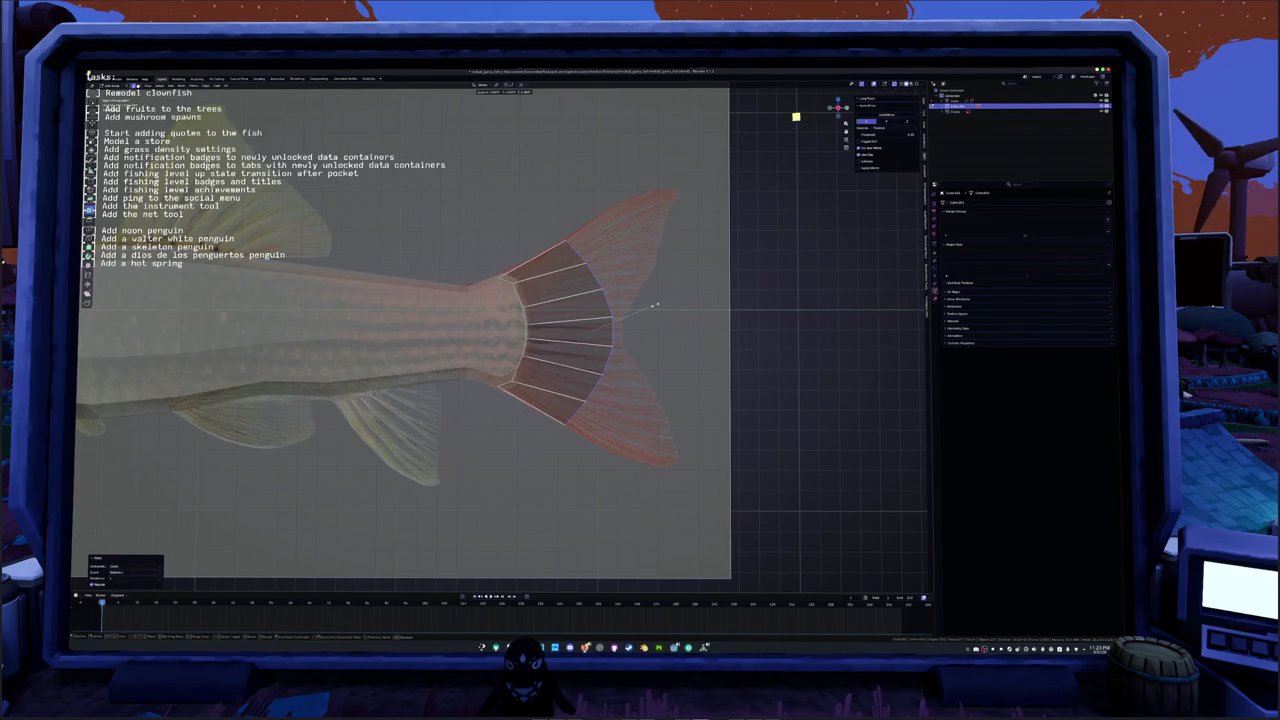
{"action": "left_click", "coordinate": [656, 304]}
Step: Scale the tail-root ring vertically and move the tail-end ring with soft falloff
{"action": "left_click_drag", "start_coordinate": [590, 330], "coordinate": [515, 330]}
{"action": "key", "text": "Escape"}
{"action": "key", "text": "s"}
{"action": "key", "text": "y"}
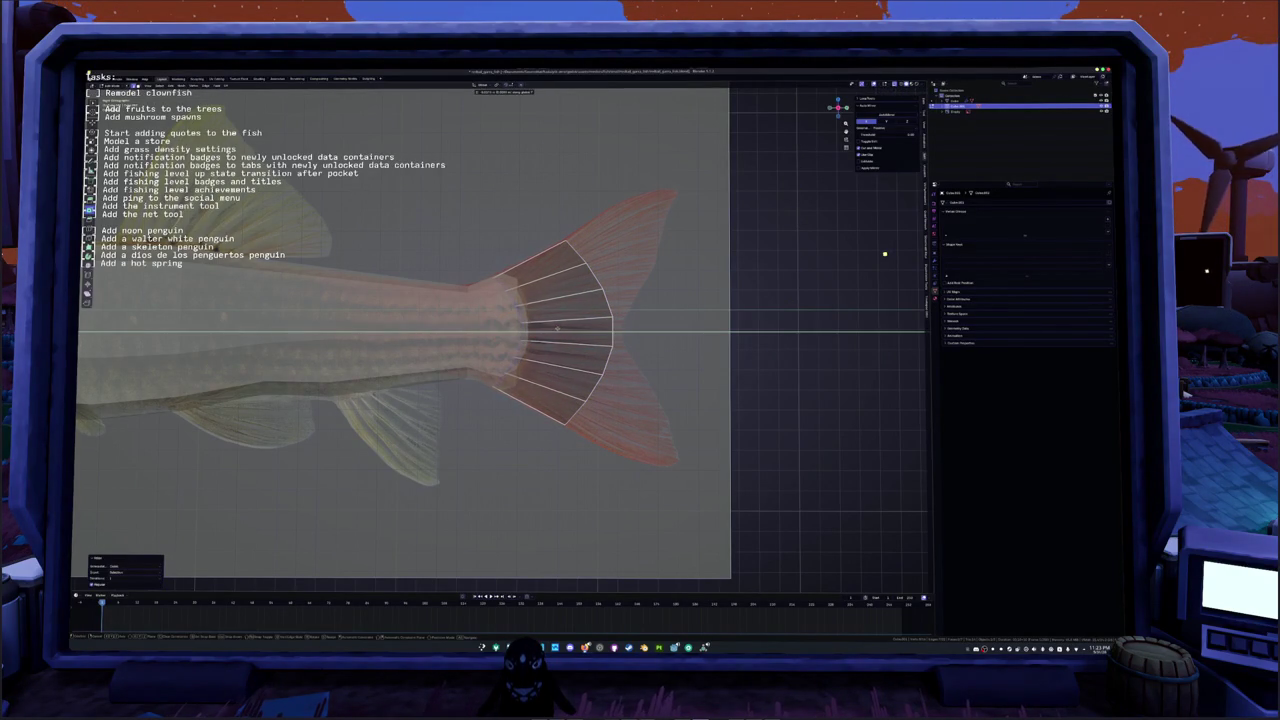
{"action": "left_click", "coordinate": [885, 254]}
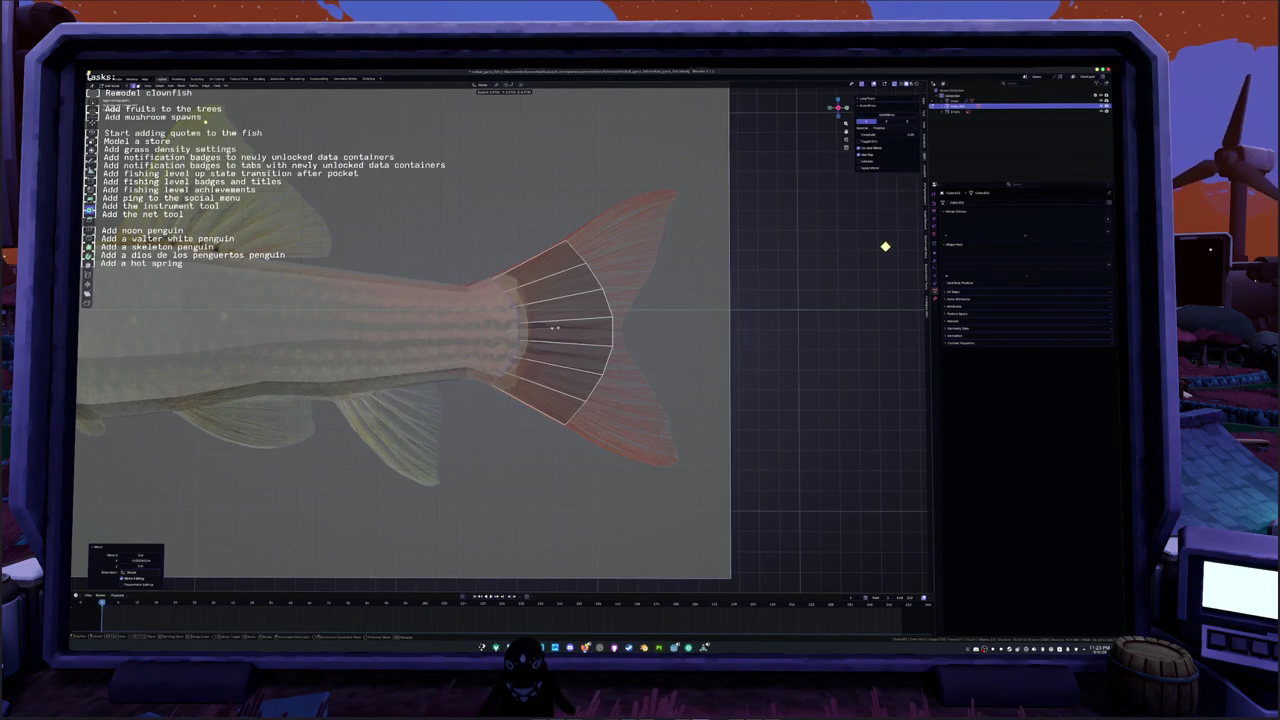
{"action": "scroll", "coordinate": [895, 240], "scroll_direction": "down", "scroll_amount": 2, "text": "ctrl"}
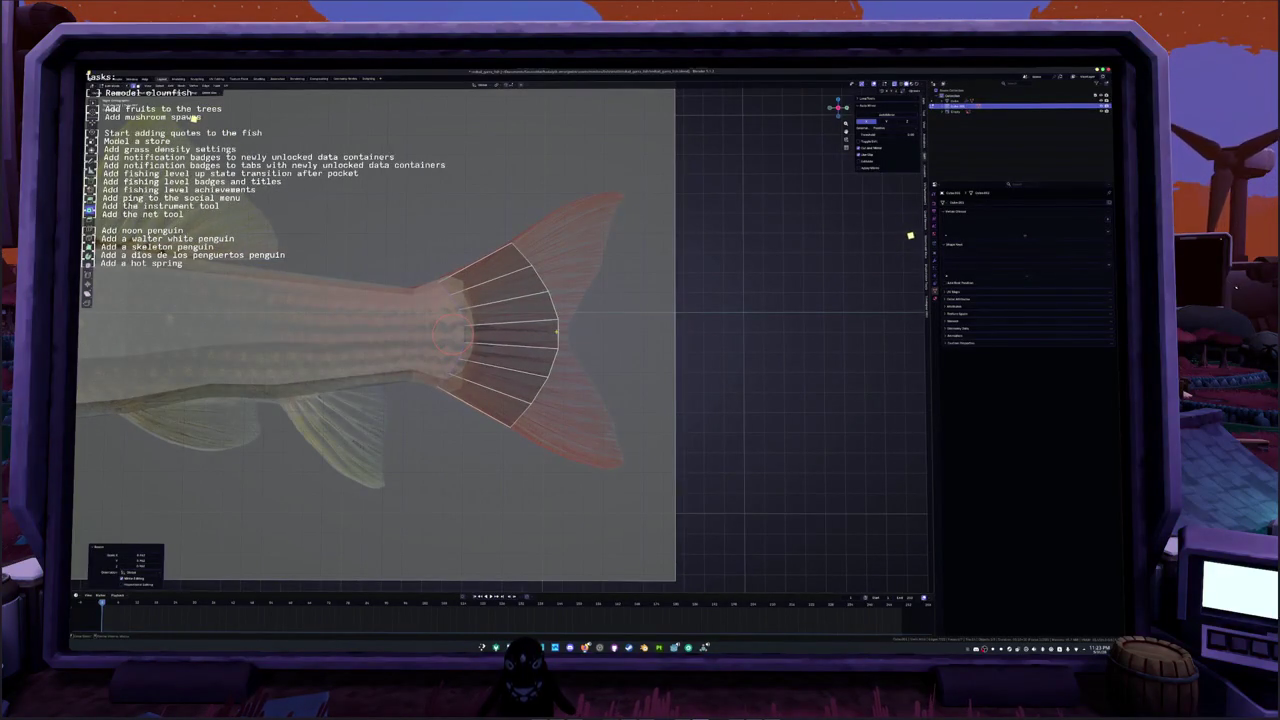
{"action": "key", "text": "g"}
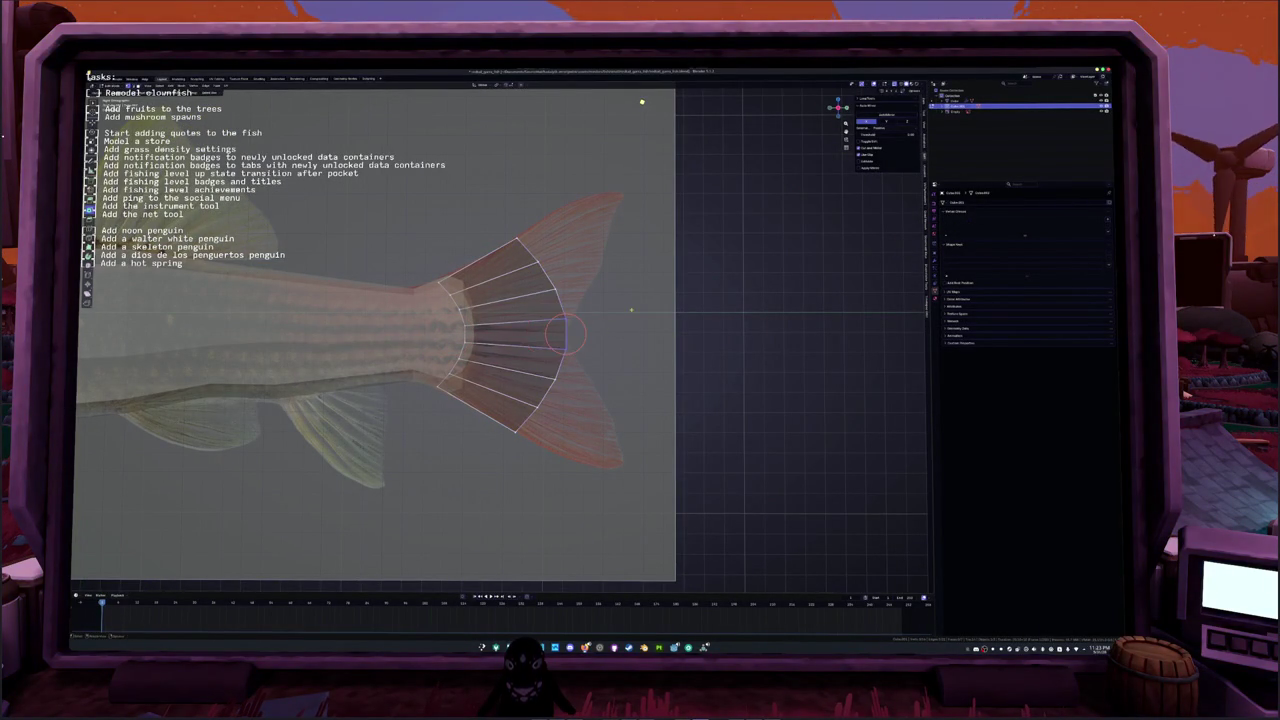
{"action": "left_click", "coordinate": [572, 318]}
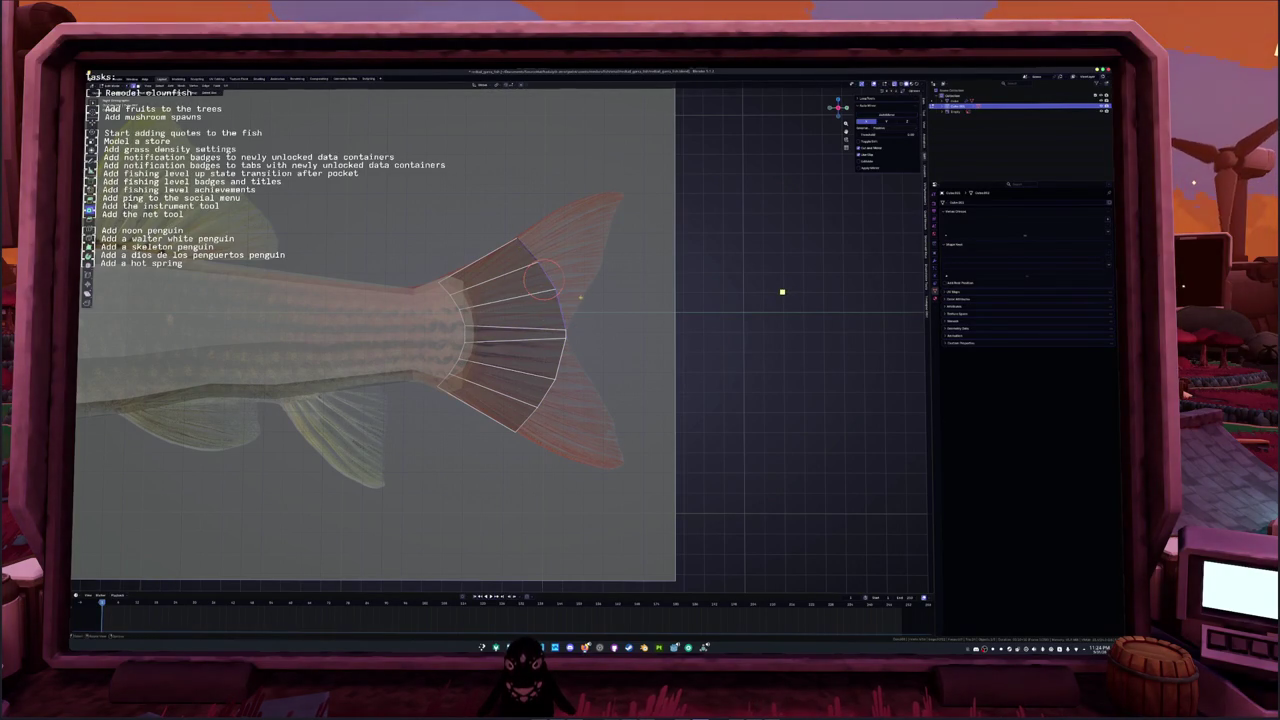
Step: Extrude the upper tail edges and scale them toward a single tip point
{"action": "right_click", "coordinate": [548, 278]}
{"action": "key", "text": "e"}
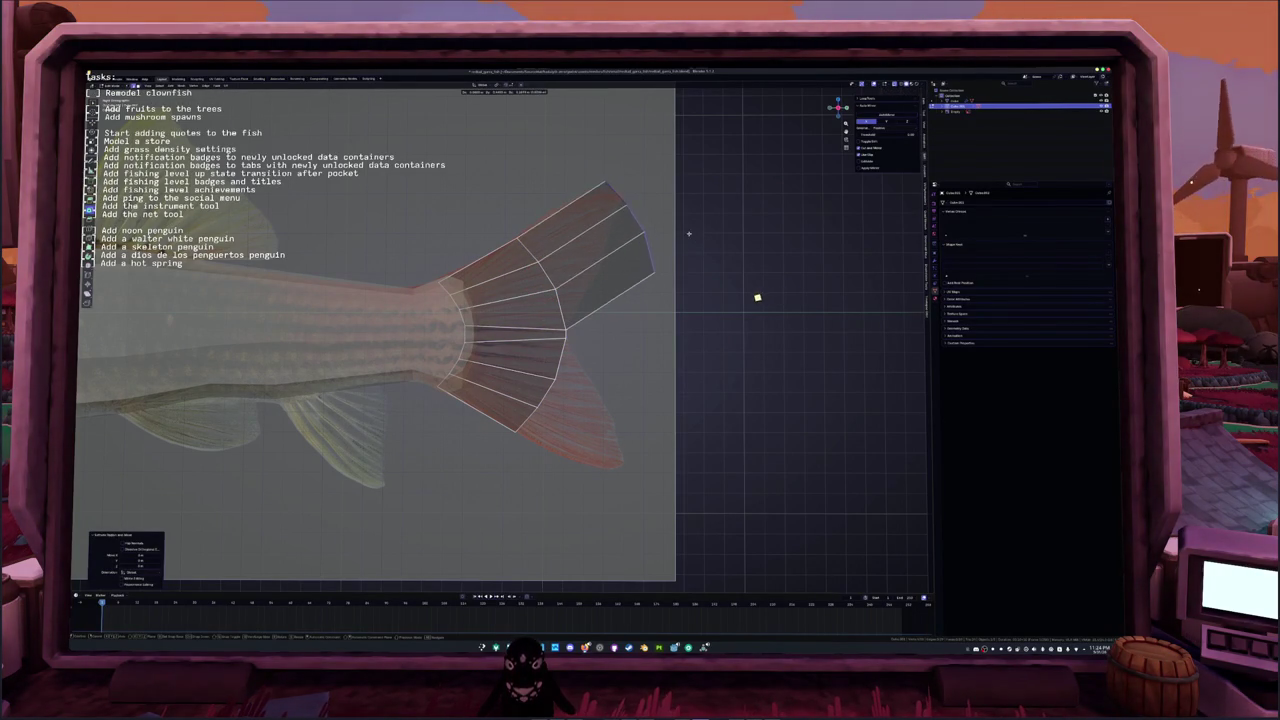
{"action": "key", "text": "s"}
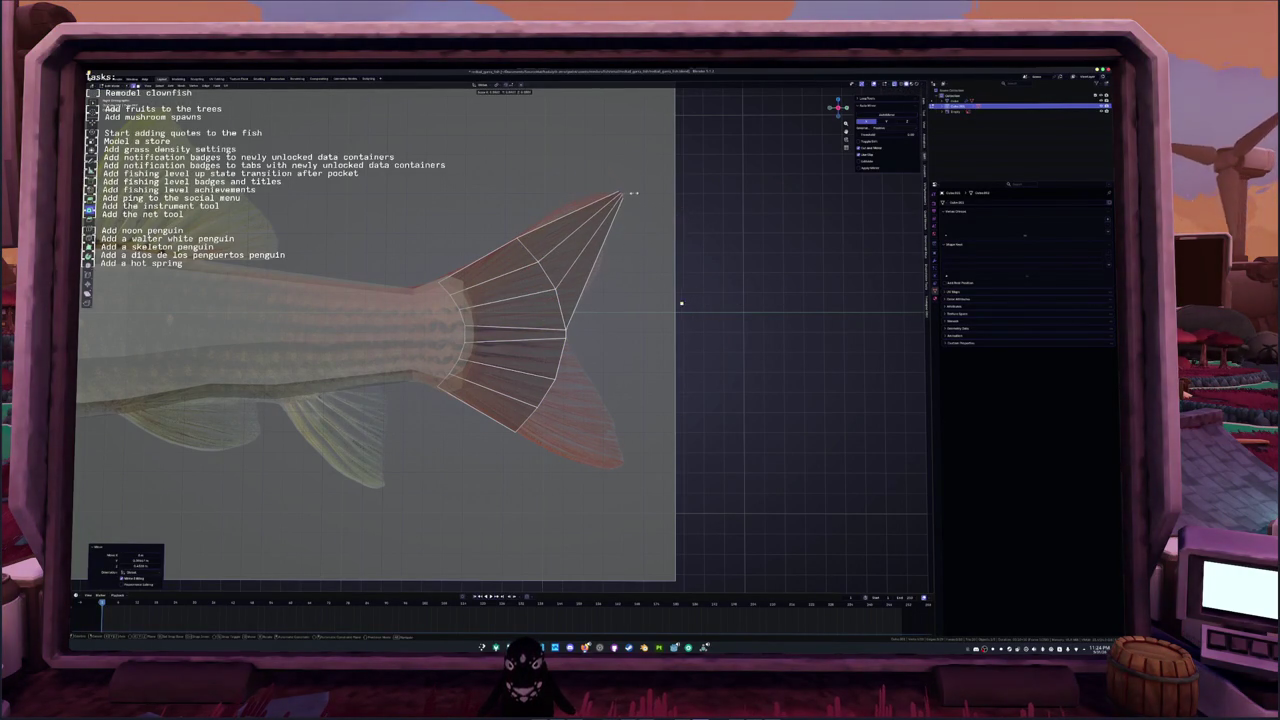
Step: Move the upper lobe's tip vertices onto the reference fin outline
{"action": "mouse_move", "coordinate": [649, 306]}
{"action": "middle_mouse_down"}
{"action": "mouse_move", "coordinate": [513, 360]}
{"action": "mouse_move", "coordinate": [520, 372]}
{"action": "middle_mouse_up"}
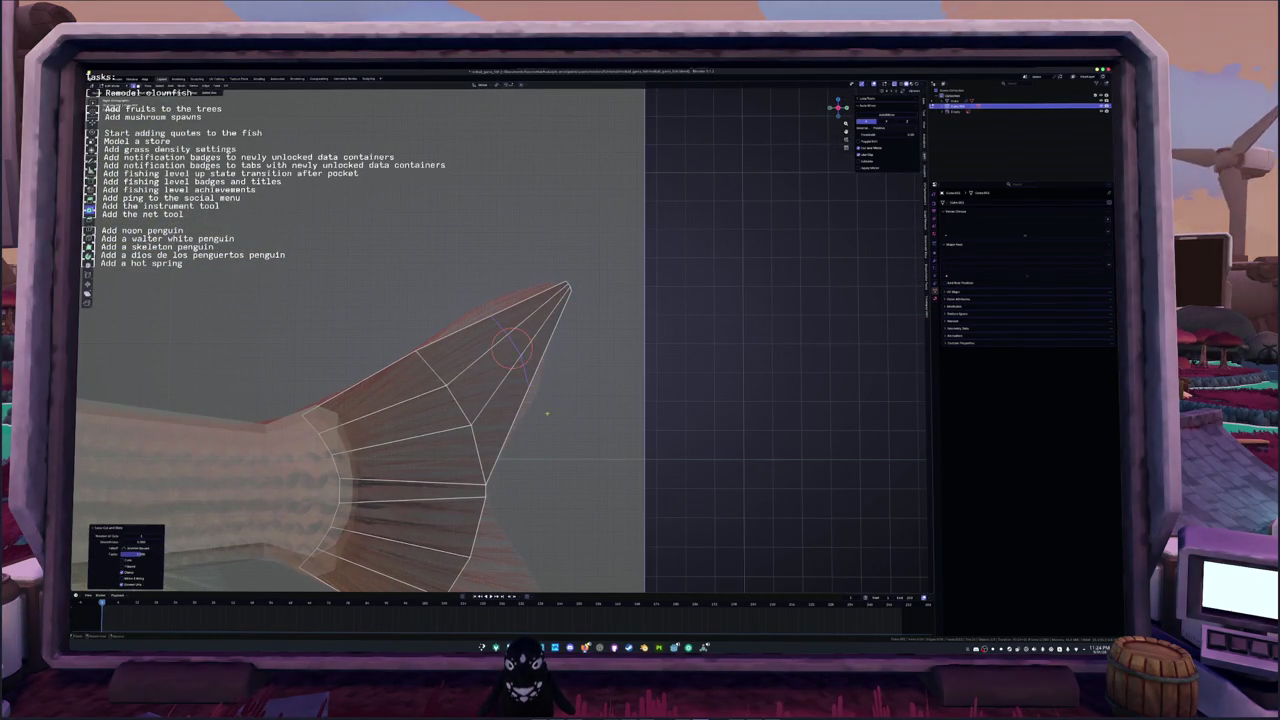
{"action": "right_click", "coordinate": [527, 385], "text": "shift"}
{"action": "key", "text": "g"}
{"action": "left_click", "coordinate": [530, 360]}
{"action": "key", "text": "g"}
{"action": "key", "text": "g"}
{"action": "left_click", "coordinate": [402, 334]}
{"action": "key", "text": "g"}
{"action": "left_click", "coordinate": [399, 329]}
Step: Add an edge loop across the fin tip and slide it into position
{"action": "key", "text": "ctrl+r"}
{"action": "left_click", "coordinate": [540, 300]}
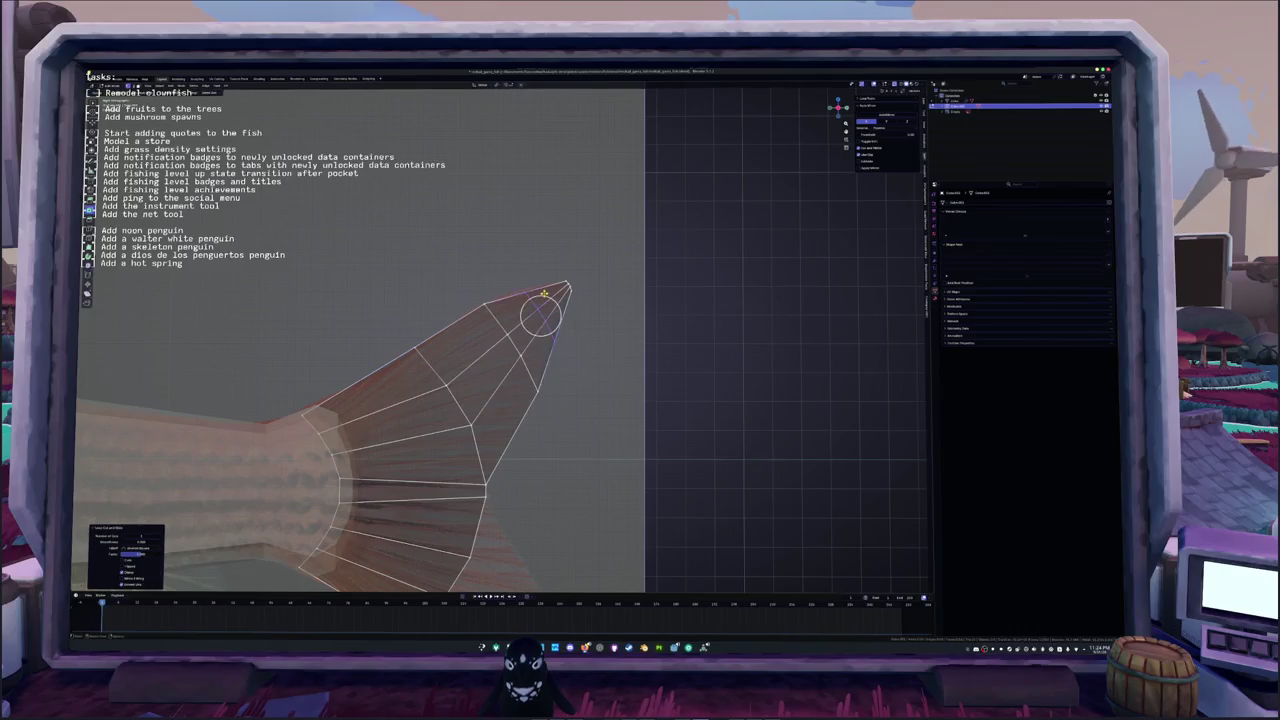
{"action": "key", "text": "g"}
{"action": "left_click", "coordinate": [571, 343]}
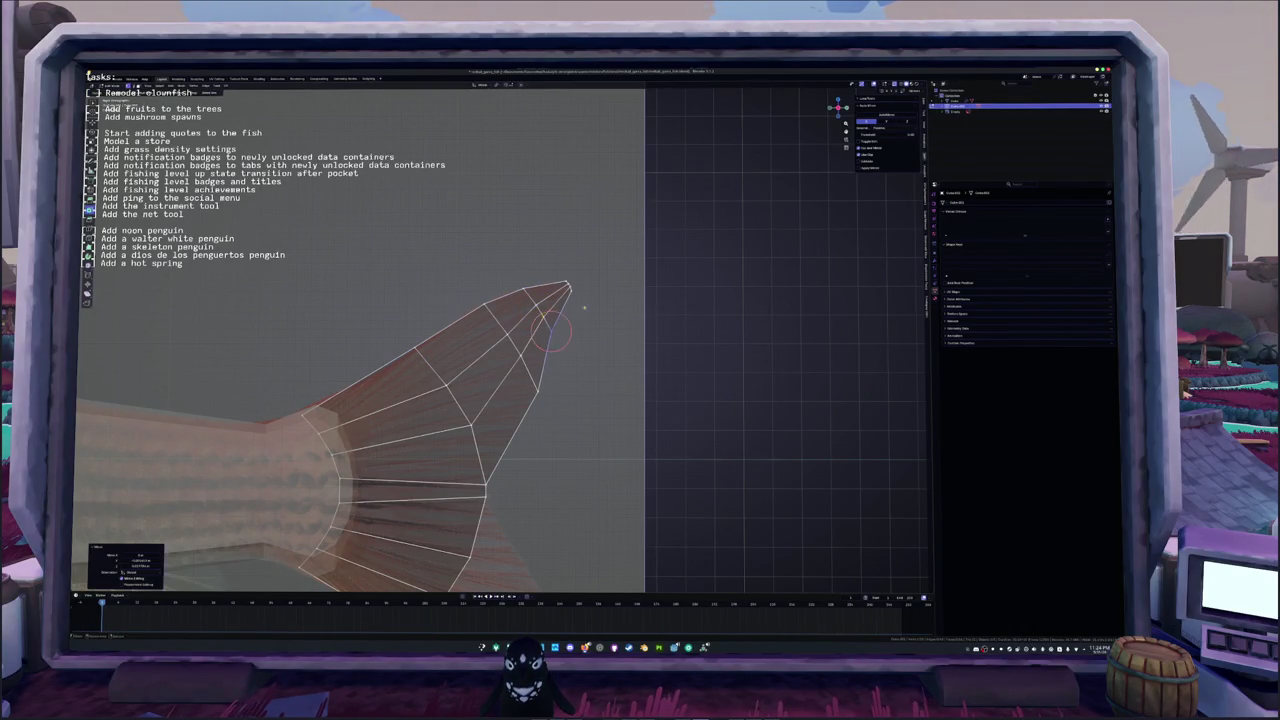
{"action": "scroll", "coordinate": [520, 360], "scroll_direction": "up", "scroll_amount": 4}
{"action": "key", "text": "Escape"}
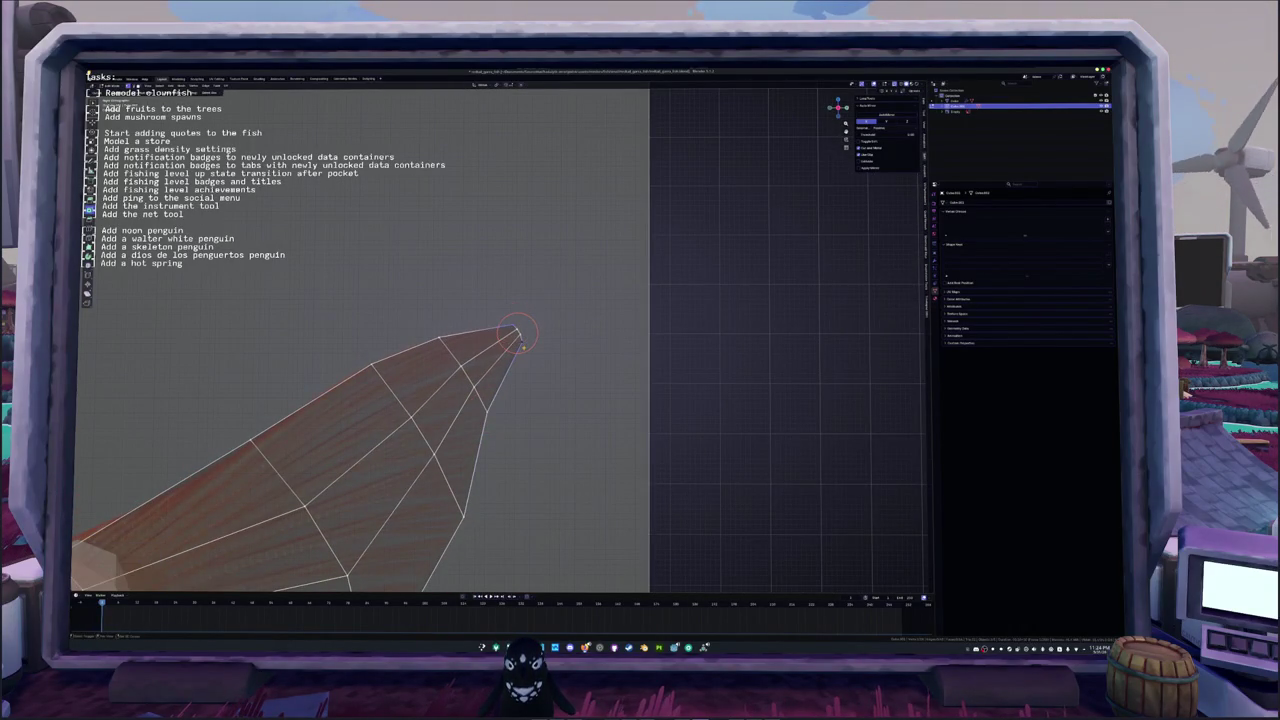
Step: Bevel the tip vertex, add another loop cut, and merge the tip into one point
{"action": "left_click", "coordinate": [511, 336]}
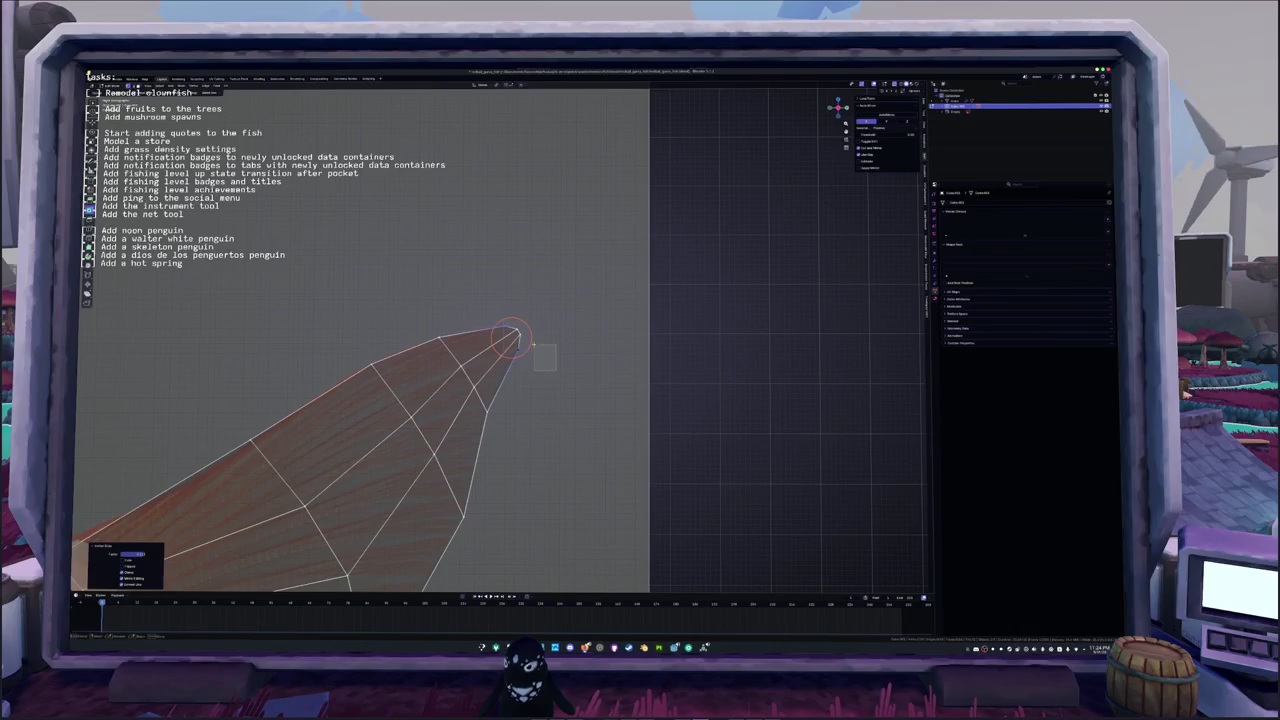
{"action": "key", "text": "ctrl+shift+b"}
{"action": "left_click", "coordinate": [578, 336]}
{"action": "key", "text": "ctrl+r"}
{"action": "left_click", "coordinate": [523, 337]}
{"action": "right_click", "coordinate": [491, 349]}
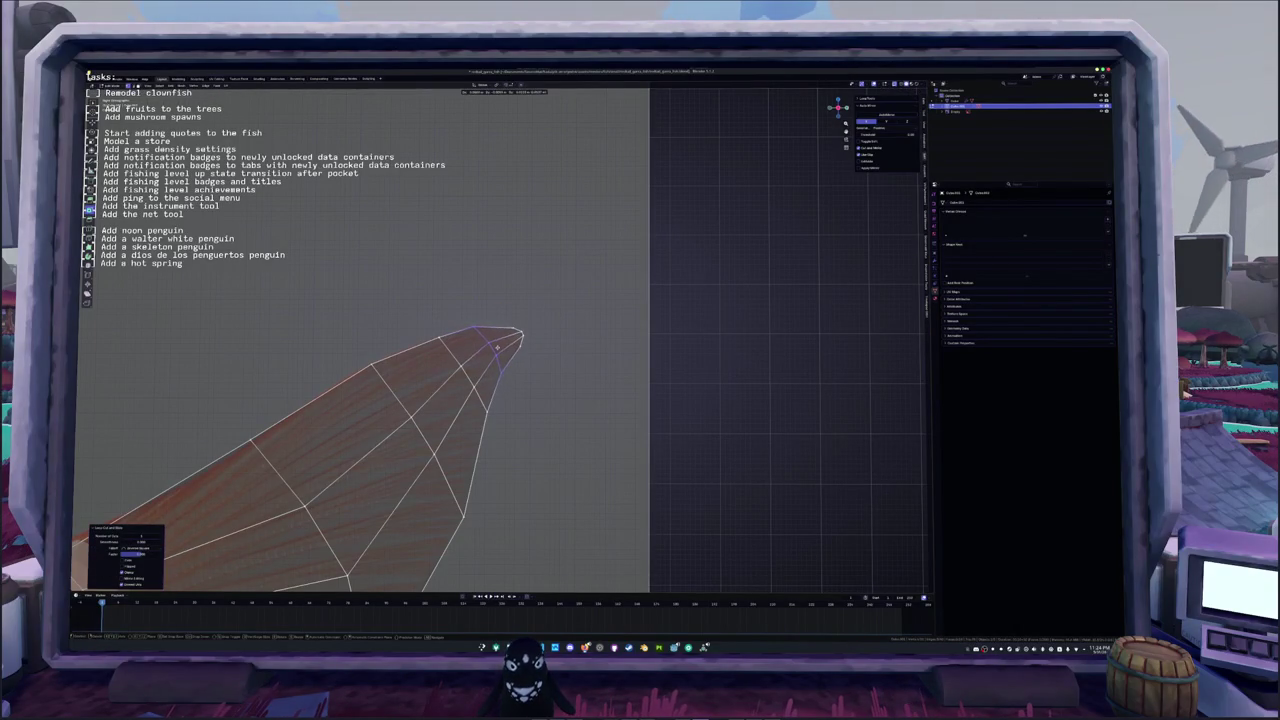
{"action": "left_click", "coordinate": [497, 345]}
{"action": "mouse_move", "coordinate": [563, 349]}
{"action": "middle_mouse_down"}
{"action": "mouse_move", "coordinate": [488, 438]}
{"action": "mouse_move", "coordinate": [513, 278]}
{"action": "middle_mouse_up"}
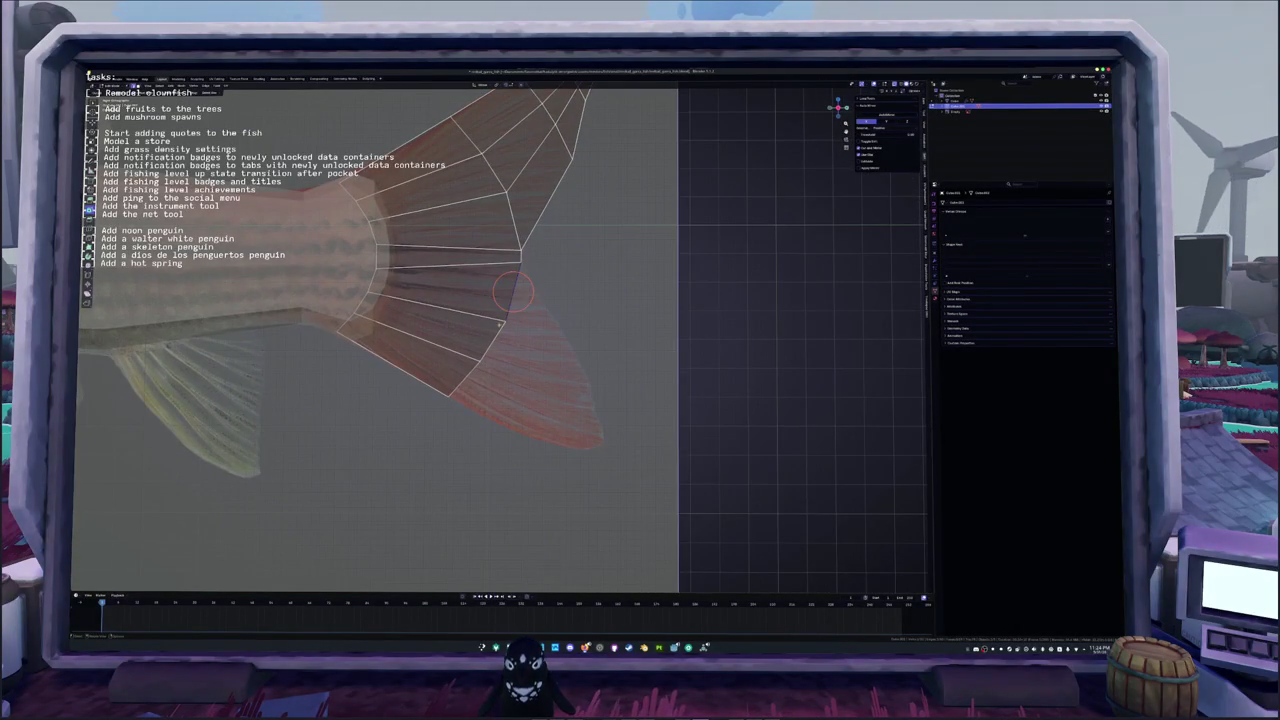
Step: Extrude the lower tail edge into a lobe, shrink it to a point and rotate it slightly
{"action": "right_click", "coordinate": [488, 335], "text": "shift"}
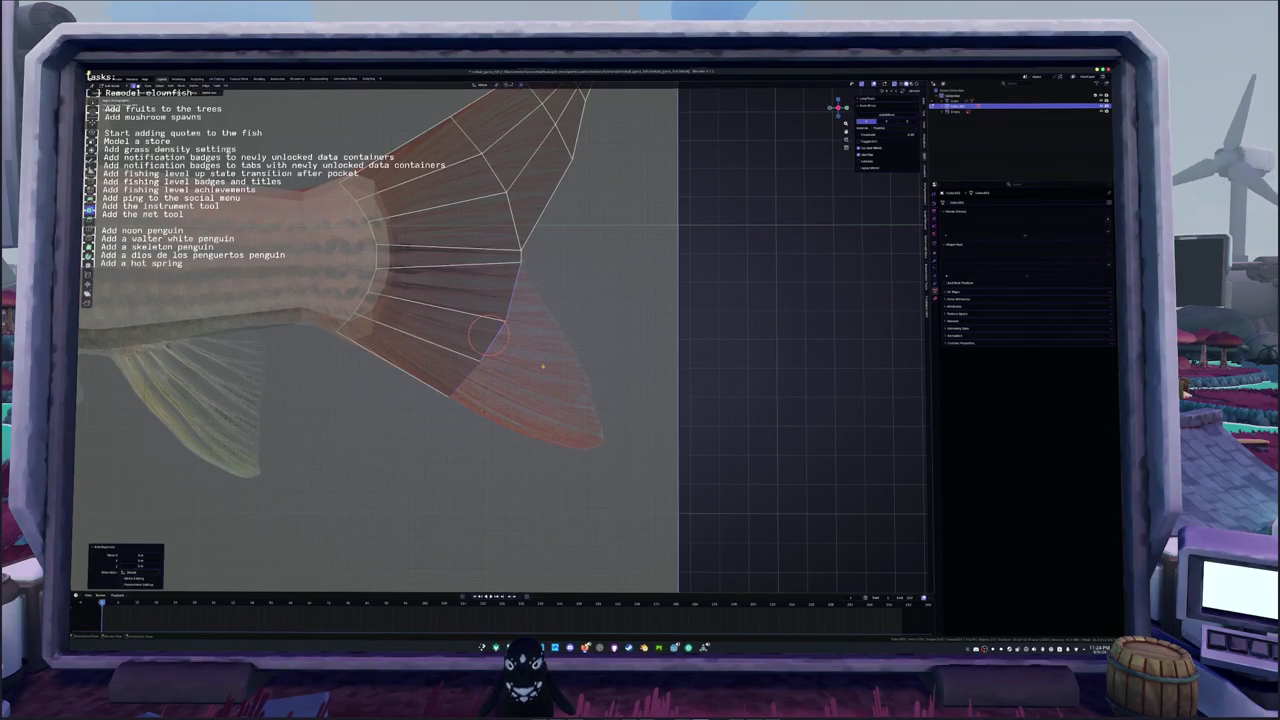
{"action": "key", "text": "e"}
{"action": "left_click", "coordinate": [560, 355]}
{"action": "key", "text": "g"}
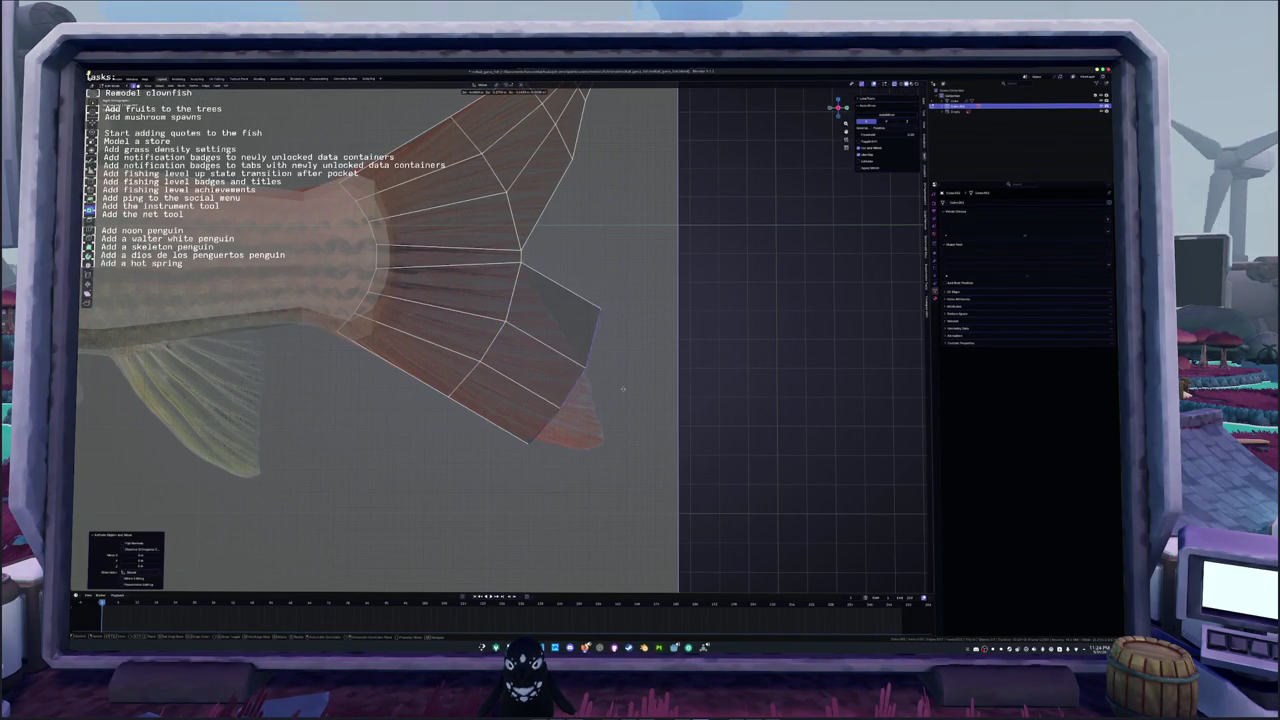
{"action": "left_click", "coordinate": [669, 410]}
{"action": "key", "text": "s"}
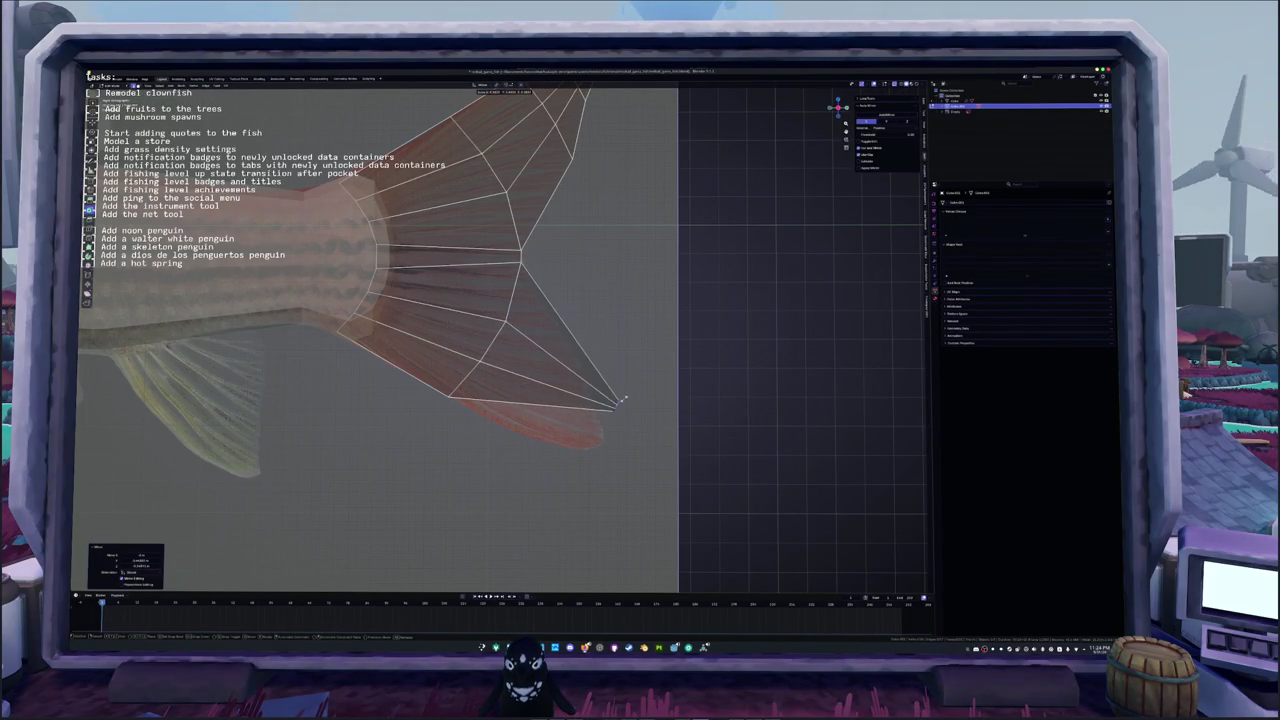
{"action": "left_click", "coordinate": [603, 443]}
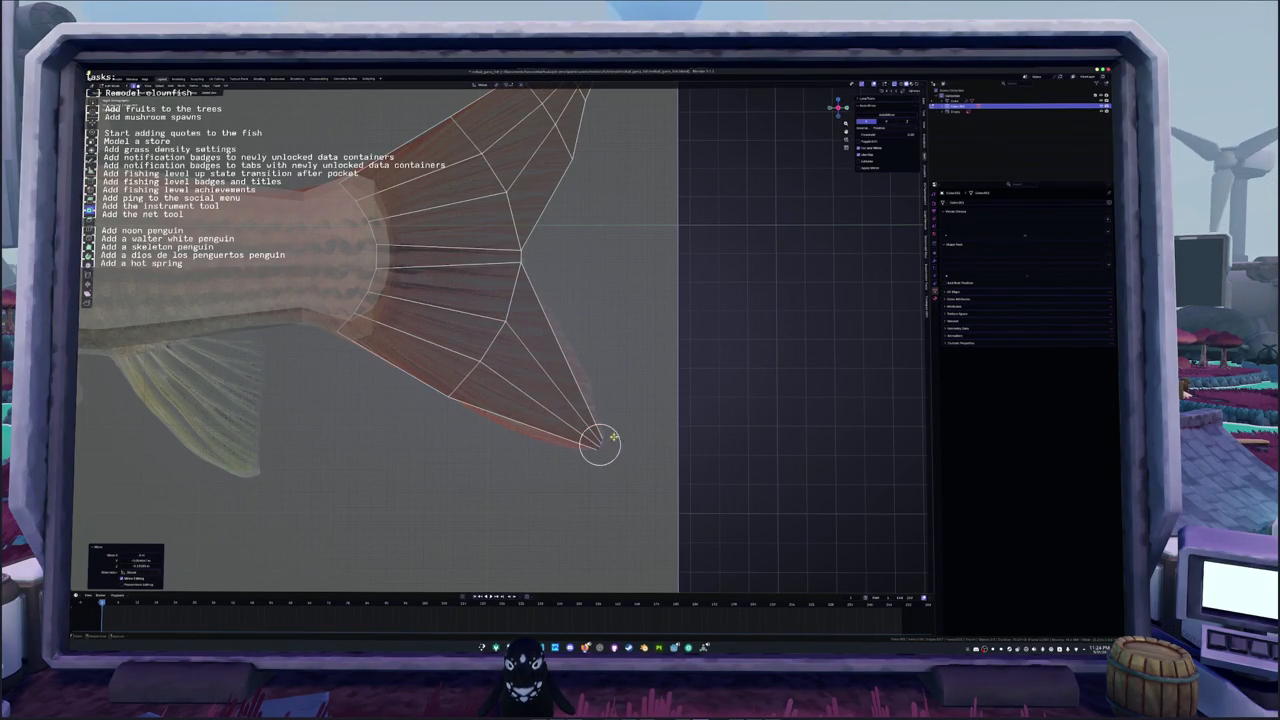
{"action": "key", "text": "r"}
{"action": "left_click", "coordinate": [618, 462]}
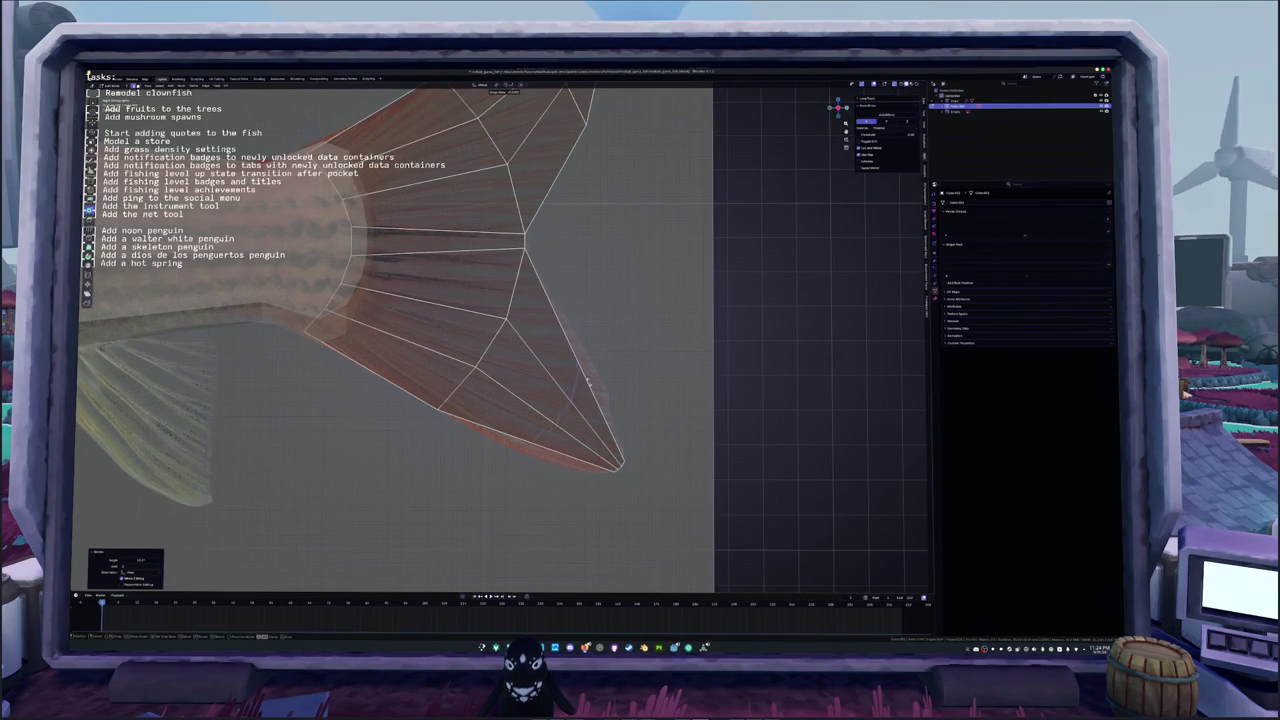
Step: Knife-cut extra edges near the lower lobe tip, undoing the last change
{"action": "key", "text": "k"}
{"action": "left_click", "coordinate": [569, 449]}
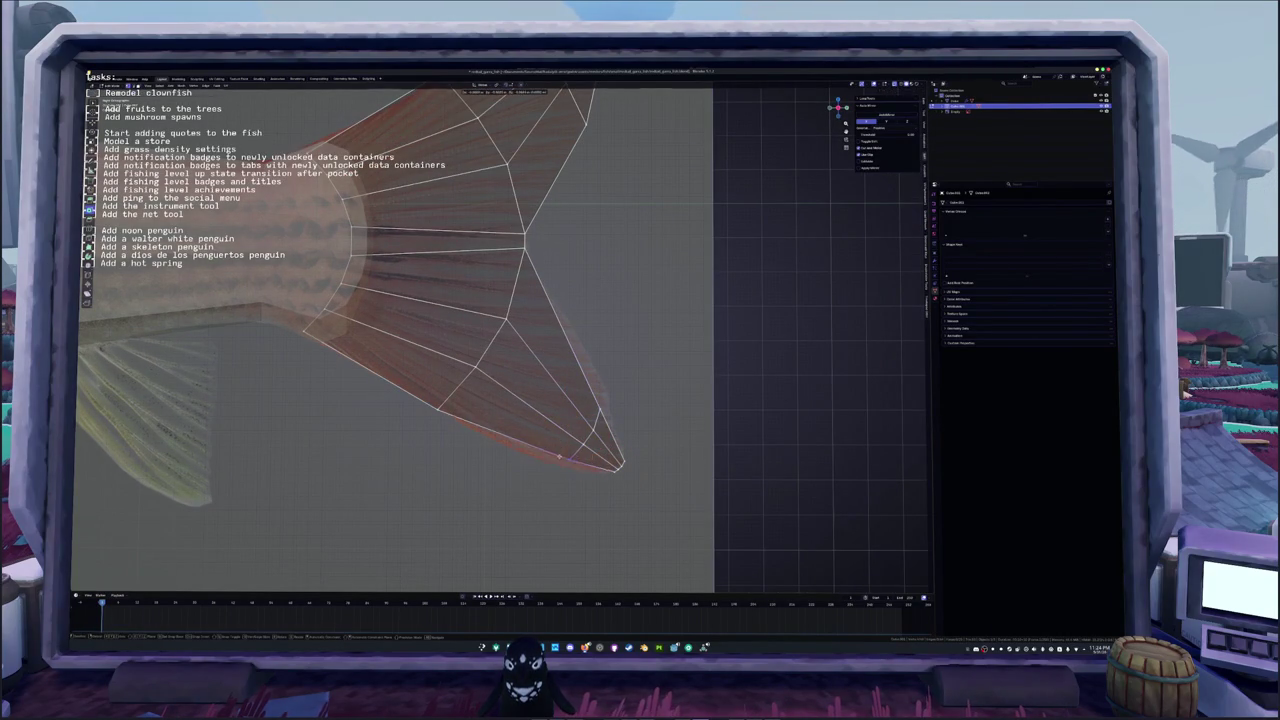
{"action": "left_click", "coordinate": [553, 462]}
{"action": "key", "text": "k"}
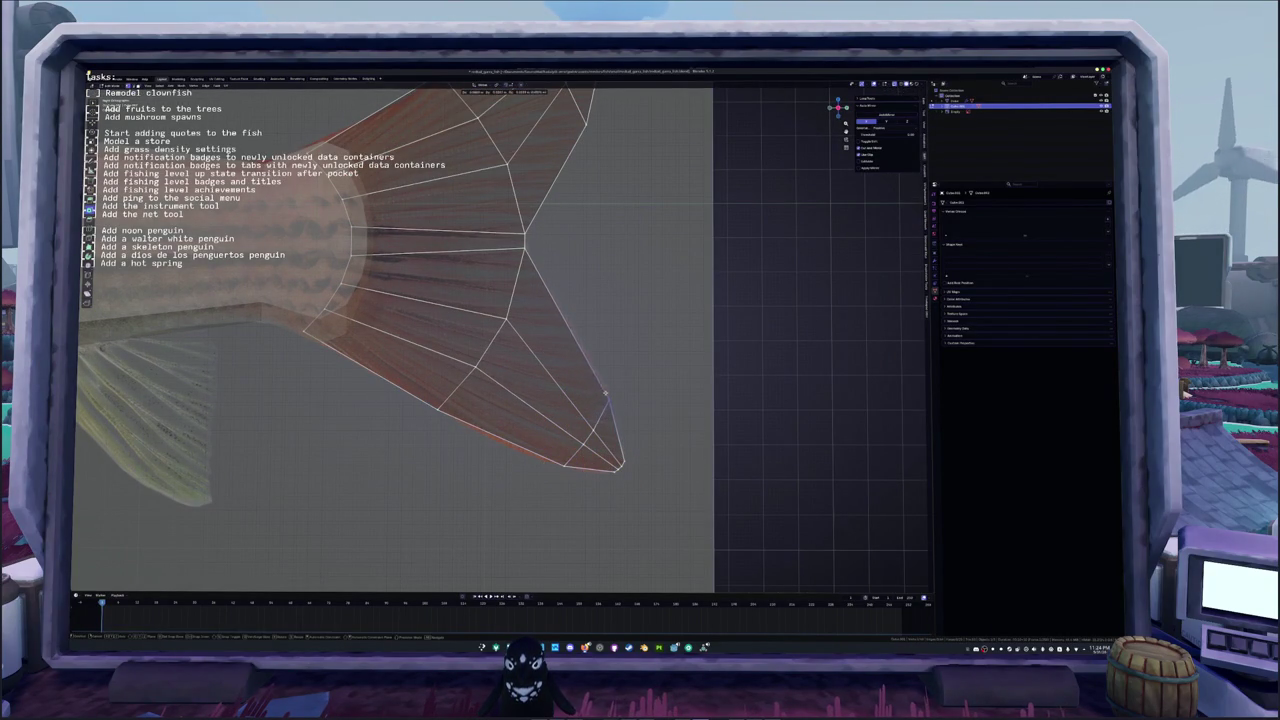
{"action": "left_click", "coordinate": [608, 397]}
{"action": "key", "text": "Return"}
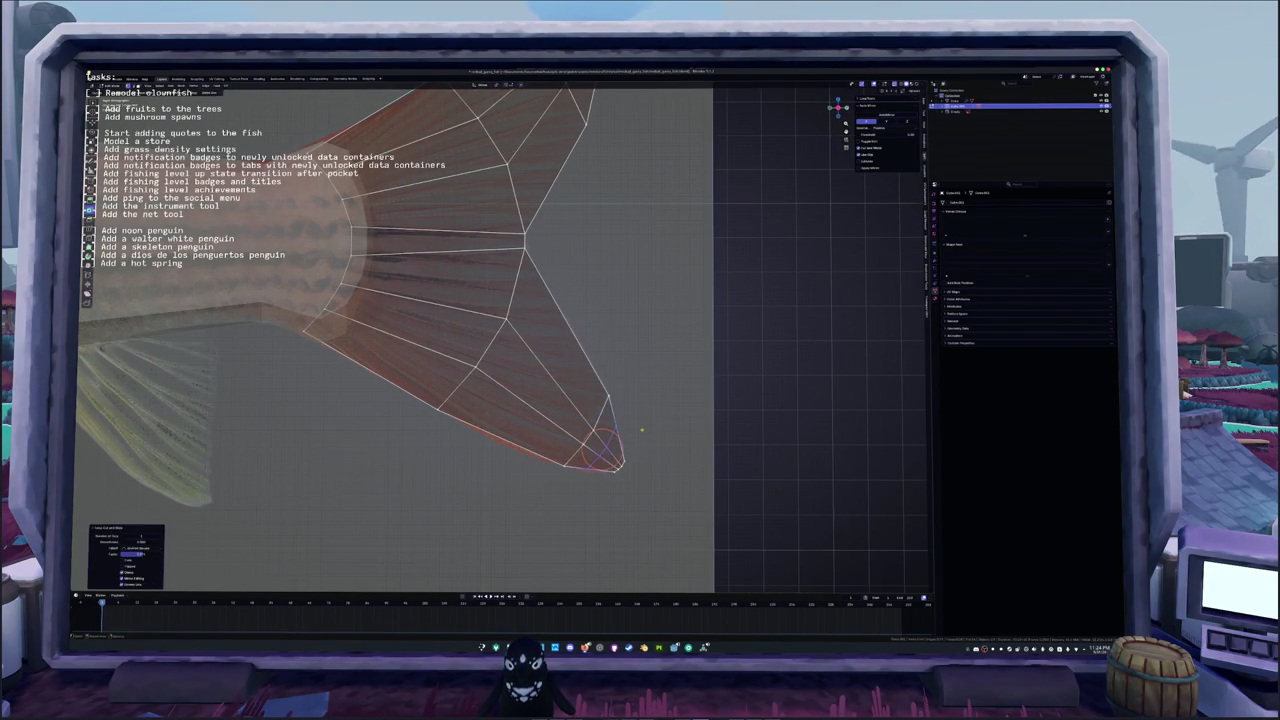
{"action": "key", "text": "k"}
{"action": "key", "text": "Return"}
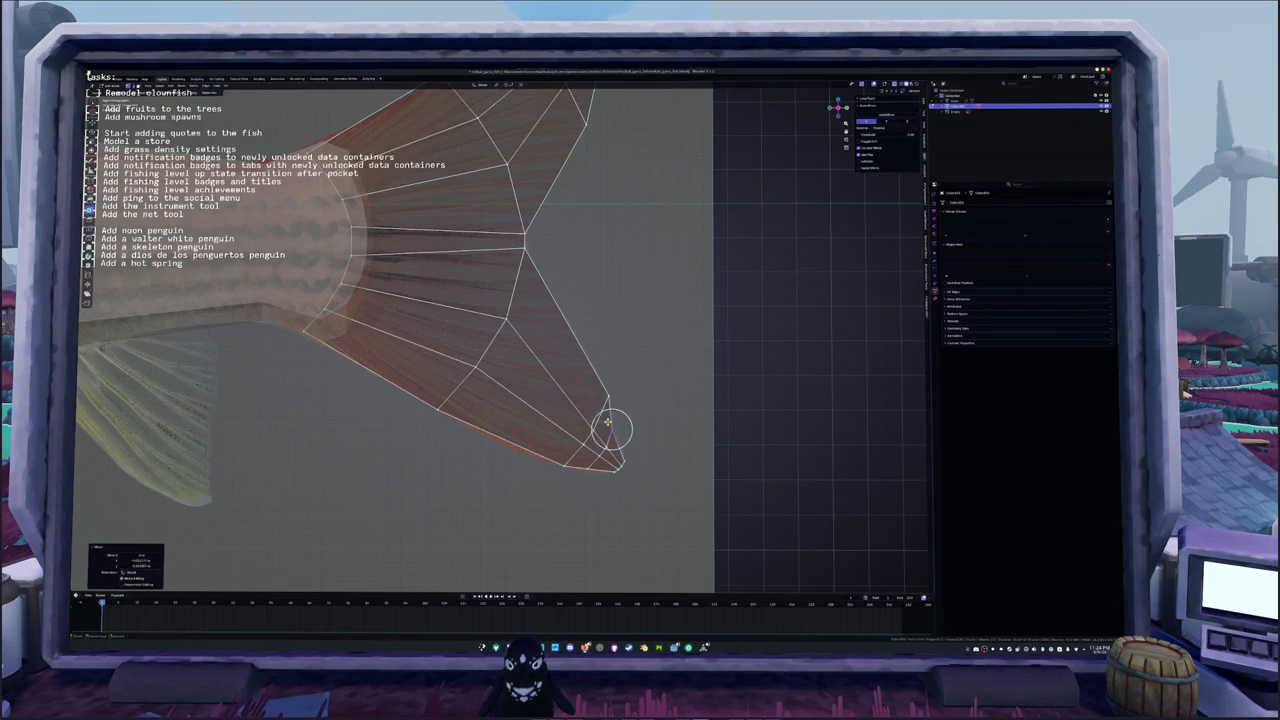
{"action": "scroll", "coordinate": [608, 429], "scroll_direction": "down", "scroll_amount": 1}
{"action": "scroll", "coordinate": [600, 420], "scroll_direction": "down", "scroll_amount": 2}
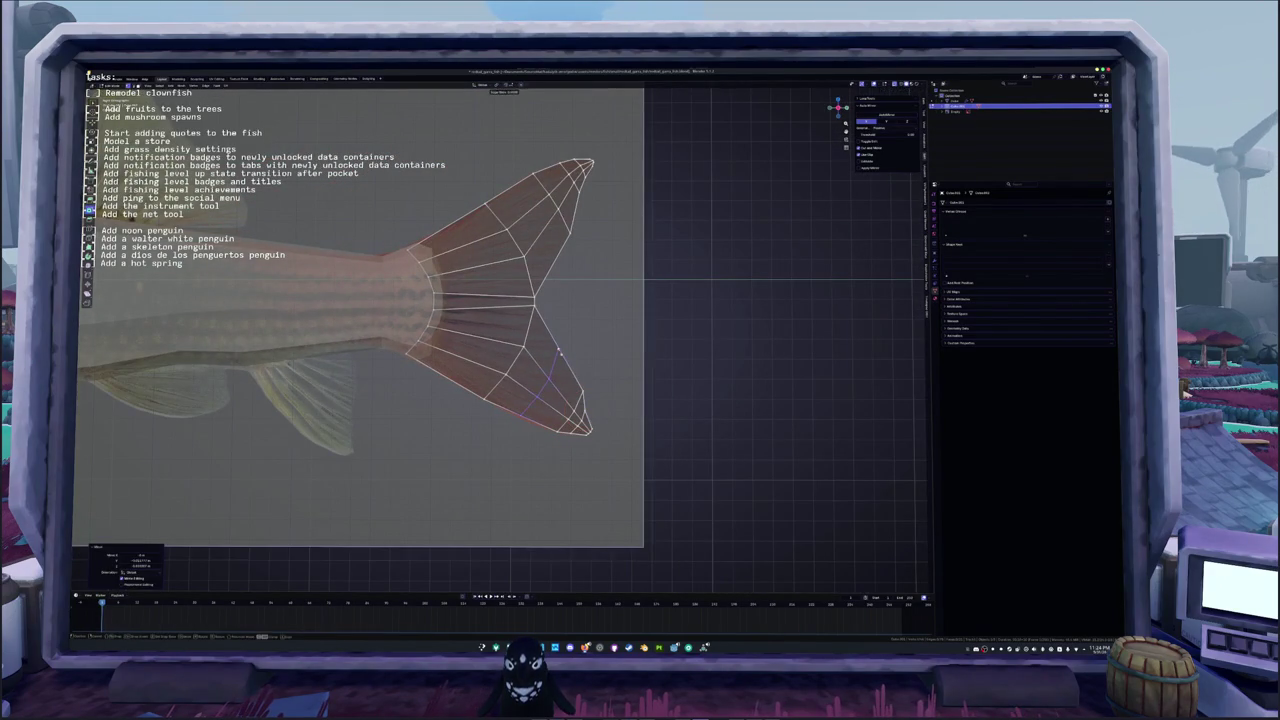
{"action": "key", "text": "ctrl+z"}
Step: Knife-cut the tail and move the lower lobe's bottom edges and tip onto the reference outline
{"action": "key", "text": "k"}
{"action": "key", "text": "Return"}
{"action": "scroll", "coordinate": [520, 430], "scroll_direction": "up", "scroll_amount": 1}
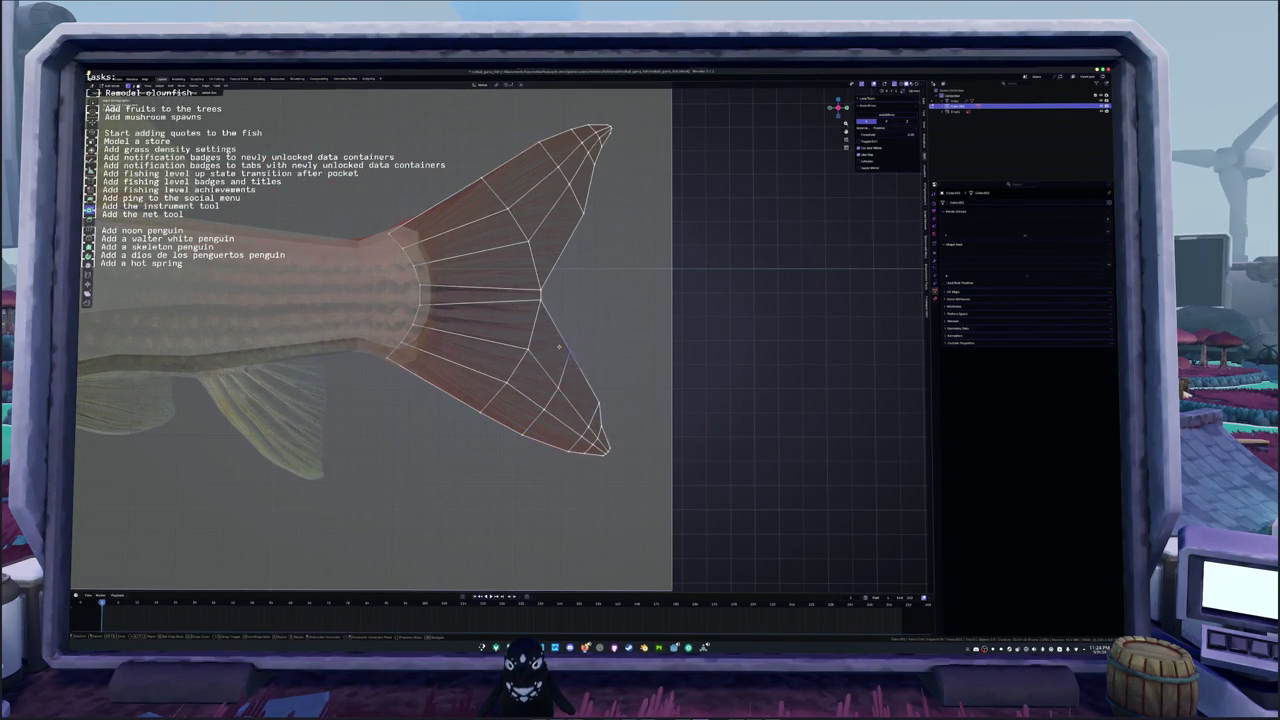
{"action": "scroll", "coordinate": [548, 346], "scroll_direction": "down", "scroll_amount": 2}
{"action": "middle_click_drag", "start_coordinate": [548, 346], "coordinate": [597, 262], "text": "shift"}
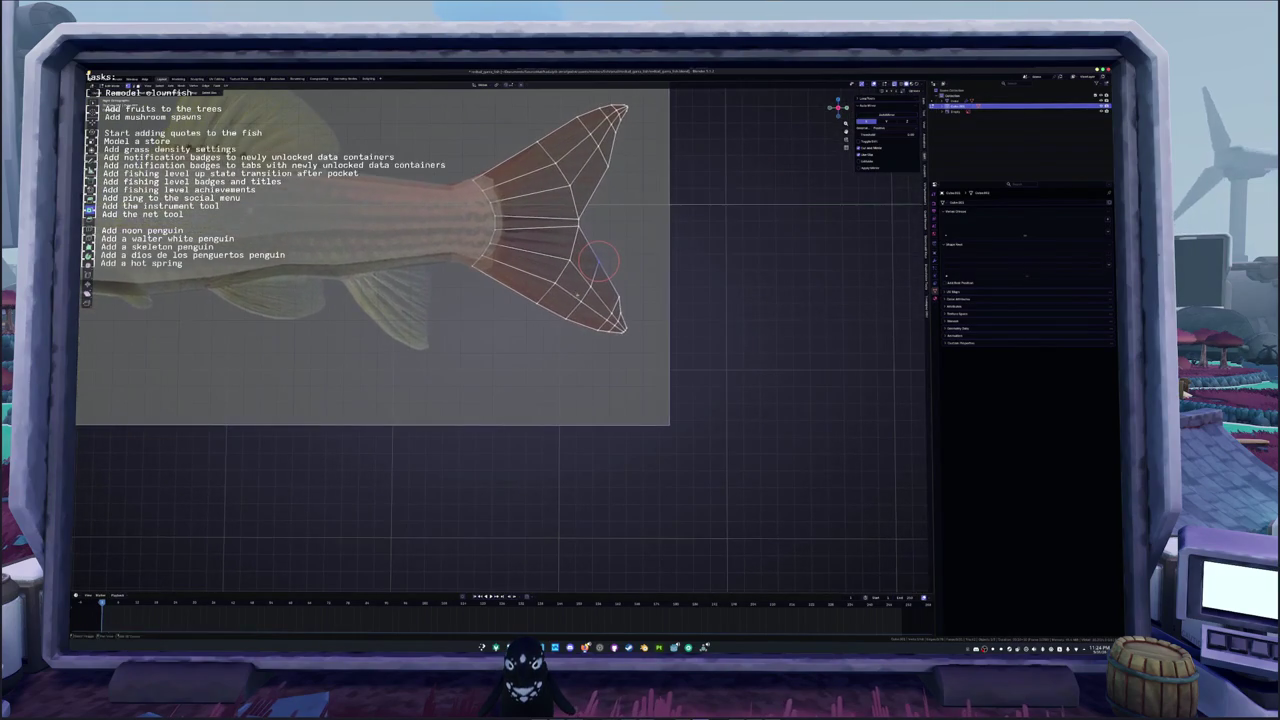
{"action": "left_click_drag", "start_coordinate": [517, 298], "coordinate": [516, 297]}
{"action": "key", "text": "g"}
{"action": "left_click", "coordinate": [516, 298]}
{"action": "scroll", "coordinate": [516, 298], "scroll_direction": "up", "scroll_amount": 2}
{"action": "middle_click_drag", "start_coordinate": [516, 298], "coordinate": [432, 330], "text": "shift"}
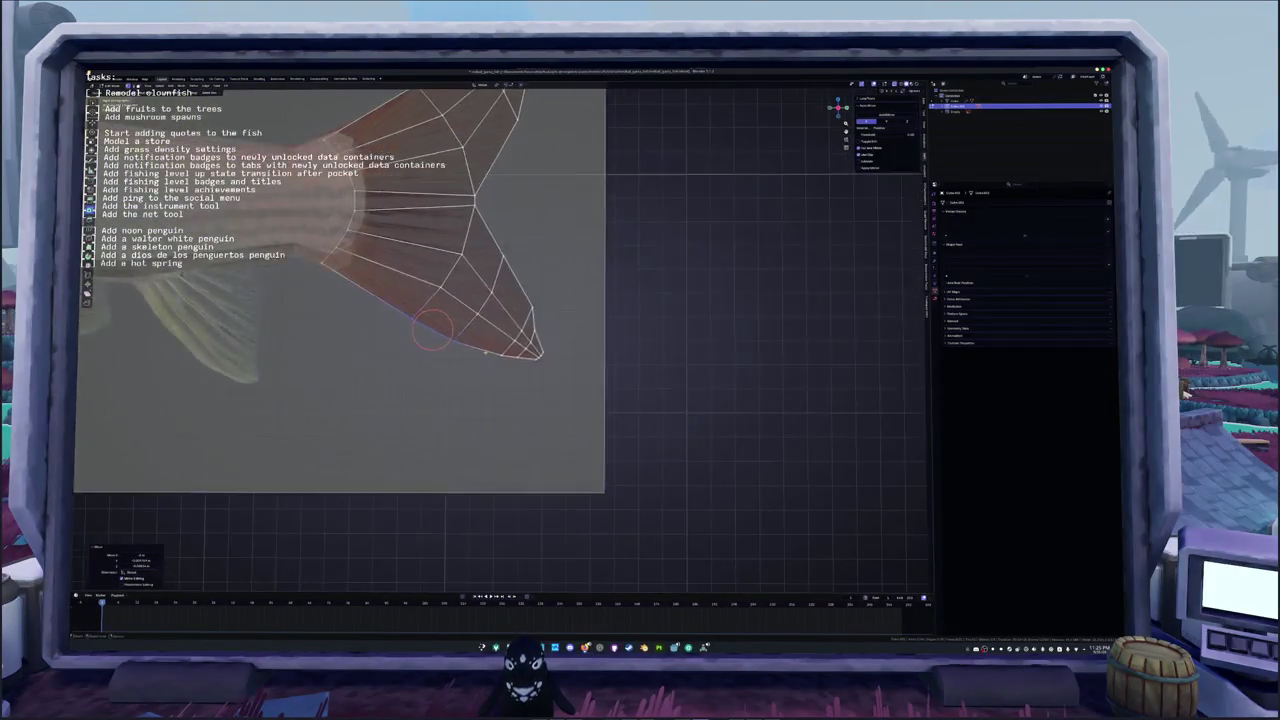
{"action": "scroll", "coordinate": [432, 330], "scroll_direction": "up", "scroll_amount": 2}
{"action": "key", "text": "g"}
{"action": "left_click", "coordinate": [585, 365]}
Step: Return to Object Mode, frame the whole fish, and open the body mesh in Edit Mode
{"action": "key", "text": "Tab"}
{"action": "scroll", "coordinate": [623, 380], "scroll_direction": "down", "scroll_amount": 3}
{"action": "scroll", "coordinate": [591, 366], "scroll_direction": "down", "scroll_amount": 2}
{"action": "middle_click_drag", "start_coordinate": [518, 311], "coordinate": [655, 355], "text": "shift"}
{"action": "scroll", "coordinate": [655, 355], "scroll_direction": "up", "scroll_amount": 1}
{"action": "left_click", "coordinate": [538, 349]}
{"action": "key", "text": "Tab"}
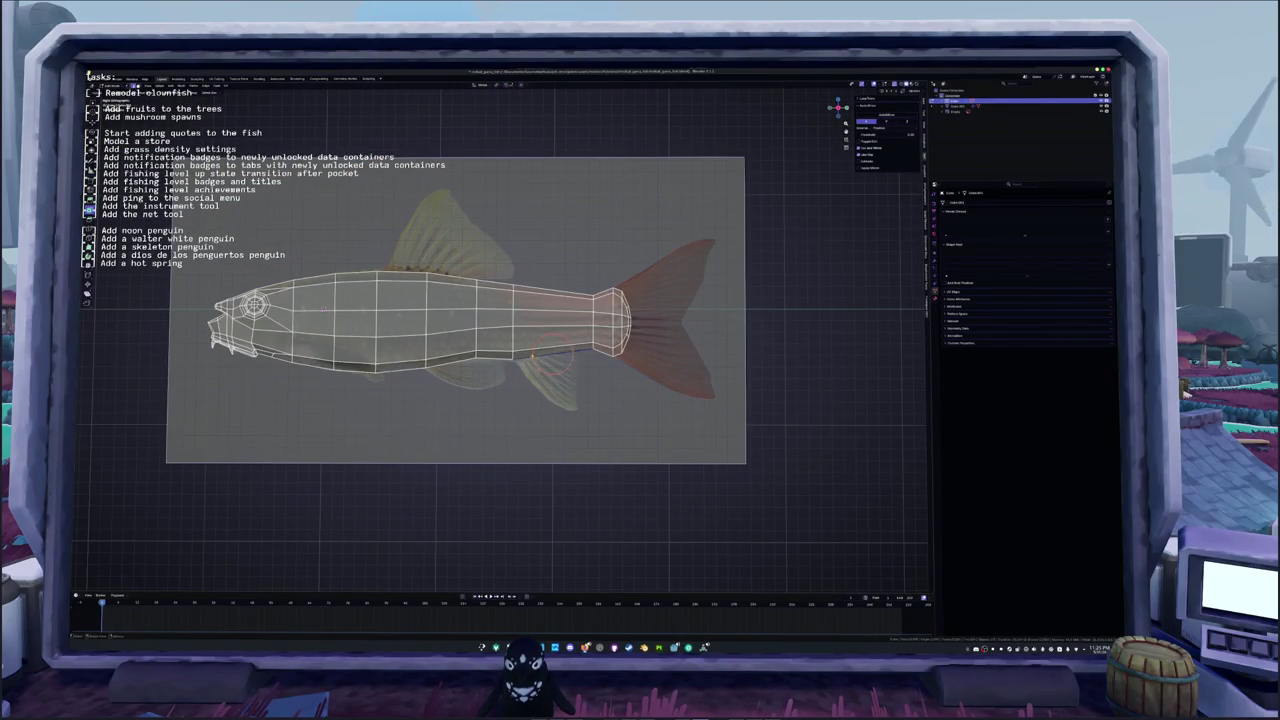
Step: Leave the body mesh and start editing the anal fin plane
{"action": "key", "text": "a"}
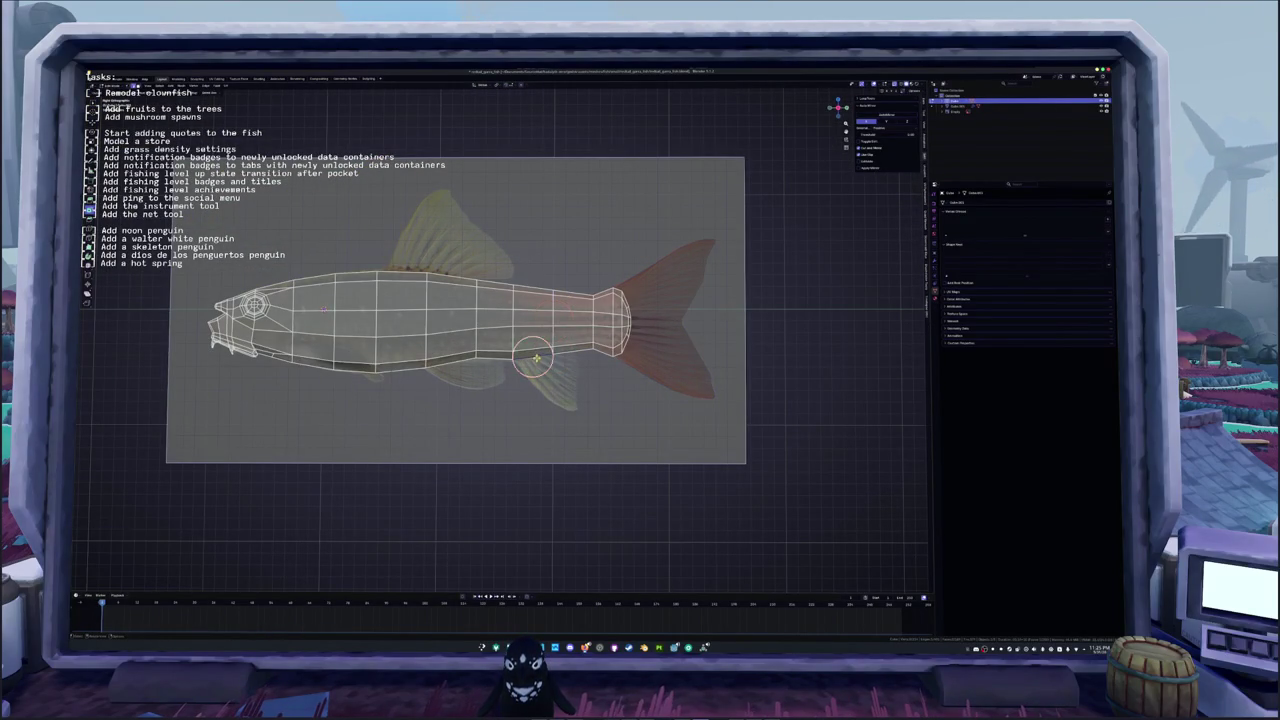
{"action": "right_click", "coordinate": [536, 360]}
{"action": "left_click", "coordinate": [534, 363]}
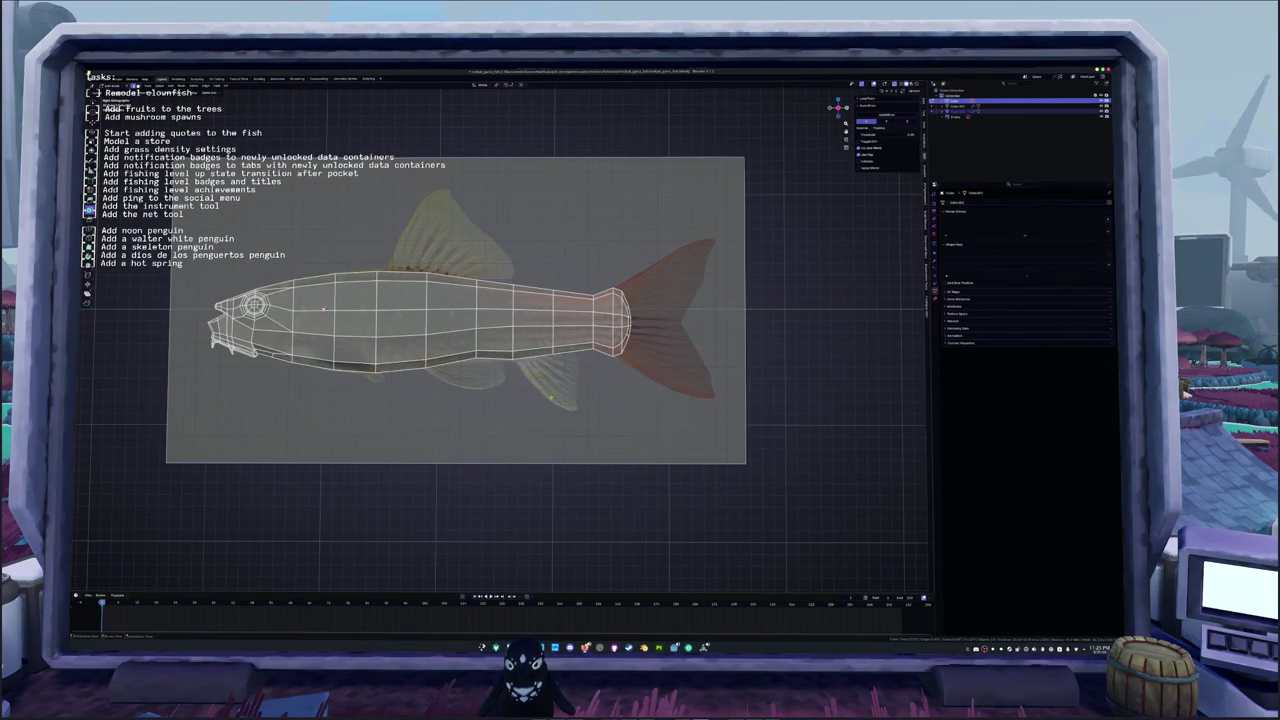
{"action": "key", "text": "Tab"}
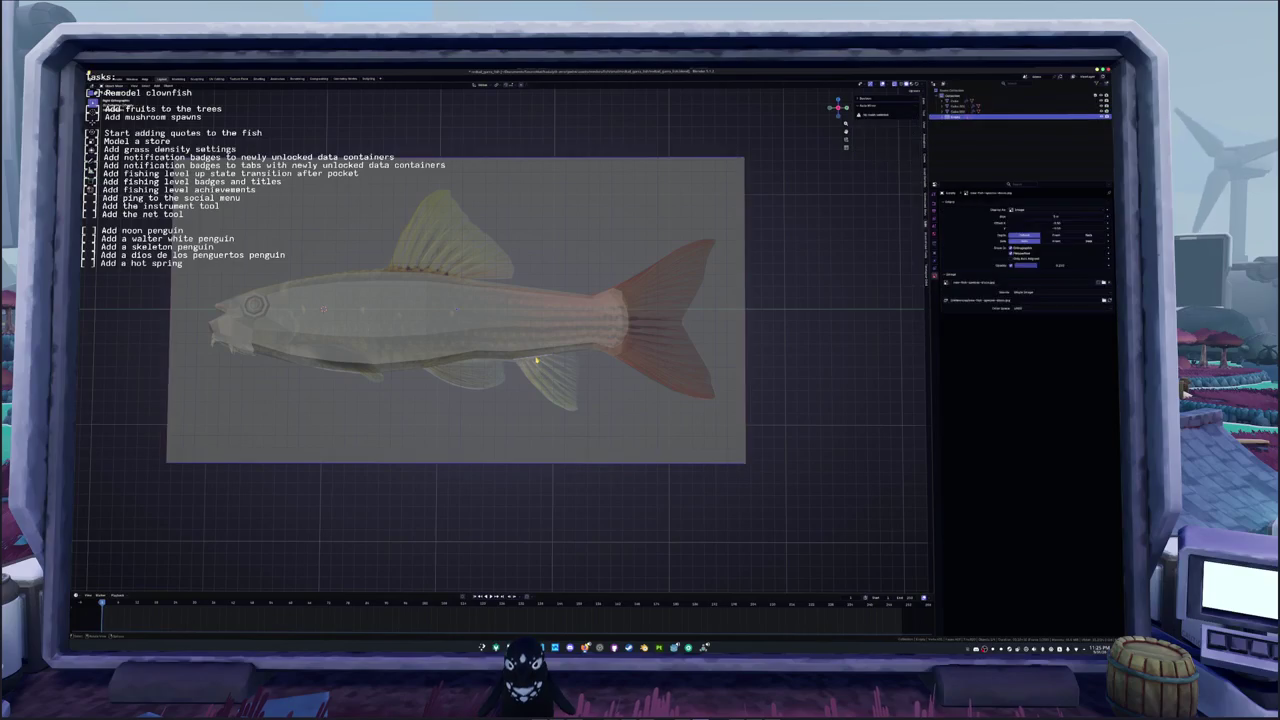
{"action": "left_click", "coordinate": [536, 361]}
{"action": "key", "text": "Tab"}
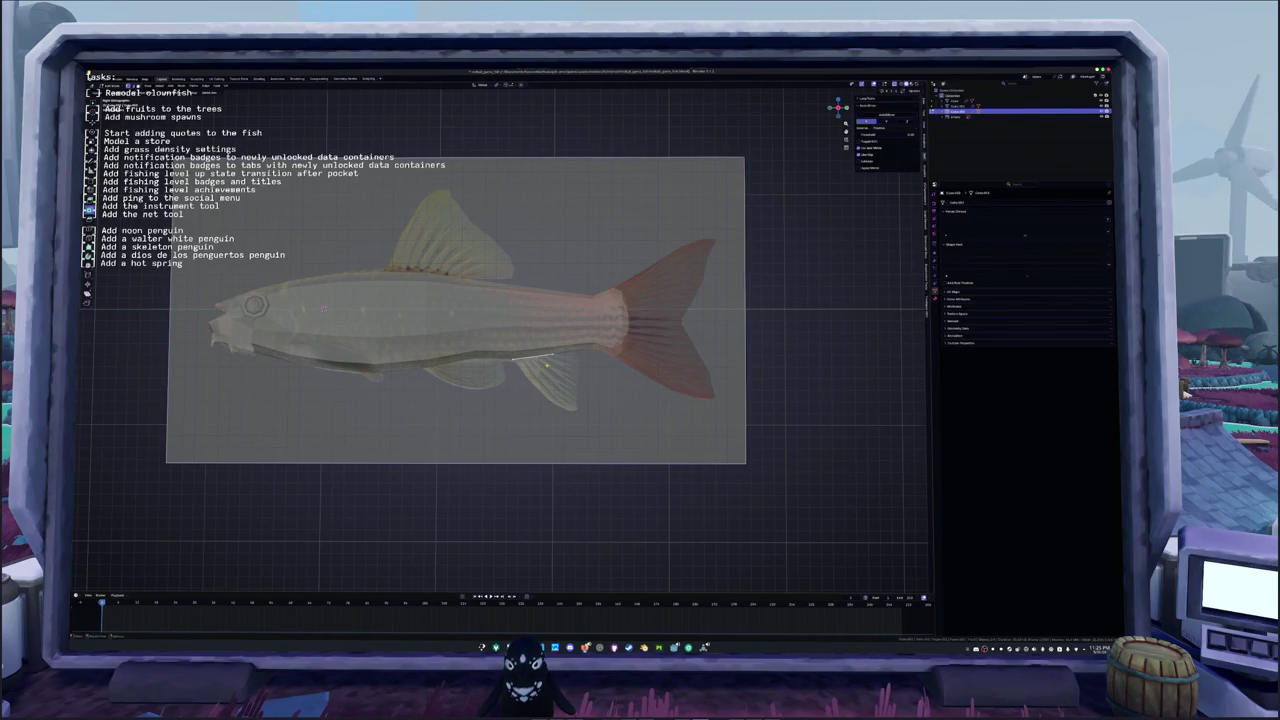
Step: Extrude a new triangular face on the anal fin and reposition its vertices
{"action": "key", "text": "e"}
{"action": "left_click", "coordinate": [576, 377]}
{"action": "key", "text": "g"}
{"action": "left_click", "coordinate": [575, 385]}
{"action": "key", "text": "g"}
{"action": "left_click", "coordinate": [571, 414]}
{"action": "key", "text": "g"}
{"action": "left_click", "coordinate": [566, 343]}
{"action": "scroll", "coordinate": [565, 393], "scroll_direction": "up", "scroll_amount": 3}
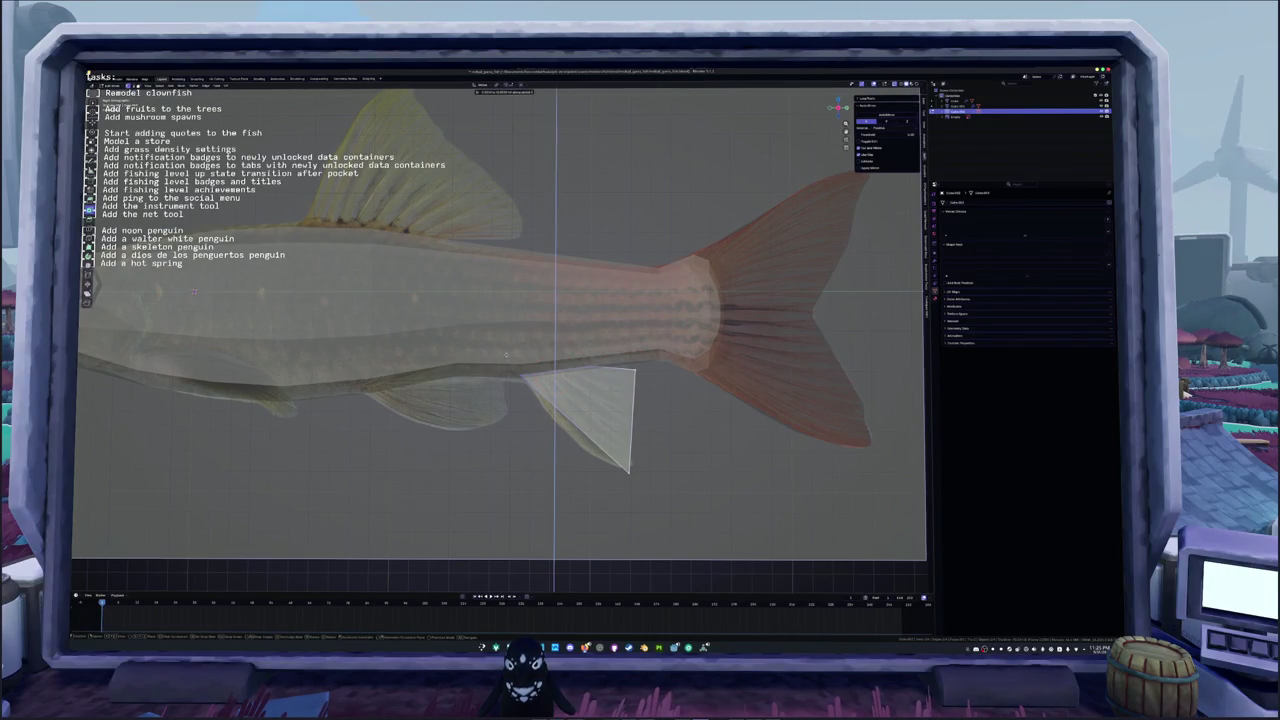
Step: Add an edge loop across the anal fin and slide it into place
{"action": "key", "text": "g"}
{"action": "left_click", "coordinate": [505, 354]}
{"action": "key", "text": "ctrl+r"}
{"action": "left_click", "coordinate": [612, 375]}
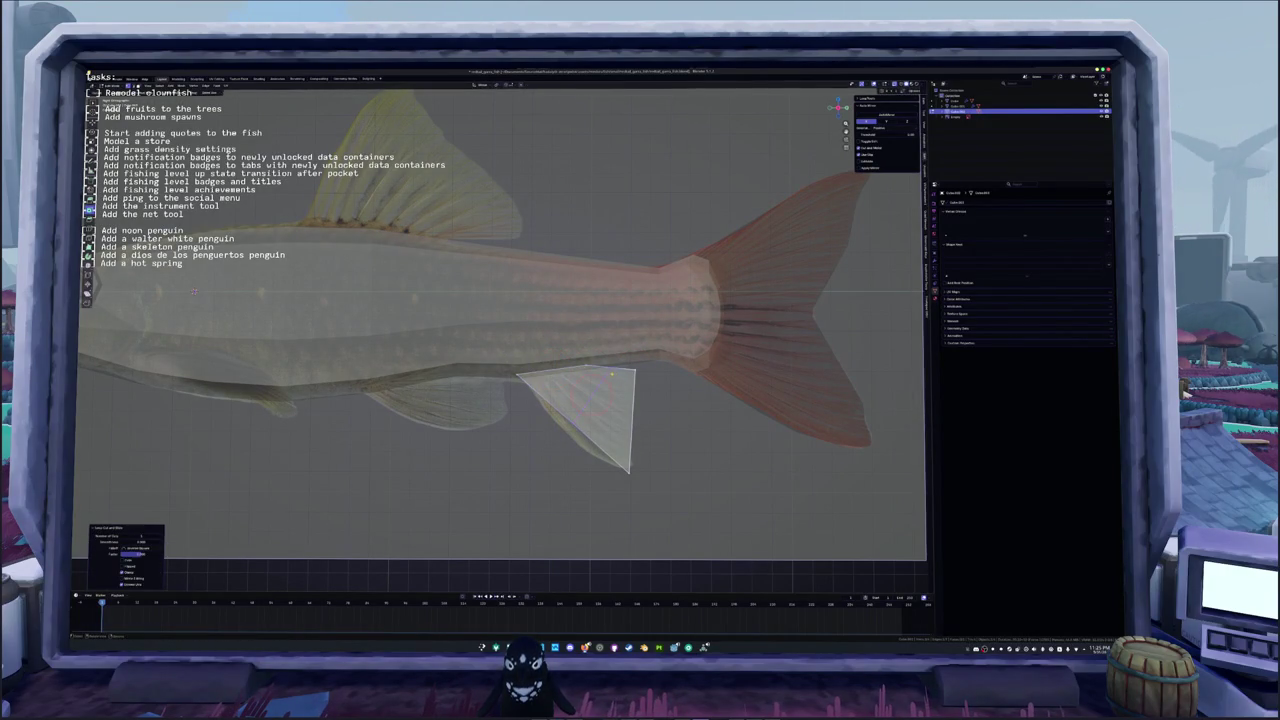
{"action": "key", "text": "g"}
{"action": "left_click", "coordinate": [563, 428]}
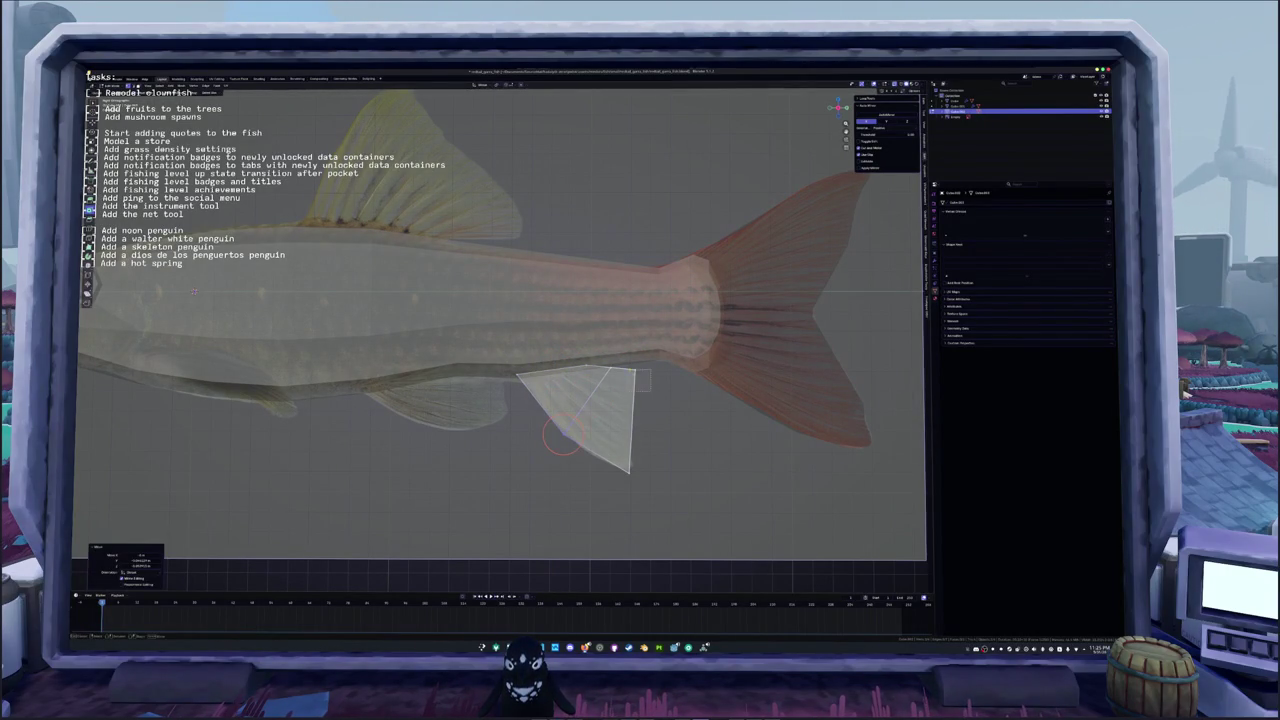
Step: Cut a second edge loop and slide the fin tip along the reference outline
{"action": "middle_click_drag", "start_coordinate": [500, 380], "coordinate": [510, 320]}
{"action": "key", "text": "g"}
{"action": "key", "text": "ctrl+r"}
{"action": "left_click", "coordinate": [628, 355]}
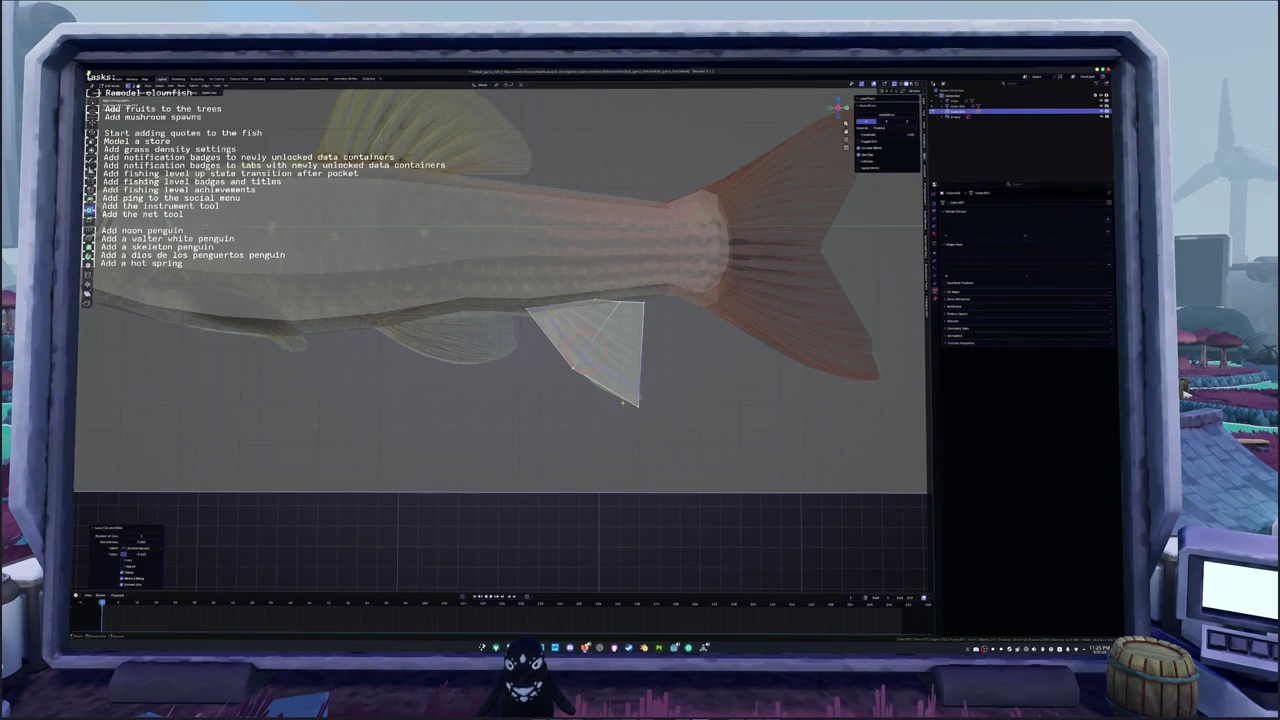
{"action": "left_click", "coordinate": [636, 405]}
{"action": "key", "text": "g"}
{"action": "key", "text": "g"}
{"action": "left_click", "coordinate": [634, 401]}
Step: Leave Edit Mode and orbit back to a side-on view of the fish
{"action": "key", "text": "c"}
{"action": "key", "text": "Escape"}
{"action": "key", "text": "Tab"}
{"action": "middle_click_drag", "start_coordinate": [553, 410], "coordinate": [573, 383]}
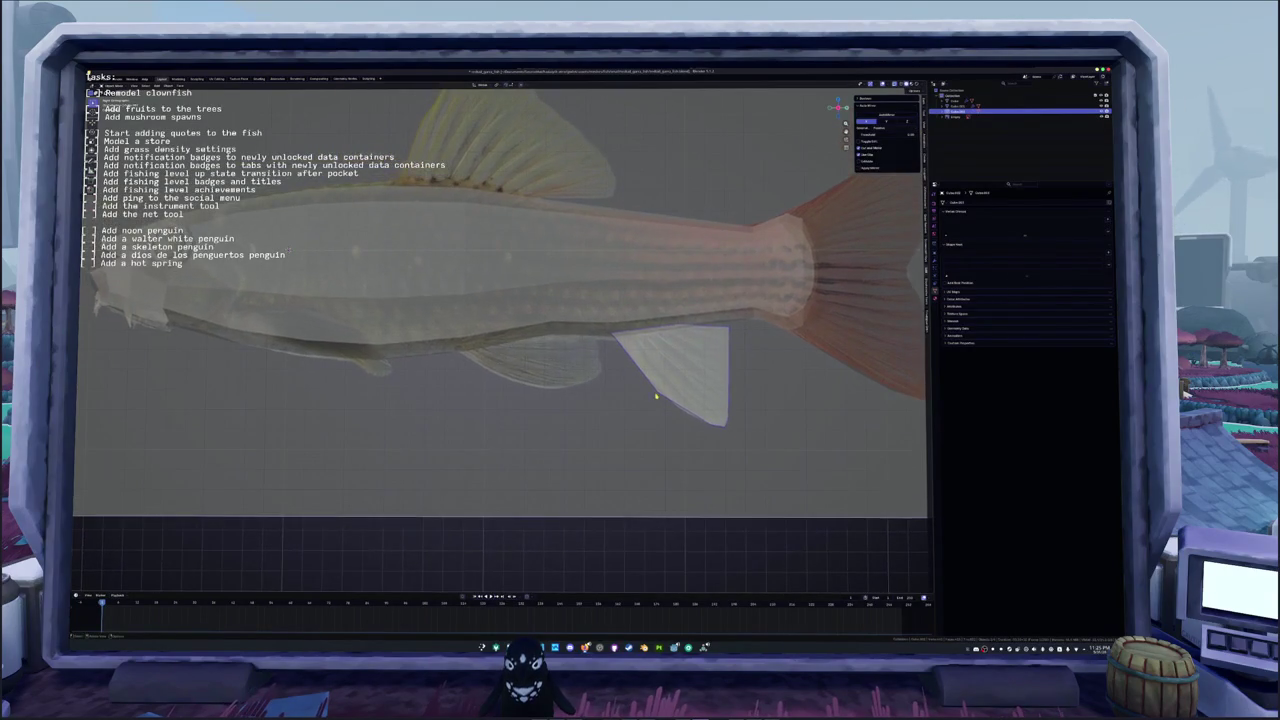
Step: Switch the selection from the fish body to the fin object
{"action": "left_click", "coordinate": [494, 338]}
{"action": "key", "text": "Tab"}
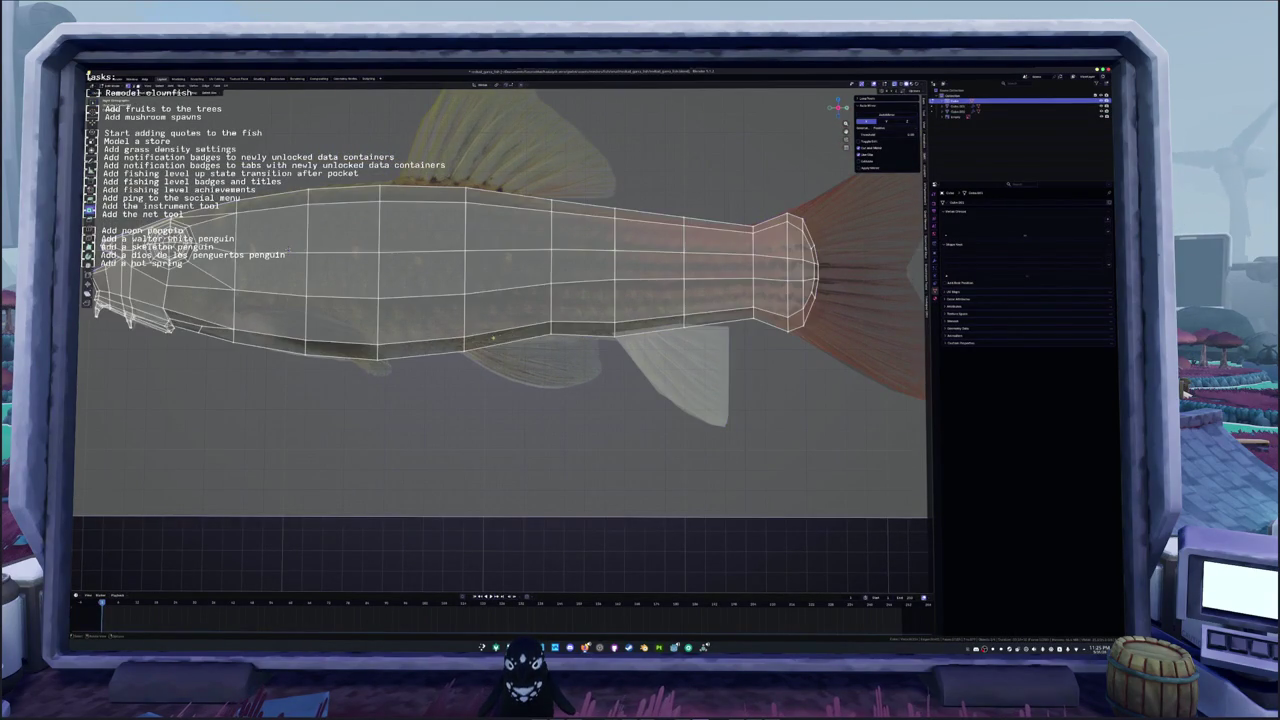
{"action": "right_click", "coordinate": [490, 333]}
{"action": "key", "text": "Escape"}
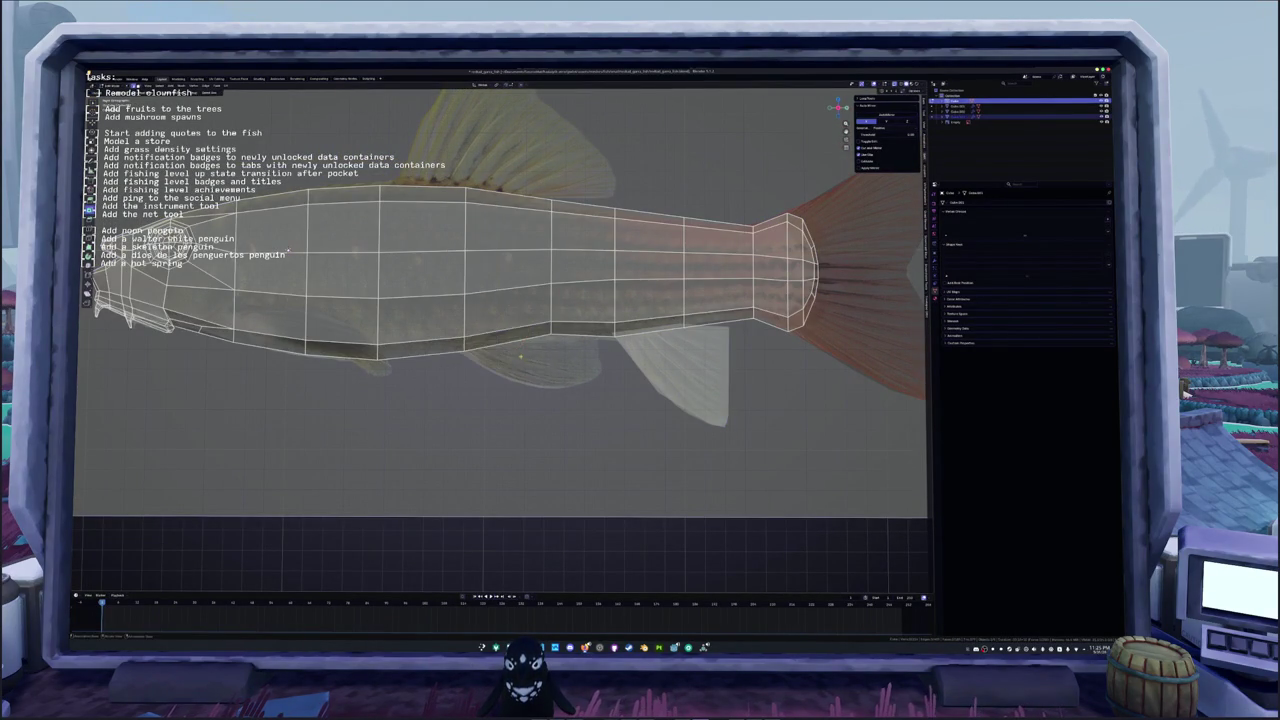
{"action": "key", "text": "Tab"}
{"action": "left_click", "coordinate": [497, 333]}
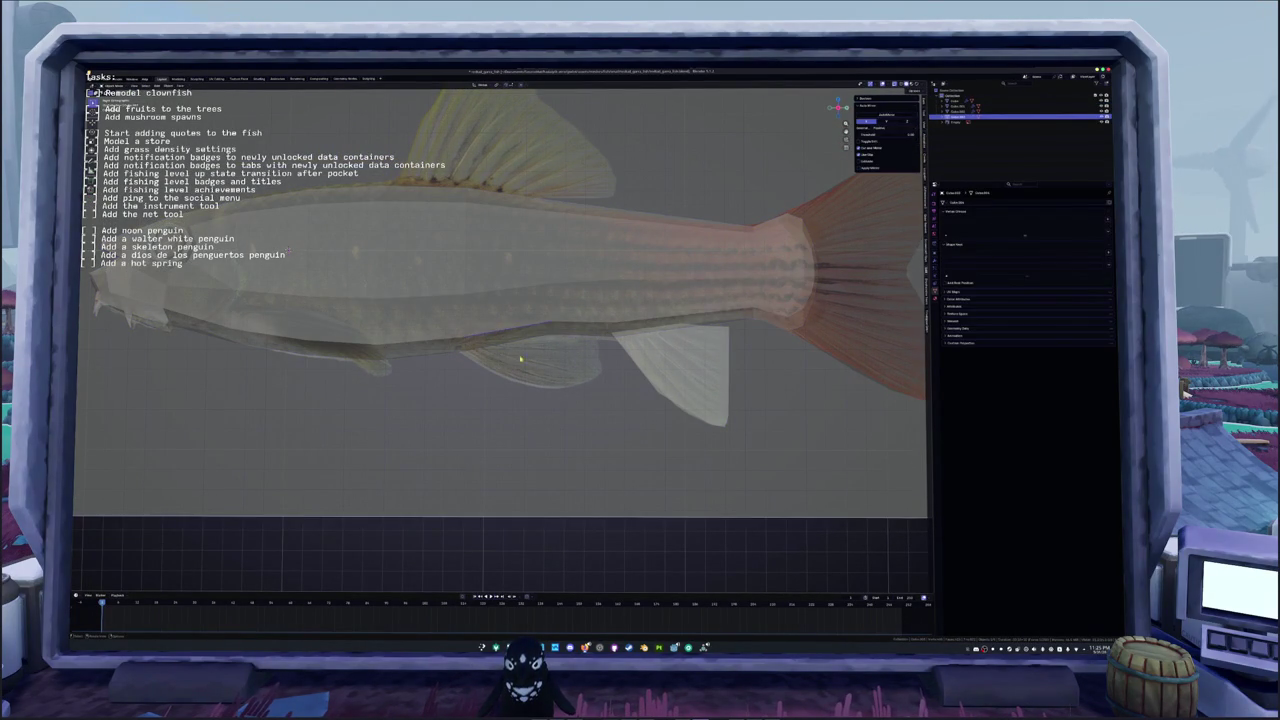
Step: In local view, extrude a strip, flatten it to zero on X, and move it below the belly
{"action": "key", "text": "KP_Divide"}
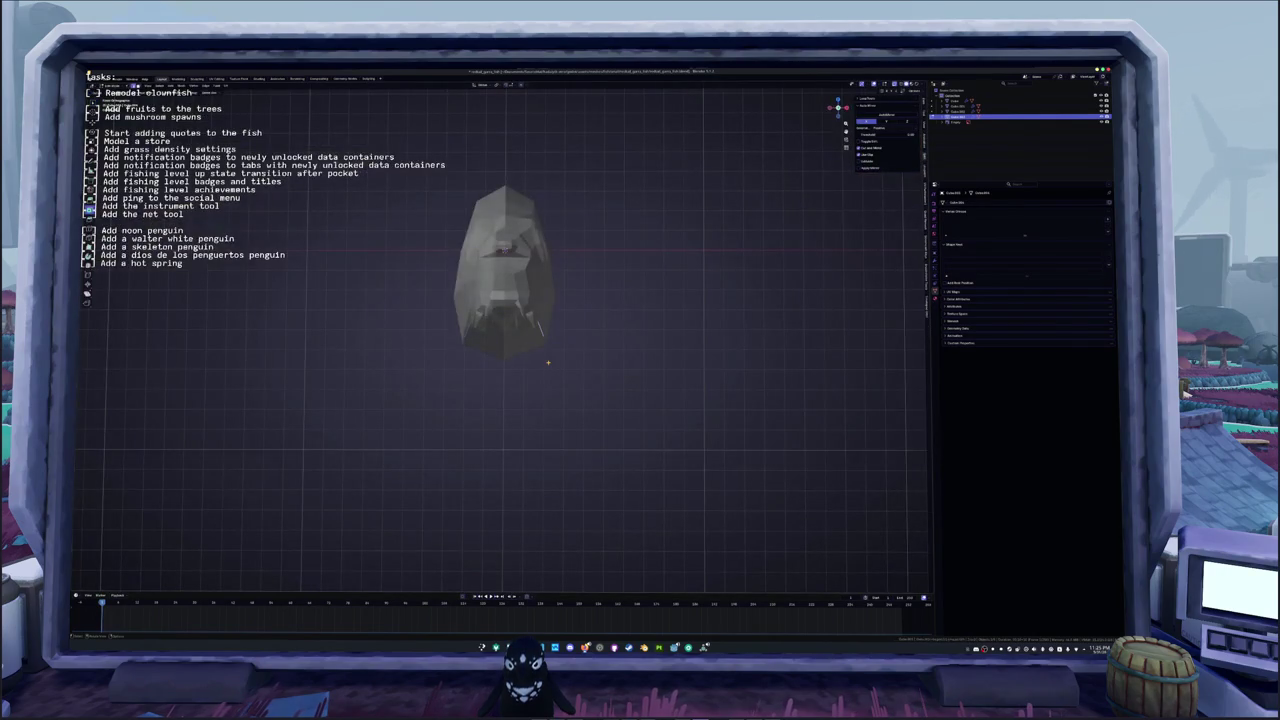
{"action": "left_click", "coordinate": [555, 408]}
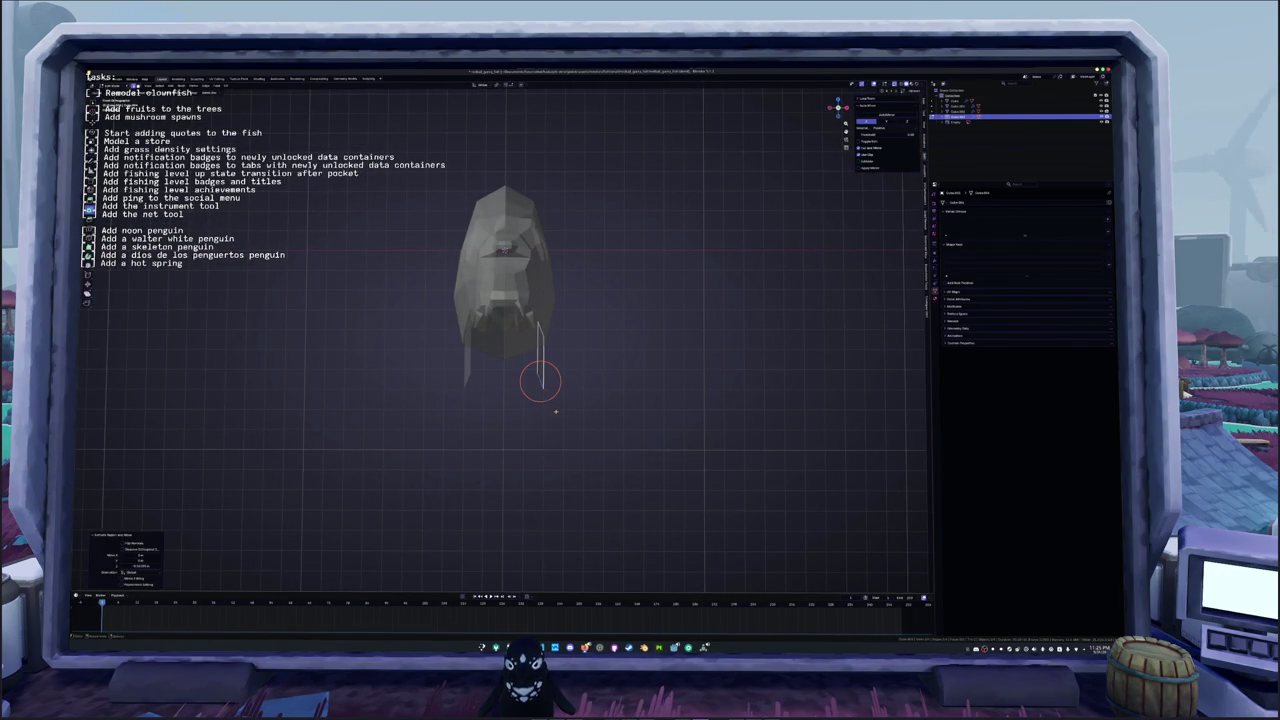
{"action": "key", "text": "s"}
{"action": "key", "text": "x"}
{"action": "key", "text": "0"}
{"action": "key", "text": "Return"}
{"action": "key", "text": "g"}
{"action": "left_click", "coordinate": [587, 406]}
{"action": "key", "text": "KP_3"}
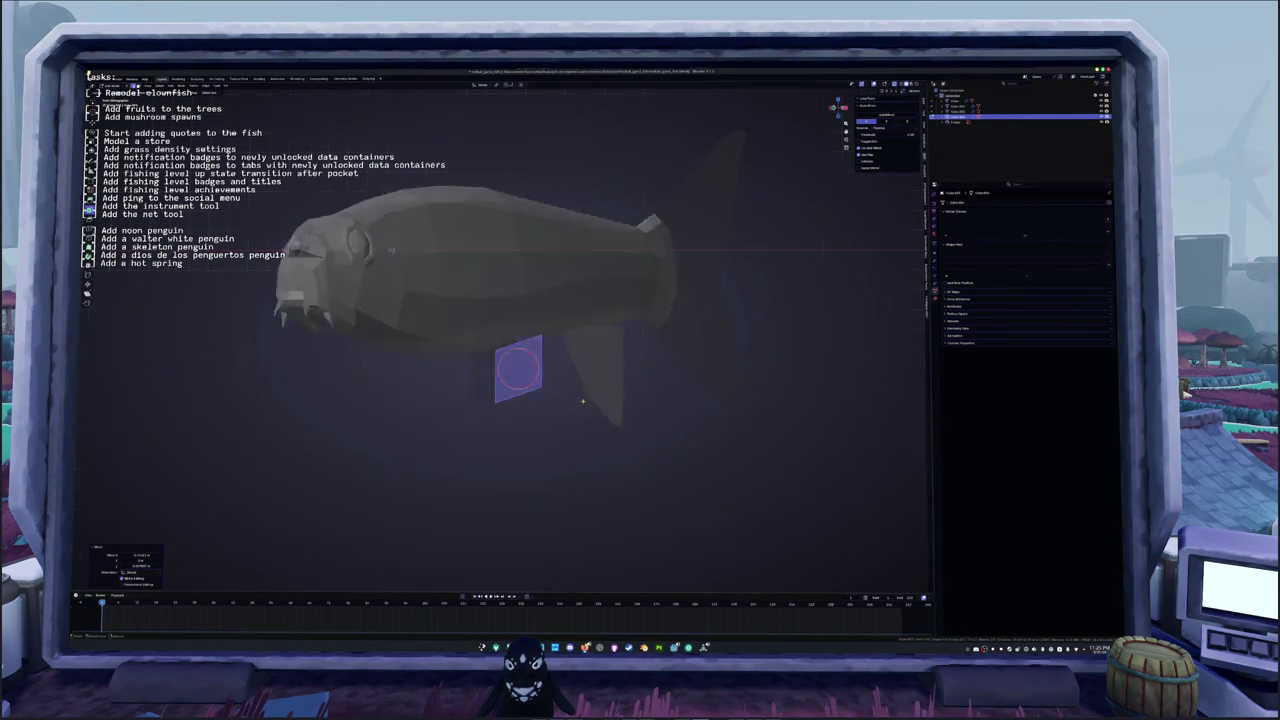
Step: Turn on X-ray and move the plane's corners into a triangle under the belly
{"action": "scroll", "coordinate": [587, 400], "scroll_direction": "up", "scroll_amount": 2}
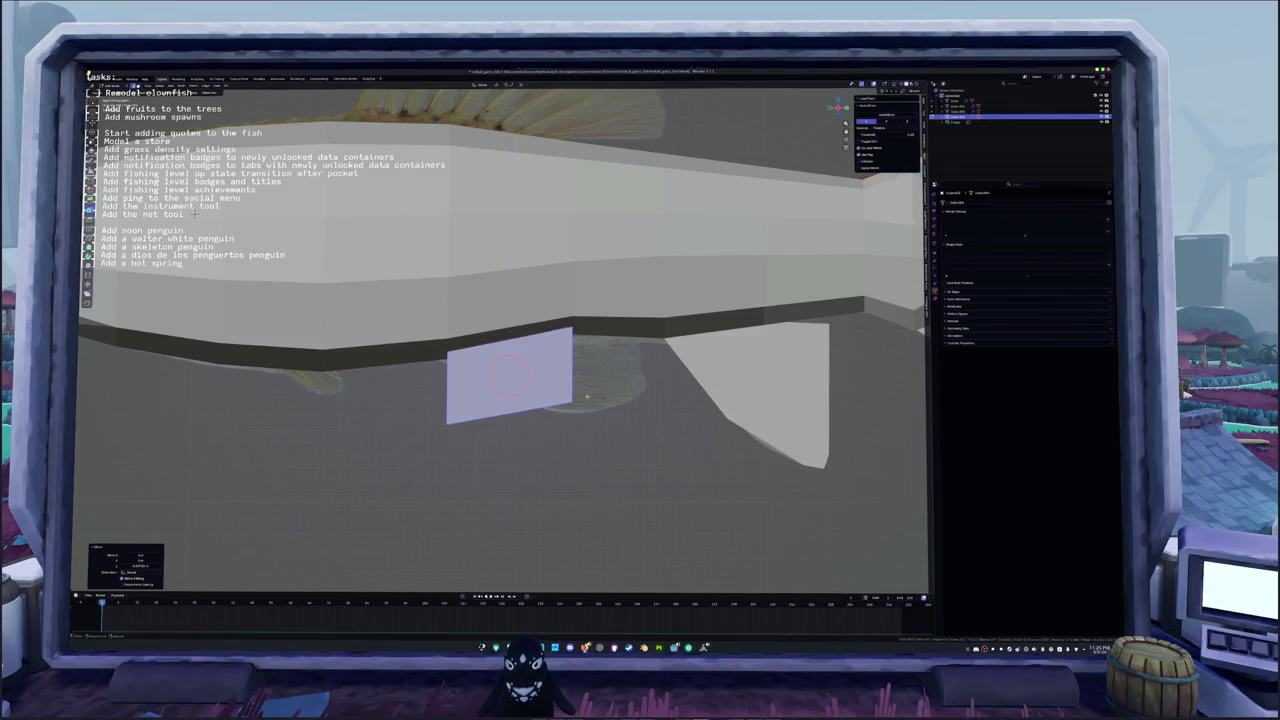
{"action": "key", "text": "alt+z"}
{"action": "left_click", "coordinate": [572, 372]}
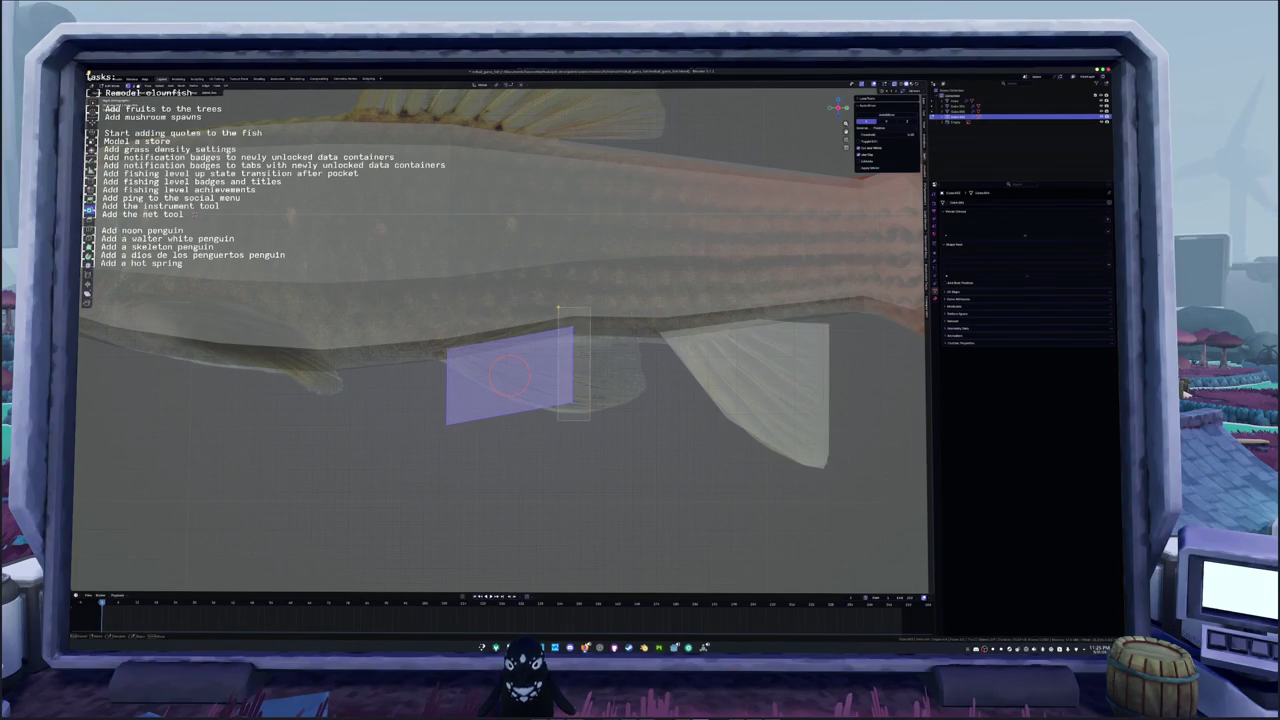
{"action": "key", "text": "g"}
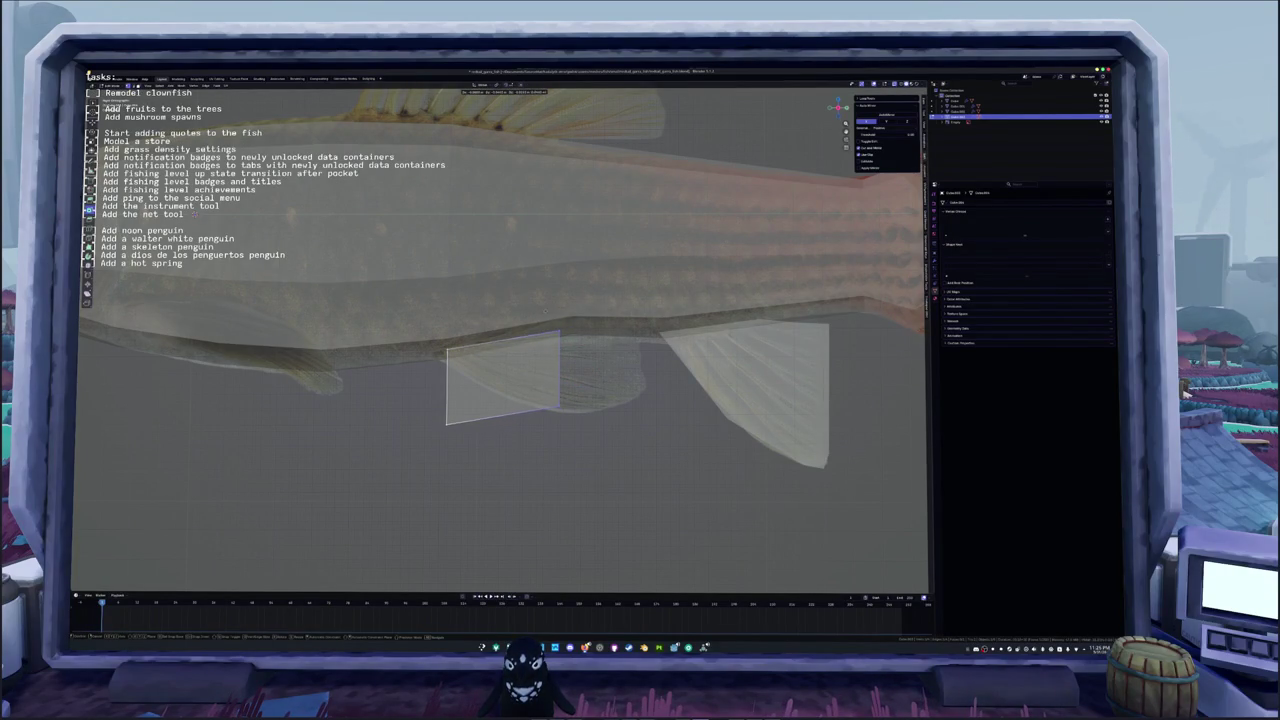
{"action": "left_click", "coordinate": [544, 308]}
{"action": "key", "text": "g"}
{"action": "left_click", "coordinate": [493, 395]}
{"action": "key", "text": "g"}
{"action": "left_click", "coordinate": [425, 352]}
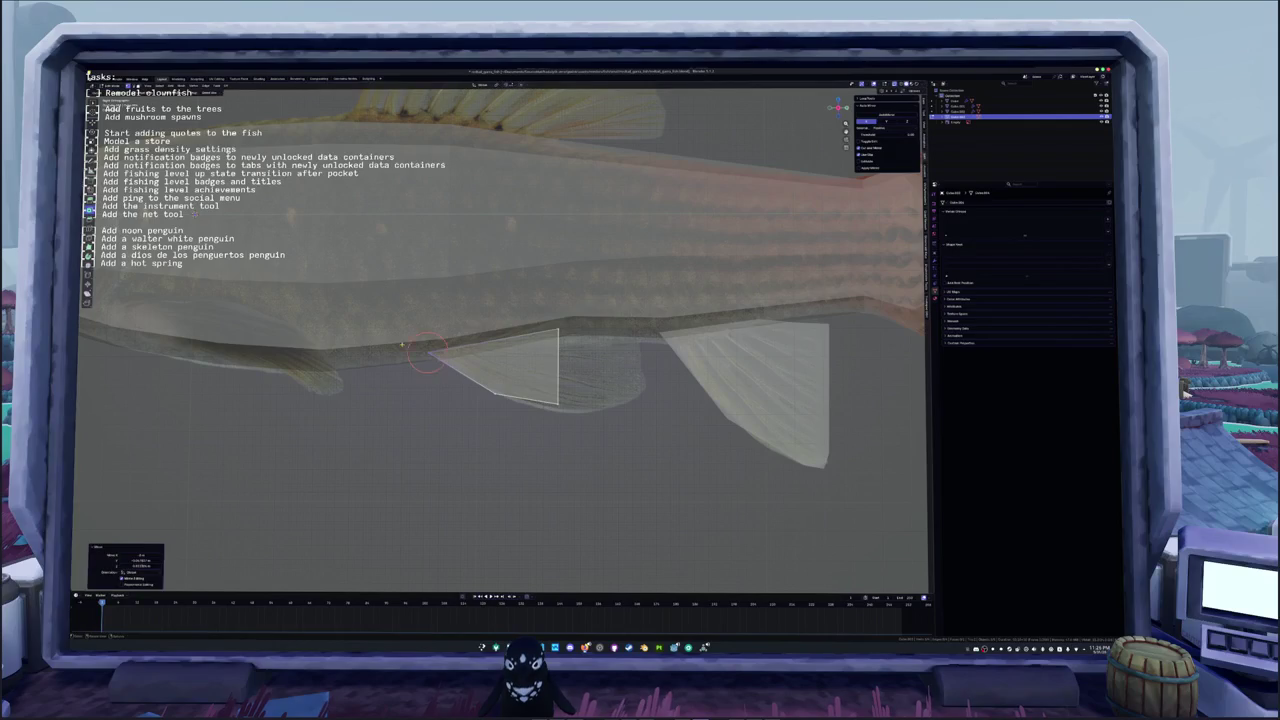
Step: Align two more vertices with the fin's edges and extrude a first fan section
{"action": "key", "text": "g"}
{"action": "left_click", "coordinate": [539, 397]}
{"action": "left_click", "coordinate": [537, 397]}
{"action": "key", "text": "g"}
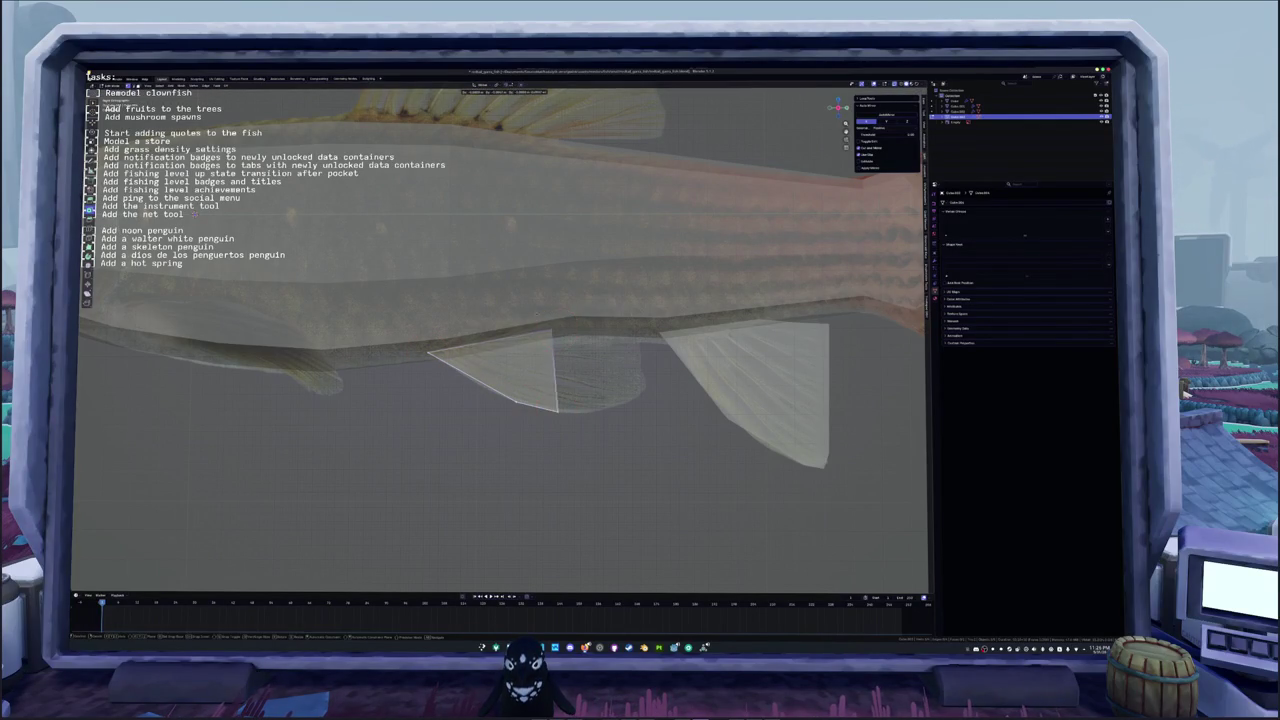
{"action": "left_click", "coordinate": [533, 333]}
{"action": "key", "text": "e"}
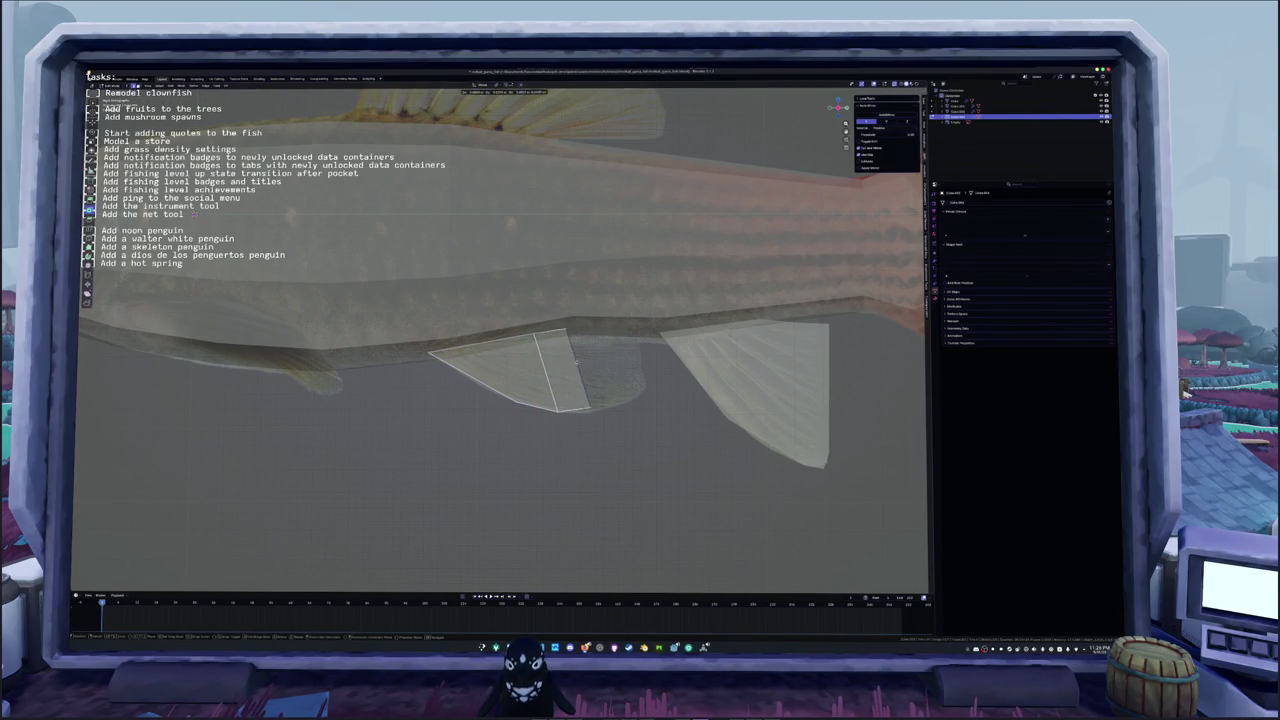
{"action": "left_click", "coordinate": [586, 368]}
{"action": "key", "text": "g"}
{"action": "key", "text": "g"}
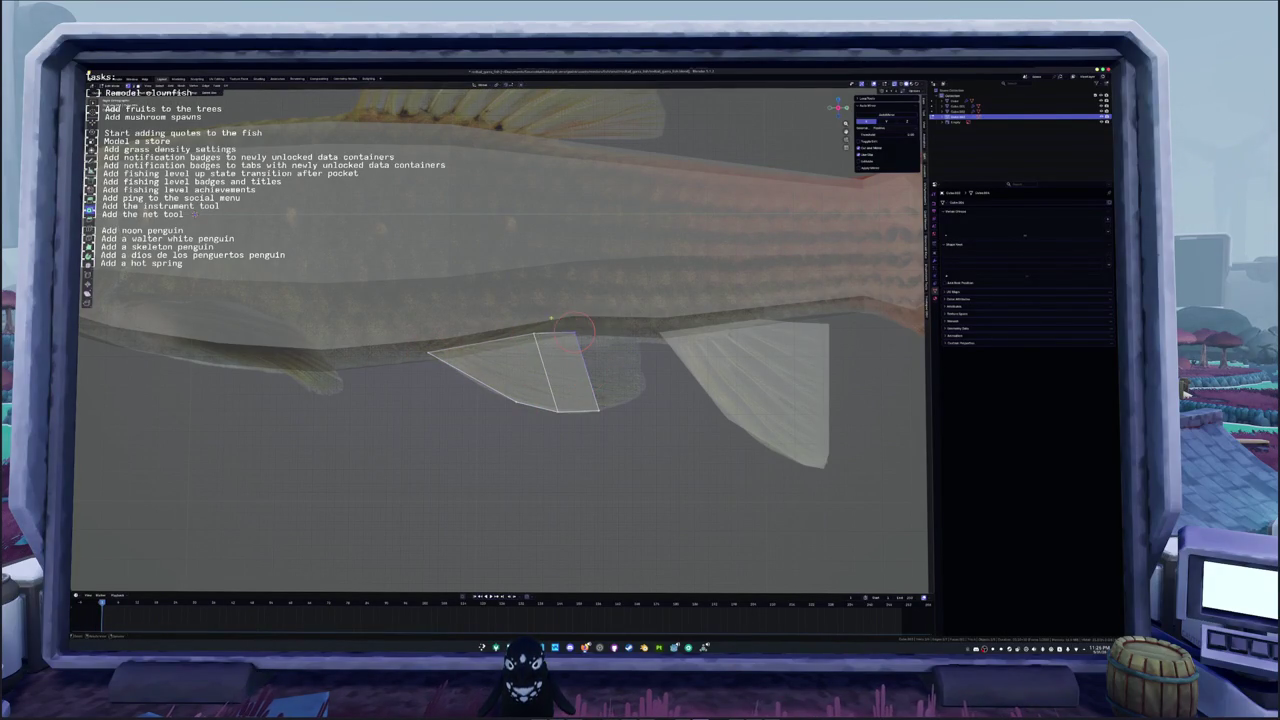
{"action": "left_click", "coordinate": [575, 362]}
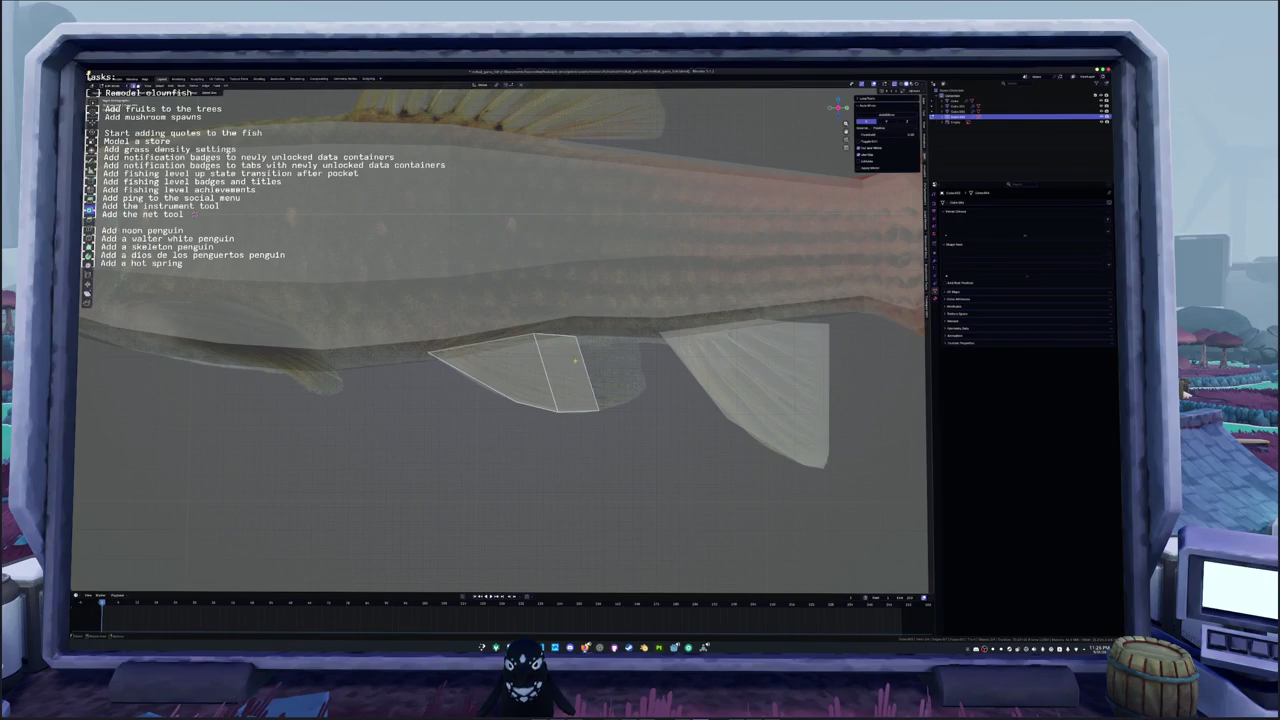
Step: Extrude a second fan section and pull its vertices up against the belly
{"action": "key", "text": "e"}
{"action": "left_click", "coordinate": [645, 379]}
{"action": "key", "text": "g"}
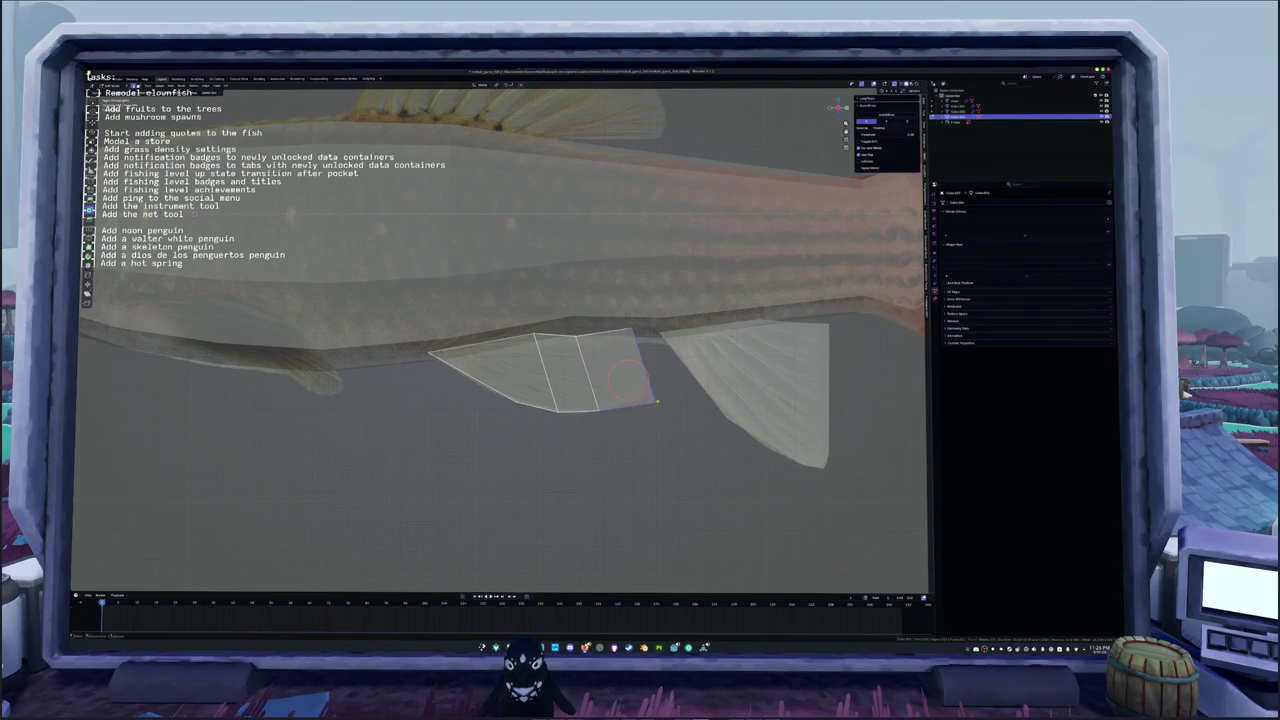
{"action": "left_click", "coordinate": [645, 384]}
{"action": "key", "text": "g"}
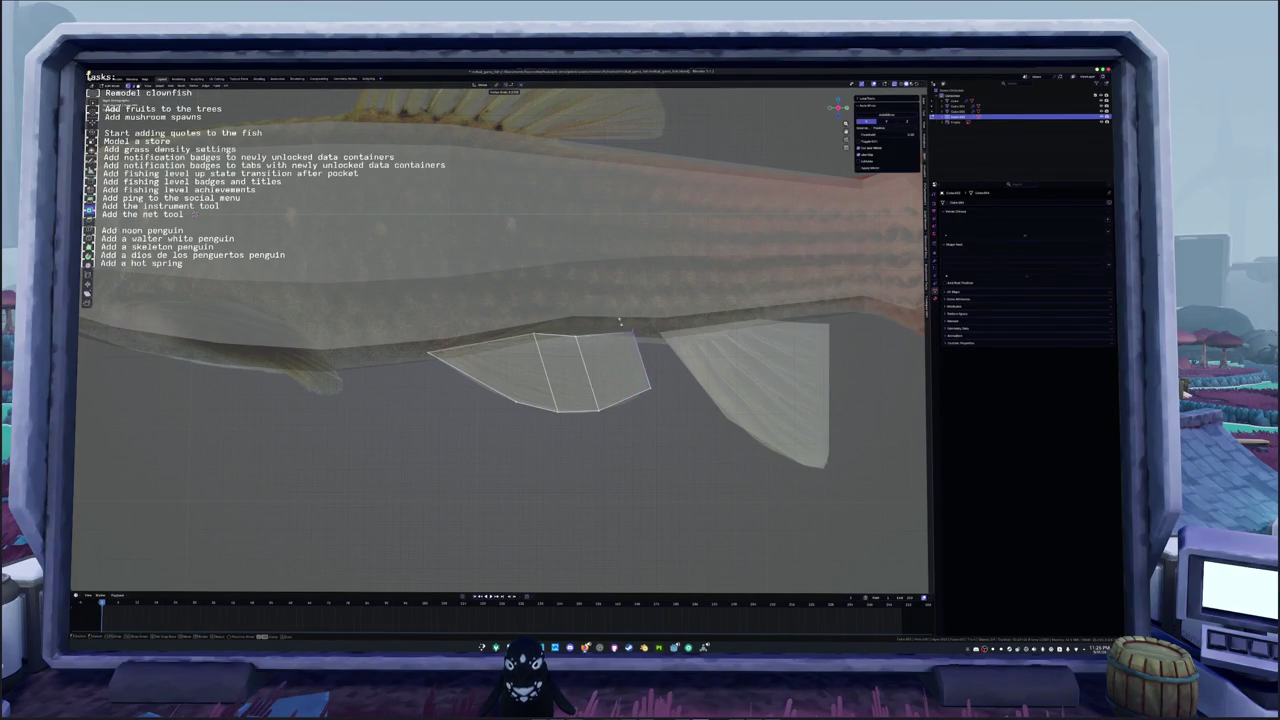
{"action": "left_click", "coordinate": [620, 331]}
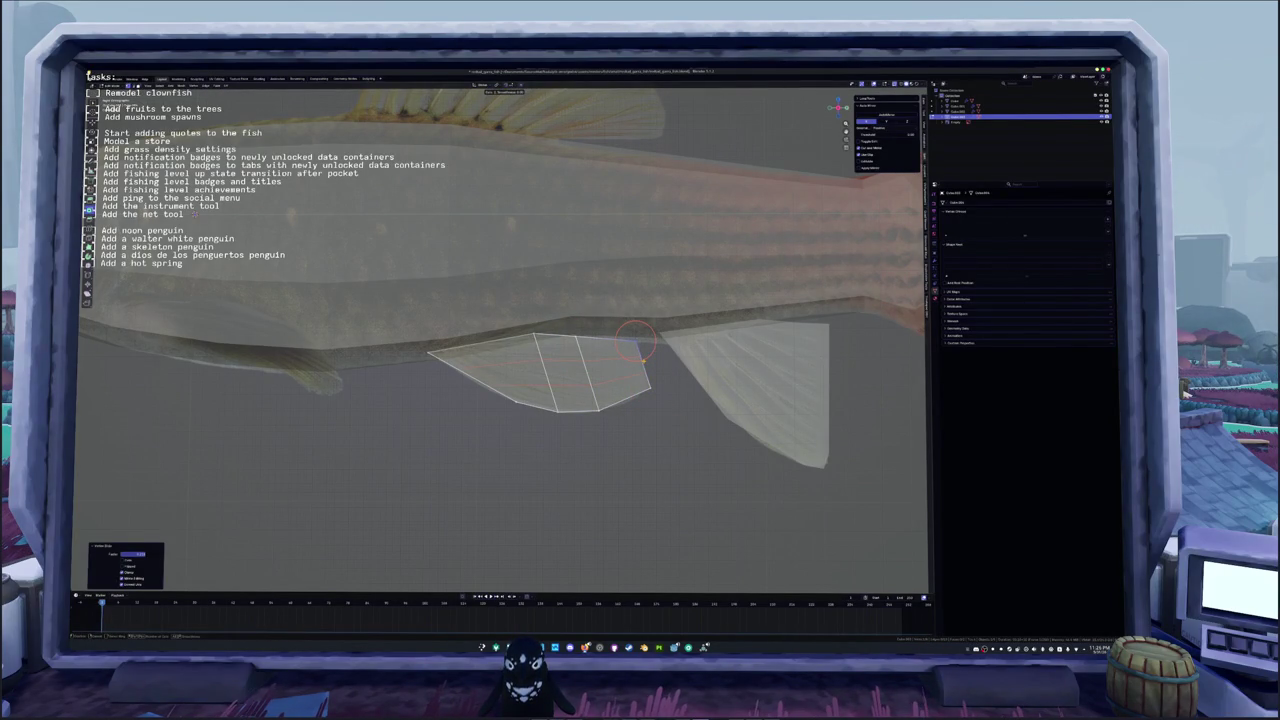
{"action": "key", "text": "g"}
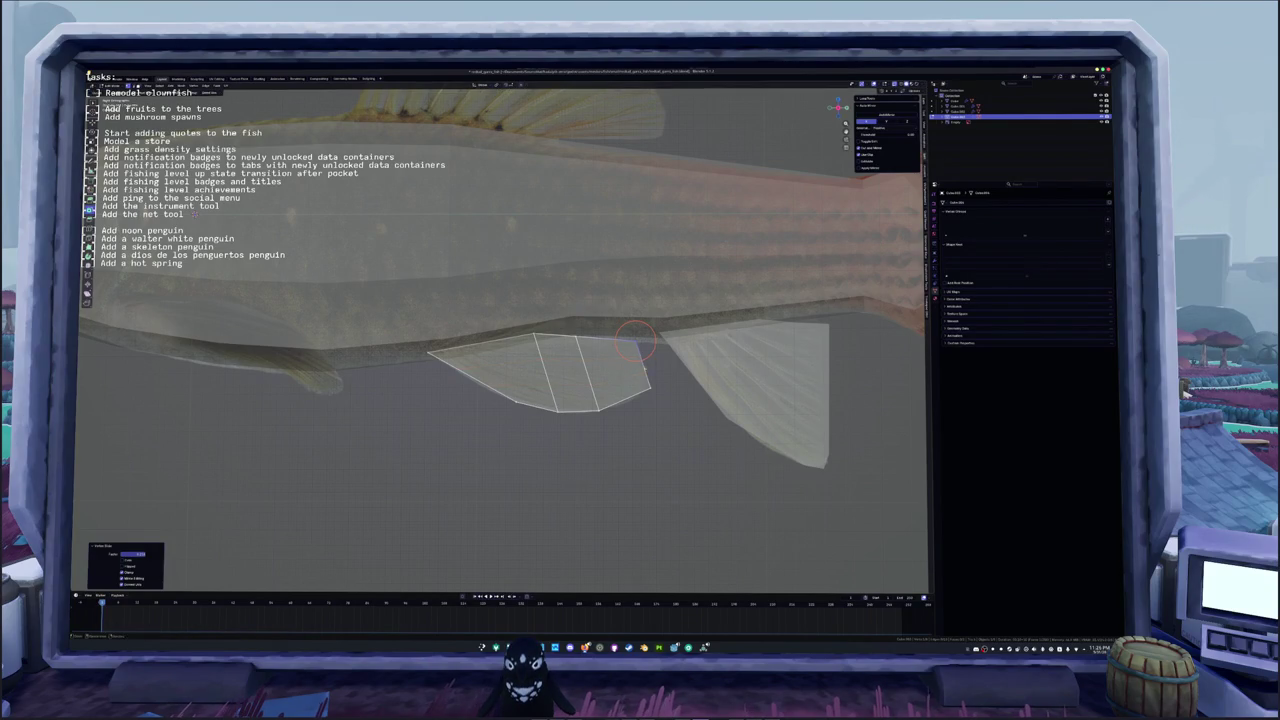
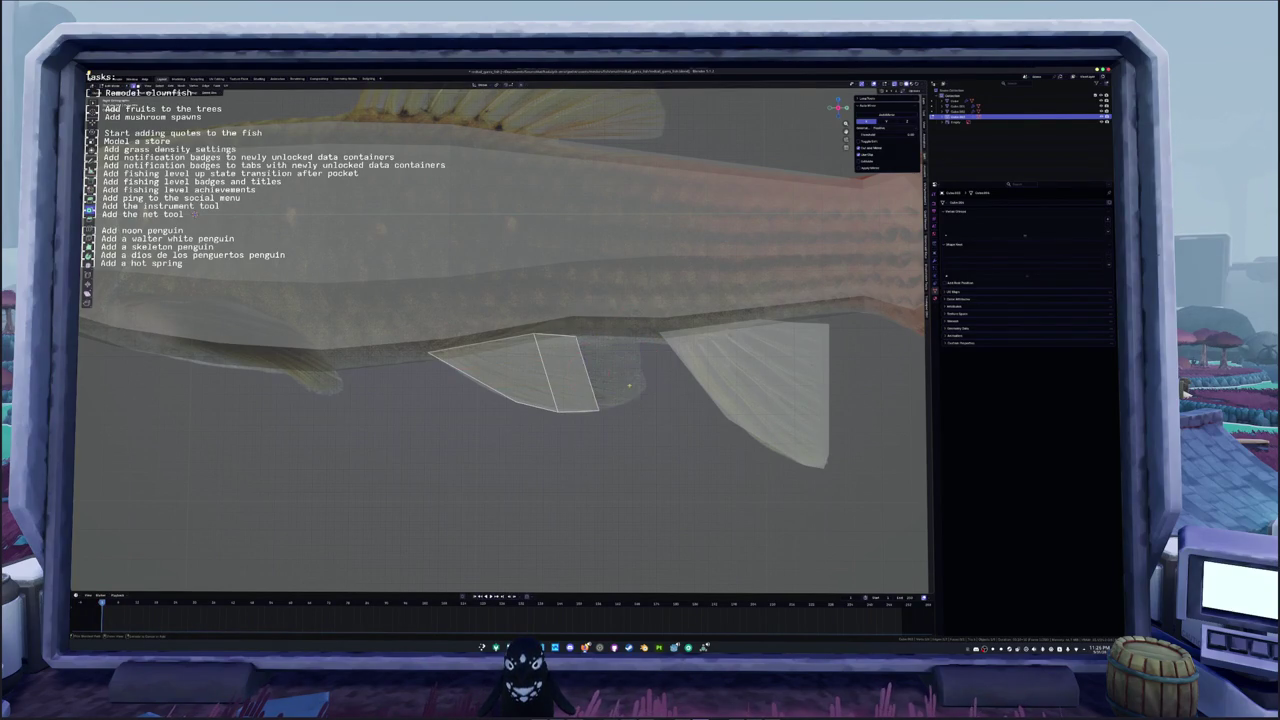
Step: Remove the belly fin's right edge and set its top vertex on the reference outline
{"action": "left_click", "coordinate": [588, 400]}
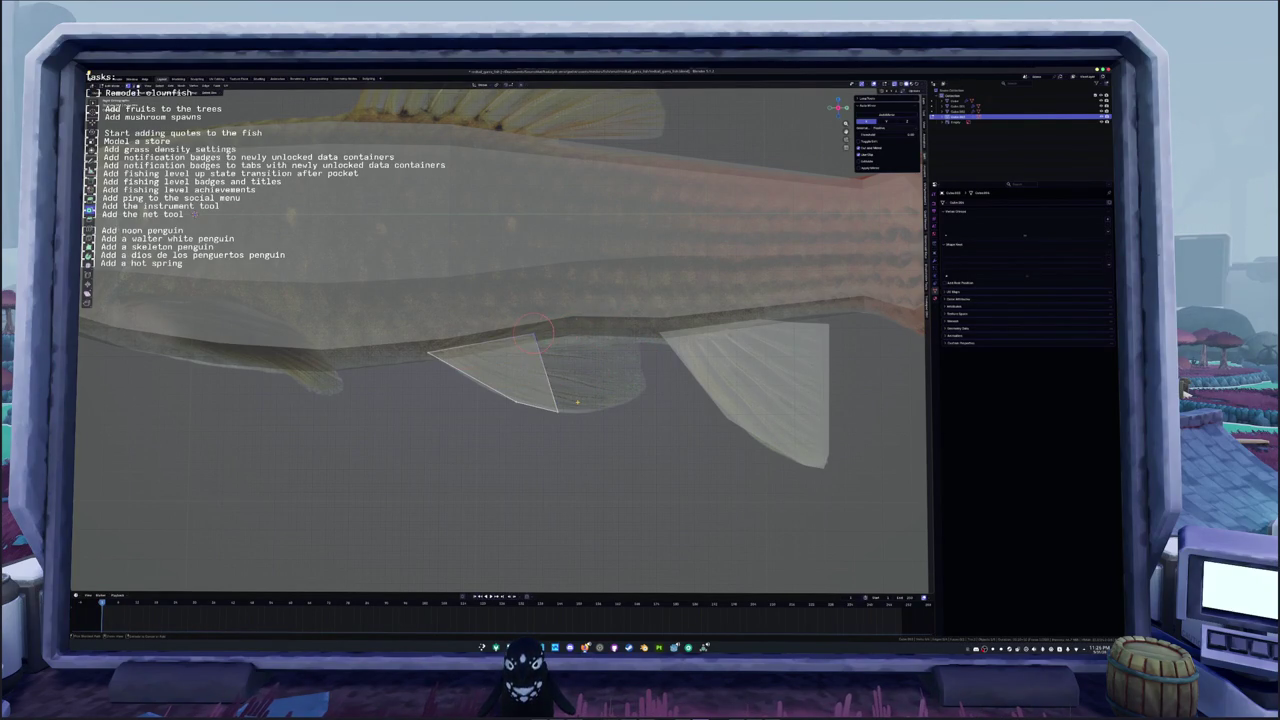
{"action": "key", "text": "g"}
{"action": "key", "text": "x"}
{"action": "left_click", "coordinate": [559, 400]}
{"action": "key", "text": "ctrl+x"}
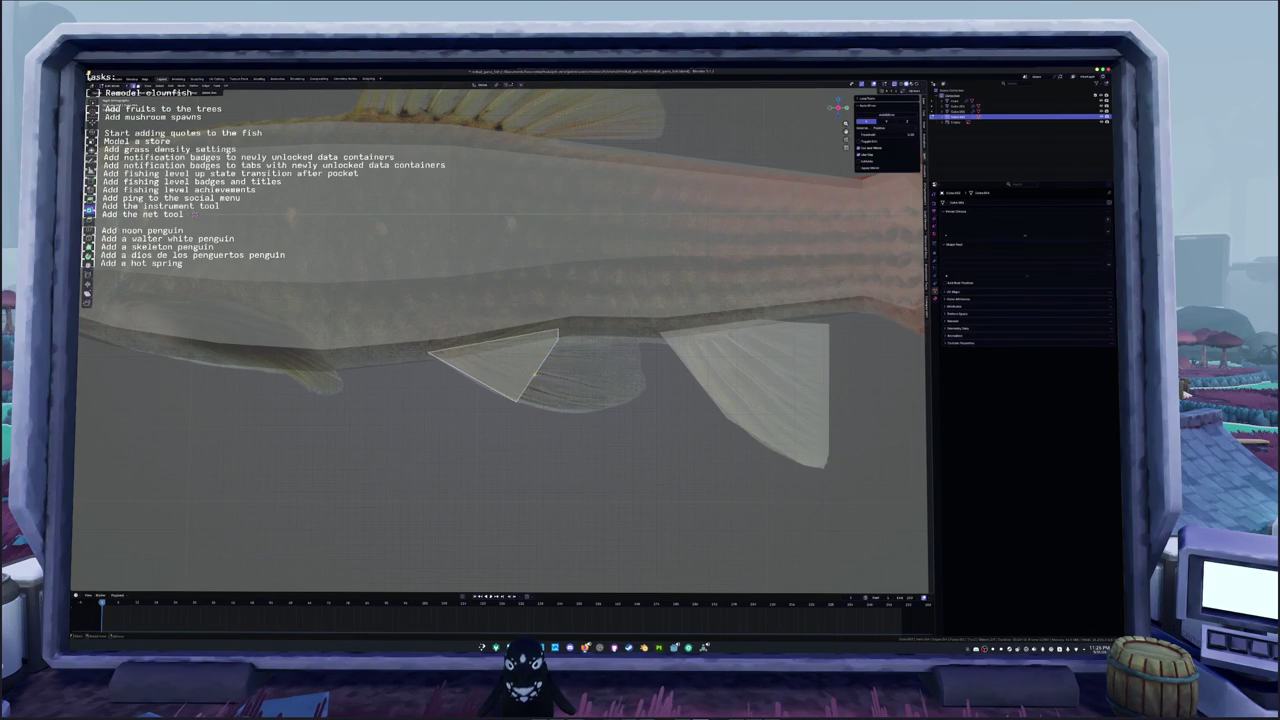
{"action": "left_click", "coordinate": [546, 318]}
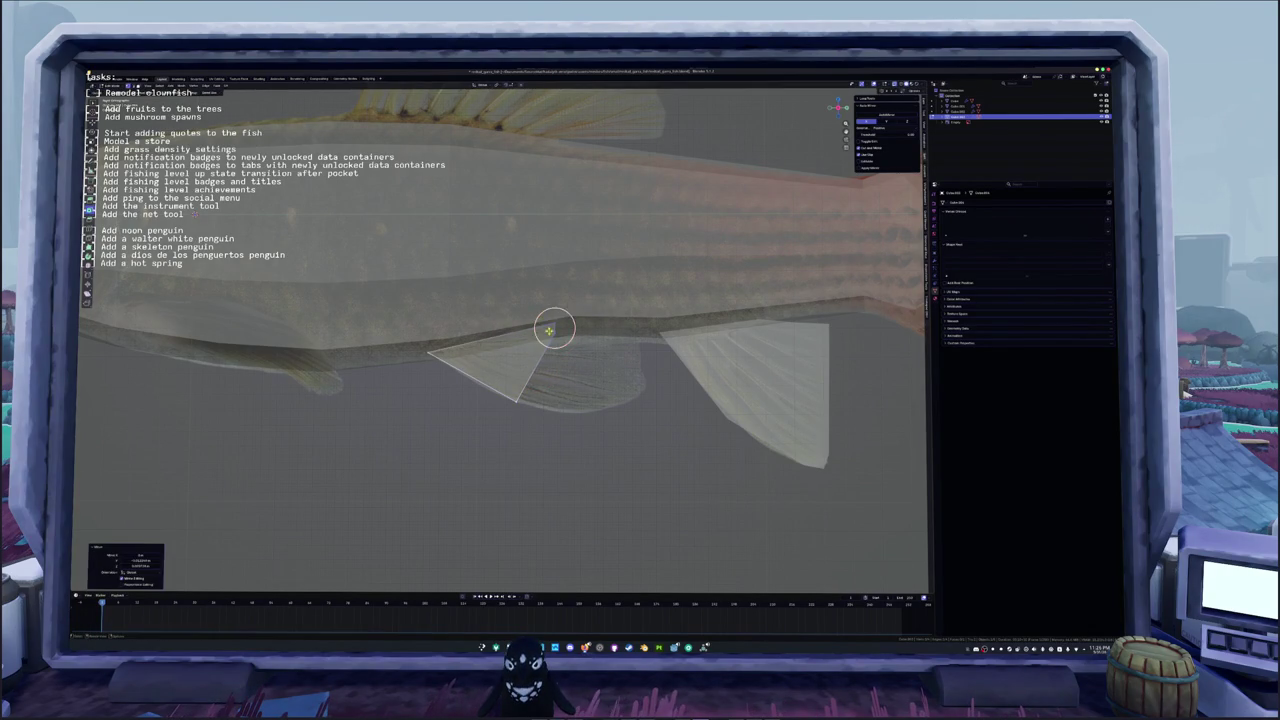
{"action": "key", "text": "g"}
{"action": "left_click", "coordinate": [536, 368]}
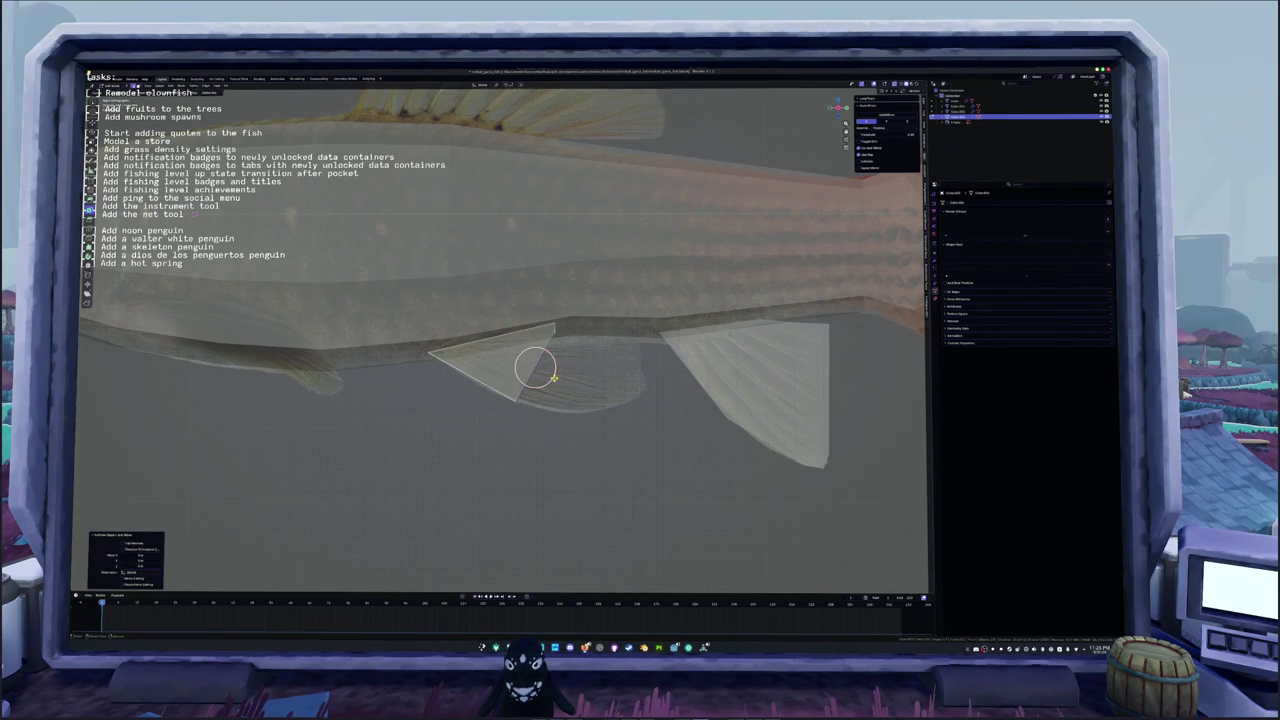
Step: Extrude two new fin faces and fit their vertices to the reference fin outline
{"action": "key", "text": "e"}
{"action": "key", "text": "g"}
{"action": "left_click", "coordinate": [569, 406]}
{"action": "key", "text": "g"}
{"action": "key", "text": "g"}
{"action": "left_click", "coordinate": [620, 355]}
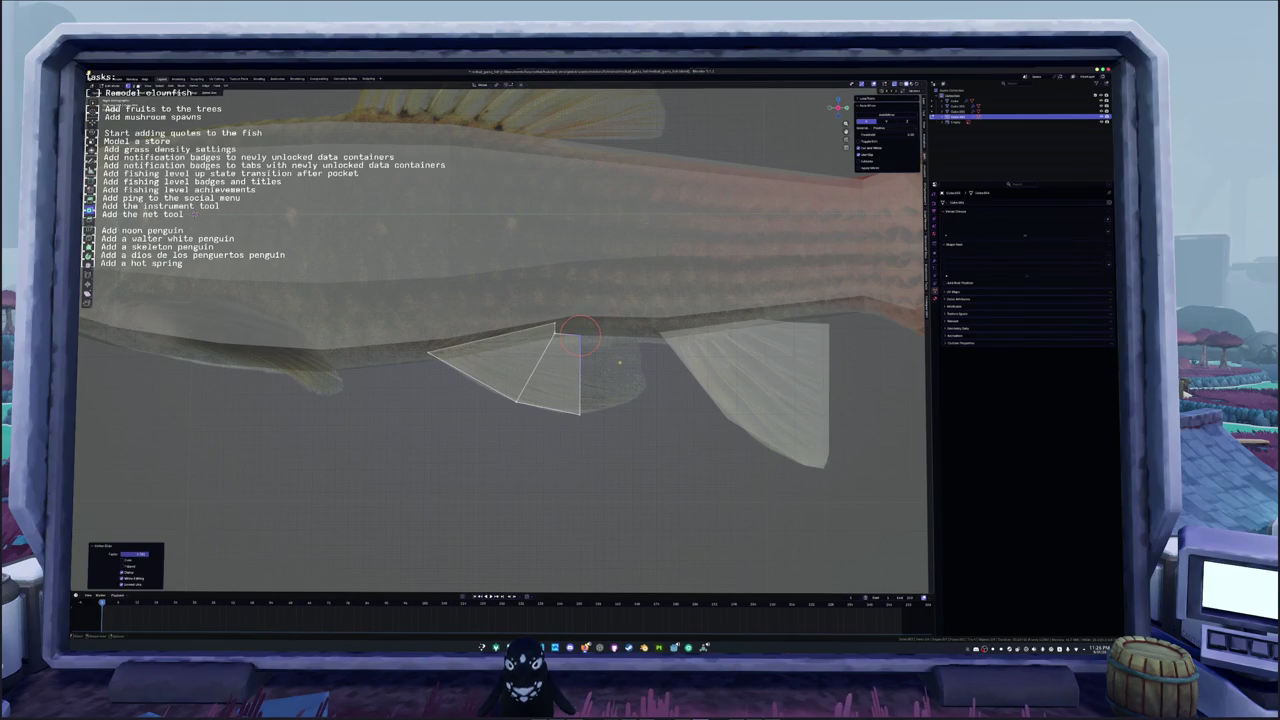
{"action": "key", "text": "e"}
{"action": "left_click", "coordinate": [644, 368]}
{"action": "key", "text": "g"}
{"action": "left_click", "coordinate": [636, 340]}
{"action": "key", "text": "g"}
{"action": "left_click", "coordinate": [645, 393]}
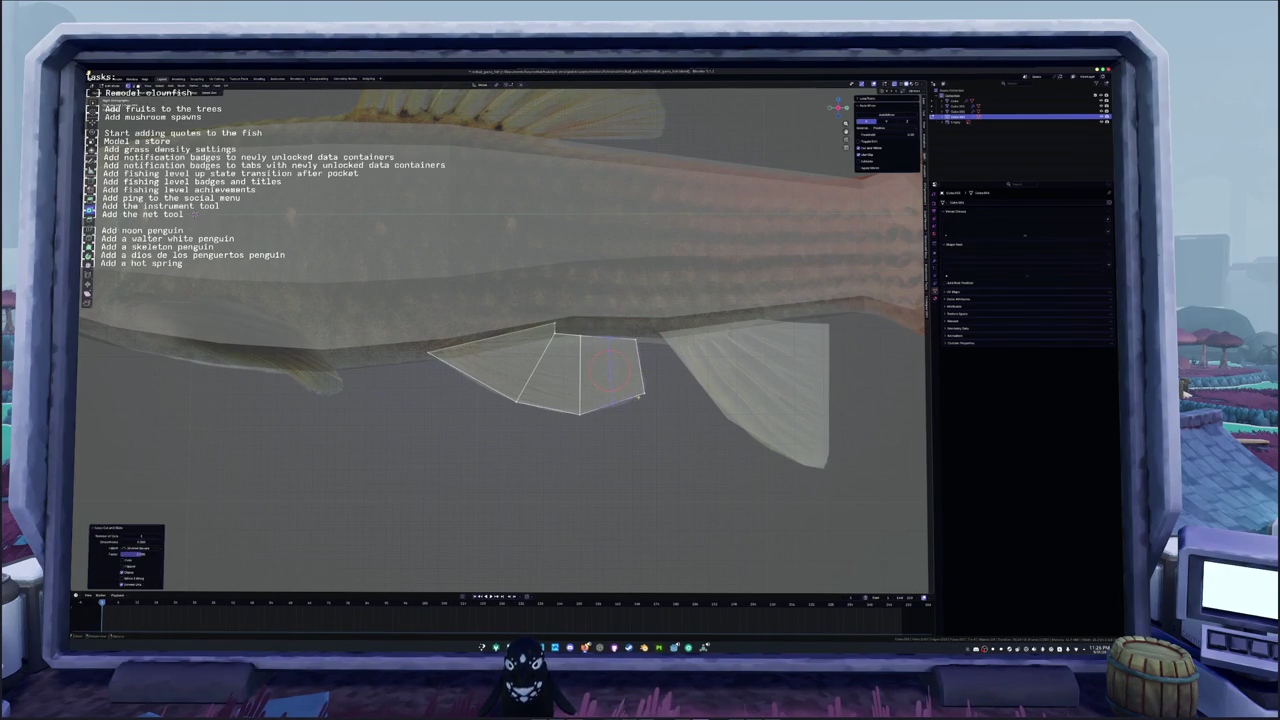
Step: Select all of the belly fin's vertices
{"action": "key", "text": "c"}
{"action": "key", "text": "alt+a"}
{"action": "key", "text": "a"}
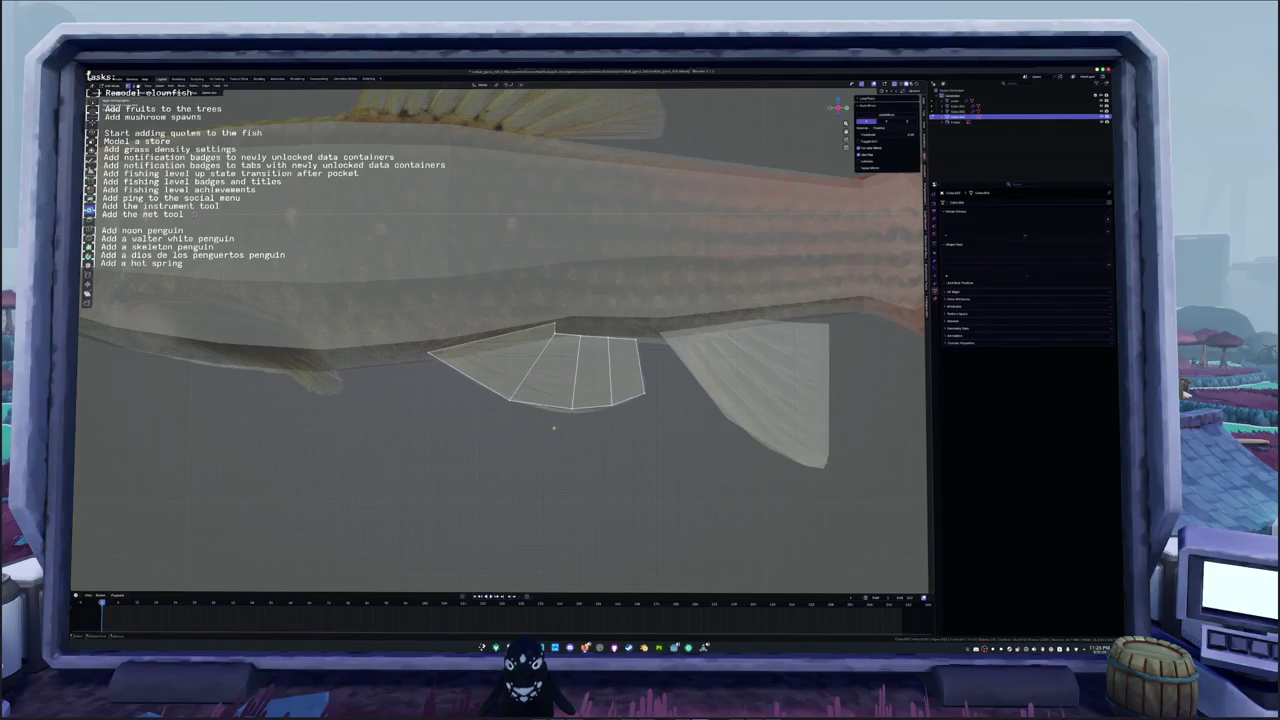
{"action": "scroll", "coordinate": [643, 365], "scroll_direction": "up", "scroll_amount": 1}
{"action": "left_click", "coordinate": [666, 341]}
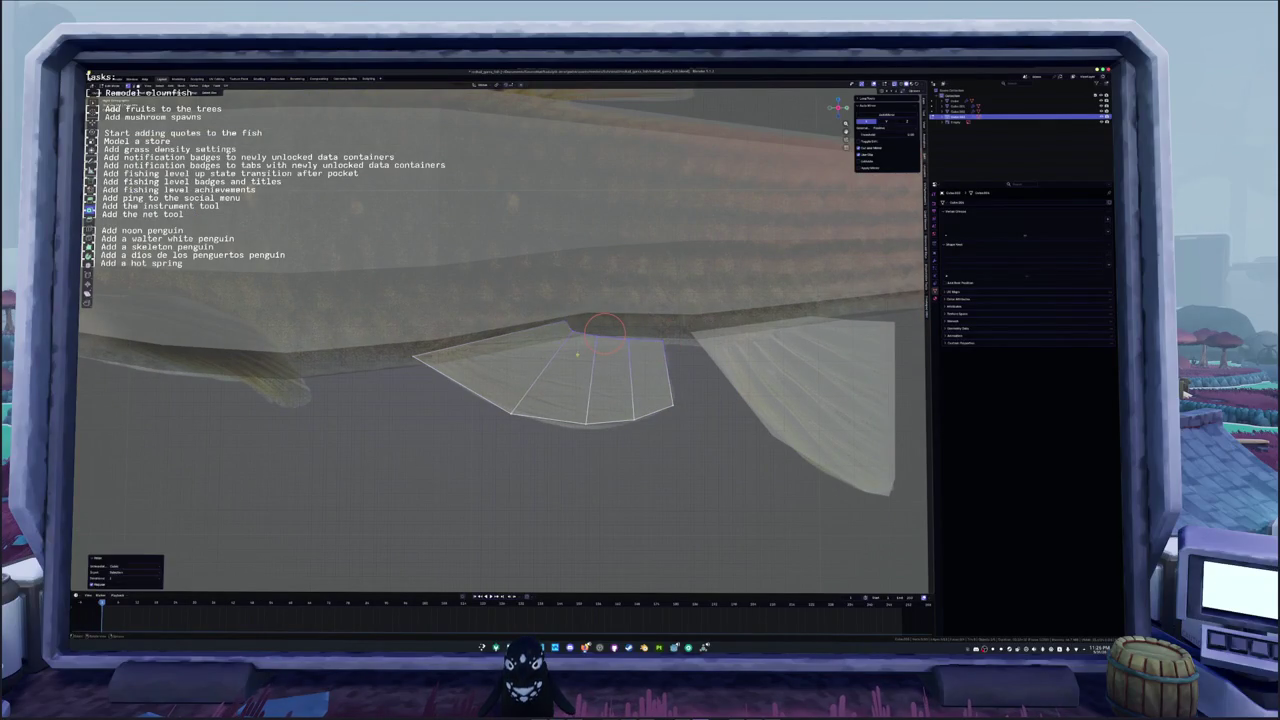
{"action": "key", "text": "alt+a"}
{"action": "key", "text": "a"}
{"action": "key", "text": "Escape"}
Step: Move the fin's vertices and left-edge vertices vertically along Z to match the reference
{"action": "key", "text": "g"}
{"action": "key", "text": "z"}
{"action": "left_click", "coordinate": [647, 373]}
{"action": "key", "text": "c"}
{"action": "left_click", "coordinate": [543, 371]}
{"action": "key", "text": "Escape"}
{"action": "key", "text": "g"}
{"action": "key", "text": "z"}
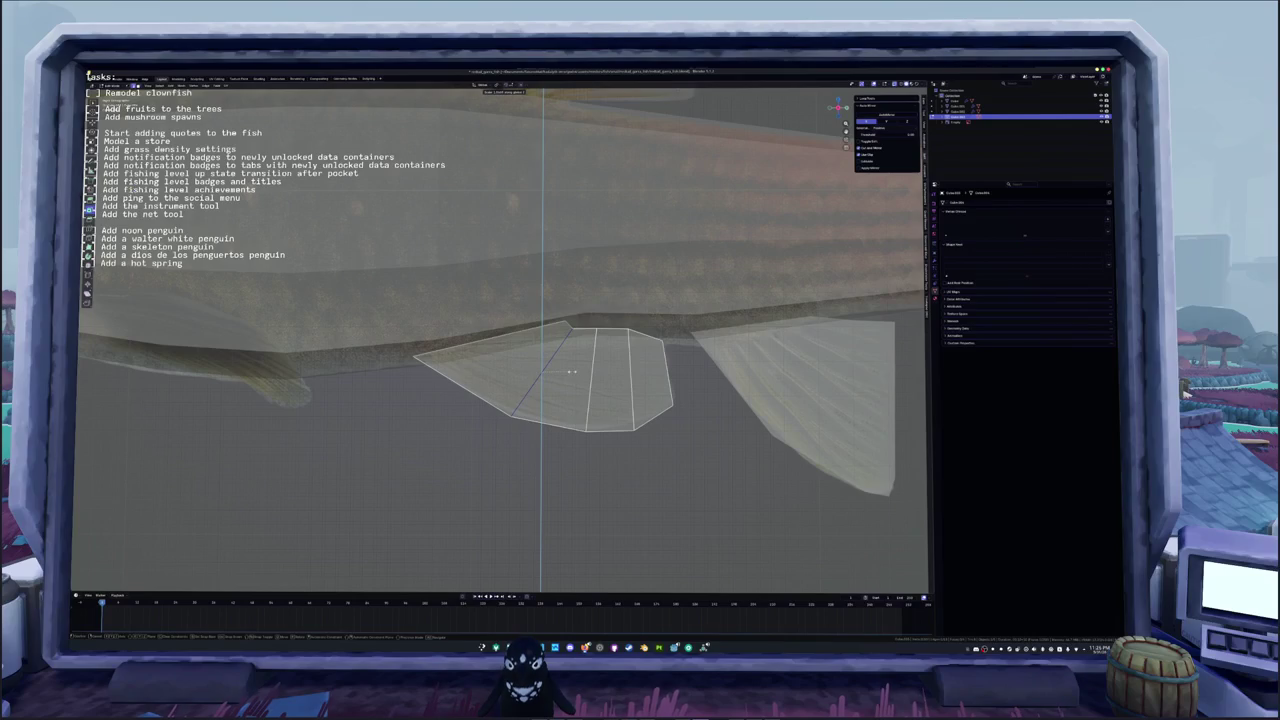
{"action": "left_click", "coordinate": [572, 371]}
Step: Add a centred loop cut across the belly fin
{"action": "middle_click_drag", "start_coordinate": [689, 408], "coordinate": [604, 383], "text": "shift"}
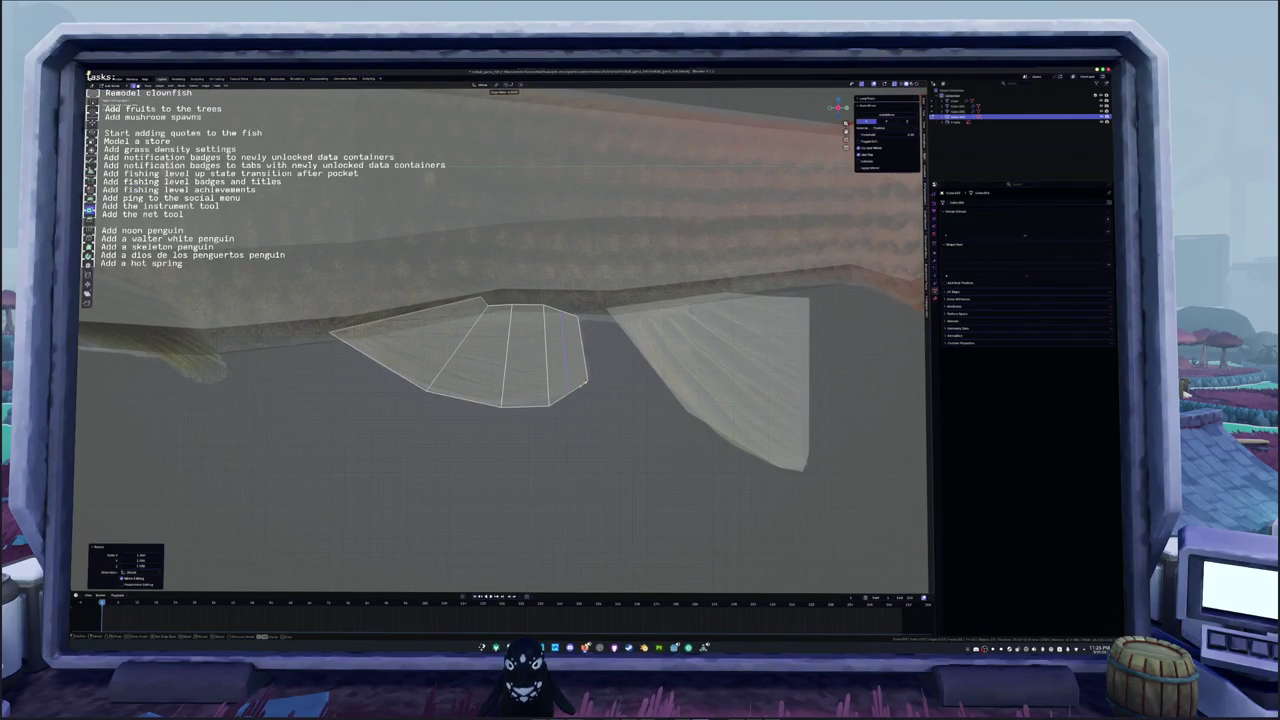
{"action": "key", "text": "ctrl+r"}
{"action": "left_click", "coordinate": [585, 362]}
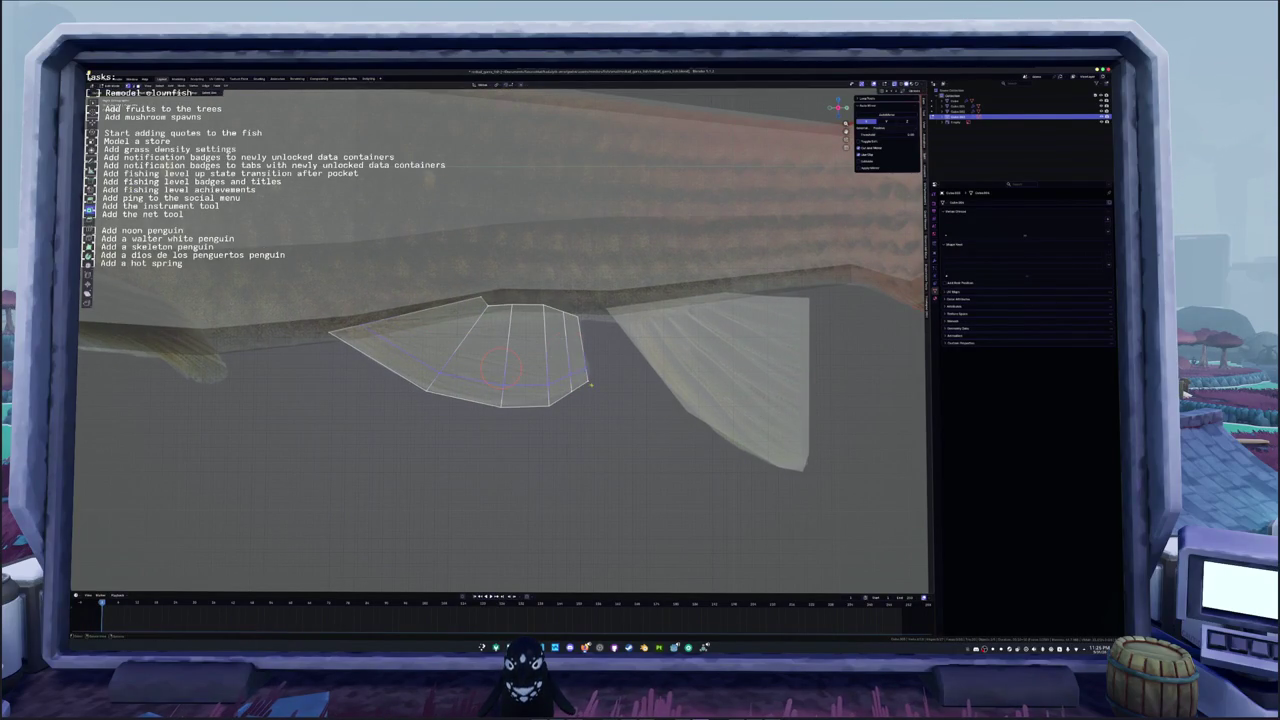
{"action": "scroll", "coordinate": [632, 411], "scroll_direction": "up", "scroll_amount": 3}
{"action": "middle_click_drag", "start_coordinate": [632, 411], "coordinate": [497, 337], "text": "shift"}
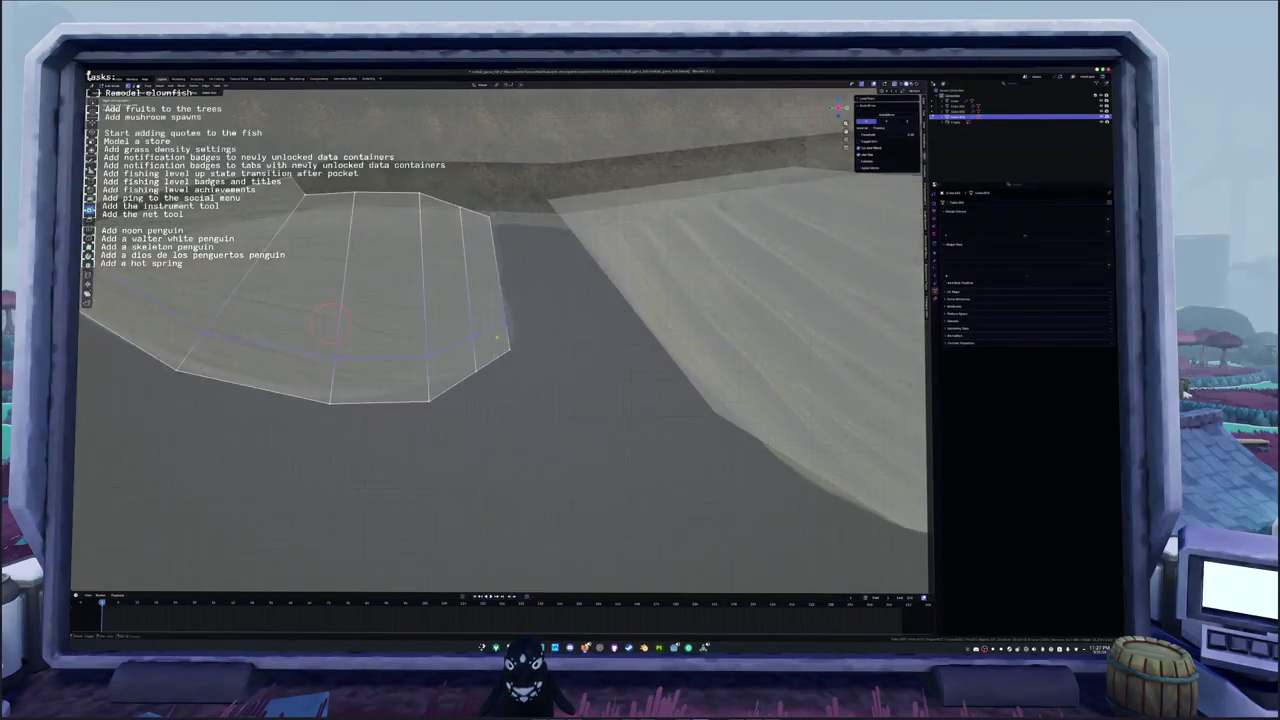
{"action": "left_click", "coordinate": [330, 320]}
{"action": "right_click", "coordinate": [508, 348]}
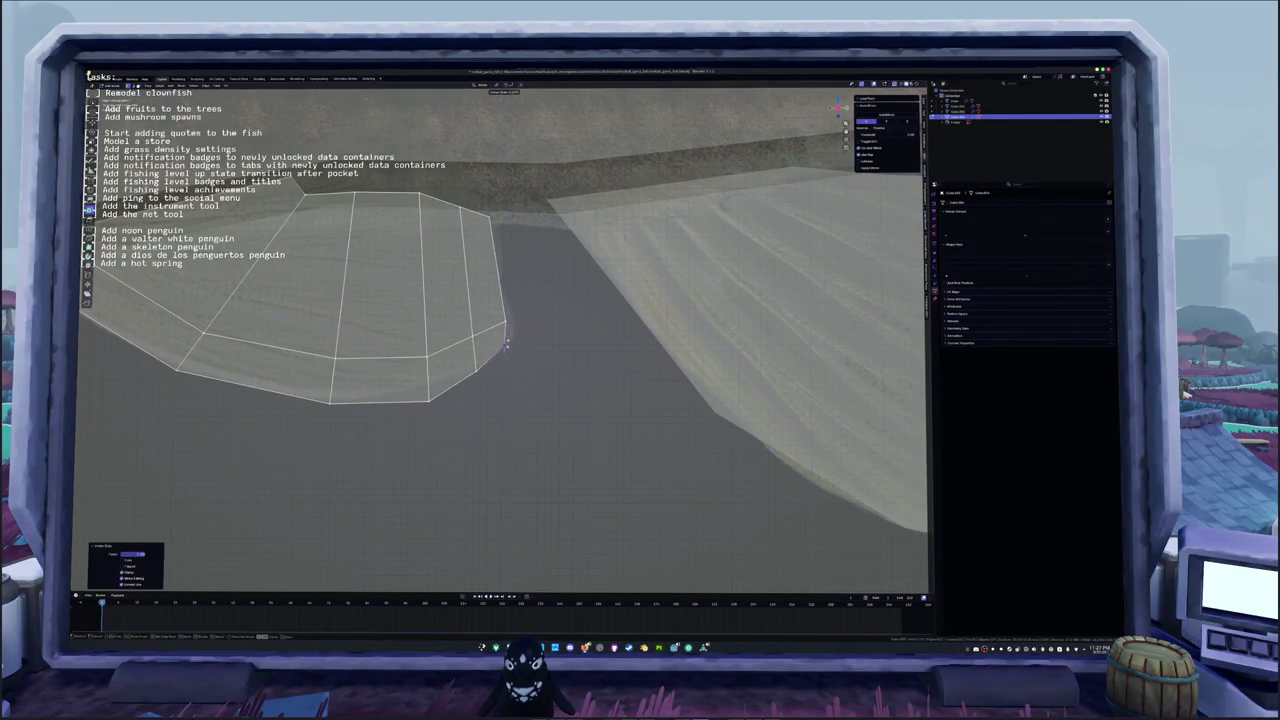
{"action": "left_click", "coordinate": [505, 345]}
{"action": "middle_click_drag", "start_coordinate": [505, 345], "coordinate": [600, 325]}
Step: Add a second centred edge loop, slide it into place, and check side and front views
{"action": "key", "text": "ctrl+r"}
{"action": "left_click", "coordinate": [605, 323]}
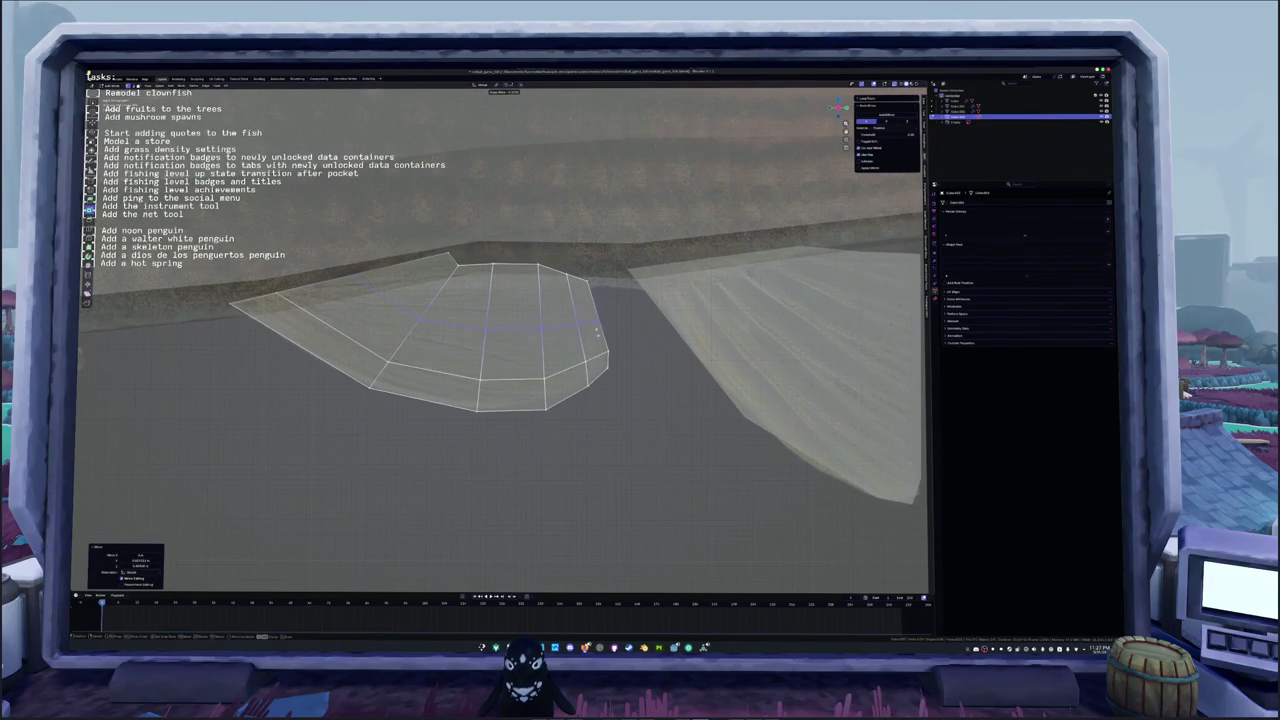
{"action": "right_click", "coordinate": [605, 323]}
{"action": "key", "text": "g"}
{"action": "left_click", "coordinate": [553, 307]}
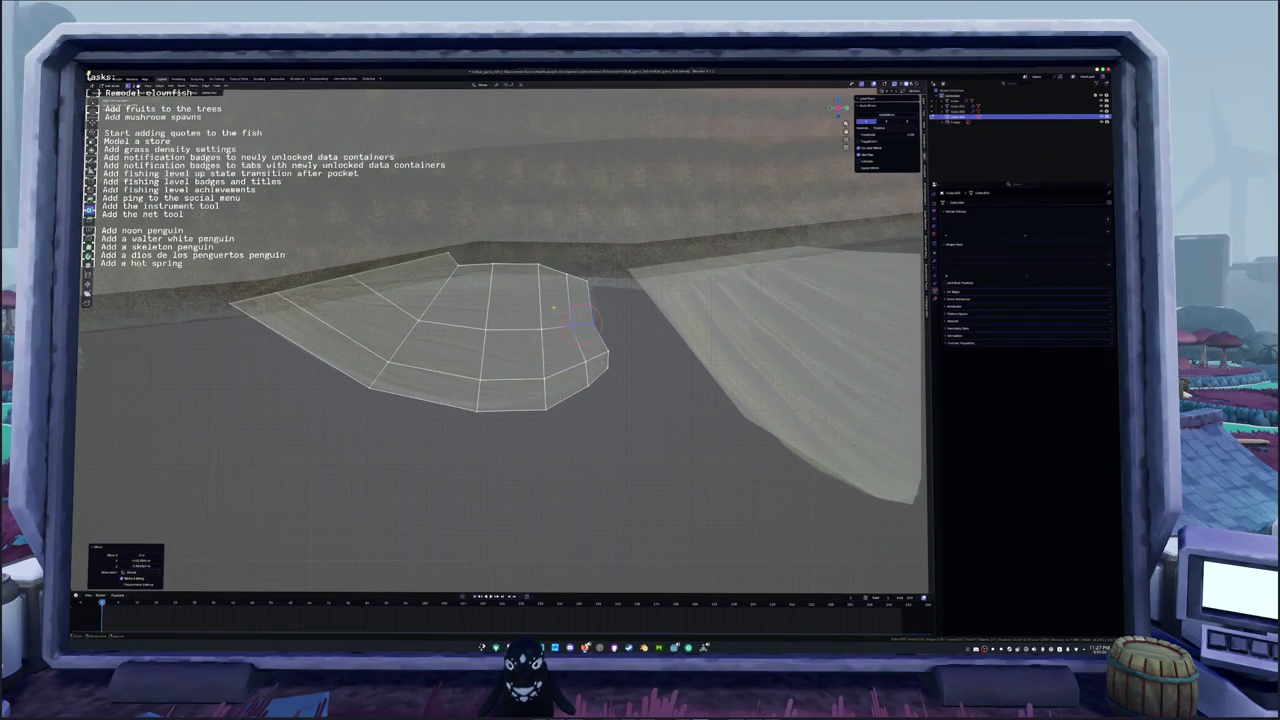
{"action": "key", "text": "g"}
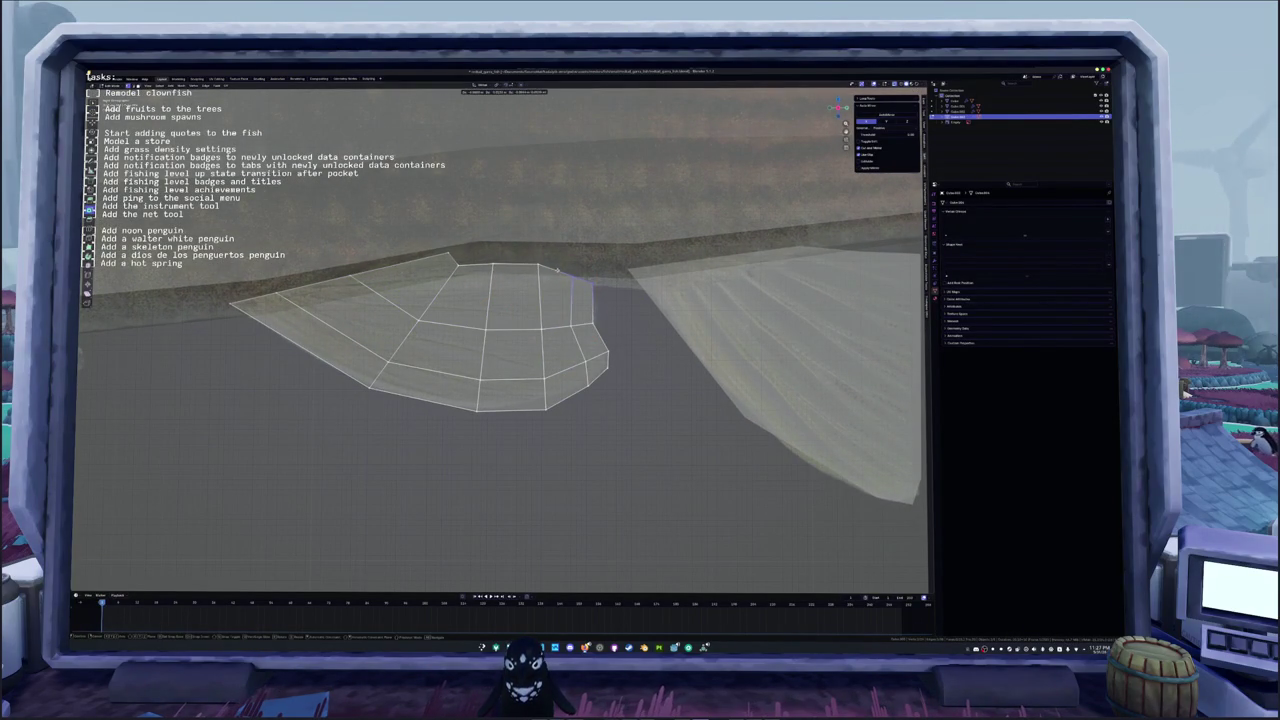
{"action": "left_click", "coordinate": [556, 268]}
{"action": "key", "text": "KP_3"}
{"action": "key", "text": "Tab"}
{"action": "key", "text": "KP_1"}
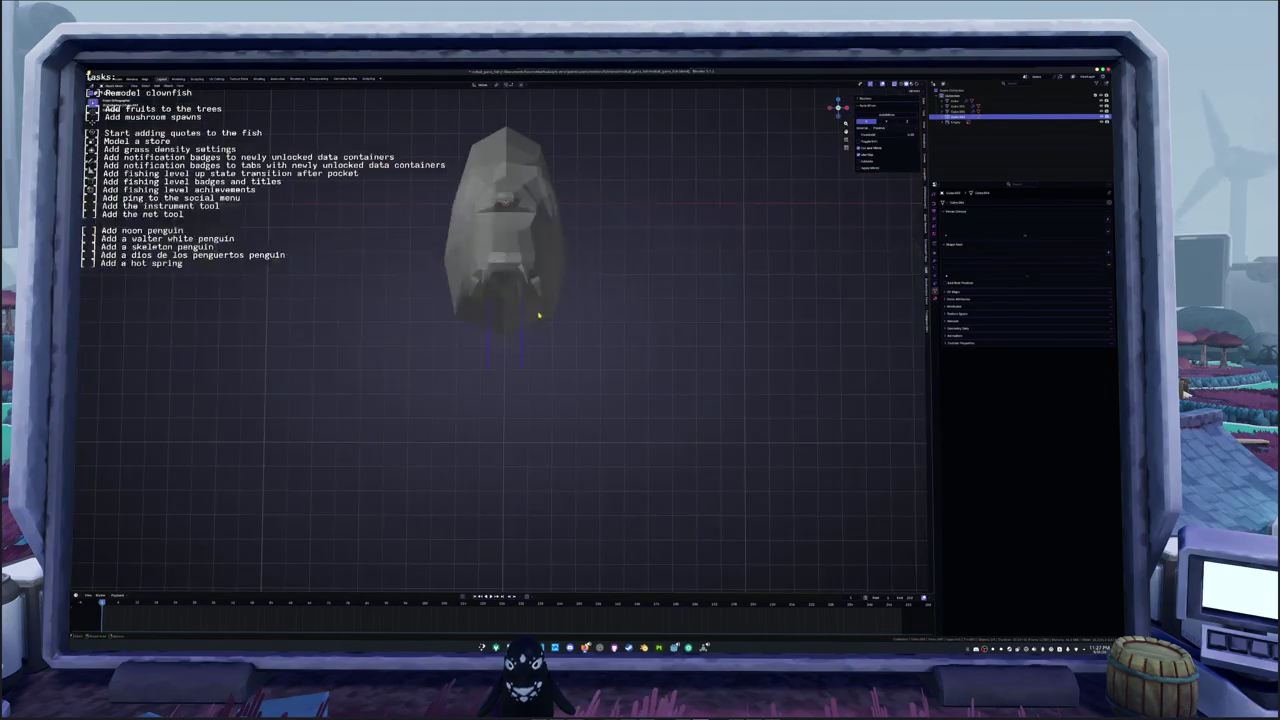
Step: Rotate the fin edge, then inspect the whole fish from side and angled views
{"action": "scroll", "coordinate": [538, 315], "scroll_direction": "up", "scroll_amount": 2}
{"action": "key", "text": "r"}
{"action": "left_click", "coordinate": [587, 342]}
{"action": "middle_click_drag", "start_coordinate": [587, 342], "coordinate": [574, 341]}
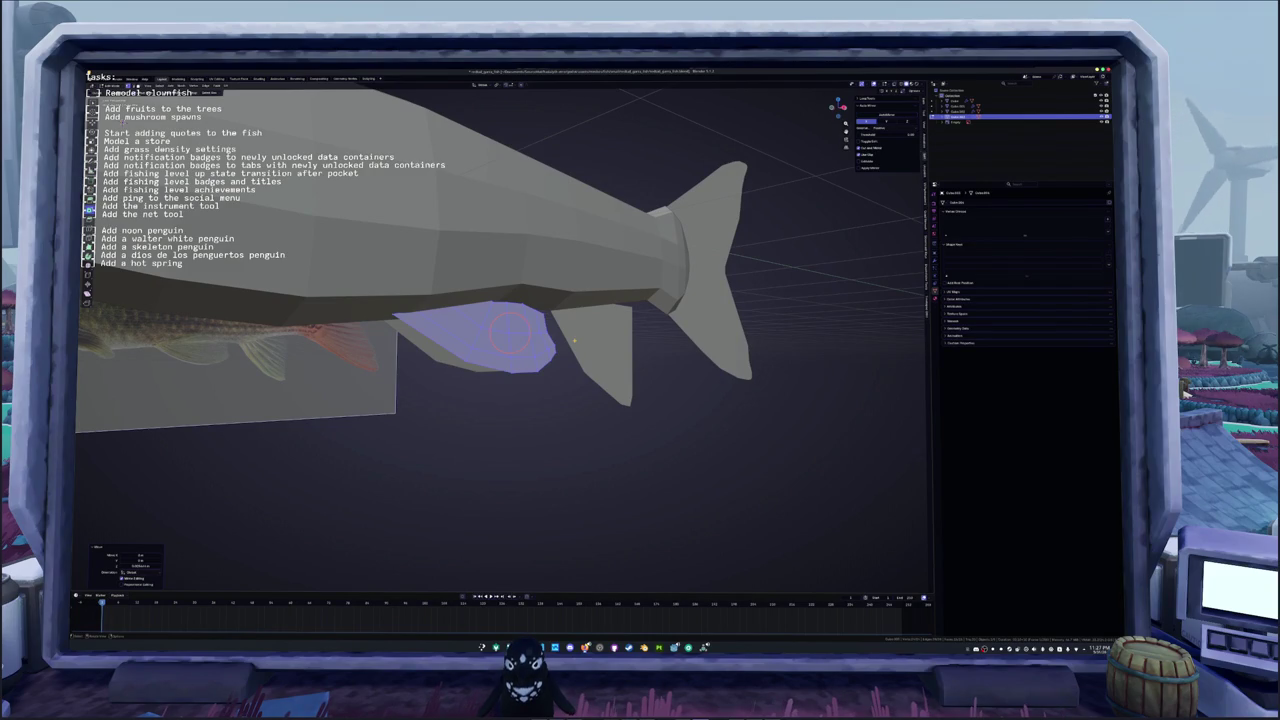
{"action": "key", "text": "KP_3"}
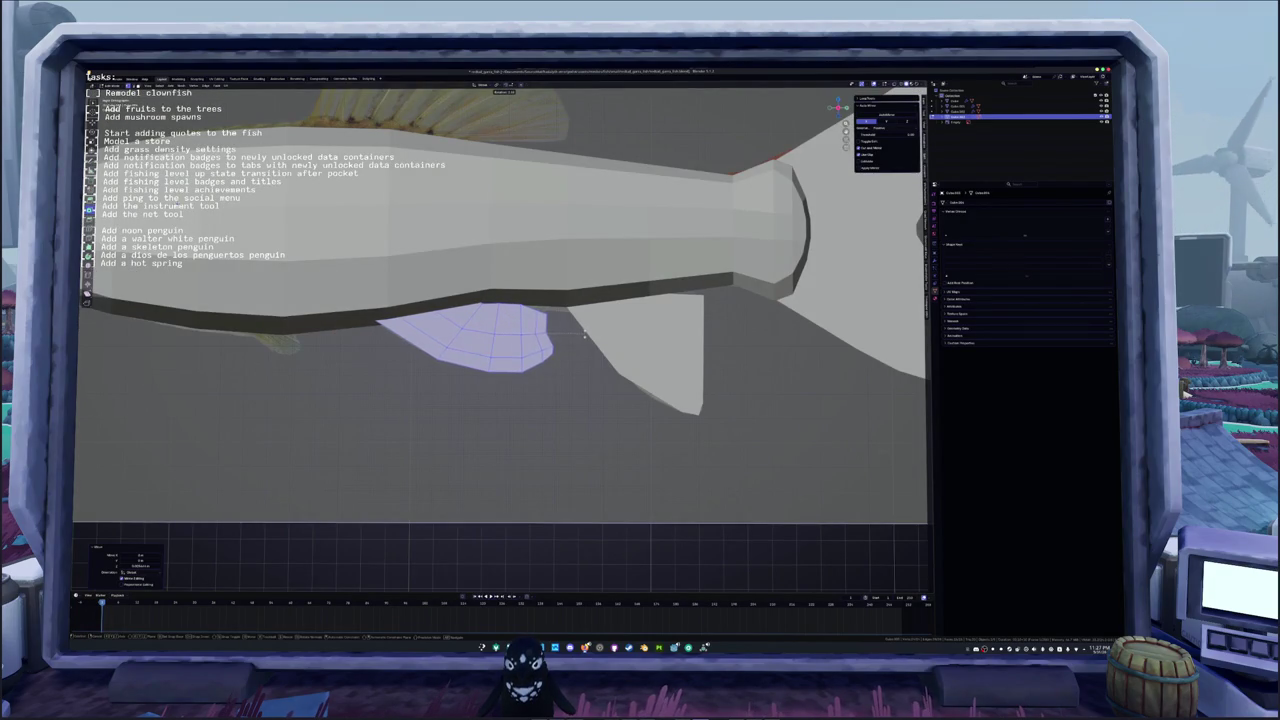
{"action": "key", "text": "Tab"}
{"action": "scroll", "coordinate": [545, 365], "scroll_direction": "down", "scroll_amount": 5}
{"action": "mouse_move", "coordinate": [545, 365]}
{"action": "middle_mouse_down"}
{"action": "mouse_move", "coordinate": [569, 403]}
{"action": "mouse_move", "coordinate": [580, 397]}
{"action": "middle_mouse_up"}
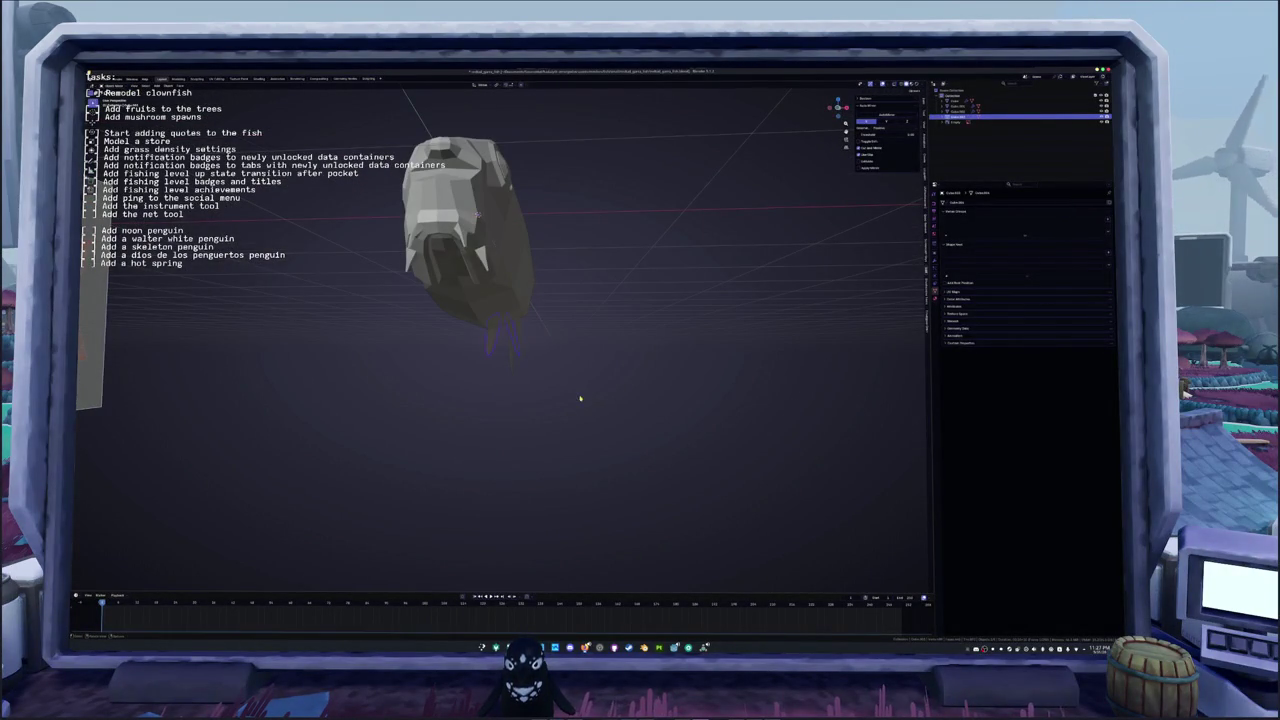
Step: Tilt the belly fin outward around the X axis and check it from an orbited view
{"action": "key", "text": "Tab"}
{"action": "key", "text": "r"}
{"action": "key", "text": "x"}
{"action": "left_click", "coordinate": [586, 385]}
{"action": "scroll", "coordinate": [580, 392], "scroll_direction": "up", "scroll_amount": 4}
{"action": "scroll", "coordinate": [575, 395], "scroll_direction": "up", "scroll_amount": 3}
{"action": "key", "text": "Tab"}
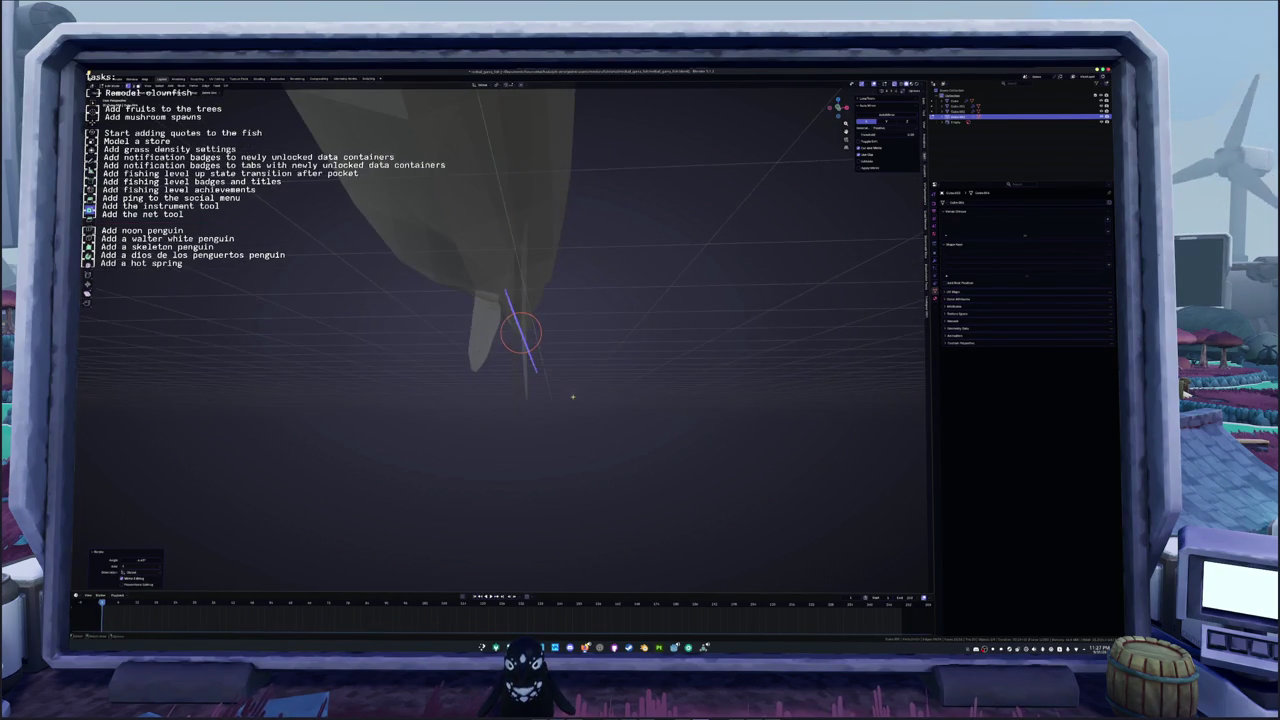
{"action": "scroll", "coordinate": [573, 392], "scroll_direction": "down", "scroll_amount": 4}
{"action": "mouse_move", "coordinate": [574, 391]}
{"action": "middle_mouse_down"}
{"action": "mouse_move", "coordinate": [531, 400]}
{"action": "mouse_move", "coordinate": [407, 384]}
{"action": "mouse_move", "coordinate": [537, 391]}
{"action": "mouse_move", "coordinate": [499, 350]}
{"action": "mouse_move", "coordinate": [475, 348]}
{"action": "middle_mouse_up"}
{"action": "scroll", "coordinate": [499, 350], "scroll_direction": "up", "scroll_amount": 2}
{"action": "scroll", "coordinate": [499, 350], "scroll_direction": "down", "scroll_amount": 2}
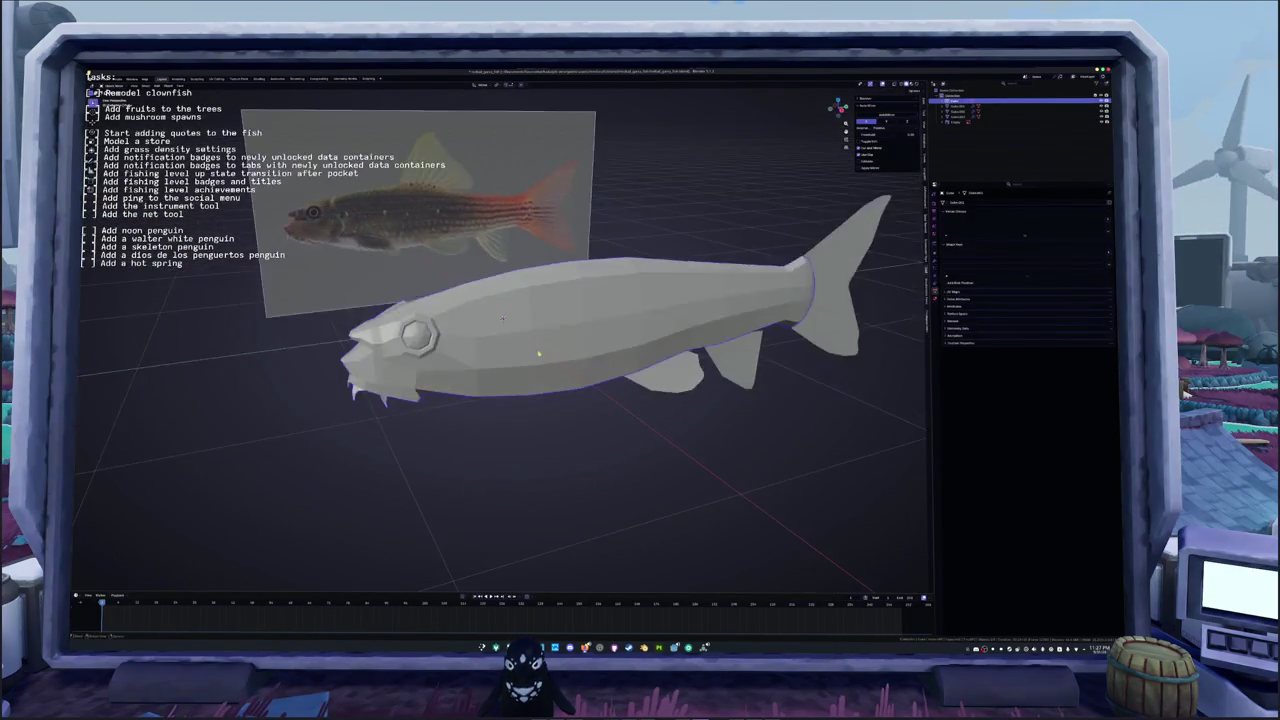
Step: Align the view with the reference, enable X-ray with Alt+Z, and return to Object Mode
{"action": "key", "text": "Tab"}
{"action": "key", "text": "KP_1"}
{"action": "scroll", "coordinate": [475, 348], "scroll_direction": "up", "scroll_amount": 2}
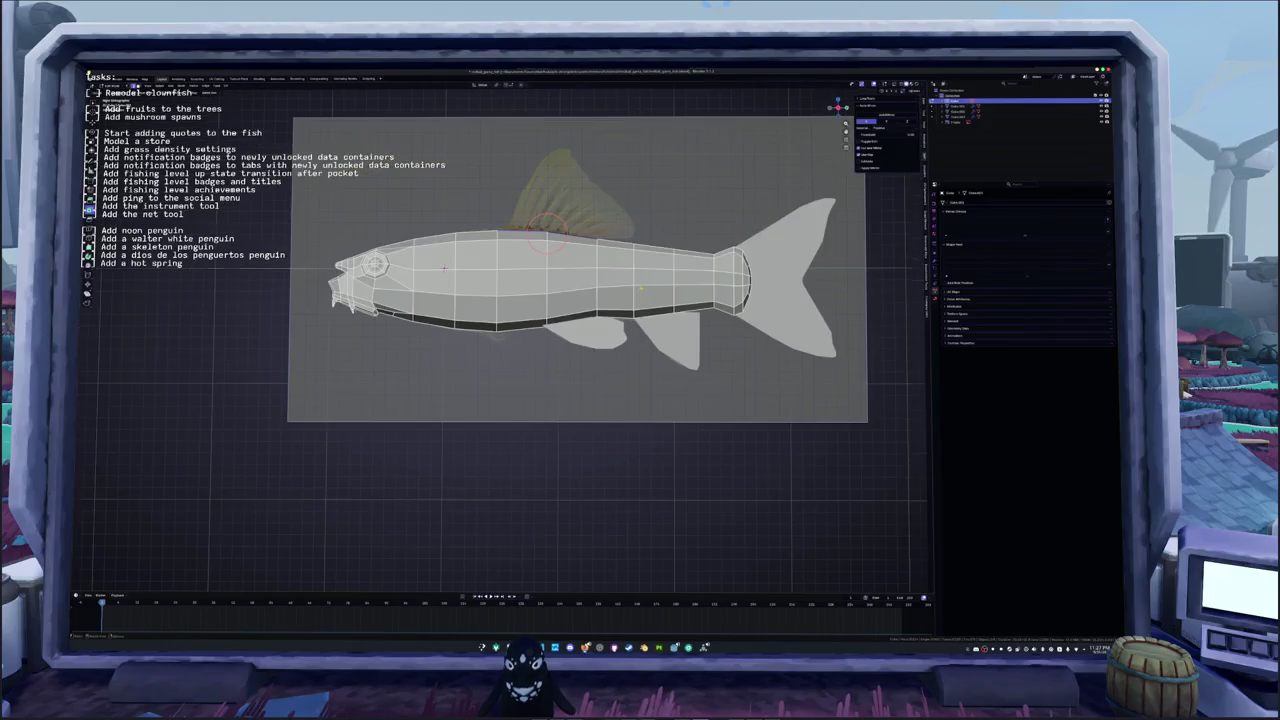
{"action": "key", "text": "alt+z"}
{"action": "right_click", "coordinate": [600, 312]}
{"action": "key", "text": "ctrl+Tab"}
{"action": "left_click", "coordinate": [527, 302]}
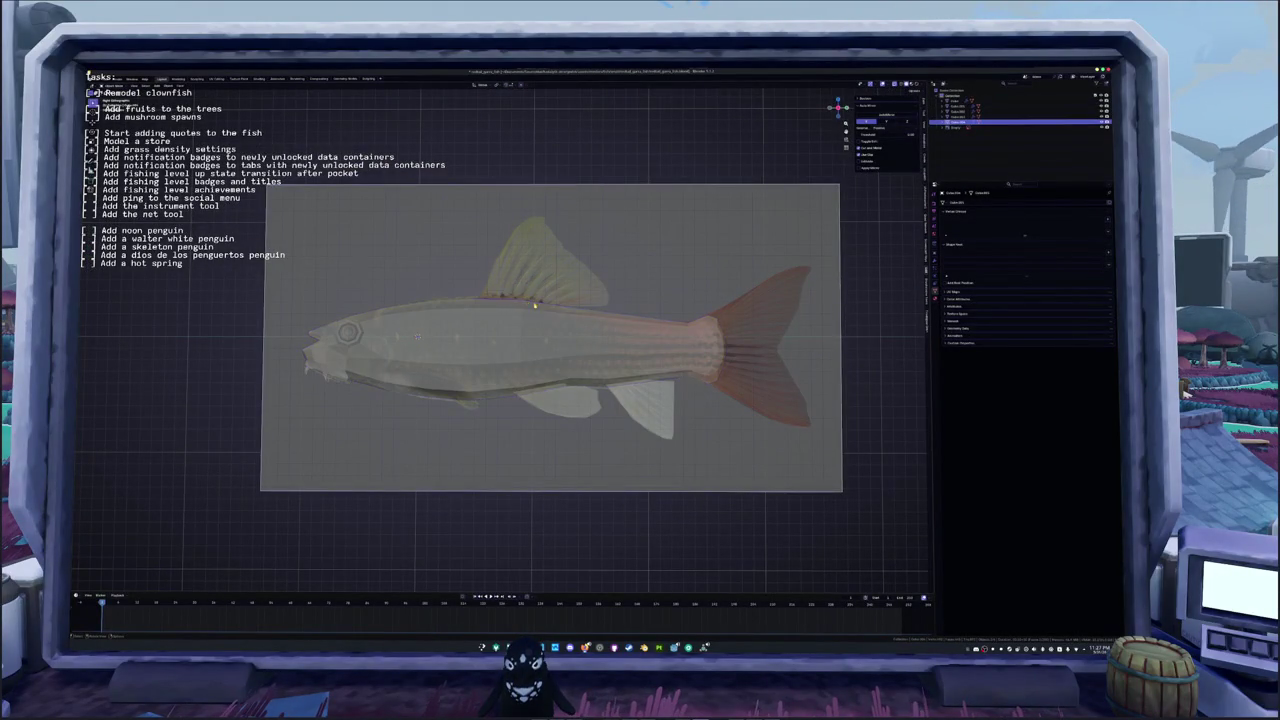
Step: Extrude a dorsal fin face from the back and place its corner at the reference fin's tip
{"action": "scroll", "coordinate": [560, 300], "scroll_direction": "up", "scroll_amount": 3}
{"action": "key", "text": "Tab"}
{"action": "key", "text": "g"}
{"action": "left_click", "coordinate": [446, 264]}
{"action": "scroll", "coordinate": [446, 264], "scroll_direction": "down", "scroll_amount": 3}
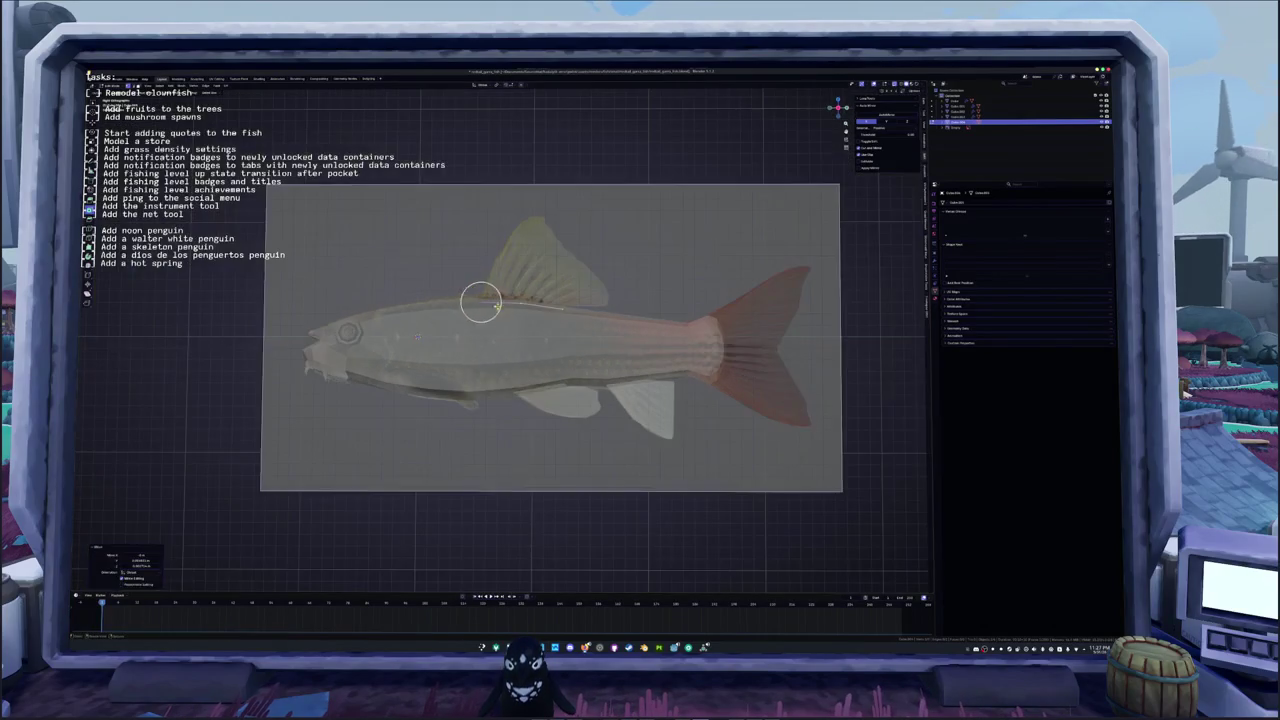
{"action": "key", "text": "e"}
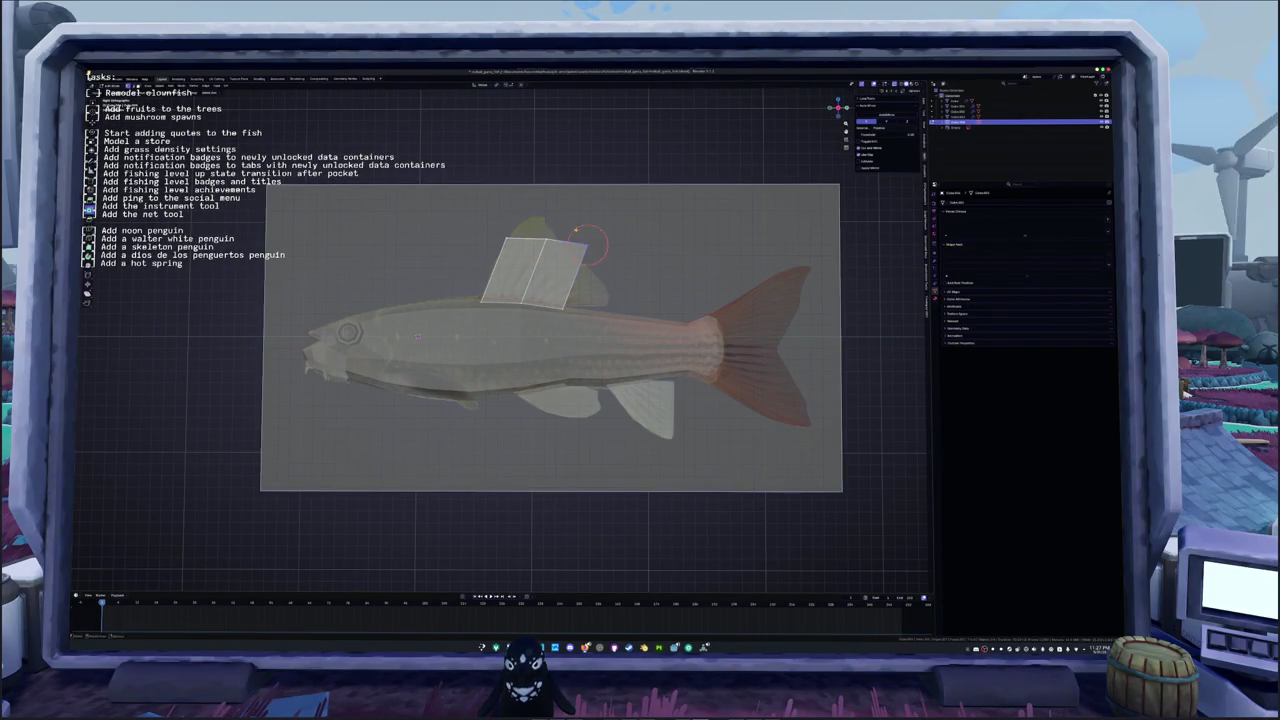
{"action": "key", "text": "g"}
{"action": "left_click", "coordinate": [600, 300]}
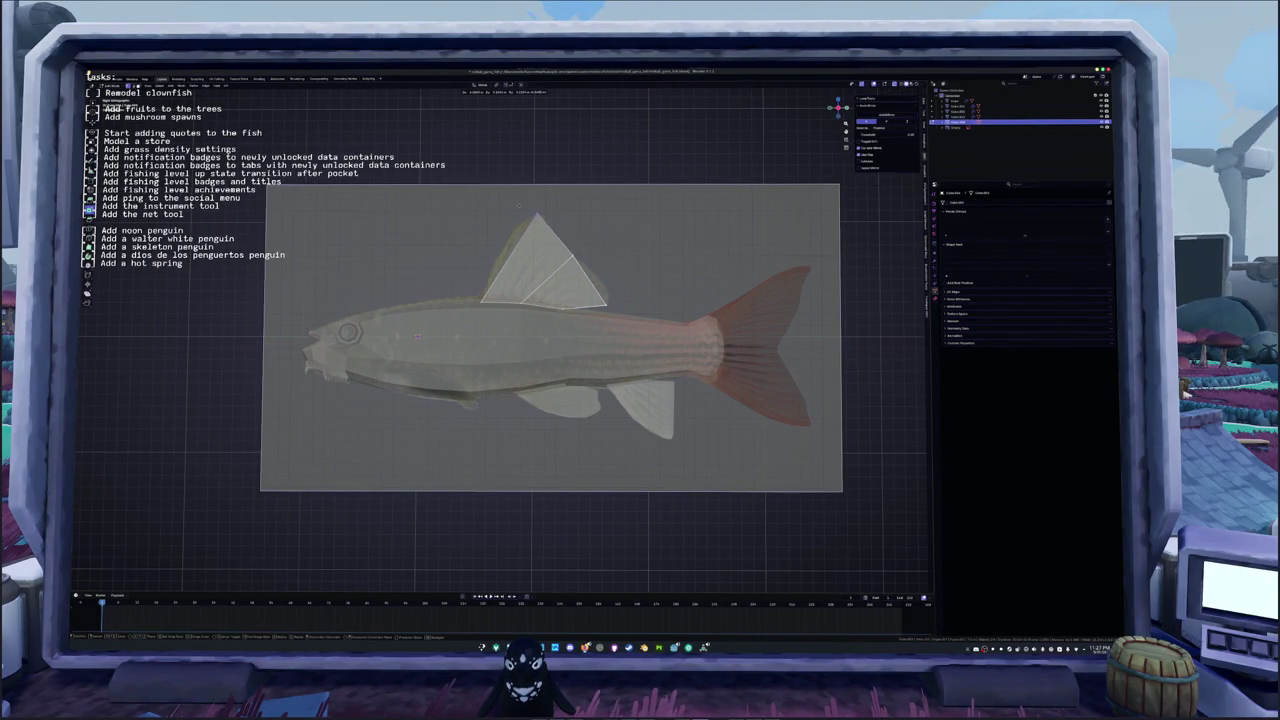
{"action": "left_click", "coordinate": [533, 208]}
{"action": "scroll", "coordinate": [534, 206], "scroll_direction": "up", "scroll_amount": 2}
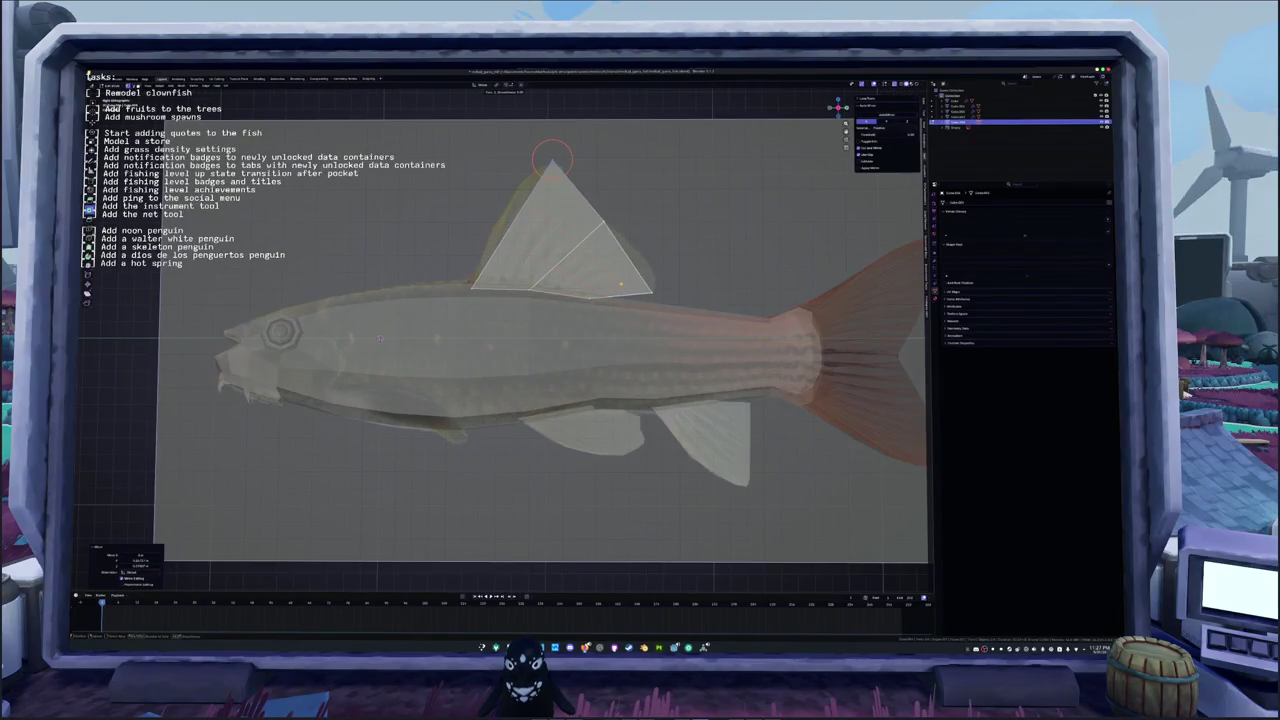
Step: Add a loop cut across the dorsal fin and slide its vertices into place
{"action": "key", "text": "ctrl+r"}
{"action": "left_click", "coordinate": [560, 250]}
{"action": "key", "text": "g"}
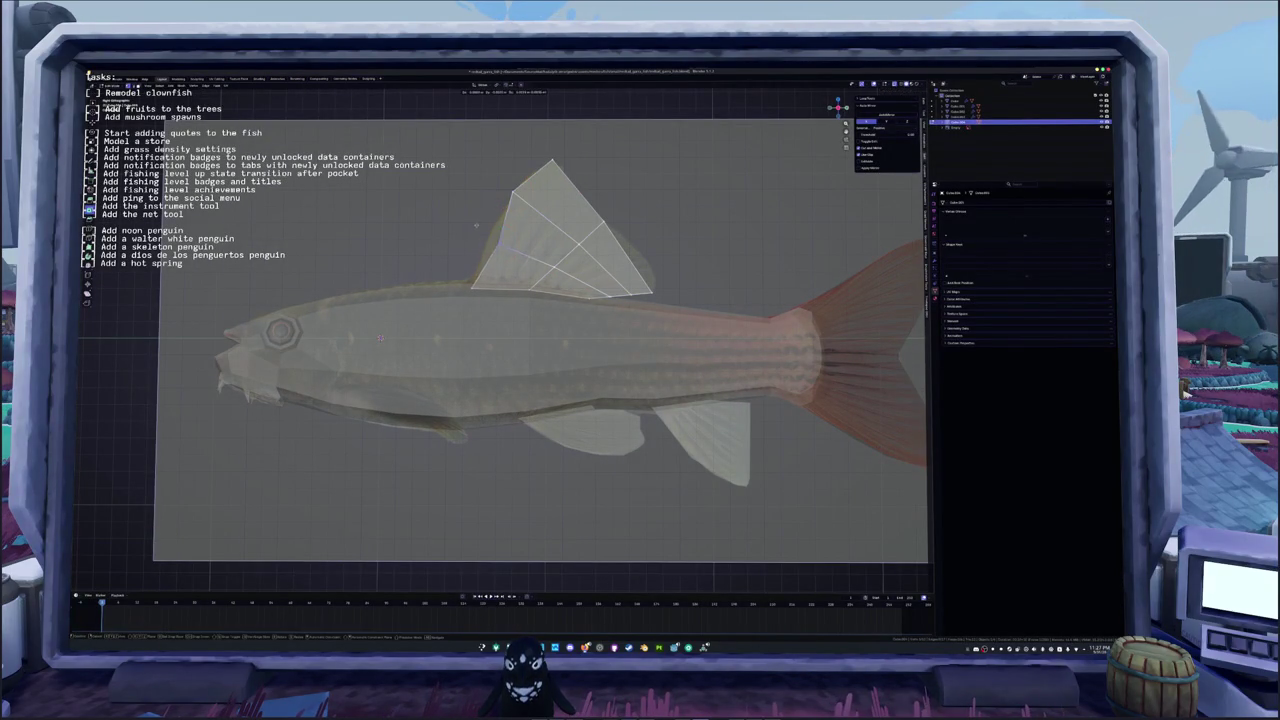
{"action": "left_click", "coordinate": [485, 235]}
{"action": "scroll", "coordinate": [589, 283], "scroll_direction": "up", "scroll_amount": 2}
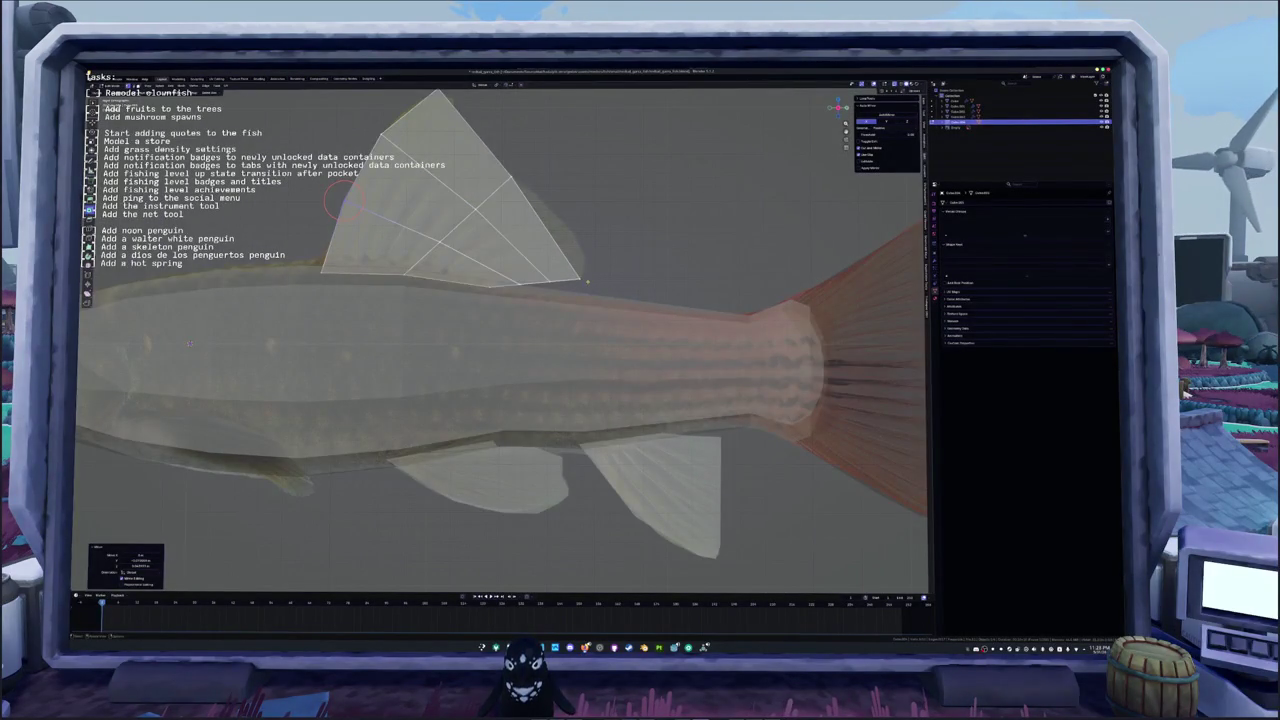
{"action": "key", "text": "g"}
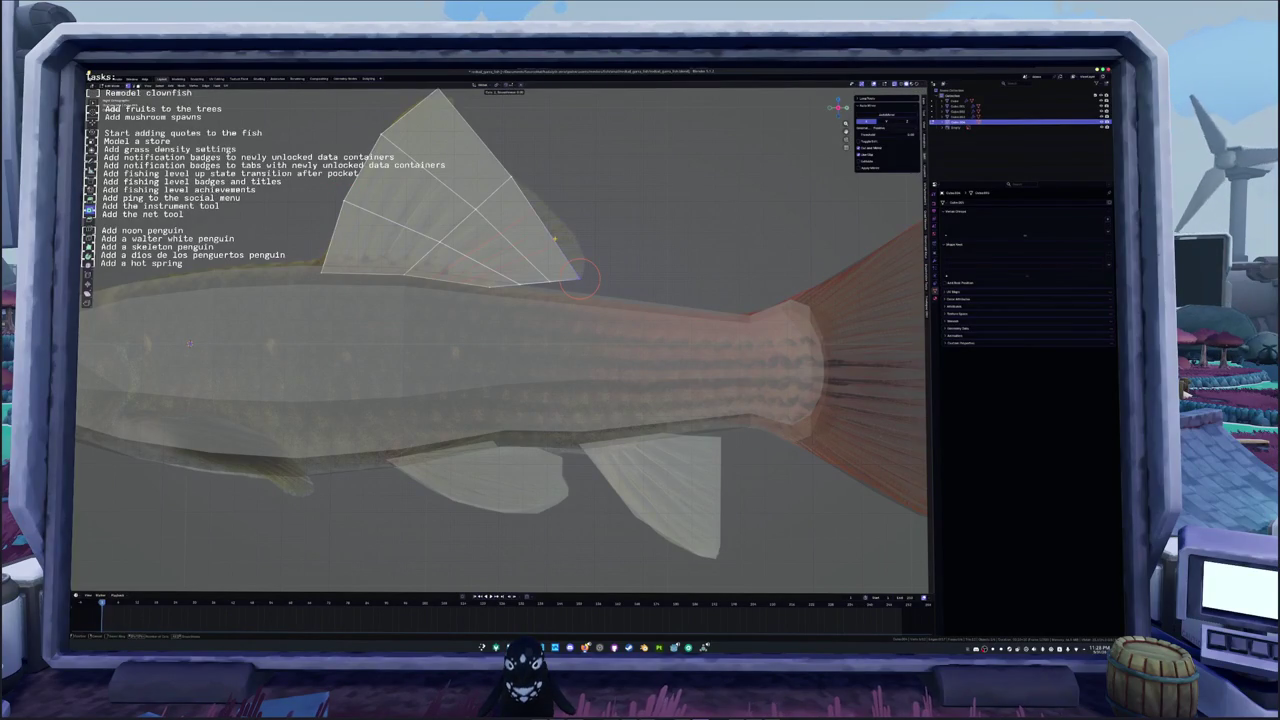
{"action": "left_click", "coordinate": [578, 278]}
Step: Reposition the dorsal fin's selected vertices and add another cut across the fin
{"action": "key", "text": "g"}
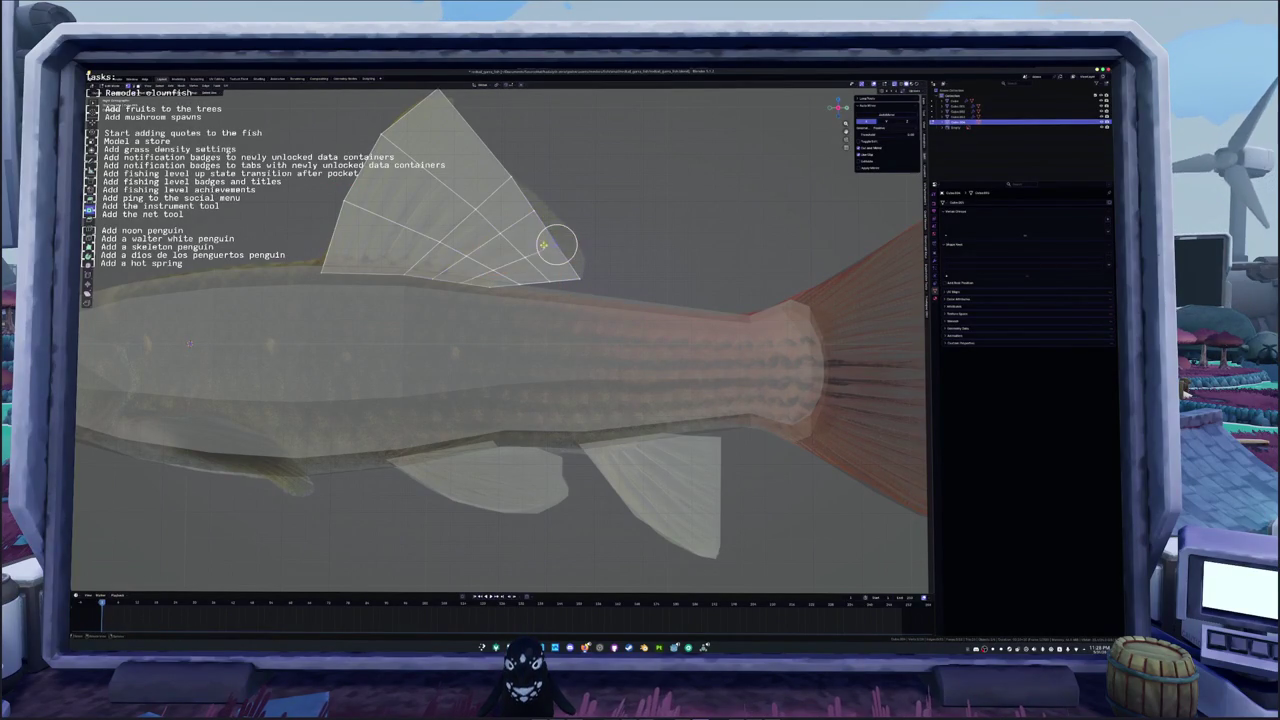
{"action": "left_click", "coordinate": [592, 245]}
{"action": "key", "text": "g"}
{"action": "left_click", "coordinate": [552, 206]}
{"action": "middle_click_drag", "start_coordinate": [552, 206], "coordinate": [615, 328], "text": "shift"}
{"action": "key", "text": "g"}
{"action": "left_click", "coordinate": [480, 207]}
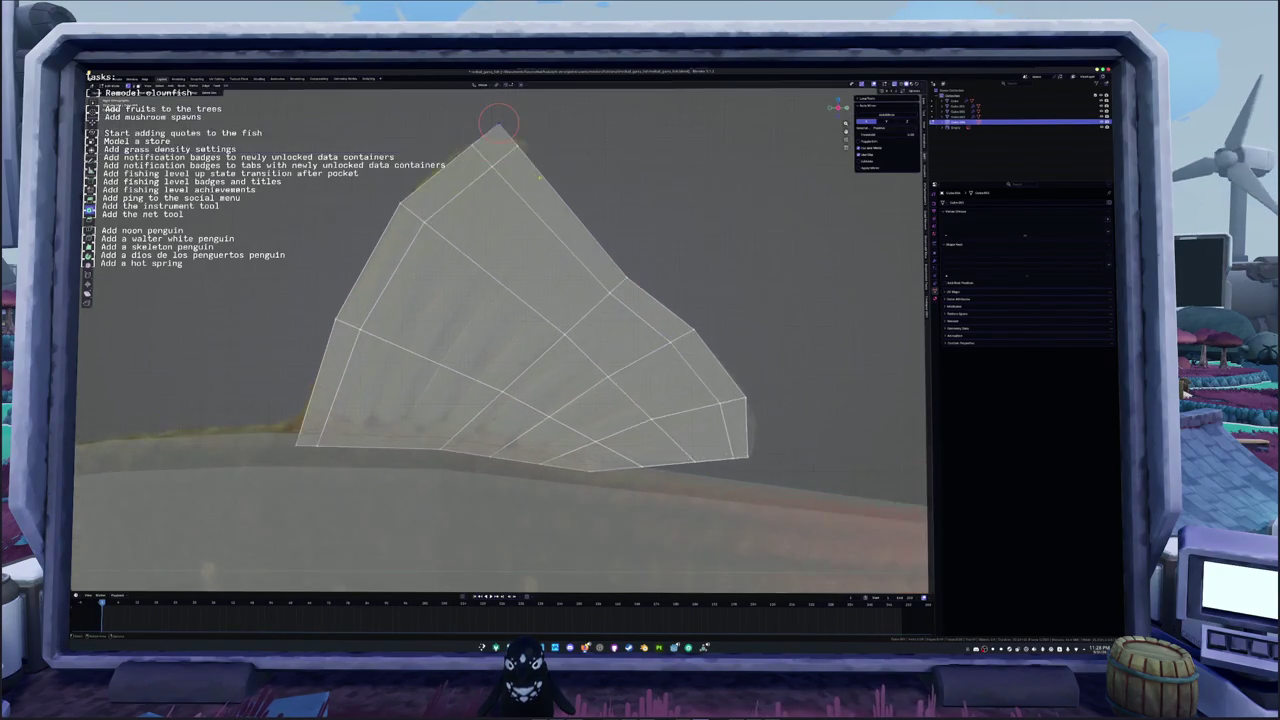
{"action": "middle_click_drag", "start_coordinate": [500, 215], "coordinate": [540, 240]}
Step: Pull the fin's top vertex to the tip and add a loop cut along its lower edge
{"action": "left_click", "coordinate": [487, 228]}
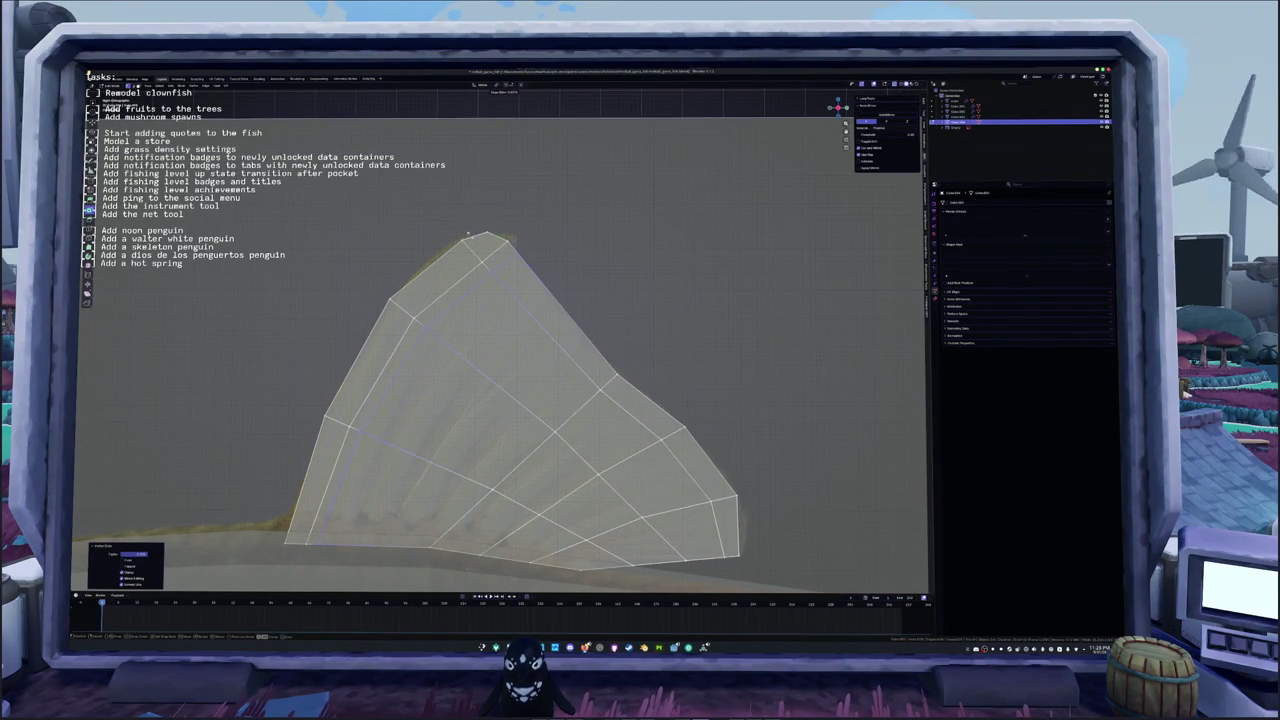
{"action": "left_click", "coordinate": [422, 360]}
{"action": "key", "text": "g"}
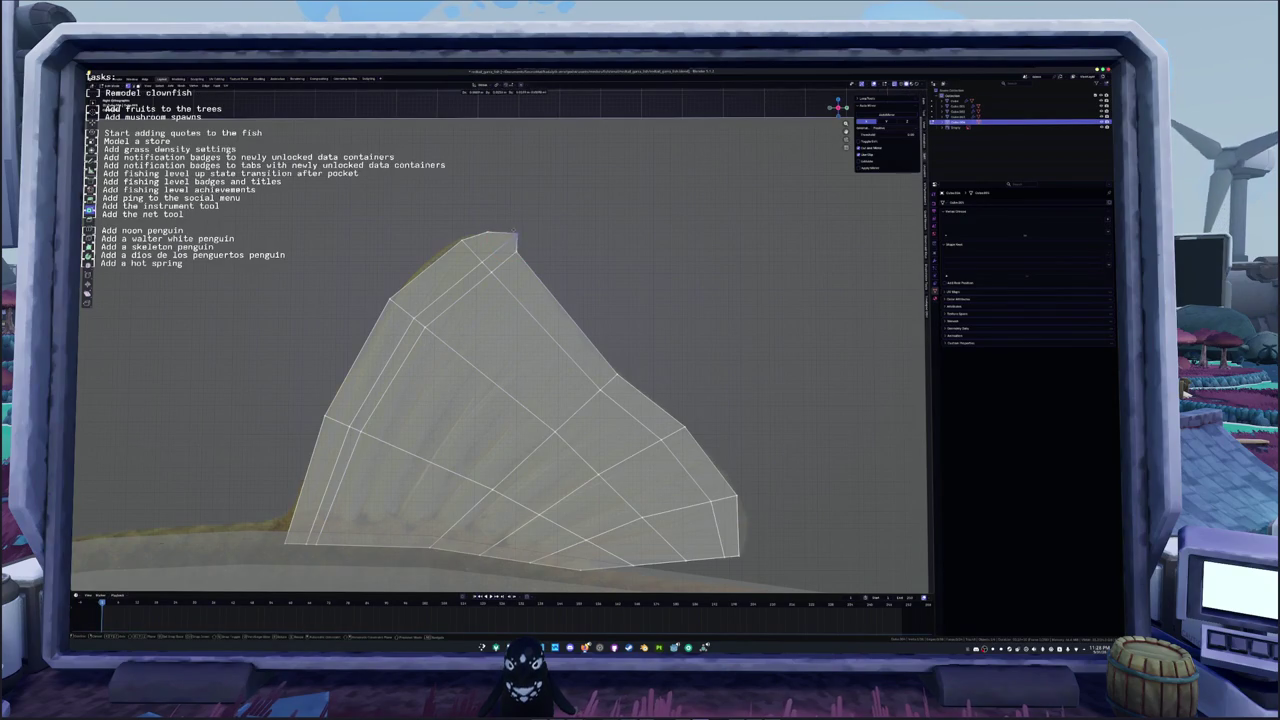
{"action": "scroll", "coordinate": [516, 236], "scroll_direction": "down", "scroll_amount": 2}
{"action": "scroll", "coordinate": [470, 215], "scroll_direction": "down", "scroll_amount": 1}
{"action": "scroll", "coordinate": [424, 189], "scroll_direction": "down", "scroll_amount": 1}
{"action": "left_click", "coordinate": [424, 189]}
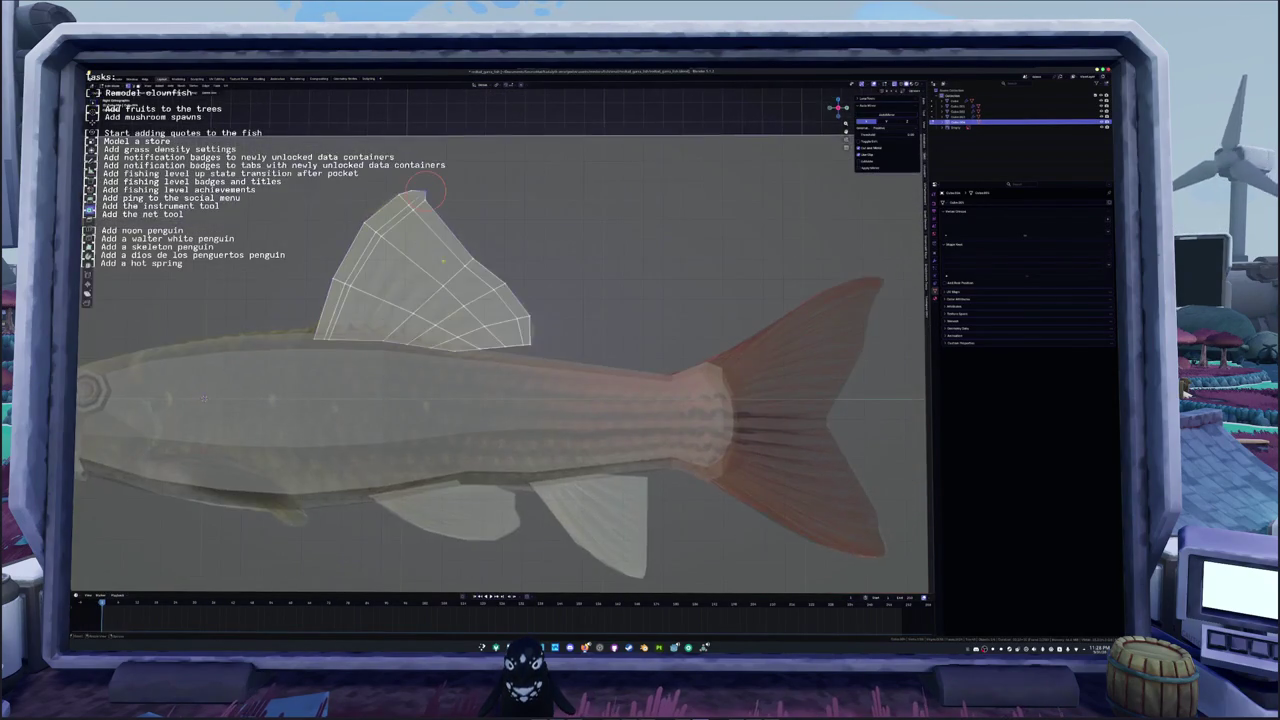
{"action": "scroll", "coordinate": [424, 189], "scroll_direction": "up", "scroll_amount": 1}
{"action": "scroll", "coordinate": [378, 150], "scroll_direction": "up", "scroll_amount": 1}
{"action": "key", "text": "ctrl+r"}
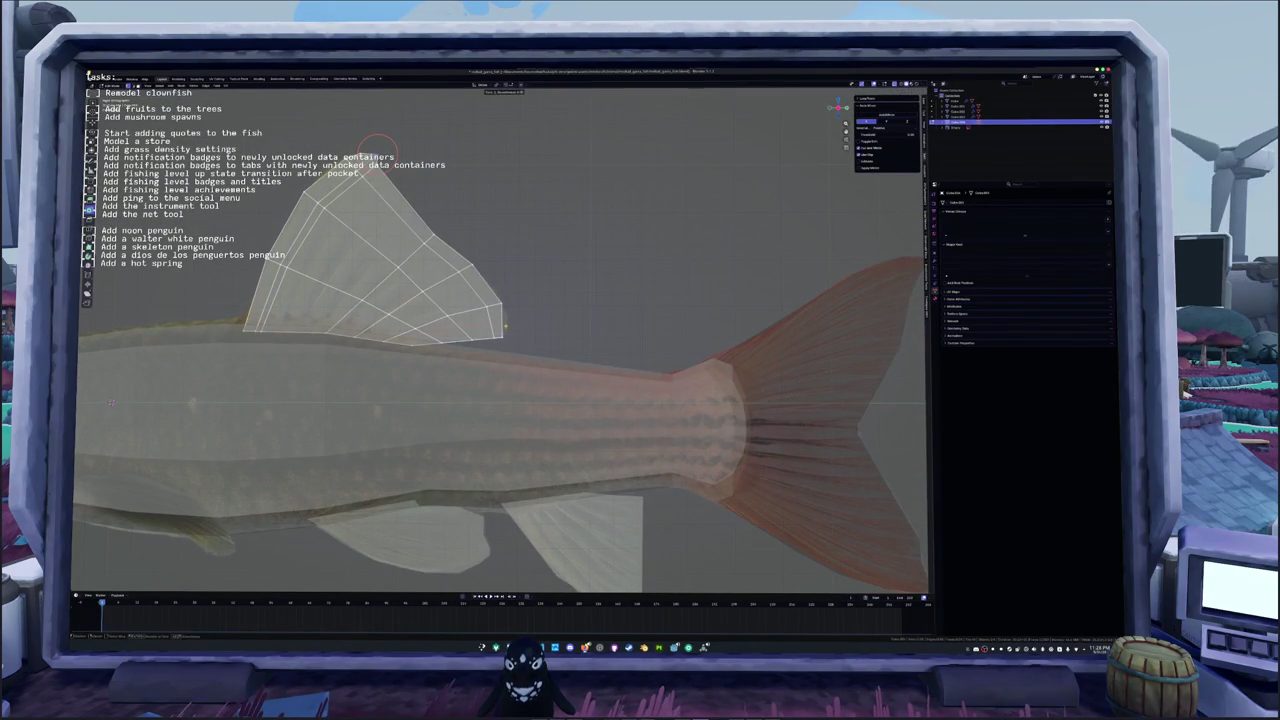
{"action": "left_click", "coordinate": [455, 335]}
{"action": "key", "text": "g"}
{"action": "key", "text": "Return"}
Step: Refine the fin tip and lower vertices to follow the reference outline
{"action": "key", "text": "g"}
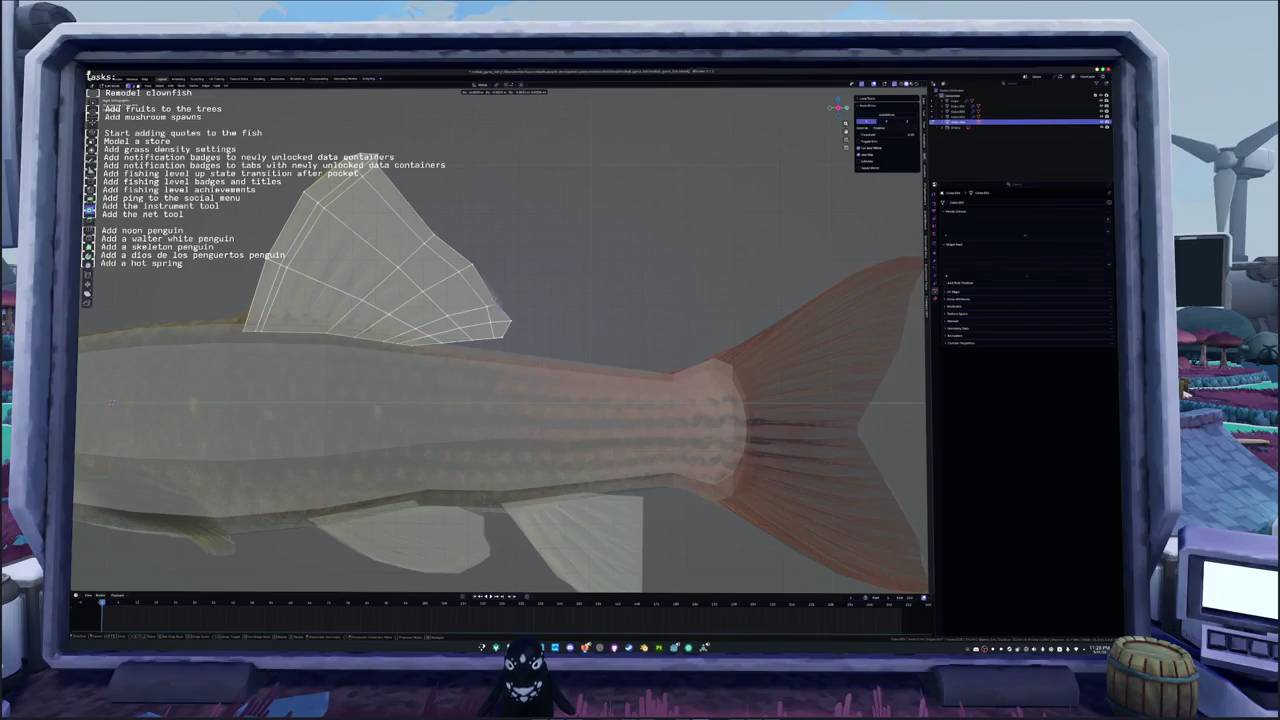
{"action": "scroll", "coordinate": [503, 298], "scroll_direction": "down", "scroll_amount": 5}
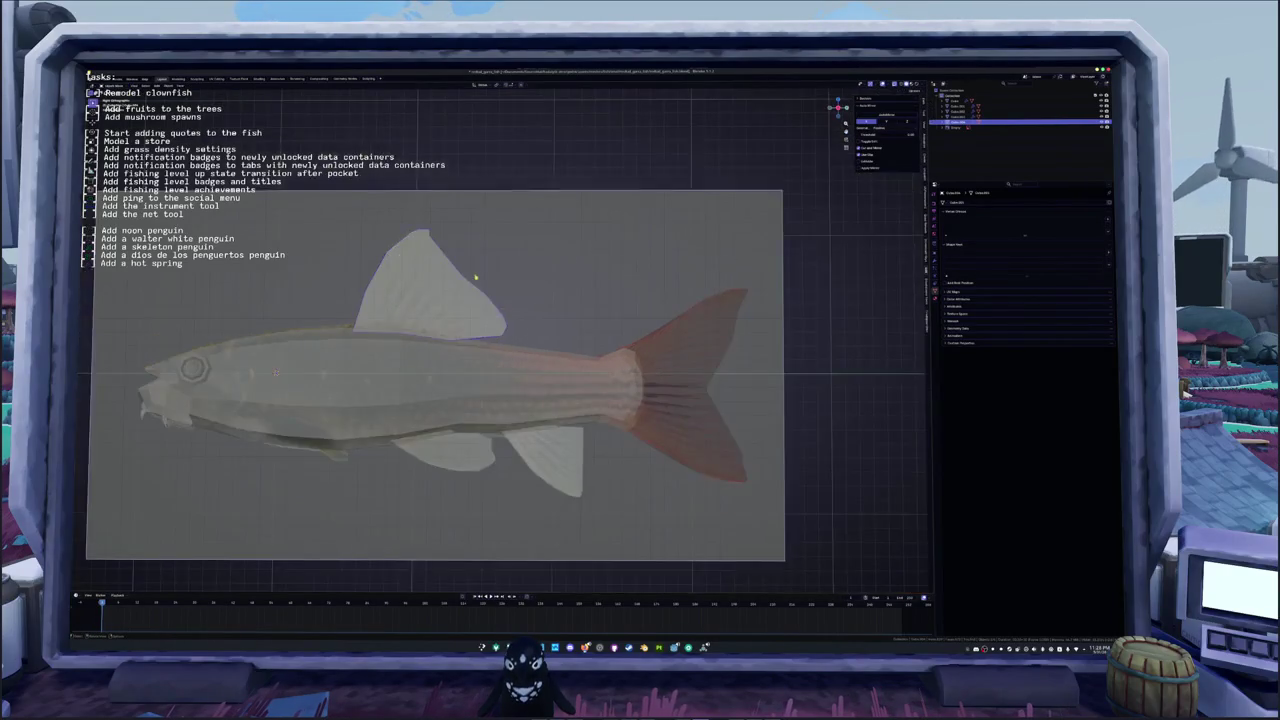
{"action": "key", "text": "Return"}
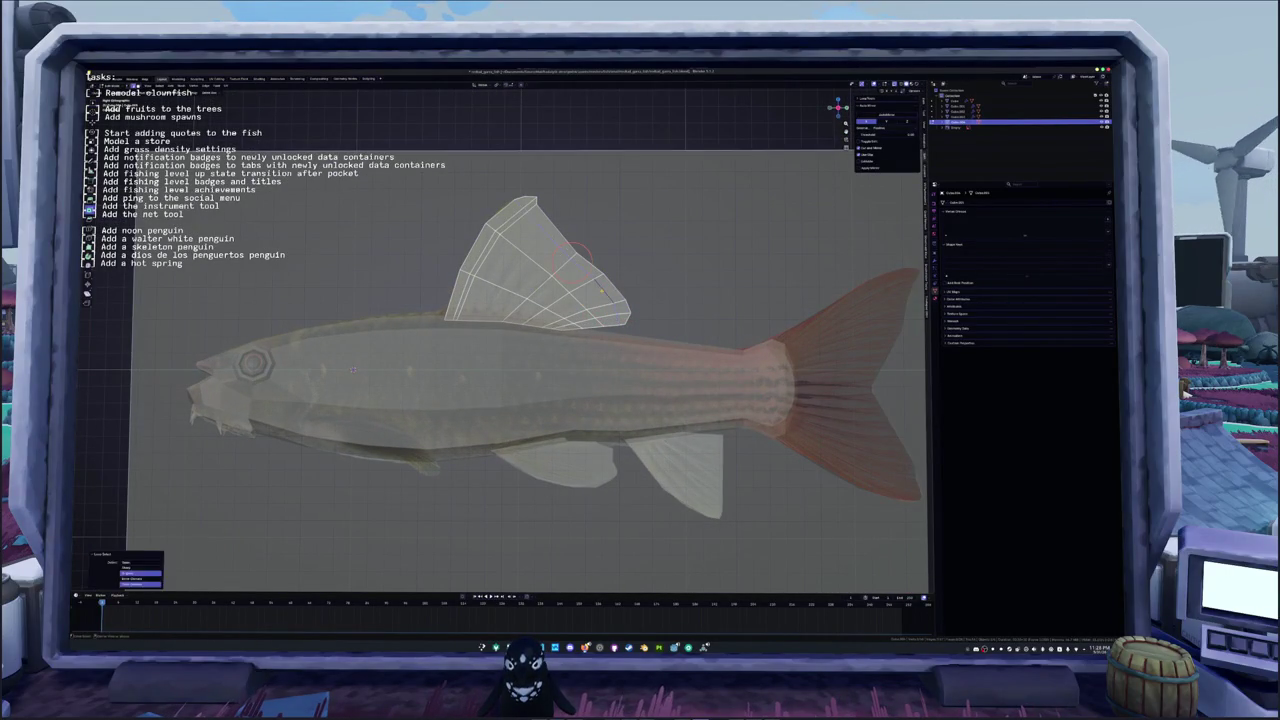
{"action": "left_click", "coordinate": [552, 282]}
{"action": "left_click", "coordinate": [522, 300]}
{"action": "key", "text": "g"}
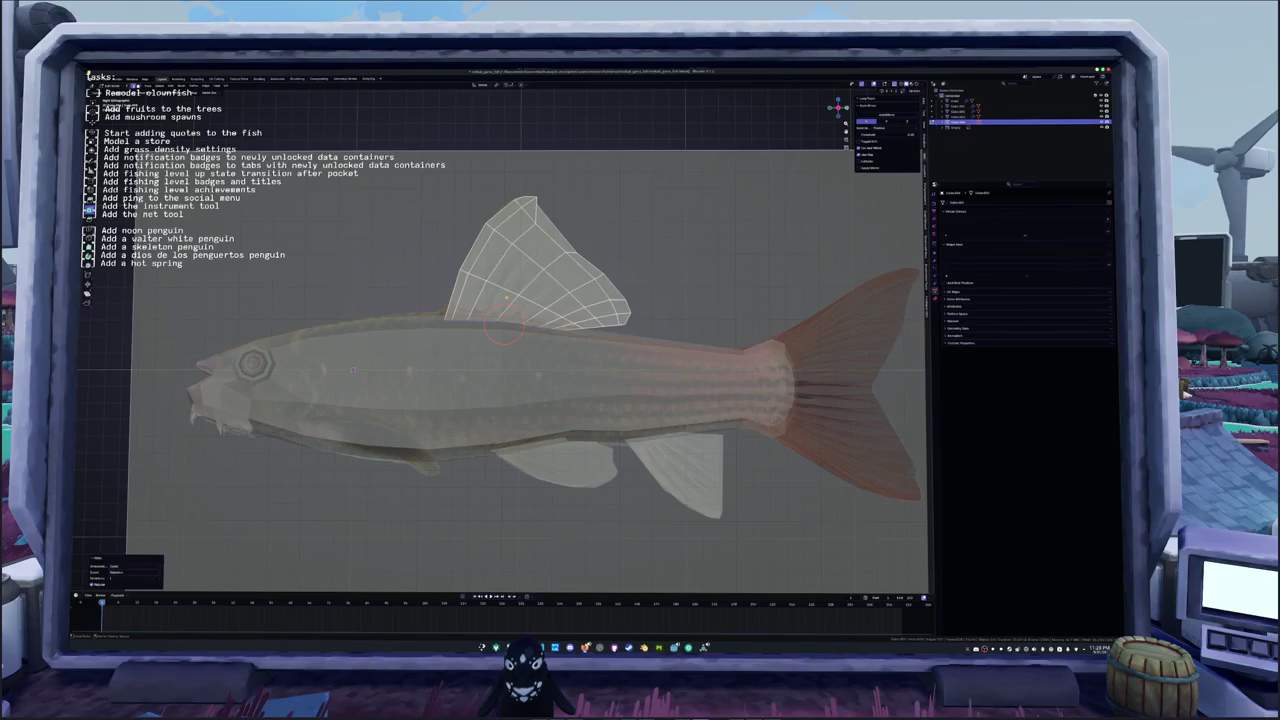
{"action": "left_click", "coordinate": [505, 318]}
Step: Adjust the rear fin vertices, then exit Edit Mode and check the fish through the camera
{"action": "left_click", "coordinate": [507, 255]}
{"action": "left_click", "coordinate": [560, 298]}
{"action": "key", "text": "g"}
{"action": "left_click", "coordinate": [570, 305]}
{"action": "left_click", "coordinate": [588, 318]}
{"action": "left_click", "coordinate": [550, 312]}
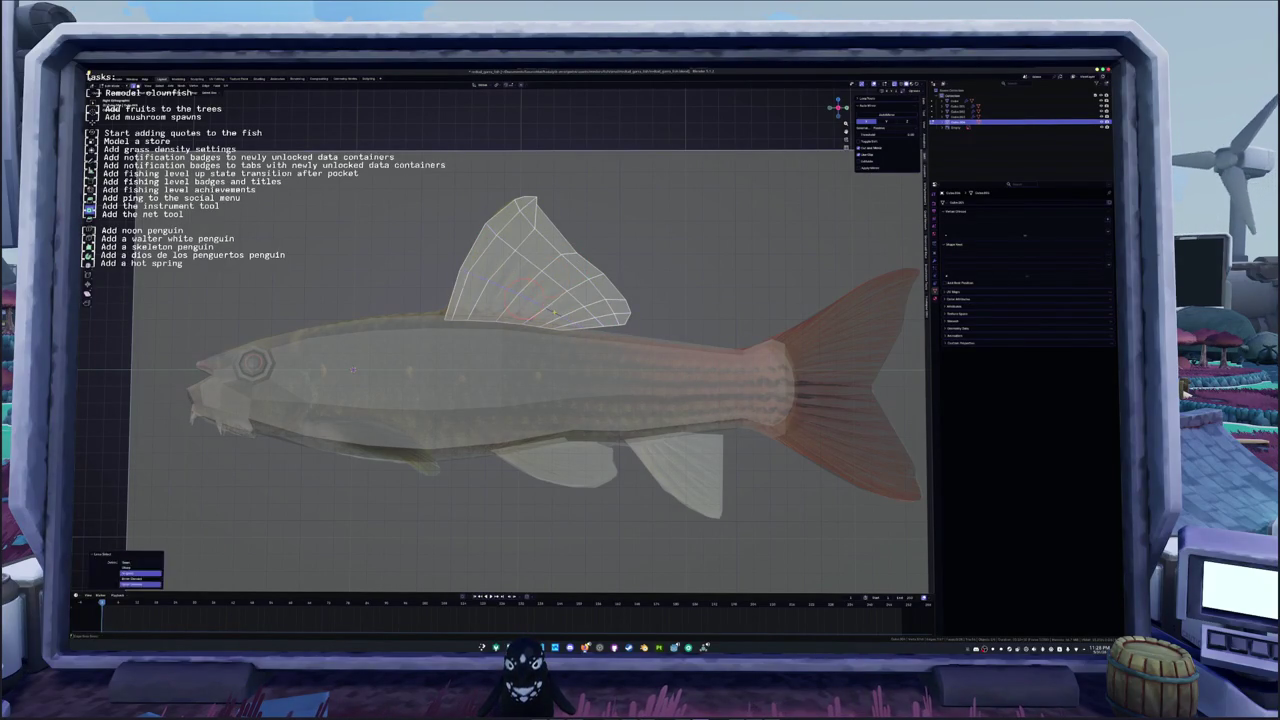
{"action": "left_click", "coordinate": [508, 262]}
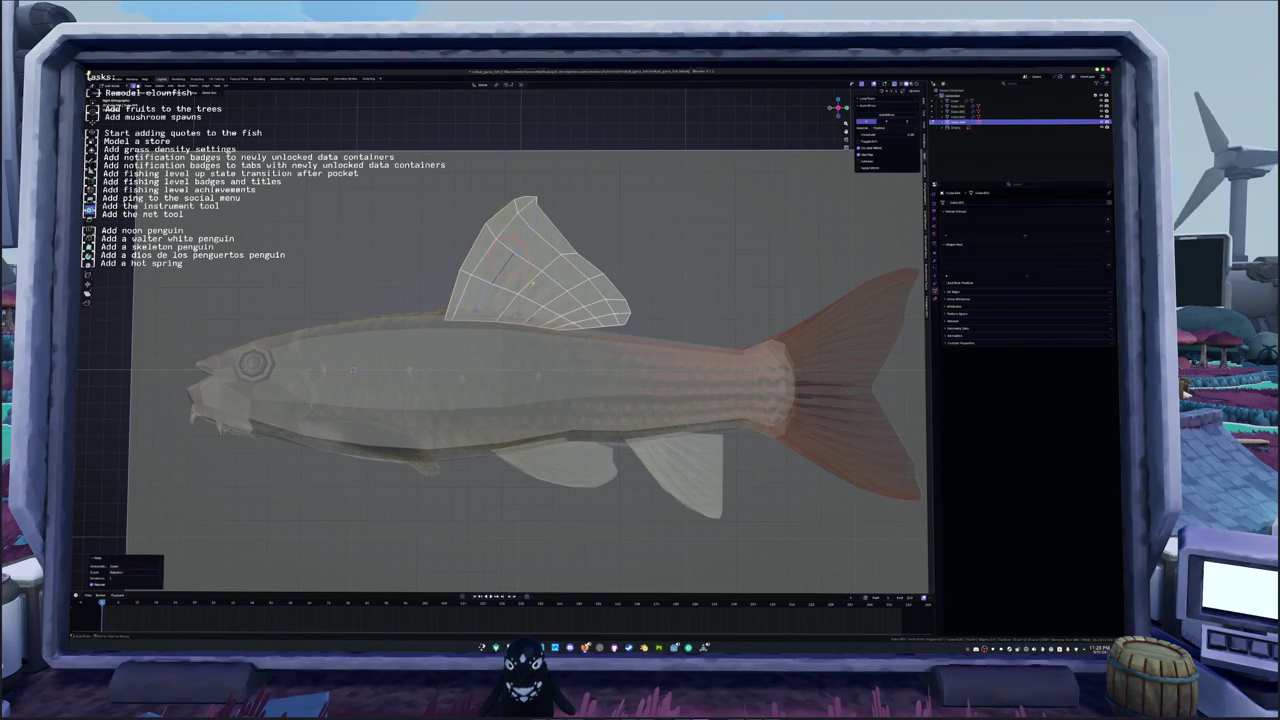
{"action": "left_click", "coordinate": [580, 312]}
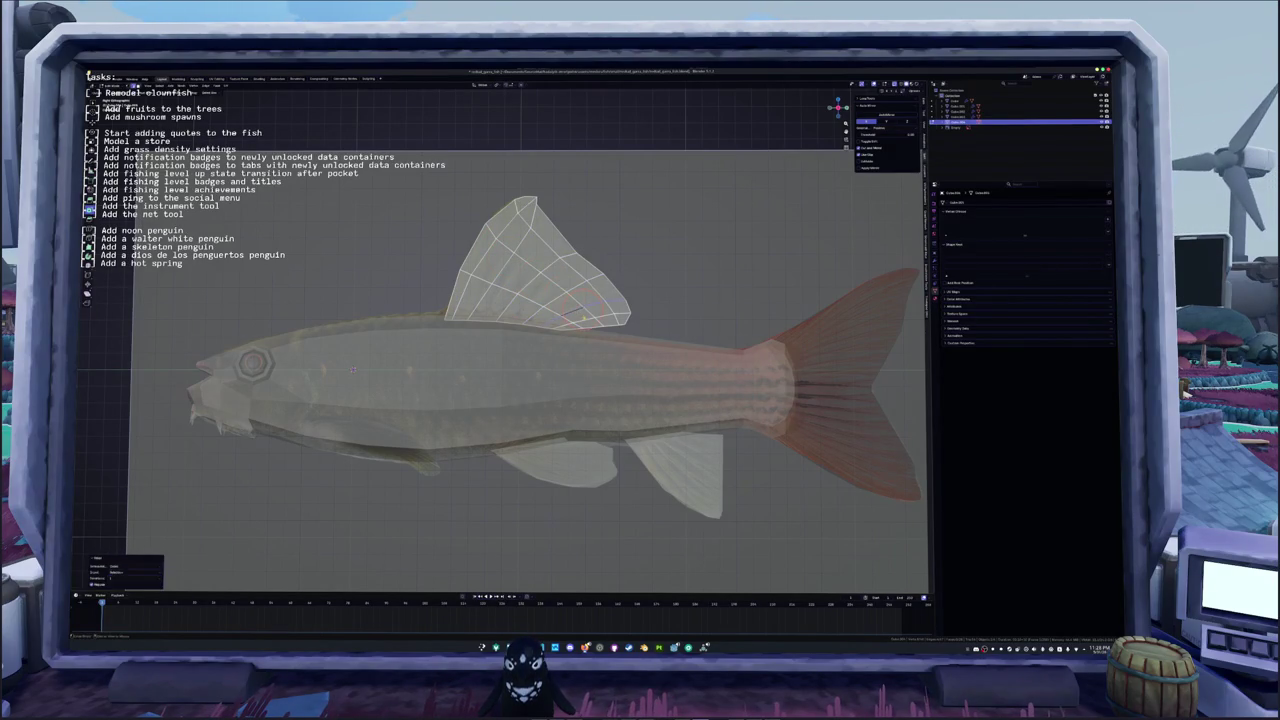
{"action": "key", "text": "Tab"}
{"action": "key", "text": "KP_0"}
{"action": "key", "text": "Tab"}
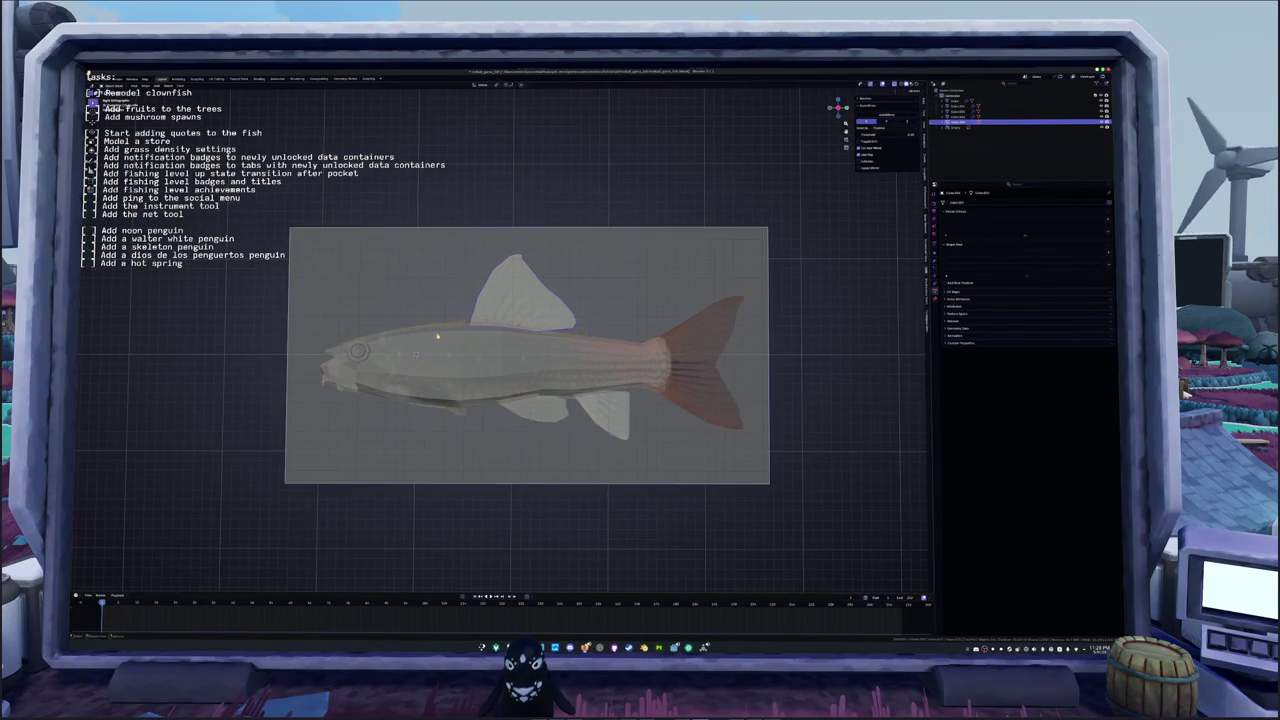
Step: Leave dorsal-fin editing, select the fish body and view it flat from the side
{"action": "key", "text": "Tab"}
{"action": "mouse_move", "coordinate": [540, 330]}
{"action": "middle_mouse_down"}
{"action": "mouse_move", "coordinate": [590, 329]}
{"action": "mouse_move", "coordinate": [572, 344]}
{"action": "middle_mouse_up"}
{"action": "left_click", "coordinate": [572, 344]}
{"action": "key", "text": "Tab"}
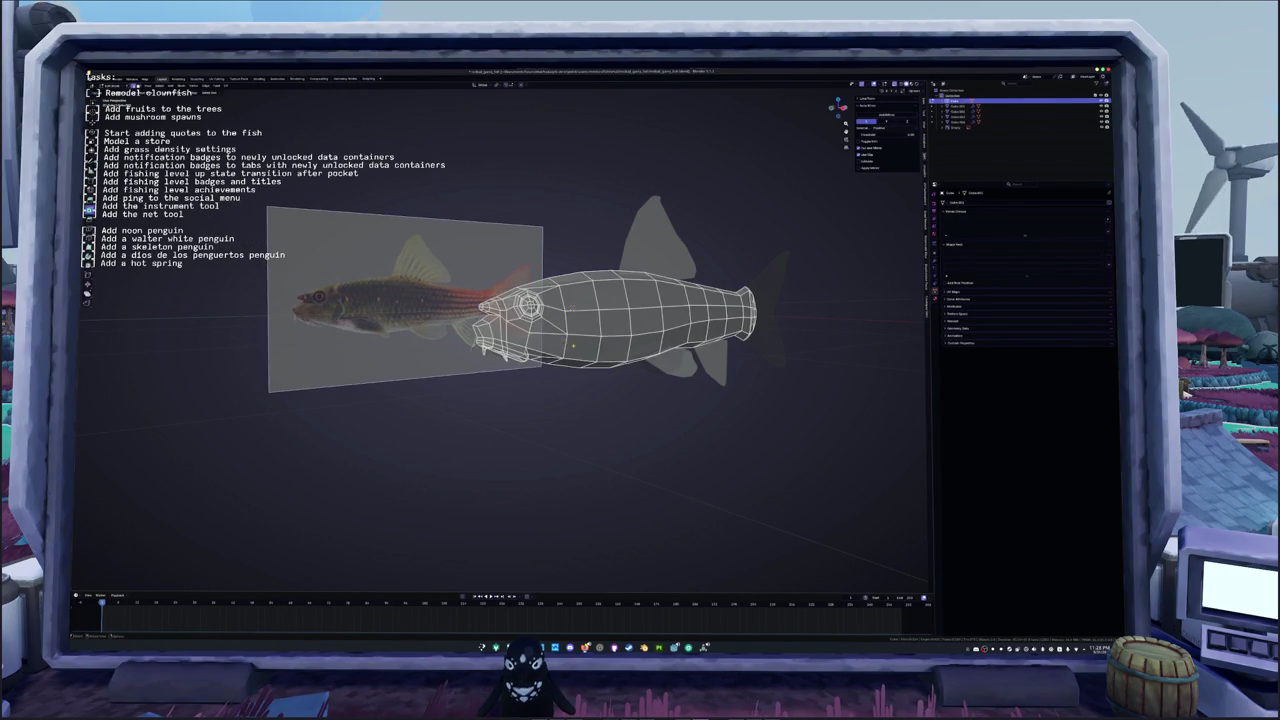
{"action": "key", "text": "KP_3"}
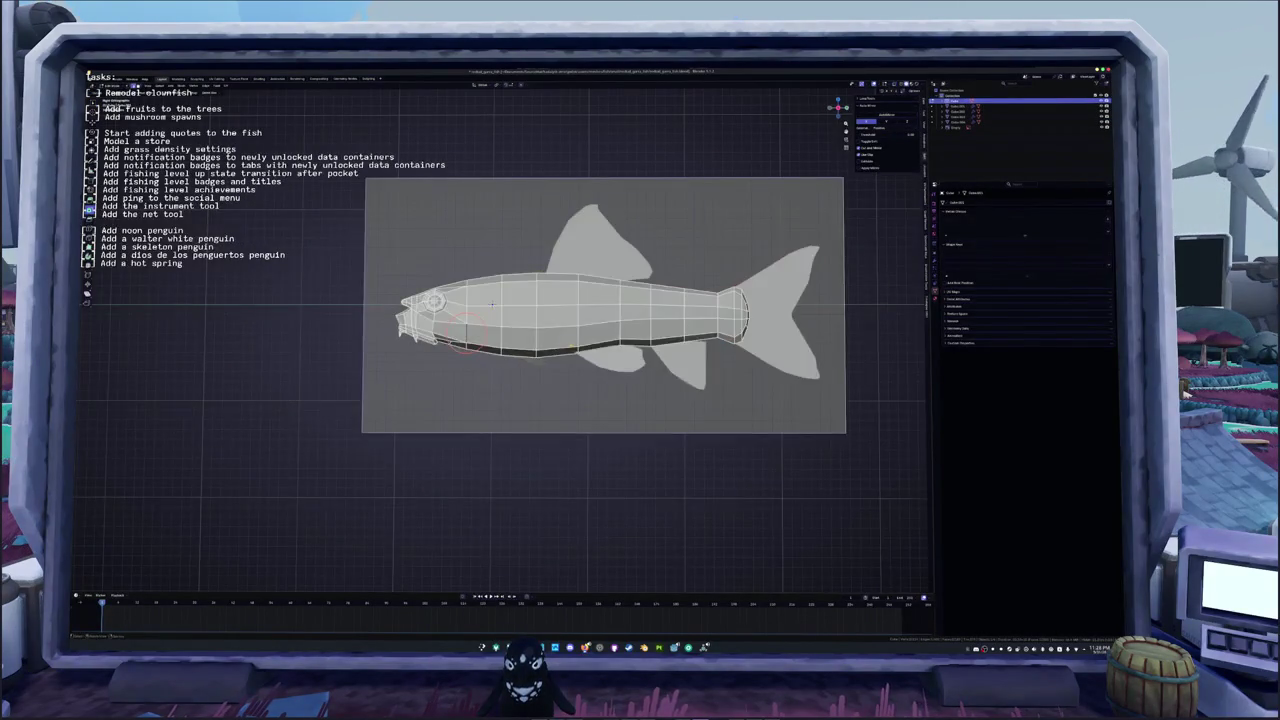
{"action": "scroll", "coordinate": [566, 346], "scroll_direction": "up", "scroll_amount": 3}
{"action": "right_click", "coordinate": [440, 330]}
{"action": "key", "text": "Escape"}
{"action": "key", "text": "Tab"}
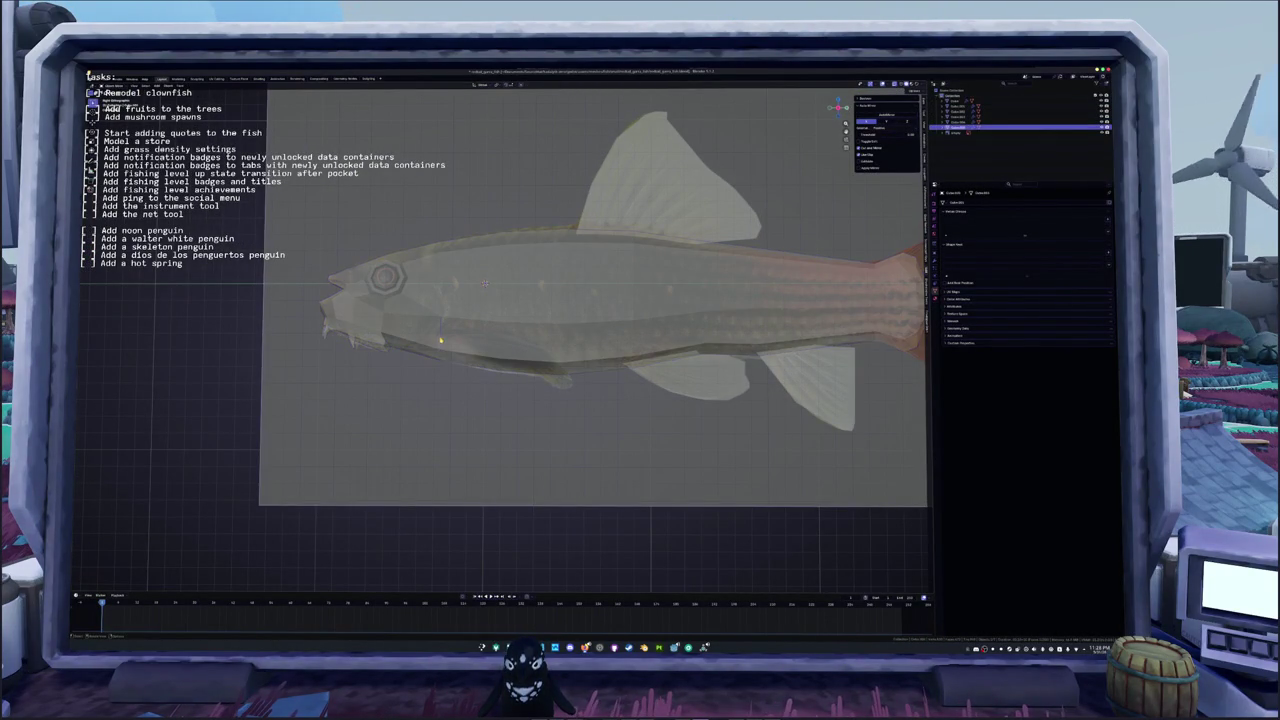
Step: Select the single fin piece under the belly and start editing it
{"action": "key", "text": "a"}
{"action": "key", "text": "Tab"}
{"action": "key", "text": "Tab"}
{"action": "left_click", "coordinate": [440, 340]}
{"action": "key", "text": "Tab"}
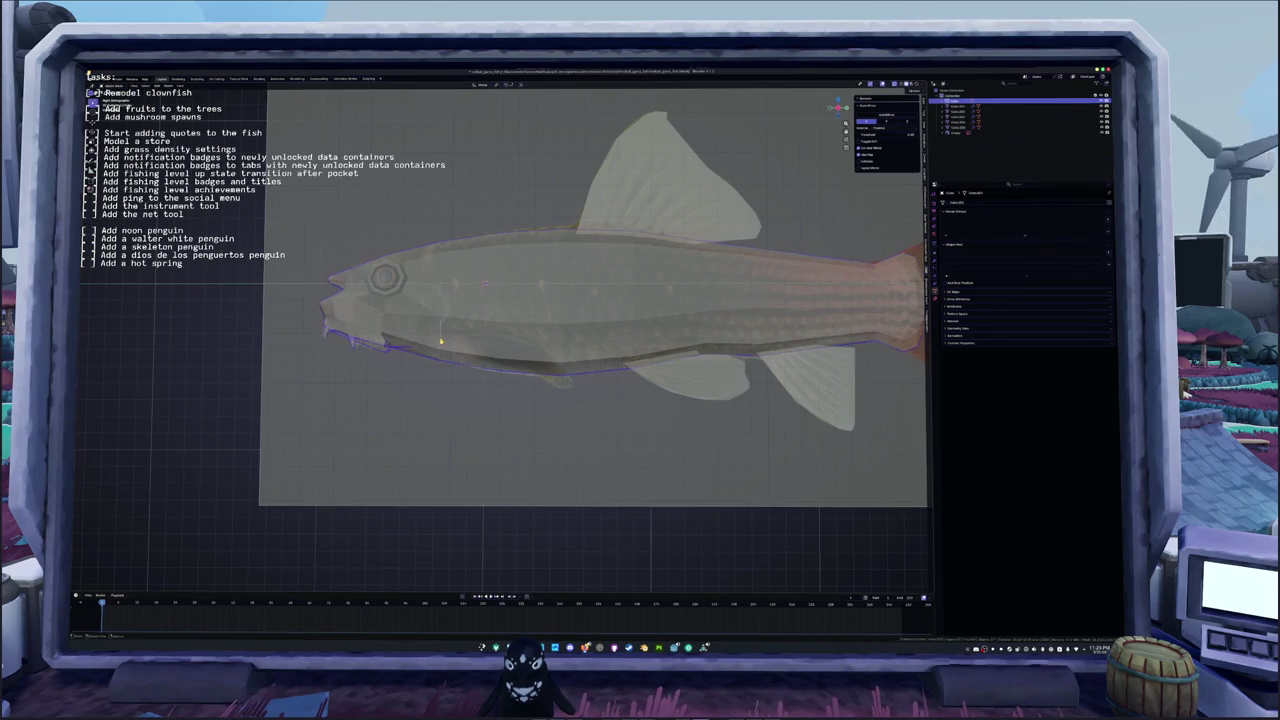
{"action": "key", "text": "c"}
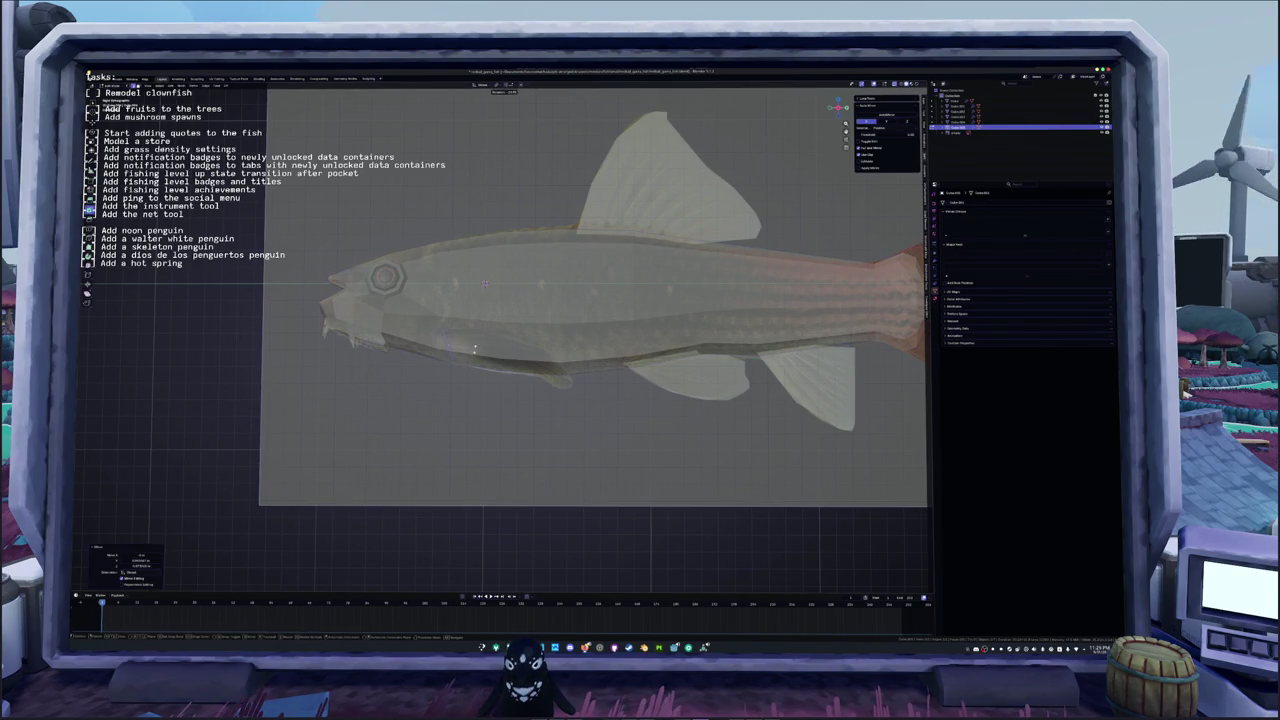
{"action": "mouse_move", "coordinate": [450, 352]}
{"action": "middle_mouse_down"}
{"action": "mouse_move", "coordinate": [517, 342]}
{"action": "mouse_move", "coordinate": [498, 346]}
{"action": "mouse_move", "coordinate": [546, 358]}
{"action": "middle_mouse_up"}
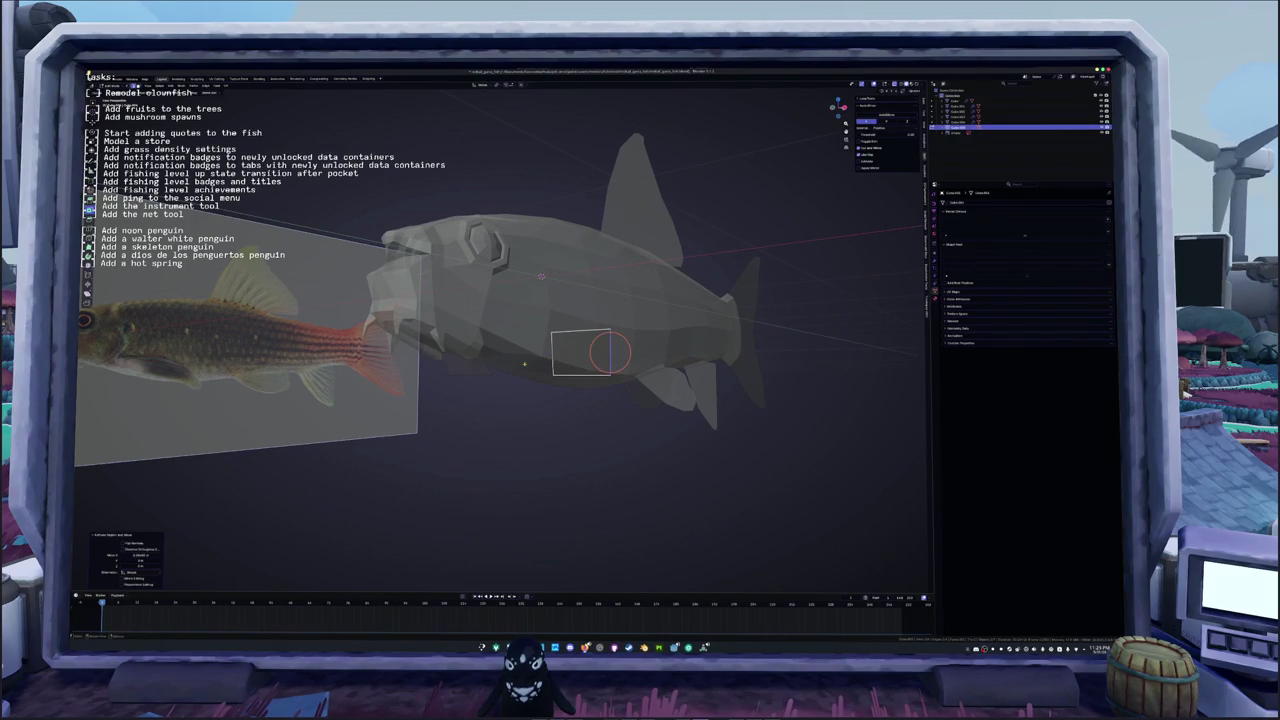
Step: Extrude a new quad face from the selected edge below the front of the body, using X-ray
{"action": "key", "text": "KP_1"}
{"action": "key", "text": "alt+z"}
{"action": "key", "text": "alt+z"}
{"action": "scroll", "coordinate": [441, 395], "scroll_direction": "up", "scroll_amount": 3}
{"action": "key", "text": "e"}
{"action": "left_click", "coordinate": [514, 386]}
{"action": "left_click", "coordinate": [523, 408]}
{"action": "right_click", "coordinate": [519, 420], "text": "shift"}
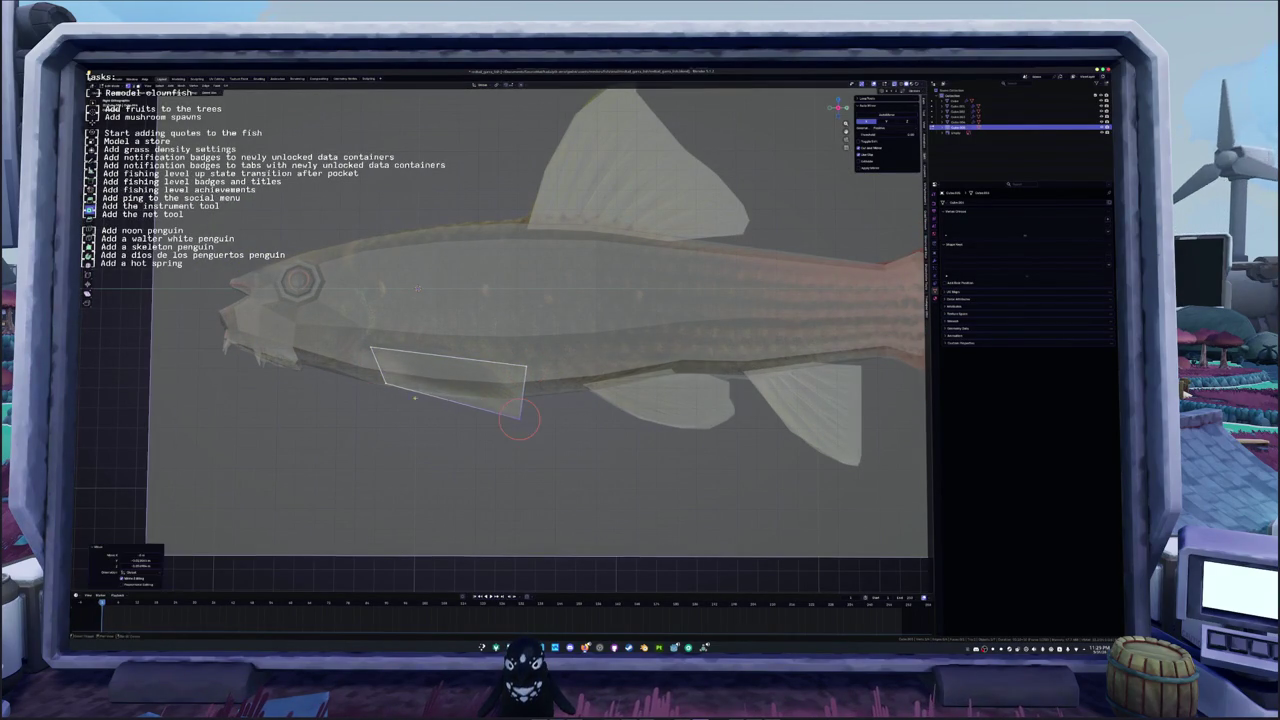
{"action": "middle_click_drag", "start_coordinate": [435, 400], "coordinate": [550, 378]}
{"action": "key", "text": "KP_3"}
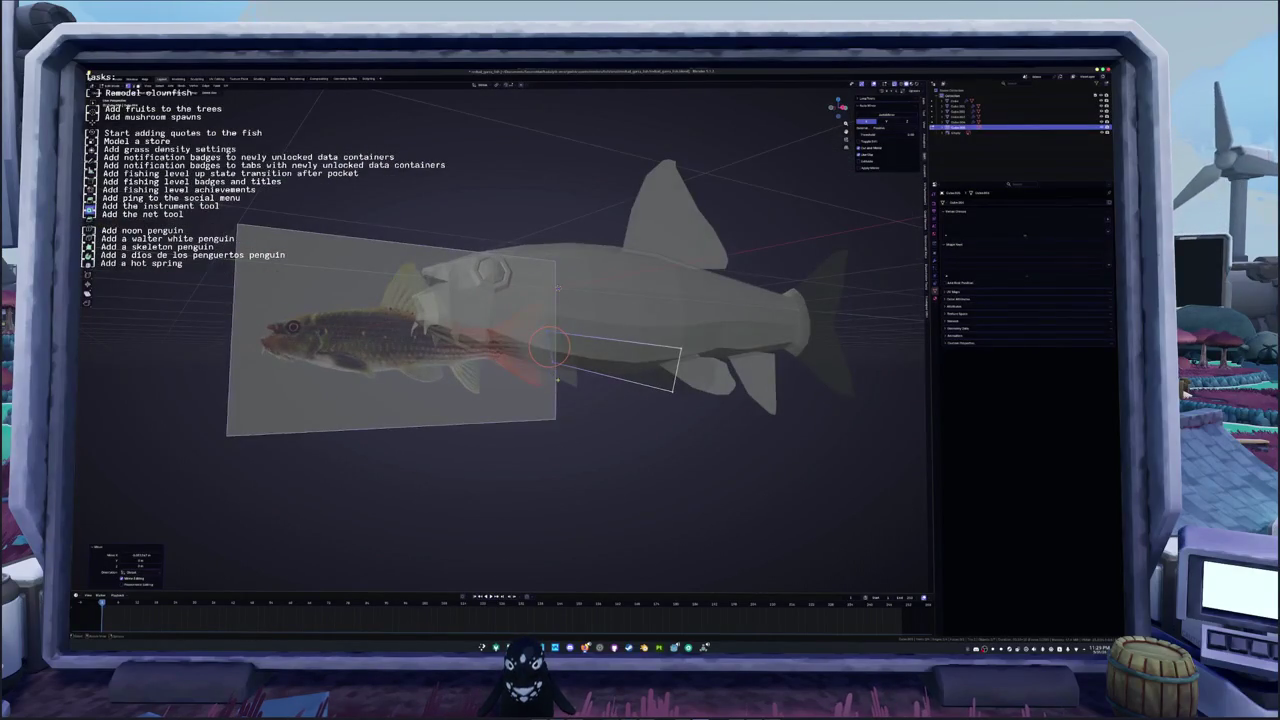
{"action": "left_click", "coordinate": [547, 350]}
{"action": "key", "text": "KP_3"}
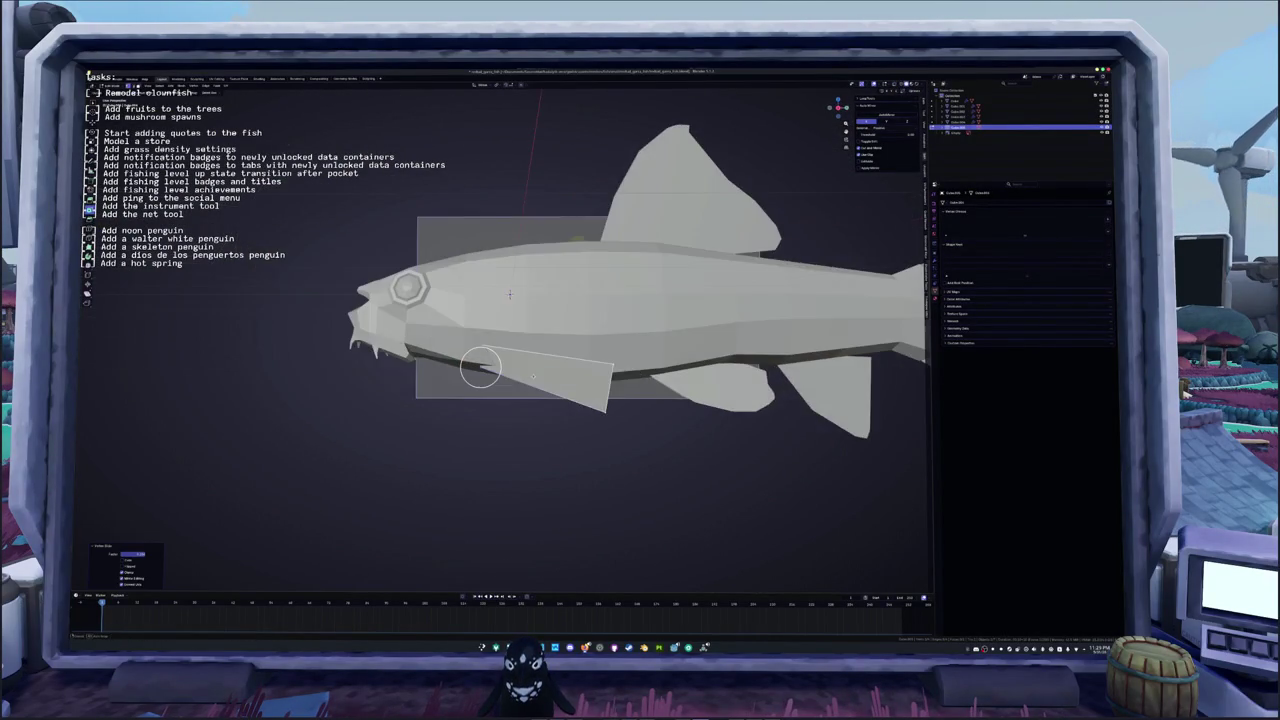
Step: Lift the new fin face straight up along Z and check it in side view
{"action": "middle_click_drag", "start_coordinate": [480, 366], "coordinate": [522, 371]}
{"action": "key", "text": "g"}
{"action": "key", "text": "z"}
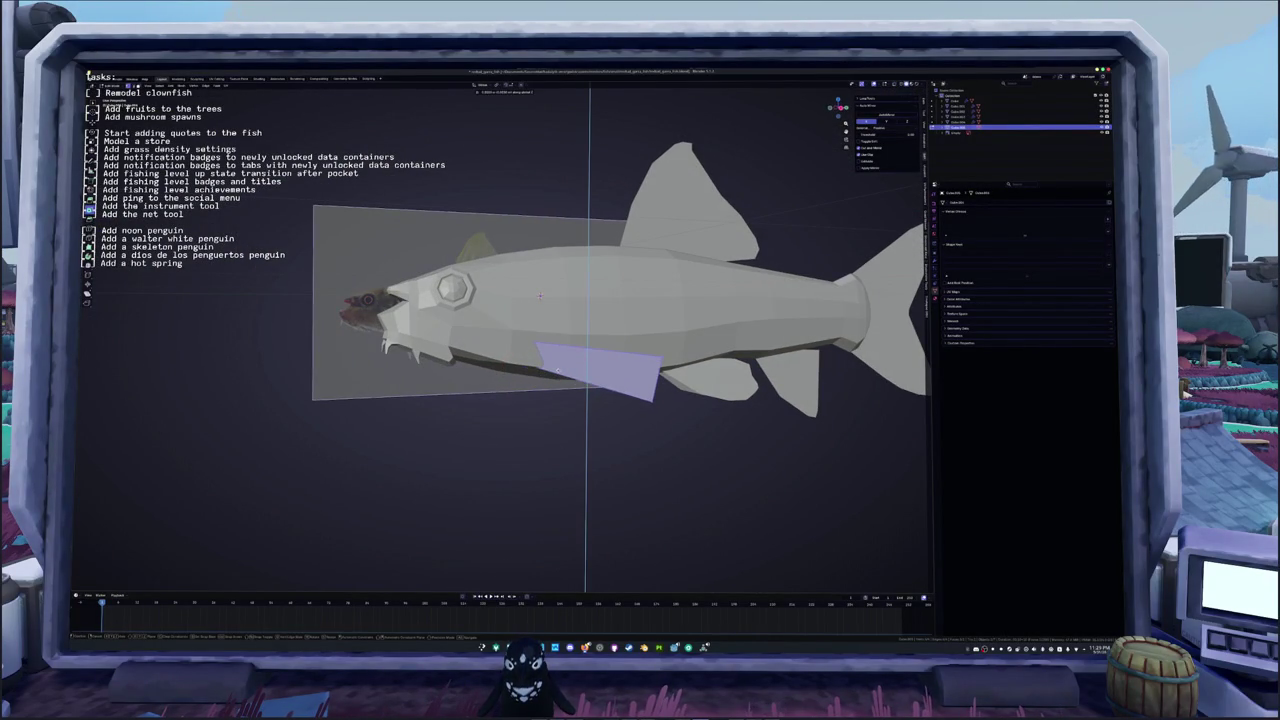
{"action": "left_click", "coordinate": [540, 296]}
{"action": "mouse_move", "coordinate": [540, 296]}
{"action": "middle_mouse_down"}
{"action": "mouse_move", "coordinate": [432, 316]}
{"action": "mouse_move", "coordinate": [527, 315]}
{"action": "middle_mouse_up"}
{"action": "key", "text": "KP_3"}
{"action": "key", "text": "alt+z"}
{"action": "key", "text": "alt+z"}
{"action": "key", "text": "alt+z"}
{"action": "key", "text": "alt+z"}
{"action": "key", "text": "alt+z"}
{"action": "key", "text": "alt+z"}
{"action": "key", "text": "alt+z"}
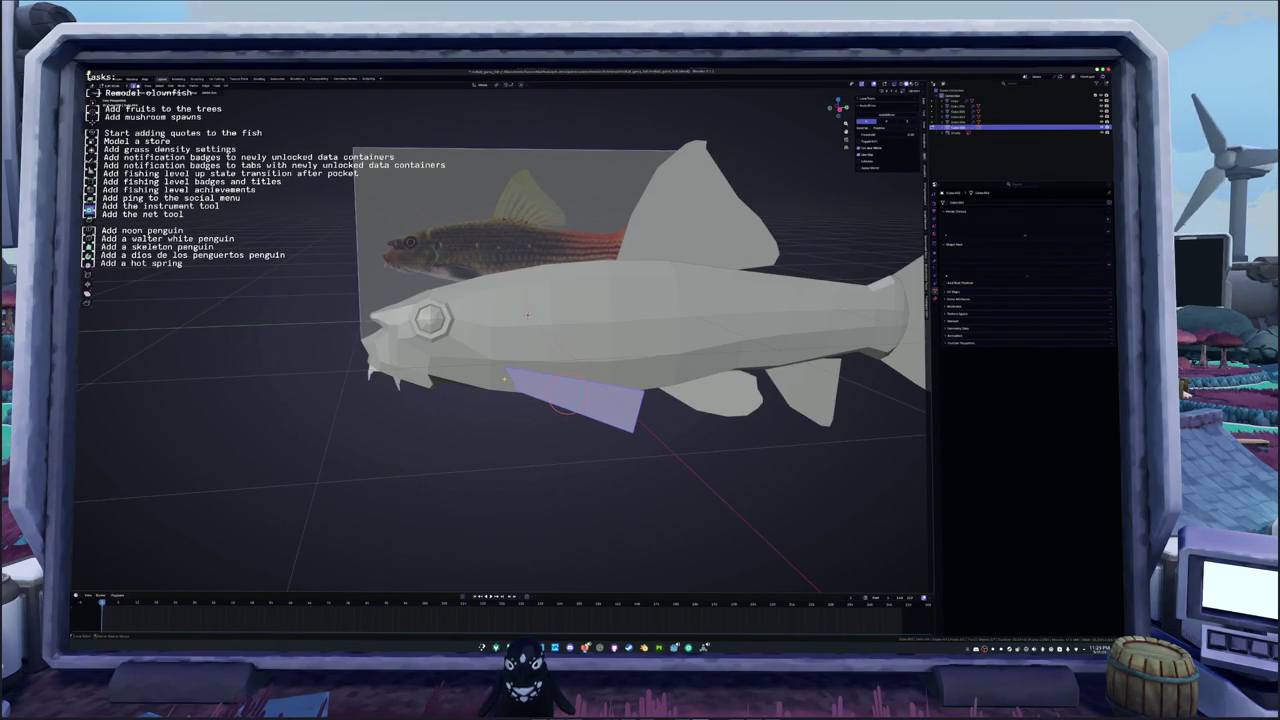
{"action": "key", "text": "alt+z"}
{"action": "key", "text": "alt+z"}
{"action": "mouse_move", "coordinate": [527, 315]}
{"action": "middle_mouse_down"}
{"action": "mouse_move", "coordinate": [556, 373]}
{"action": "mouse_move", "coordinate": [540, 370]}
{"action": "mouse_move", "coordinate": [556, 374]}
{"action": "middle_mouse_up"}
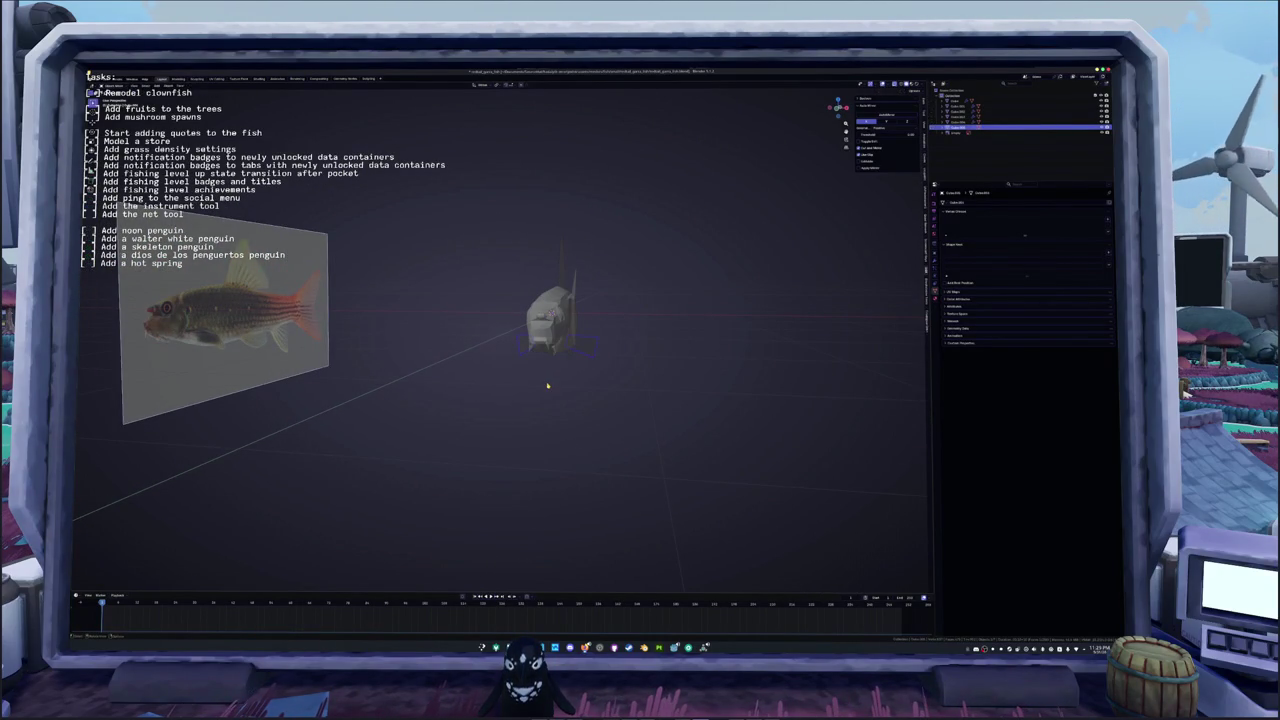
Step: Add a 3D text object and clear its default text
{"action": "key", "text": "shift+a"}
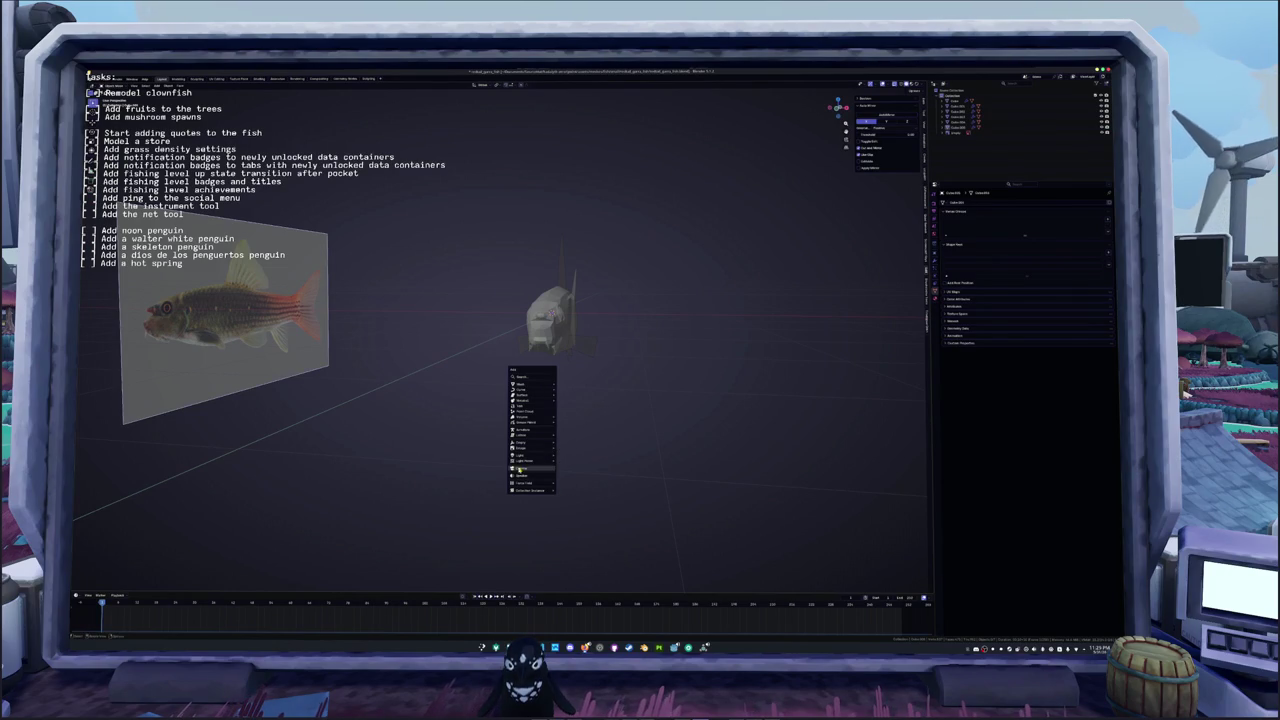
{"action": "type", "text": "c"}
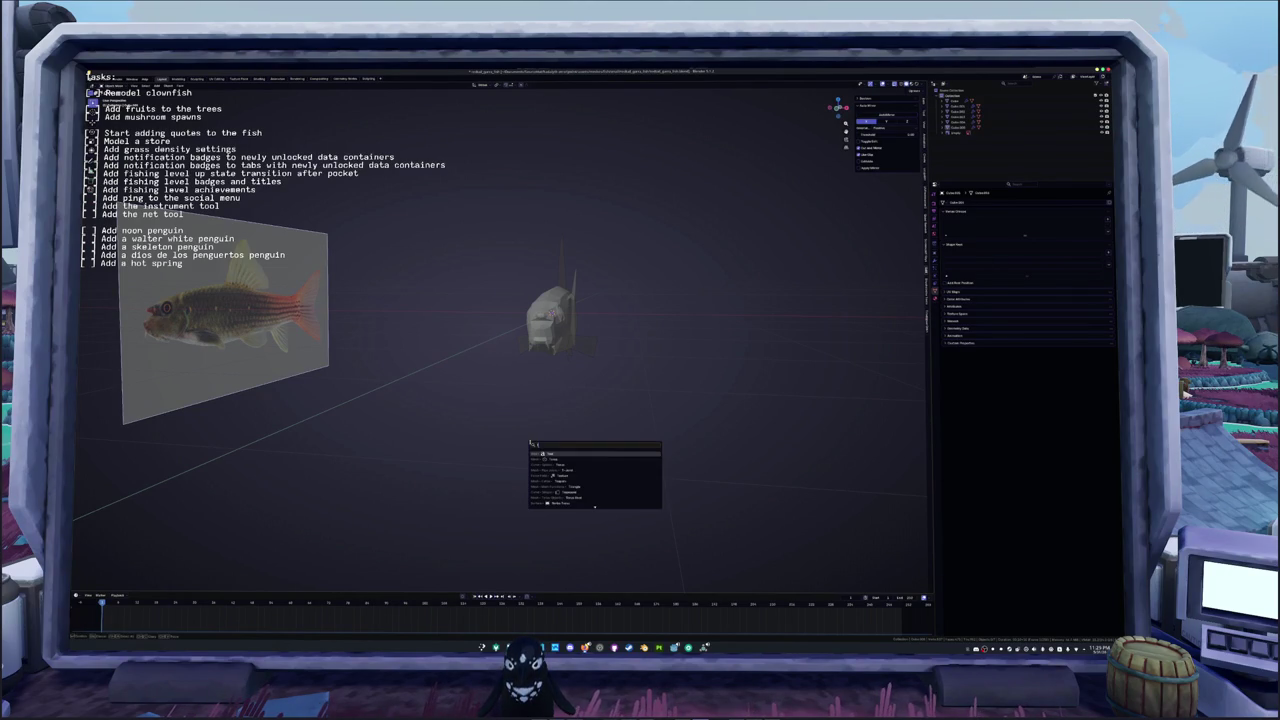
{"action": "key", "text": "Return"}
{"action": "middle_click_drag", "start_coordinate": [560, 443], "coordinate": [534, 434]}
{"action": "key", "text": "Tab"}
{"action": "key", "text": "BackSpace"}
{"action": "key", "text": "BackSpace"}
{"action": "key", "text": "BackSpace"}
Step: Type the quote's opening lines, from 'The redtail rozzies' through 'was outlawed. However,'
{"action": "type", "text": "The re"}
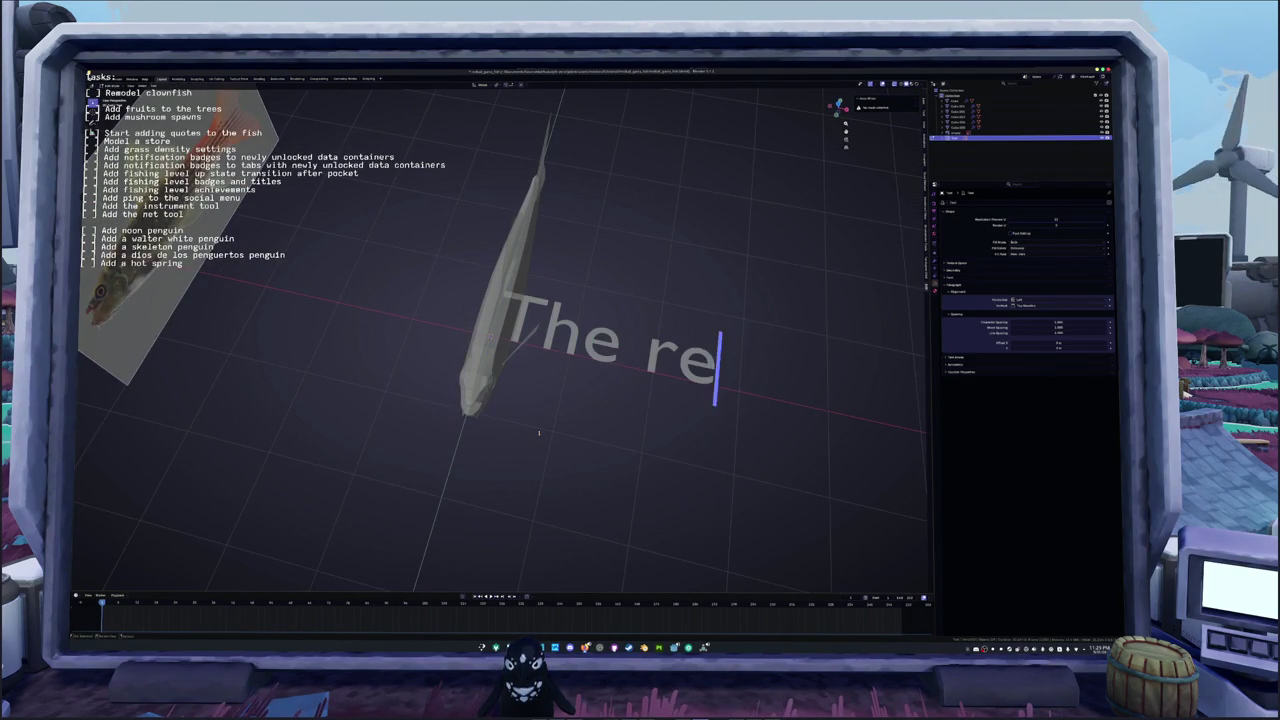
{"action": "type", "text": "dtail r"}
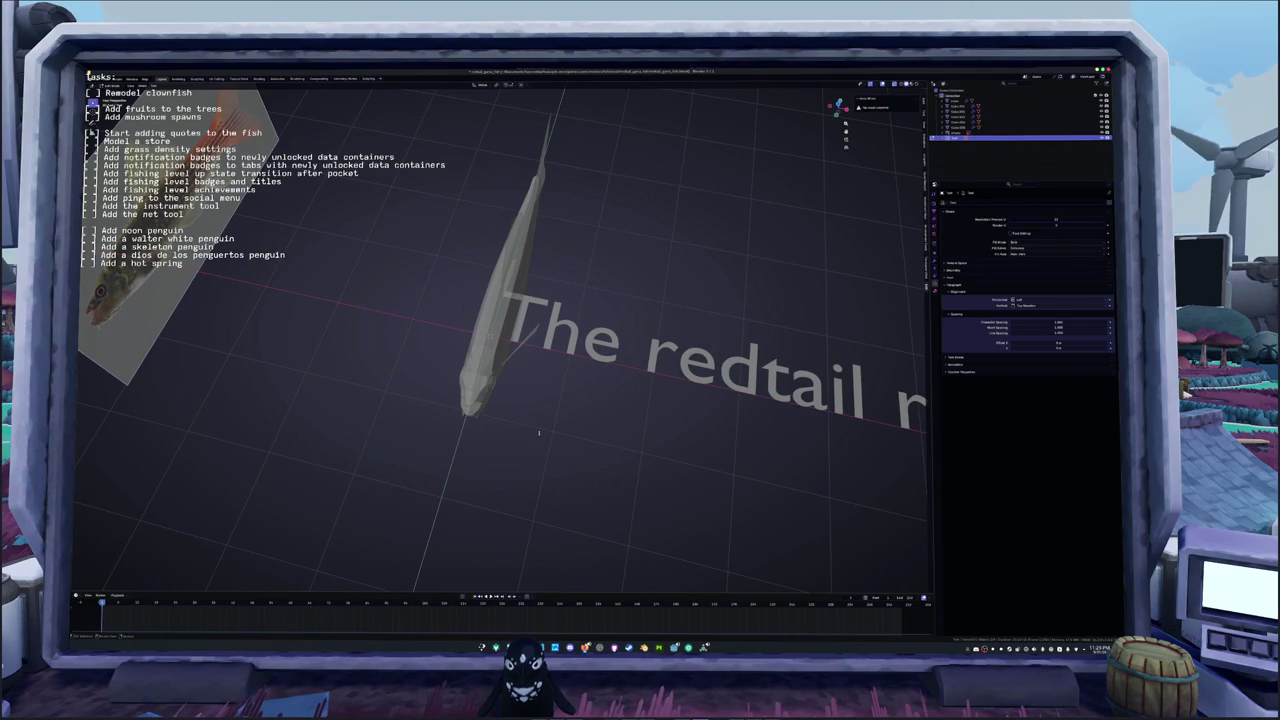
{"action": "type", "text": "ozzies"}
{"action": "middle_click_drag", "start_coordinate": [573, 438], "coordinate": [492, 353]}
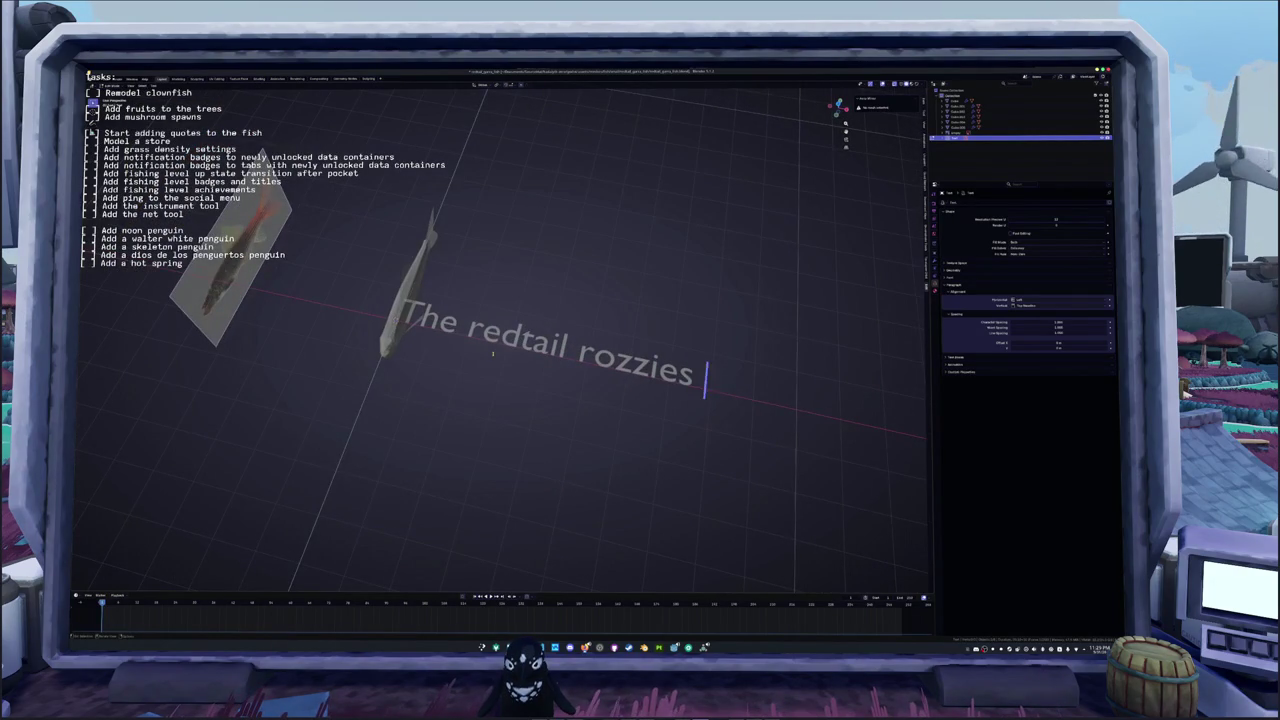
{"action": "type", "text": "bear wit"}
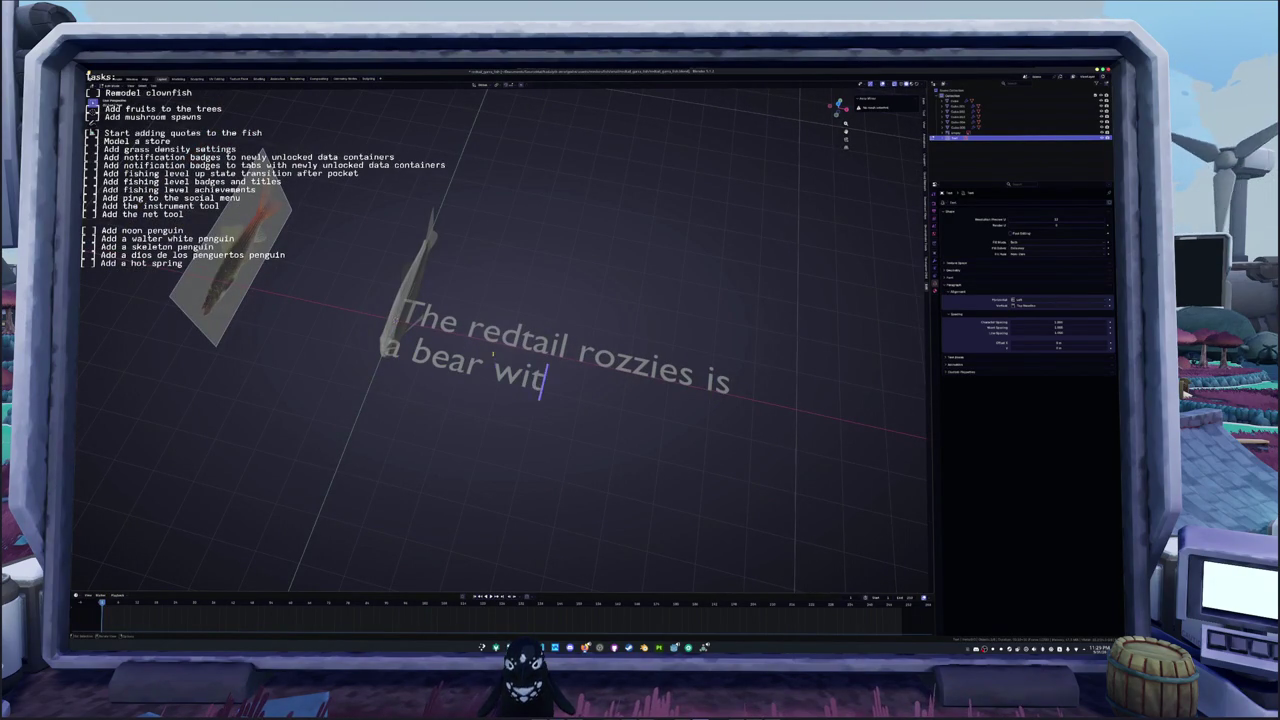
{"action": "type", "text": "h owl like feat"}
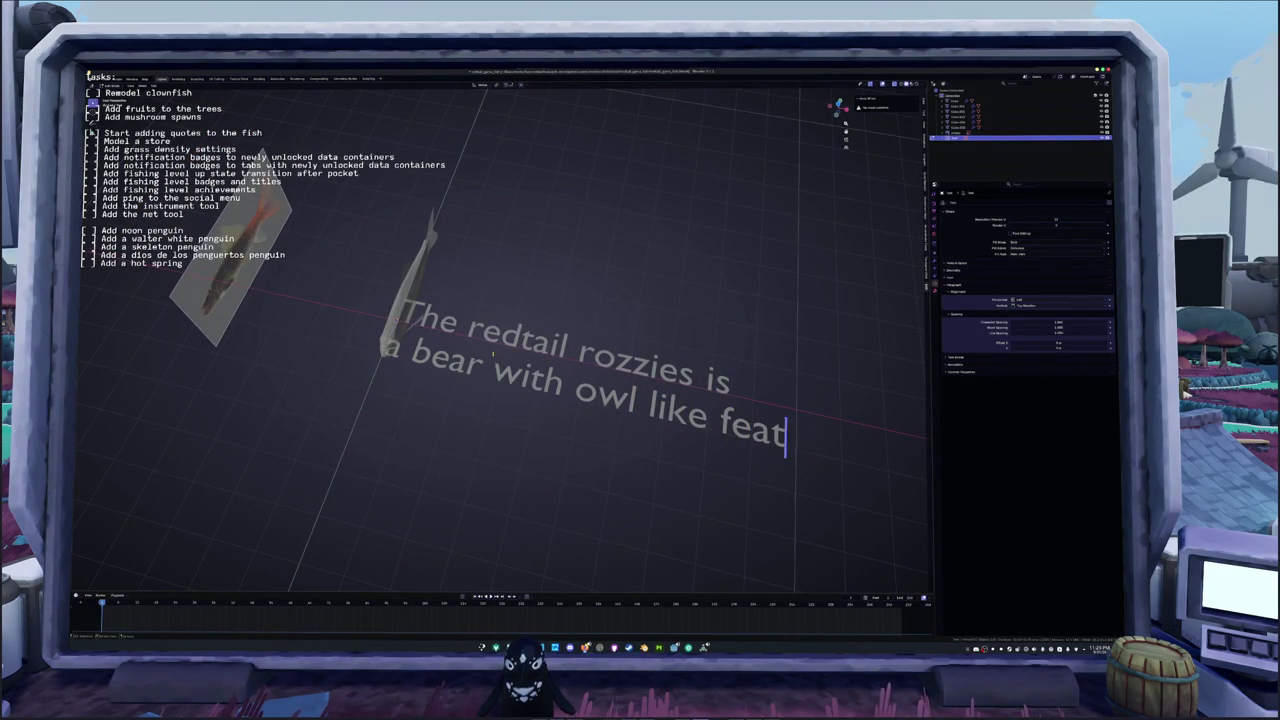
{"action": "type", "text": "ures"}
{"action": "key", "text": "Return"}
{"action": "type", "text": "that was popular in the fur trad"}
{"action": "key", "text": "Return"}
{"action": "type", "text": "prior to the year 2026 when"}
{"action": "key", "text": "Return"}
{"action": "type", "text": "hunting and skinning"}
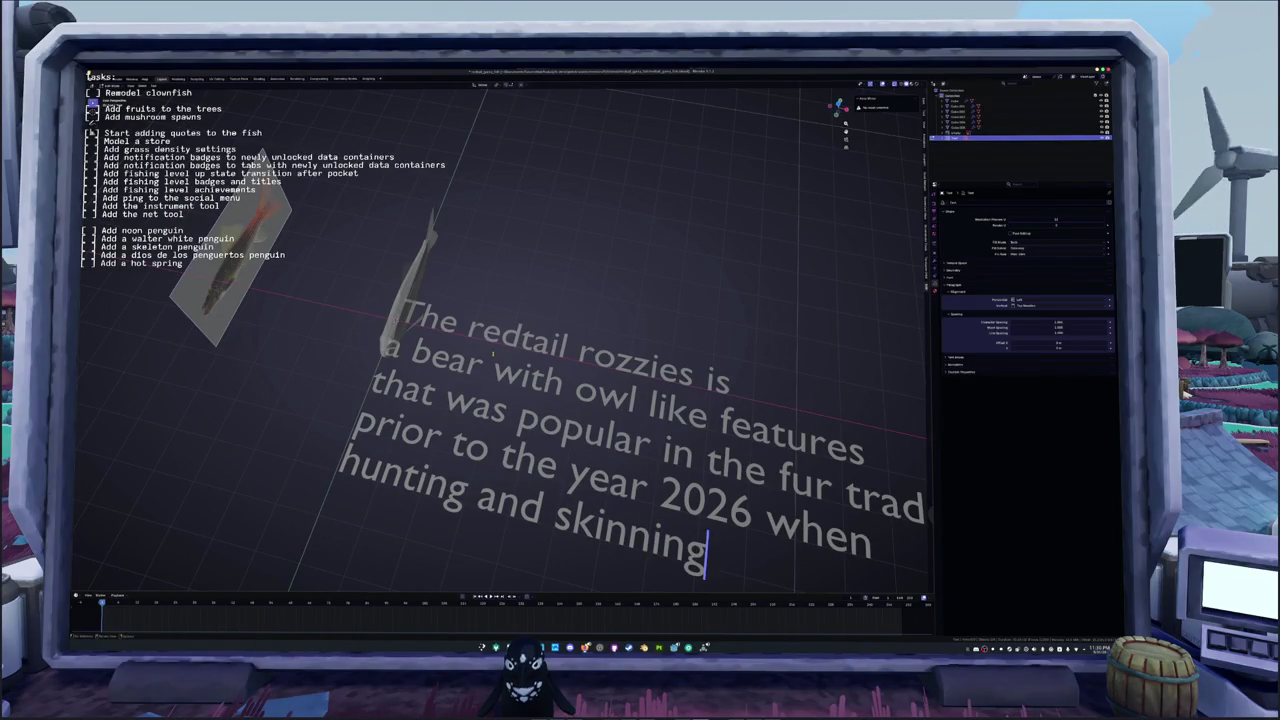
{"action": "type", "text": " this crea"}
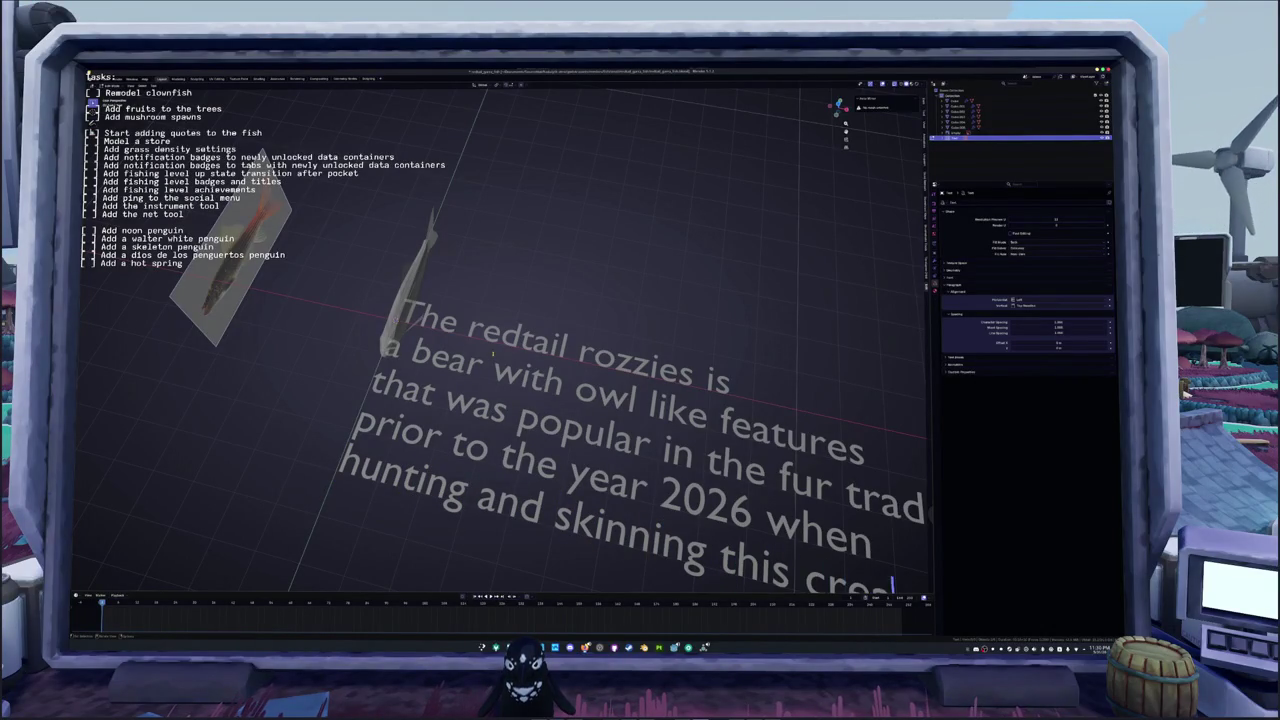
{"action": "key", "text": "Return"}
{"action": "type", "text": "was outlawed.  How"}
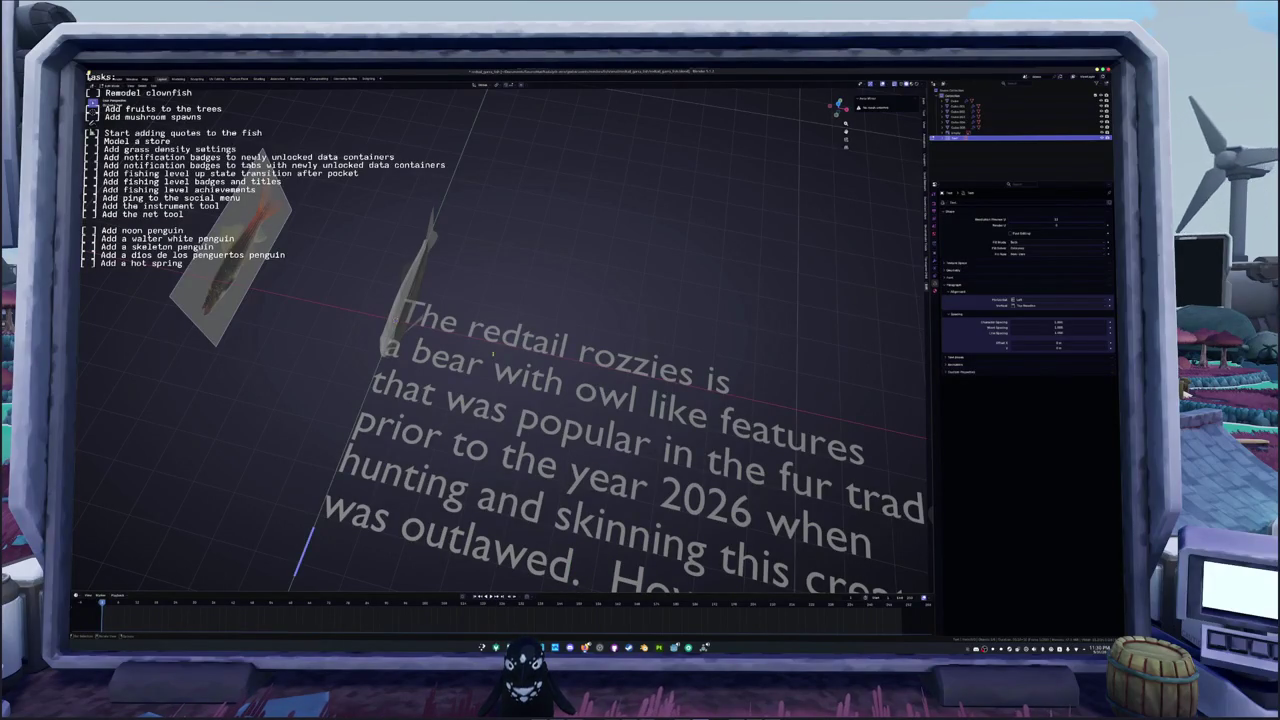
{"action": "type", "text": "ever,"}
Step: Finish the quote with lines about these beasts, feathered pillows and other feather products
{"action": "scroll", "coordinate": [500, 340], "scroll_direction": "down", "scroll_amount": 3}
{"action": "type", "text": "poachers continue"}
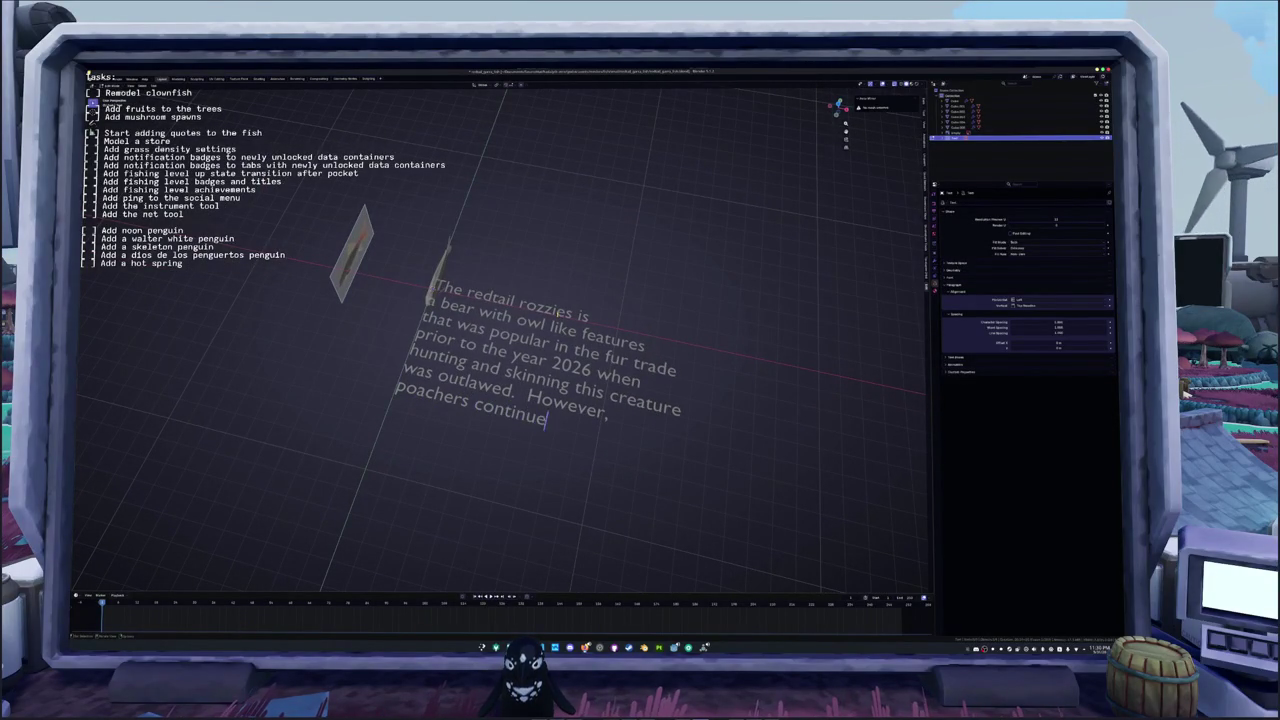
{"action": "type", "text": "to trap and"}
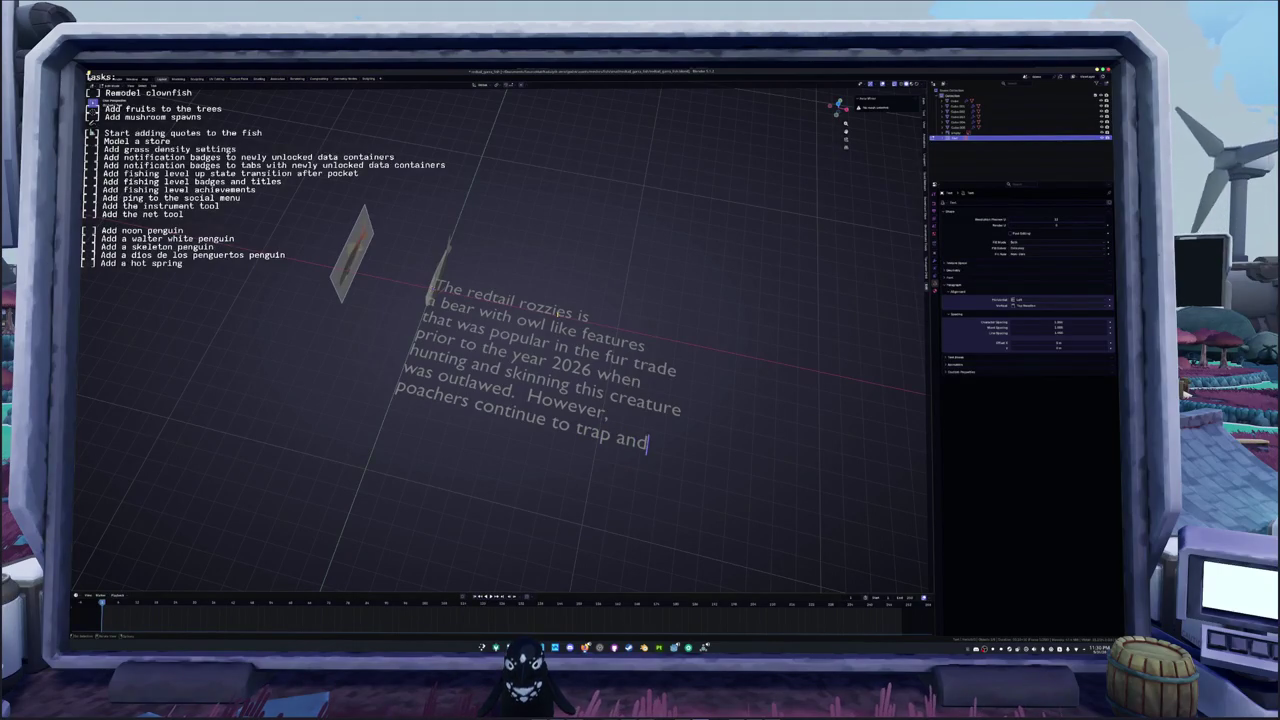
{"action": "key", "text": "BackSpace"}
{"action": "key", "text": "BackSpace"}
{"action": "key", "text": "BackSpace"}
{"action": "key", "text": "BackSpace"}
{"action": "key", "text": "BackSpace"}
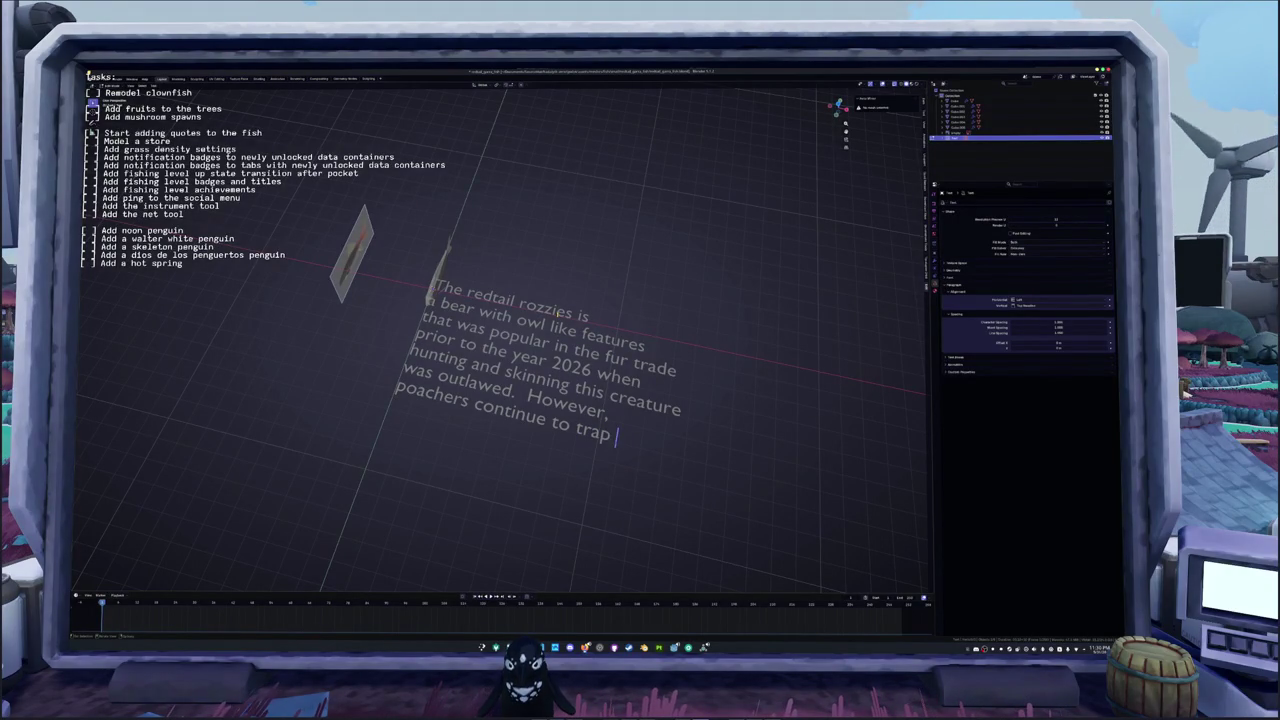
{"action": "type", "text": "these beasts"}
{"action": "key", "text": "Return"}
{"action": "type", "text": "at"}
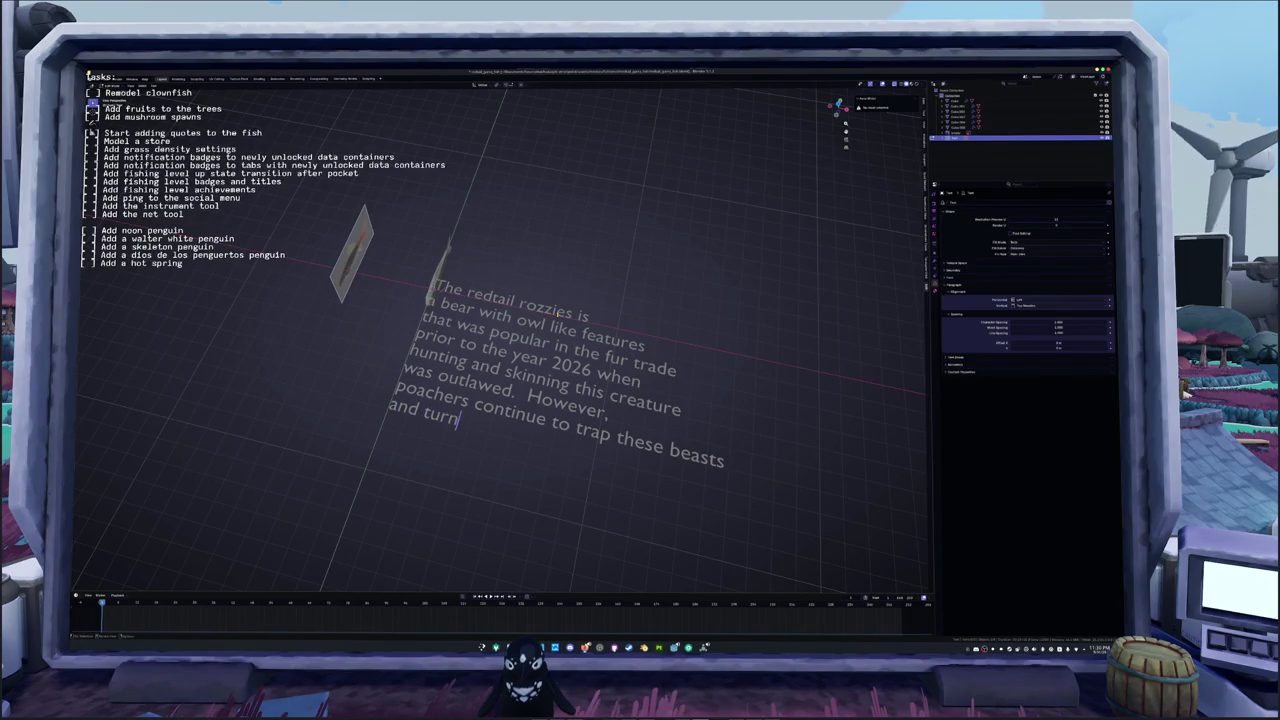
{"action": "type", "text": "hered pi"}
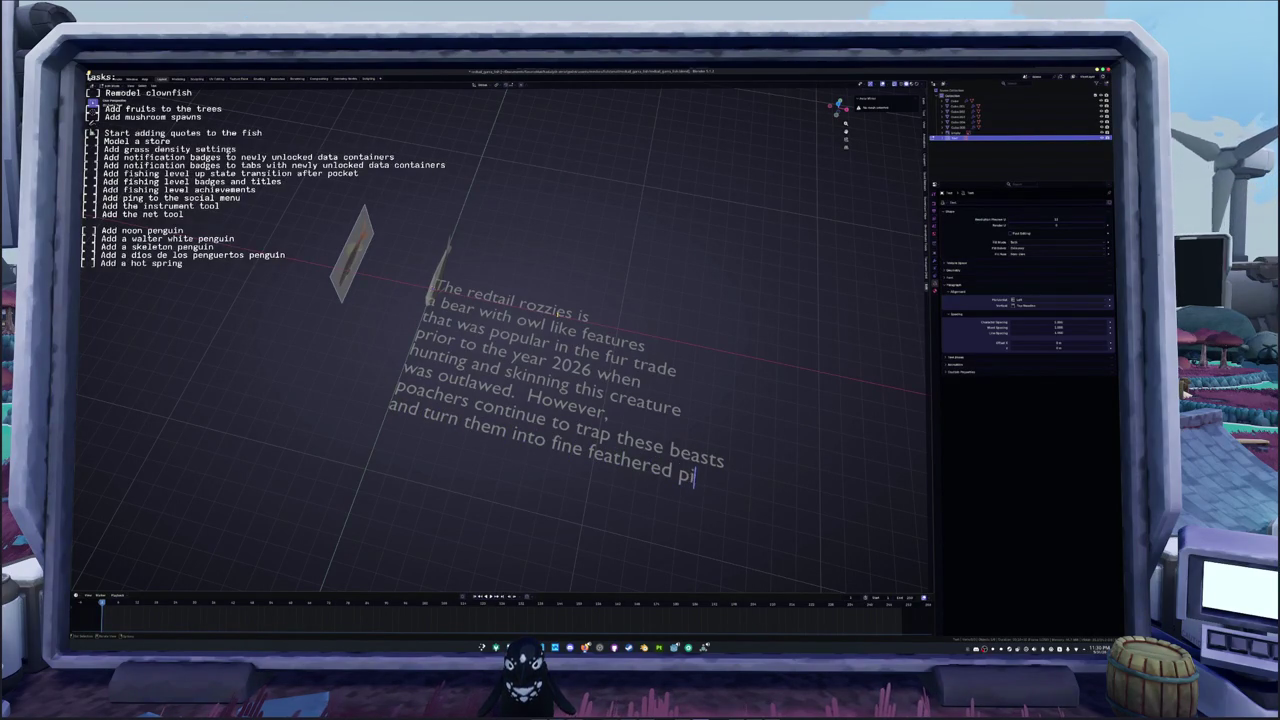
{"action": "type", "text": "llows and"}
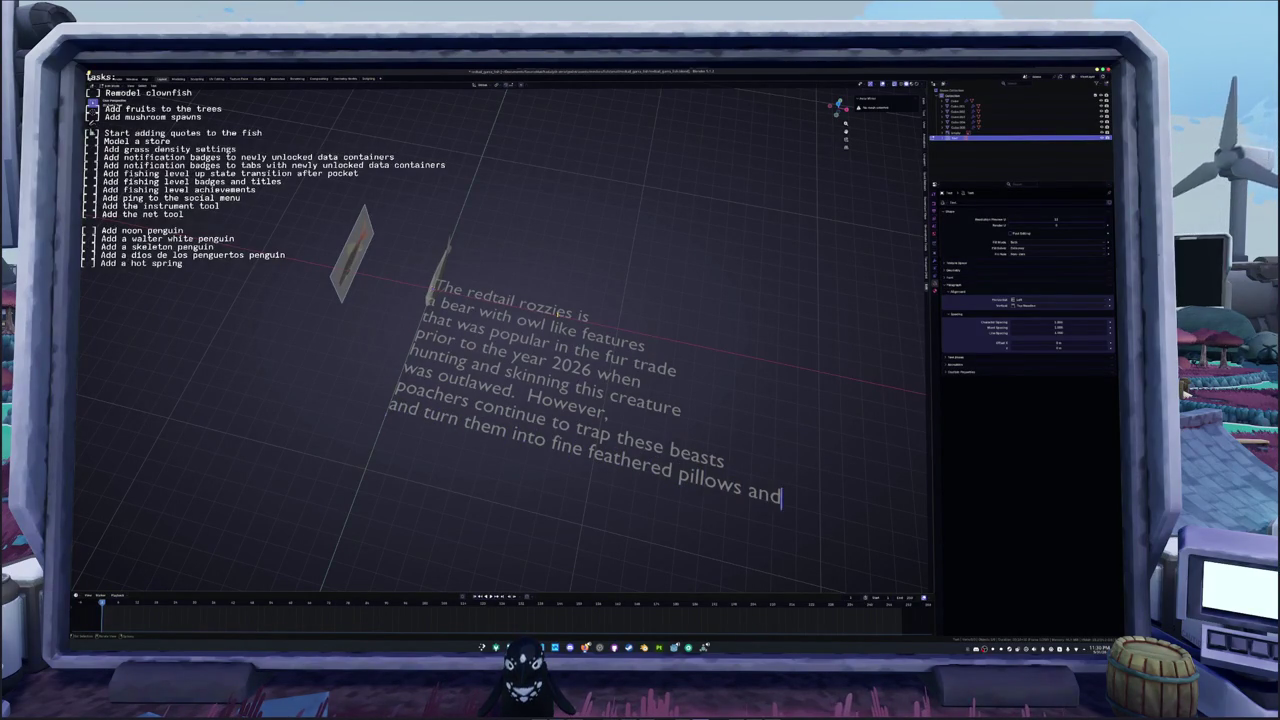
{"action": "type", "text": " other feature products"}
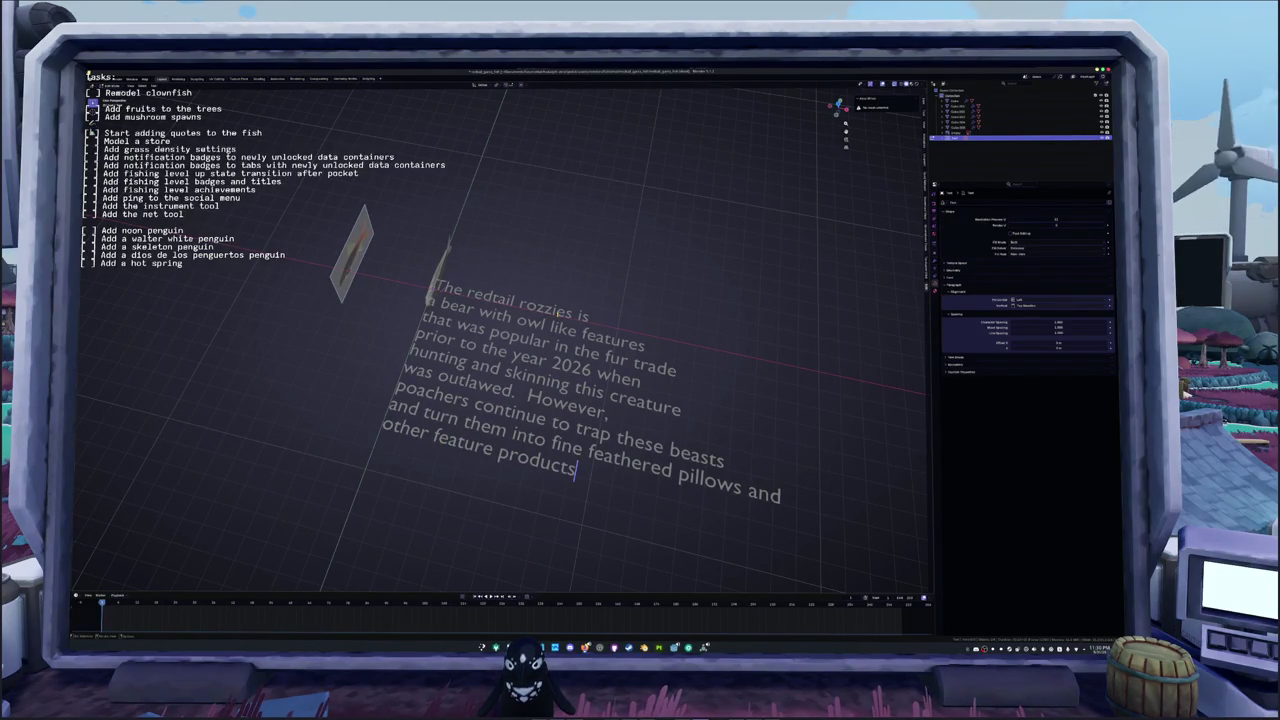
{"action": "key", "text": "BackSpace"}
{"action": "key", "text": "BackSpace"}
{"action": "key", "text": "BackSpace"}
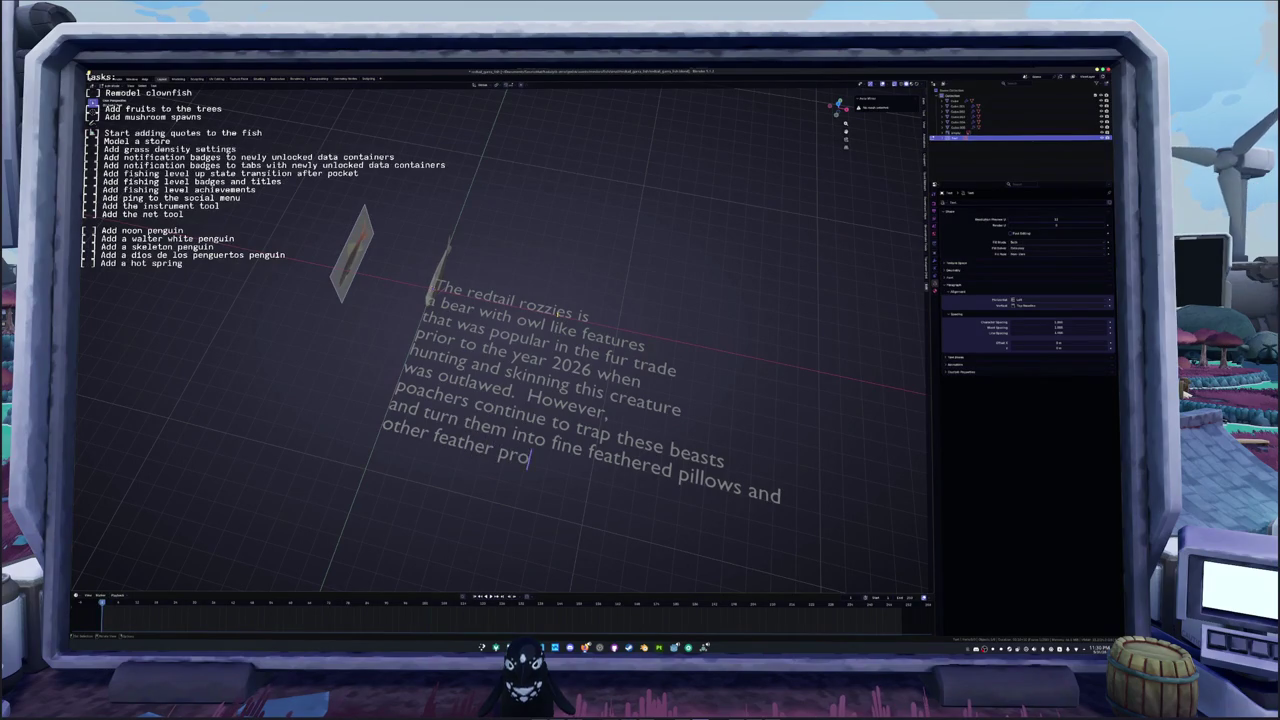
{"action": "key", "text": "Tab"}
Step: Move the quote text object to the right of the fish
{"action": "middle_click_drag", "start_coordinate": [500, 350], "coordinate": [560, 330]}
{"action": "key", "text": "g"}
{"action": "left_click", "coordinate": [651, 340]}
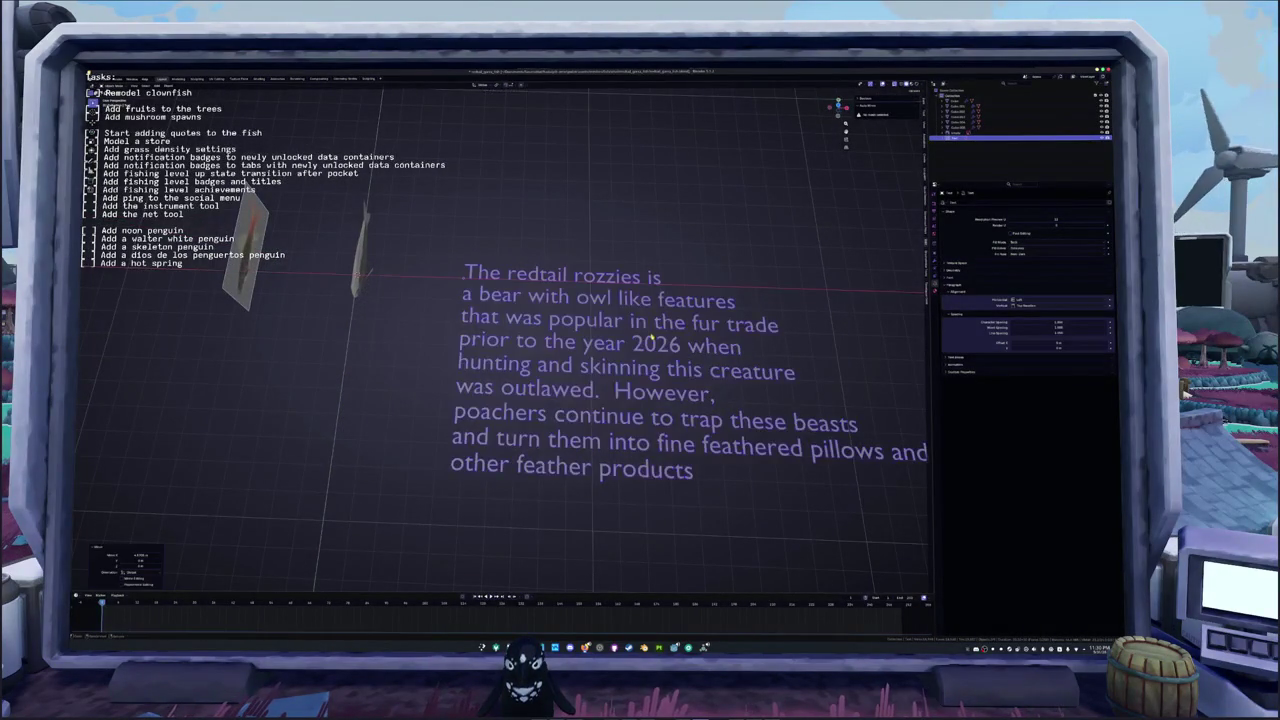
{"action": "mouse_move", "coordinate": [651, 340]}
{"action": "middle_mouse_down", "text": "shift"}
{"action": "mouse_move", "coordinate": [563, 345]}
{"action": "mouse_move", "coordinate": [553, 358]}
{"action": "middle_mouse_up", "text": "shift"}
{"action": "scroll", "coordinate": [573, 352], "scroll_direction": "up", "scroll_amount": 2}
{"action": "left_click", "coordinate": [563, 345]}
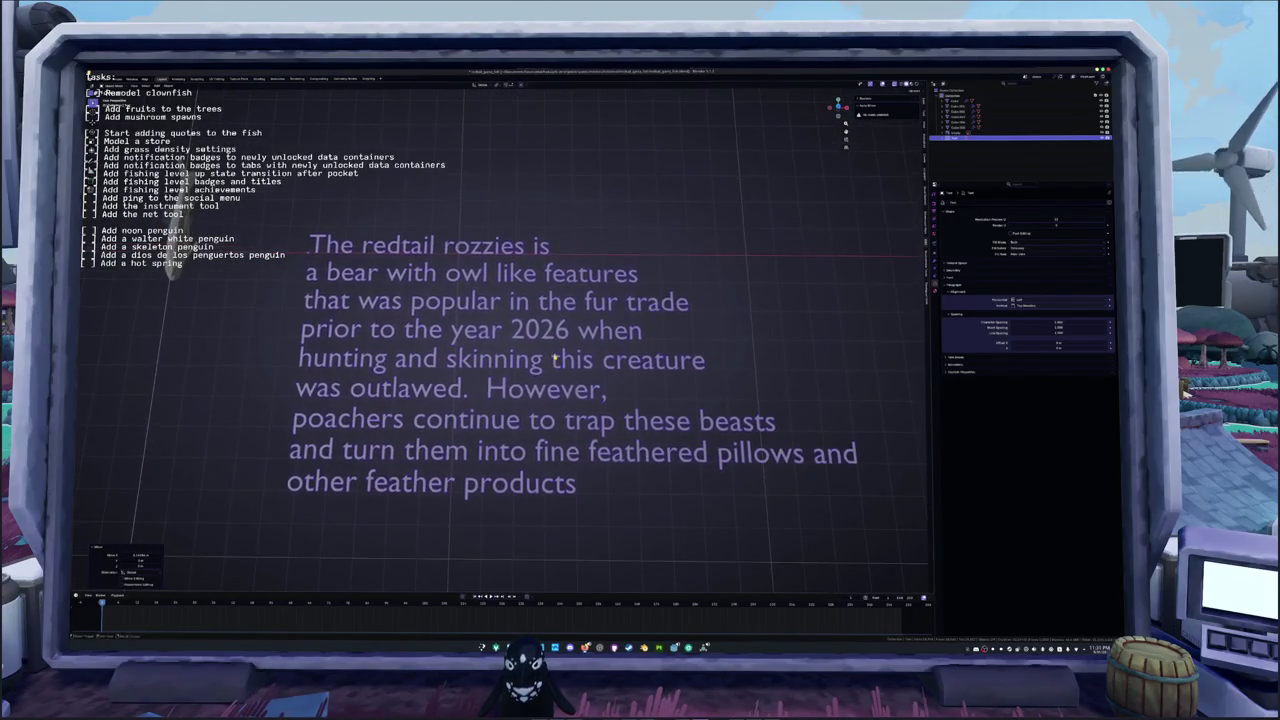
Step: Navigate back to the fish and its reference photo and select the fish model
{"action": "scroll", "coordinate": [570, 355], "scroll_direction": "down", "scroll_amount": 1}
{"action": "scroll", "coordinate": [590, 342], "scroll_direction": "down", "scroll_amount": 1}
{"action": "scroll", "coordinate": [590, 342], "scroll_direction": "down", "scroll_amount": 1}
{"action": "scroll", "coordinate": [590, 342], "scroll_direction": "down", "scroll_amount": 1}
{"action": "scroll", "coordinate": [590, 342], "scroll_direction": "down", "scroll_amount": 1}
{"action": "scroll", "coordinate": [590, 342], "scroll_direction": "down", "scroll_amount": 1}
{"action": "scroll", "coordinate": [590, 342], "scroll_direction": "down", "scroll_amount": 1}
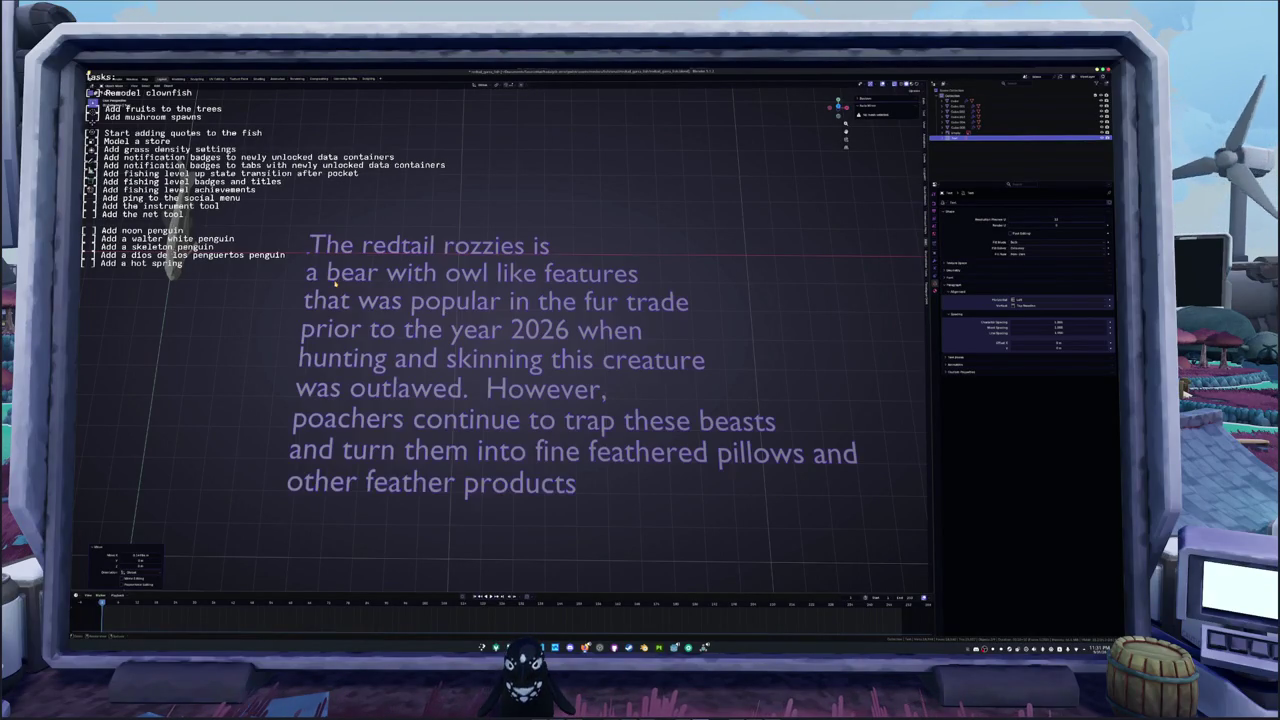
{"action": "middle_click_drag", "start_coordinate": [336, 287], "coordinate": [420, 290]}
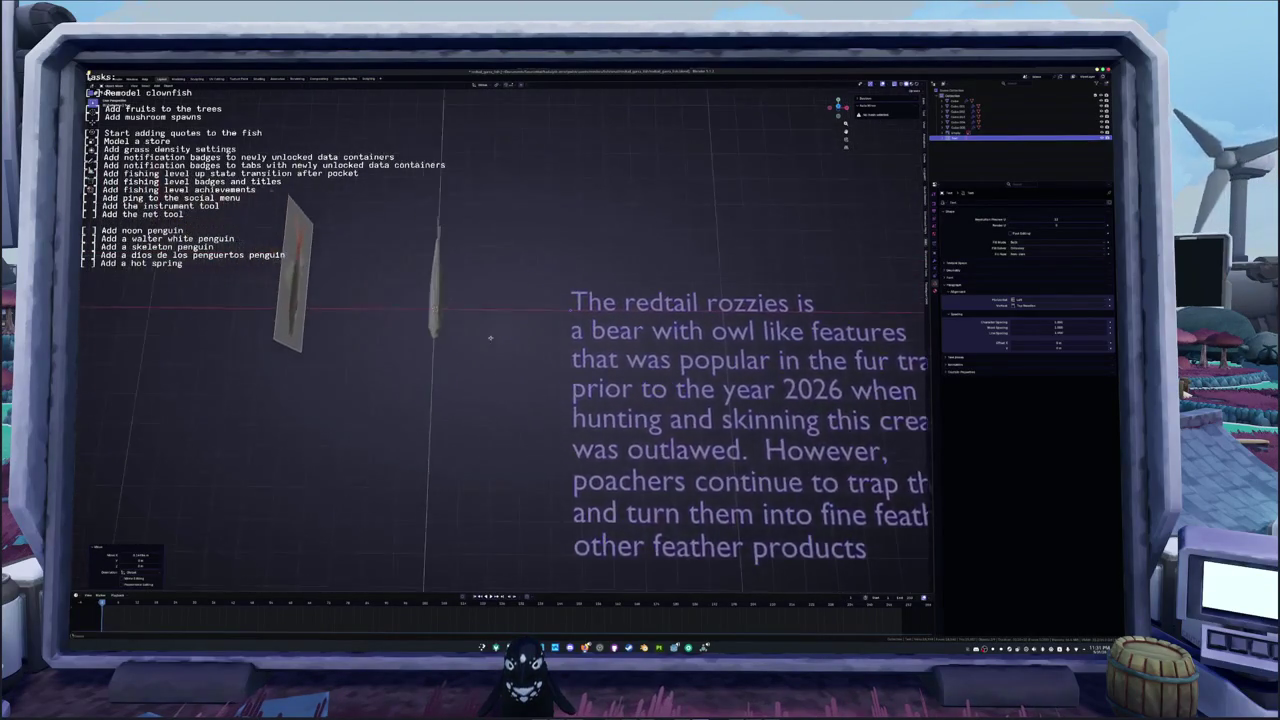
{"action": "left_click", "coordinate": [960, 101]}
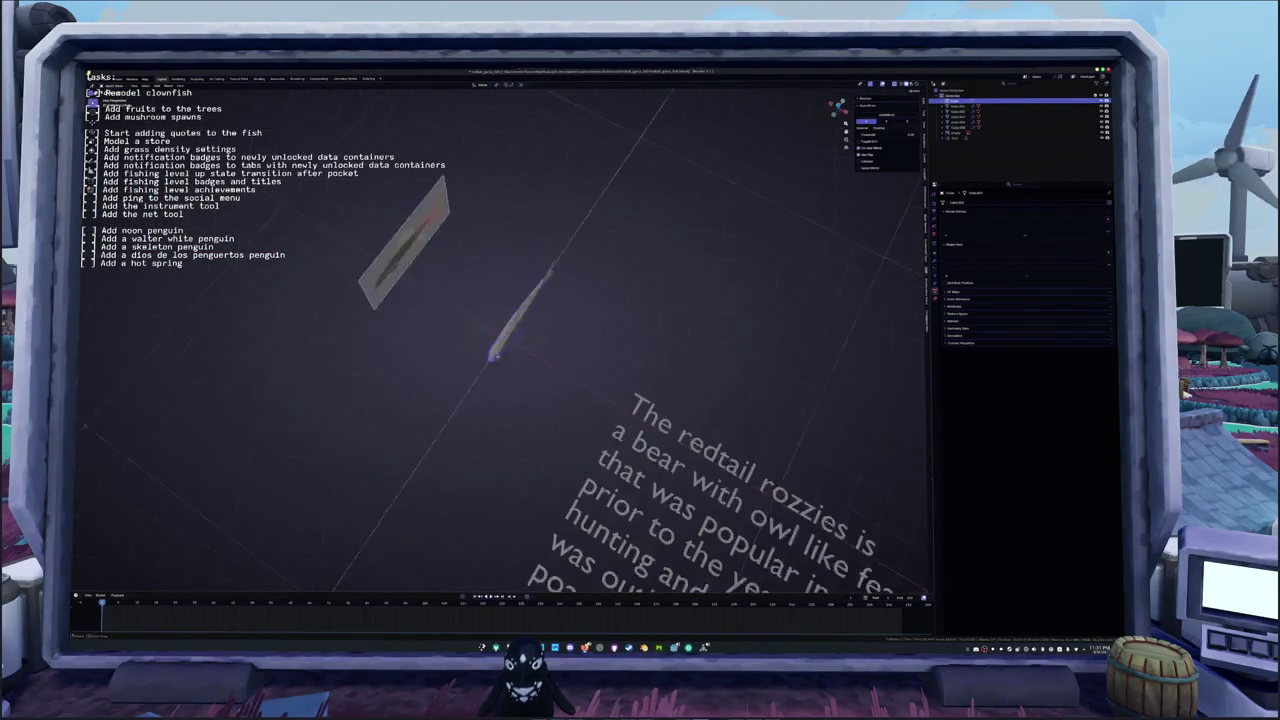
{"action": "middle_click_drag", "start_coordinate": [500, 350], "coordinate": [600, 380]}
{"action": "mouse_move", "coordinate": [468, 332]}
{"action": "middle_mouse_down"}
{"action": "mouse_move", "coordinate": [482, 371]}
{"action": "mouse_move", "coordinate": [571, 382]}
{"action": "middle_mouse_up"}
{"action": "scroll", "coordinate": [470, 340], "scroll_direction": "up", "scroll_amount": 5}
{"action": "left_click", "coordinate": [571, 382]}
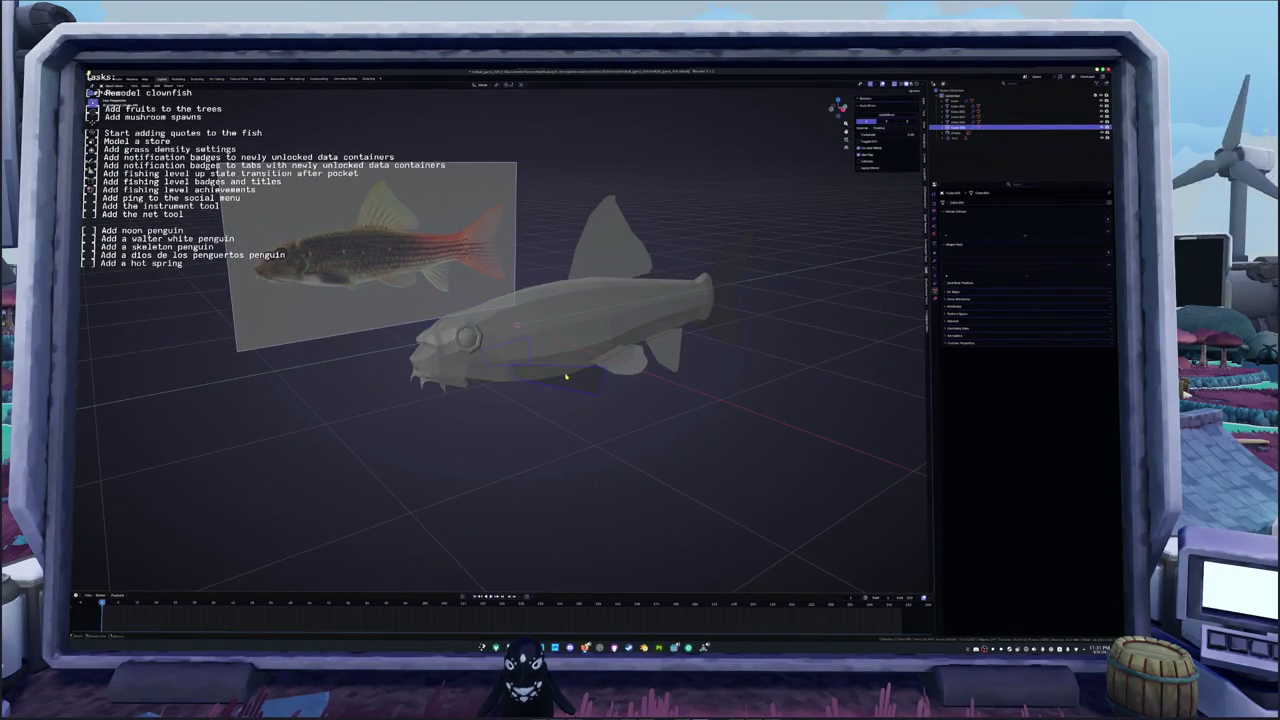
Step: Edit the fish in side view with X-ray on and circle-select the belly fin faces
{"action": "key", "text": "KP_1"}
{"action": "key", "text": "Tab"}
{"action": "scroll", "coordinate": [447, 335], "scroll_direction": "up", "scroll_amount": 3}
{"action": "key", "text": "alt+z"}
{"action": "key", "text": "c"}
{"action": "left_click", "coordinate": [447, 335]}
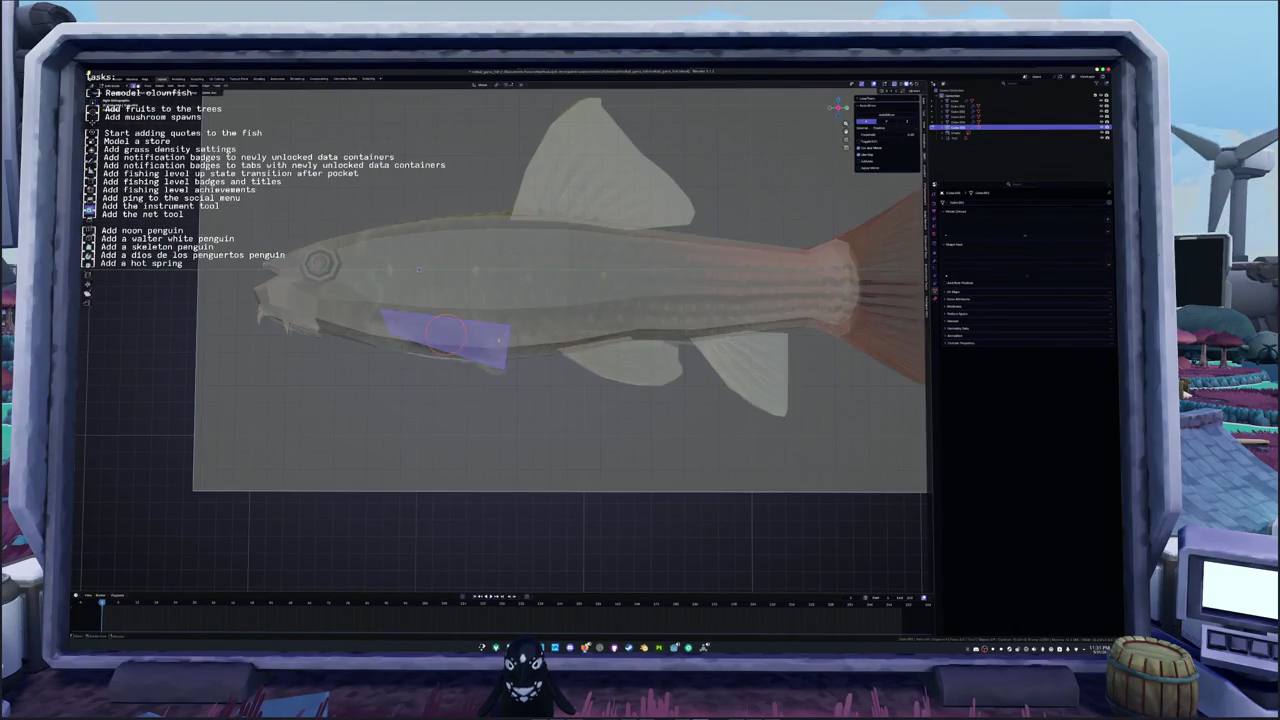
Step: Add a loop cut across the belly fin region and lower the fin's corner along Z
{"action": "scroll", "coordinate": [316, 366], "scroll_direction": "up", "scroll_amount": 2}
{"action": "key", "text": "ctrl+r"}
{"action": "left_click", "coordinate": [316, 366]}
{"action": "key", "text": "ctrl+r"}
{"action": "left_click", "coordinate": [575, 318]}
{"action": "key", "text": "g"}
{"action": "key", "text": "z"}
{"action": "left_click", "coordinate": [487, 289]}
Step: Move the fin vertices vertically to shape the fin
{"action": "middle_click_drag", "start_coordinate": [403, 275], "coordinate": [463, 283], "text": "shift"}
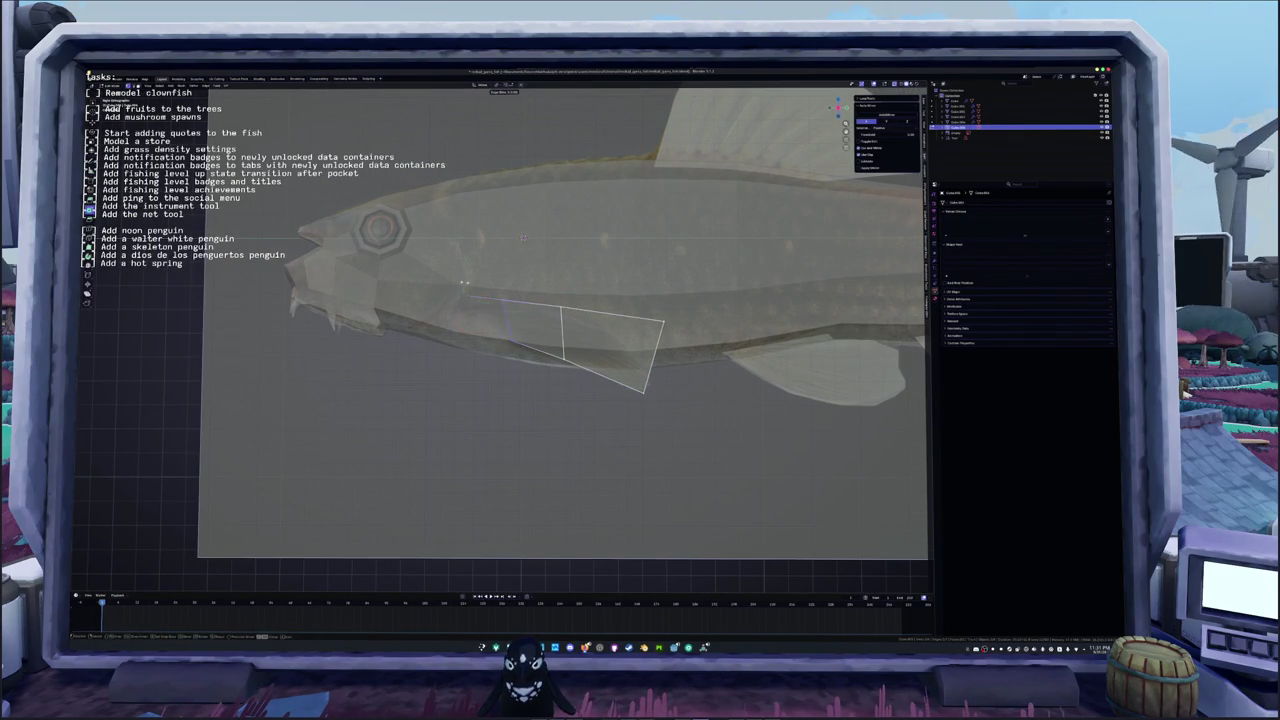
{"action": "key", "text": "g"}
{"action": "key", "text": "g"}
{"action": "left_click", "coordinate": [450, 288]}
{"action": "key", "text": "g"}
{"action": "key", "text": "z"}
{"action": "left_click", "coordinate": [443, 291]}
{"action": "mouse_move", "coordinate": [443, 291]}
{"action": "middle_mouse_down"}
{"action": "mouse_move", "coordinate": [440, 318]}
{"action": "mouse_move", "coordinate": [433, 279]}
{"action": "middle_mouse_up"}
Step: Select the edge loop across the fin and add another loop slid to the fin's end
{"action": "key", "text": "k"}
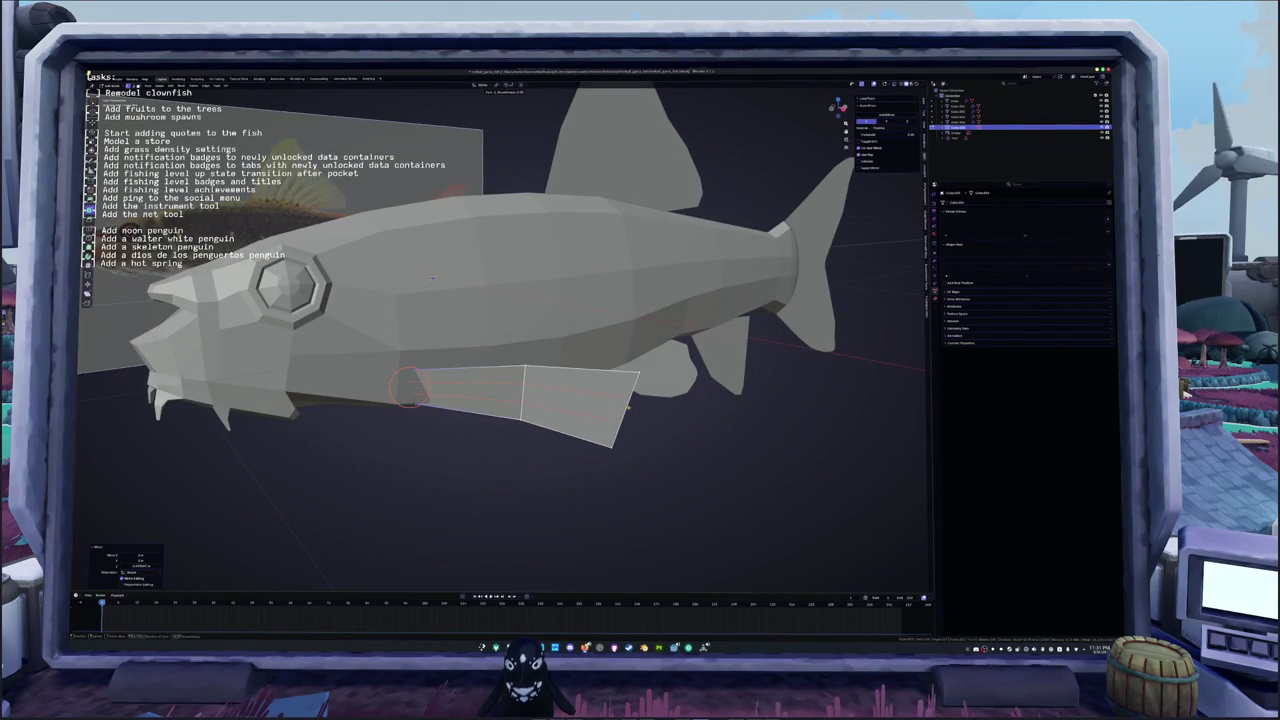
{"action": "key", "text": "Escape"}
{"action": "left_click", "coordinate": [601, 389], "text": "alt"}
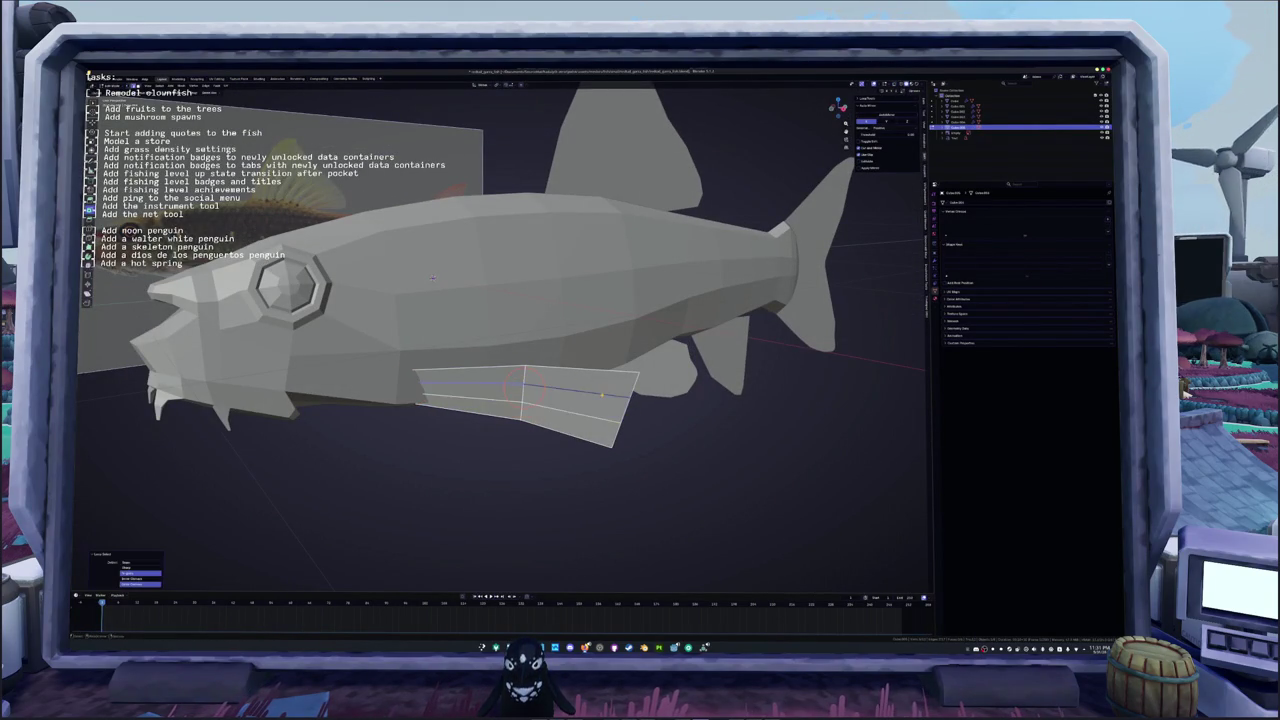
{"action": "middle_click_drag", "start_coordinate": [602, 387], "coordinate": [565, 379]}
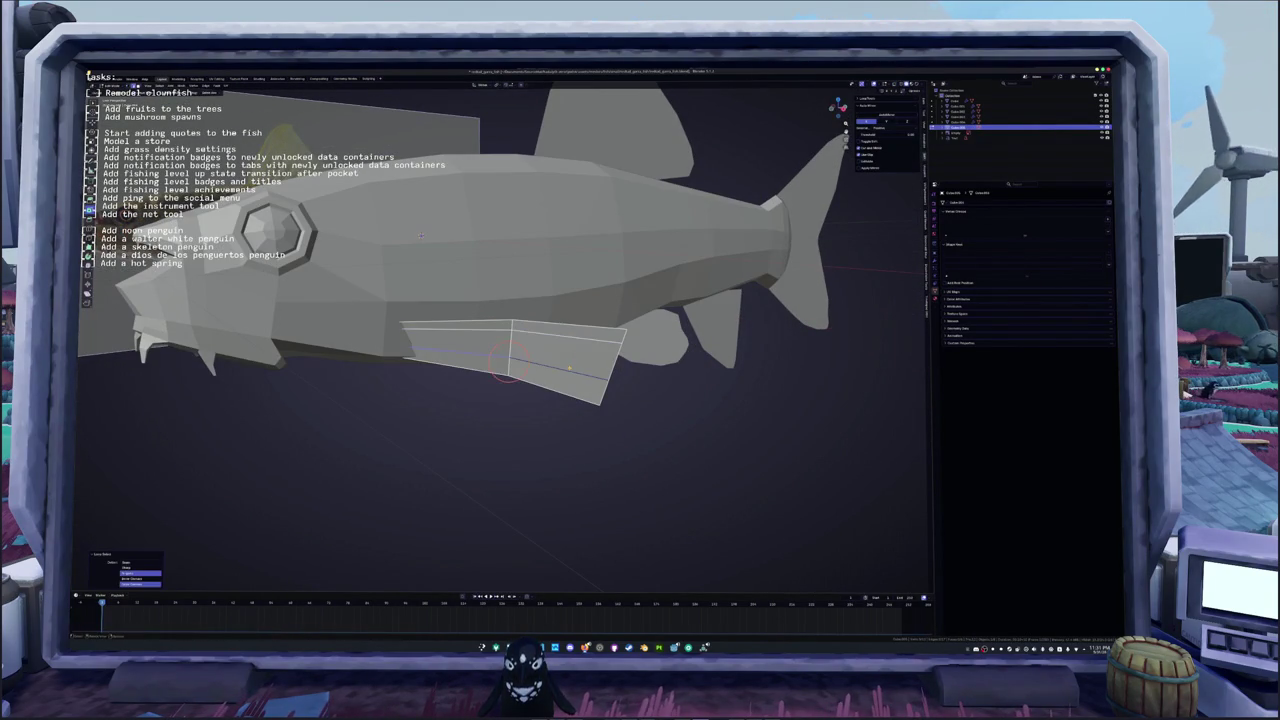
{"action": "key", "text": "ctrl+r"}
{"action": "left_click", "coordinate": [646, 340]}
{"action": "key", "text": "g"}
{"action": "key", "text": "g"}
{"action": "left_click", "coordinate": [621, 331]}
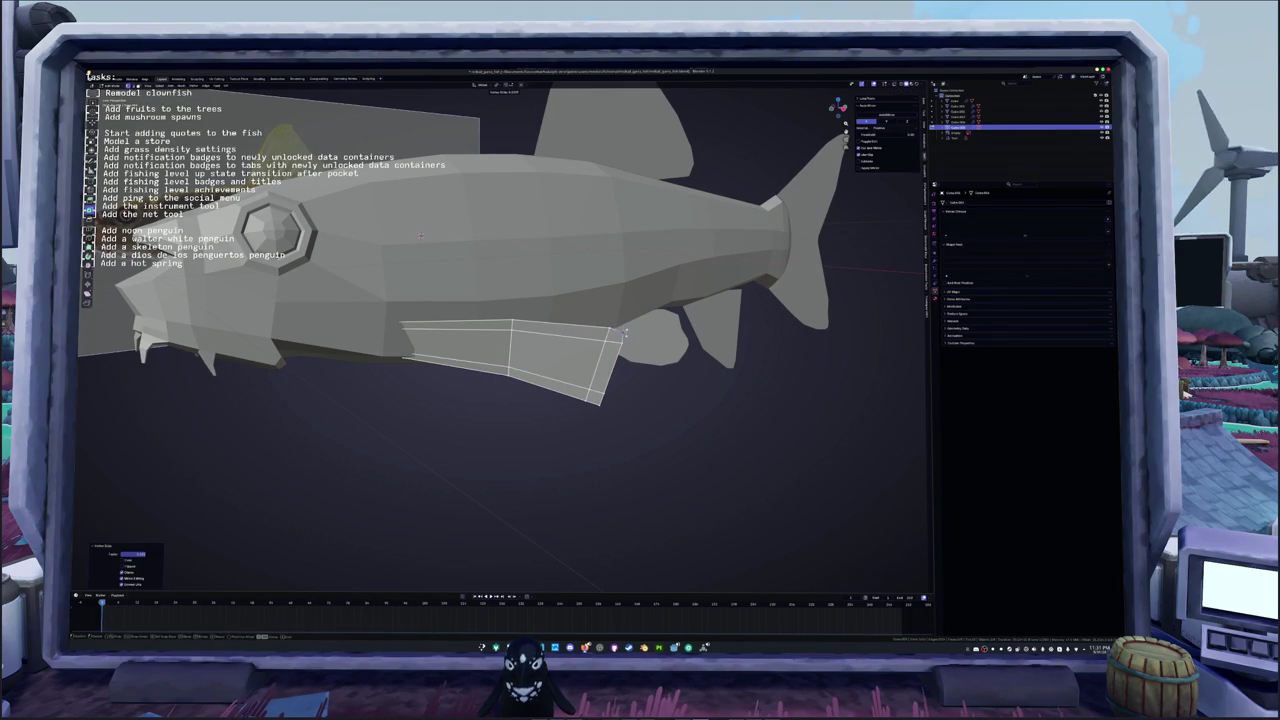
{"action": "key", "text": "g"}
{"action": "key", "text": "g"}
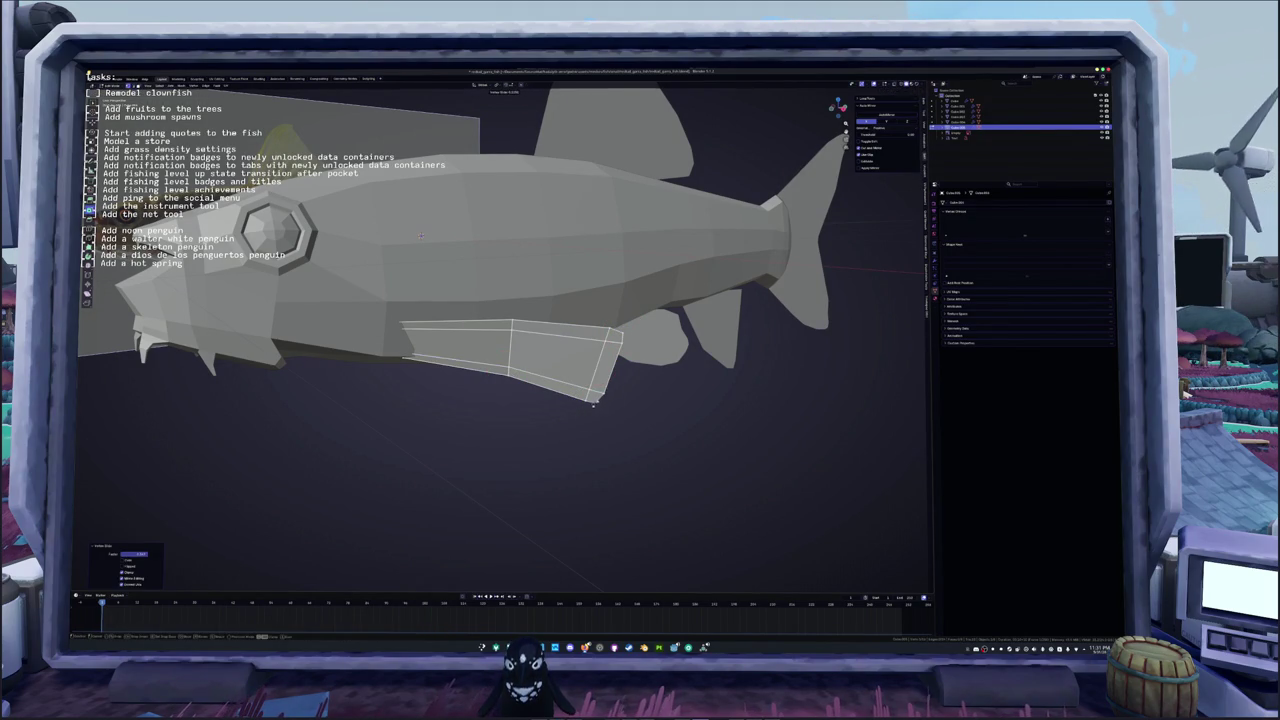
Step: Select the fin face and extrude it to give the fin depth
{"action": "middle_click_drag", "start_coordinate": [597, 400], "coordinate": [503, 389]}
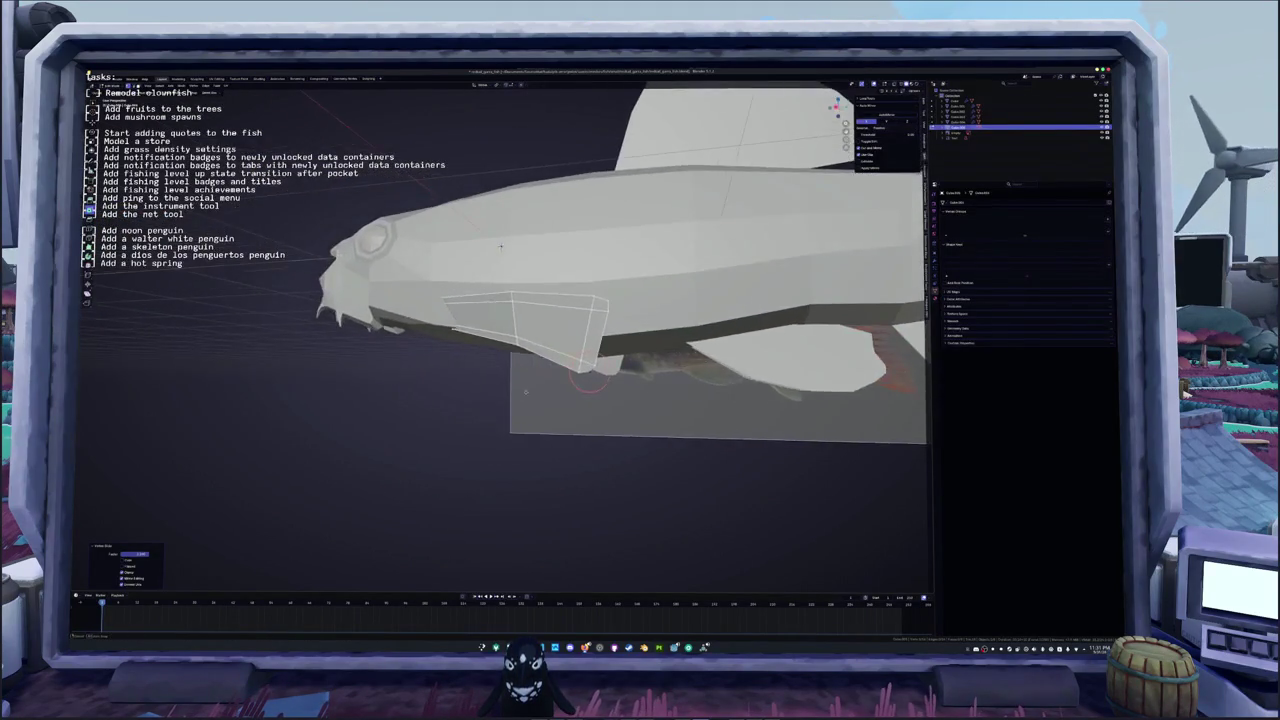
{"action": "left_click", "coordinate": [503, 389]}
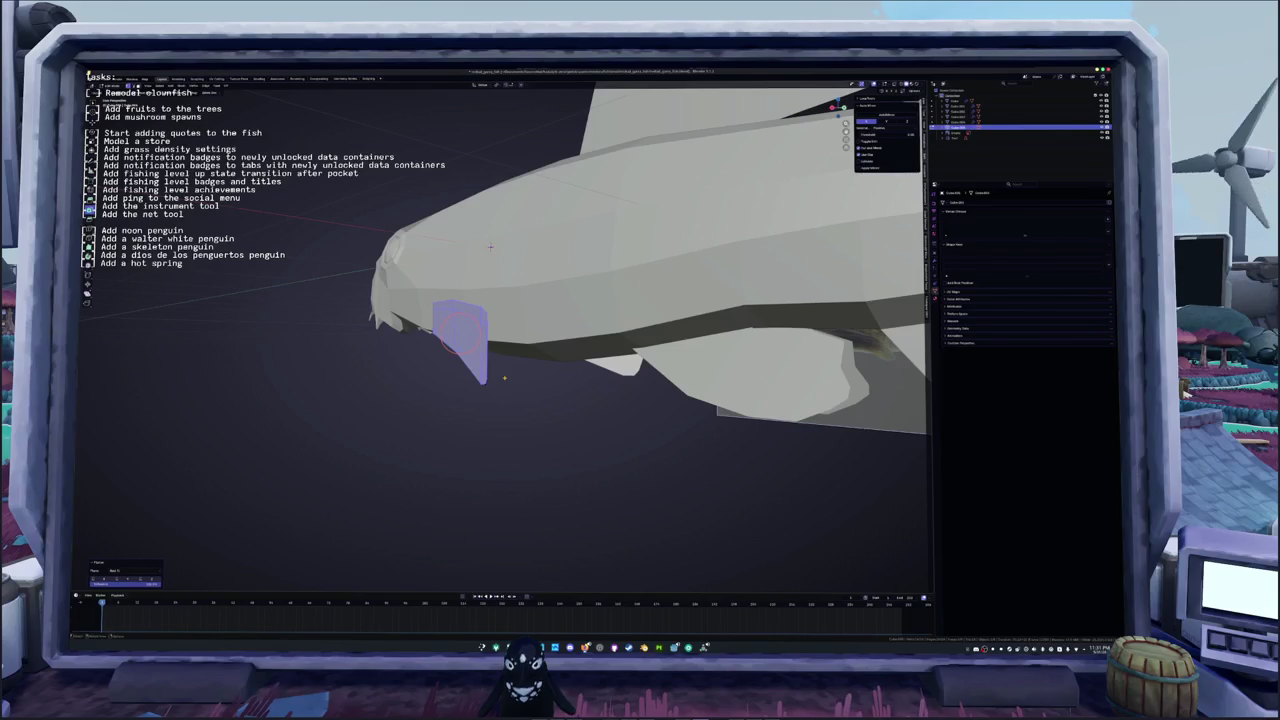
{"action": "middle_click_drag", "start_coordinate": [490, 246], "coordinate": [522, 248]}
{"action": "scroll", "coordinate": [522, 248], "scroll_direction": "down", "scroll_amount": 5}
{"action": "key", "text": "Tab"}
{"action": "key", "text": "e"}
{"action": "left_click", "coordinate": [647, 373]}
{"action": "scroll", "coordinate": [668, 395], "scroll_direction": "up", "scroll_amount": 2}
{"action": "mouse_move", "coordinate": [647, 373]}
{"action": "middle_mouse_down"}
{"action": "mouse_move", "coordinate": [668, 395]}
{"action": "mouse_move", "coordinate": [520, 430]}
{"action": "middle_mouse_up"}
Step: Rotate the extruded fin back along the body, finishing with an X-axis rotation
{"action": "key", "text": "r"}
{"action": "left_click", "coordinate": [530, 480]}
{"action": "mouse_move", "coordinate": [530, 480]}
{"action": "middle_mouse_down"}
{"action": "mouse_move", "coordinate": [516, 264]}
{"action": "mouse_move", "coordinate": [640, 350]}
{"action": "middle_mouse_up"}
{"action": "key", "text": "r"}
{"action": "key", "text": "x"}
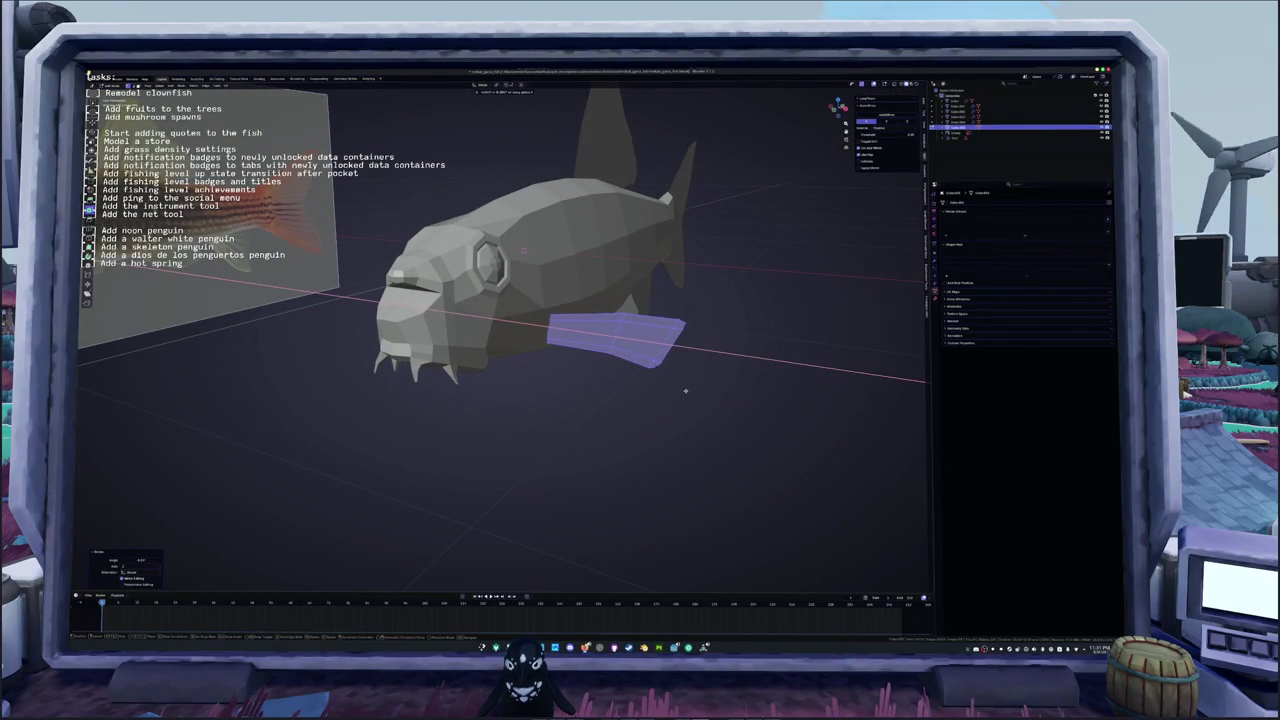
{"action": "left_click", "coordinate": [683, 390]}
{"action": "mouse_move", "coordinate": [677, 391]}
{"action": "middle_mouse_down"}
{"action": "mouse_move", "coordinate": [600, 403]}
{"action": "mouse_move", "coordinate": [510, 287]}
{"action": "middle_mouse_up"}
{"action": "left_click", "coordinate": [510, 287]}
{"action": "left_click", "coordinate": [650, 213]}
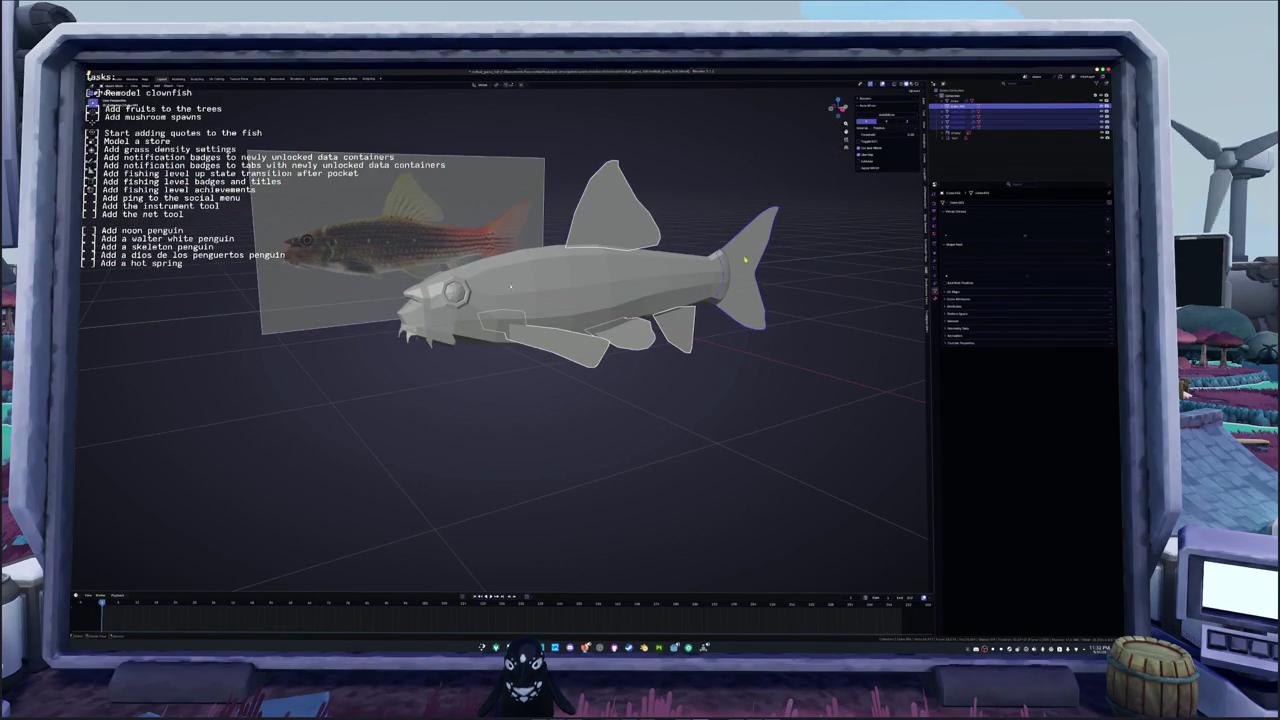
Step: Add a Solidify modifier to the fins and enter a new Thickness value
{"action": "middle_click_drag", "start_coordinate": [650, 213], "coordinate": [898, 257]}
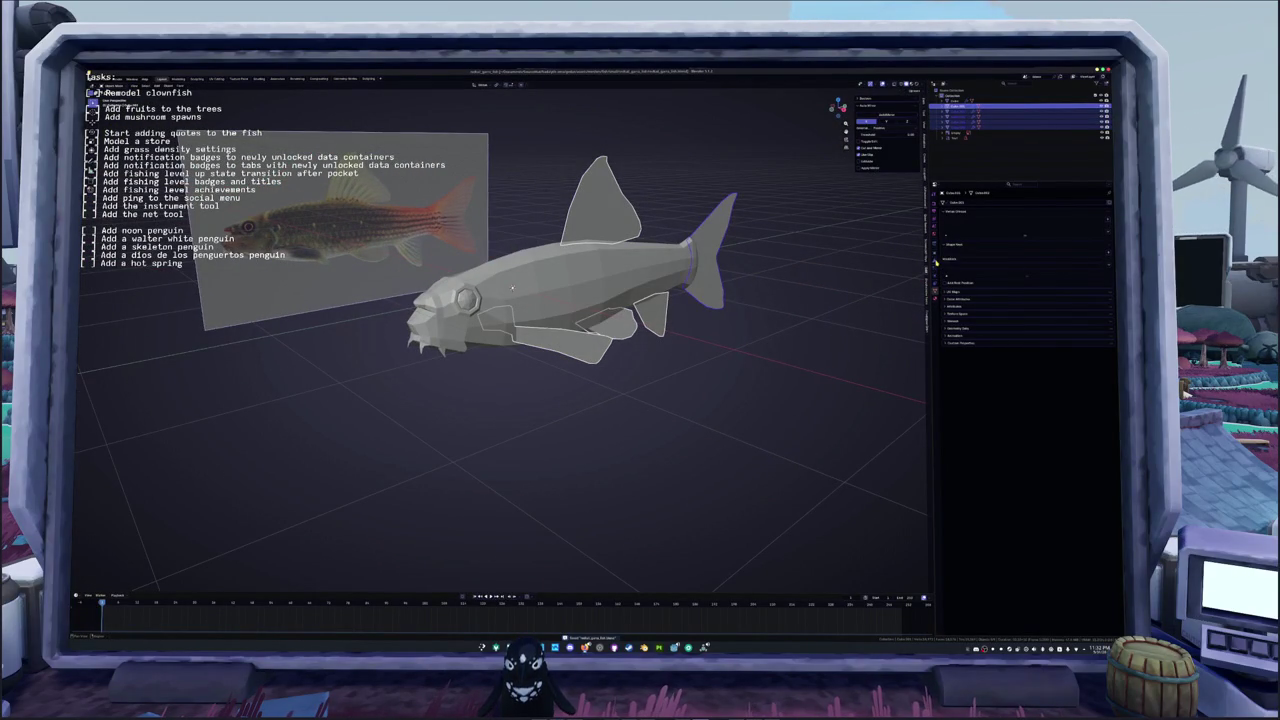
{"action": "left_click", "coordinate": [936, 263]}
{"action": "left_click", "coordinate": [982, 203]}
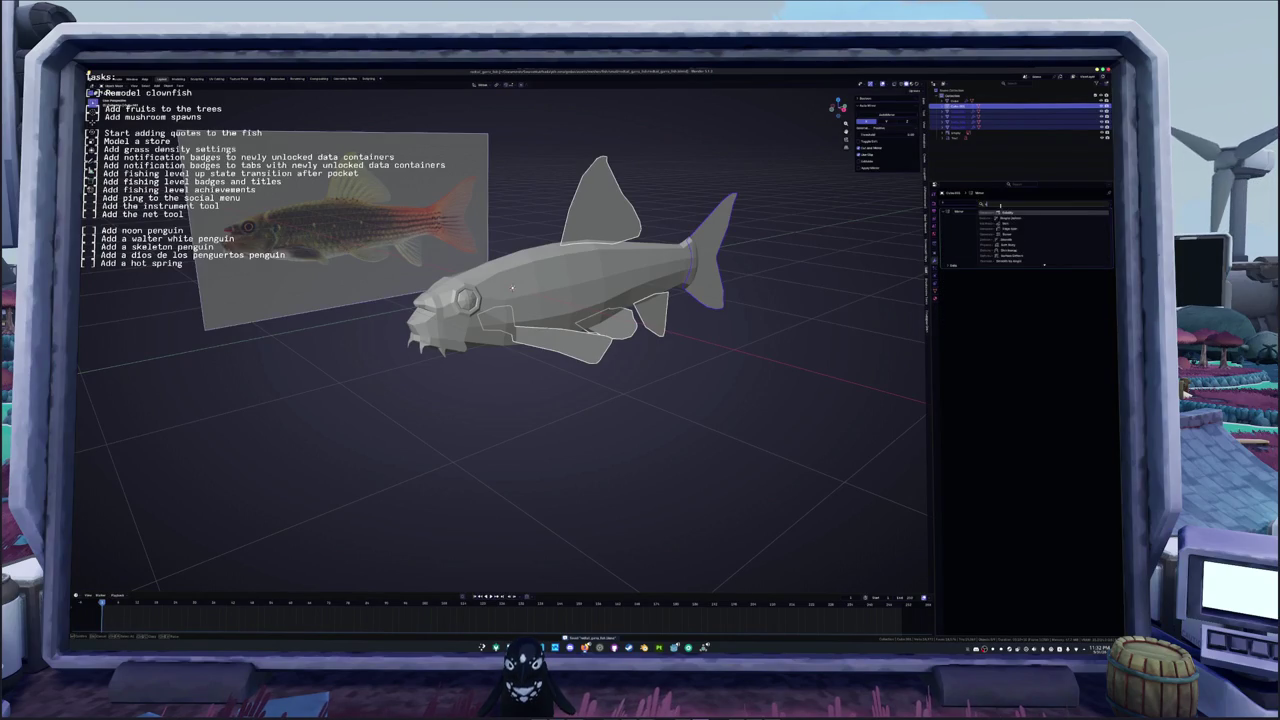
{"action": "left_click", "coordinate": [1007, 213]}
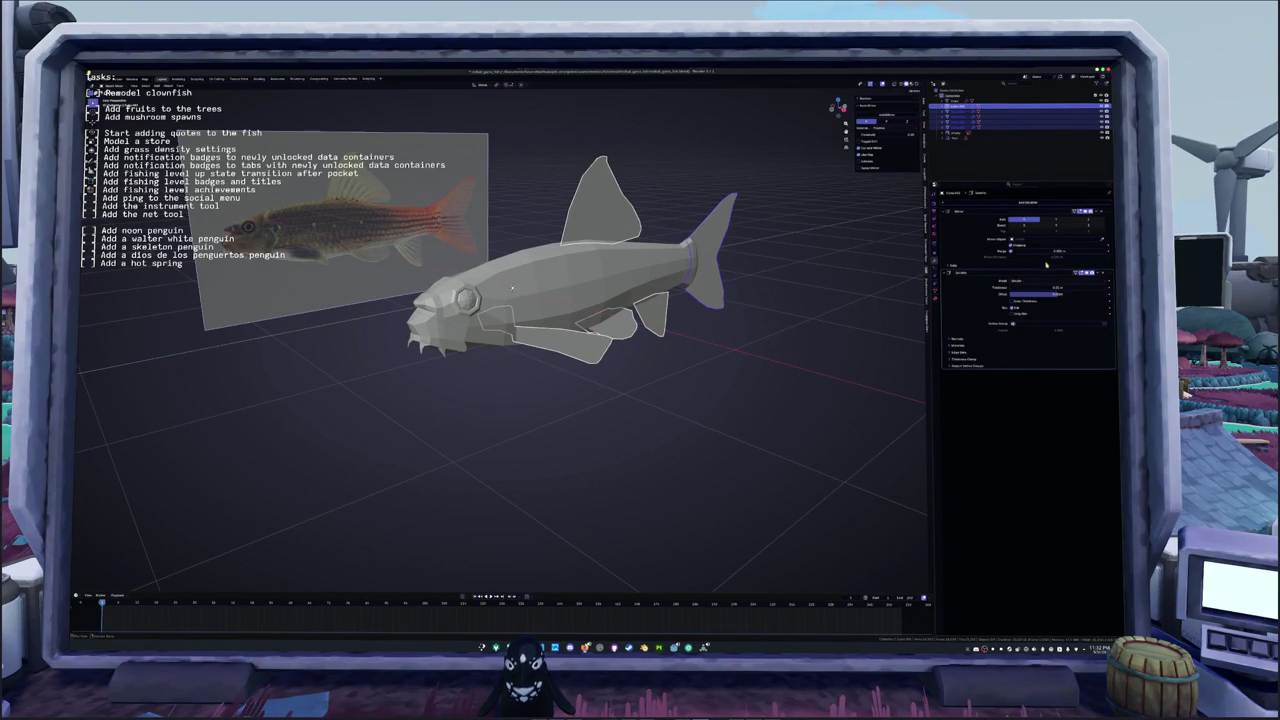
{"action": "left_click", "coordinate": [1060, 288]}
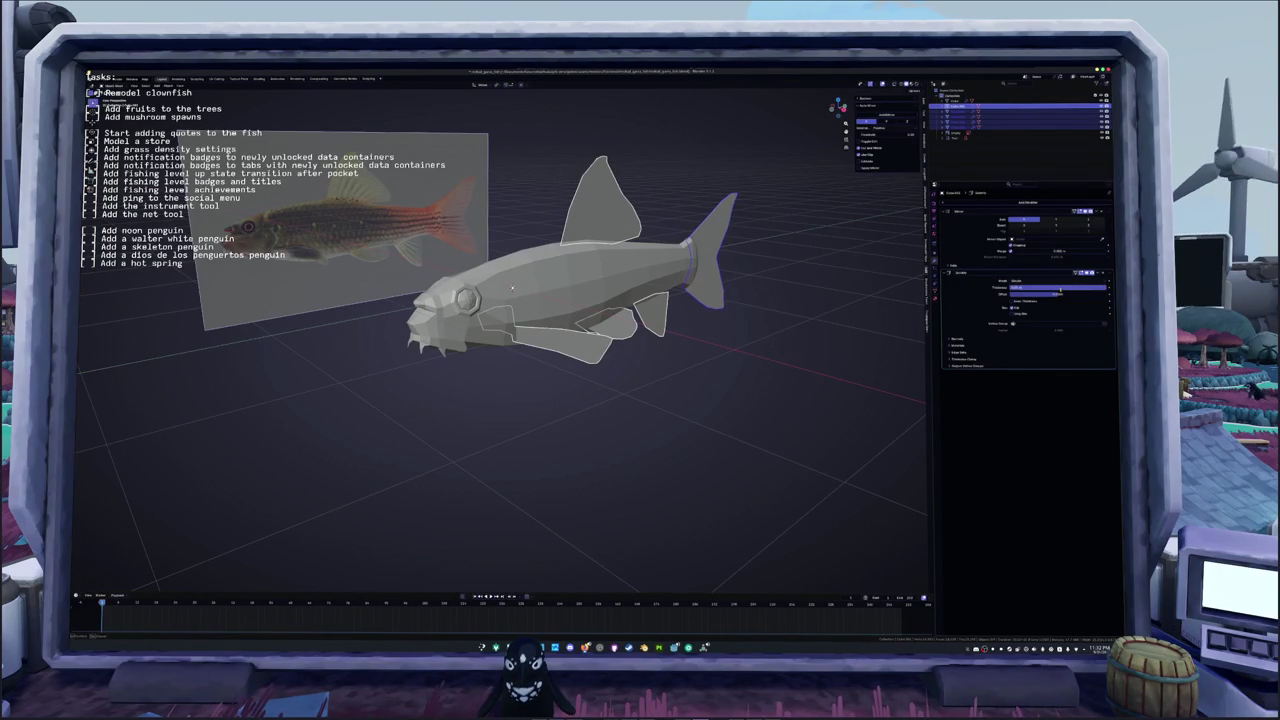
{"action": "key", "text": "Return"}
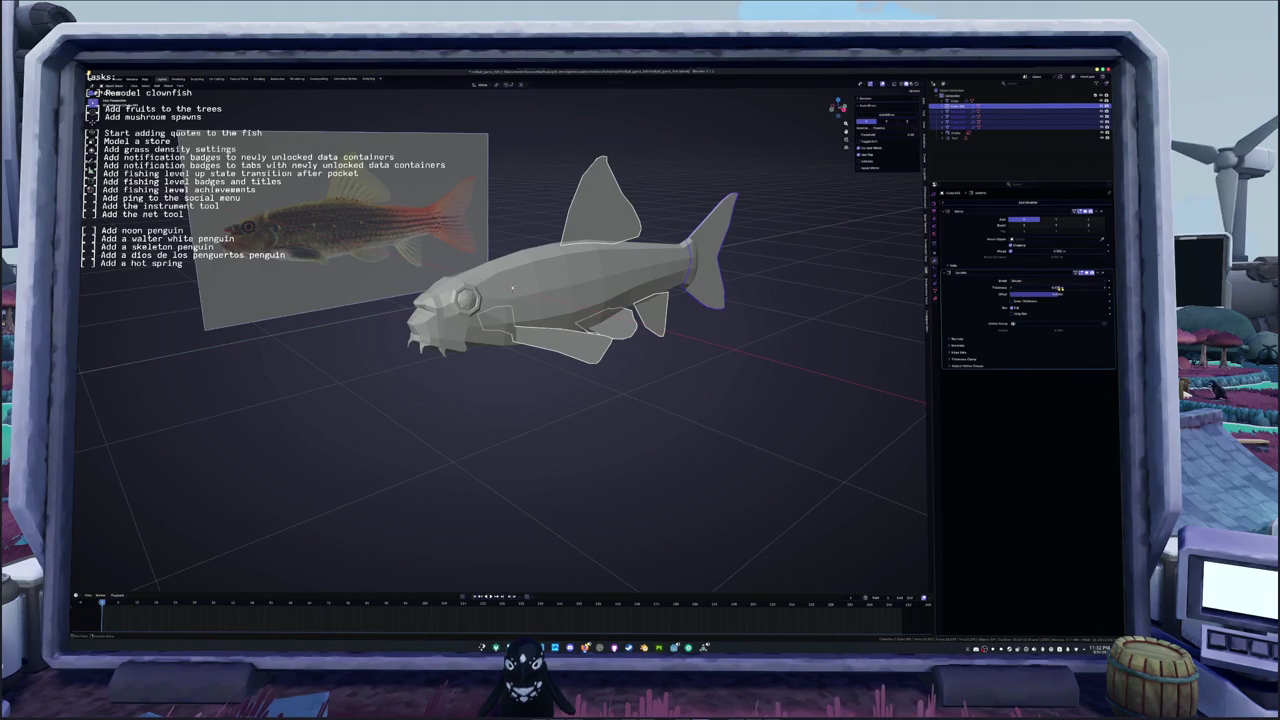
{"action": "middle_click_drag", "start_coordinate": [1060, 288], "coordinate": [1070, 298]}
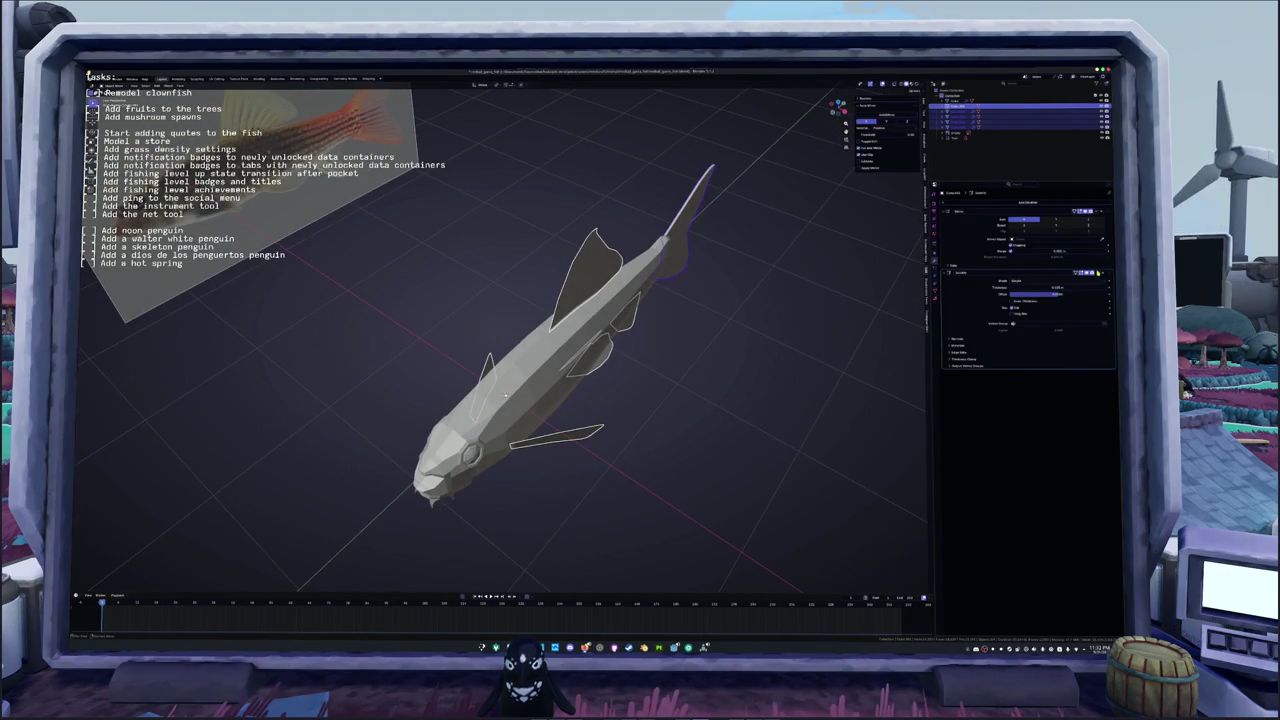
{"action": "middle_click_drag", "start_coordinate": [800, 330], "coordinate": [757, 340]}
{"action": "right_click", "coordinate": [757, 340]}
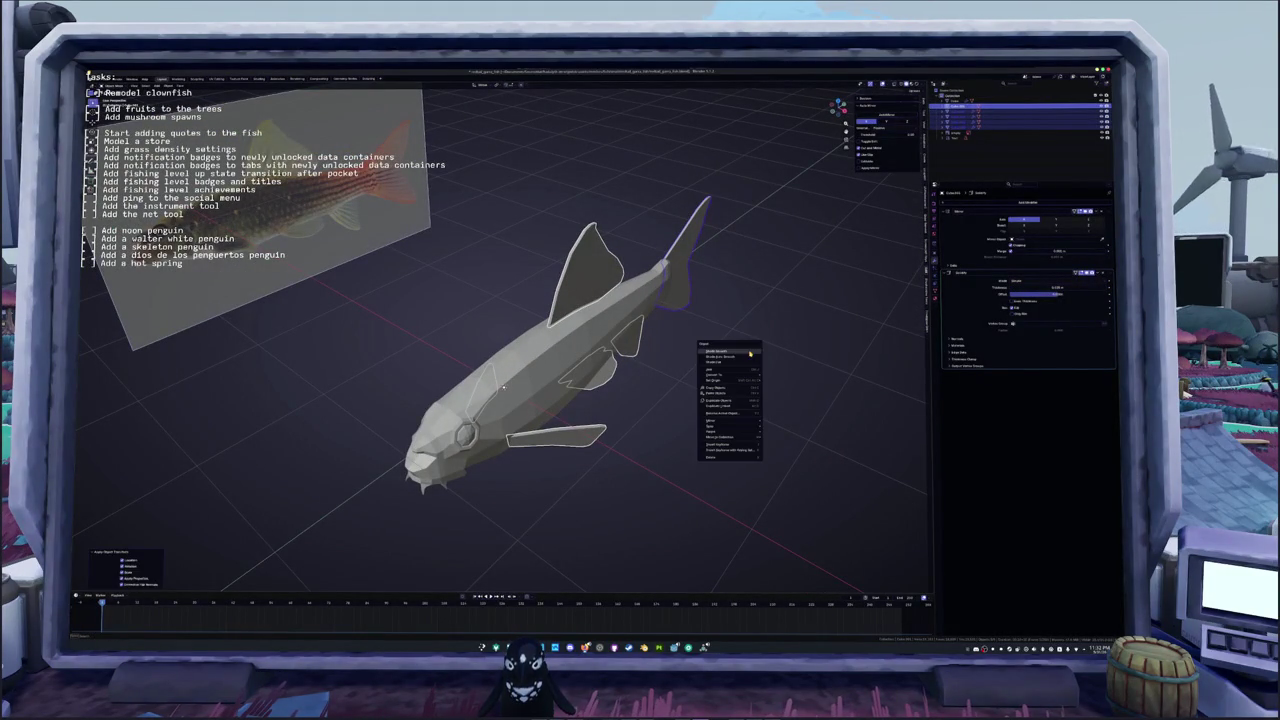
Step: Apply Shade Auto Smooth to the fish parts, then select only the fish body
{"action": "left_click", "coordinate": [728, 358]}
{"action": "middle_click_drag", "start_coordinate": [723, 366], "coordinate": [635, 342]}
{"action": "left_click", "coordinate": [520, 345]}
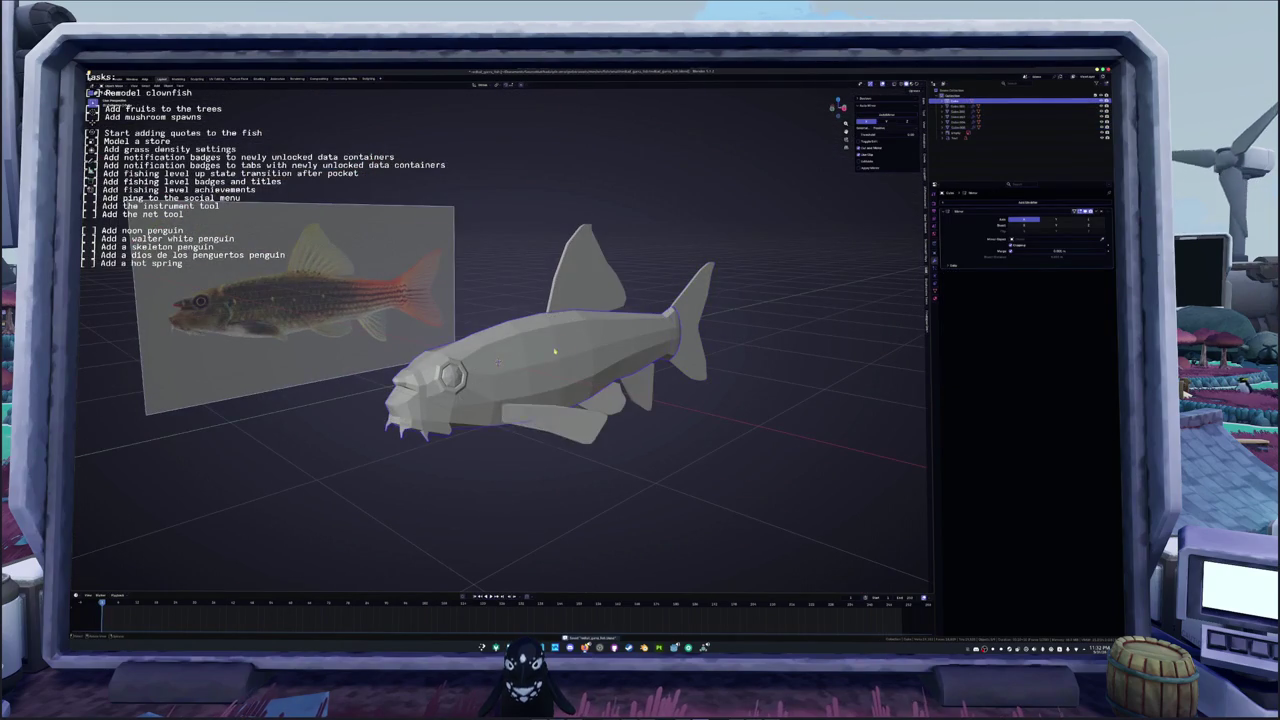
{"action": "right_click", "coordinate": [520, 345]}
{"action": "key", "text": "KP_3"}
Step: Enter Edit Mode on the fish body with X-ray on so all edges show
{"action": "key", "text": "Tab"}
{"action": "key", "text": "alt+z"}
{"action": "scroll", "coordinate": [583, 264], "scroll_direction": "up", "scroll_amount": 3}
{"action": "scroll", "coordinate": [583, 264], "scroll_direction": "up", "scroll_amount": 3}
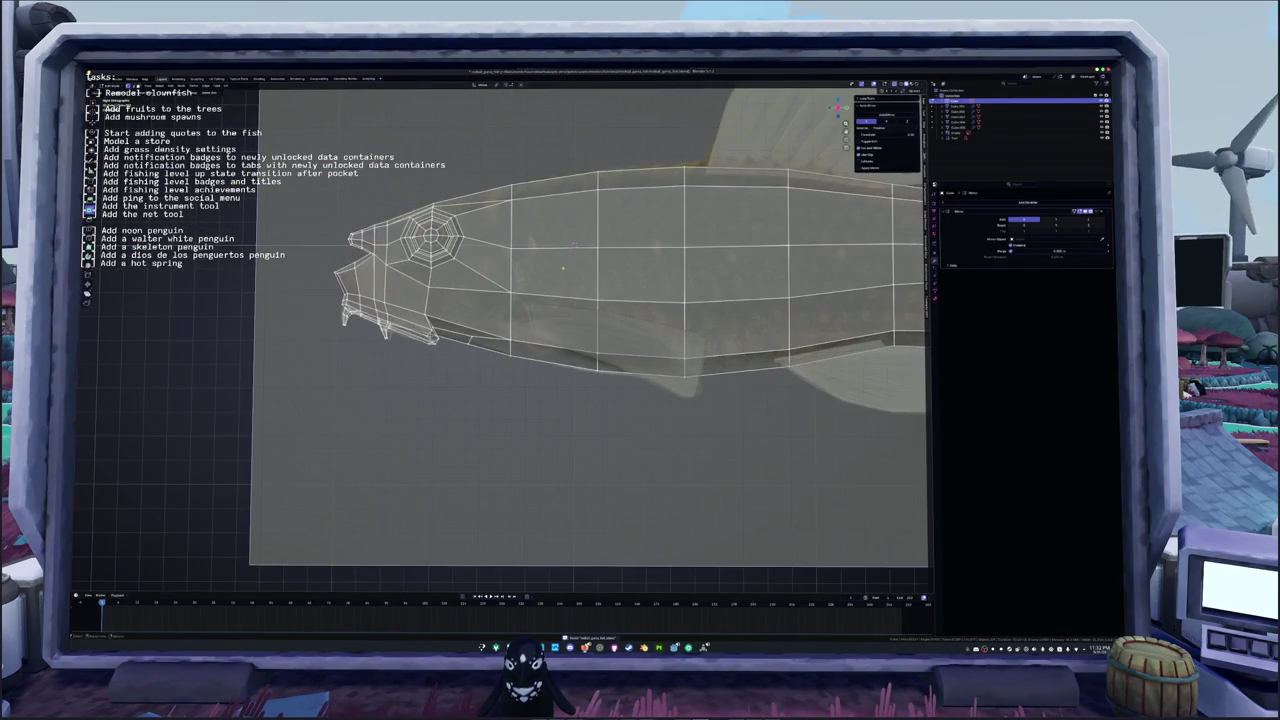
{"action": "middle_click_drag", "start_coordinate": [573, 243], "coordinate": [588, 228]}
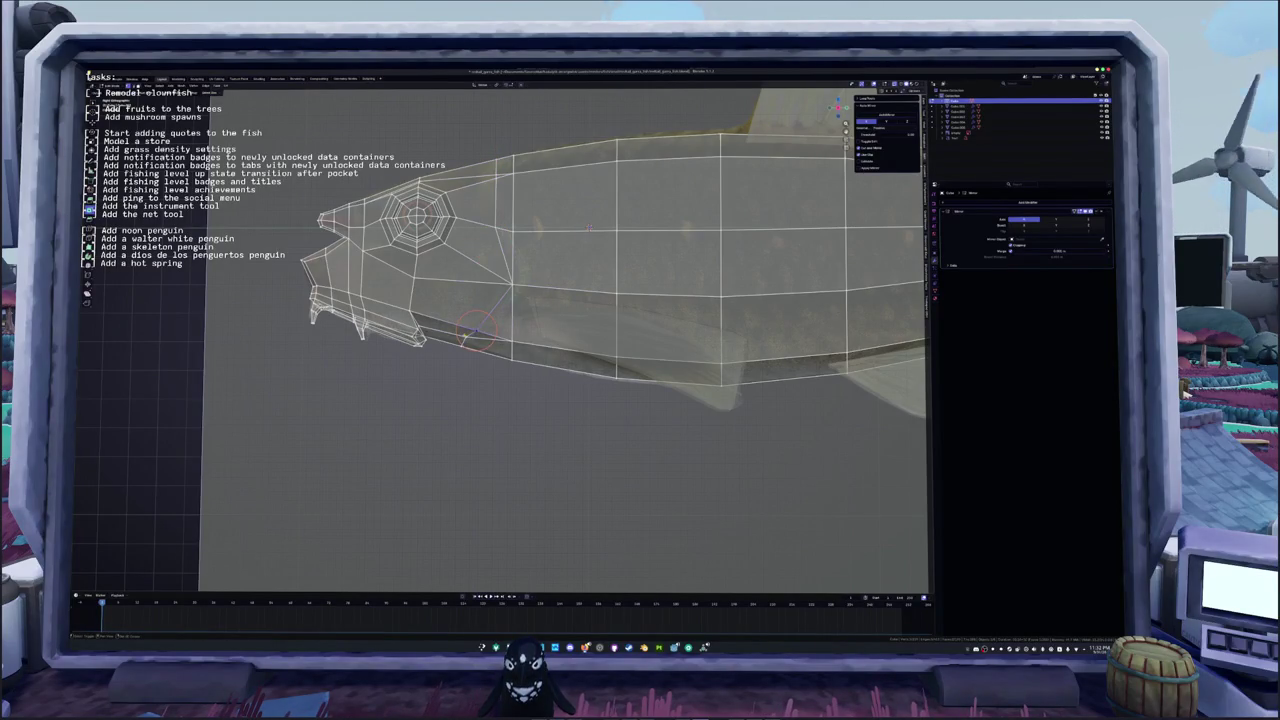
Step: Remove the stray vertex near the lower jaw and inspect the head from several angles
{"action": "key", "text": "m"}
{"action": "left_click", "coordinate": [467, 336]}
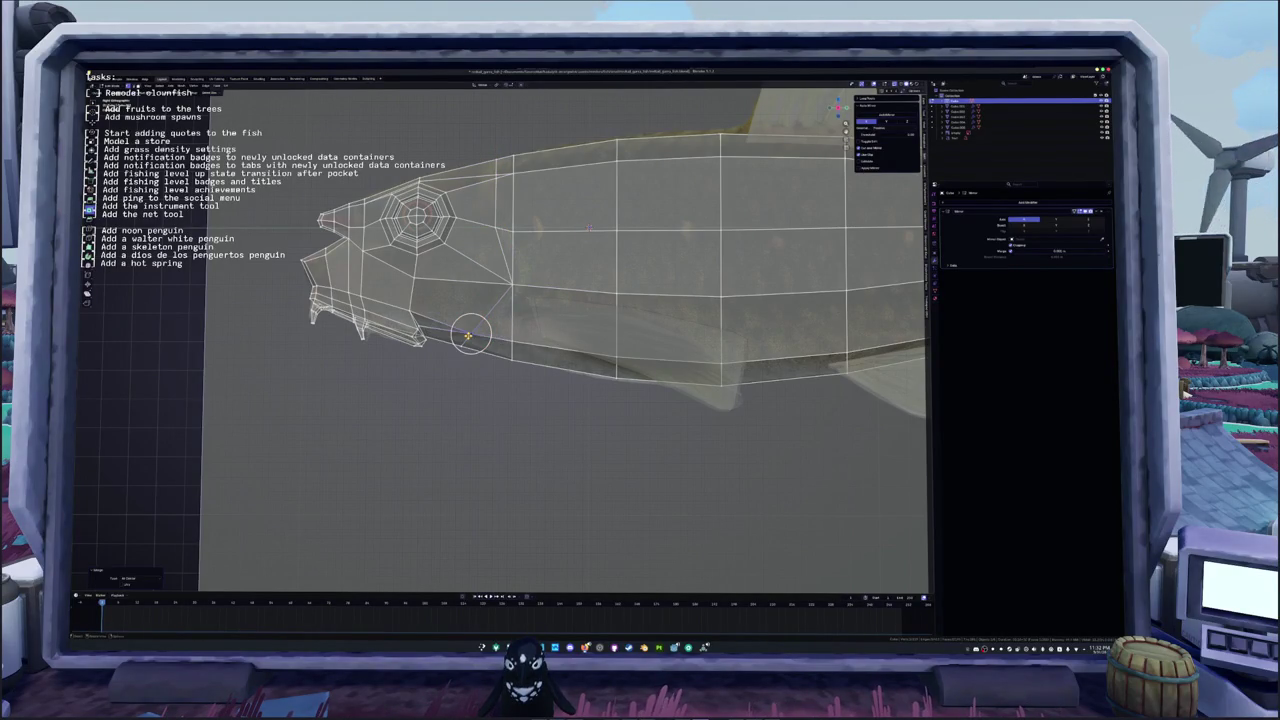
{"action": "mouse_move", "coordinate": [471, 334]}
{"action": "middle_mouse_down"}
{"action": "mouse_move", "coordinate": [526, 320]}
{"action": "mouse_move", "coordinate": [810, 407]}
{"action": "middle_mouse_up"}
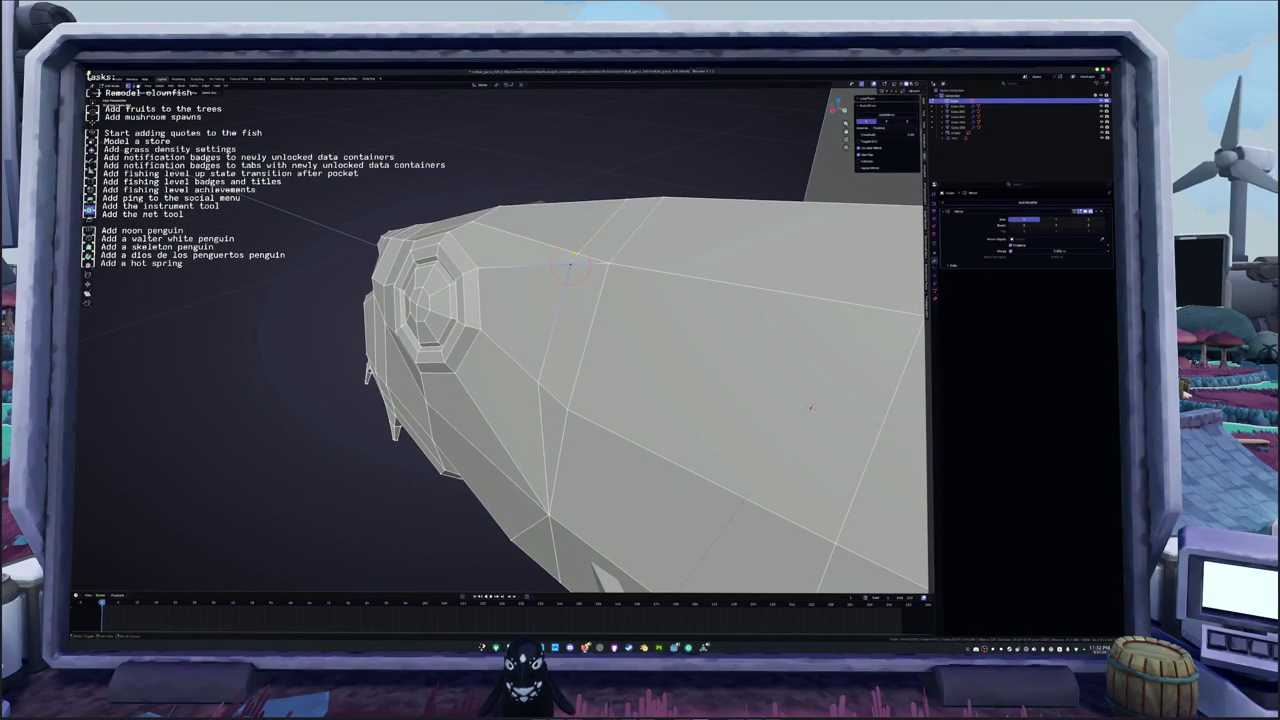
{"action": "middle_click_drag", "start_coordinate": [810, 407], "coordinate": [712, 516]}
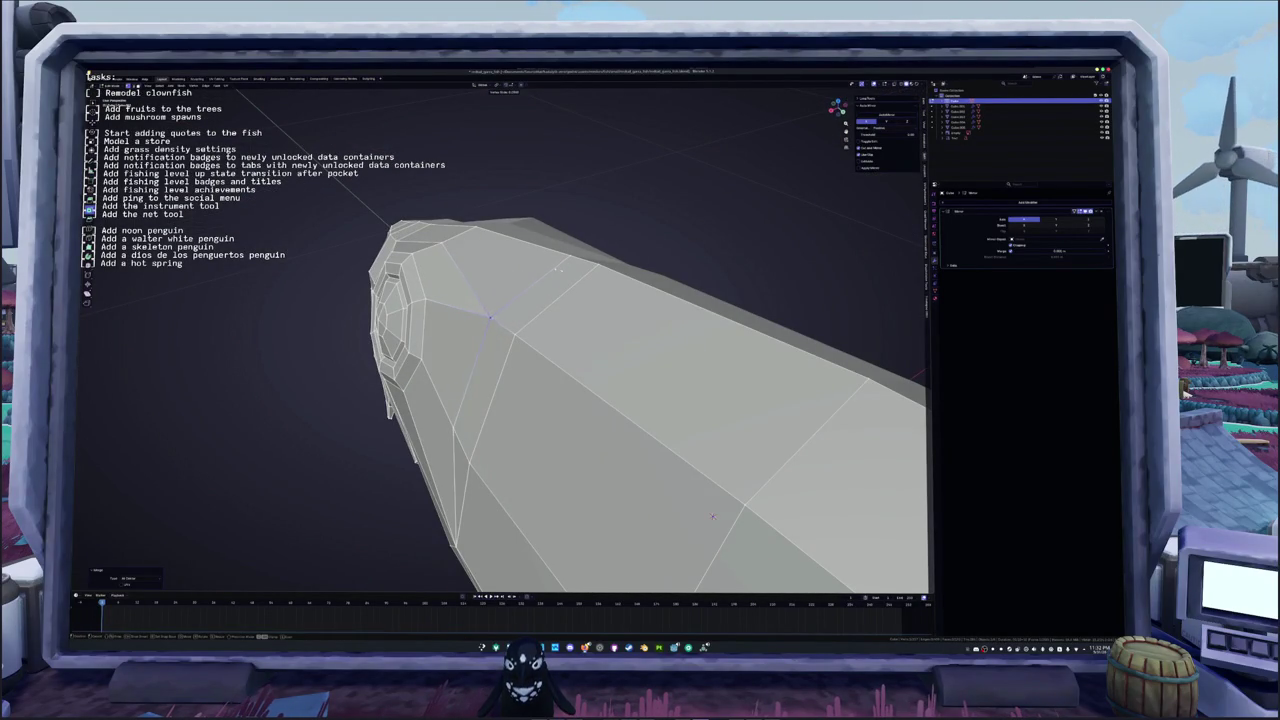
{"action": "mouse_move", "coordinate": [712, 516]}
{"action": "middle_mouse_down"}
{"action": "mouse_move", "coordinate": [834, 208]}
{"action": "mouse_move", "coordinate": [714, 253]}
{"action": "mouse_move", "coordinate": [697, 218]}
{"action": "middle_mouse_up"}
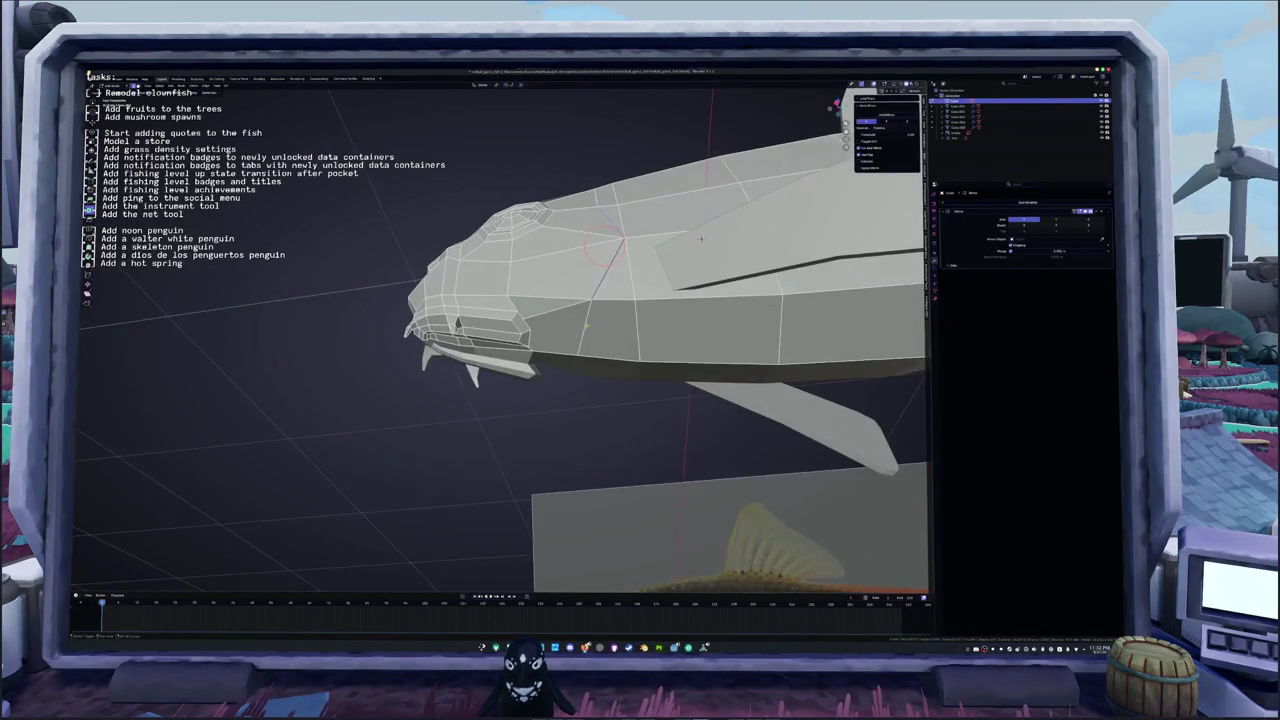
{"action": "mouse_move", "coordinate": [697, 218]}
{"action": "middle_mouse_down"}
{"action": "mouse_move", "coordinate": [688, 231]}
{"action": "mouse_move", "coordinate": [681, 196]}
{"action": "mouse_move", "coordinate": [680, 222]}
{"action": "mouse_move", "coordinate": [658, 188]}
{"action": "mouse_move", "coordinate": [648, 324]}
{"action": "mouse_move", "coordinate": [614, 286]}
{"action": "mouse_move", "coordinate": [621, 258]}
{"action": "mouse_move", "coordinate": [599, 307]}
{"action": "middle_mouse_up"}
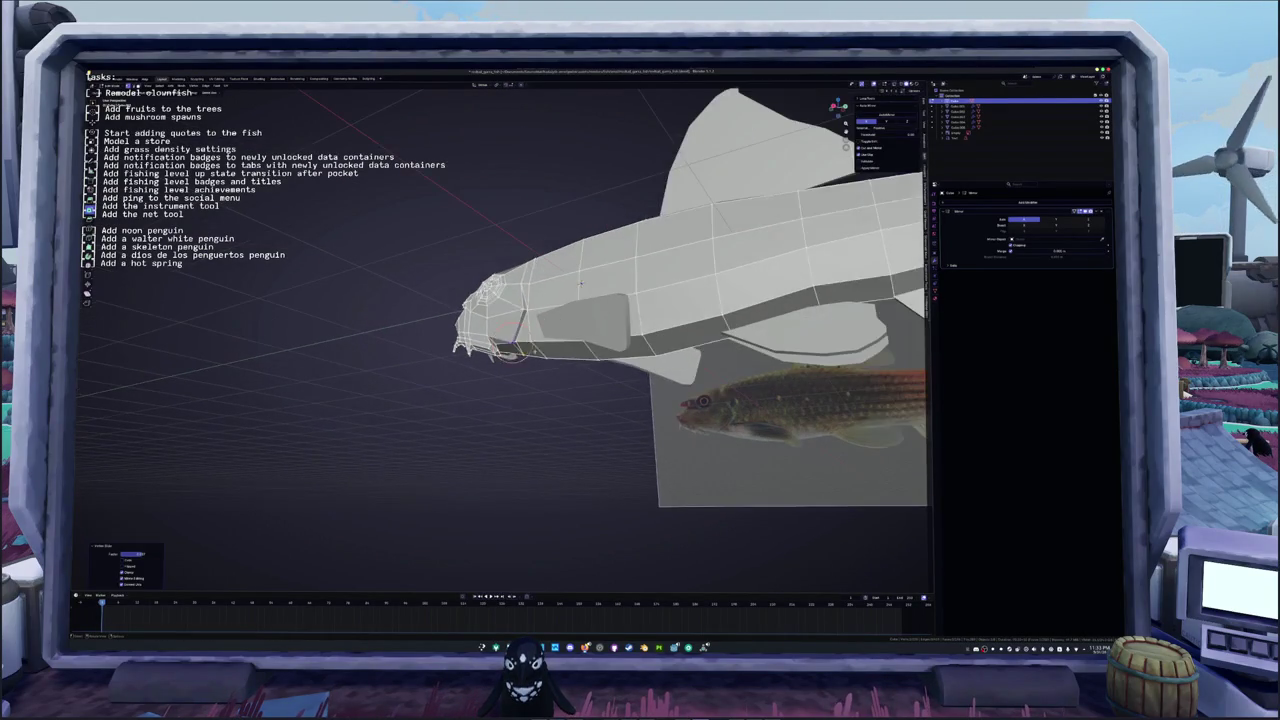
Step: Check the head in orthographic side view, toggling Edit Mode and X-ray
{"action": "key", "text": "KP_3"}
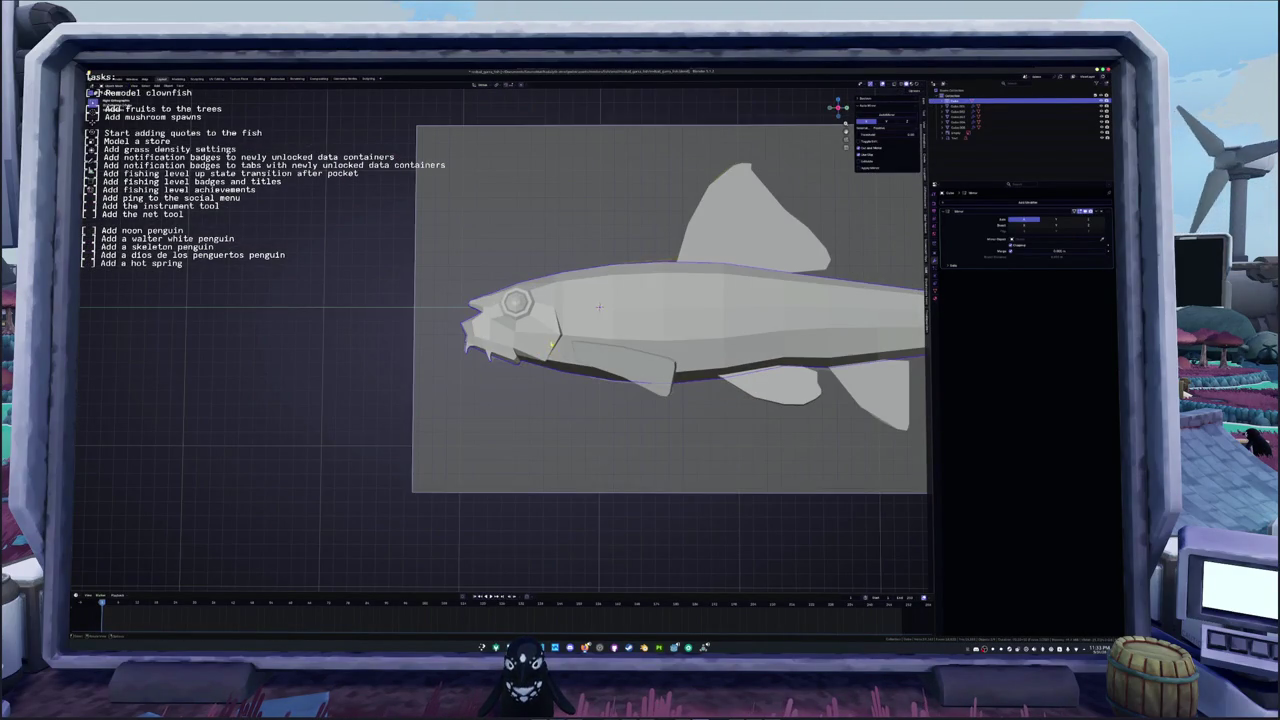
{"action": "scroll", "coordinate": [599, 307], "scroll_direction": "up", "scroll_amount": 3}
{"action": "key", "text": "Tab"}
{"action": "scroll", "coordinate": [620, 280], "scroll_direction": "up", "scroll_amount": 3}
{"action": "middle_click_drag", "start_coordinate": [640, 260], "coordinate": [700, 215]}
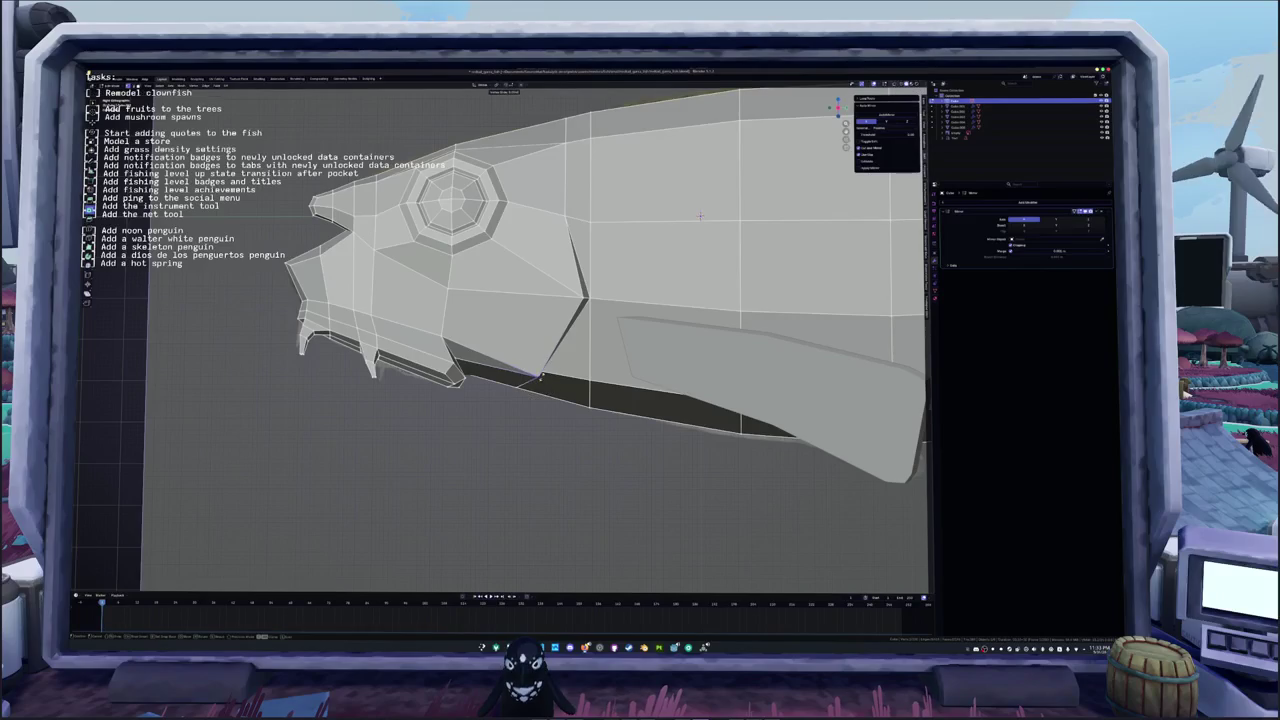
{"action": "key", "text": "KP_3"}
{"action": "scroll", "coordinate": [650, 250], "scroll_direction": "down", "scroll_amount": 2}
{"action": "key", "text": "Tab"}
{"action": "scroll", "coordinate": [620, 260], "scroll_direction": "down", "scroll_amount": 2}
{"action": "key", "text": "alt+z"}
{"action": "key", "text": "alt+z"}
{"action": "middle_click_drag", "start_coordinate": [597, 276], "coordinate": [540, 333]}
{"action": "scroll", "coordinate": [570, 300], "scroll_direction": "up", "scroll_amount": 2}
{"action": "key", "text": "Tab"}
Step: Move the selected jaw geometry along the X axis and exit Edit Mode
{"action": "key", "text": "g"}
{"action": "key", "text": "x"}
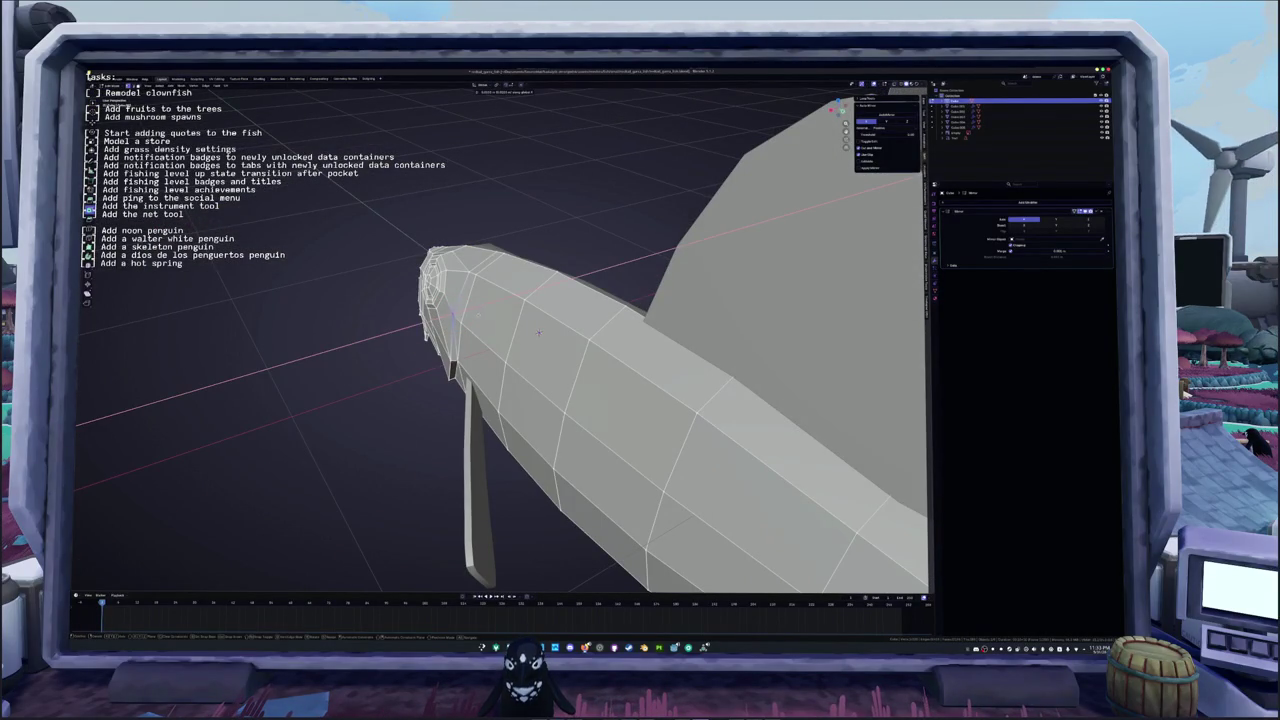
{"action": "left_click", "coordinate": [538, 333]}
{"action": "key", "text": "Tab"}
{"action": "scroll", "coordinate": [538, 333], "scroll_direction": "down", "scroll_amount": 3}
{"action": "scroll", "coordinate": [560, 335], "scroll_direction": "up", "scroll_amount": 2}
{"action": "mouse_move", "coordinate": [560, 335]}
{"action": "middle_mouse_down"}
{"action": "mouse_move", "coordinate": [570, 341]}
{"action": "mouse_move", "coordinate": [545, 342]}
{"action": "middle_mouse_up"}
{"action": "scroll", "coordinate": [570, 341], "scroll_direction": "down", "scroll_amount": 5}
{"action": "scroll", "coordinate": [545, 342], "scroll_direction": "down", "scroll_amount": 2}
{"action": "scroll", "coordinate": [532, 342], "scroll_direction": "up", "scroll_amount": 2}
{"action": "key", "text": "Print"}
{"action": "left_click_drag", "start_coordinate": [495, 298], "coordinate": [801, 520]}
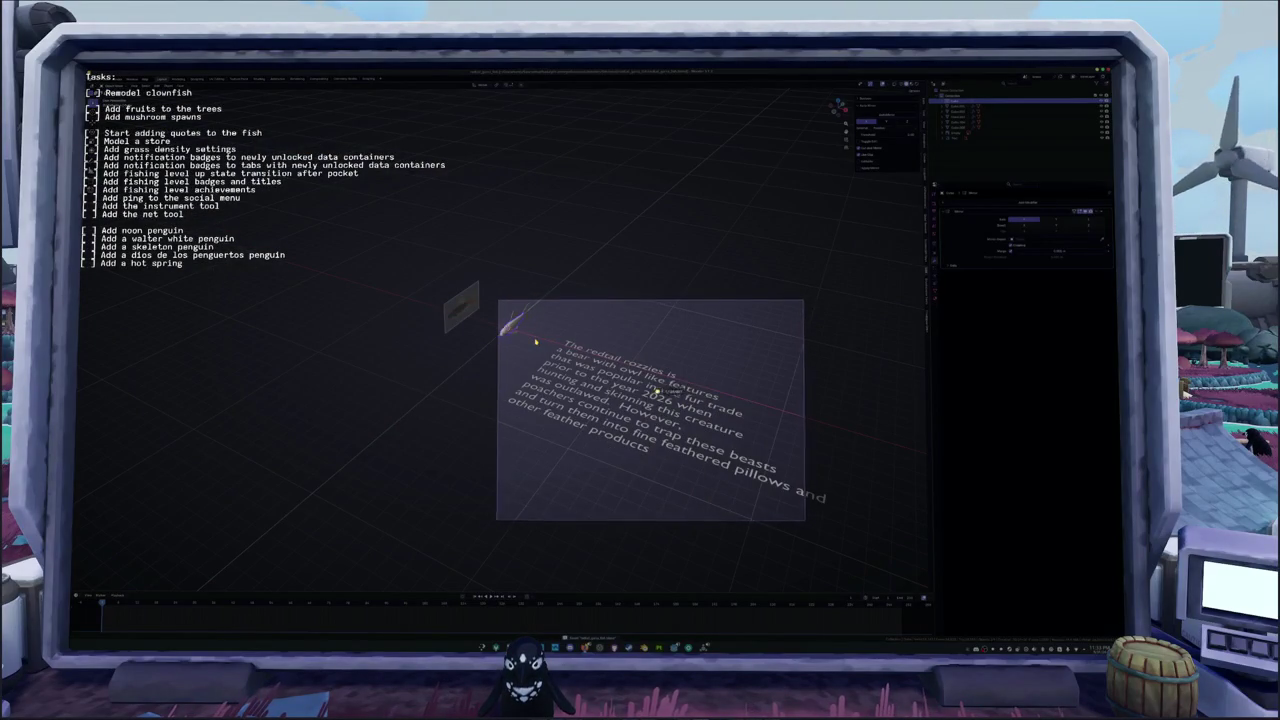
{"action": "key", "text": "ctrl+c"}
{"action": "scroll", "coordinate": [726, 354], "scroll_direction": "up", "scroll_amount": 4}
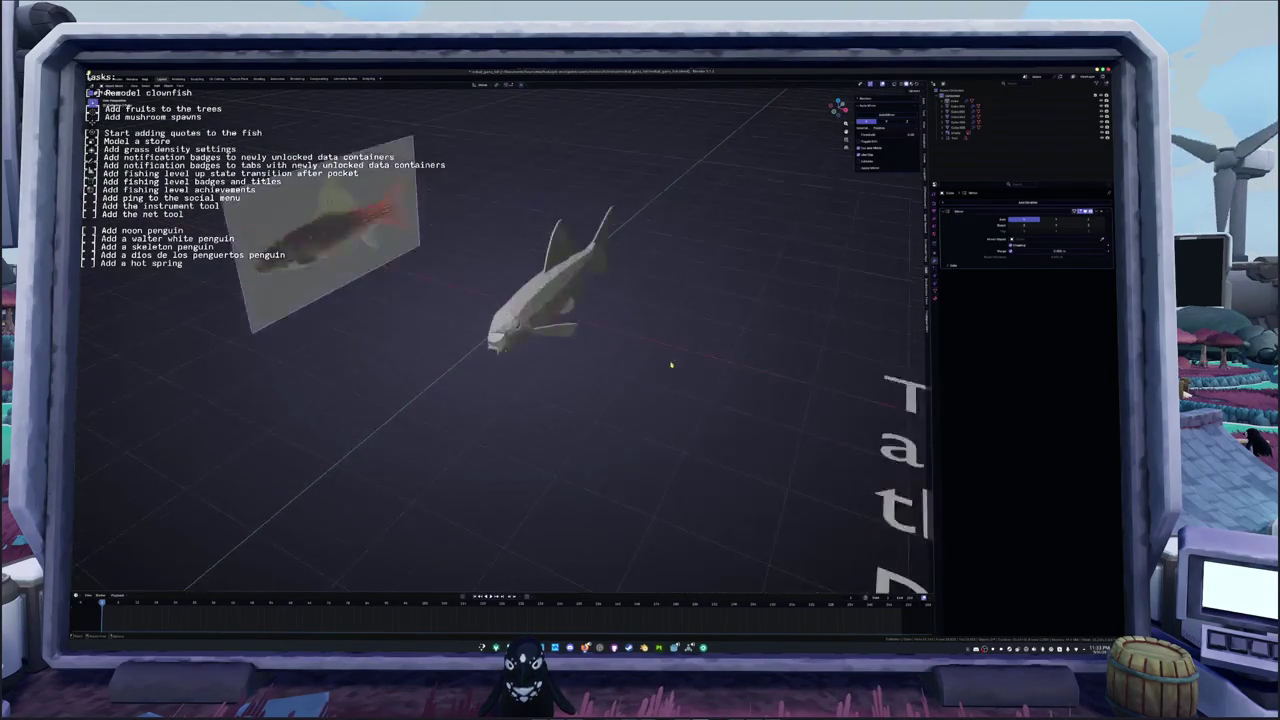
{"action": "scroll", "coordinate": [671, 363], "scroll_direction": "up", "scroll_amount": 3}
{"action": "scroll", "coordinate": [681, 347], "scroll_direction": "up", "scroll_amount": 2}
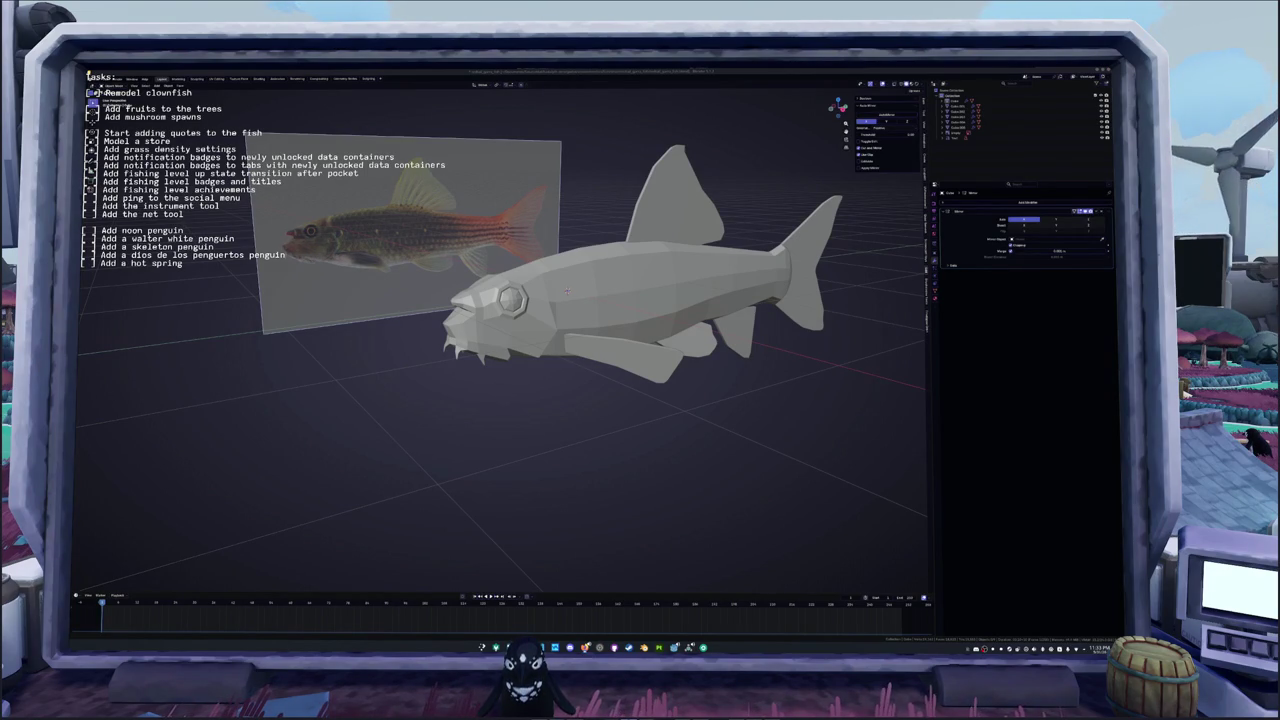
{"action": "middle_click_drag", "start_coordinate": [808, 346], "coordinate": [673, 393], "text": "shift"}
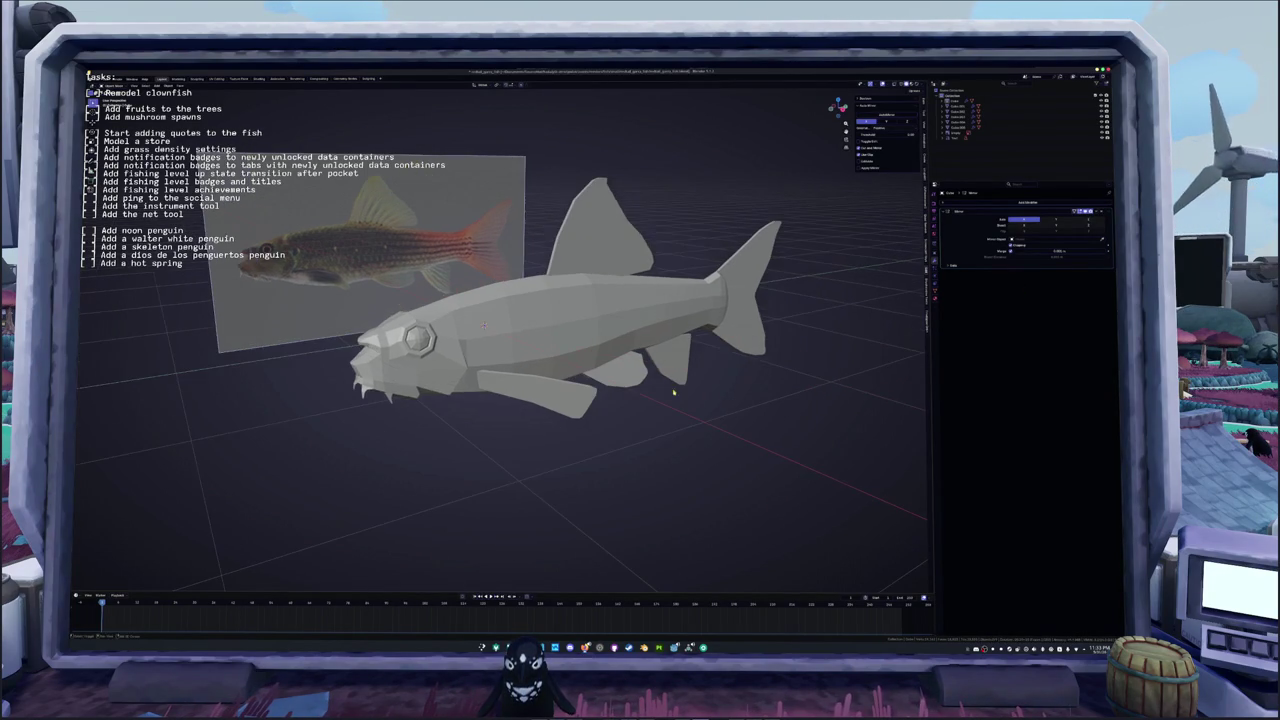
Step: Apply Shade Smooth by Angle to the fish body and confirm its smoothing angle
{"action": "left_click", "coordinate": [580, 345]}
{"action": "right_click", "coordinate": [580, 345]}
{"action": "left_click", "coordinate": [576, 350]}
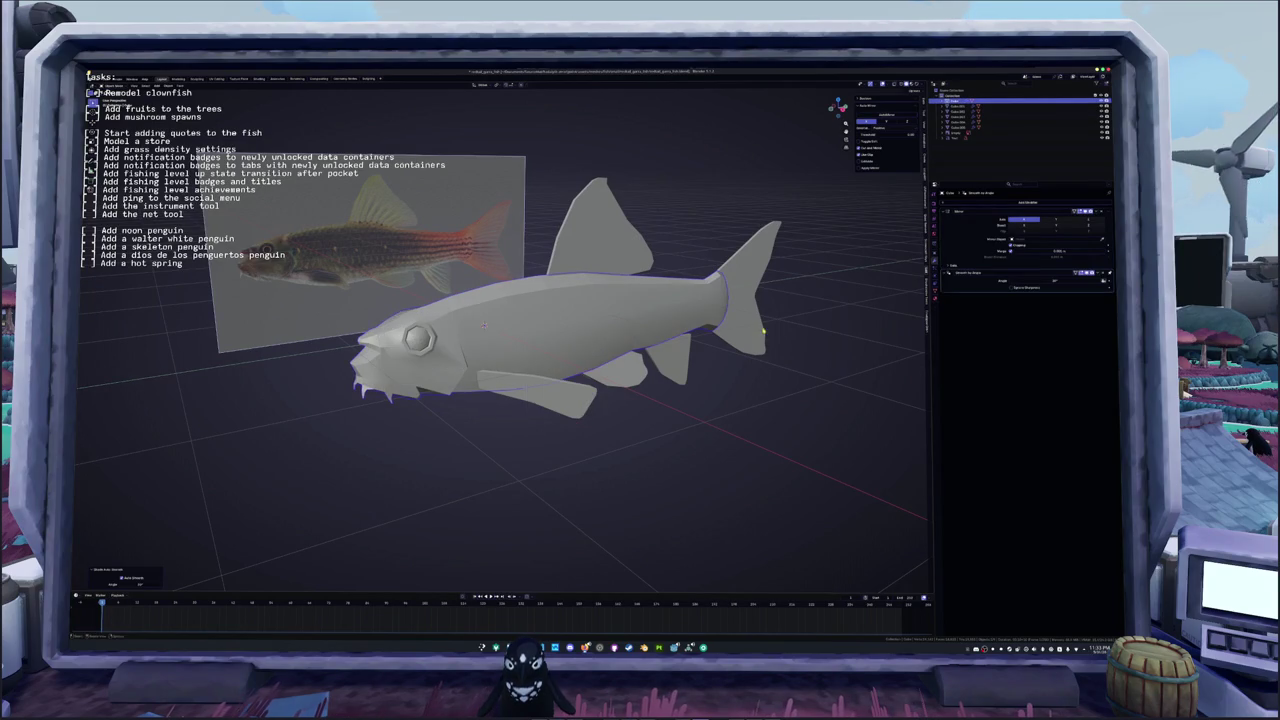
{"action": "left_click", "coordinate": [1054, 281]}
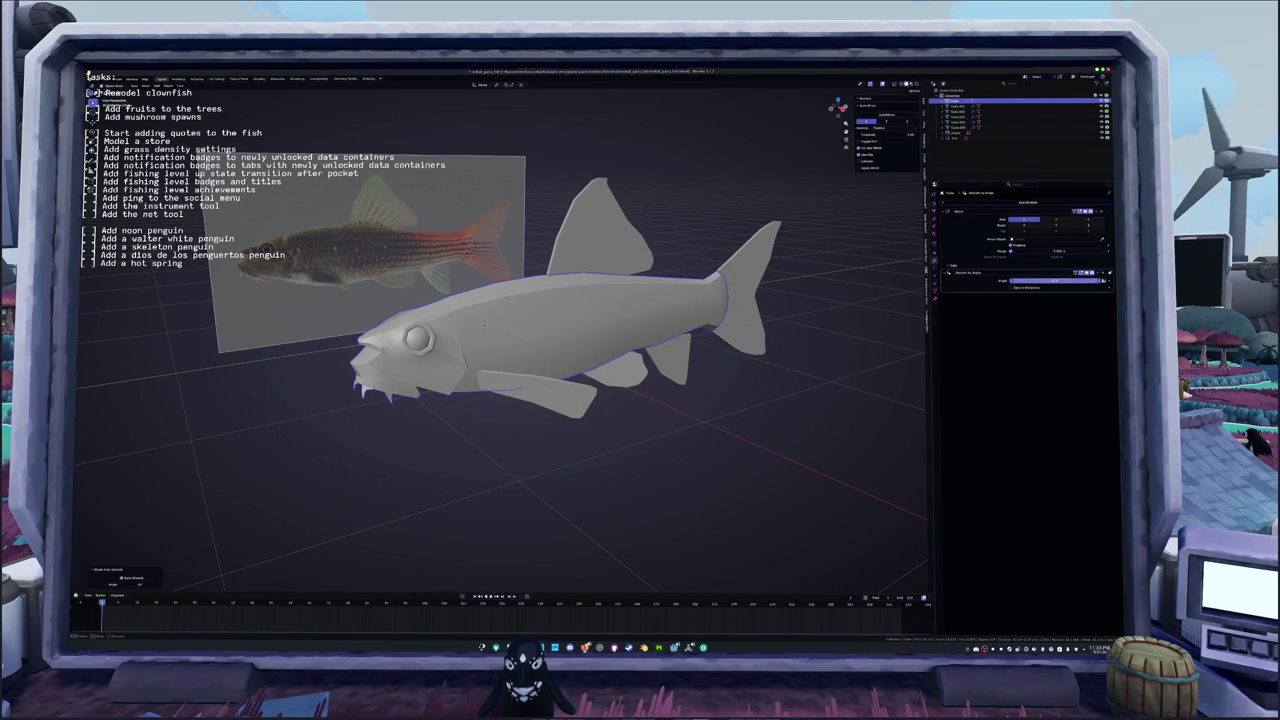
{"action": "key", "text": "Return"}
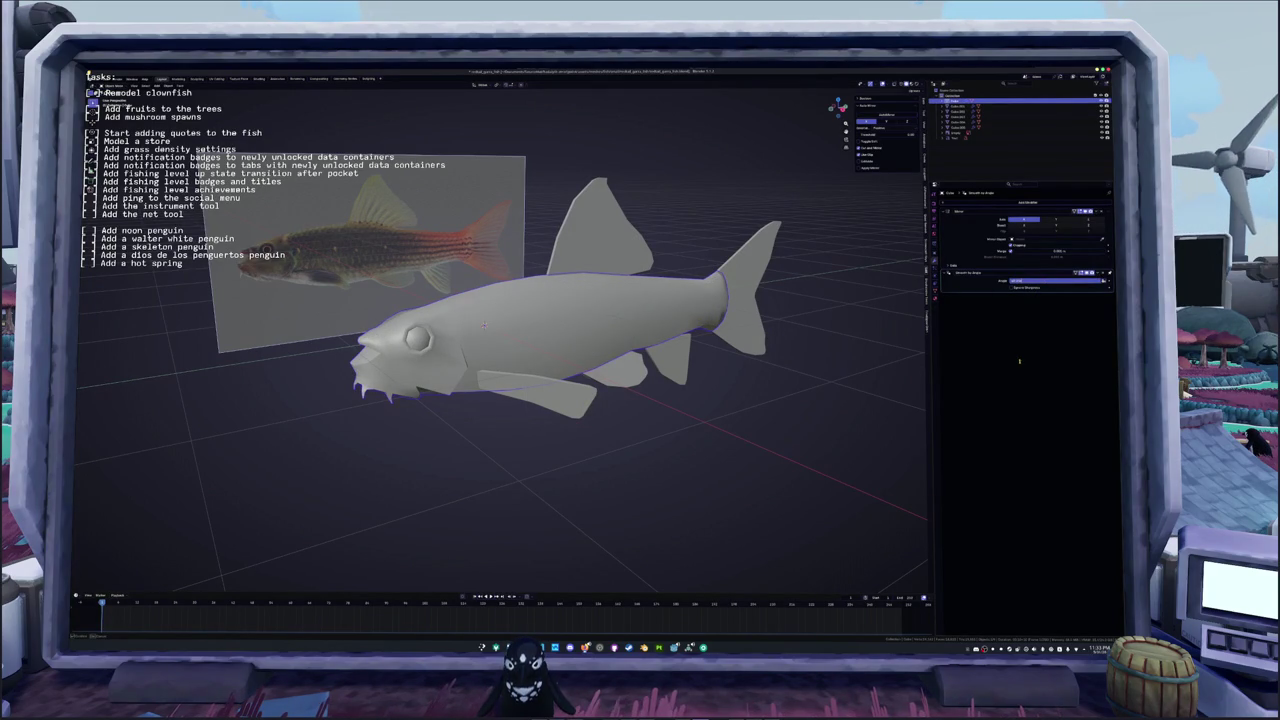
{"action": "key", "text": "Return"}
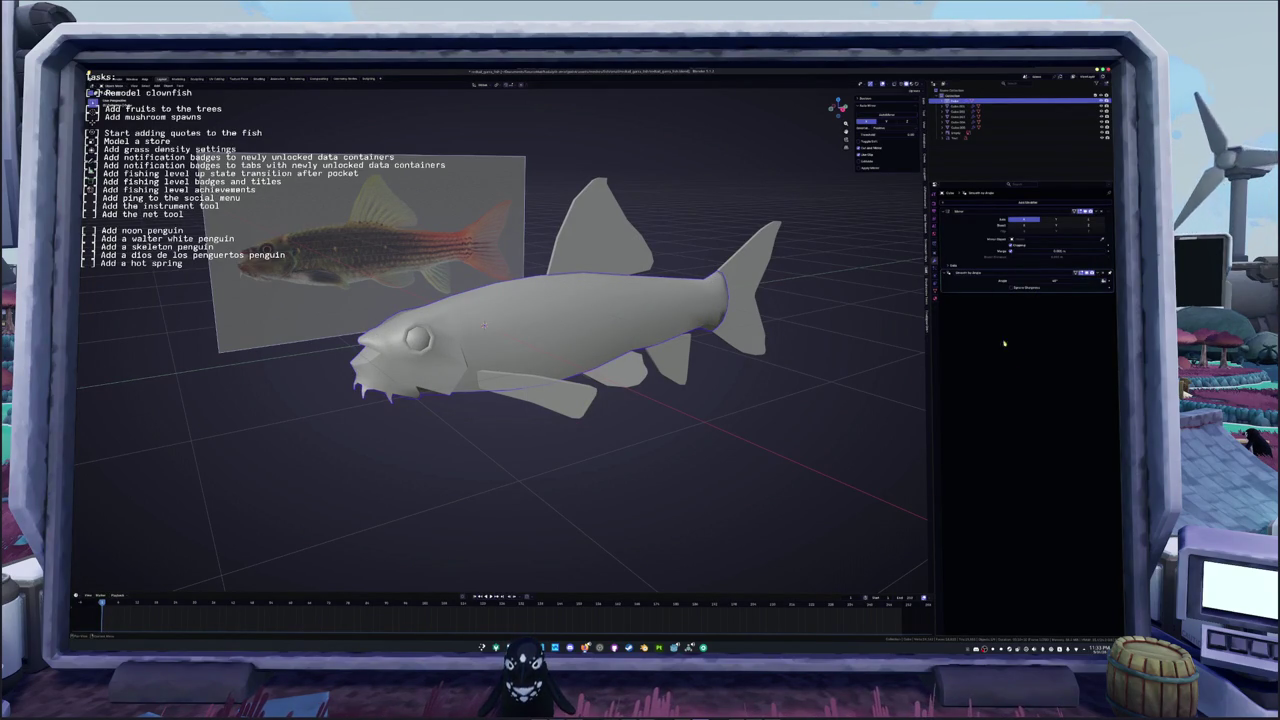
Step: Enter Edit Mode on the fish body, viewed from above behind the head
{"action": "mouse_move", "coordinate": [500, 330]}
{"action": "middle_mouse_down"}
{"action": "mouse_move", "coordinate": [560, 350]}
{"action": "mouse_move", "coordinate": [639, 346]}
{"action": "middle_mouse_up"}
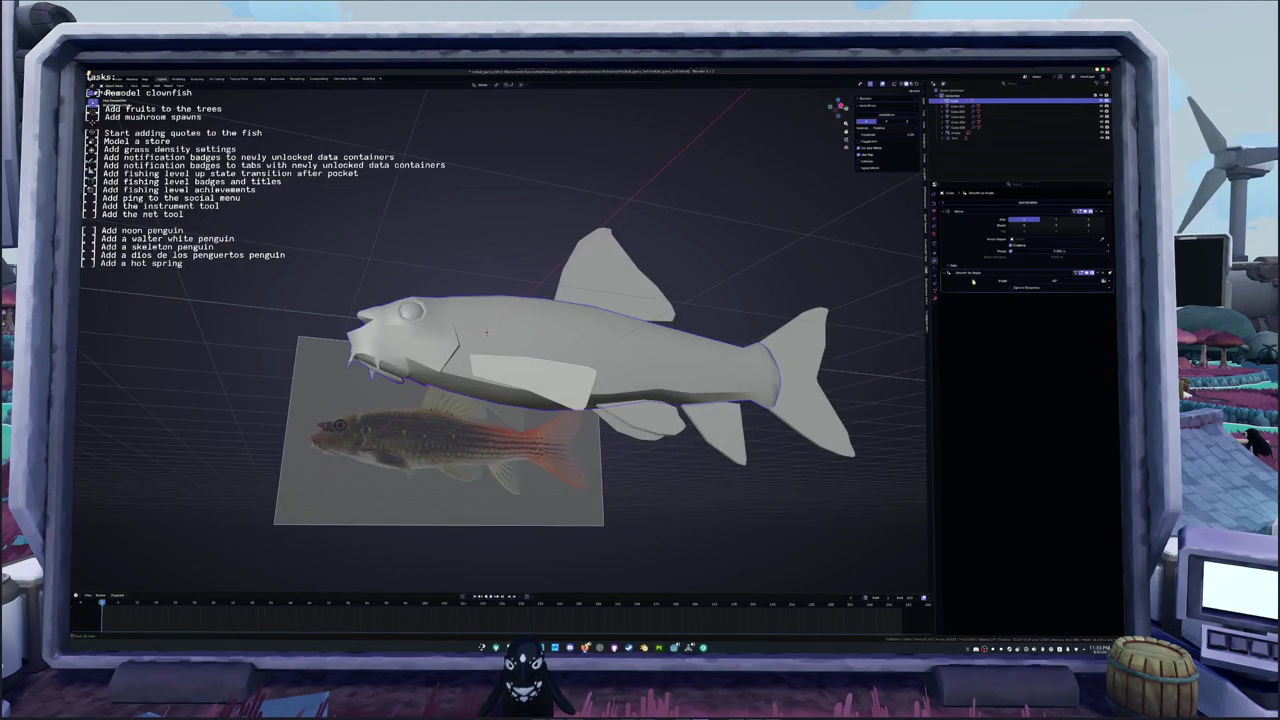
{"action": "key", "text": "Tab"}
{"action": "scroll", "coordinate": [520, 320], "scroll_direction": "up", "scroll_amount": 5}
{"action": "middle_click_drag", "start_coordinate": [564, 309], "coordinate": [682, 239]}
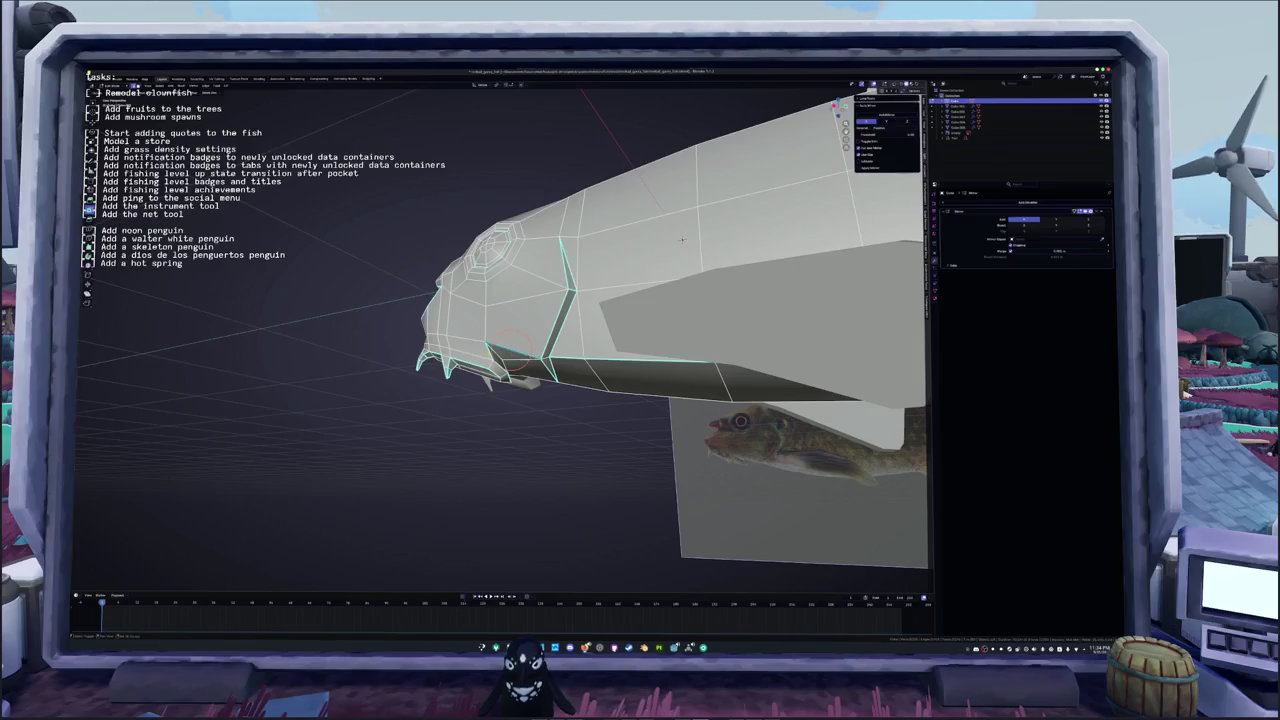
Step: Inspect the underside of the fish head, briefly opening the edge menu
{"action": "scroll", "coordinate": [682, 239], "scroll_direction": "up", "scroll_amount": 2}
{"action": "right_click", "coordinate": [413, 387]}
{"action": "left_click", "coordinate": [399, 468]}
{"action": "middle_click_drag", "start_coordinate": [399, 468], "coordinate": [453, 418]}
{"action": "mouse_move", "coordinate": [817, 258]}
{"action": "middle_mouse_down"}
{"action": "mouse_move", "coordinate": [446, 436]}
{"action": "mouse_move", "coordinate": [461, 436]}
{"action": "middle_mouse_up"}
{"action": "middle_click_drag", "start_coordinate": [428, 328], "coordinate": [423, 463]}
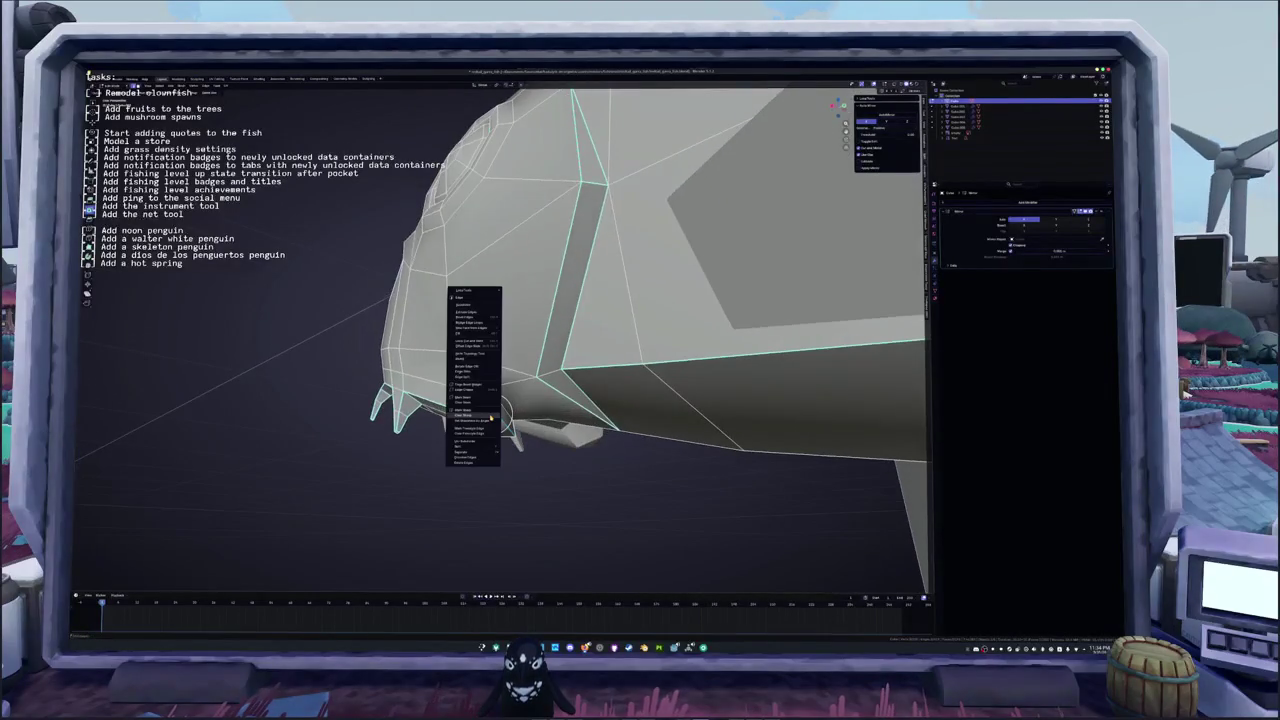
{"action": "key", "text": "Tab"}
{"action": "mouse_move", "coordinate": [423, 463]}
{"action": "middle_mouse_down"}
{"action": "mouse_move", "coordinate": [460, 390]}
{"action": "mouse_move", "coordinate": [450, 400]}
{"action": "middle_mouse_up"}
Step: Toggle Edit Mode on the fish and set up a front three-quarter view of the head
{"action": "key", "text": "Tab"}
{"action": "key", "text": "Tab"}
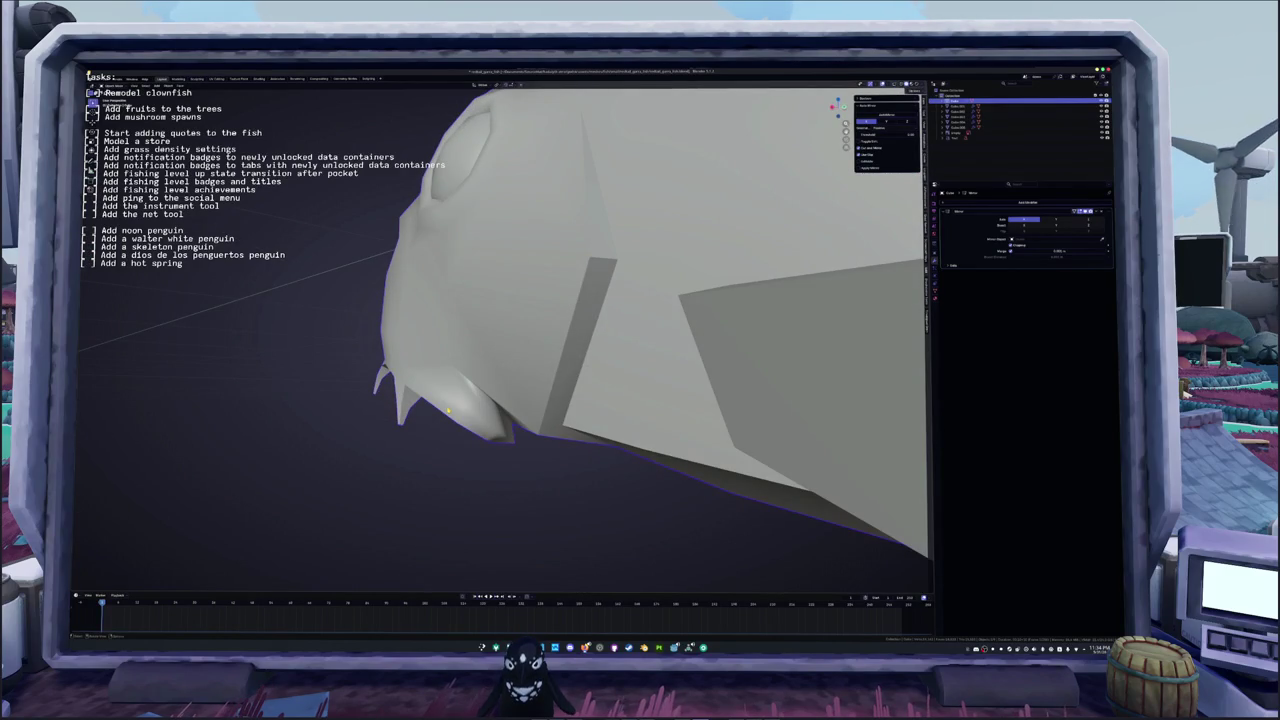
{"action": "key", "text": "Tab"}
{"action": "mouse_move", "coordinate": [487, 410]}
{"action": "middle_mouse_down"}
{"action": "mouse_move", "coordinate": [465, 440]}
{"action": "mouse_move", "coordinate": [424, 449]}
{"action": "middle_mouse_up"}
{"action": "scroll", "coordinate": [451, 457], "scroll_direction": "down", "scroll_amount": 3}
{"action": "key", "text": "Tab"}
{"action": "key", "text": "Tab"}
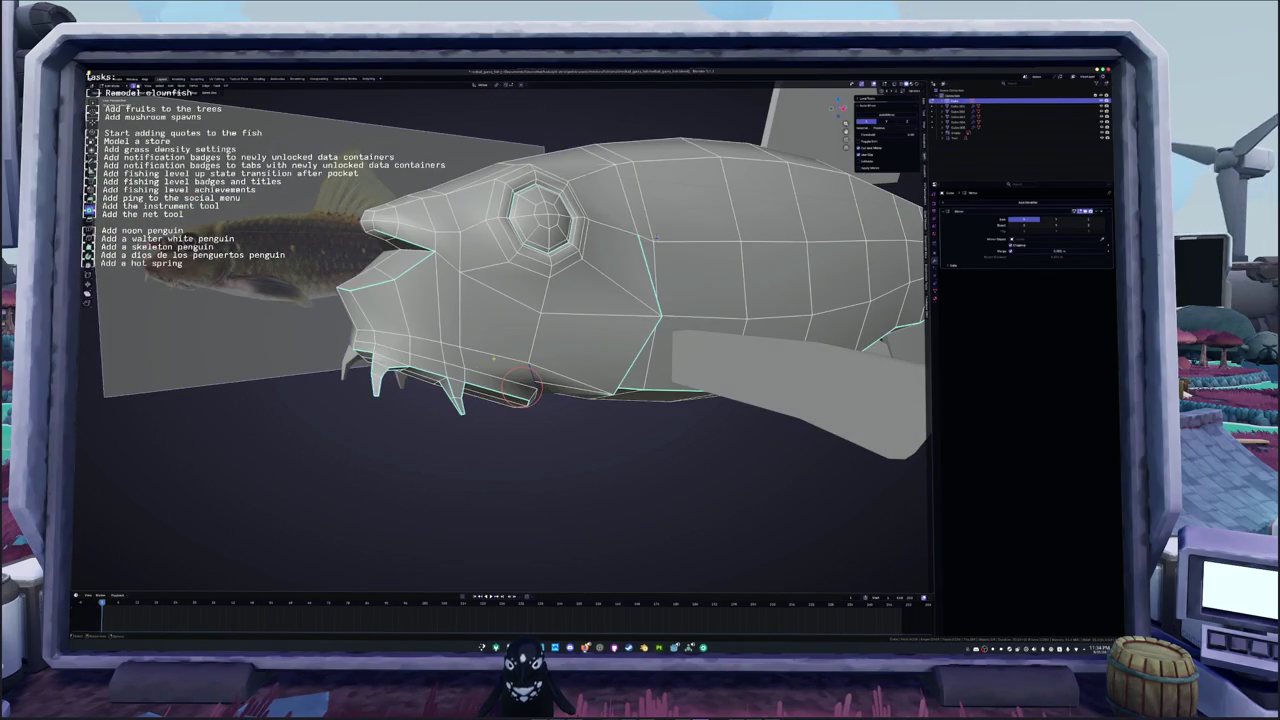
{"action": "right_click", "coordinate": [375, 330]}
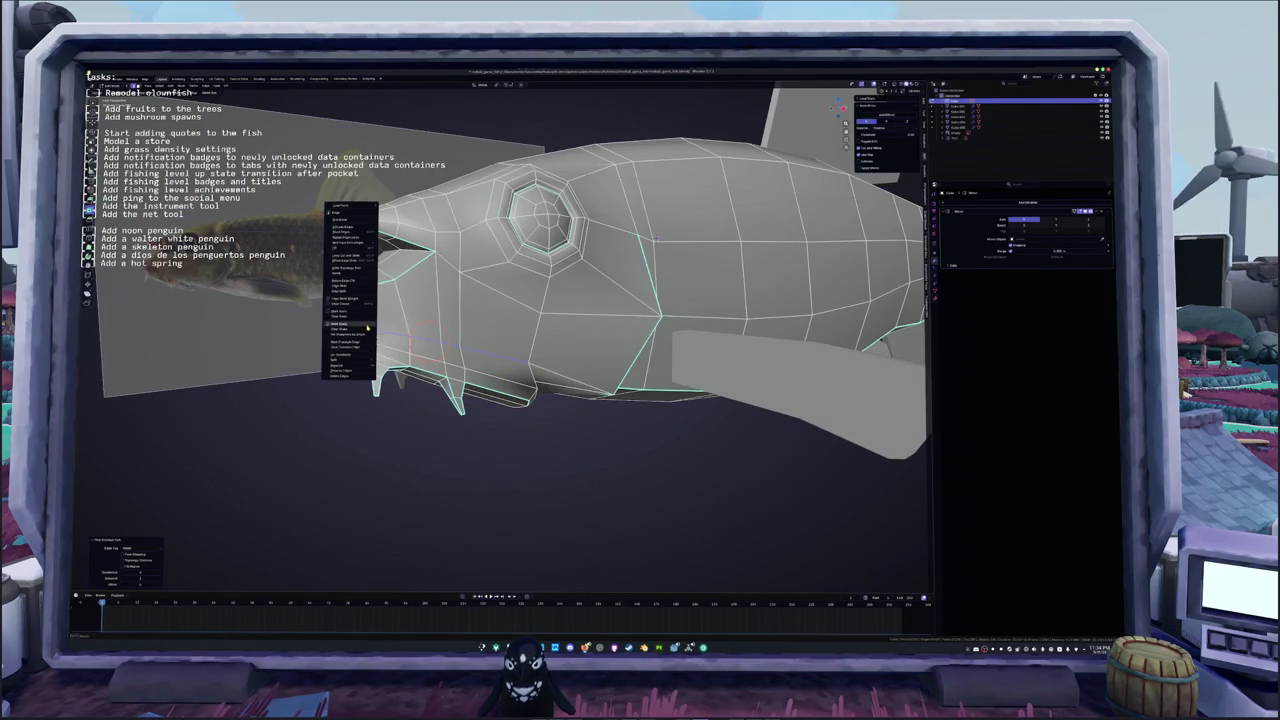
{"action": "key", "text": "Tab"}
{"action": "middle_click_drag", "start_coordinate": [421, 465], "coordinate": [513, 388]}
{"action": "key", "text": "Tab"}
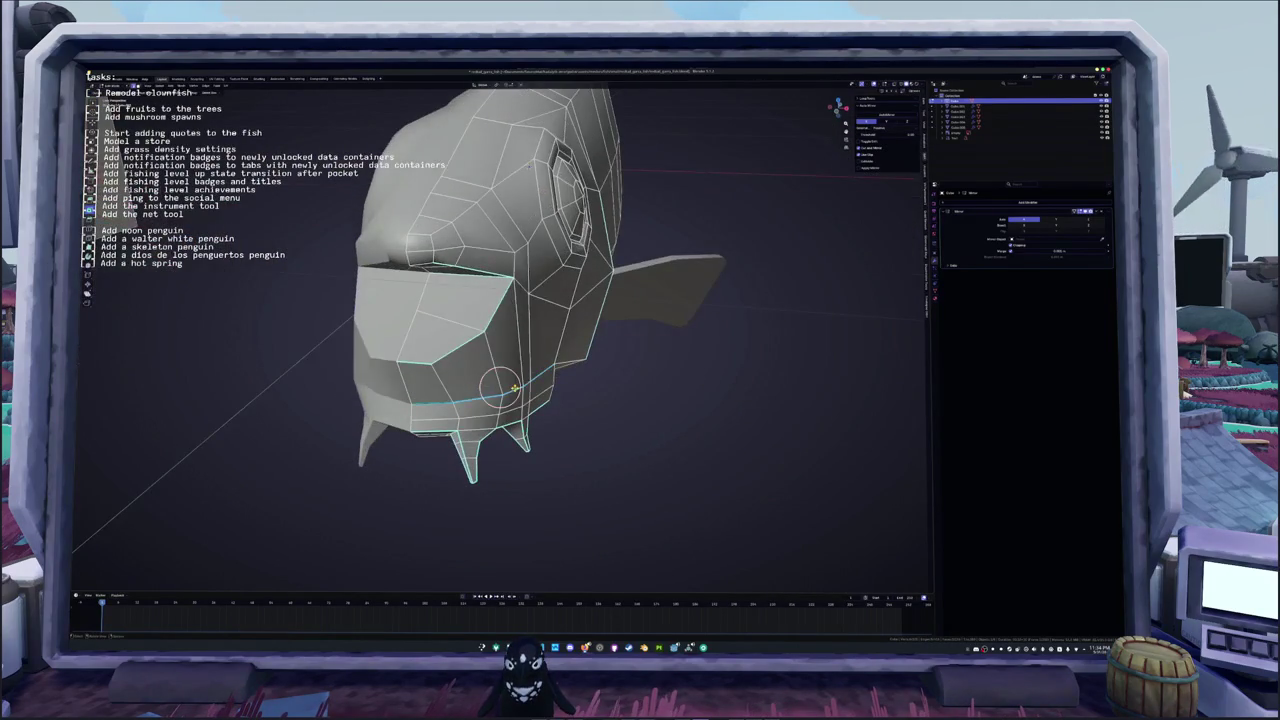
Step: Loop-cut a new edge loop into the head and add the mouth-outline edges to the selection
{"action": "key", "text": "ctrl+r"}
{"action": "left_click", "coordinate": [527, 165]}
{"action": "middle_click_drag", "start_coordinate": [527, 165], "coordinate": [504, 175]}
{"action": "left_click_drag", "start_coordinate": [470, 365], "coordinate": [440, 352]}
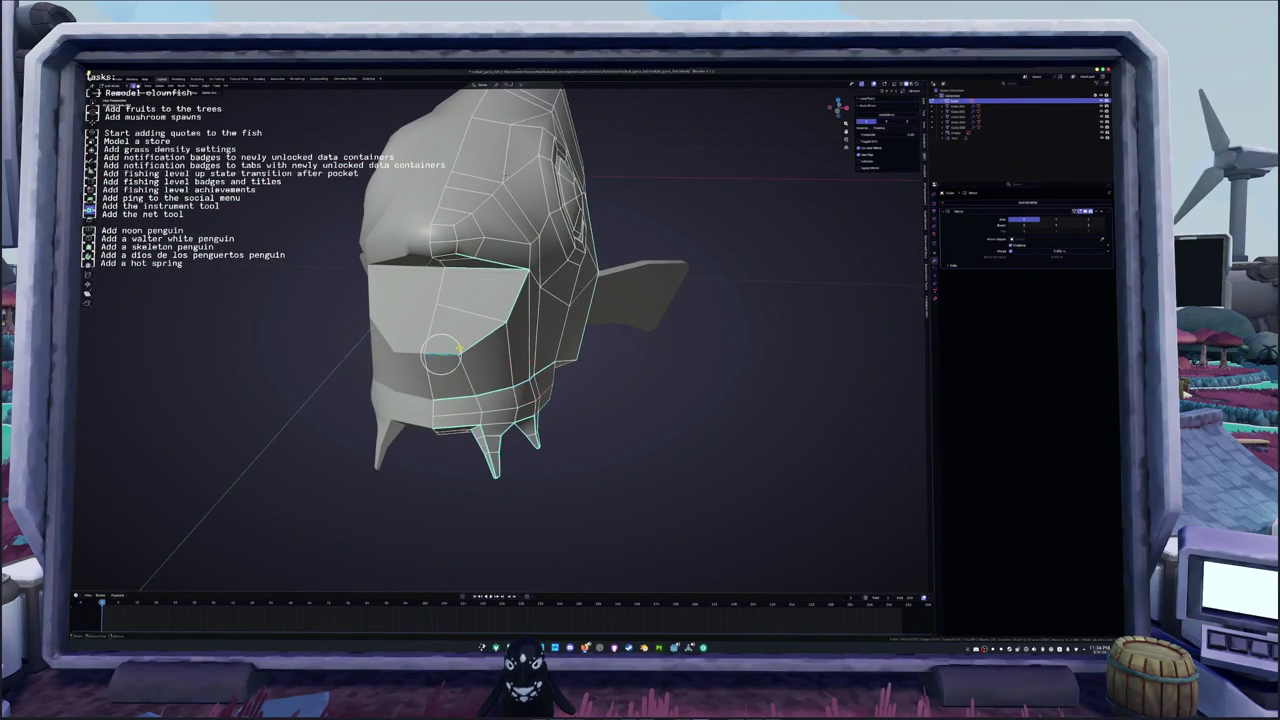
{"action": "right_click", "coordinate": [510, 312]}
{"action": "left_click", "coordinate": [509, 316]}
{"action": "middle_click_drag", "start_coordinate": [509, 316], "coordinate": [506, 282]}
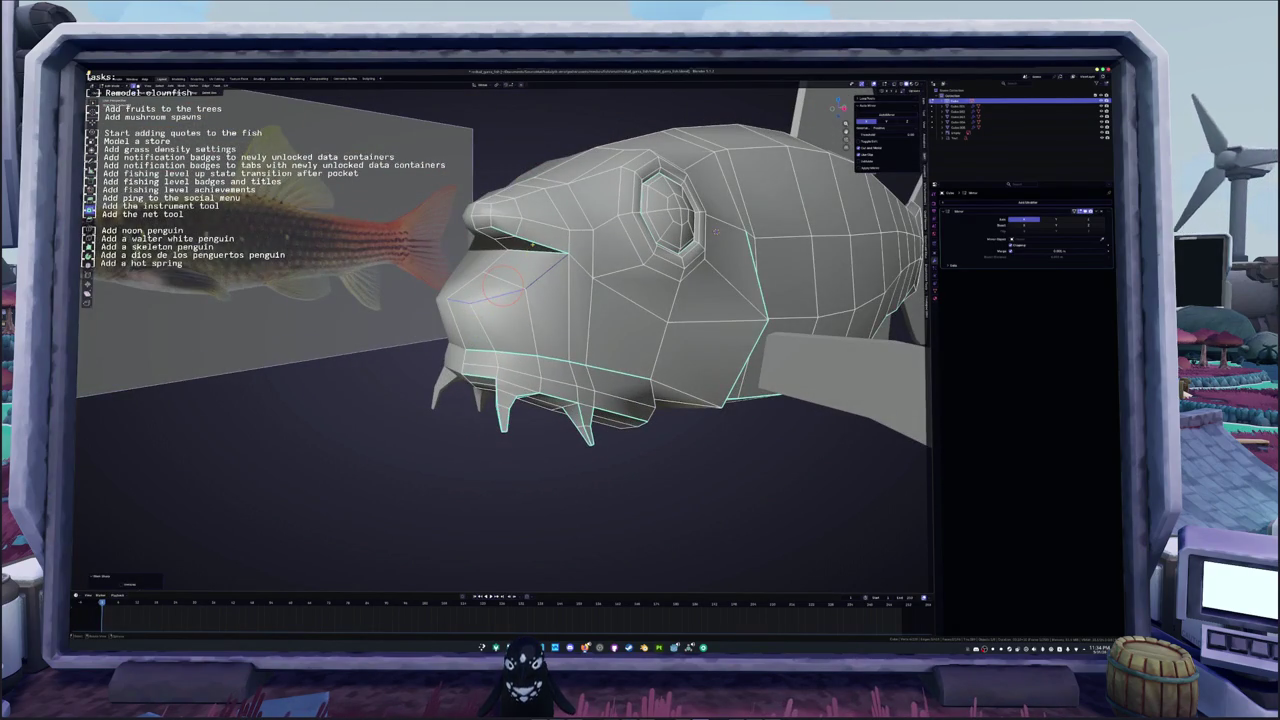
Step: Check the head shape from the side in Object Mode, then return to Edit Mode
{"action": "key", "text": "Tab"}
{"action": "mouse_move", "coordinate": [499, 308]}
{"action": "middle_mouse_down"}
{"action": "mouse_move", "coordinate": [462, 300]}
{"action": "mouse_move", "coordinate": [522, 217]}
{"action": "mouse_move", "coordinate": [540, 372]}
{"action": "mouse_move", "coordinate": [600, 545]}
{"action": "mouse_move", "coordinate": [620, 540]}
{"action": "mouse_move", "coordinate": [600, 480]}
{"action": "mouse_move", "coordinate": [650, 440]}
{"action": "mouse_move", "coordinate": [781, 381]}
{"action": "middle_mouse_up"}
{"action": "scroll", "coordinate": [469, 300], "scroll_direction": "up", "scroll_amount": 3}
{"action": "key", "text": "Tab"}
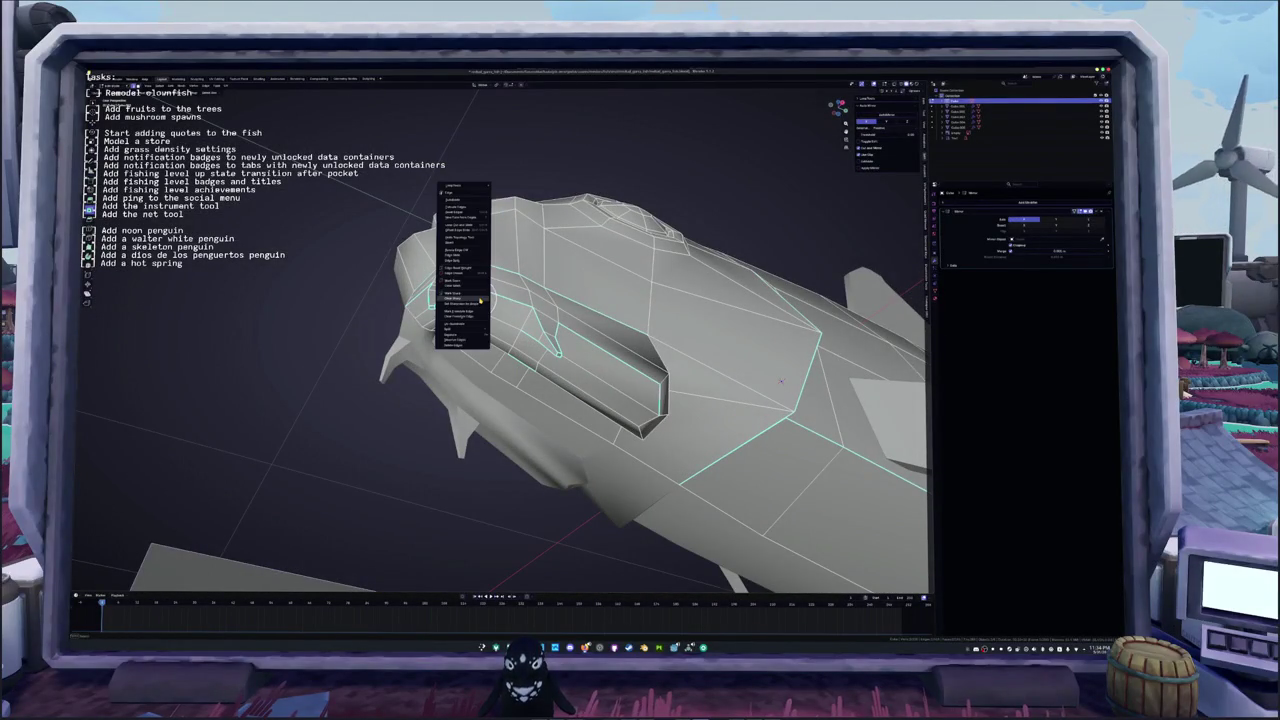
Step: Mark the selected head edges as seams
{"action": "left_click", "coordinate": [481, 293]}
{"action": "middle_click_drag", "start_coordinate": [481, 293], "coordinate": [876, 285]}
{"action": "right_click", "coordinate": [429, 316]}
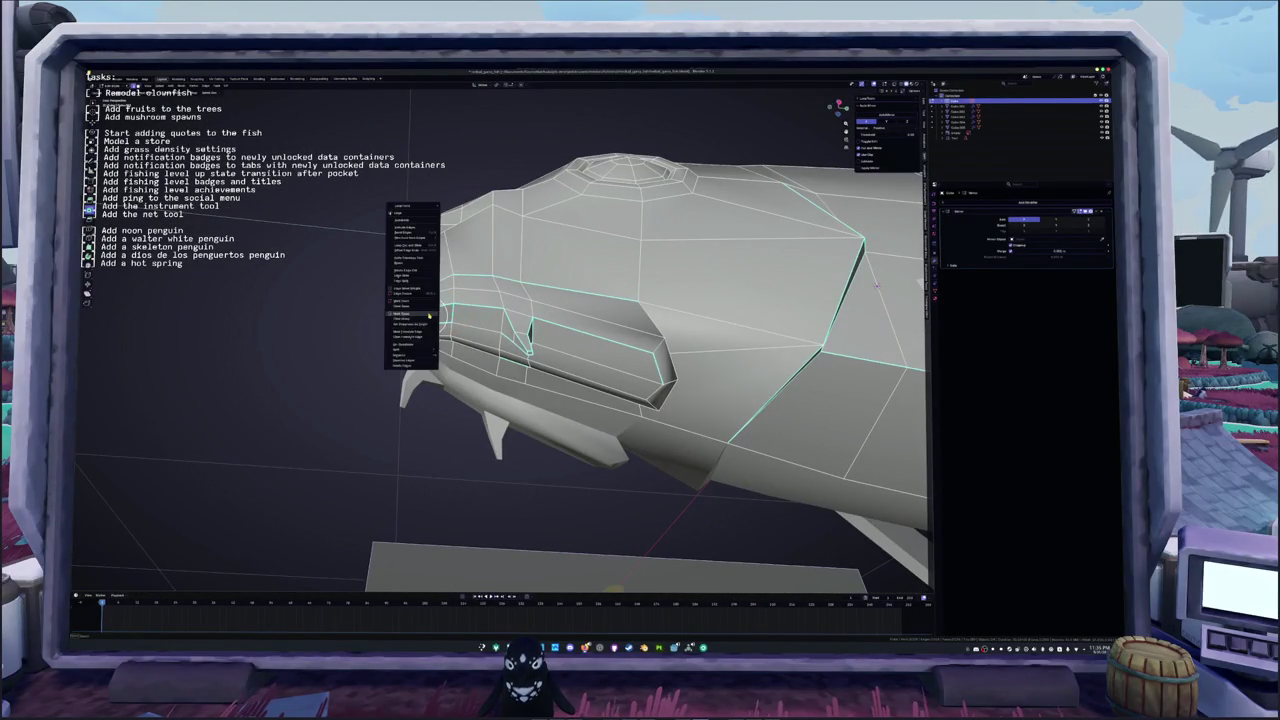
{"action": "left_click", "coordinate": [429, 316]}
{"action": "mouse_move", "coordinate": [429, 316]}
{"action": "middle_mouse_down"}
{"action": "mouse_move", "coordinate": [480, 360]}
{"action": "mouse_move", "coordinate": [419, 410]}
{"action": "mouse_move", "coordinate": [500, 400]}
{"action": "mouse_move", "coordinate": [390, 384]}
{"action": "middle_mouse_up"}
{"action": "key", "text": "Tab"}
{"action": "key", "text": "Tab"}
{"action": "key", "text": "Tab"}
{"action": "scroll", "coordinate": [500, 400], "scroll_direction": "down", "scroll_amount": 3}
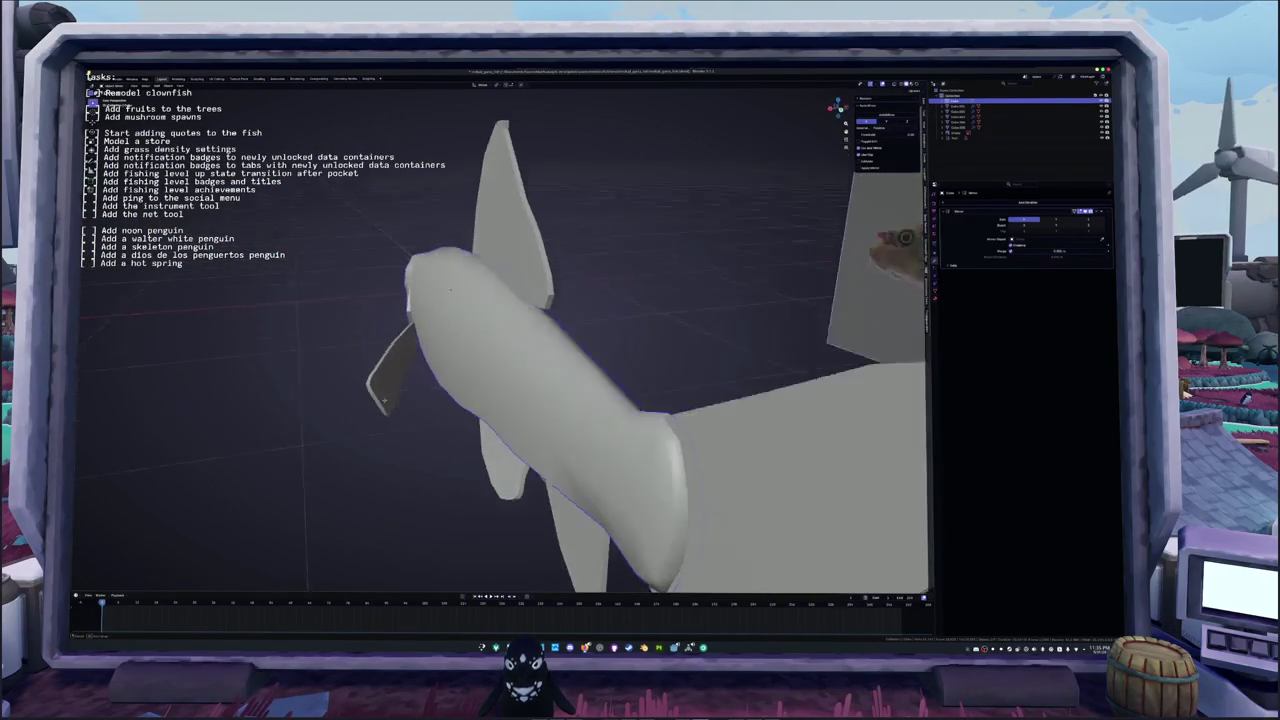
Step: Mark further head and side edges of the fish as seams
{"action": "key", "text": "Tab"}
{"action": "scroll", "coordinate": [440, 378], "scroll_direction": "up", "scroll_amount": 4}
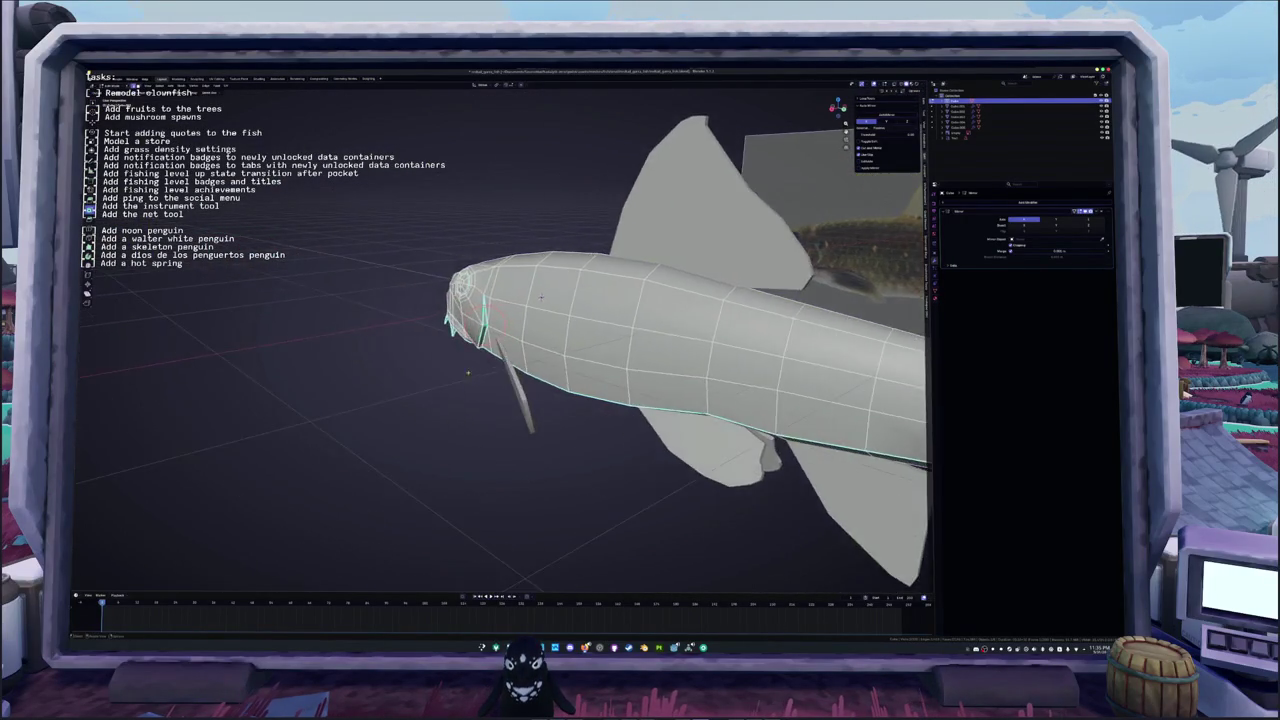
{"action": "right_click", "coordinate": [440, 378]}
{"action": "left_click", "coordinate": [437, 378]}
{"action": "middle_click_drag", "start_coordinate": [437, 378], "coordinate": [467, 391]}
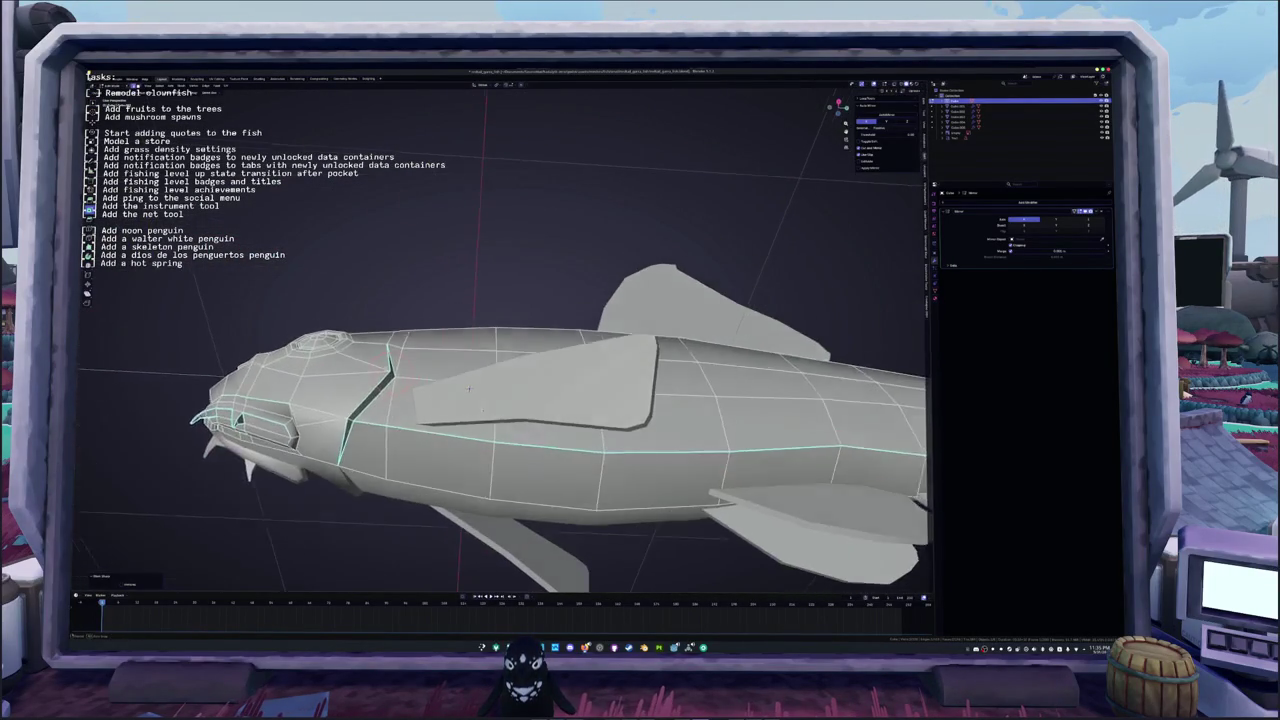
{"action": "scroll", "coordinate": [450, 427], "scroll_direction": "down", "scroll_amount": 3}
{"action": "right_click", "coordinate": [450, 427]}
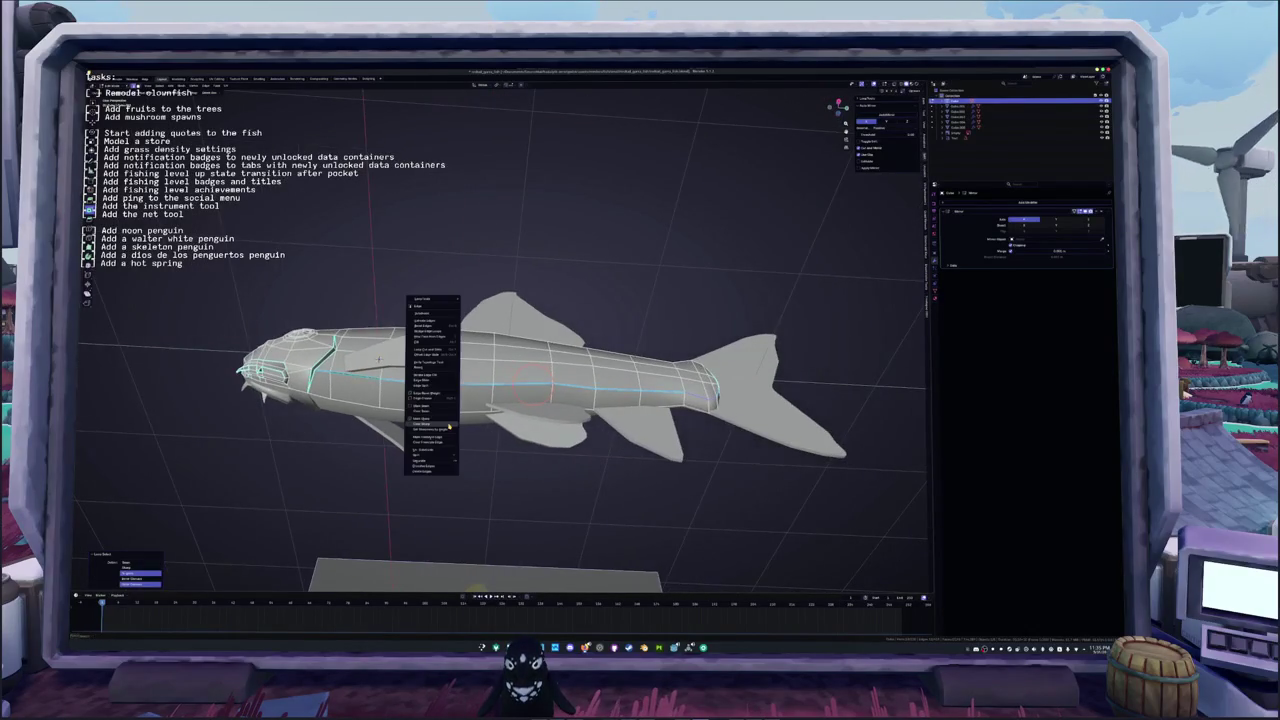
{"action": "left_click", "coordinate": [448, 428]}
{"action": "middle_click_drag", "start_coordinate": [448, 428], "coordinate": [632, 395]}
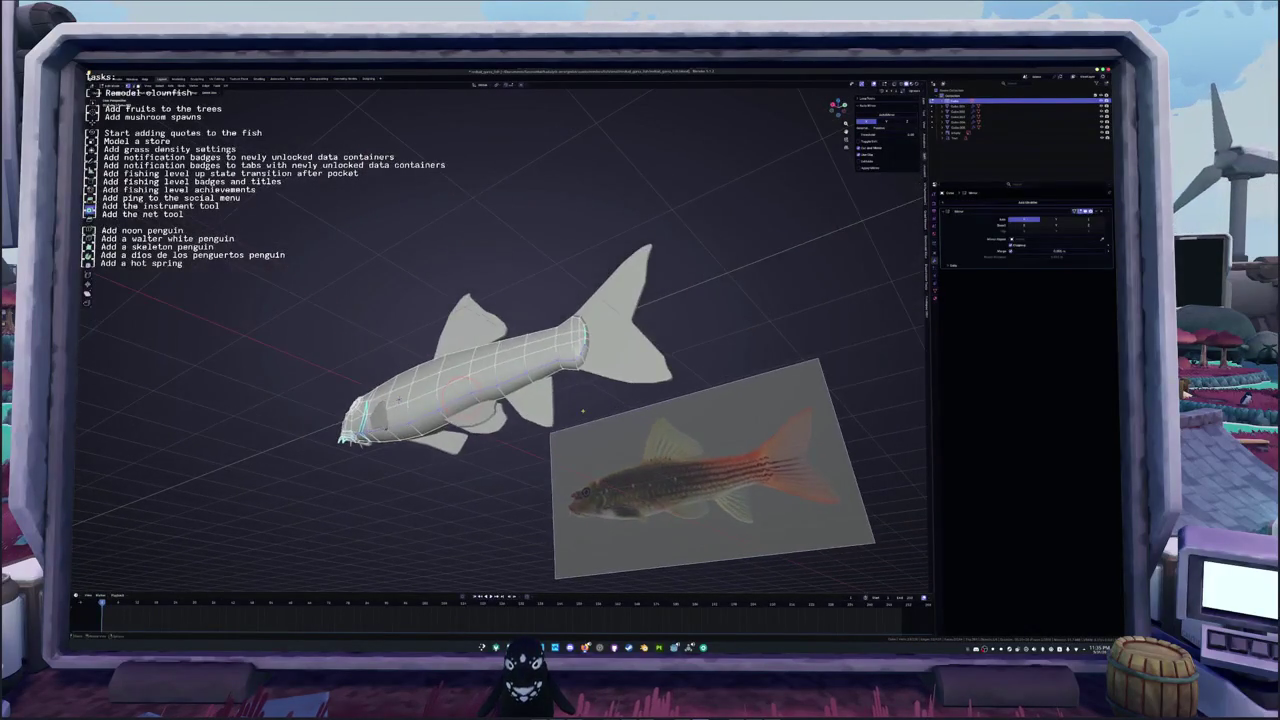
Step: Select the tail-end edge ring, mark it as a seam, and return to Object Mode
{"action": "left_click", "coordinate": [578, 335]}
{"action": "right_click", "coordinate": [538, 318]}
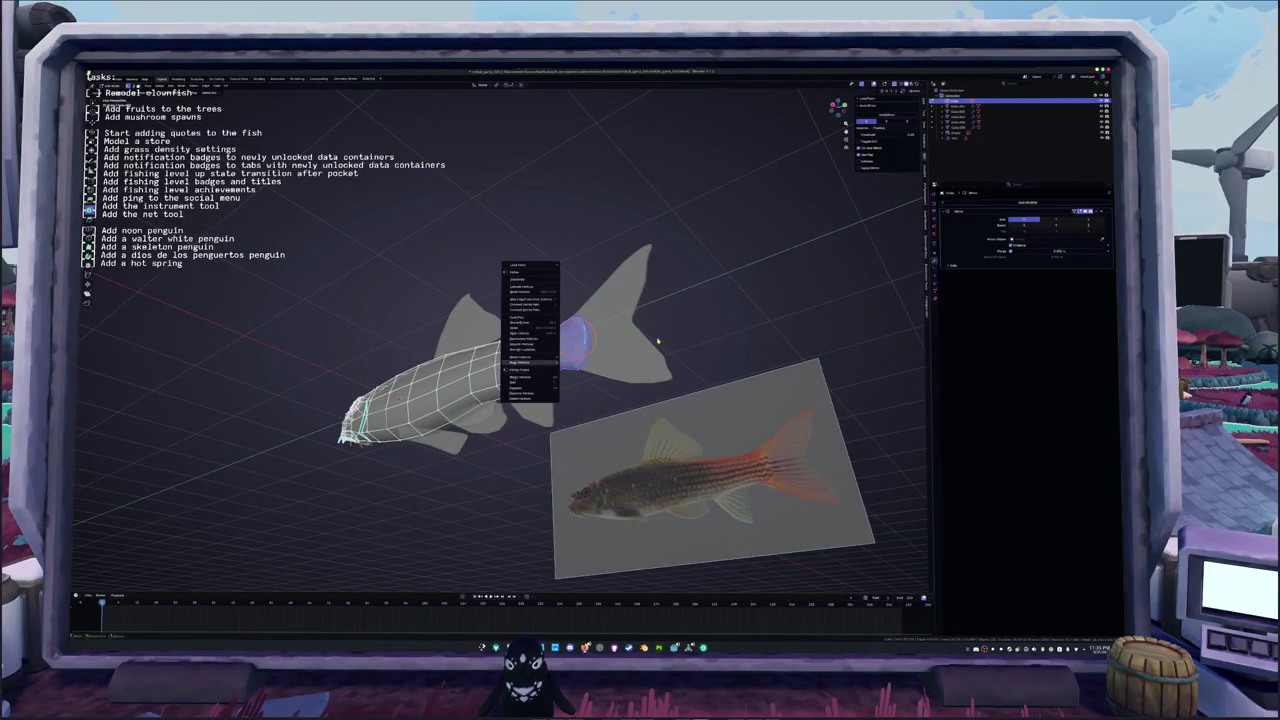
{"action": "key", "text": "ctrl+e"}
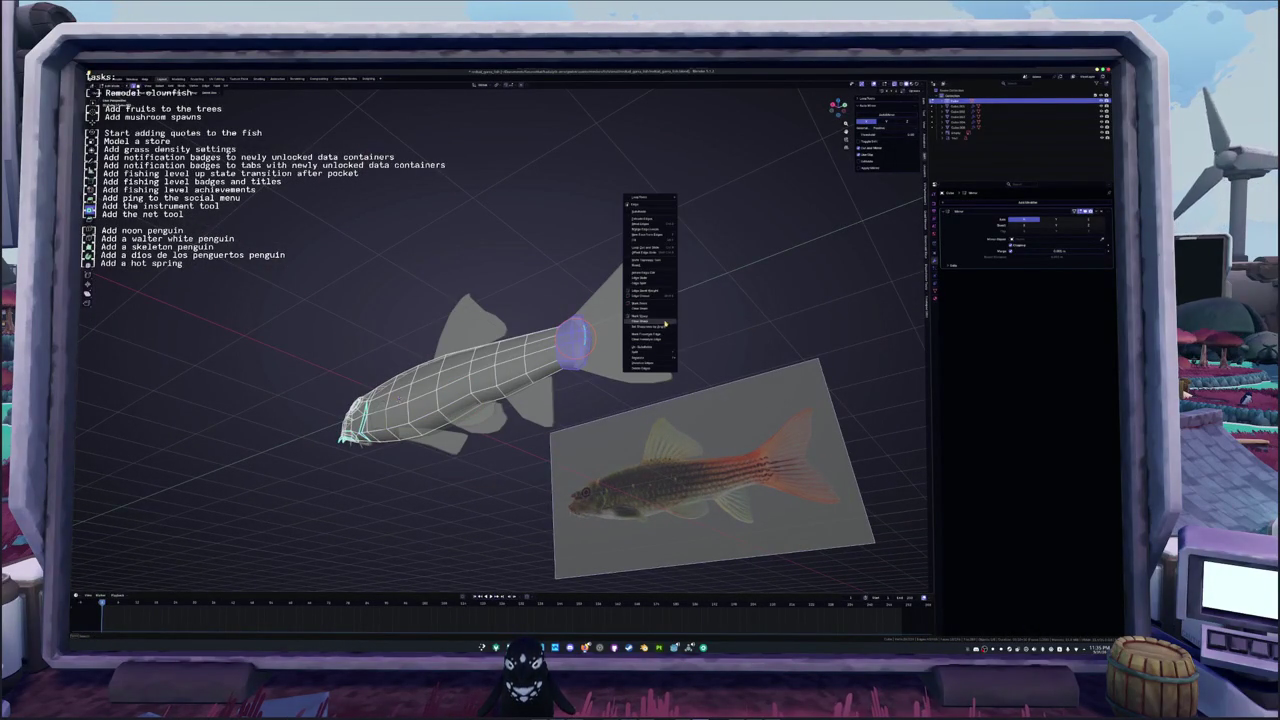
{"action": "left_click", "coordinate": [664, 323]}
{"action": "key", "text": "Tab"}
{"action": "key", "text": "KP_3"}
{"action": "mouse_move", "coordinate": [500, 350]}
{"action": "middle_mouse_down"}
{"action": "mouse_move", "coordinate": [570, 335]}
{"action": "mouse_move", "coordinate": [610, 390]}
{"action": "middle_mouse_up"}
{"action": "scroll", "coordinate": [626, 411], "scroll_direction": "down", "scroll_amount": 2}
{"action": "scroll", "coordinate": [660, 455], "scroll_direction": "up", "scroll_amount": 3}
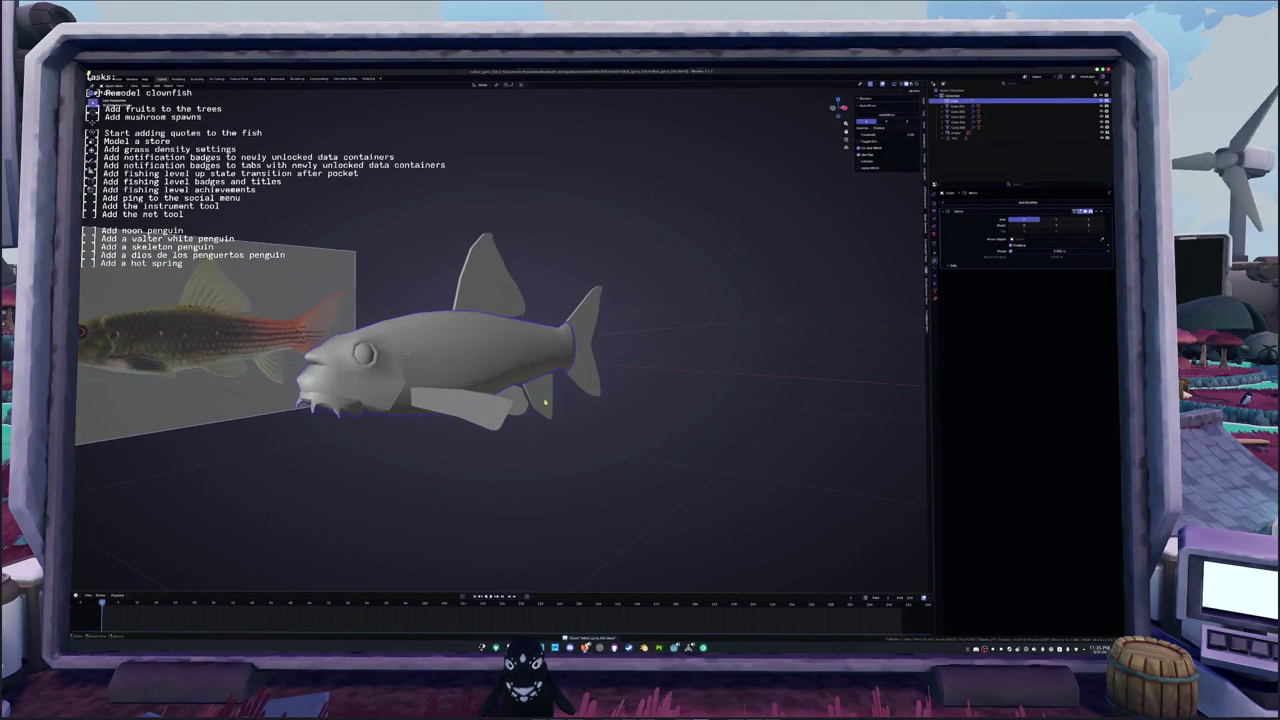
Step: Select the three fins and apply all their transforms
{"action": "middle_click_drag", "start_coordinate": [600, 430], "coordinate": [519, 418]}
{"action": "left_click", "coordinate": [492, 413], "text": "shift"}
{"action": "left_click", "coordinate": [515, 370], "text": "shift"}
{"action": "left_click", "coordinate": [500, 255], "text": "shift"}
{"action": "key", "text": "ctrl+a"}
{"action": "left_click", "coordinate": [485, 271]}
Step: Convert the fish object to a mesh and give it smooth shading
{"action": "middle_click_drag", "start_coordinate": [405, 362], "coordinate": [646, 314]}
{"action": "right_click", "coordinate": [640, 314]}
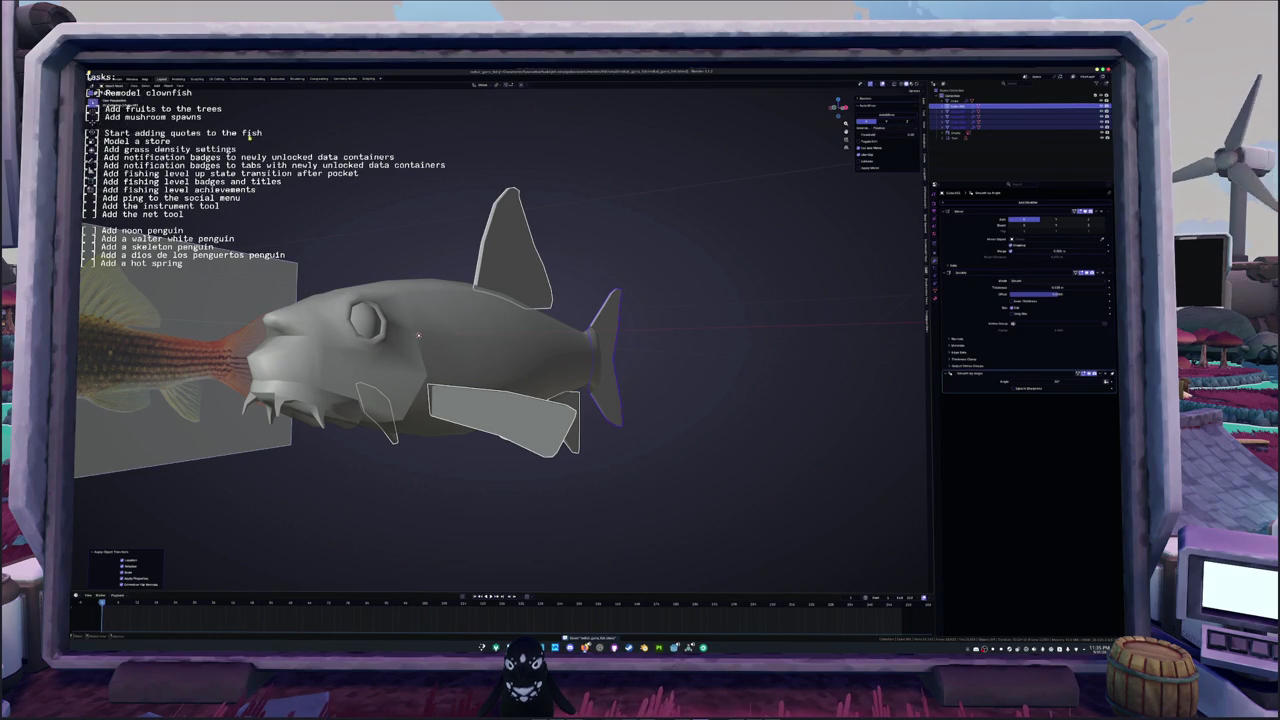
{"action": "right_click", "coordinate": [362, 222]}
{"action": "left_click", "coordinate": [414, 222]}
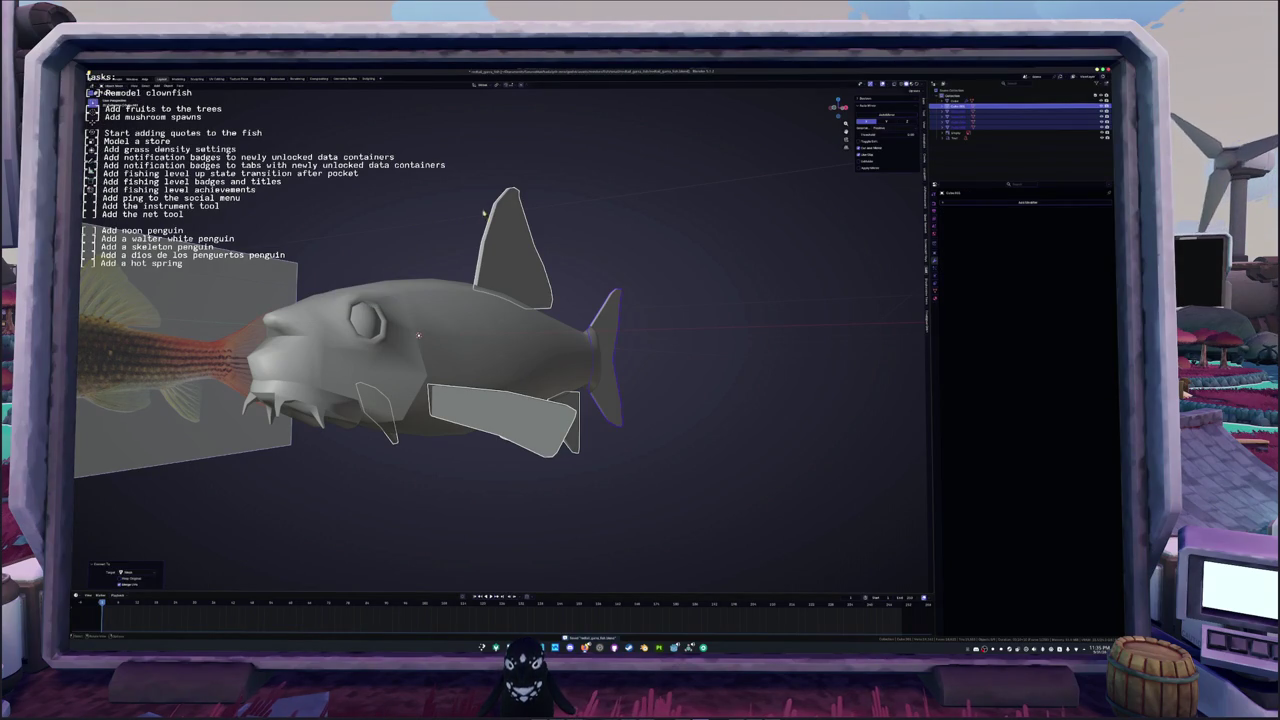
{"action": "right_click", "coordinate": [508, 255]}
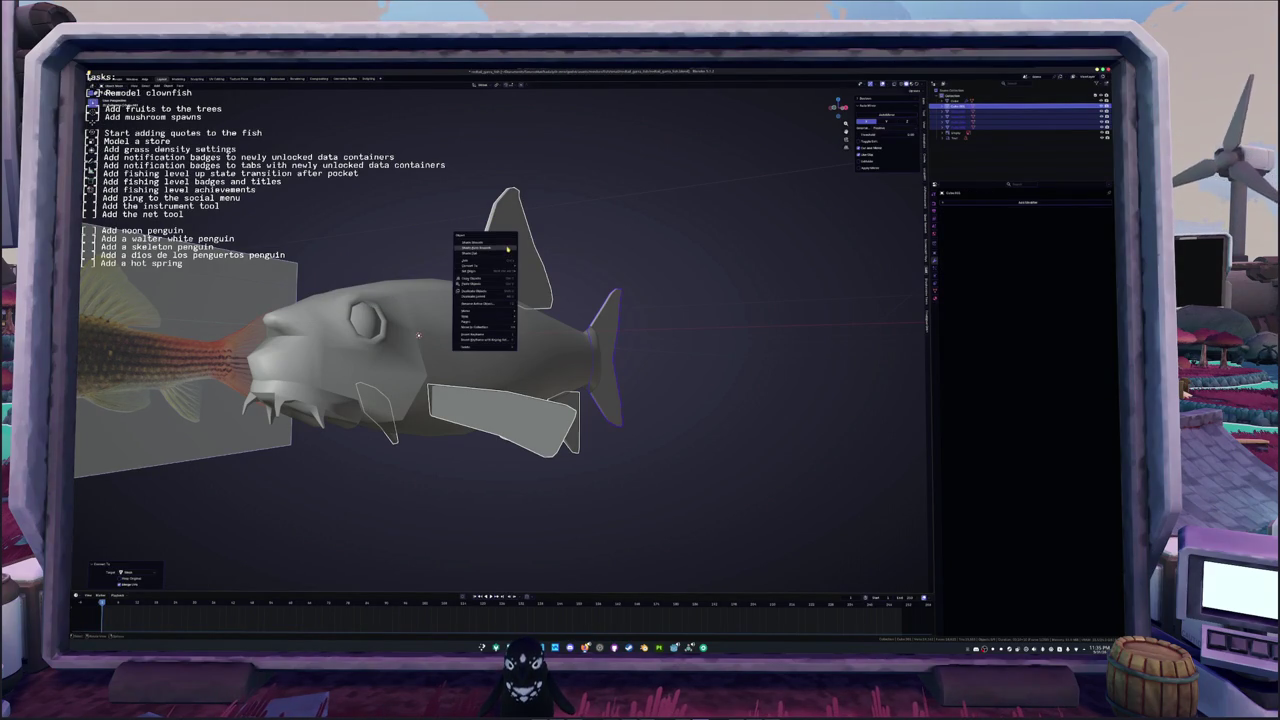
{"action": "left_click", "coordinate": [508, 248]}
{"action": "scroll", "coordinate": [771, 266], "scroll_direction": "down", "scroll_amount": 3}
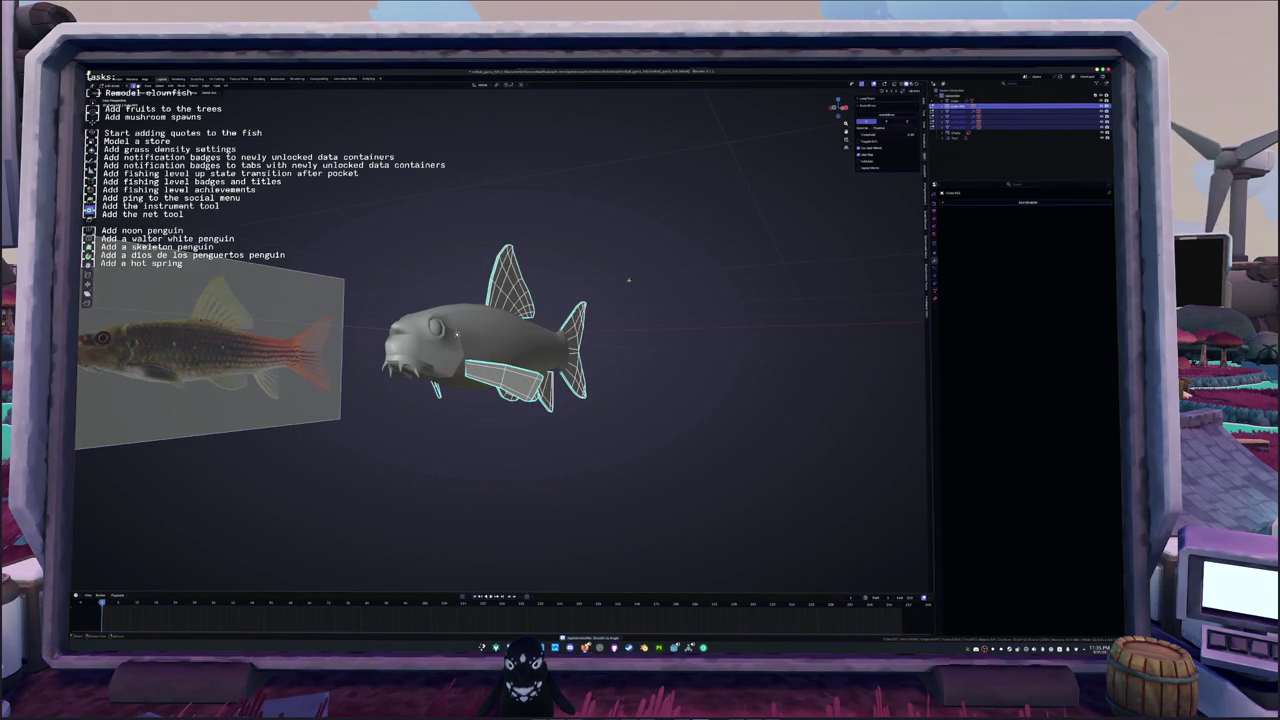
Step: Mark seams on the fin edges, leave Edit Mode, and switch to the UV Editing workspace
{"action": "right_click", "coordinate": [525, 312]}
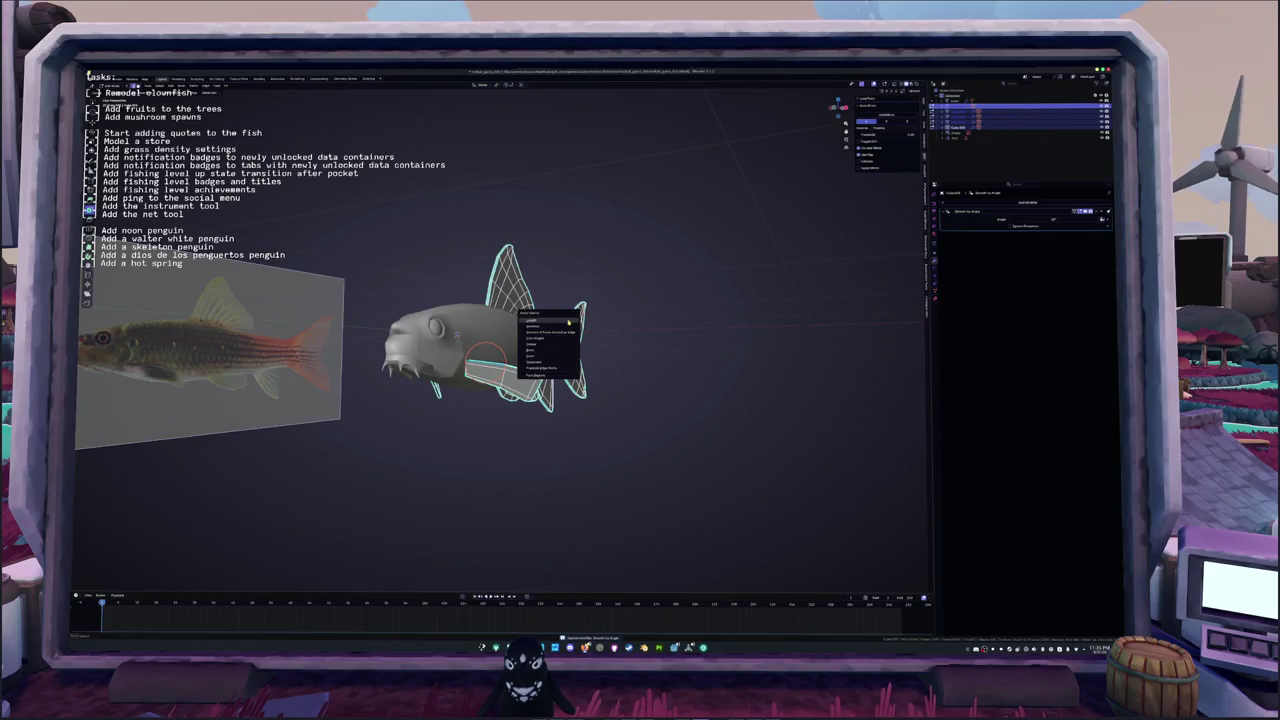
{"action": "left_click", "coordinate": [545, 360]}
{"action": "right_click", "coordinate": [384, 121]}
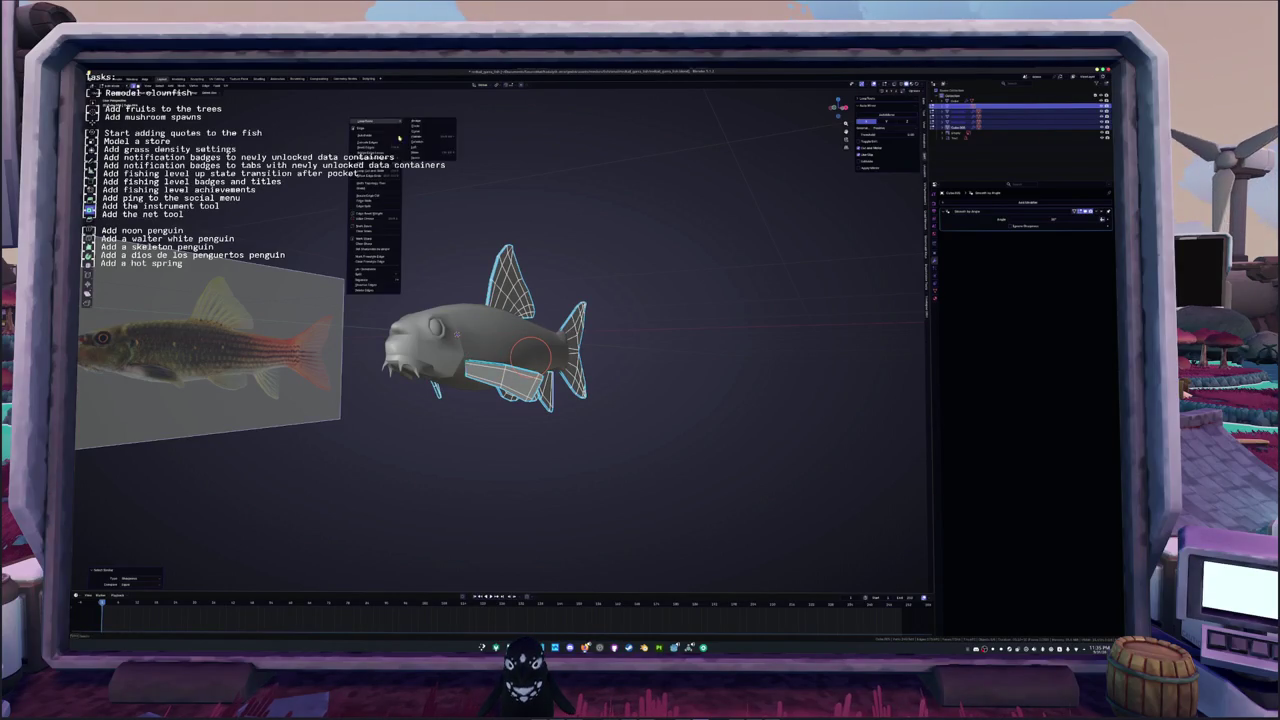
{"action": "left_click", "coordinate": [375, 227]}
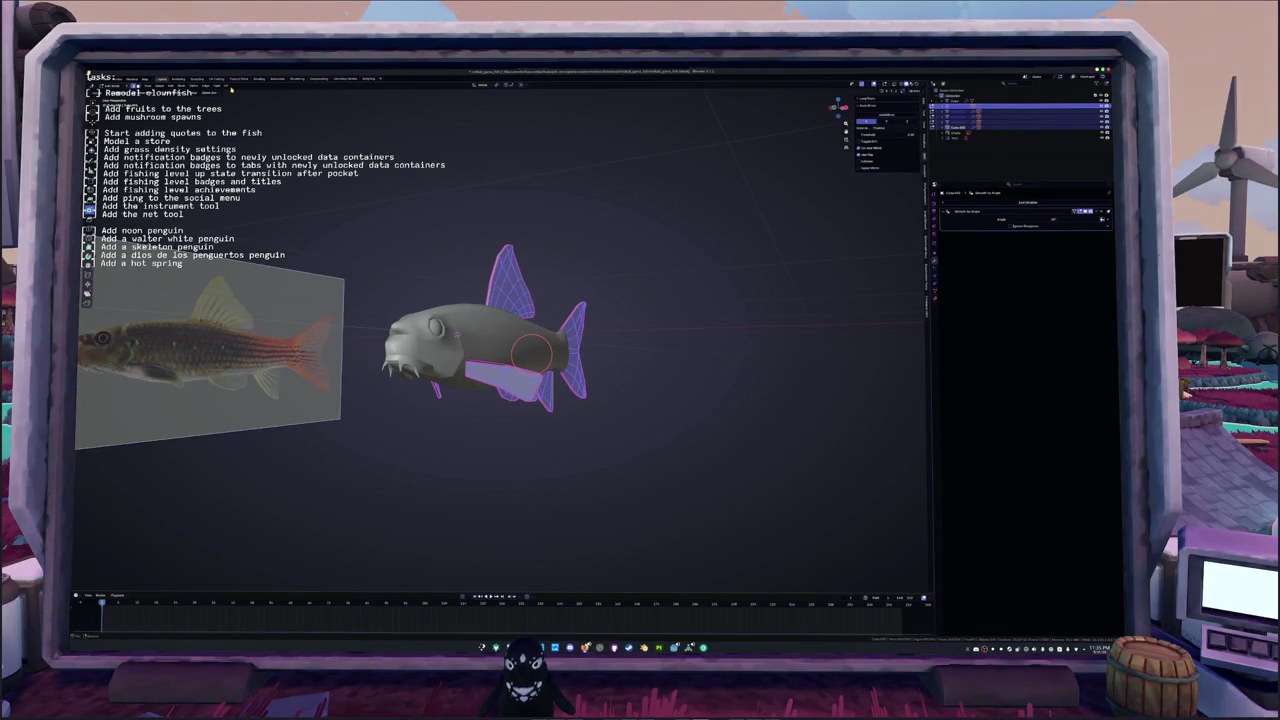
{"action": "left_click", "coordinate": [233, 89]}
{"action": "left_click", "coordinate": [241, 93]}
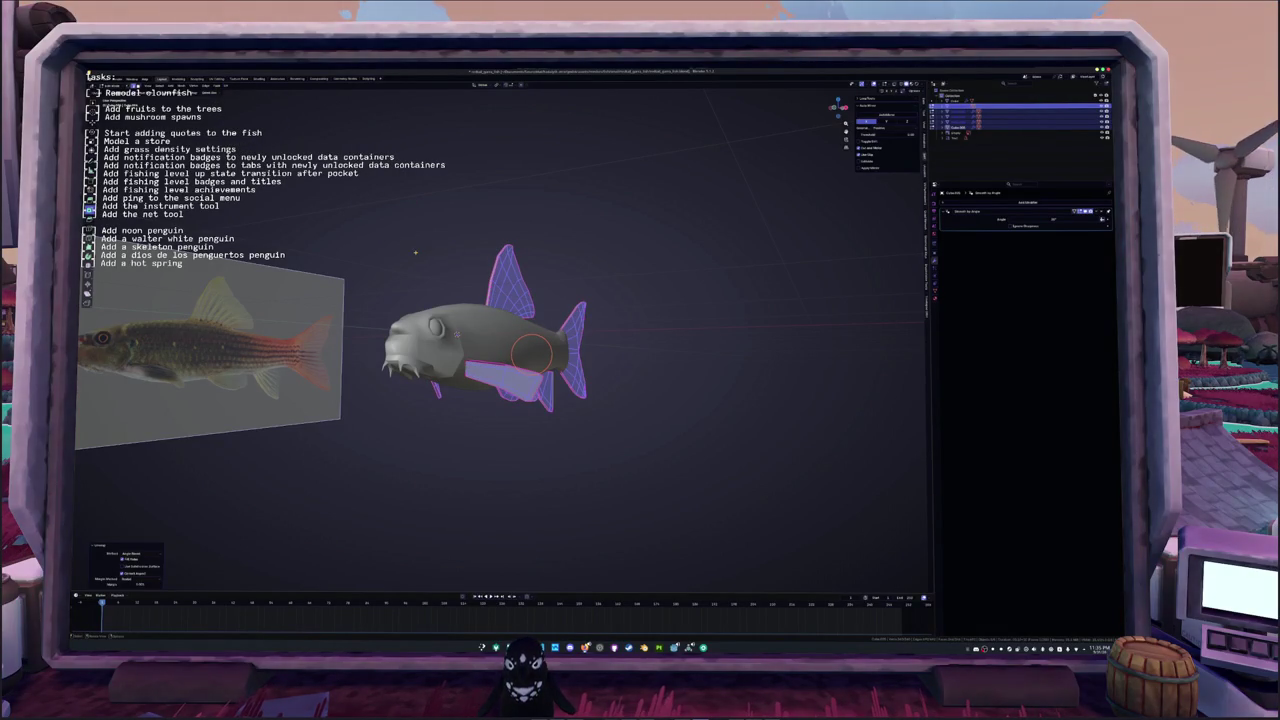
{"action": "key", "text": "Tab"}
{"action": "left_click", "coordinate": [216, 78]}
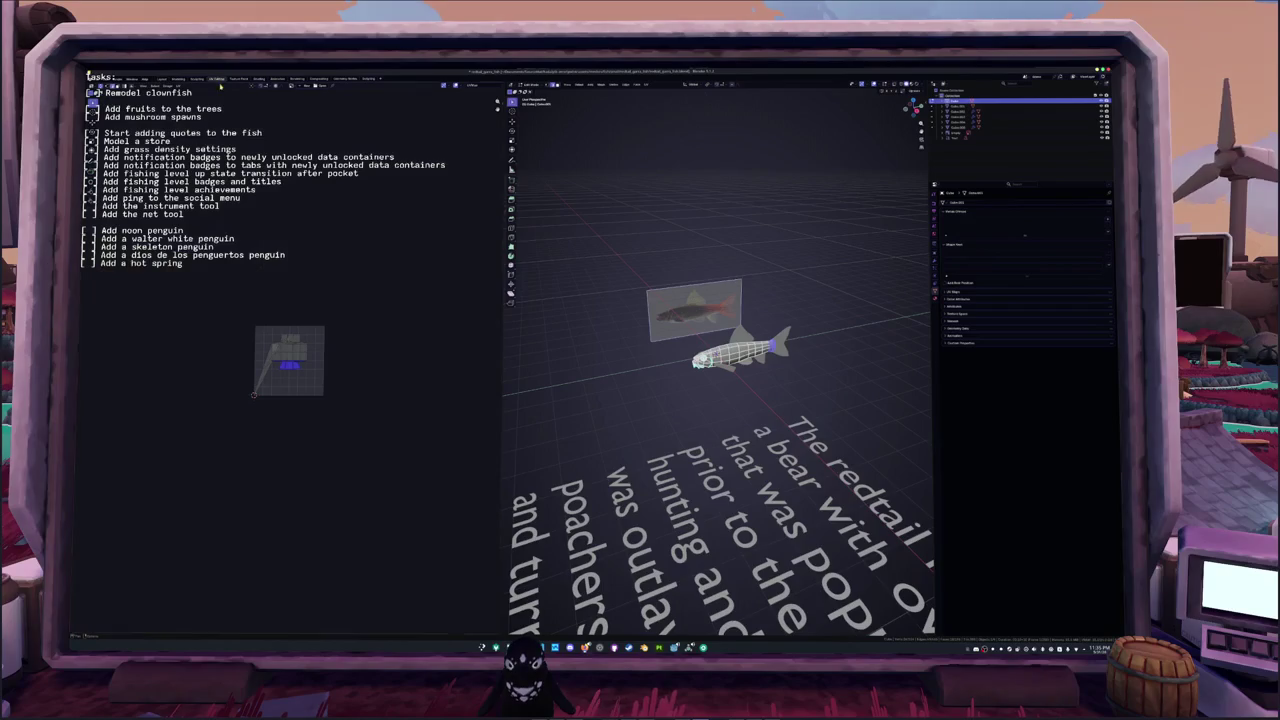
Step: Select all edges matching the existing seams and apply a seam change to them
{"action": "scroll", "coordinate": [716, 353], "scroll_direction": "up", "scroll_amount": 5}
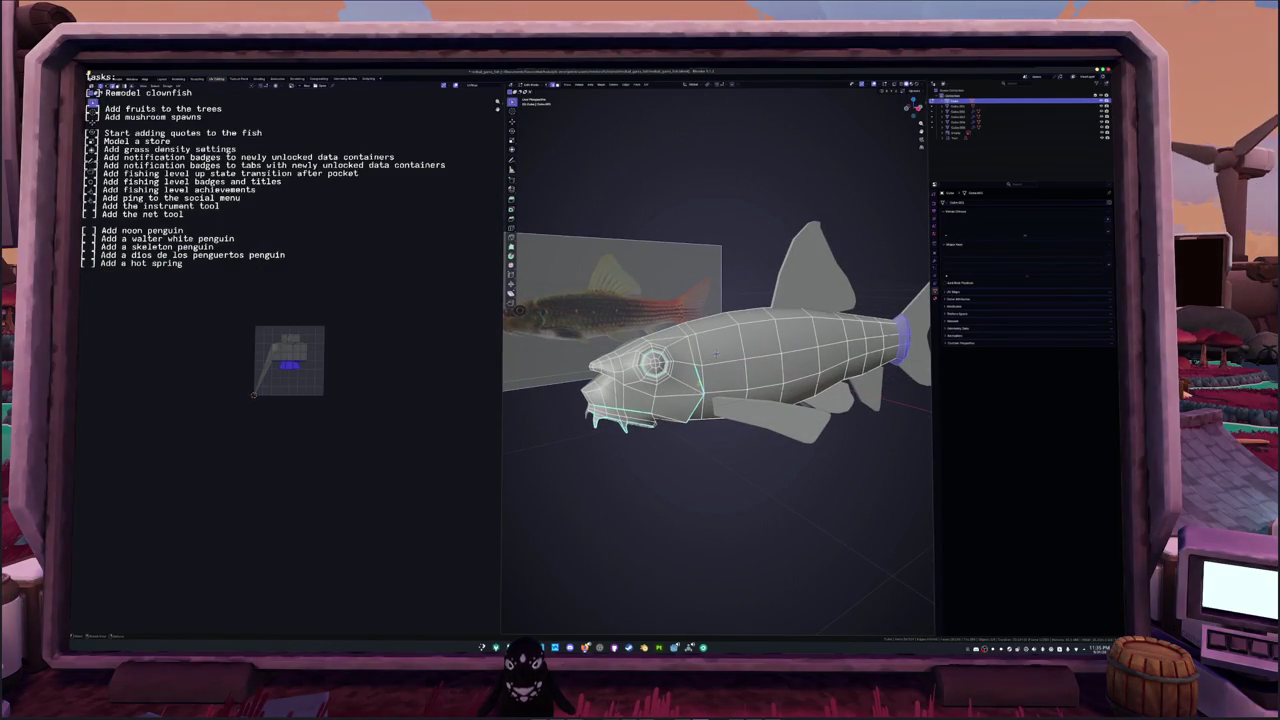
{"action": "key", "text": "shift+g"}
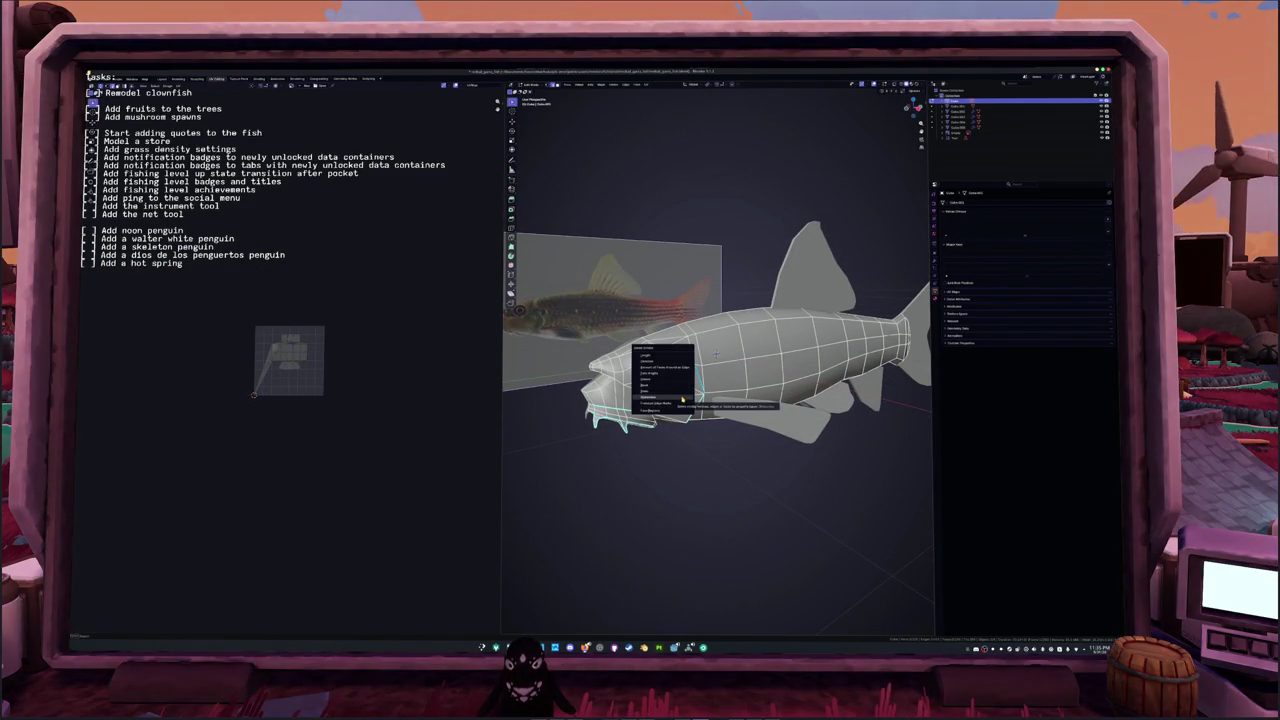
{"action": "left_click", "coordinate": [683, 397]}
{"action": "middle_click_drag", "start_coordinate": [683, 397], "coordinate": [654, 388]}
{"action": "key", "text": "ctrl+e"}
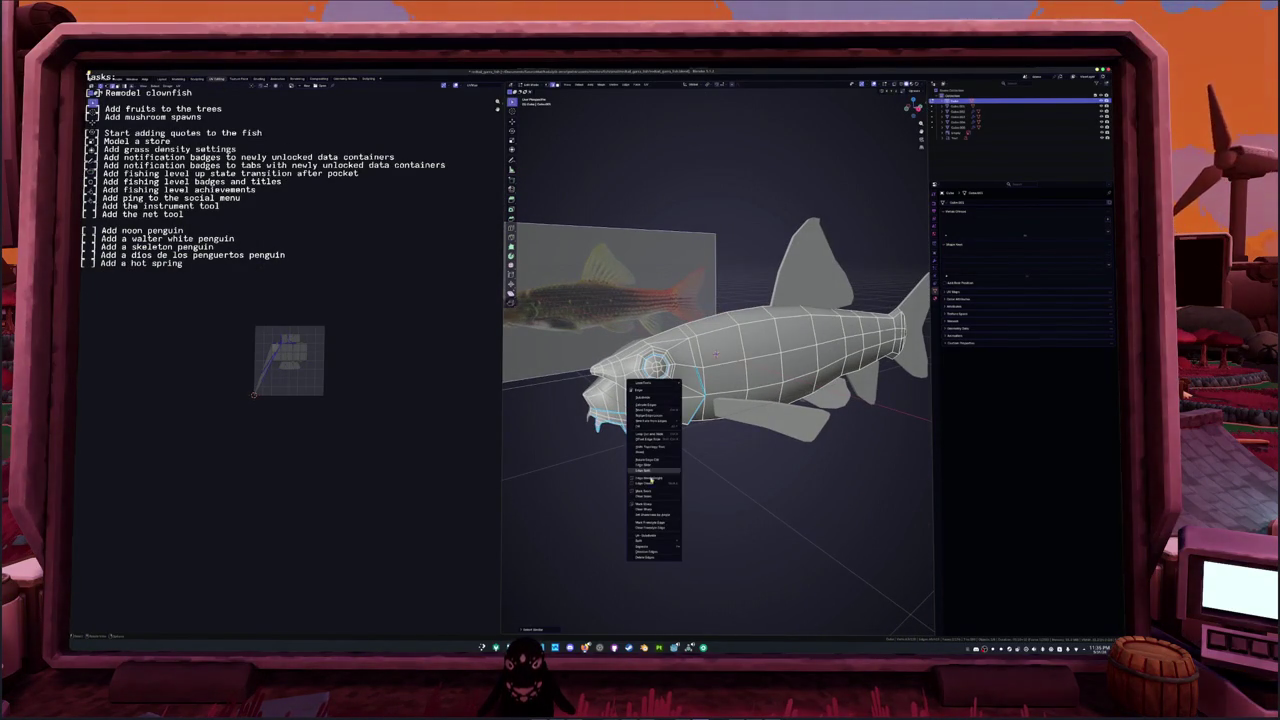
{"action": "left_click", "coordinate": [653, 496]}
Step: Frame the whole fish in numpad-3 side view and enter Edit Mode with every face selected
{"action": "mouse_move", "coordinate": [653, 496]}
{"action": "middle_mouse_down"}
{"action": "mouse_move", "coordinate": [722, 429]}
{"action": "mouse_move", "coordinate": [700, 380]}
{"action": "mouse_move", "coordinate": [790, 300]}
{"action": "middle_mouse_up"}
{"action": "right_click", "coordinate": [790, 300]}
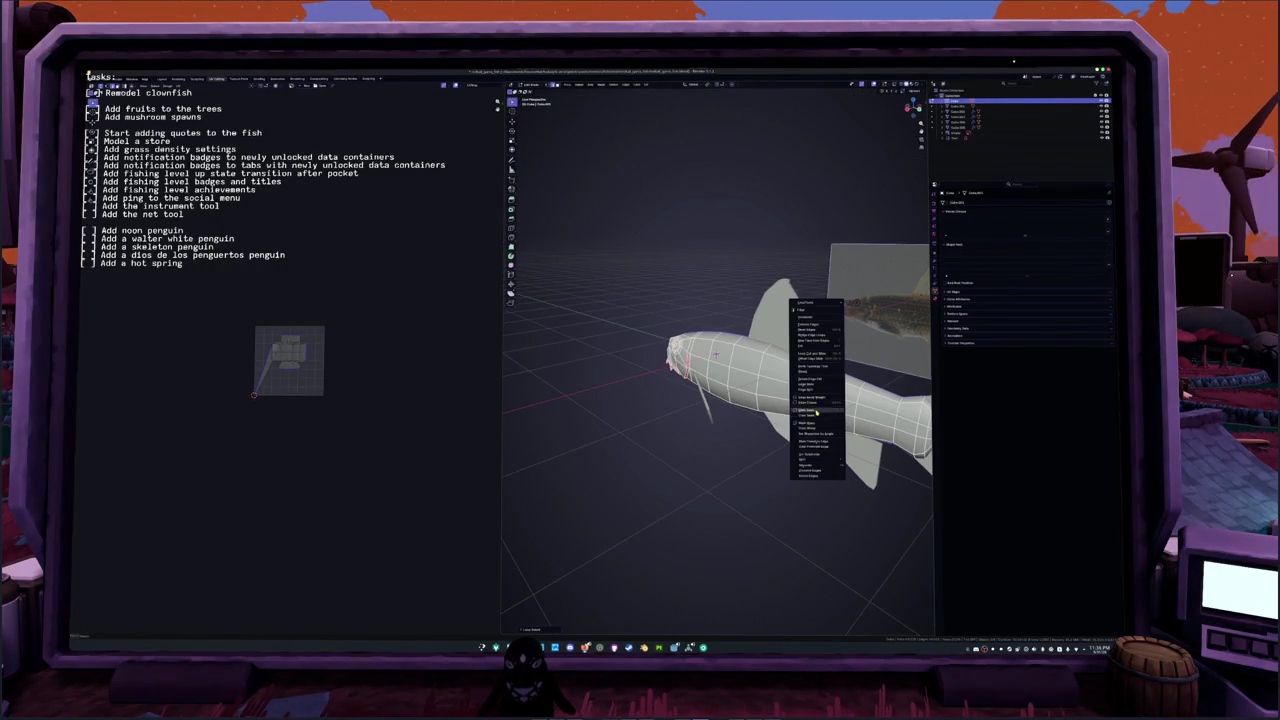
{"action": "middle_click_drag", "start_coordinate": [718, 436], "coordinate": [681, 343]}
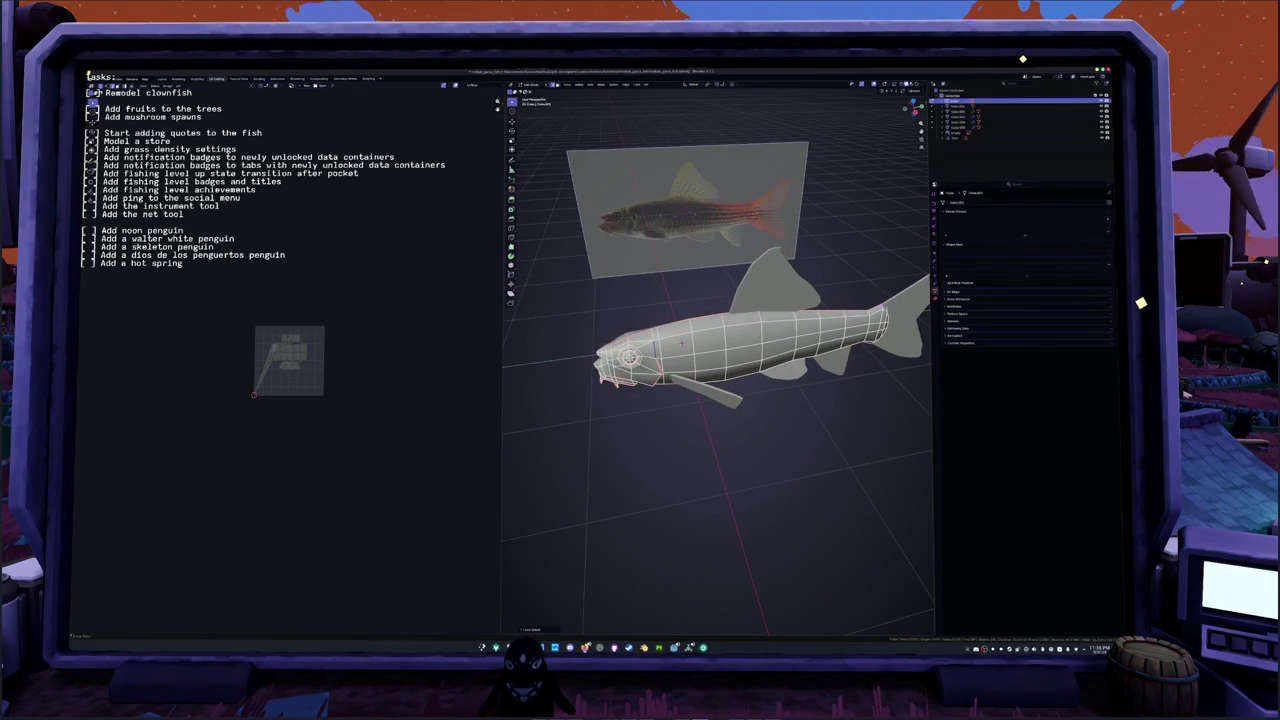
{"action": "right_click", "coordinate": [603, 302]}
{"action": "mouse_move", "coordinate": [603, 302]}
{"action": "middle_mouse_down"}
{"action": "mouse_move", "coordinate": [623, 357]}
{"action": "mouse_move", "coordinate": [745, 362]}
{"action": "mouse_move", "coordinate": [717, 436]}
{"action": "mouse_move", "coordinate": [675, 428]}
{"action": "middle_mouse_up"}
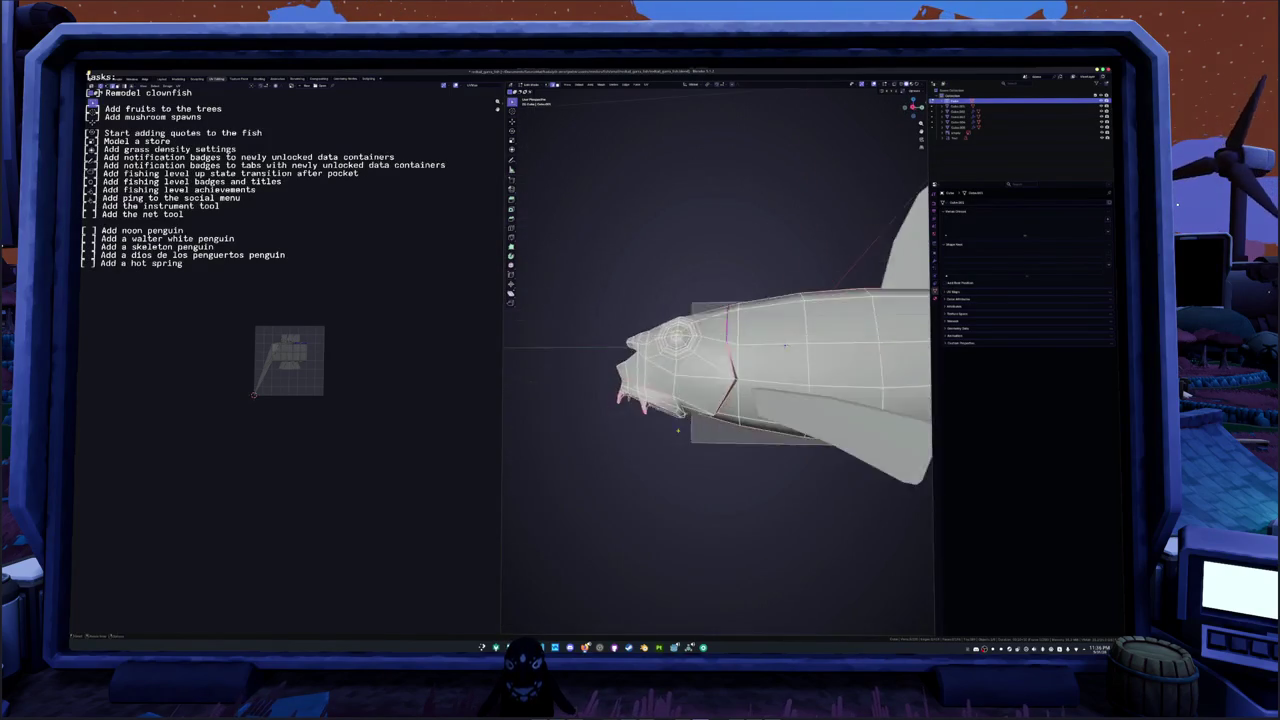
{"action": "key", "text": "KP_3"}
{"action": "key", "text": "ctrl+Tab"}
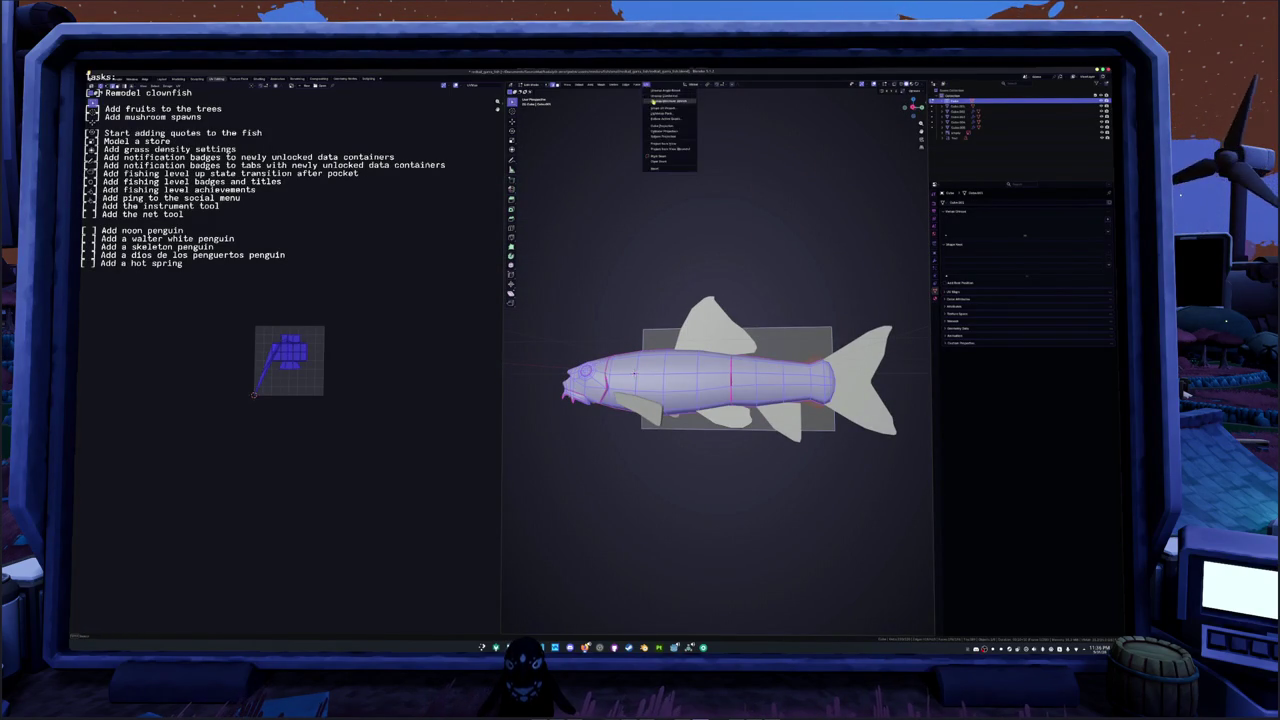
Step: Frame the UV layout and select the whole whisker island to inspect it
{"action": "key", "text": "Home"}
{"action": "key", "text": "alt+a"}
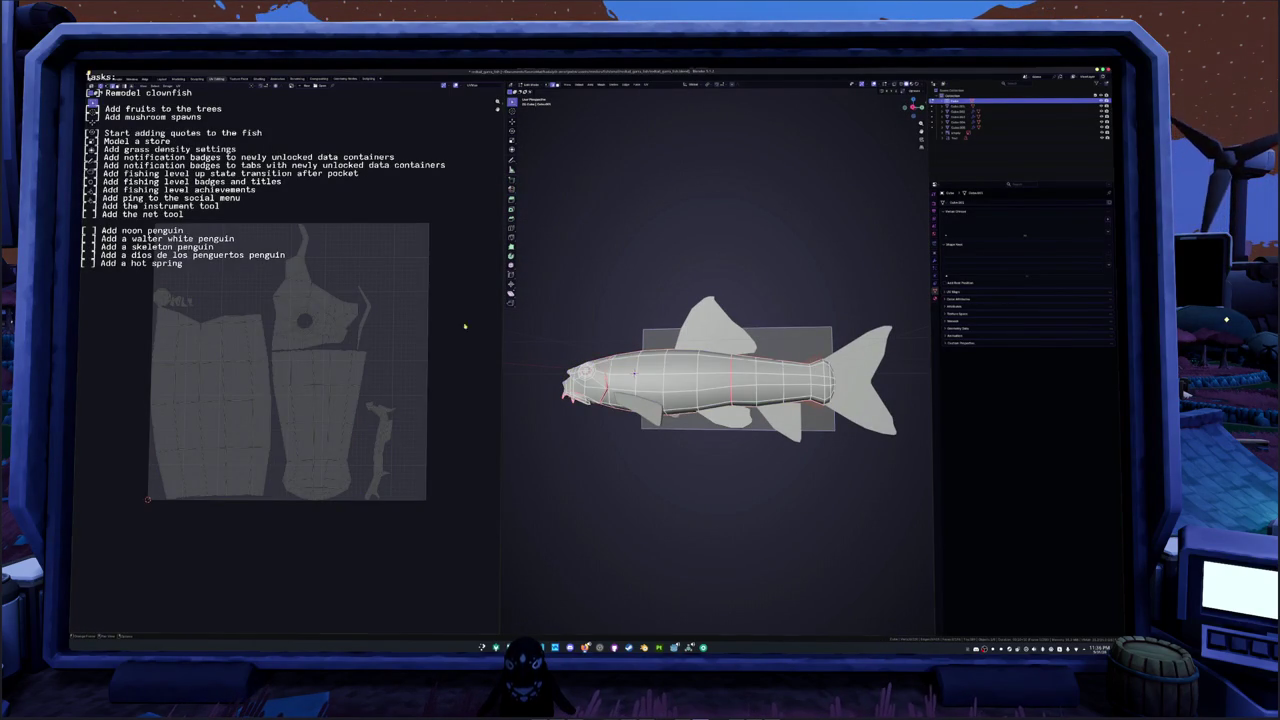
{"action": "middle_click_drag", "start_coordinate": [580, 420], "coordinate": [563, 418]}
{"action": "key", "text": "l"}
{"action": "mouse_move", "coordinate": [631, 370]}
{"action": "middle_mouse_down"}
{"action": "mouse_move", "coordinate": [674, 340]}
{"action": "mouse_move", "coordinate": [650, 378]}
{"action": "mouse_move", "coordinate": [600, 409]}
{"action": "middle_mouse_up"}
{"action": "scroll", "coordinate": [674, 340], "scroll_direction": "up", "scroll_amount": 4}
{"action": "scroll", "coordinate": [650, 378], "scroll_direction": "down", "scroll_amount": 4}
Step: Return to object mode and orbit to view the fish from another angle
{"action": "key", "text": "Tab"}
{"action": "scroll", "coordinate": [603, 443], "scroll_direction": "up", "scroll_amount": 3}
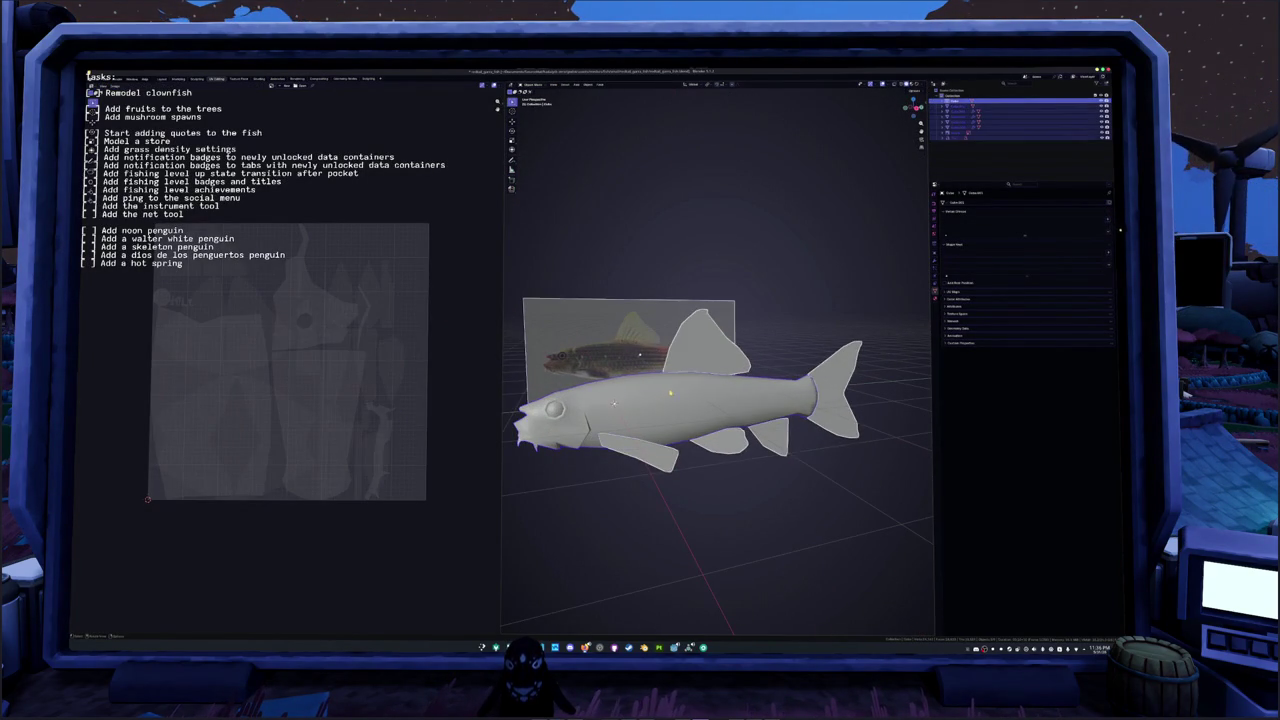
{"action": "scroll", "coordinate": [725, 398], "scroll_direction": "down", "scroll_amount": 4}
{"action": "middle_click_drag", "start_coordinate": [725, 398], "coordinate": [662, 291]}
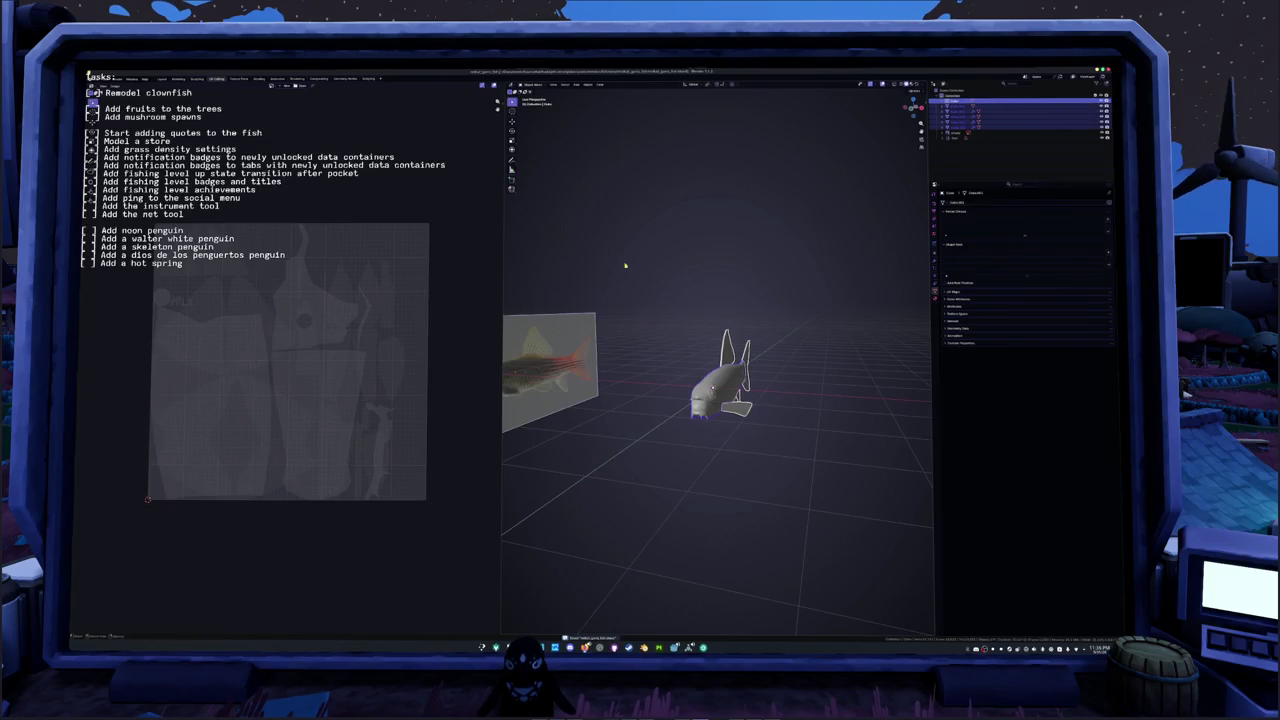
{"action": "right_click", "coordinate": [639, 242]}
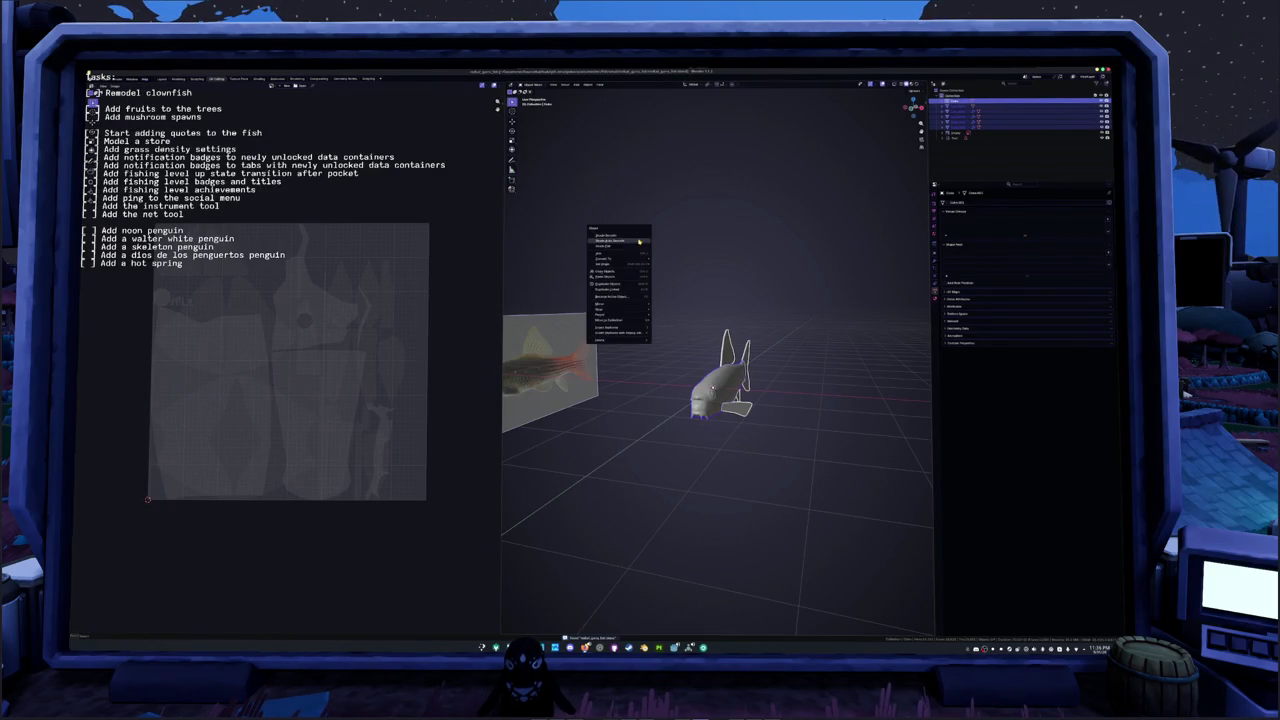
{"action": "key", "text": "Escape"}
Step: Make the fish body the only active object in edit mode with all its UVs selected
{"action": "left_click", "coordinate": [955, 100], "text": "ctrl"}
{"action": "left_click", "coordinate": [955, 100], "text": "ctrl"}
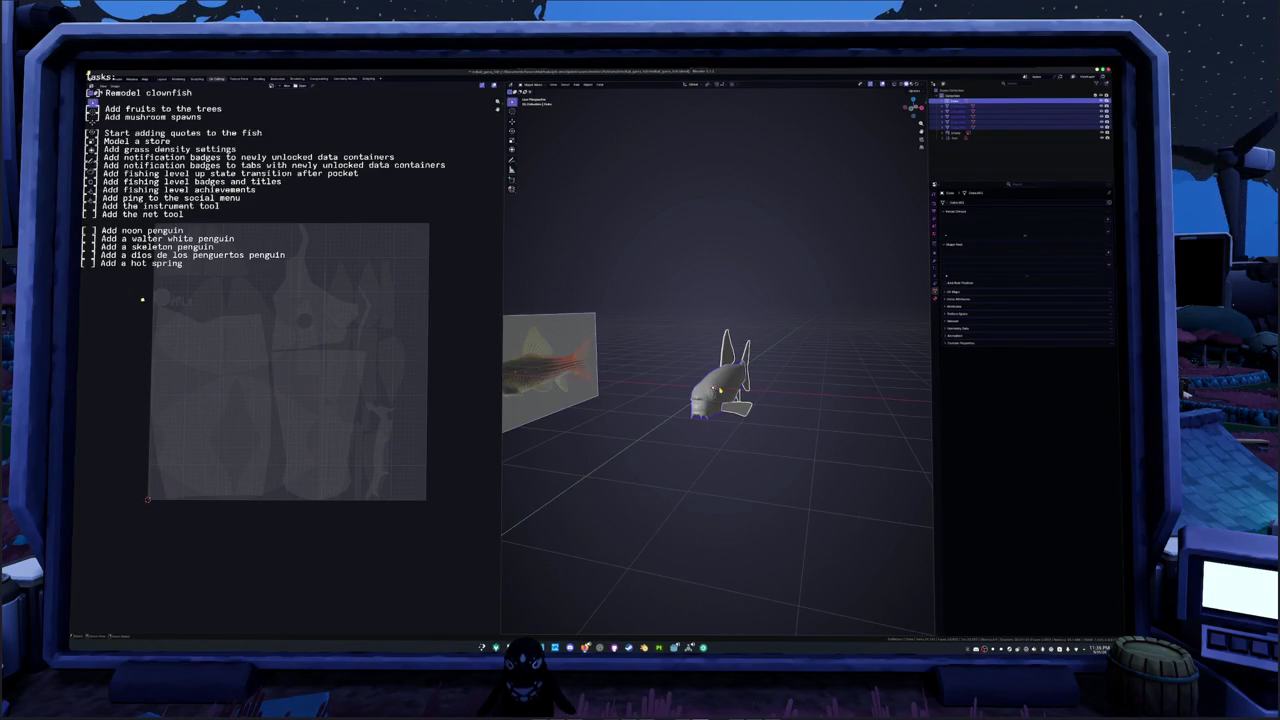
{"action": "key", "text": "Tab"}
{"action": "key", "text": "Tab"}
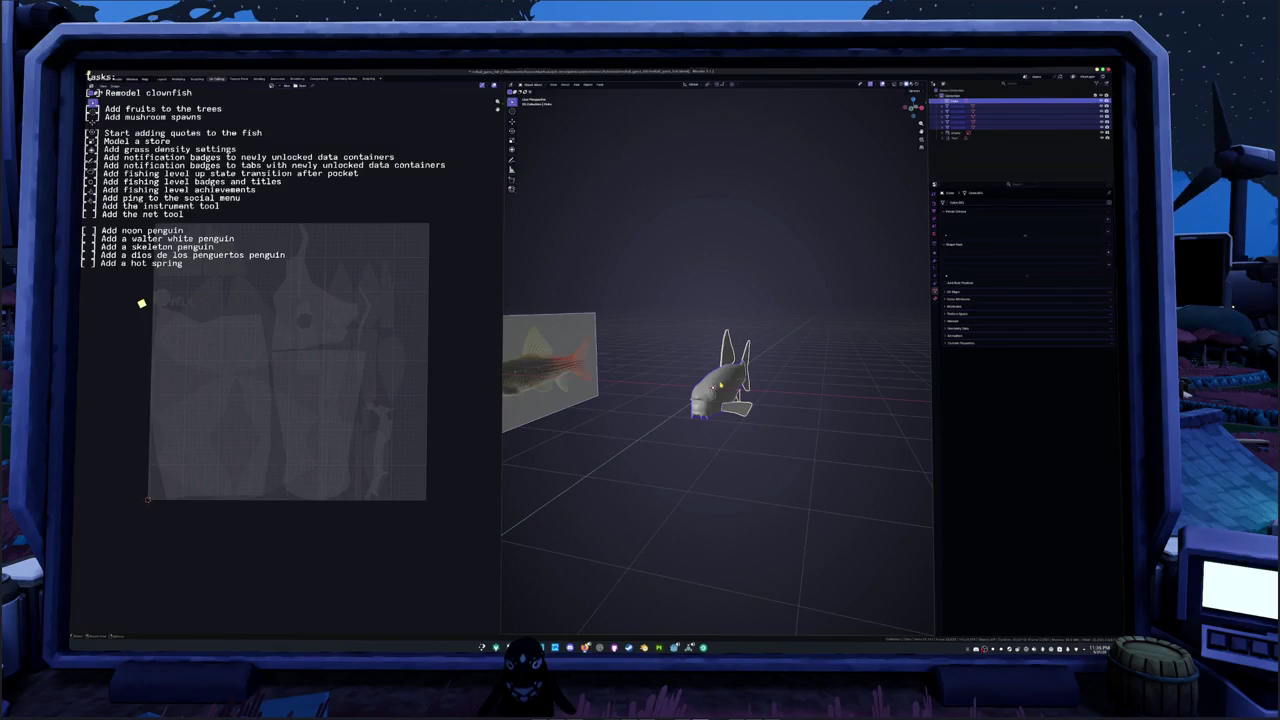
{"action": "key", "text": "Tab"}
{"action": "key", "text": "a"}
{"action": "left_click", "coordinate": [641, 86]}
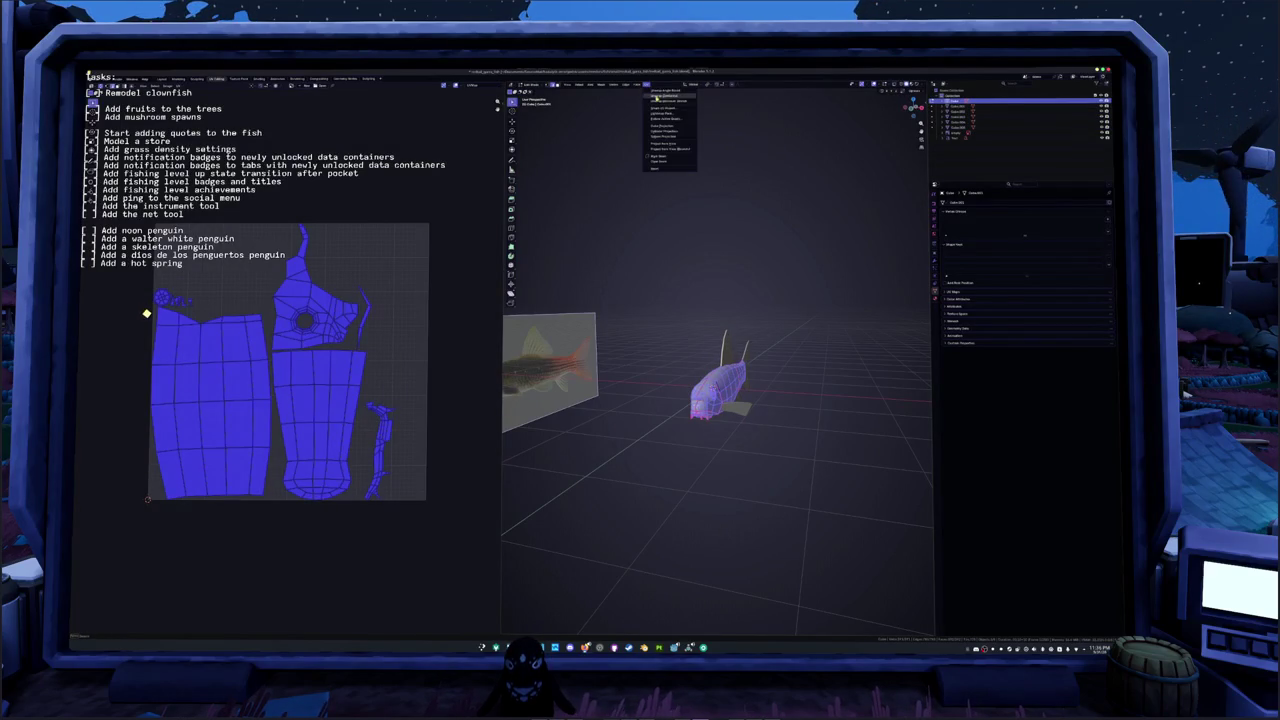
Step: Unwrap the fish body's UVs, then box-select every fish part in object mode
{"action": "left_click", "coordinate": [661, 103]}
{"action": "key", "text": "Tab"}
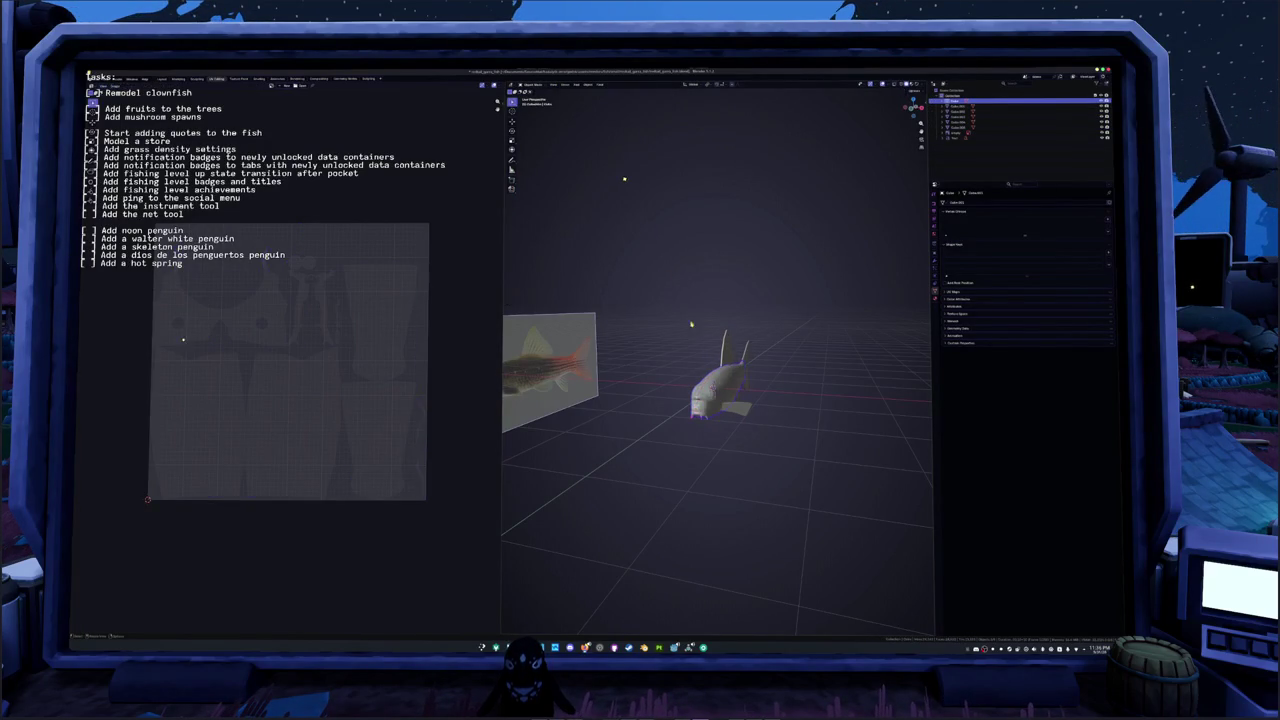
{"action": "left_click_drag", "start_coordinate": [780, 466], "coordinate": [662, 303]}
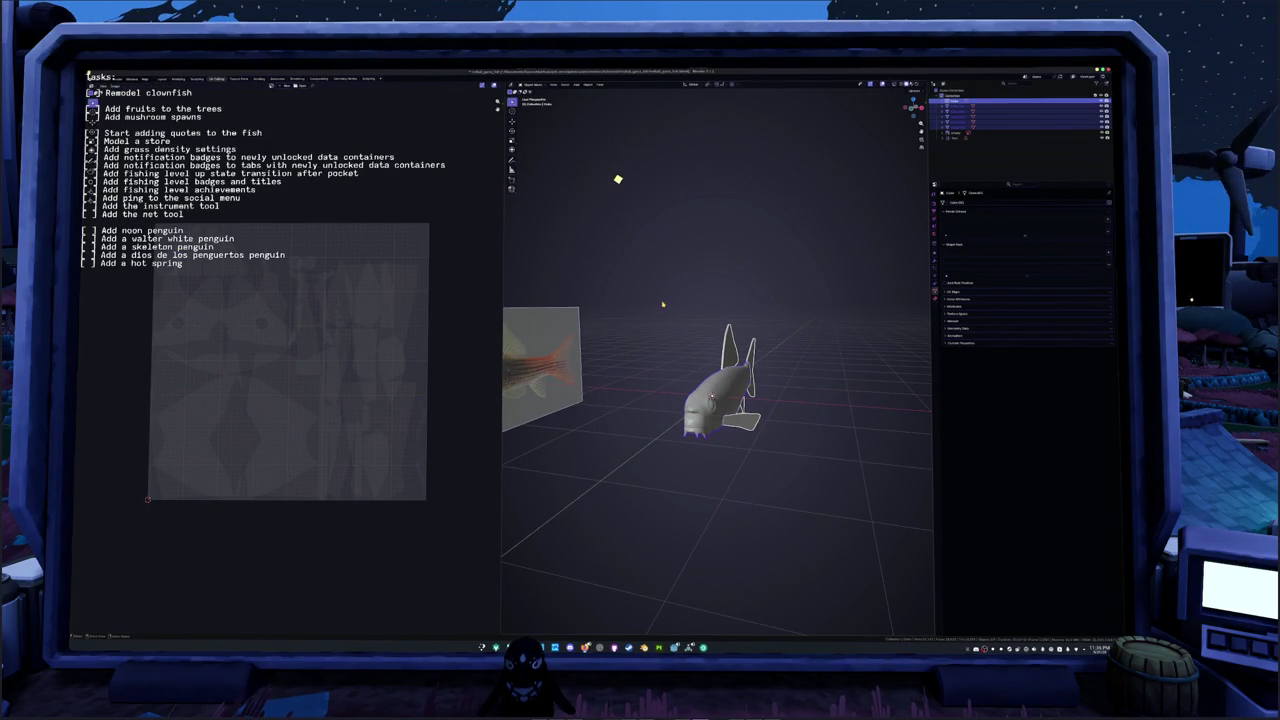
{"action": "middle_click_drag", "start_coordinate": [662, 303], "coordinate": [680, 310]}
Step: Put all fish parts into edit mode, select every face and show the UV sidebar
{"action": "key", "text": "ctrl+Tab"}
{"action": "left_click", "coordinate": [689, 338]}
{"action": "key", "text": "a"}
{"action": "key", "text": "n"}
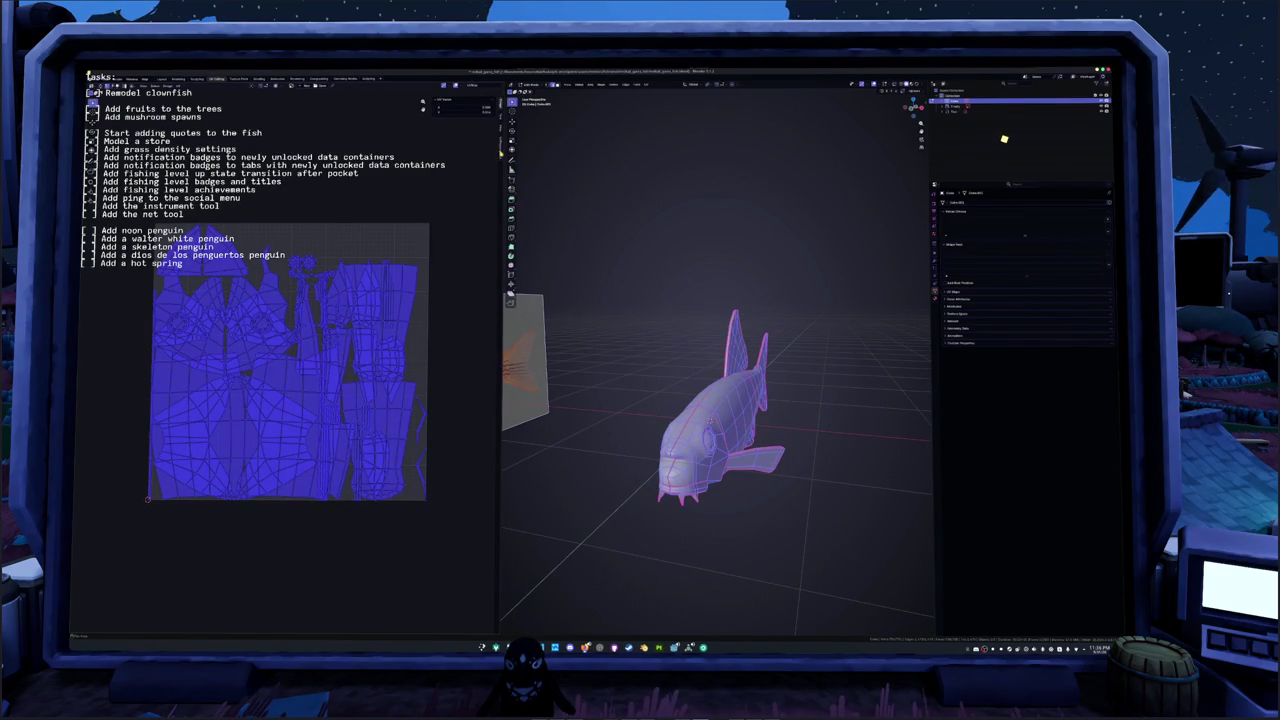
{"action": "left_click", "coordinate": [423, 110]}
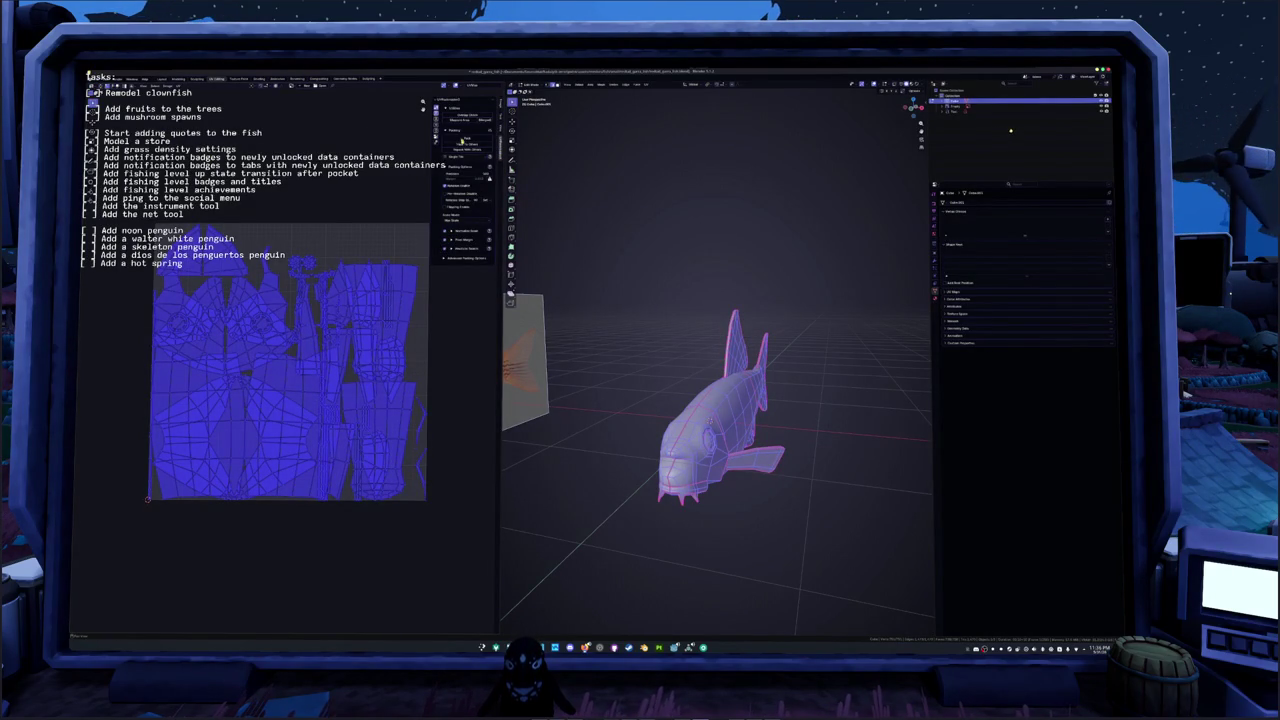
Step: Pack all fish UV islands without overlap, return to object mode and begin renaming the fish
{"action": "left_click", "coordinate": [458, 143]}
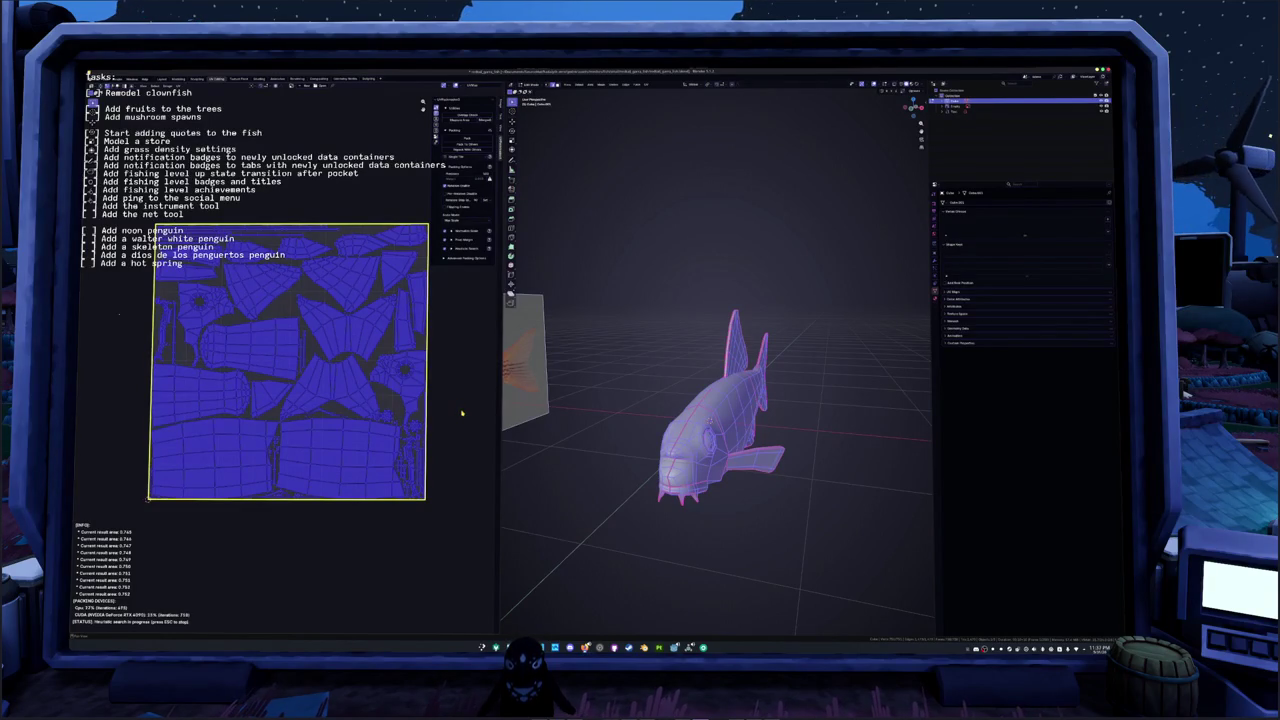
{"action": "middle_click_drag", "start_coordinate": [622, 461], "coordinate": [670, 452]}
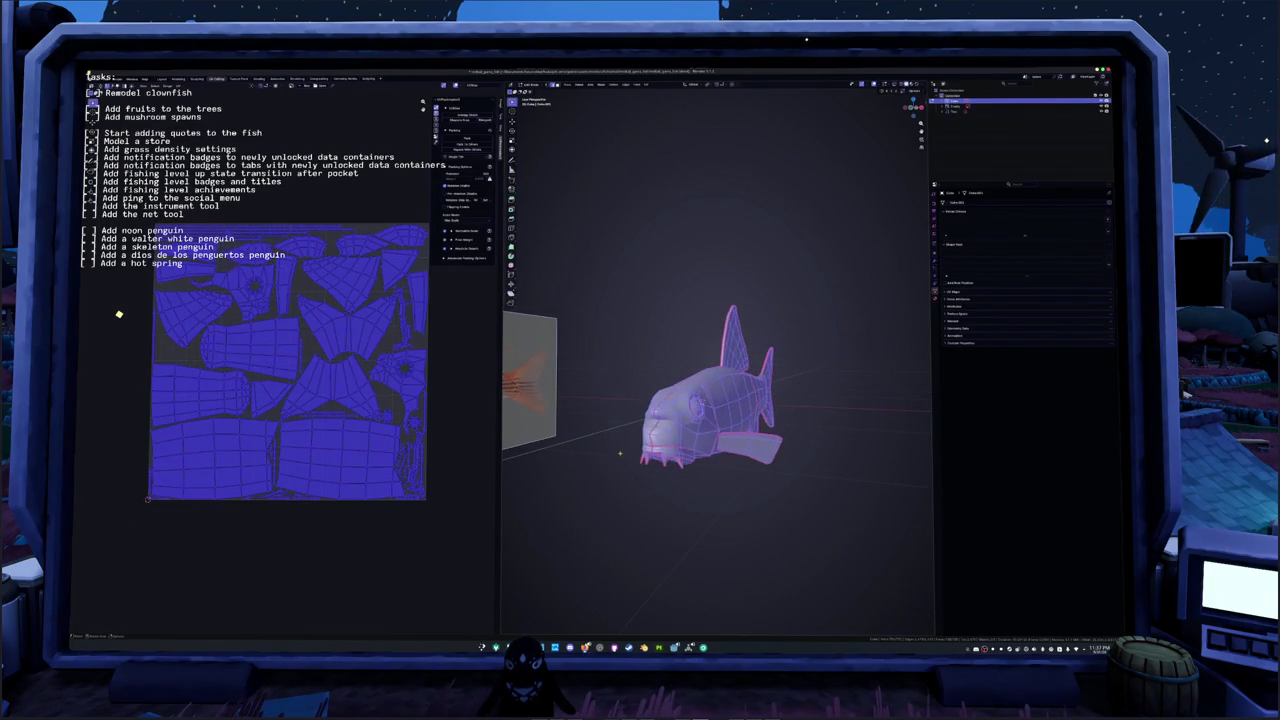
{"action": "key", "text": "Tab"}
{"action": "key", "text": "F2"}
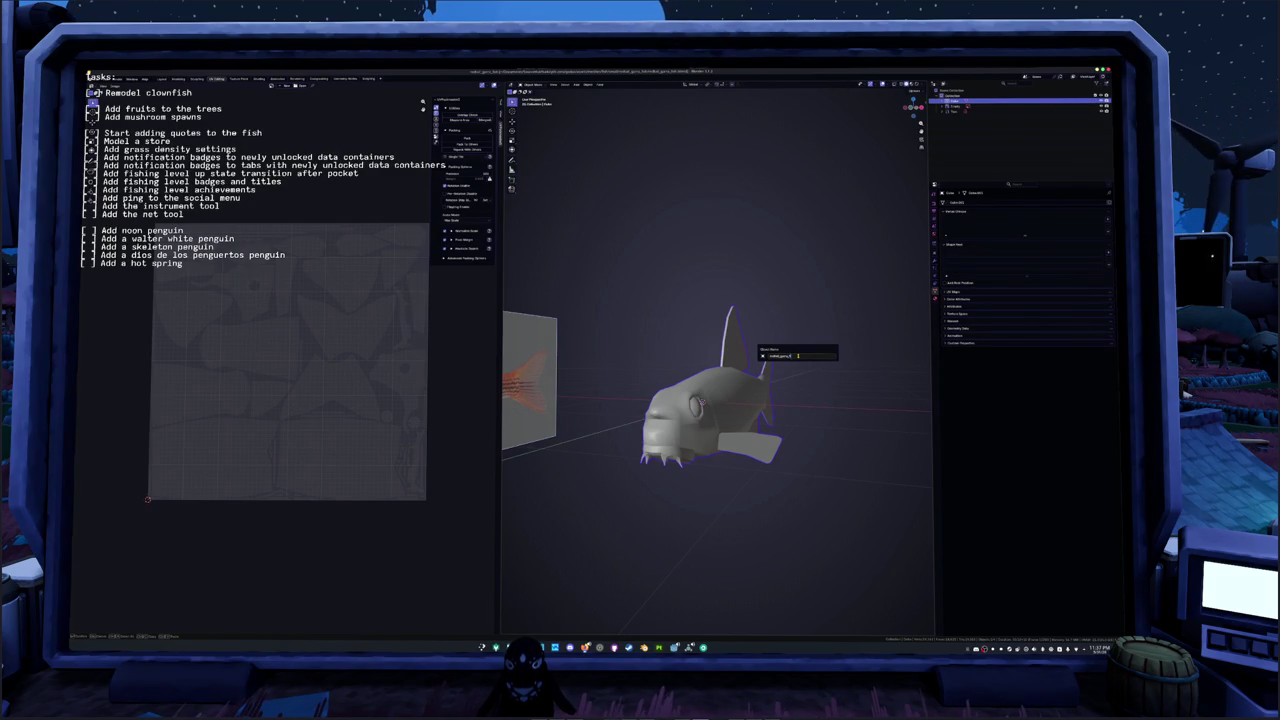
Step: Confirm the new fish and mesh data names and add a colour attribute
{"action": "key", "text": "Return"}
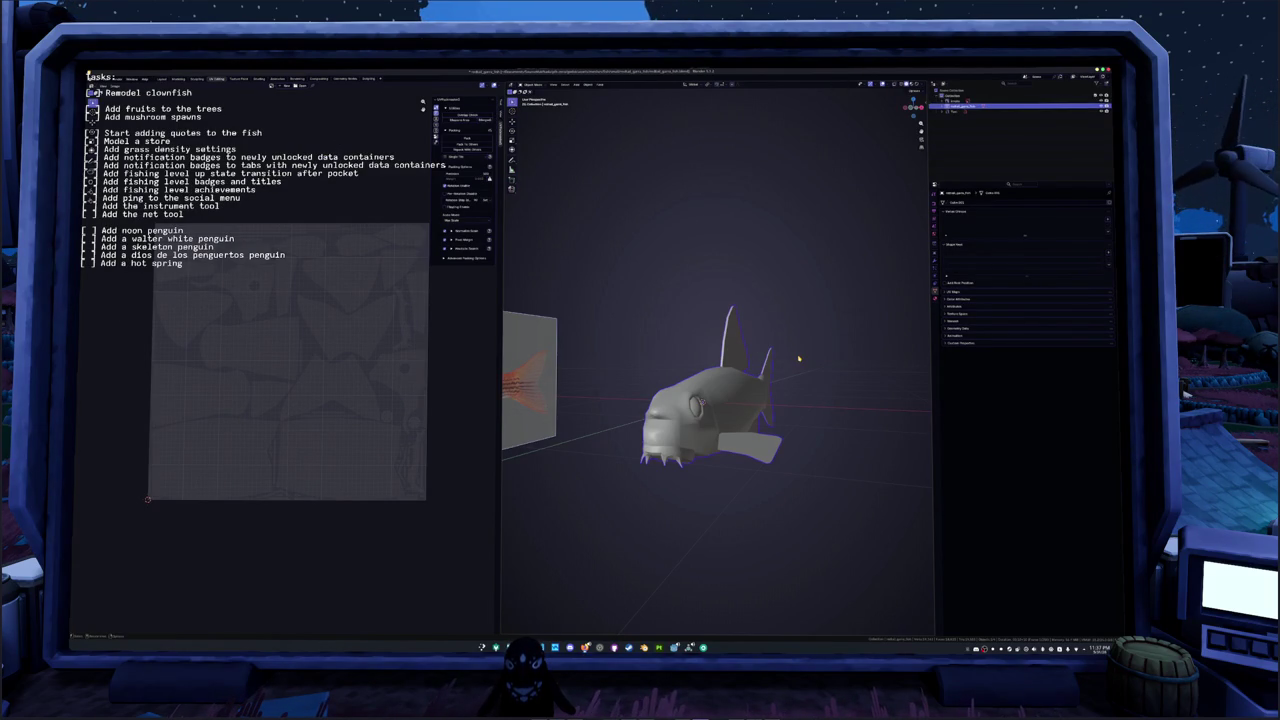
{"action": "left_click", "coordinate": [974, 202]}
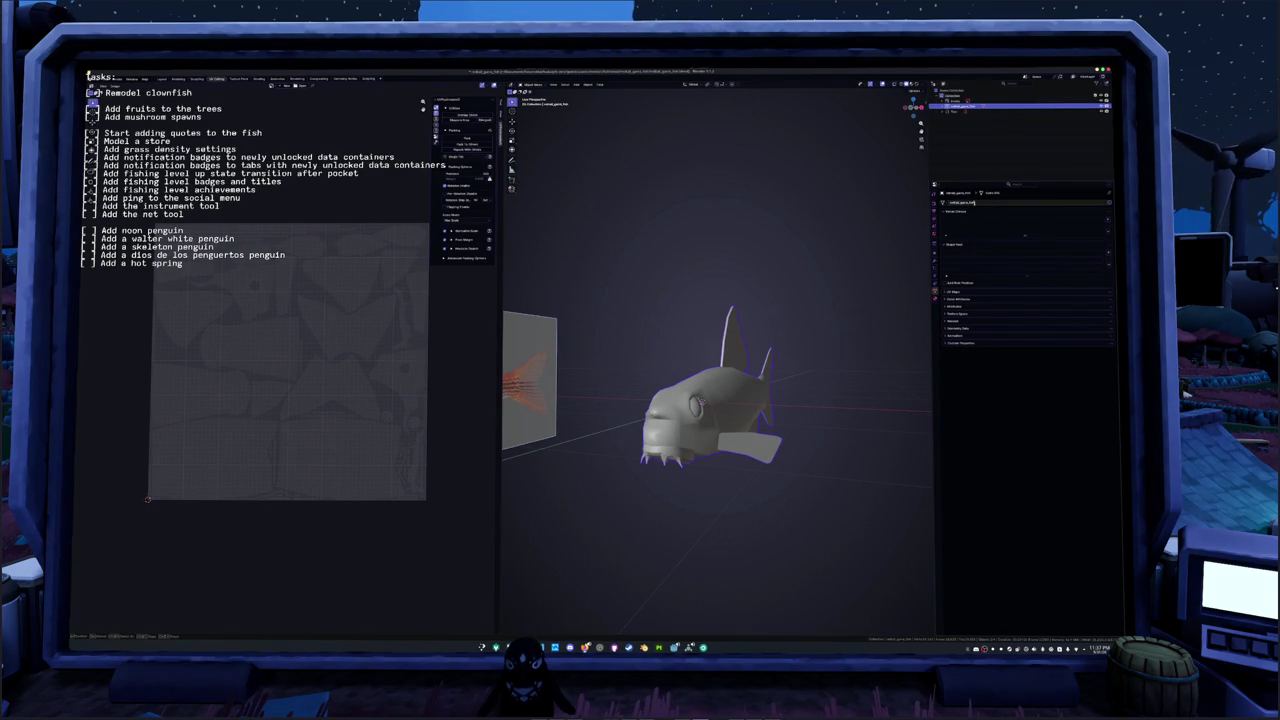
{"action": "key", "text": "Return"}
{"action": "left_click", "coordinate": [997, 299]}
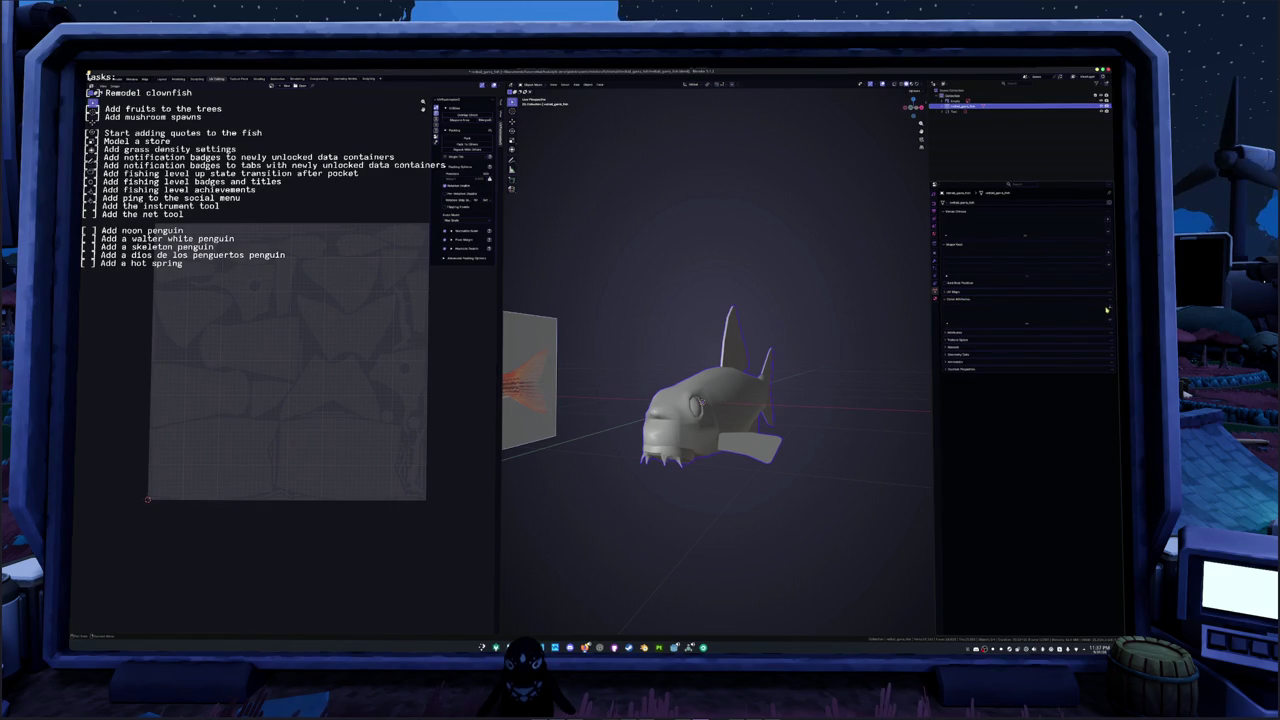
{"action": "left_click", "coordinate": [1106, 309]}
{"action": "left_click", "coordinate": [1097, 340]}
Step: Give the fish a new material, apply all its transforms, and start the FBX export
{"action": "left_click", "coordinate": [936, 298]}
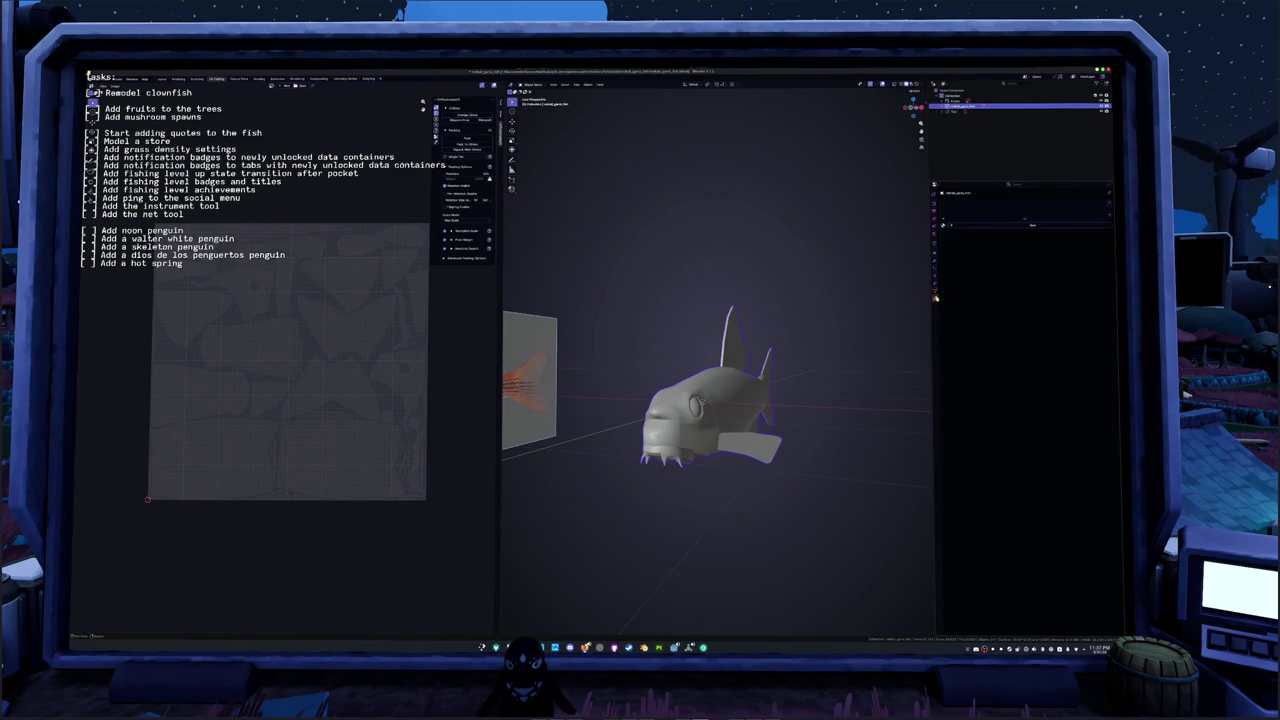
{"action": "left_click", "coordinate": [966, 228]}
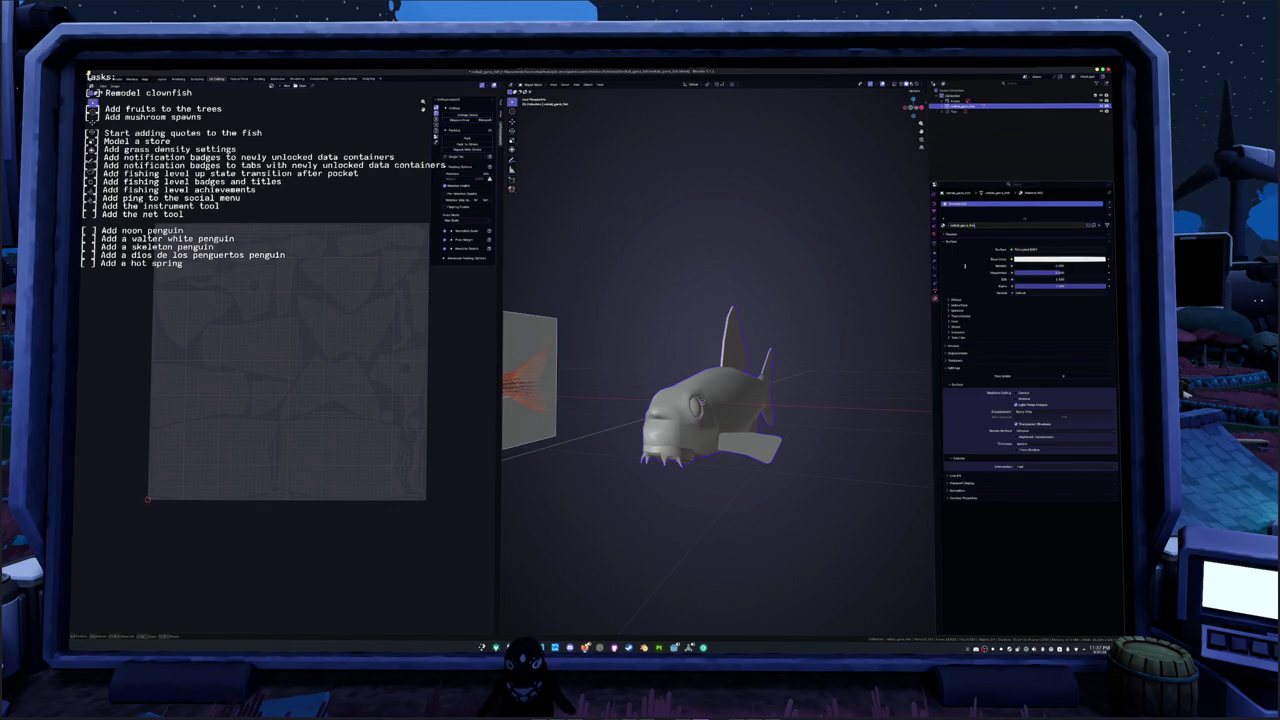
{"action": "key", "text": "ctrl+a"}
{"action": "left_click", "coordinate": [691, 396]}
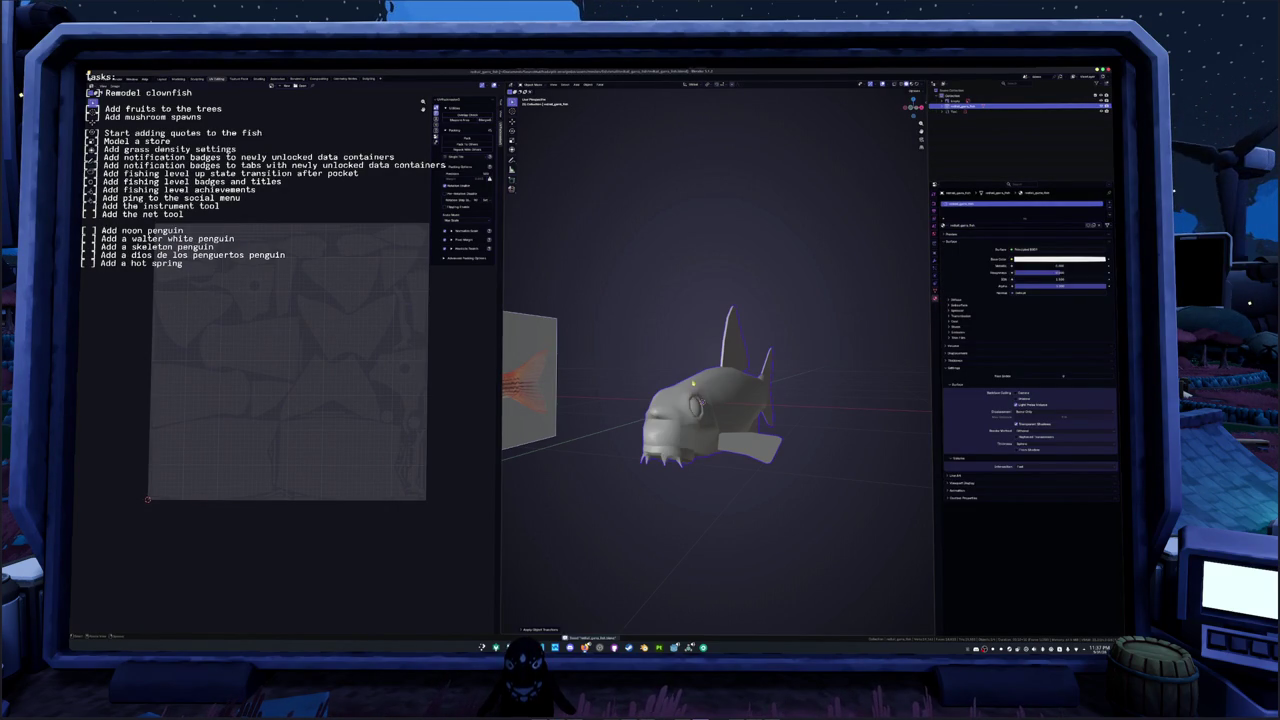
{"action": "middle_click_drag", "start_coordinate": [691, 397], "coordinate": [654, 331]}
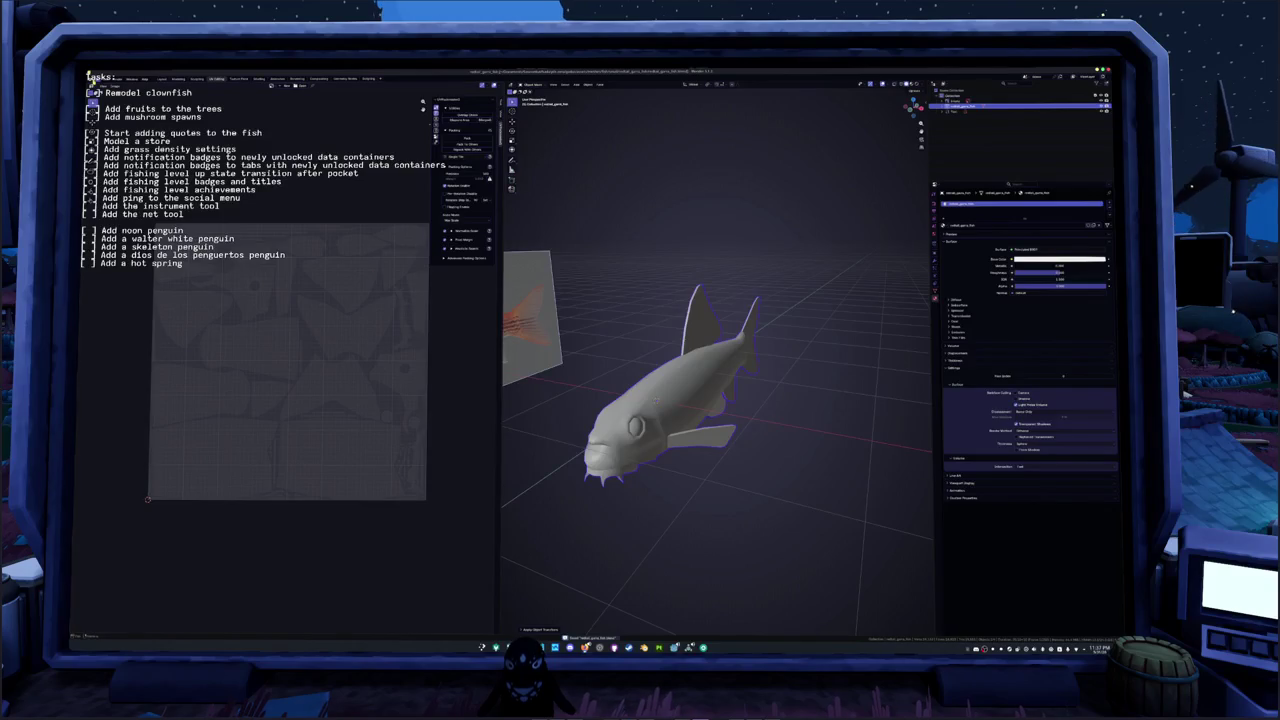
{"action": "left_click", "coordinate": [89, 77]}
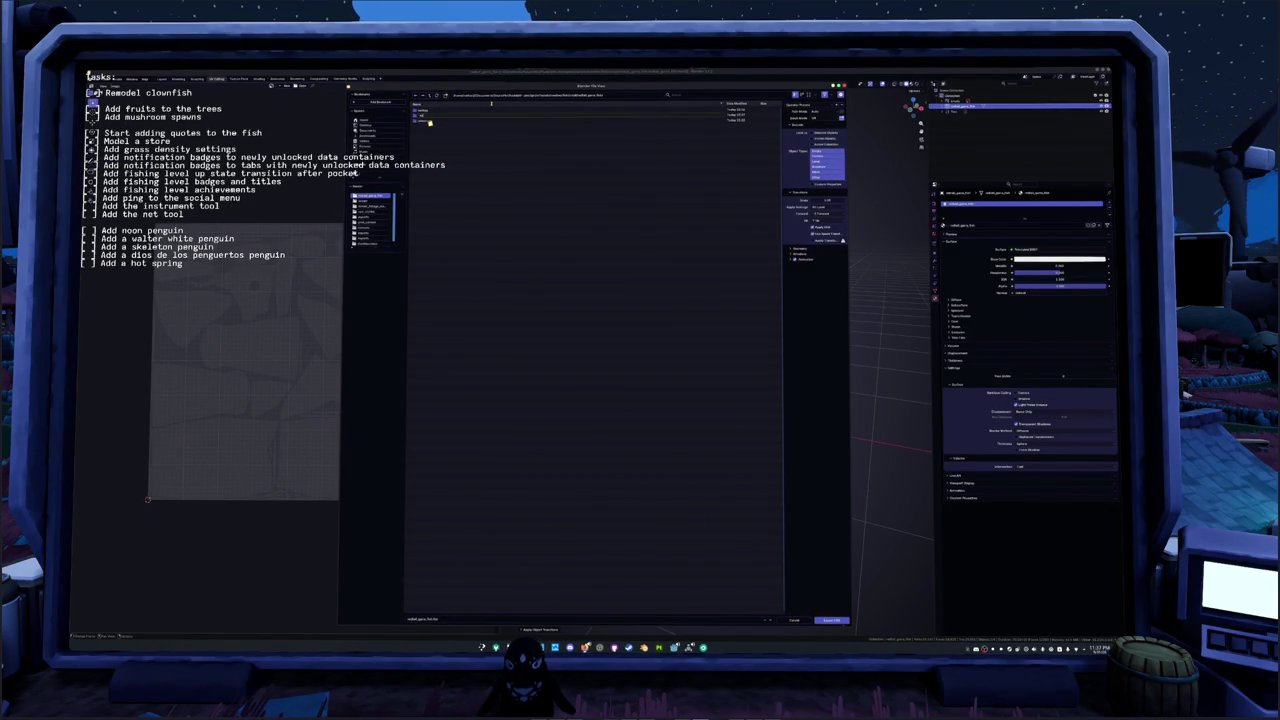
Step: Export the fish as FBX into the project folder, then switch to the Shading workspace
{"action": "left_click", "coordinate": [493, 114]}
{"action": "double_click", "coordinate": [492, 115]}
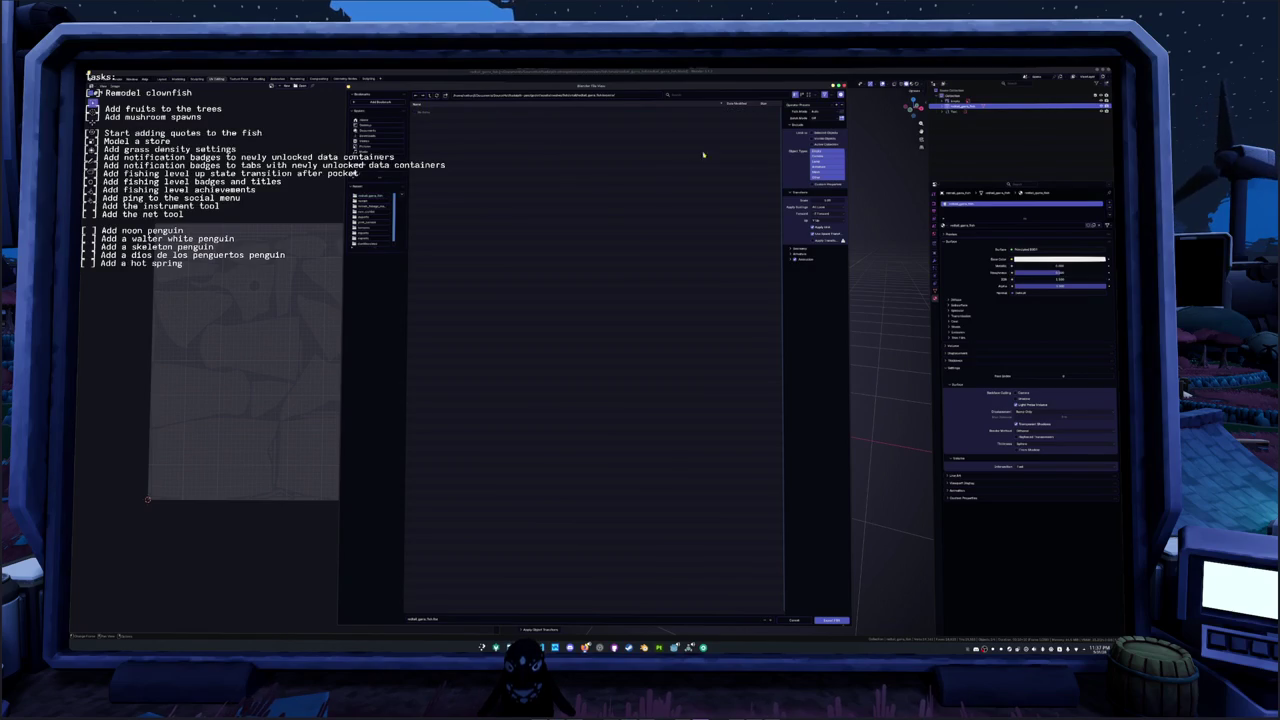
{"action": "left_click", "coordinate": [831, 619]}
{"action": "mouse_move", "coordinate": [748, 436]}
{"action": "middle_mouse_down"}
{"action": "mouse_move", "coordinate": [731, 434]}
{"action": "mouse_move", "coordinate": [766, 409]}
{"action": "middle_mouse_up"}
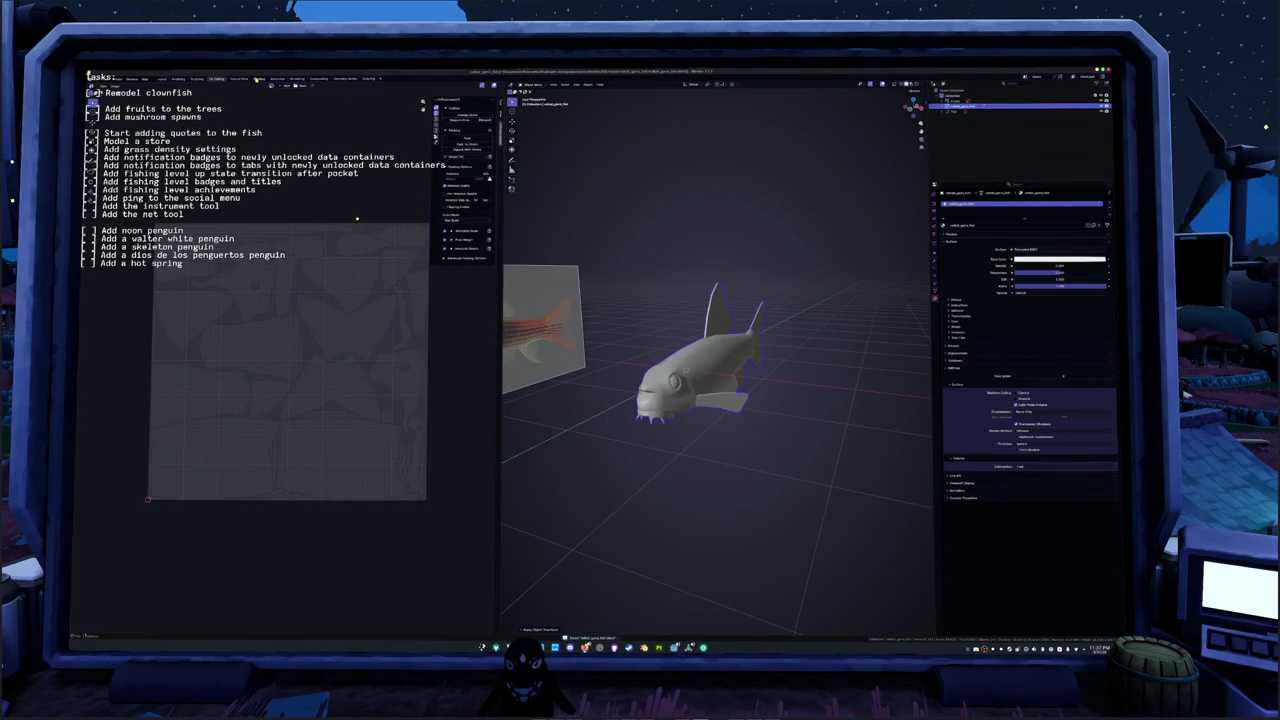
{"action": "left_click", "coordinate": [258, 78]}
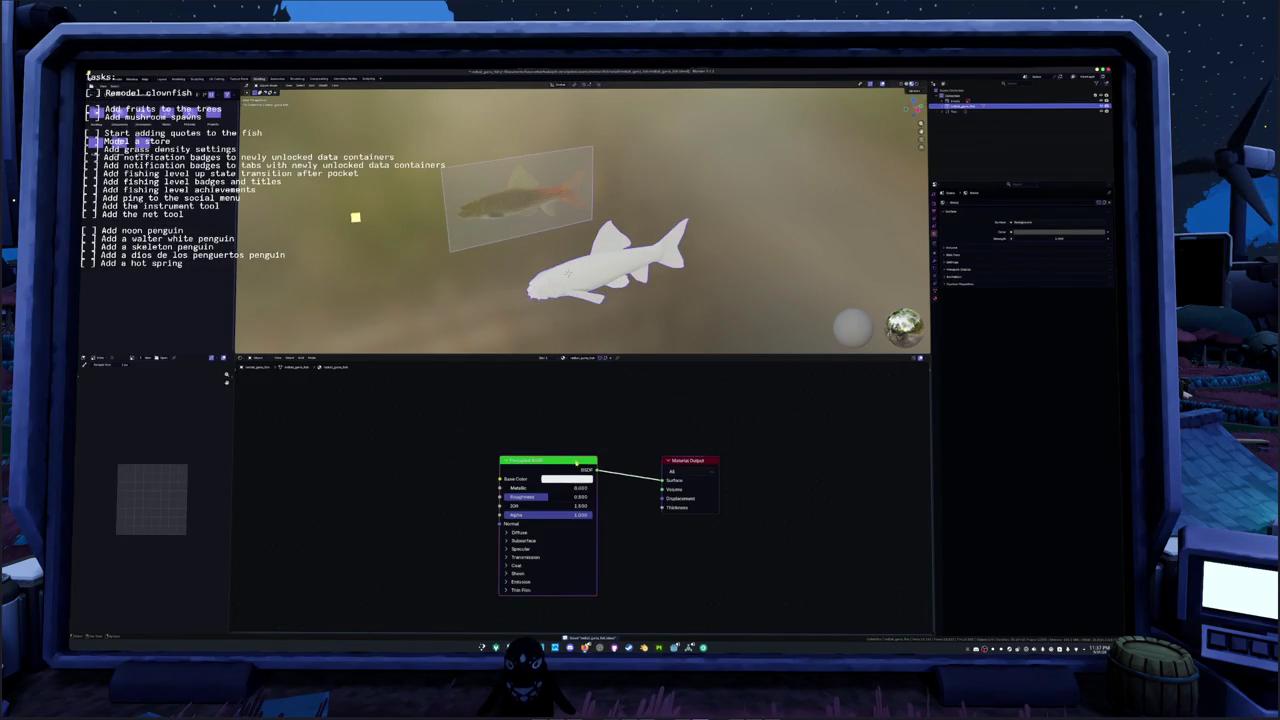
Step: Replace the default shader with texture coordinate nodes and add a Color Attribute node
{"action": "key", "text": "x"}
{"action": "key", "text": "ctrl+t"}
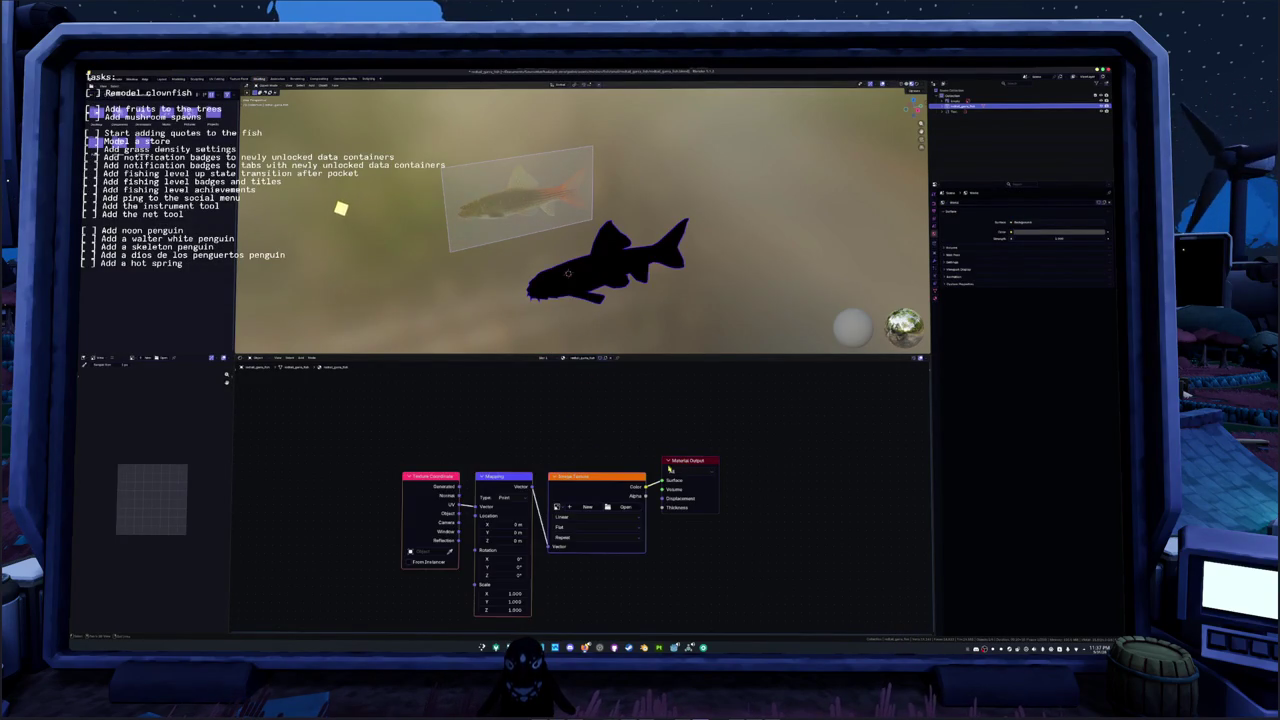
{"action": "left_click", "coordinate": [590, 477]}
{"action": "key", "text": "x"}
{"action": "key", "text": "x"}
{"action": "mouse_move", "coordinate": [459, 486]}
{"action": "left_mouse_down"}
{"action": "mouse_move", "coordinate": [661, 480]}
{"action": "mouse_move", "coordinate": [525, 485]}
{"action": "left_mouse_up"}
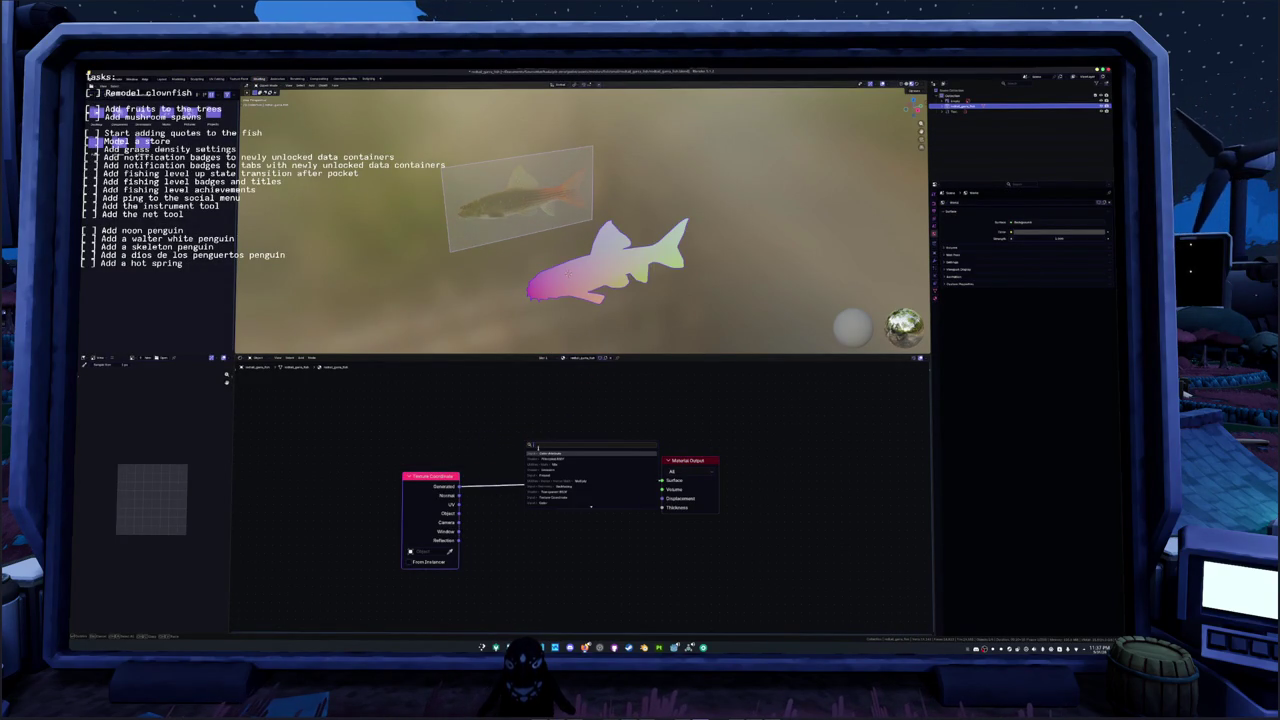
{"action": "left_click", "coordinate": [545, 453]}
{"action": "left_click", "coordinate": [523, 408]}
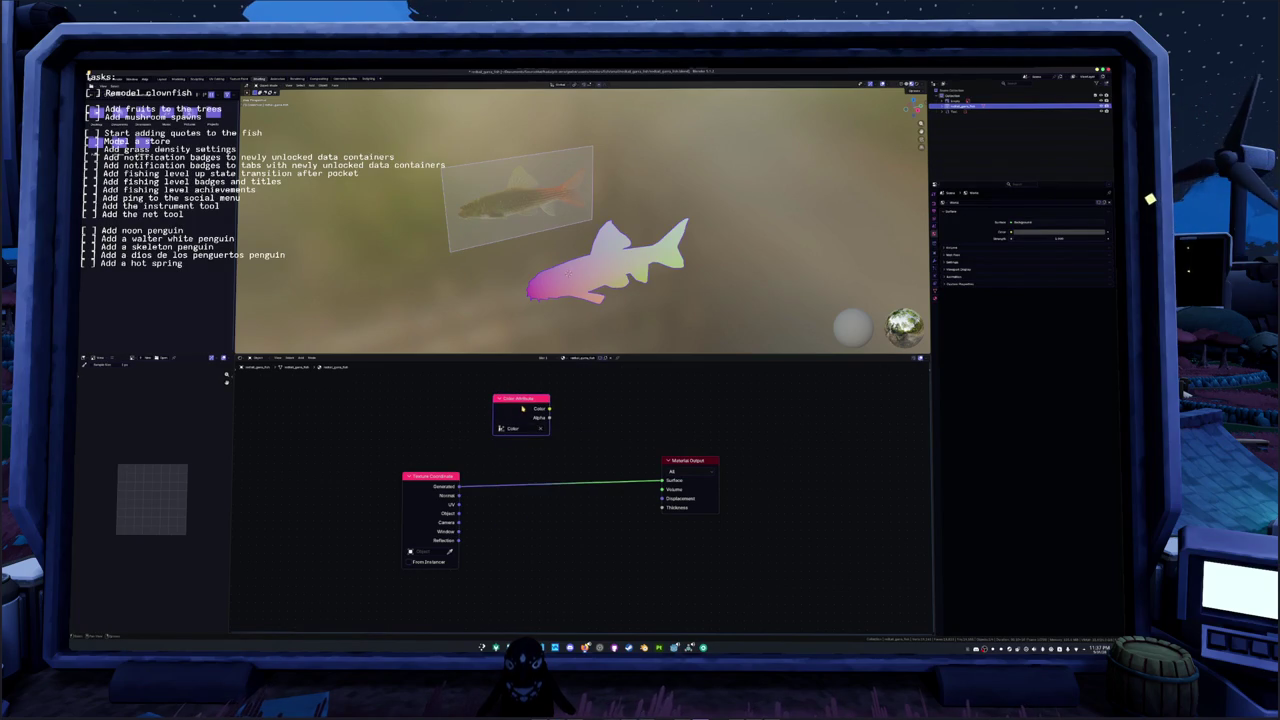
Step: Apply the fish's object transforms and switch the render engine to Cycles
{"action": "middle_click_drag", "start_coordinate": [620, 260], "coordinate": [650, 228]}
{"action": "key", "text": "ctrl+a"}
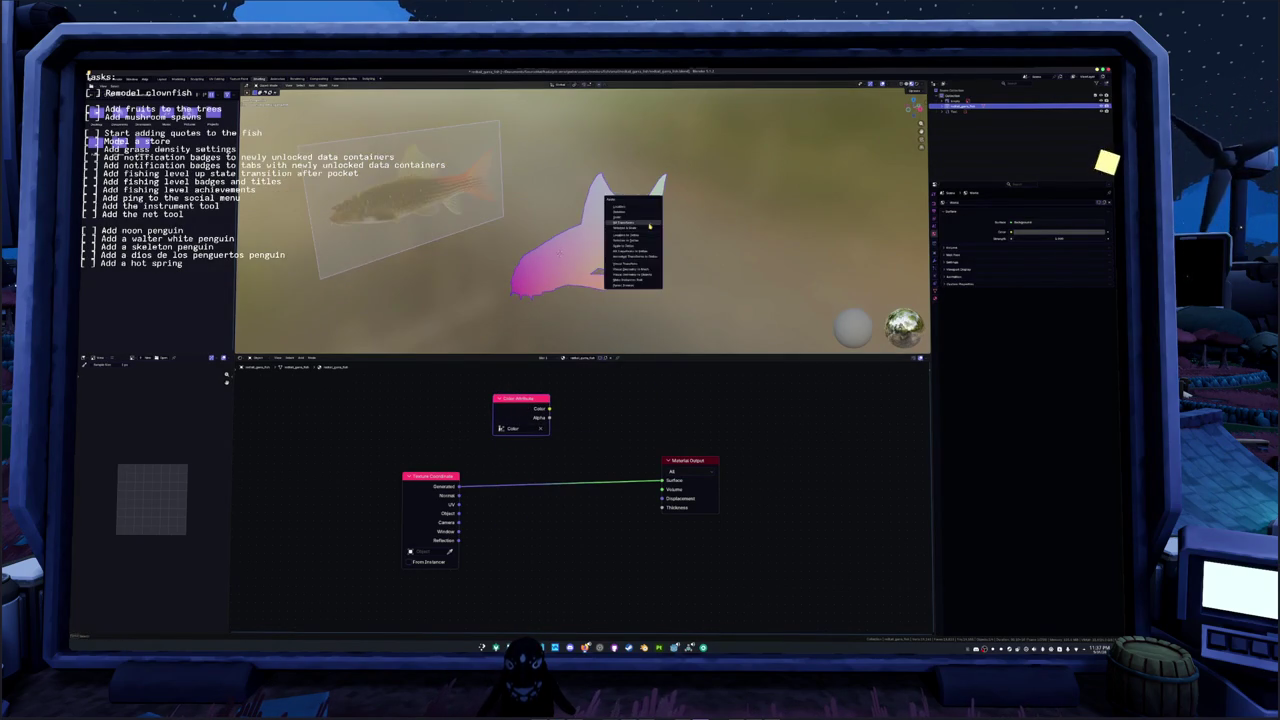
{"action": "left_click", "coordinate": [650, 226]}
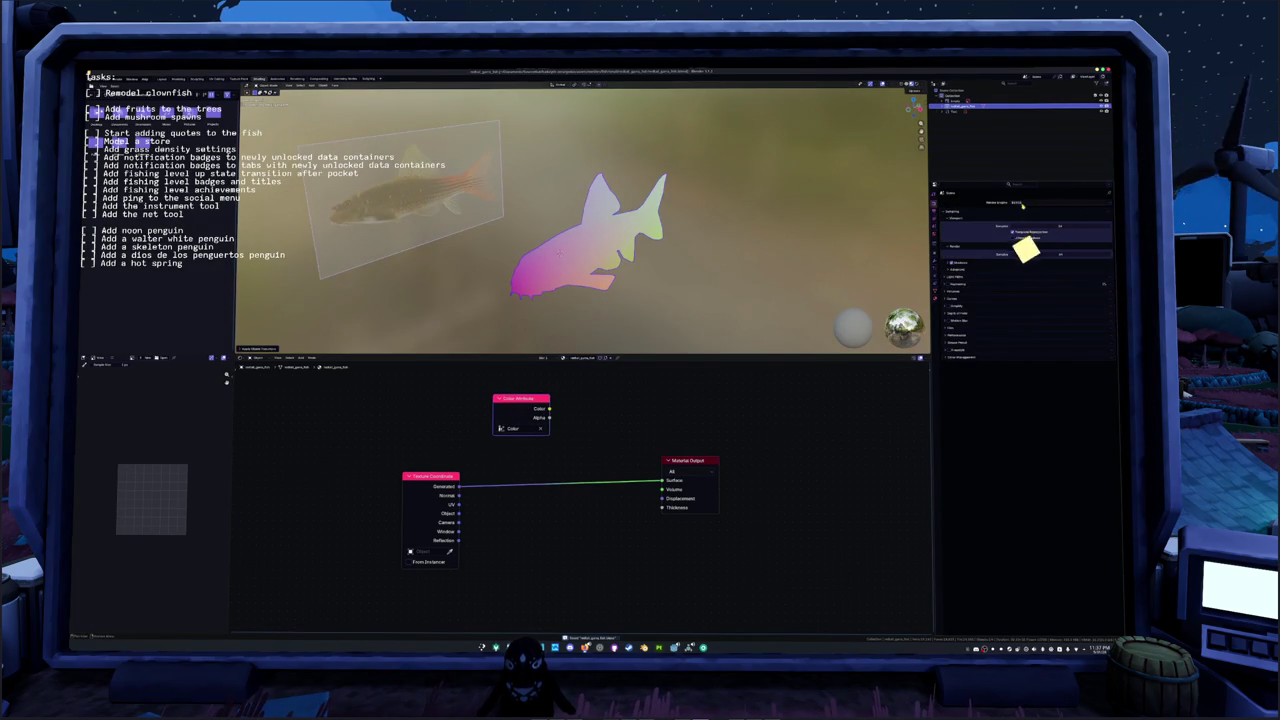
{"action": "left_click", "coordinate": [1022, 205]}
{"action": "left_click", "coordinate": [1020, 222]}
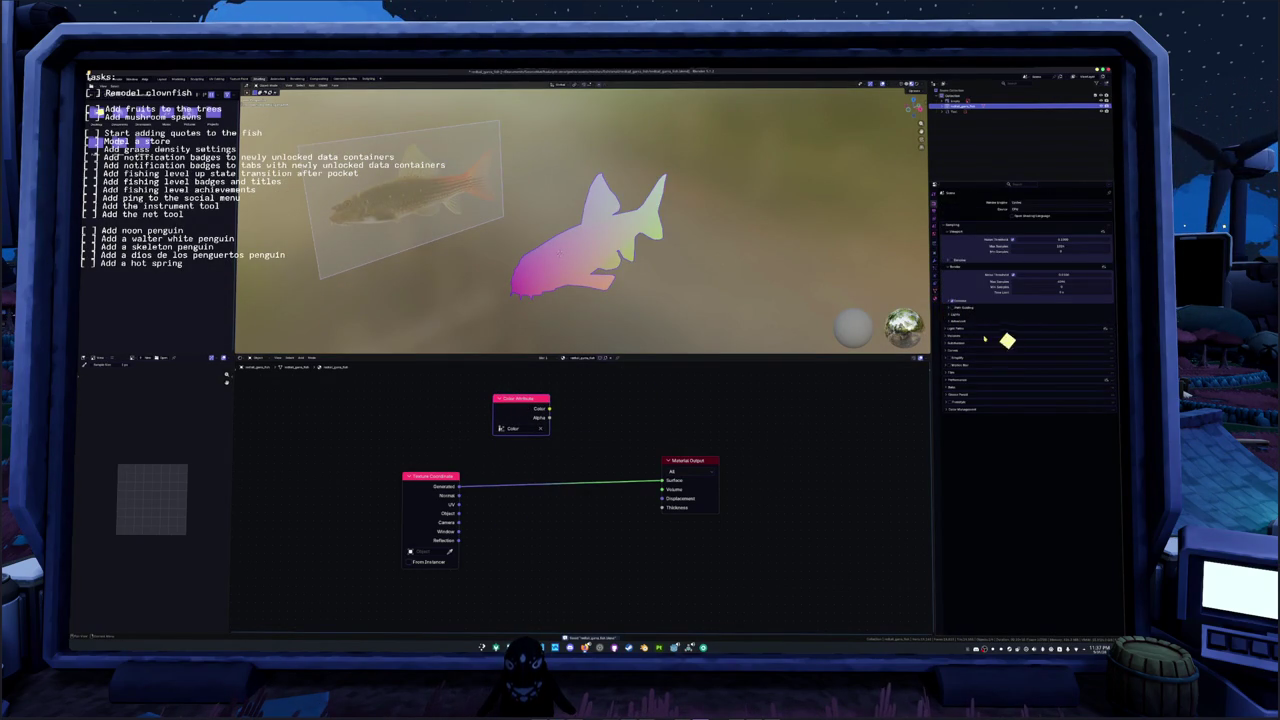
Step: Set the bake output target to Active Color Attribute and start the bake
{"action": "left_click", "coordinate": [960, 387]}
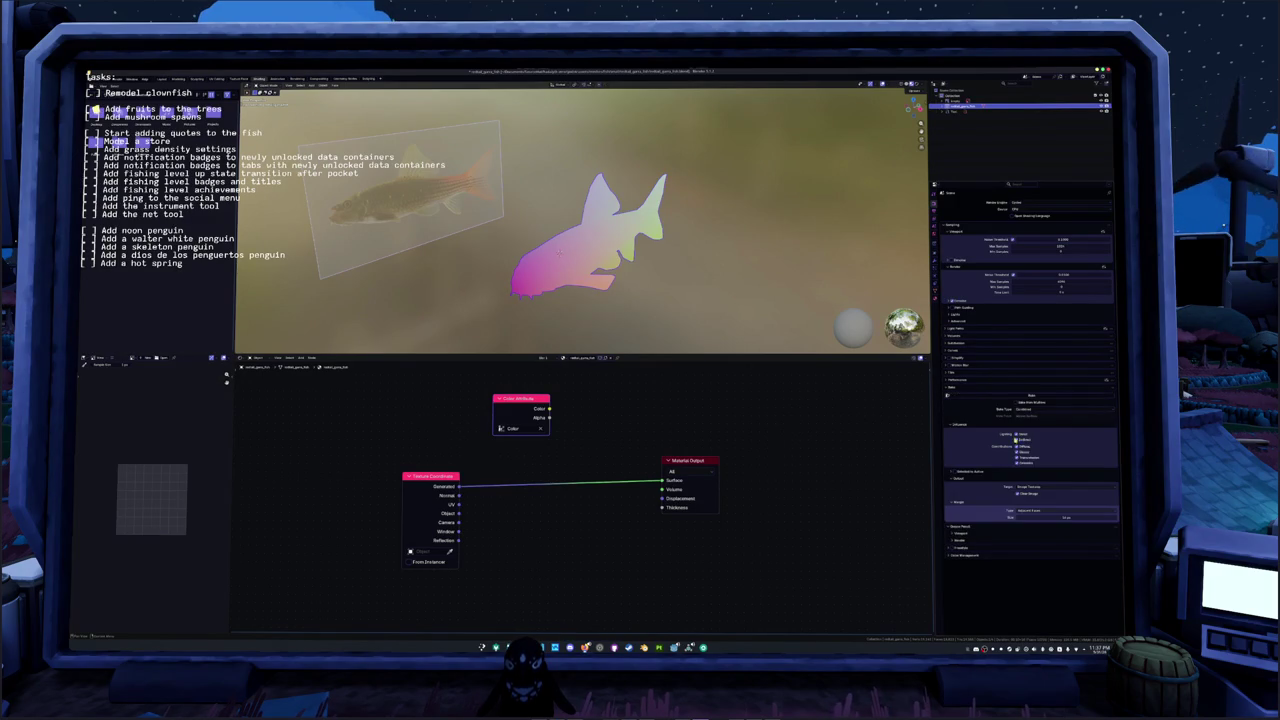
{"action": "left_click", "coordinate": [1045, 488]}
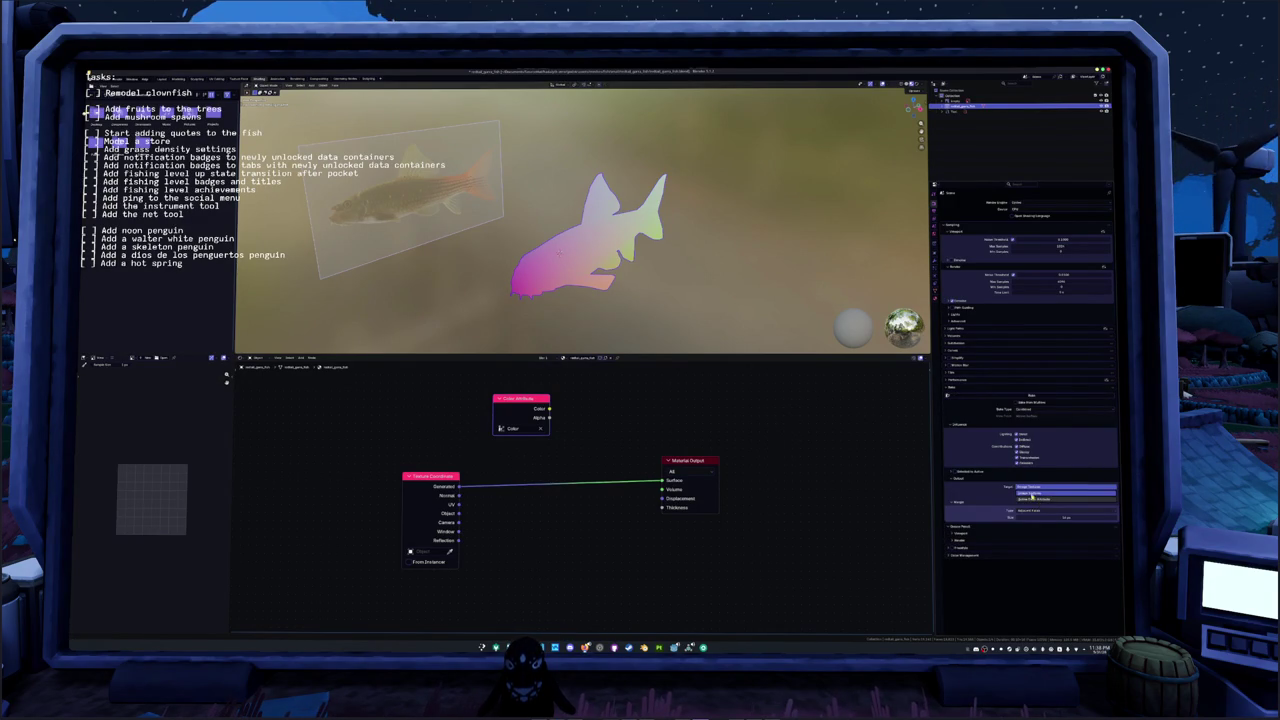
{"action": "left_click", "coordinate": [1045, 500]}
{"action": "left_click", "coordinate": [982, 397]}
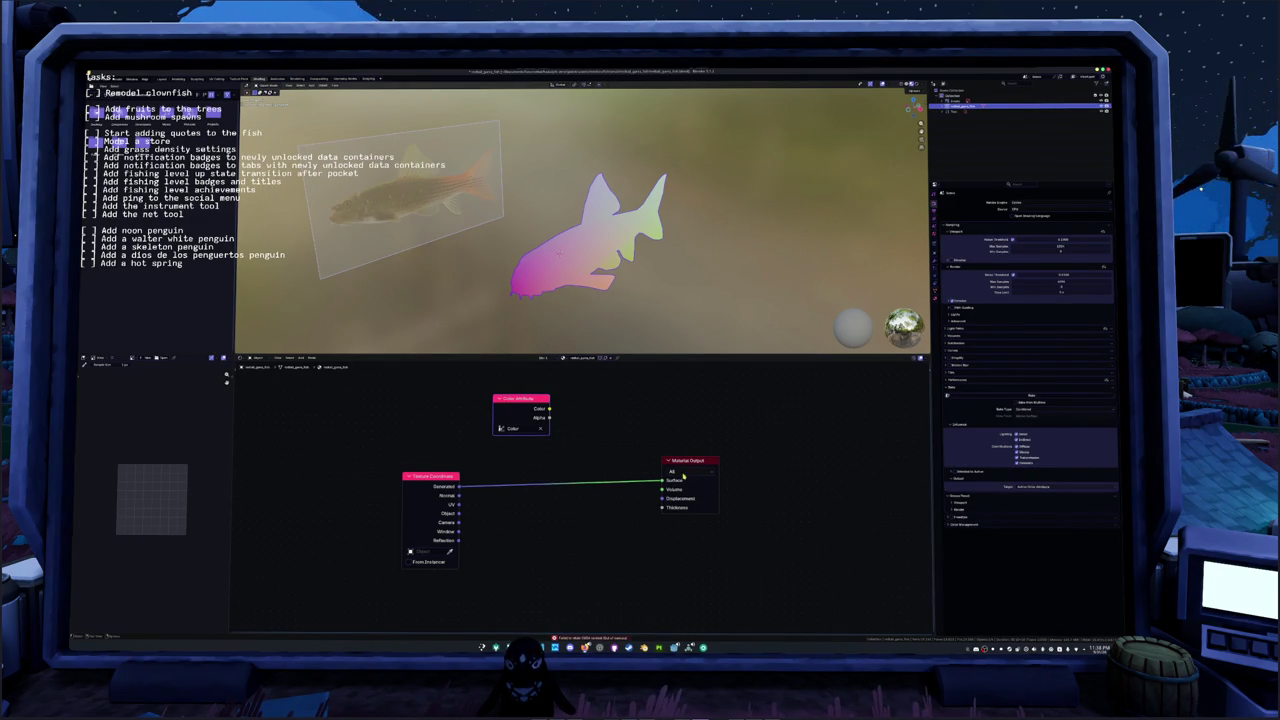
{"action": "key", "text": "ctrl+shift+Escape"}
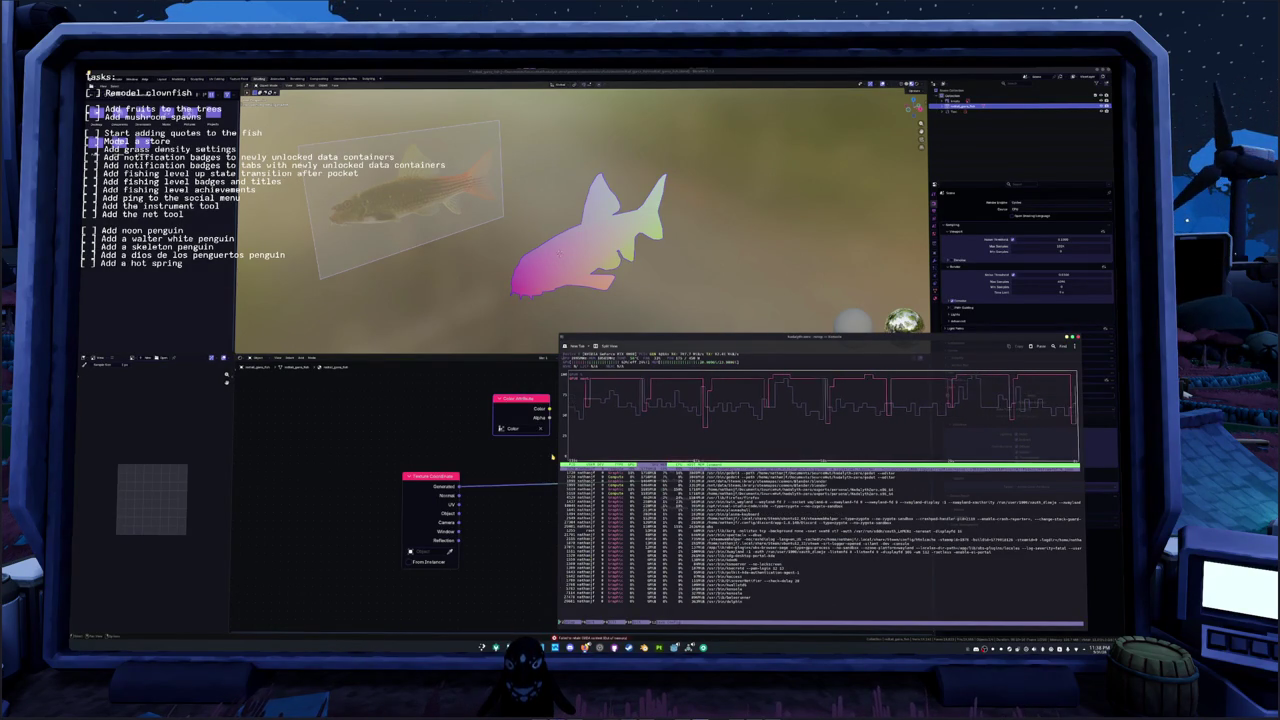
Step: Set Cycles render devices to None in Preferences and wire Color Attribute colour into Surface
{"action": "key", "text": "q"}
{"action": "left_click", "coordinate": [89, 76]}
{"action": "left_click", "coordinate": [110, 144]}
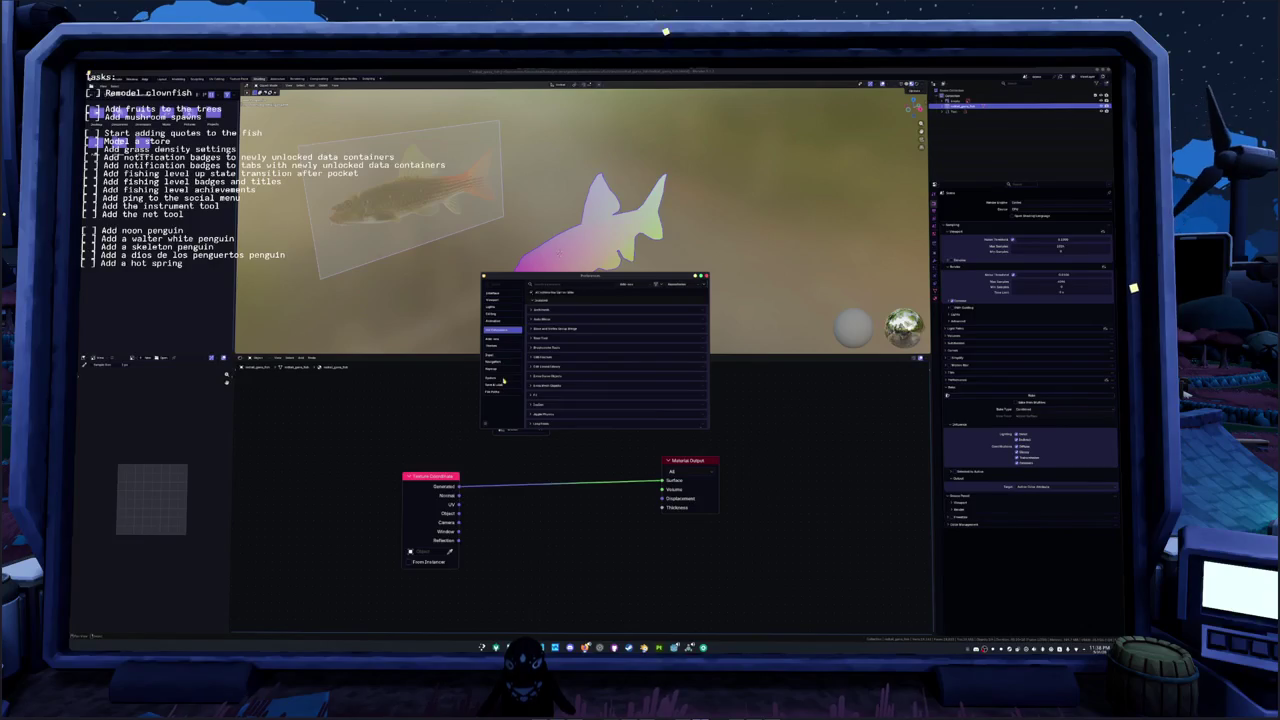
{"action": "left_click", "coordinate": [501, 377]}
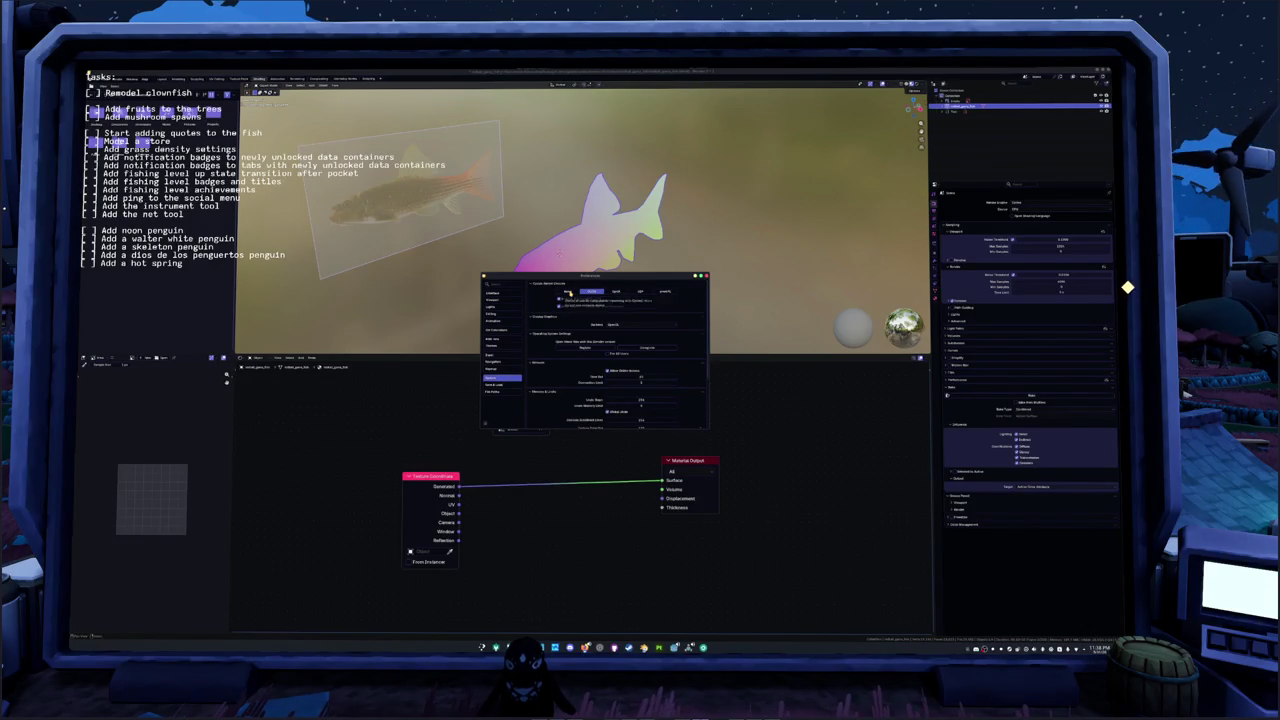
{"action": "left_click", "coordinate": [569, 292]}
{"action": "left_click", "coordinate": [705, 274]}
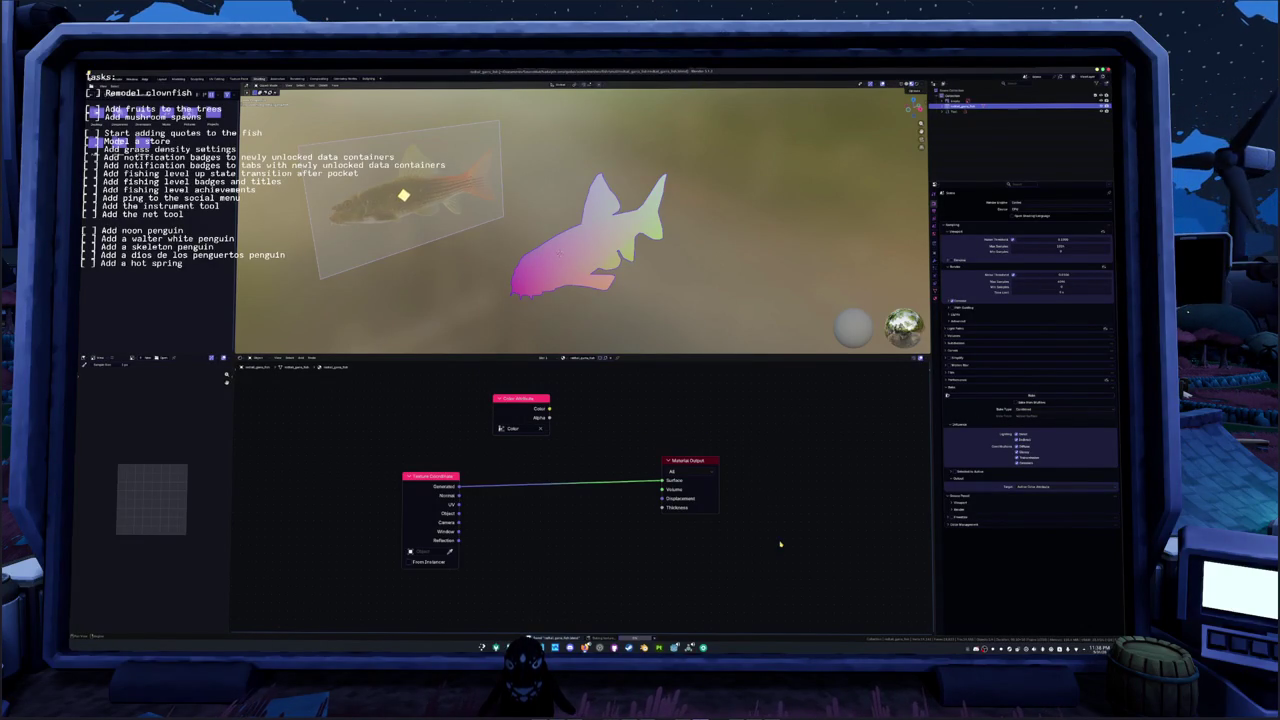
{"action": "left_click_drag", "start_coordinate": [549, 409], "coordinate": [661, 480]}
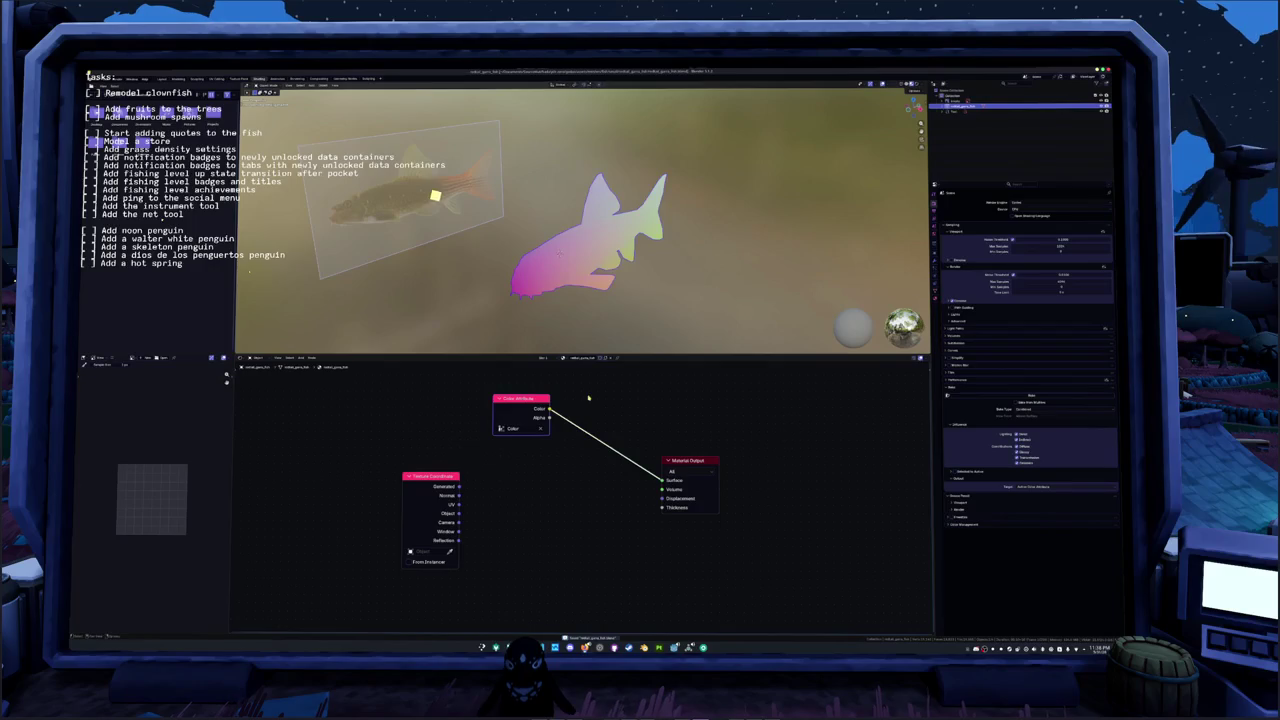
Step: Apply the fish's transforms, rescale it, save the blend file and open the export dialog
{"action": "key", "text": "ctrl+a"}
{"action": "left_click", "coordinate": [566, 245]}
{"action": "key", "text": "n"}
{"action": "key", "text": "s"}
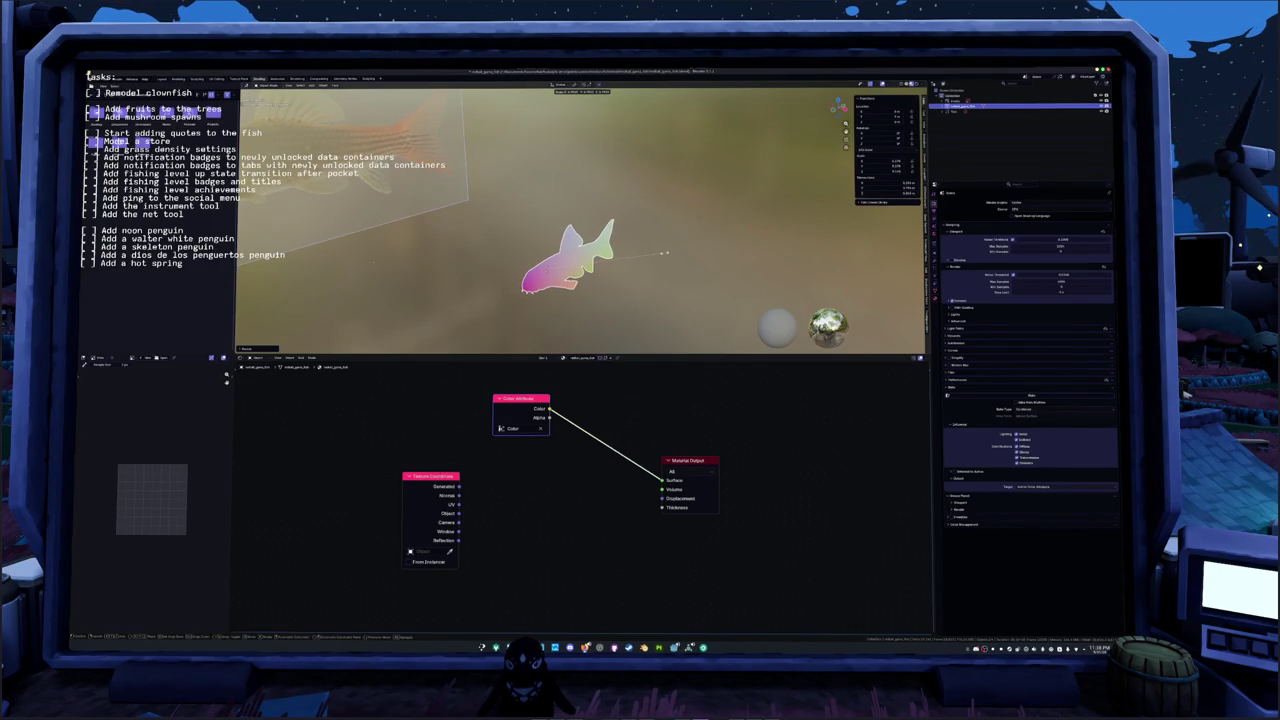
{"action": "left_click", "coordinate": [660, 254]}
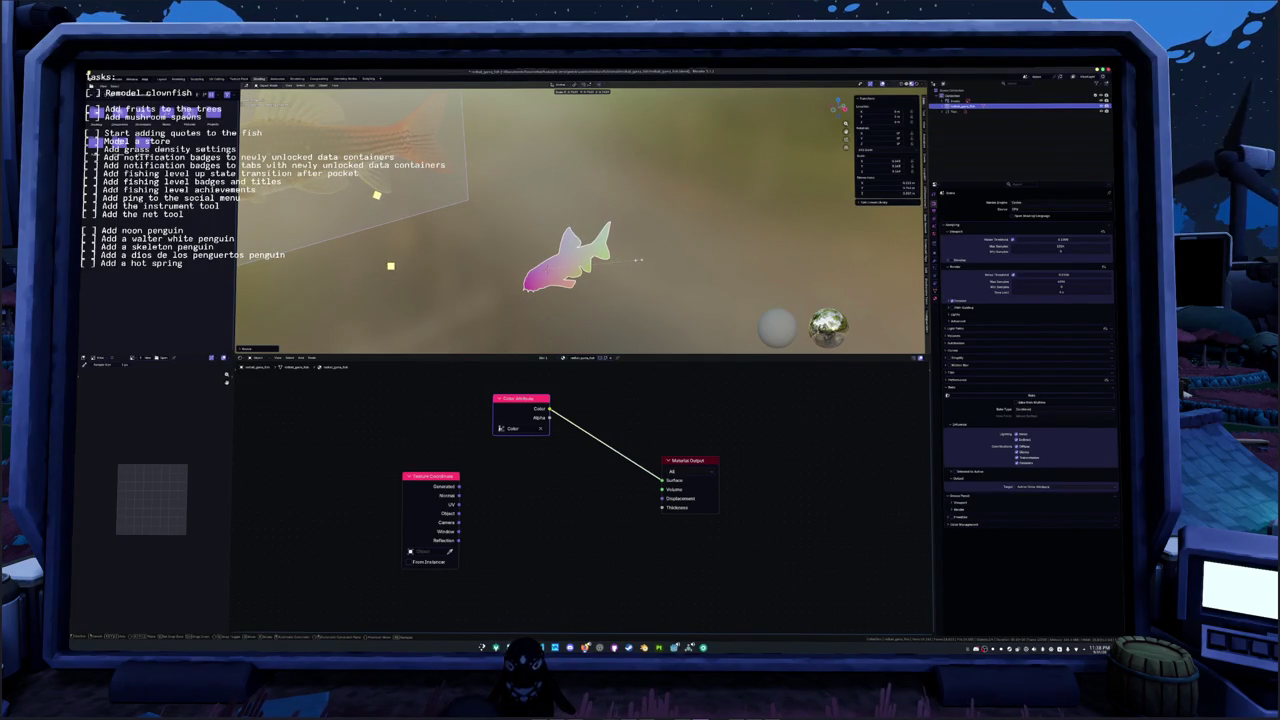
{"action": "right_click", "coordinate": [644, 263]}
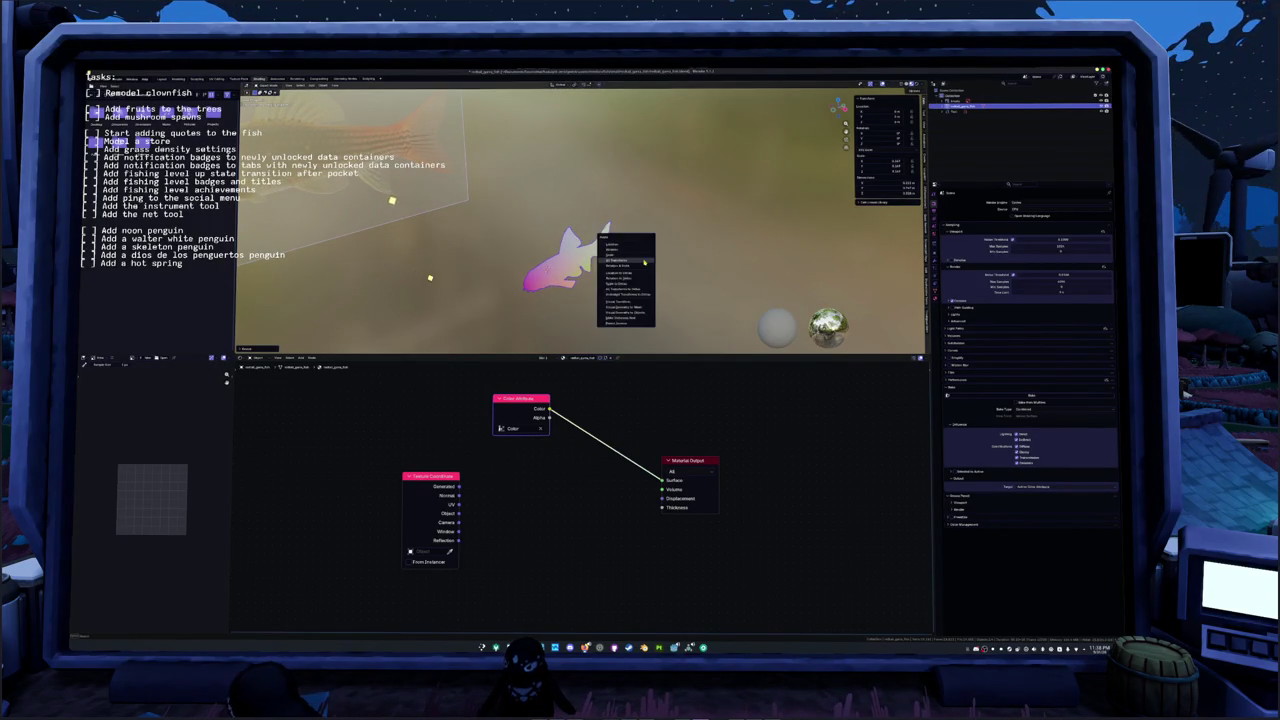
{"action": "key", "text": "ctrl+s"}
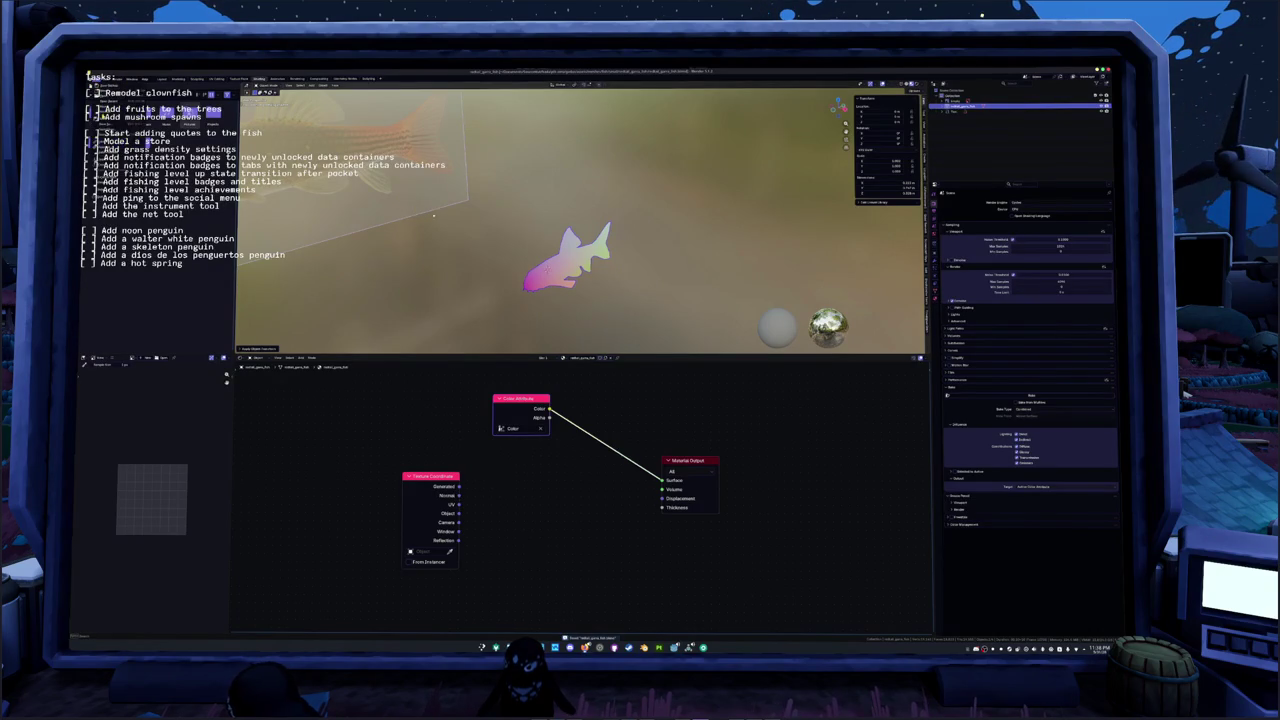
{"action": "key", "text": "ctrl+shift+e"}
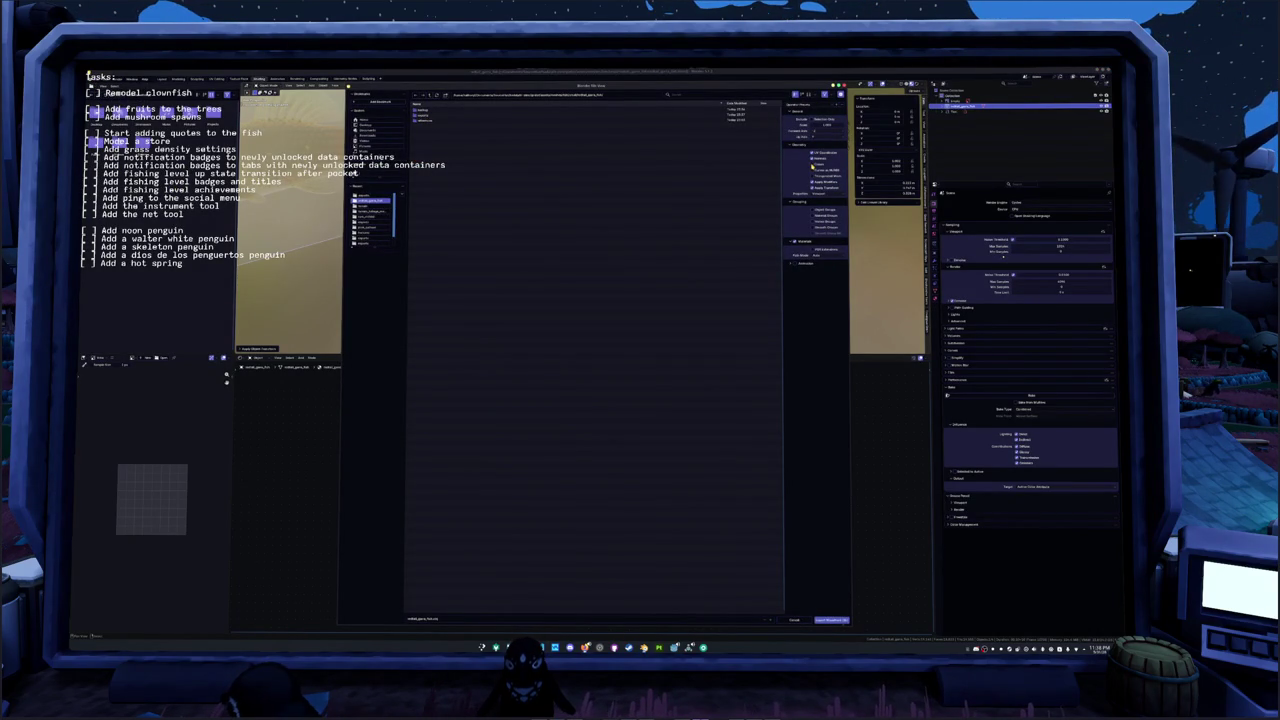
Step: Cancel the export, check the system monitor and restart the training notebook's kernel
{"action": "left_click", "coordinate": [797, 620]}
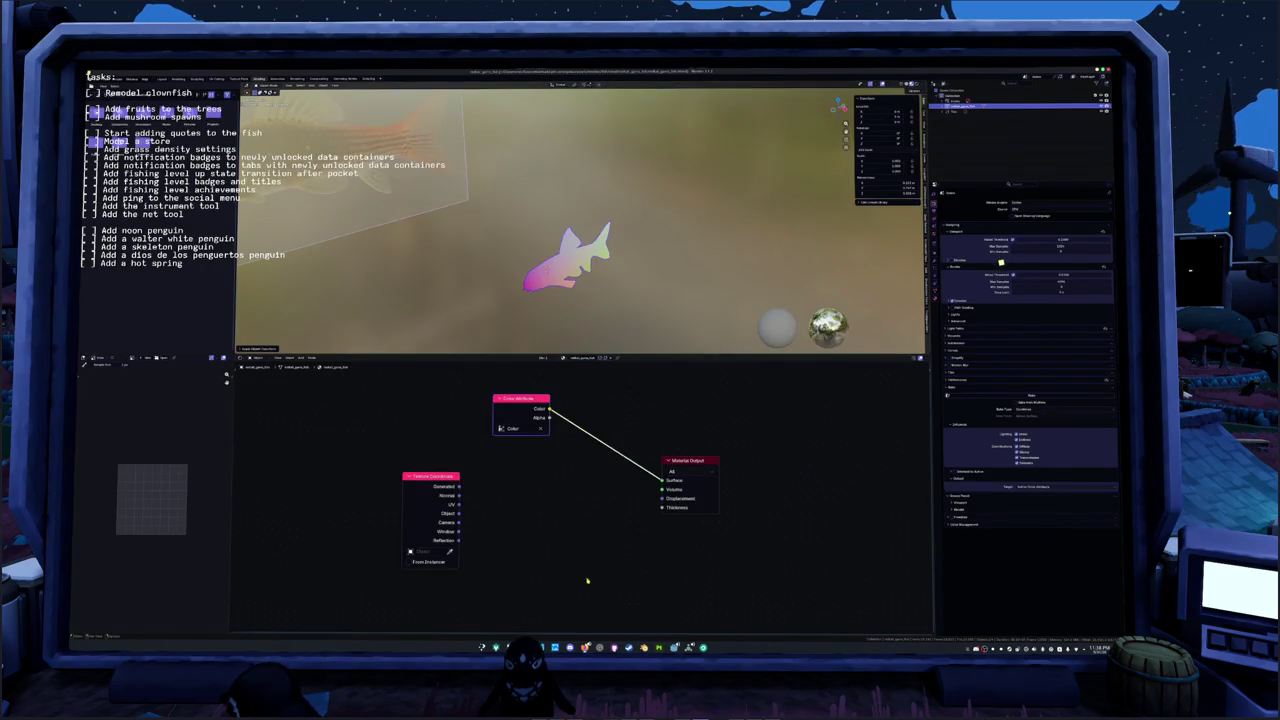
{"action": "key", "text": "super+s"}
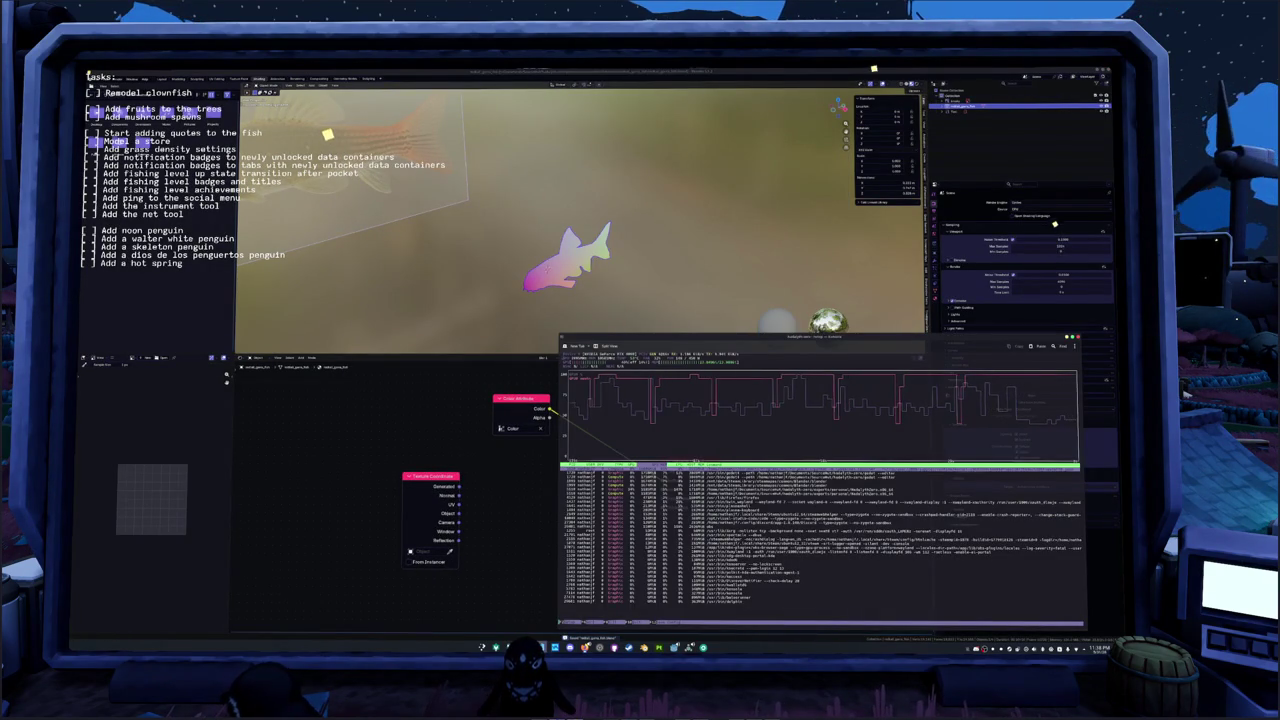
{"action": "key", "text": "alt+Tab"}
{"action": "scroll", "coordinate": [528, 397], "scroll_direction": "down", "scroll_amount": 3}
{"action": "scroll", "coordinate": [528, 397], "scroll_direction": "down", "scroll_amount": 3}
{"action": "scroll", "coordinate": [528, 397], "scroll_direction": "down", "scroll_amount": 3}
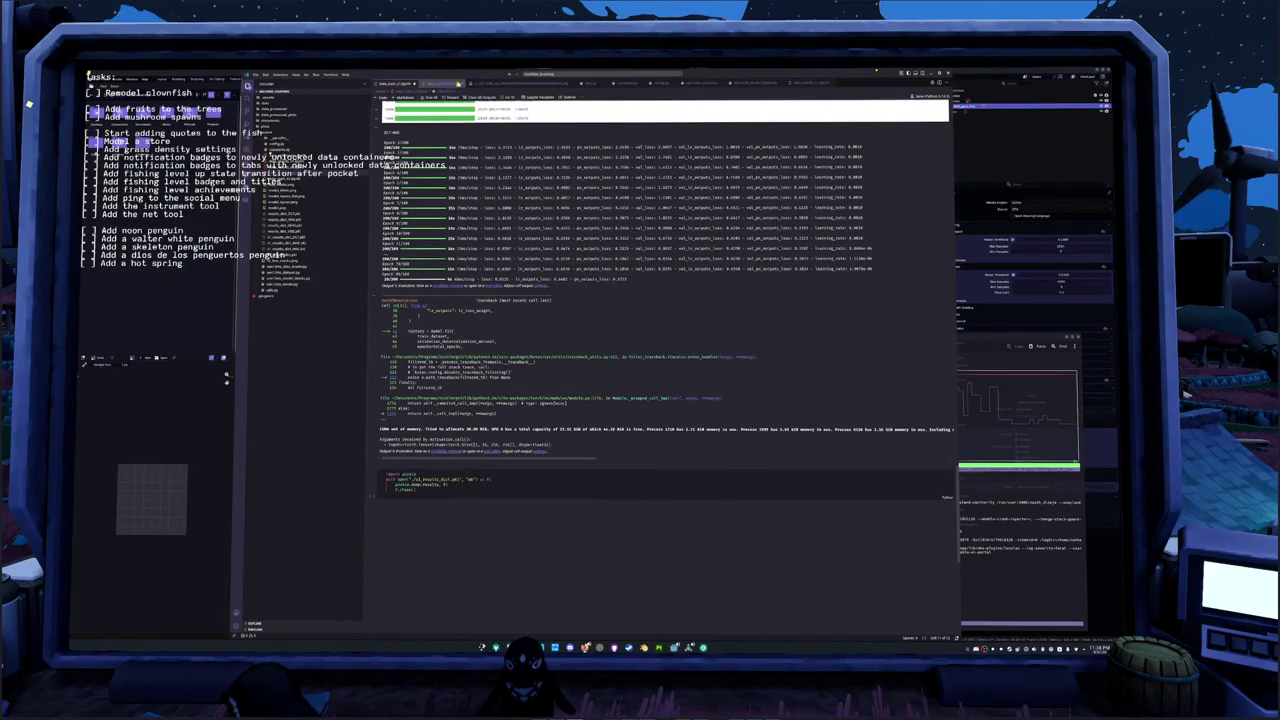
{"action": "key", "text": "0"}
{"action": "key", "text": "0"}
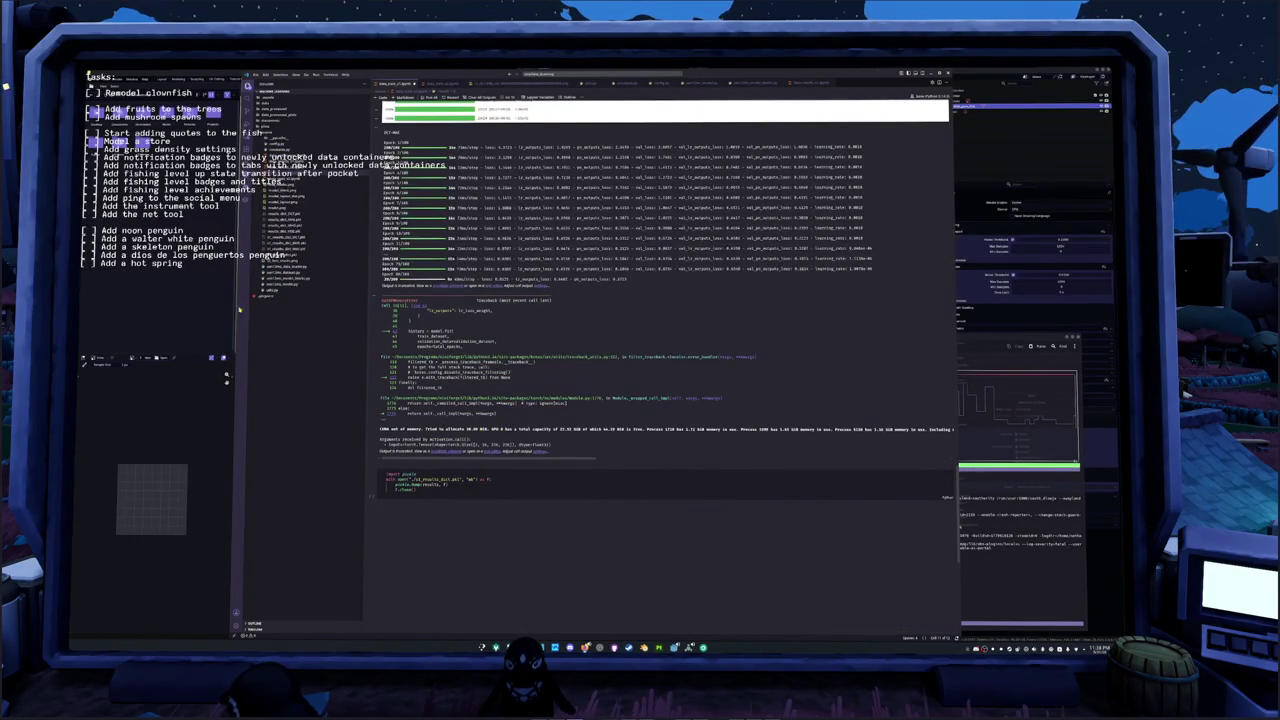
{"action": "left_click", "coordinate": [183, 308]}
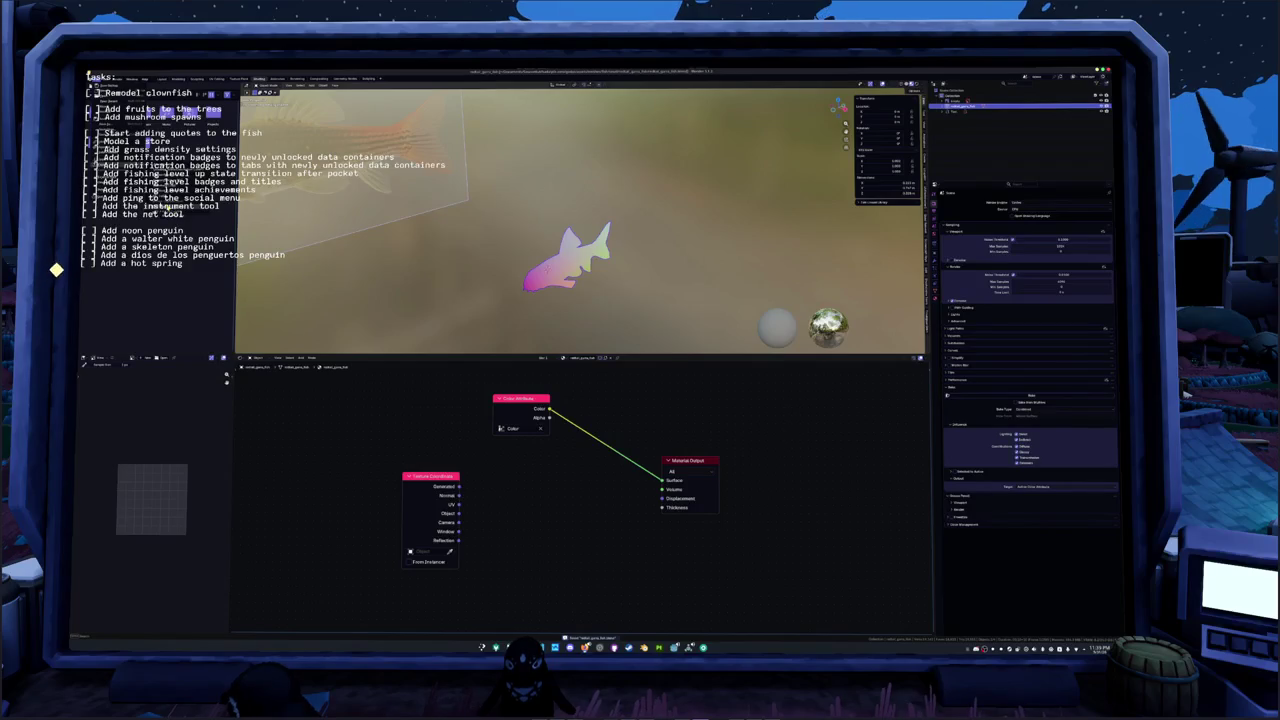
Step: Reopen the export dialog, export the fish to the chosen file, then deselect it and orbit
{"action": "left_click", "coordinate": [360, 206]}
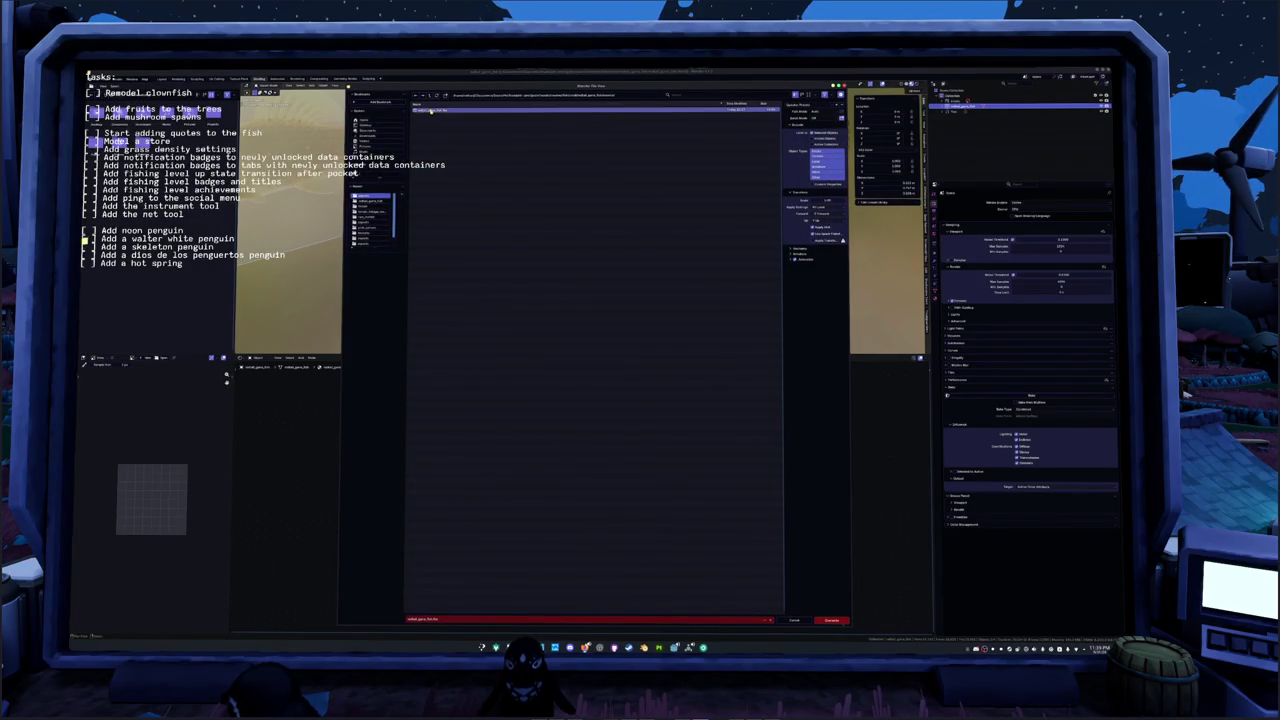
{"action": "left_click", "coordinate": [830, 620]}
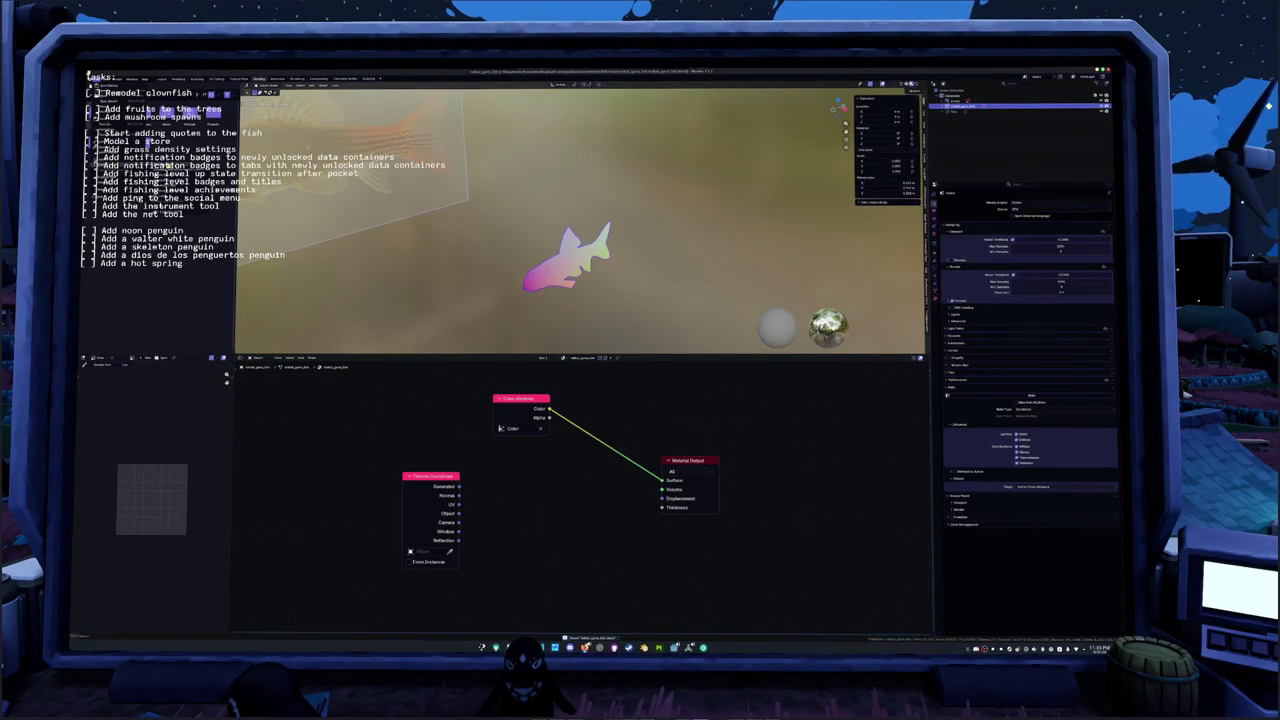
{"action": "left_click", "coordinate": [178, 182]}
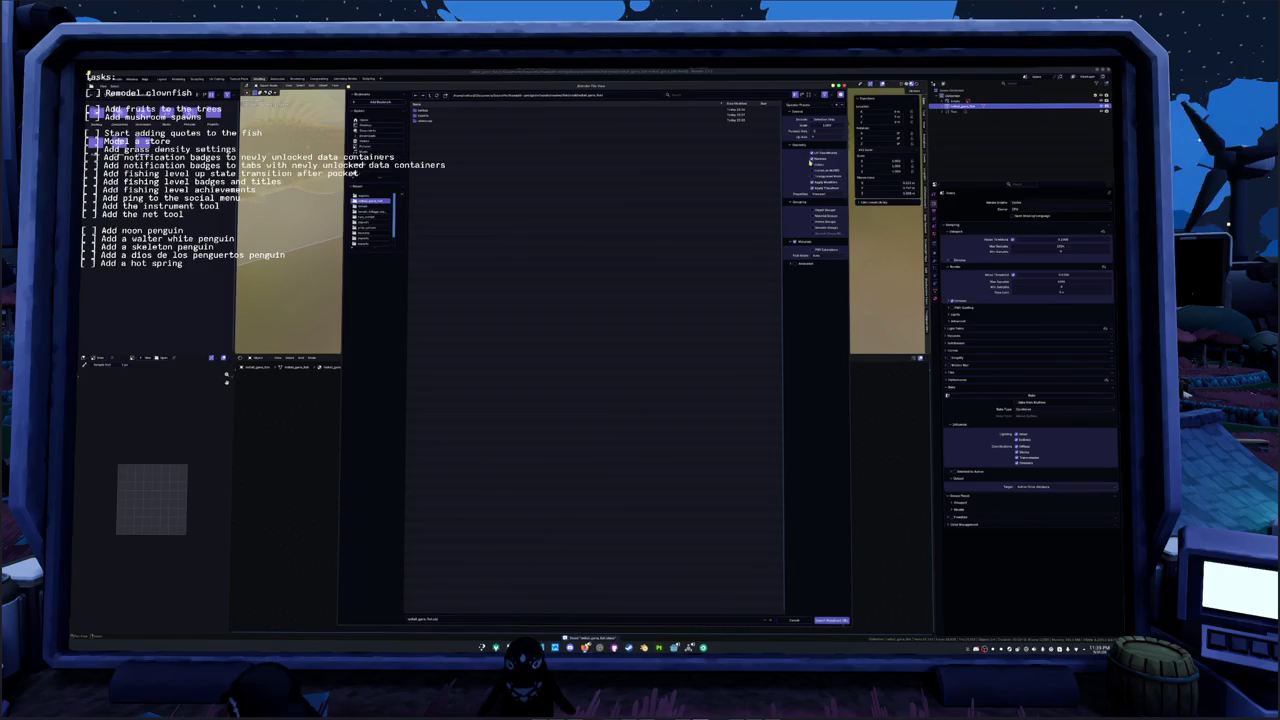
{"action": "left_click", "coordinate": [829, 619]}
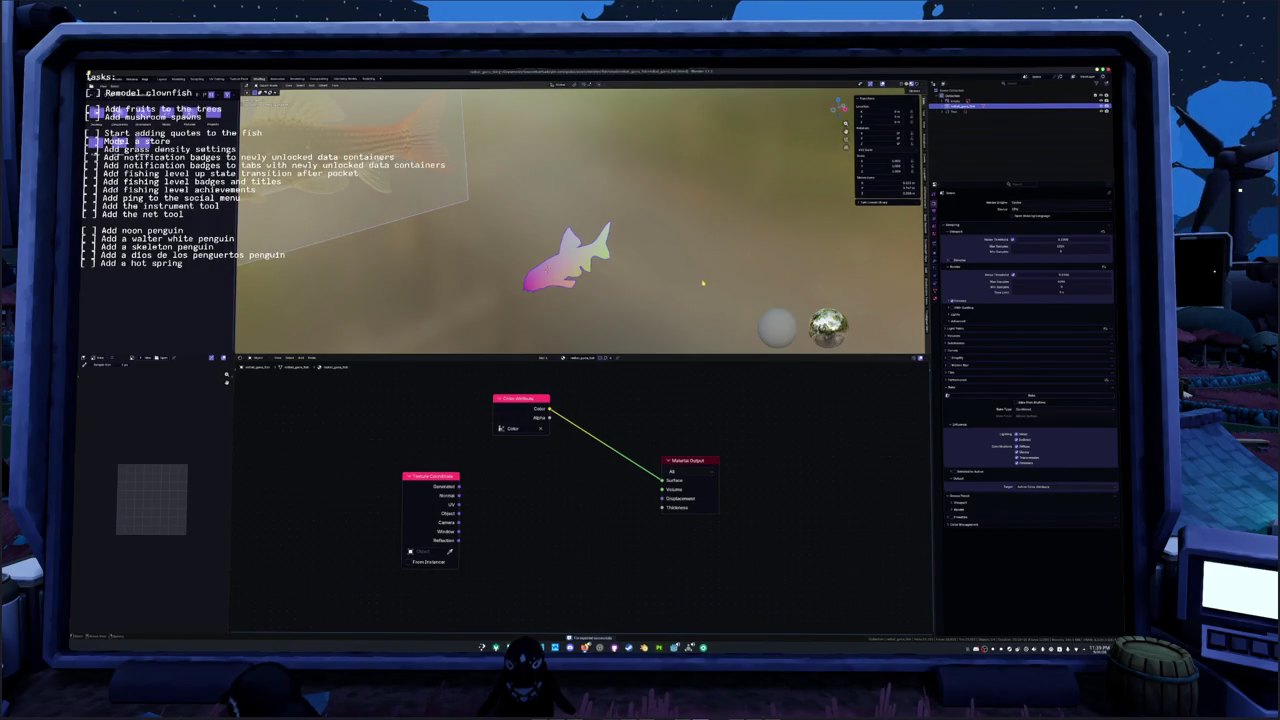
{"action": "left_click", "coordinate": [704, 287]}
{"action": "middle_click_drag", "start_coordinate": [648, 270], "coordinate": [614, 235]}
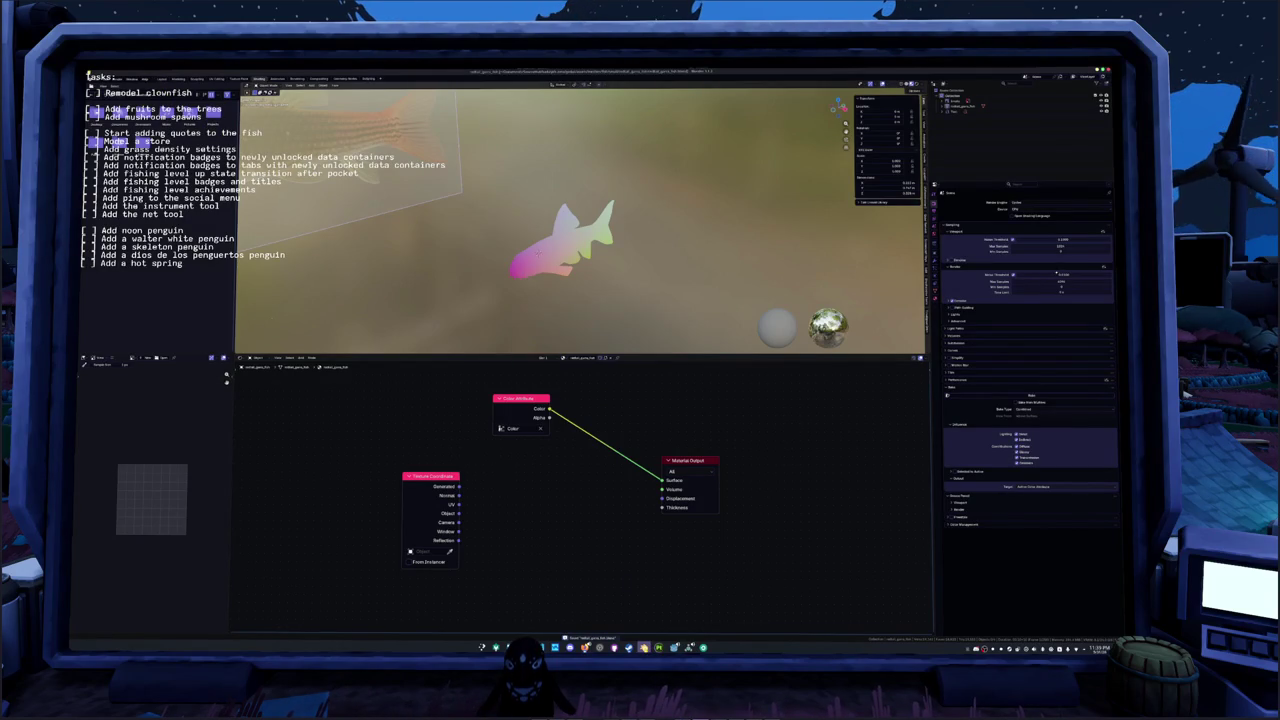
Step: Create a new Substance Painter project from the fish model mesh file
{"action": "right_click", "coordinate": [644, 647]}
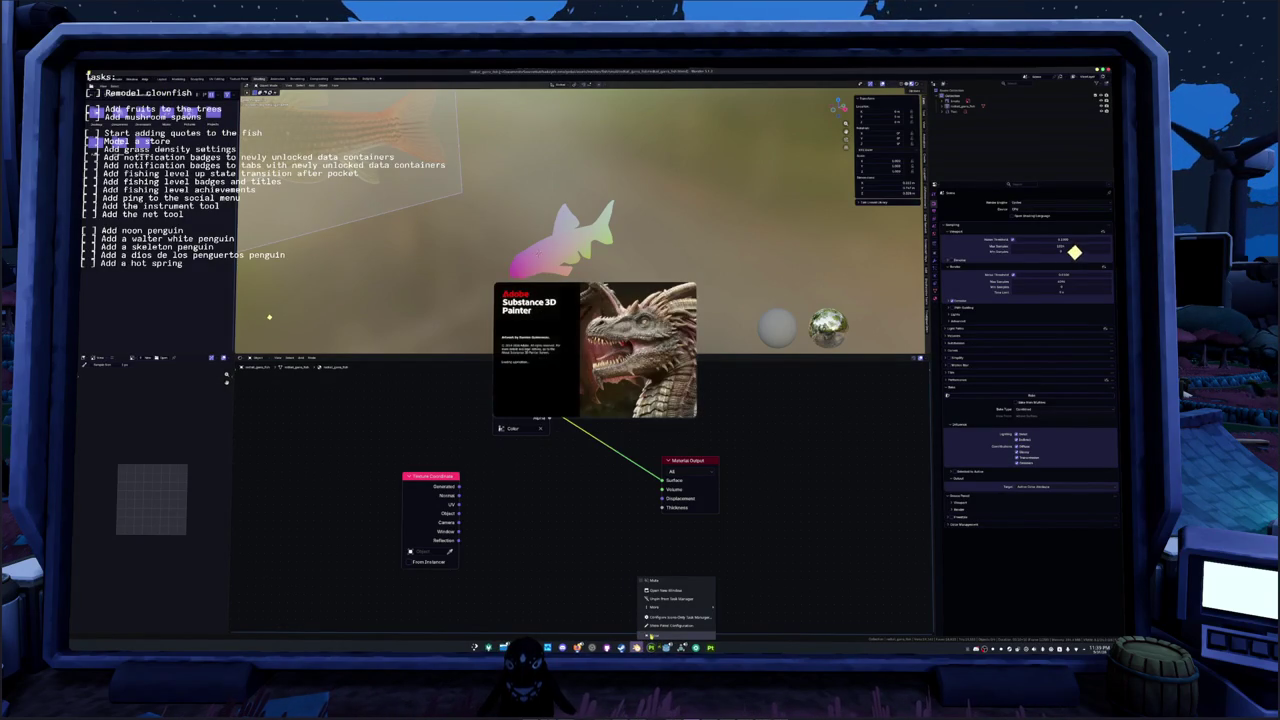
{"action": "left_click", "coordinate": [648, 638]}
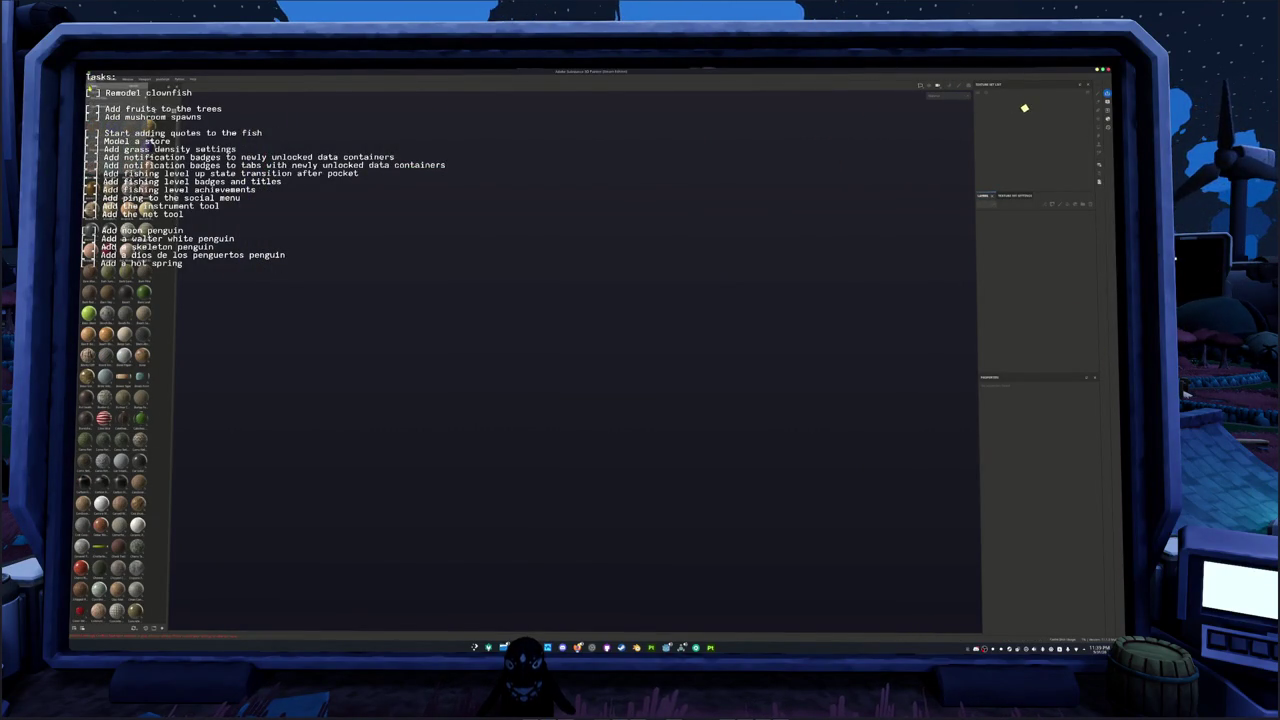
{"action": "key", "text": "ctrl+n"}
{"action": "left_click", "coordinate": [643, 282]}
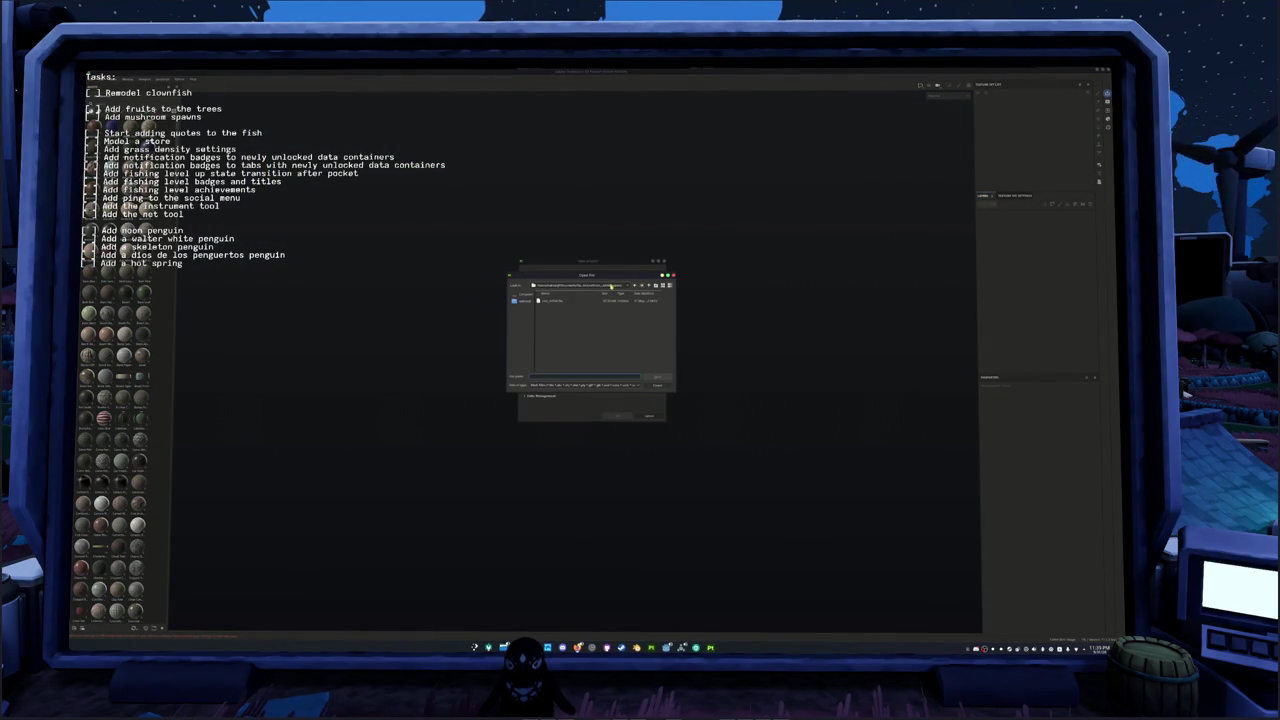
{"action": "left_click", "coordinate": [646, 286]}
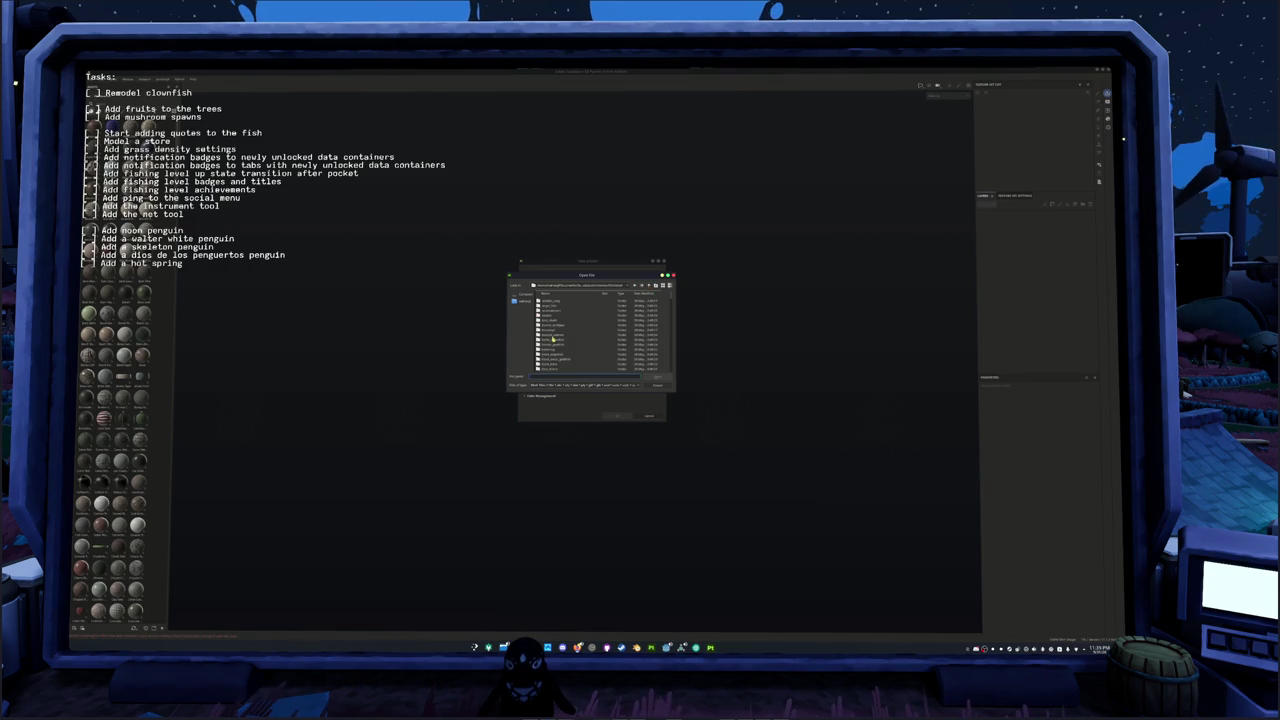
{"action": "type", "text": "s"}
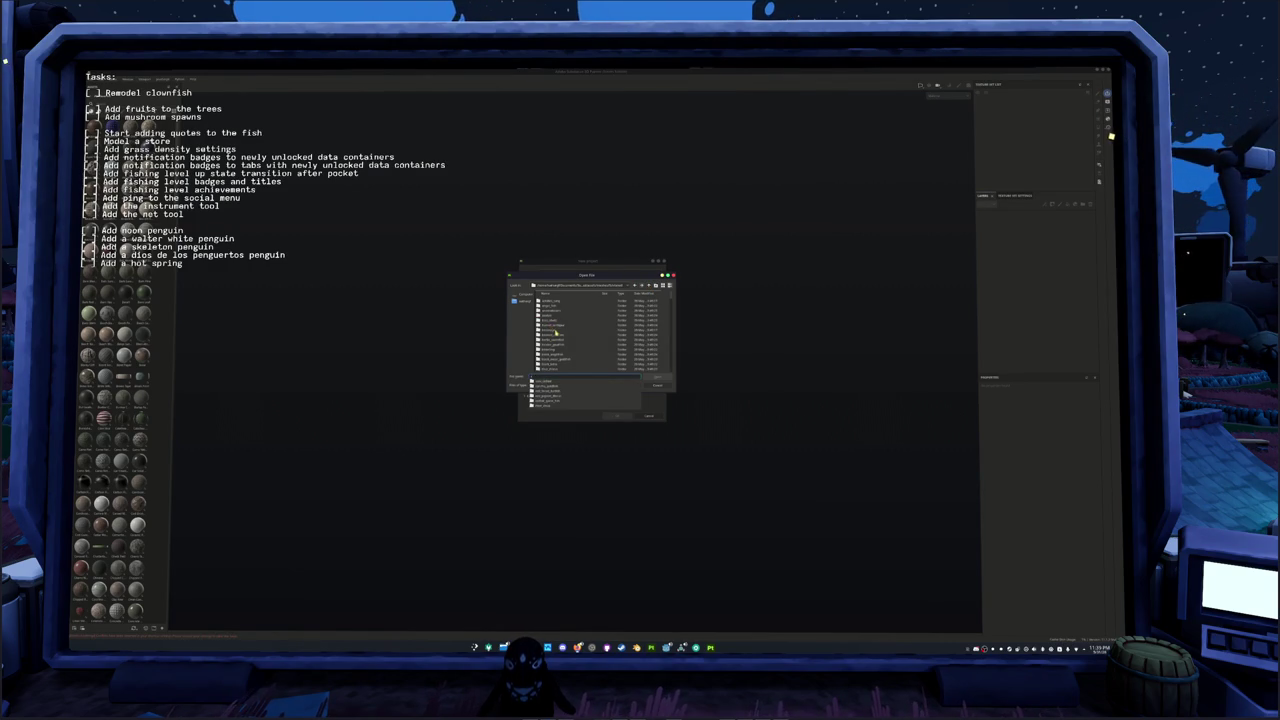
{"action": "type", "text": "u"}
{"action": "left_click", "coordinate": [557, 384]}
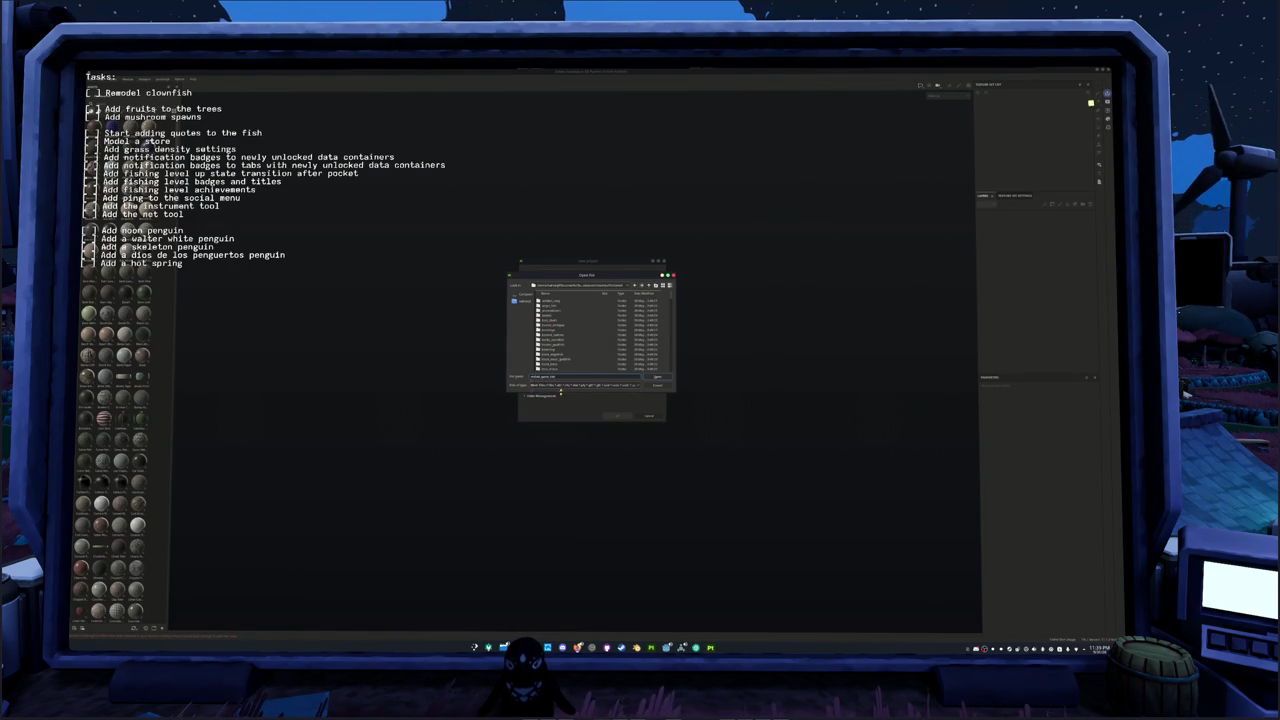
{"action": "key", "text": "Return"}
{"action": "double_click", "coordinate": [553, 311]}
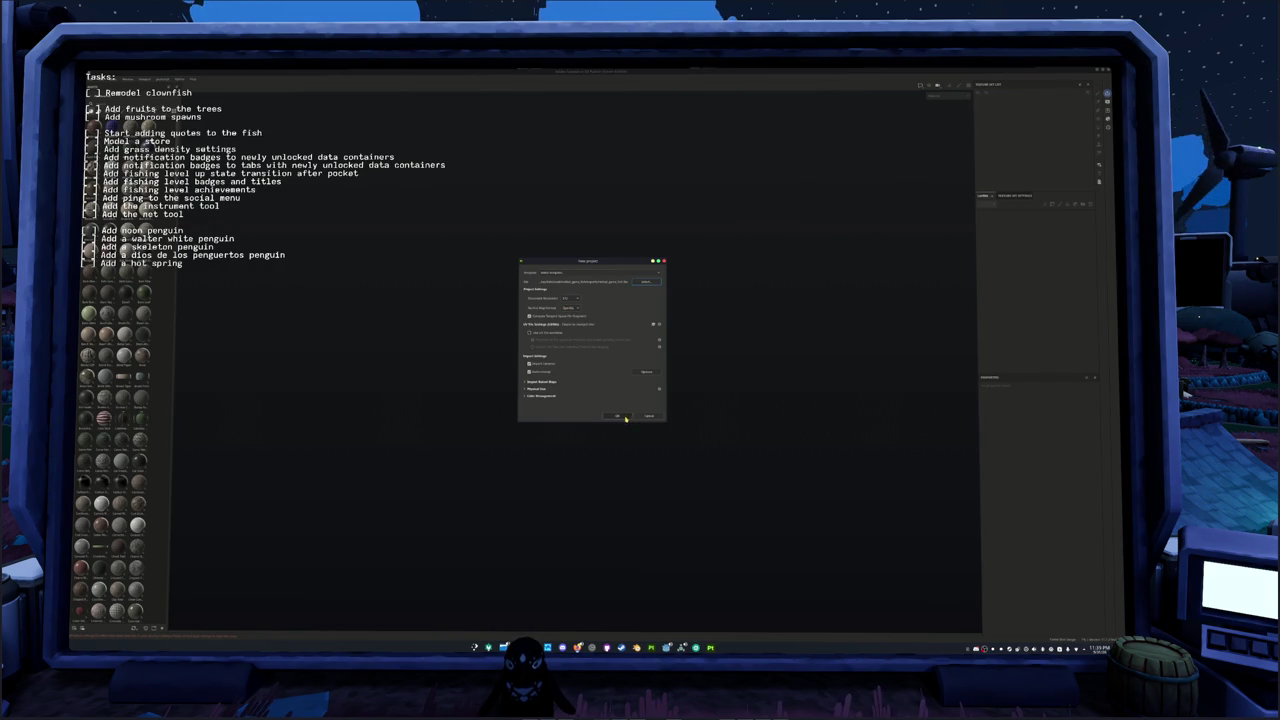
{"action": "left_click", "coordinate": [624, 417]}
Step: Bake the fish's mesh maps and return to painting mode
{"action": "left_click", "coordinate": [711, 619]}
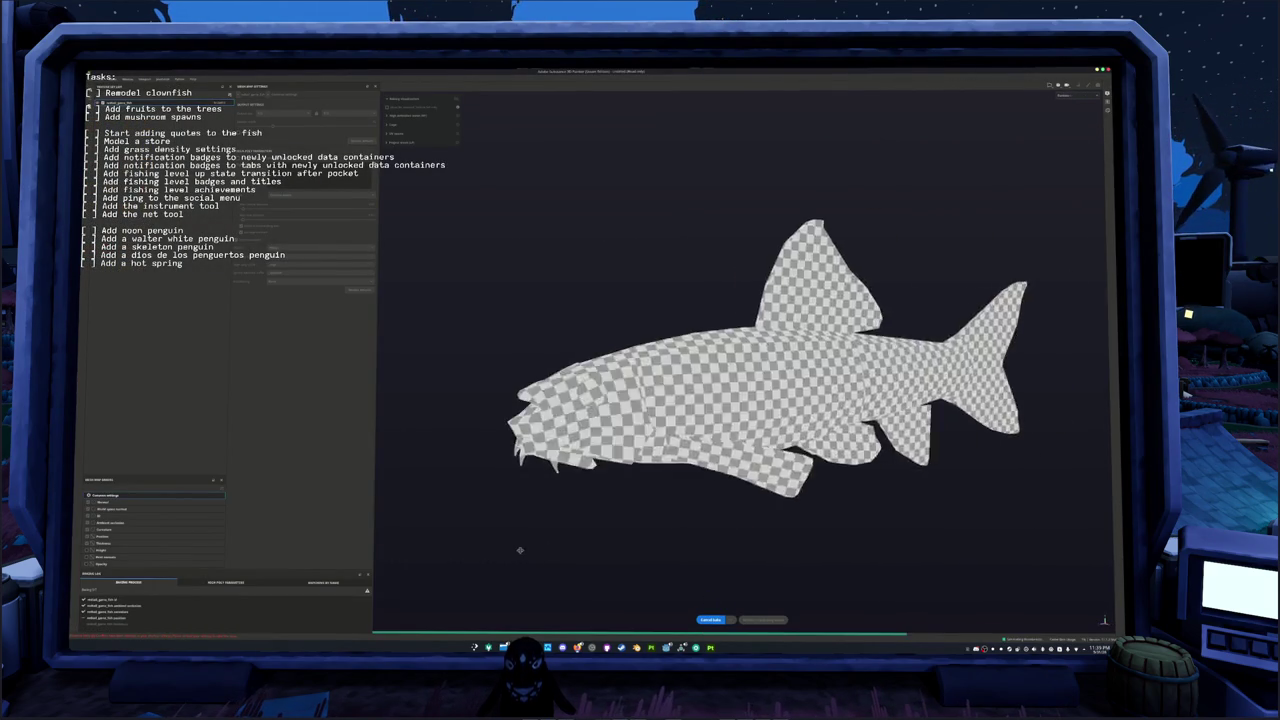
{"action": "left_click", "coordinate": [763, 619]}
{"action": "left_click_drag", "start_coordinate": [749, 484], "coordinate": [540, 304], "text": "alt"}
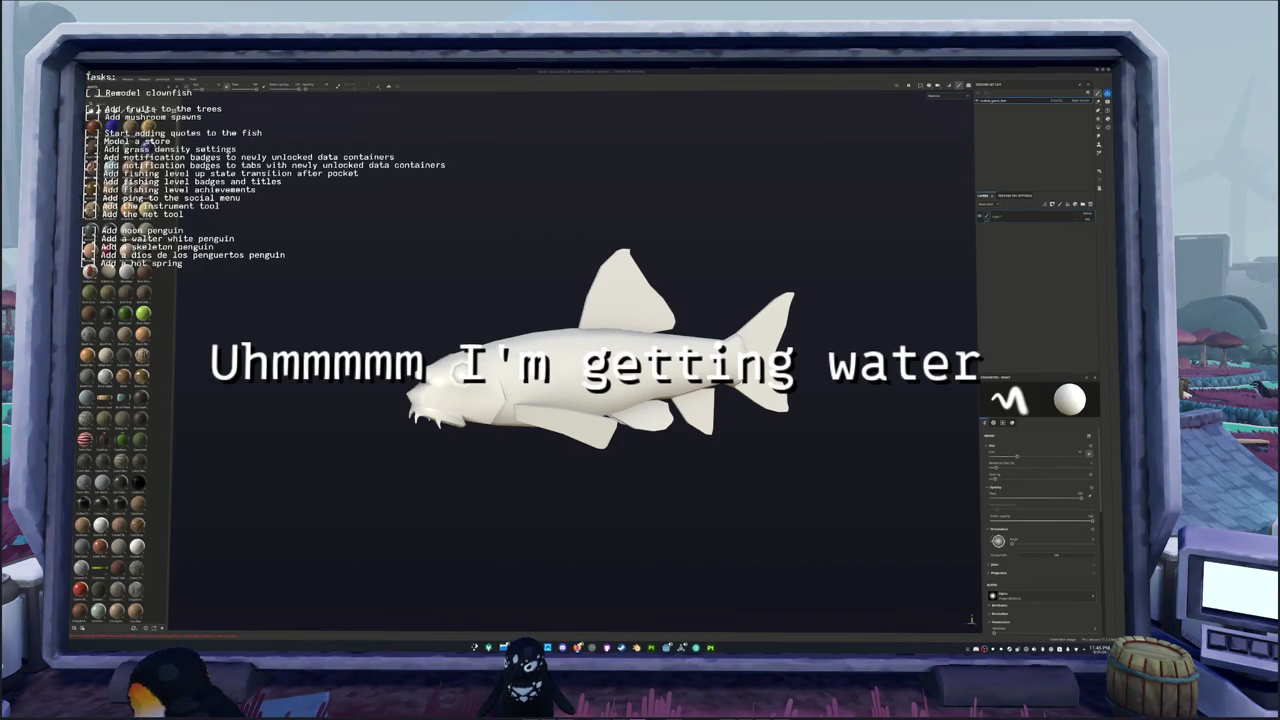
{"action": "mouse_move", "coordinate": [960, 358]}
{"action": "left_mouse_down", "text": "alt"}
{"action": "mouse_move", "coordinate": [868, 410]}
{"action": "mouse_move", "coordinate": [773, 213]}
{"action": "mouse_move", "coordinate": [790, 438]}
{"action": "mouse_move", "coordinate": [523, 433]}
{"action": "mouse_move", "coordinate": [823, 449]}
{"action": "mouse_move", "coordinate": [774, 471]}
{"action": "mouse_move", "coordinate": [768, 491]}
{"action": "mouse_move", "coordinate": [856, 496]}
{"action": "mouse_move", "coordinate": [726, 531]}
{"action": "mouse_move", "coordinate": [872, 547]}
{"action": "mouse_move", "coordinate": [701, 537]}
{"action": "left_mouse_up", "text": "alt"}
{"action": "scroll", "coordinate": [868, 410], "scroll_direction": "up", "scroll_amount": 2}
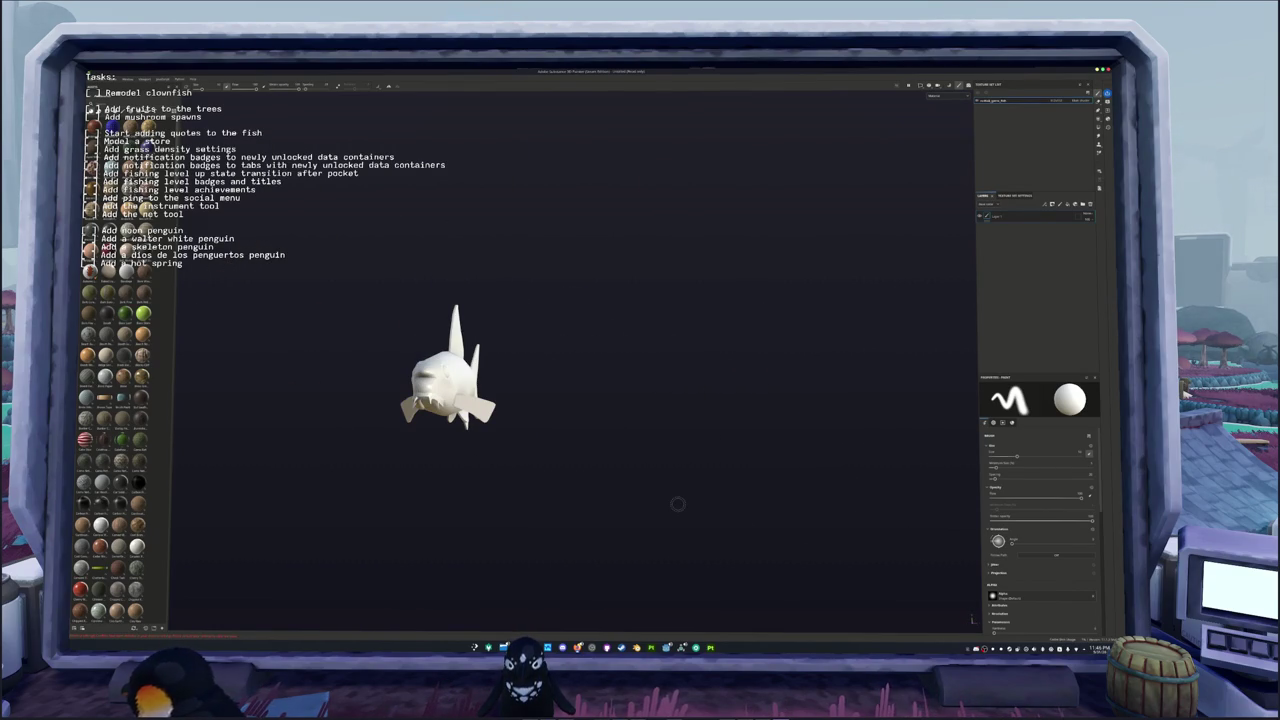
{"action": "mouse_move", "coordinate": [497, 476]}
{"action": "left_mouse_down", "text": "alt"}
{"action": "mouse_move", "coordinate": [597, 459]}
{"action": "mouse_move", "coordinate": [580, 523]}
{"action": "mouse_move", "coordinate": [480, 471]}
{"action": "mouse_move", "coordinate": [549, 489]}
{"action": "mouse_move", "coordinate": [412, 517]}
{"action": "mouse_move", "coordinate": [586, 517]}
{"action": "mouse_move", "coordinate": [543, 380]}
{"action": "mouse_move", "coordinate": [551, 531]}
{"action": "mouse_move", "coordinate": [480, 434]}
{"action": "mouse_move", "coordinate": [671, 380]}
{"action": "mouse_move", "coordinate": [560, 534]}
{"action": "mouse_move", "coordinate": [393, 448]}
{"action": "left_mouse_up", "text": "alt"}
{"action": "mouse_move", "coordinate": [589, 307]}
{"action": "left_mouse_down", "text": "alt"}
{"action": "mouse_move", "coordinate": [434, 349]}
{"action": "mouse_move", "coordinate": [534, 523]}
{"action": "mouse_move", "coordinate": [749, 346]}
{"action": "mouse_move", "coordinate": [636, 355]}
{"action": "mouse_move", "coordinate": [650, 360]}
{"action": "mouse_move", "coordinate": [461, 341]}
{"action": "mouse_move", "coordinate": [409, 363]}
{"action": "mouse_move", "coordinate": [600, 423]}
{"action": "mouse_move", "coordinate": [749, 394]}
{"action": "mouse_move", "coordinate": [651, 364]}
{"action": "mouse_move", "coordinate": [596, 368]}
{"action": "mouse_move", "coordinate": [471, 343]}
{"action": "mouse_move", "coordinate": [423, 343]}
{"action": "mouse_move", "coordinate": [357, 371]}
{"action": "mouse_move", "coordinate": [591, 284]}
{"action": "mouse_move", "coordinate": [500, 370]}
{"action": "mouse_move", "coordinate": [429, 404]}
{"action": "mouse_move", "coordinate": [343, 509]}
{"action": "mouse_move", "coordinate": [524, 604]}
{"action": "left_mouse_up", "text": "alt"}
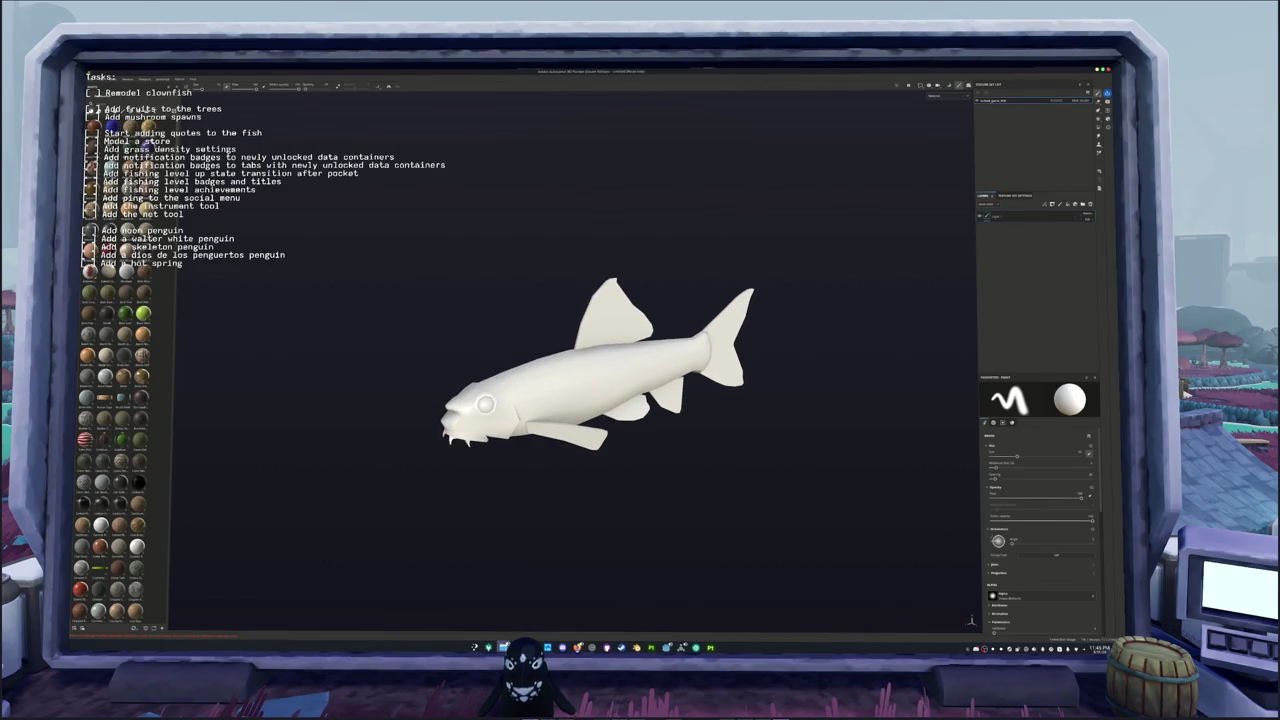
{"action": "double_click", "coordinate": [445, 234]}
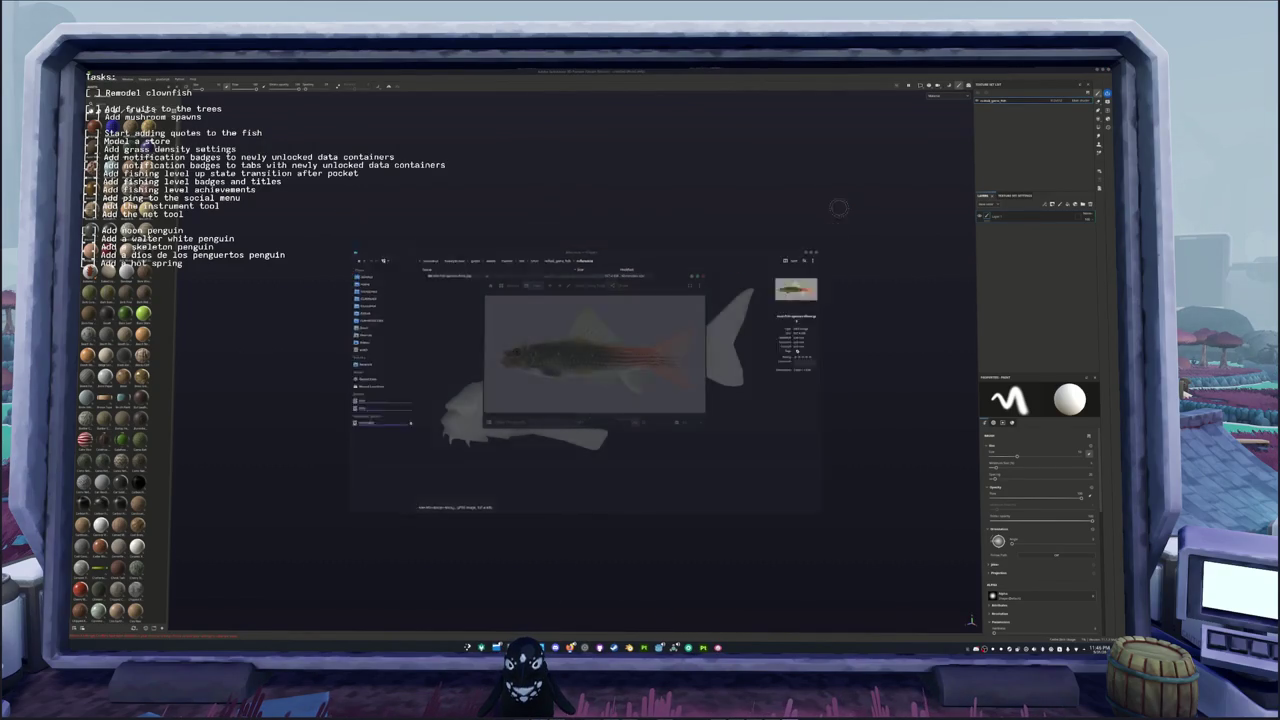
Step: Move the reference photo viewer to the top-left, clear of the fish model
{"action": "left_click_drag", "start_coordinate": [660, 277], "coordinate": [354, 108]}
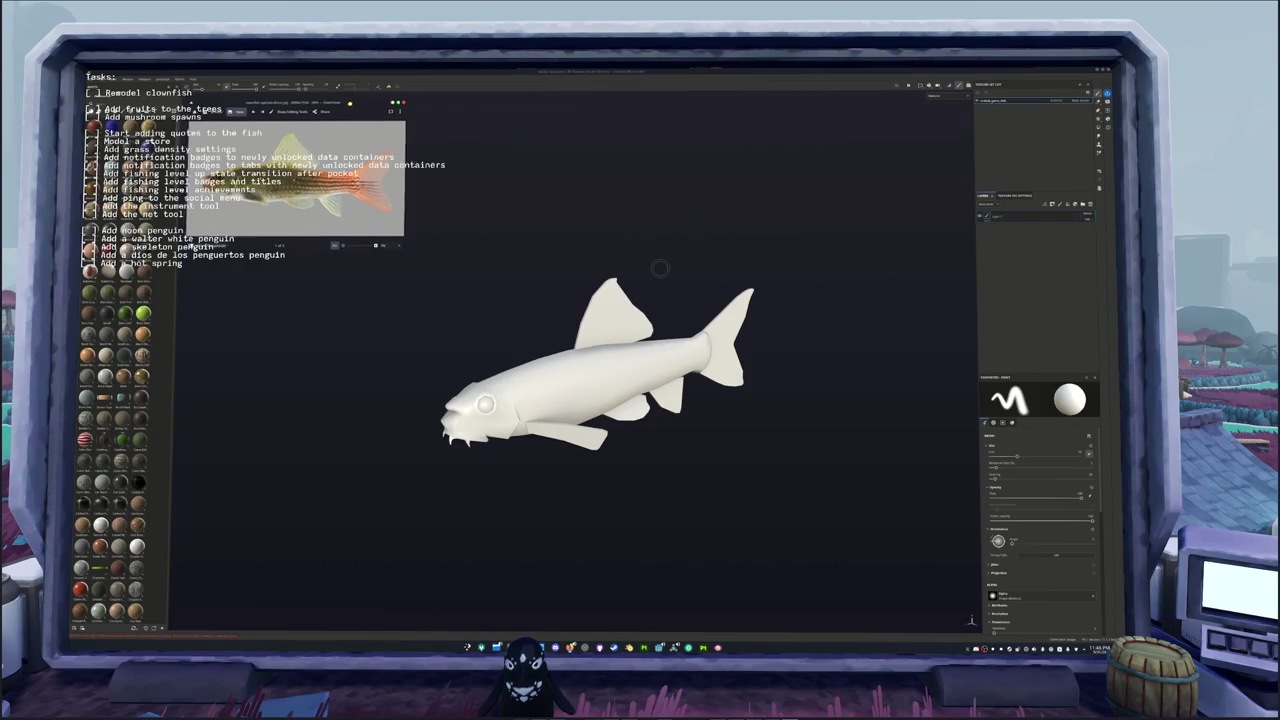
{"action": "key", "text": "super"}
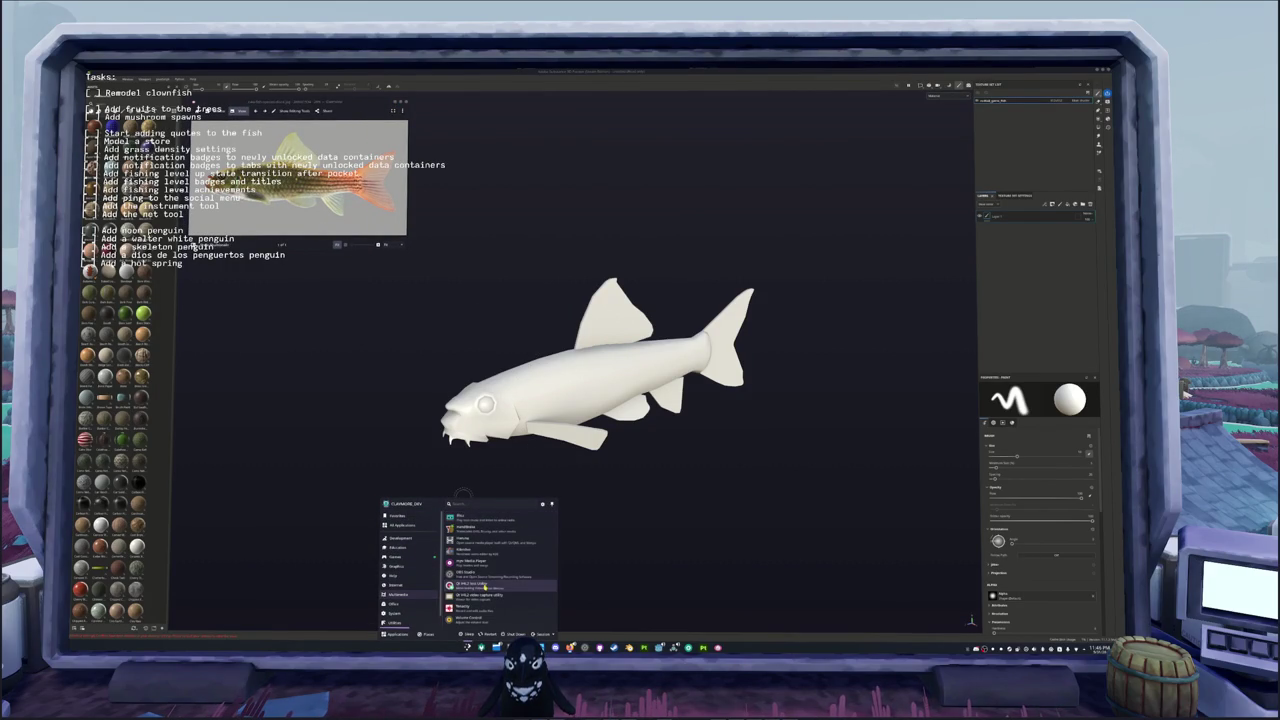
Step: Launch KColorChooser from the Office category of the application launcher
{"action": "scroll", "coordinate": [401, 613], "scroll_direction": "down", "scroll_amount": 1}
{"action": "mouse_move", "coordinate": [395, 611]}
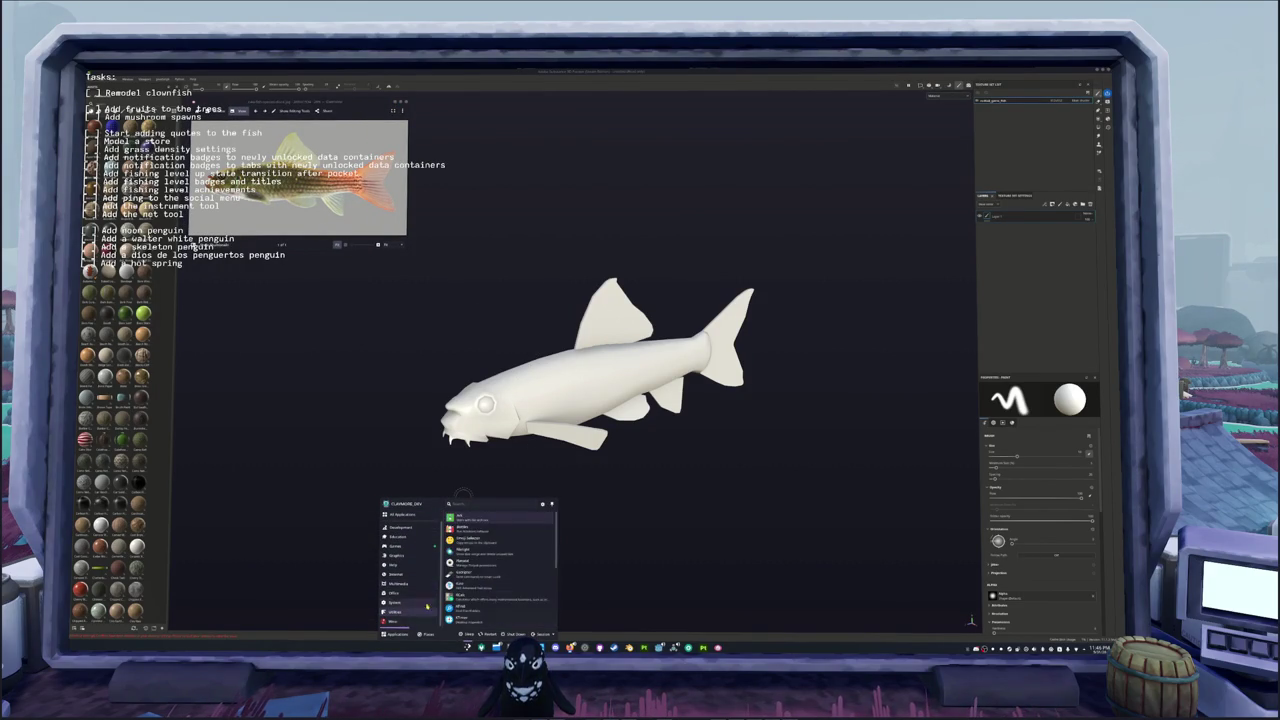
{"action": "scroll", "coordinate": [477, 597], "scroll_direction": "down", "scroll_amount": 3}
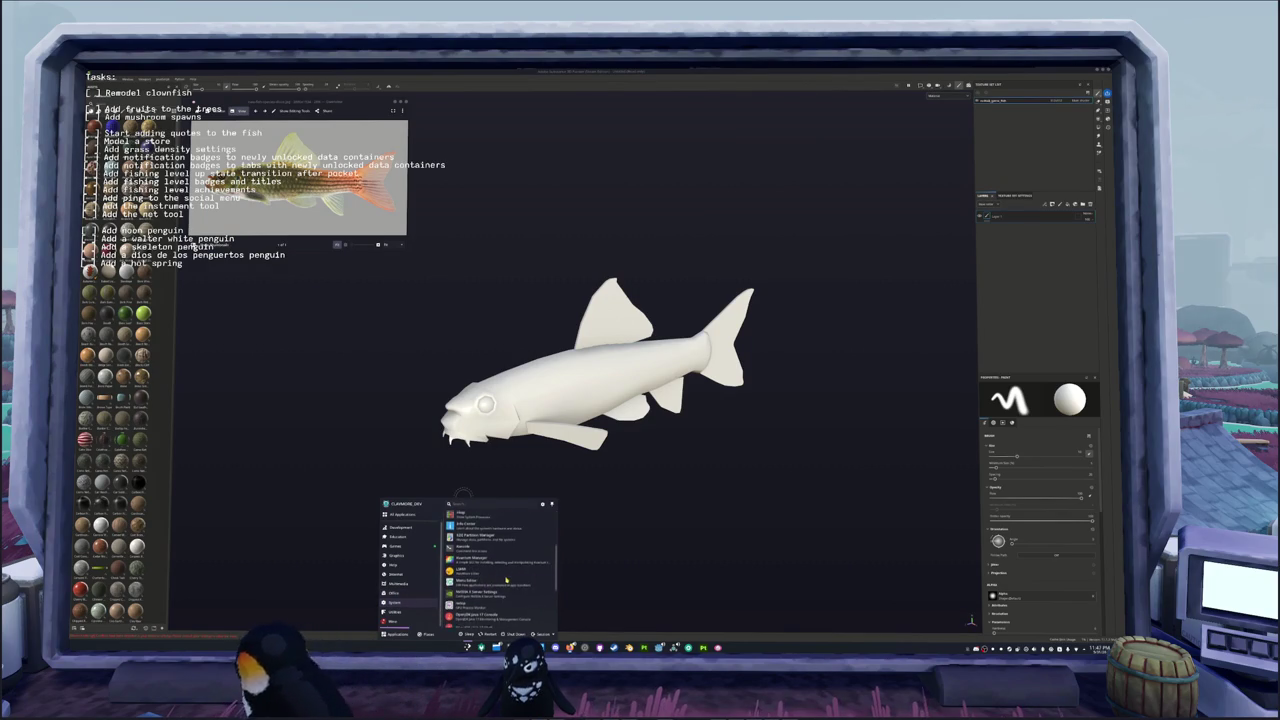
{"action": "scroll", "coordinate": [506, 581], "scroll_direction": "down", "scroll_amount": 5}
{"action": "scroll", "coordinate": [506, 581], "scroll_direction": "up", "scroll_amount": 2}
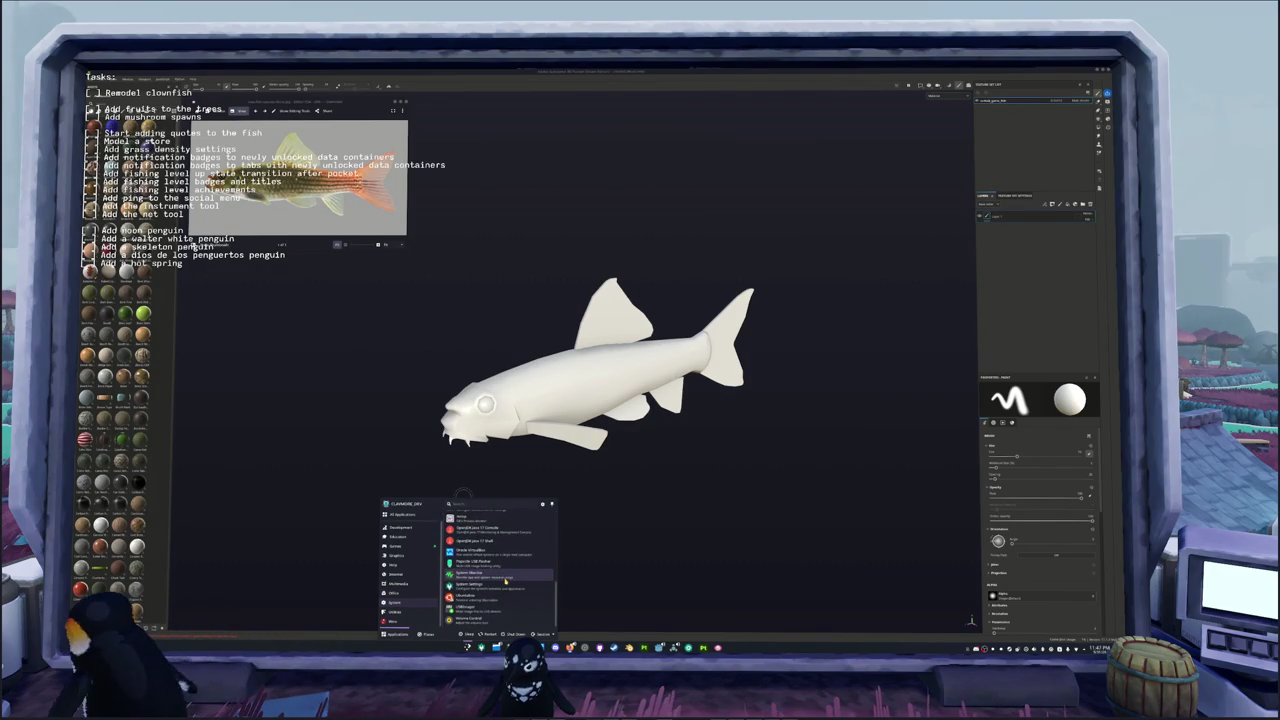
{"action": "scroll", "coordinate": [506, 581], "scroll_direction": "up", "scroll_amount": 3}
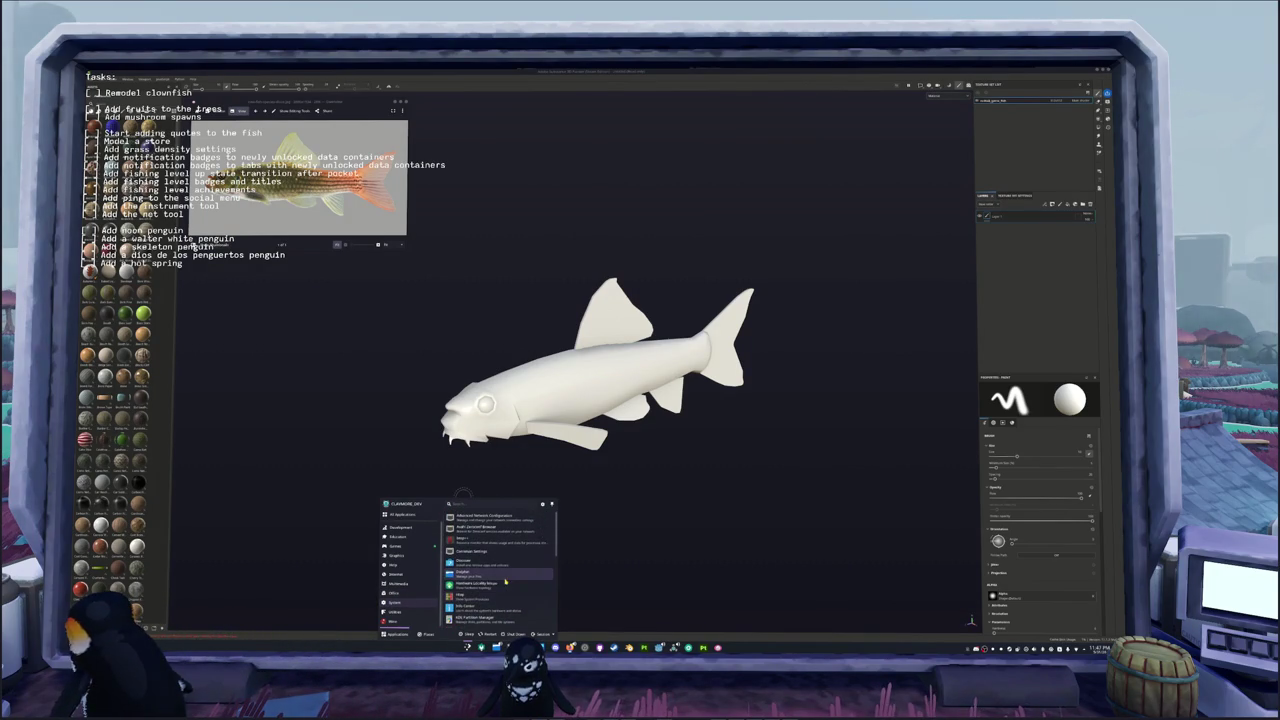
{"action": "left_click", "coordinate": [410, 592]}
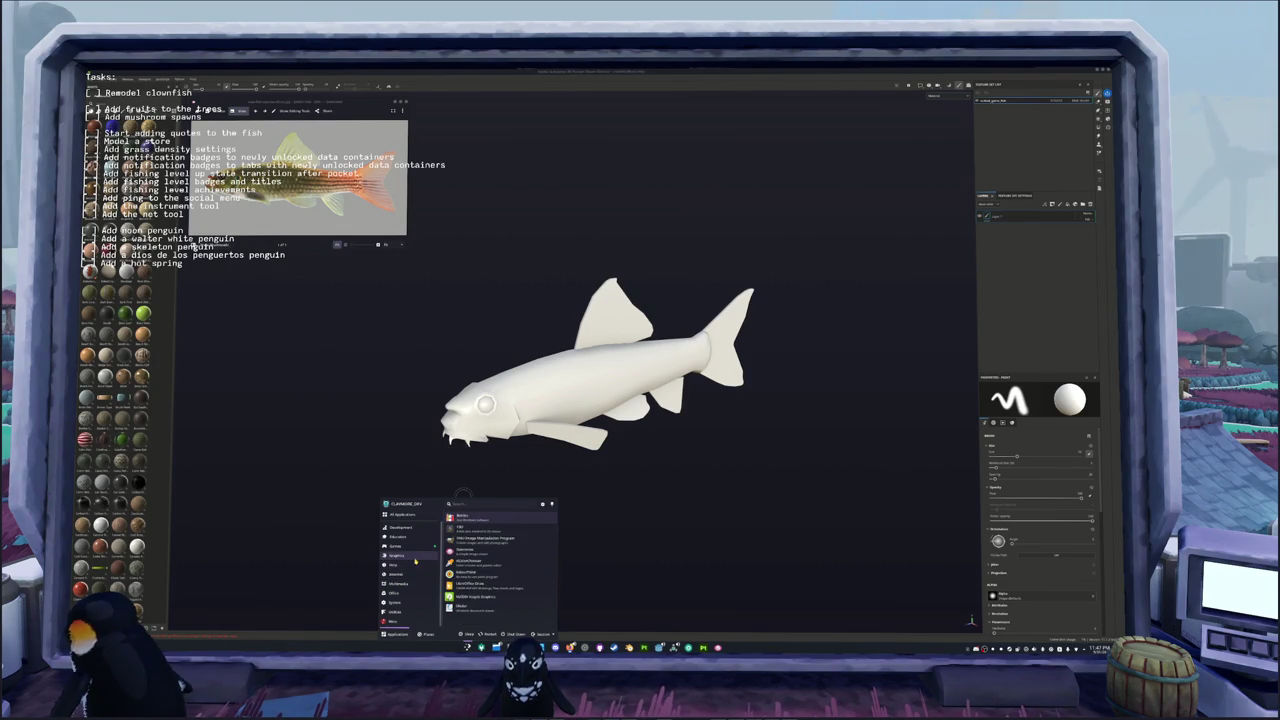
{"action": "left_click", "coordinate": [480, 561]}
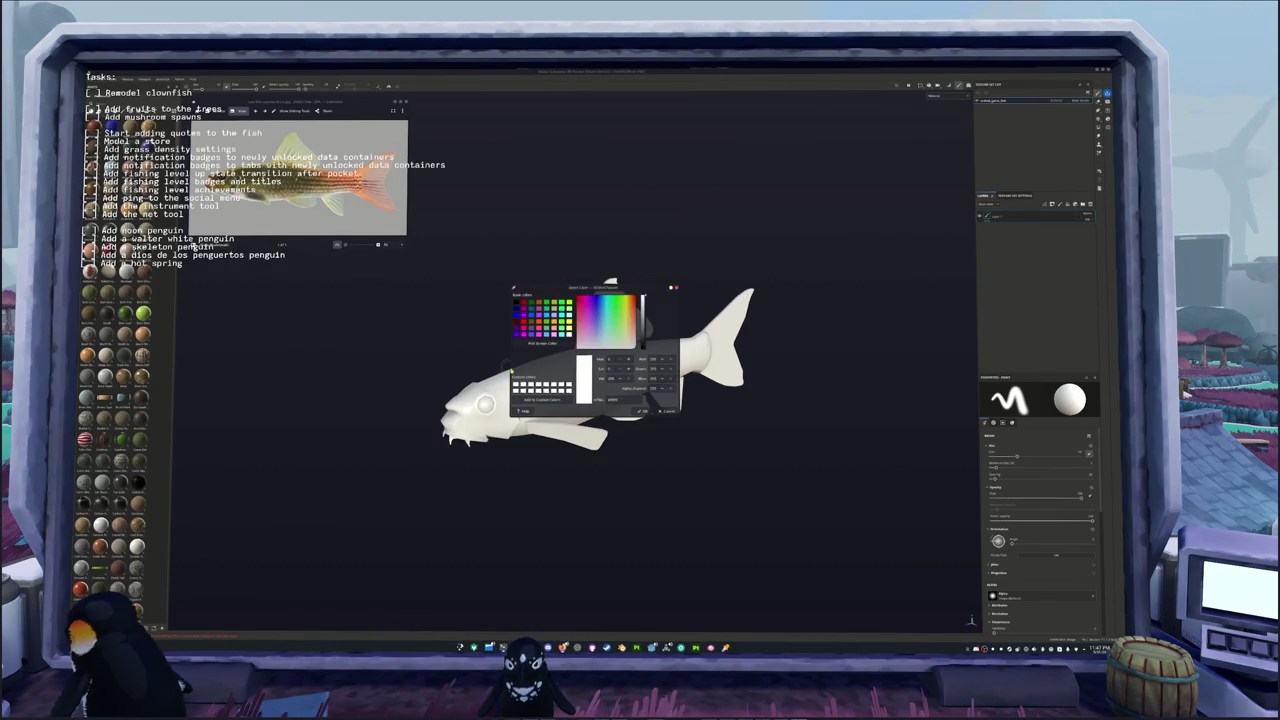
Step: Place the colour picker beside the reference photo and sample a dark olive from the fish
{"action": "left_click_drag", "start_coordinate": [590, 287], "coordinate": [490, 101]}
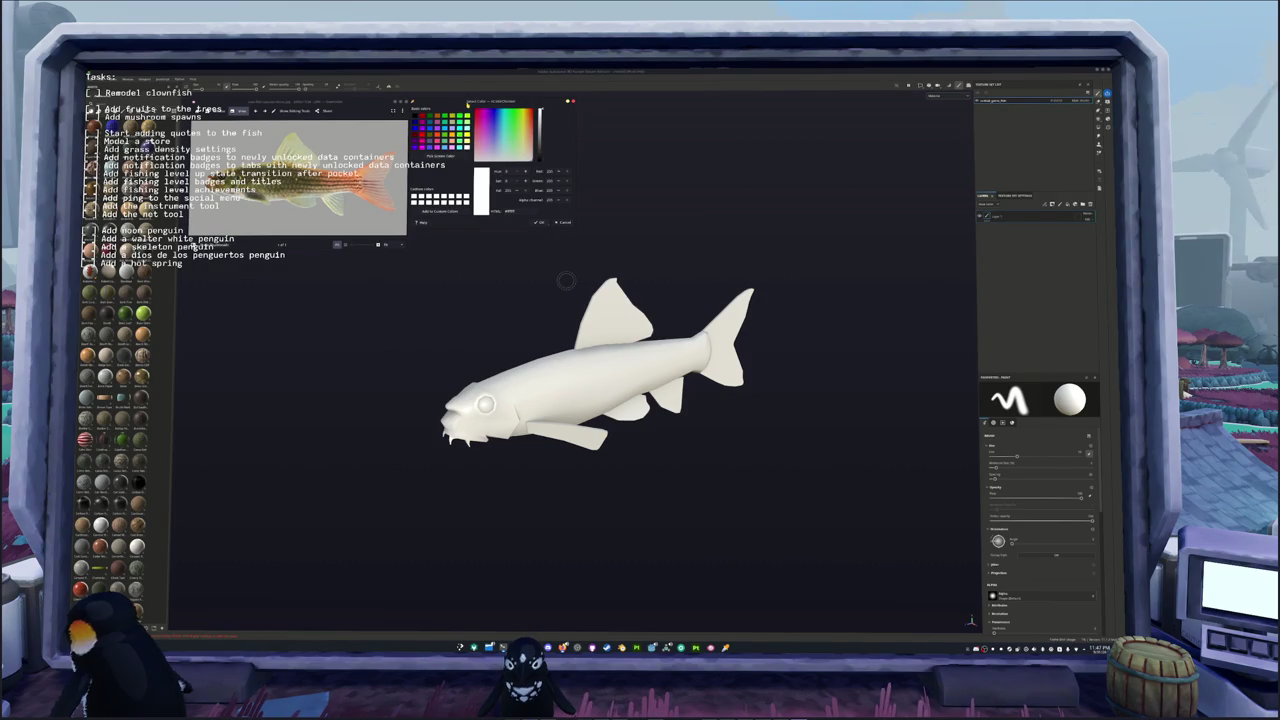
{"action": "left_click_drag", "start_coordinate": [480, 309], "coordinate": [448, 232], "text": "alt"}
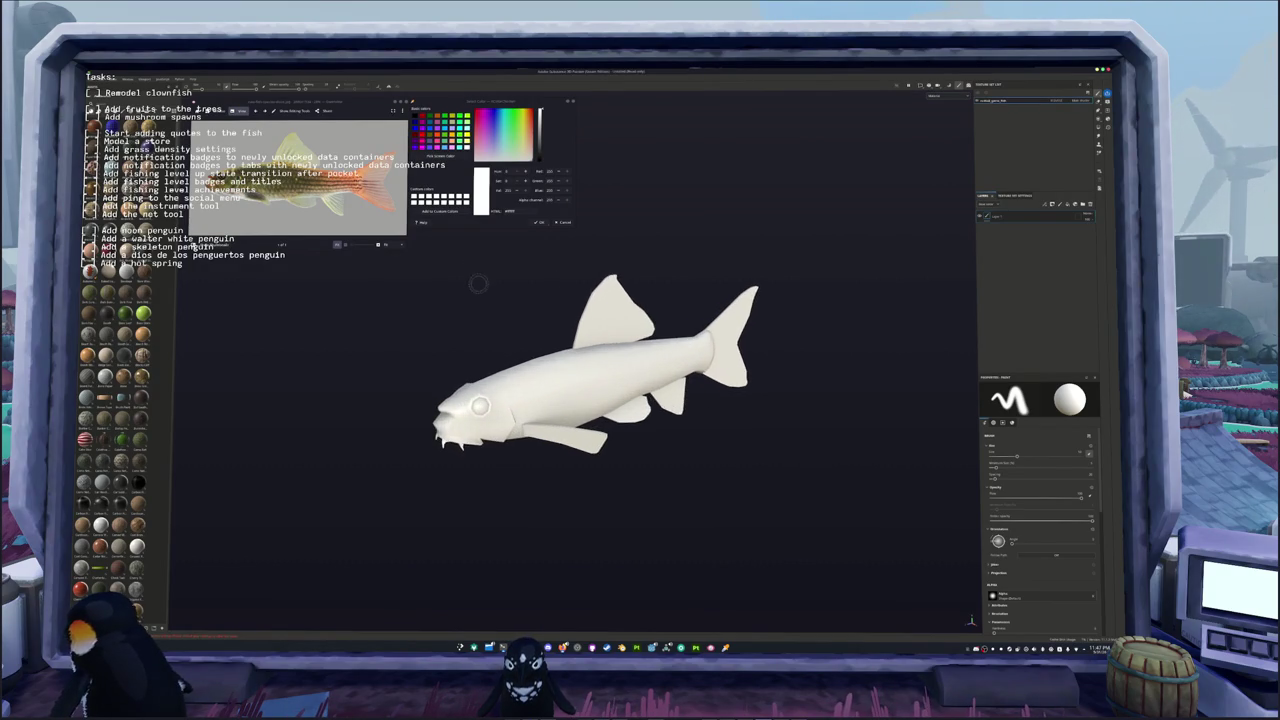
{"action": "left_click", "coordinate": [446, 160]}
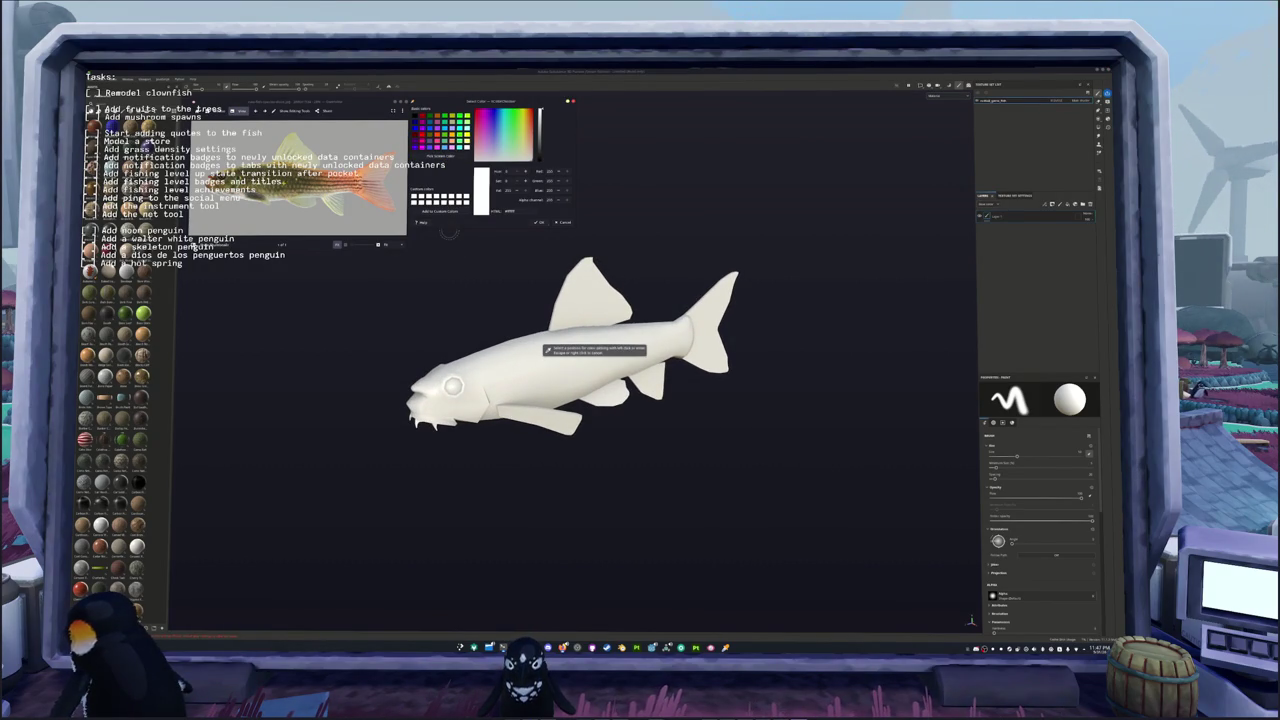
{"action": "left_click", "coordinate": [545, 351]}
{"action": "left_click", "coordinate": [512, 211]}
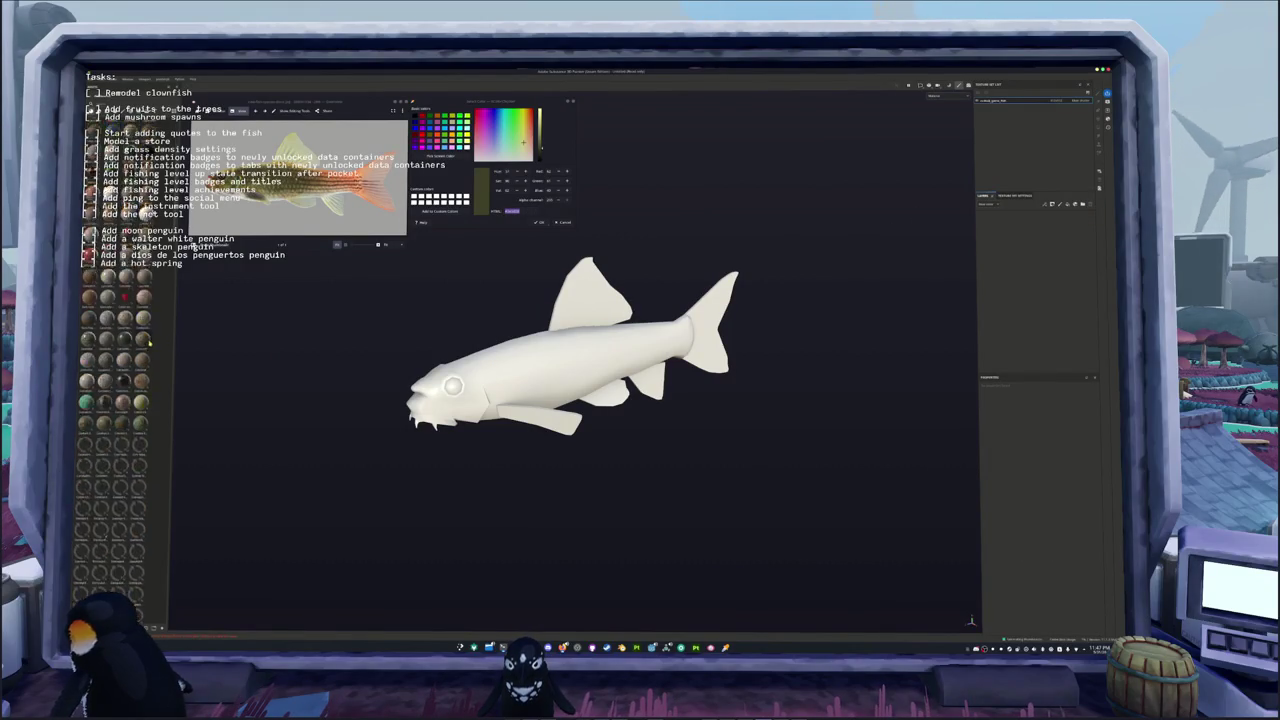
Step: Drag a tan material from the Shelf onto the whole fish
{"action": "scroll", "coordinate": [150, 346], "scroll_direction": "down", "scroll_amount": 2}
{"action": "scroll", "coordinate": [150, 346], "scroll_direction": "down", "scroll_amount": 2}
{"action": "scroll", "coordinate": [149, 346], "scroll_direction": "down", "scroll_amount": 2}
{"action": "scroll", "coordinate": [148, 345], "scroll_direction": "down", "scroll_amount": 3}
{"action": "scroll", "coordinate": [148, 346], "scroll_direction": "down", "scroll_amount": 2}
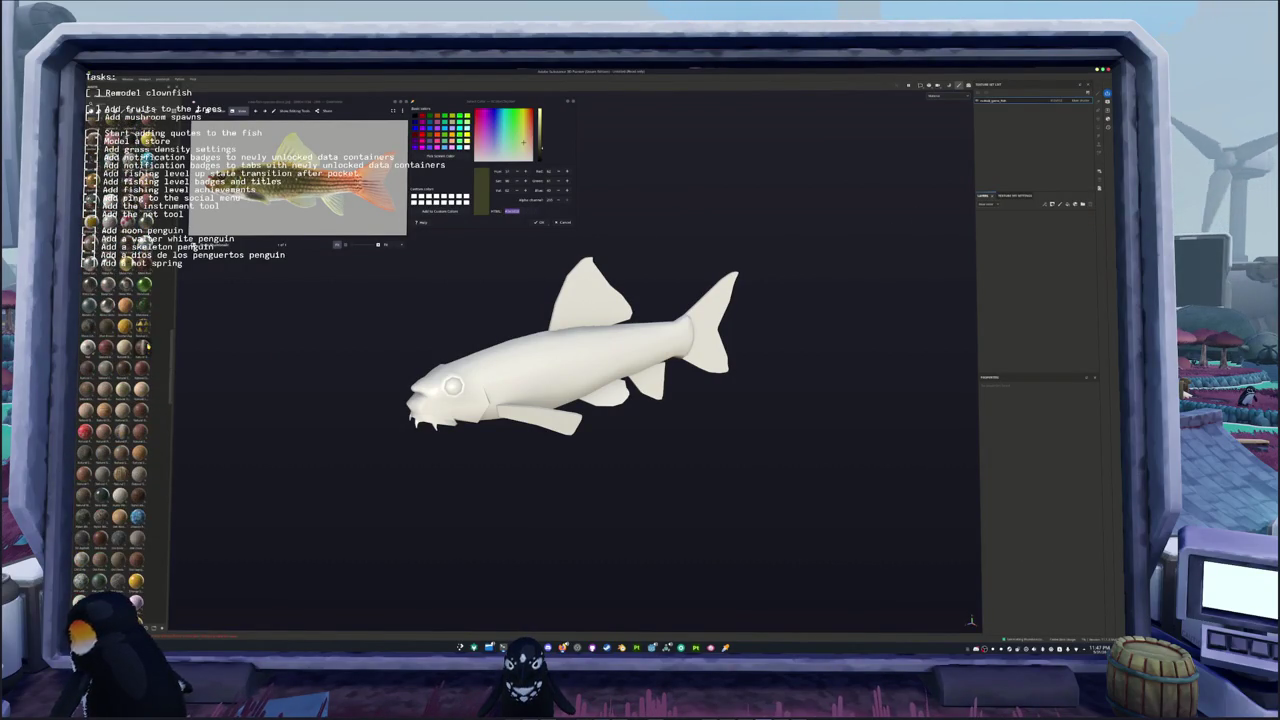
{"action": "scroll", "coordinate": [147, 346], "scroll_direction": "down", "scroll_amount": 2}
{"action": "scroll", "coordinate": [147, 346], "scroll_direction": "down", "scroll_amount": 1}
{"action": "scroll", "coordinate": [146, 348], "scroll_direction": "down", "scroll_amount": 1}
{"action": "scroll", "coordinate": [143, 352], "scroll_direction": "down", "scroll_amount": 2}
{"action": "scroll", "coordinate": [143, 352], "scroll_direction": "down", "scroll_amount": 2}
{"action": "scroll", "coordinate": [143, 352], "scroll_direction": "down", "scroll_amount": 1}
{"action": "scroll", "coordinate": [143, 352], "scroll_direction": "down", "scroll_amount": 1}
{"action": "left_click_drag", "start_coordinate": [104, 383], "coordinate": [537, 361]}
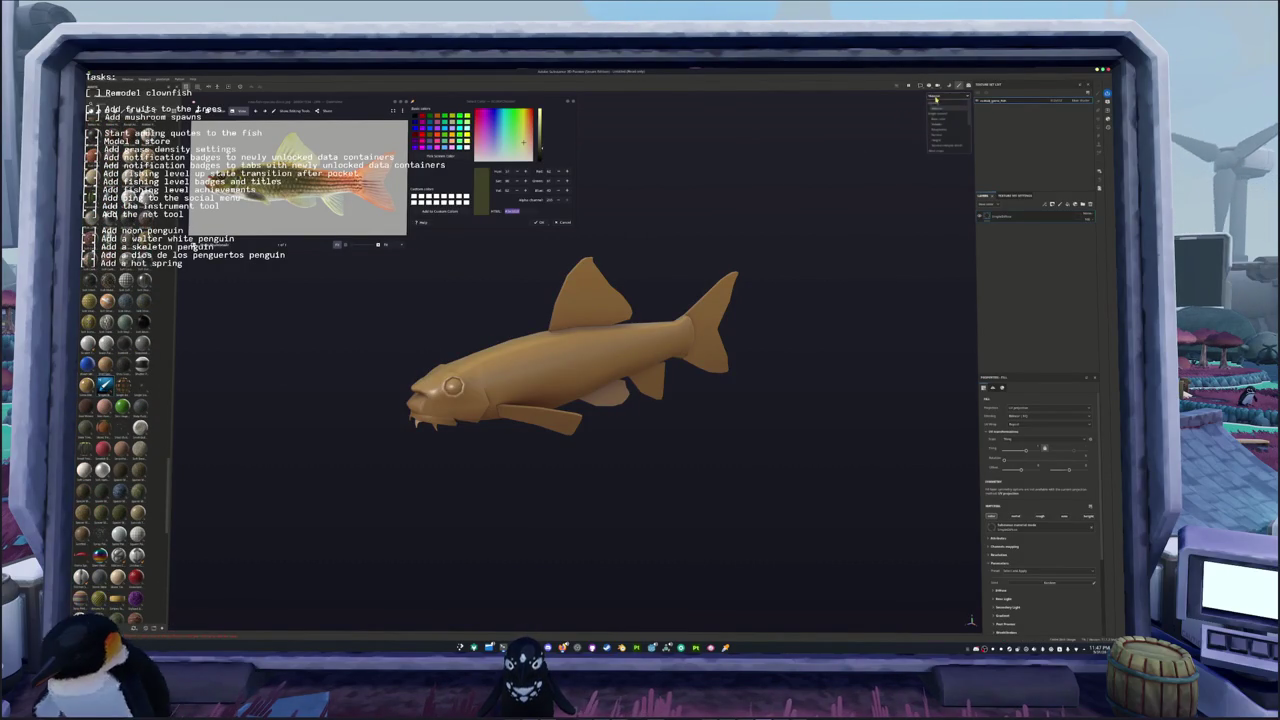
Step: Orbit the fish round to a front view to check the tan coating
{"action": "mouse_move", "coordinate": [866, 206]}
{"action": "left_mouse_down", "text": "alt"}
{"action": "mouse_move", "coordinate": [823, 260]}
{"action": "mouse_move", "coordinate": [823, 240]}
{"action": "mouse_move", "coordinate": [799, 290]}
{"action": "mouse_move", "coordinate": [1000, 262]}
{"action": "left_mouse_up", "text": "alt"}
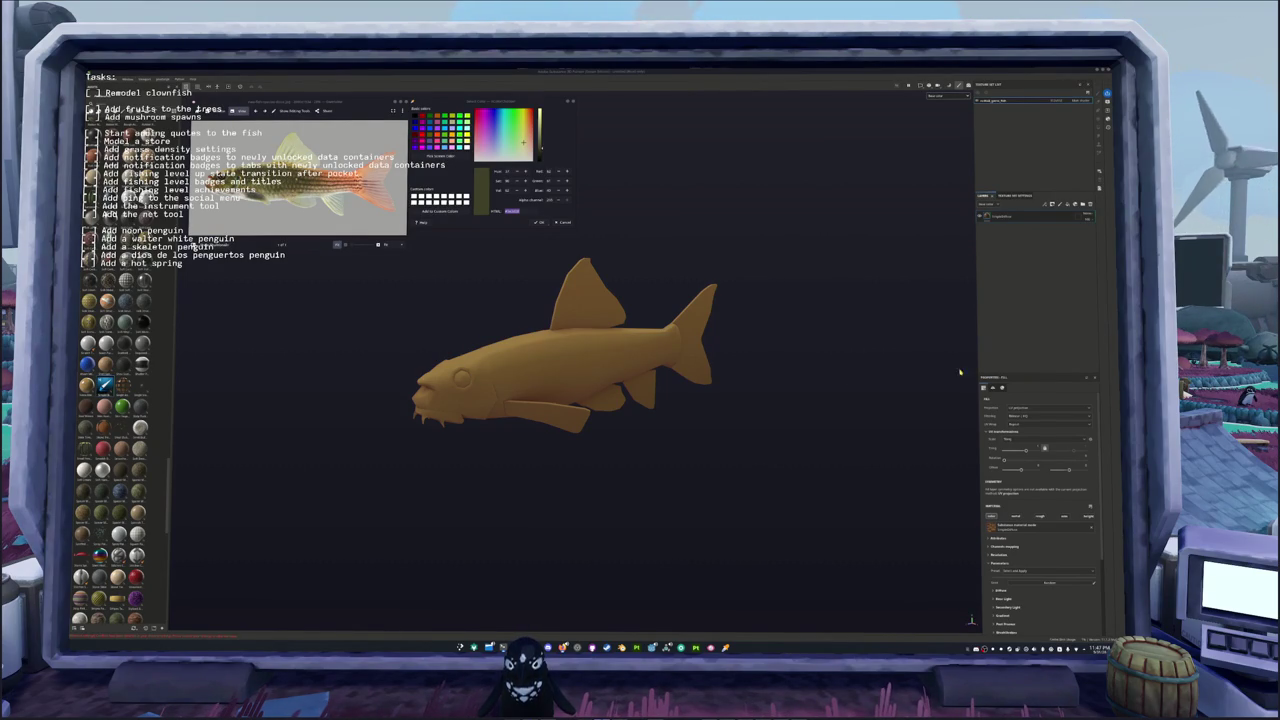
{"action": "scroll", "coordinate": [811, 367], "scroll_direction": "up", "scroll_amount": 2}
{"action": "mouse_move", "coordinate": [700, 367]}
{"action": "left_mouse_down", "text": "alt"}
{"action": "mouse_move", "coordinate": [811, 367]}
{"action": "mouse_move", "coordinate": [663, 417]}
{"action": "left_mouse_up", "text": "alt"}
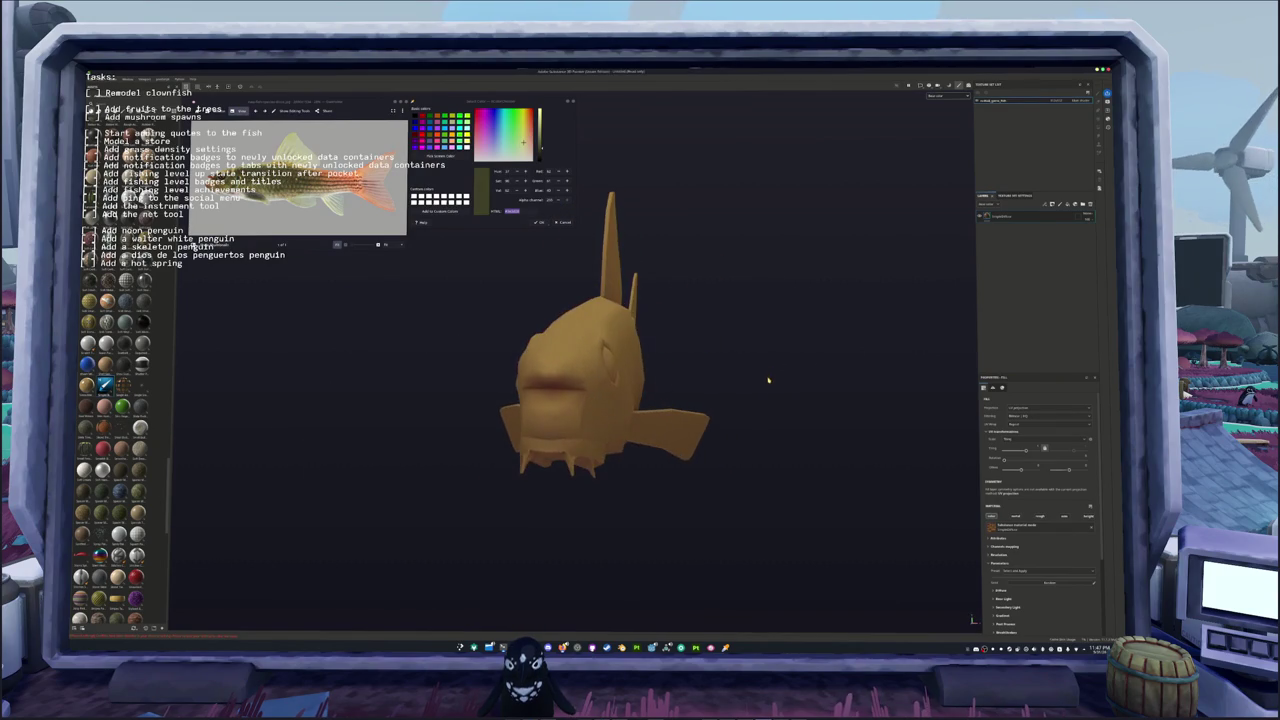
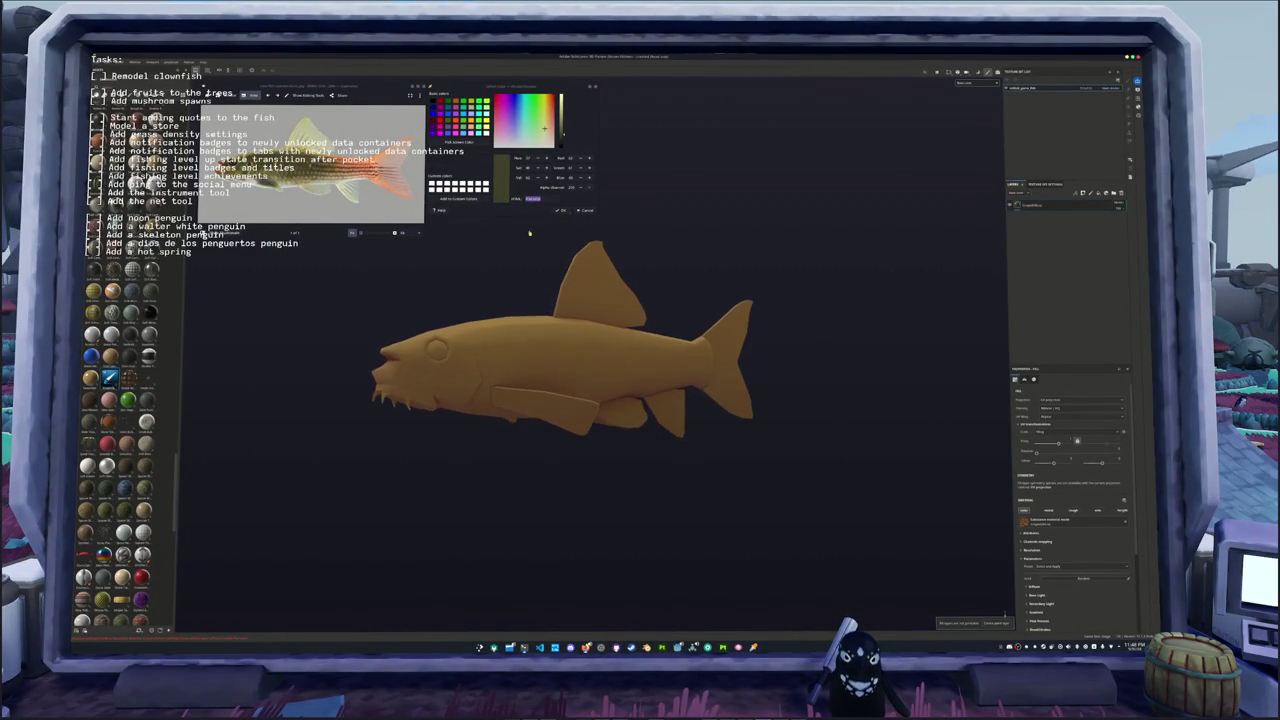
Step: Change the body's diffuse base colour from orange to a dark yellow-olive
{"action": "scroll", "coordinate": [1046, 459], "scroll_direction": "down", "scroll_amount": 3}
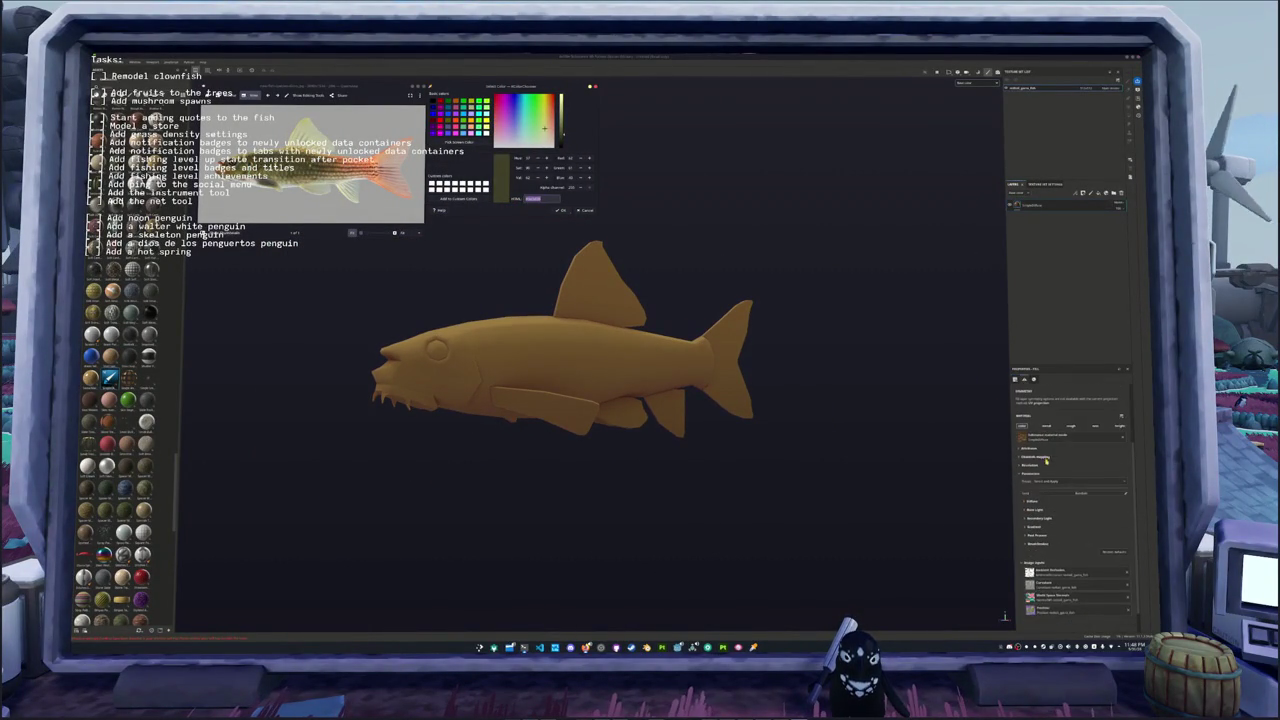
{"action": "left_click", "coordinate": [1036, 501]}
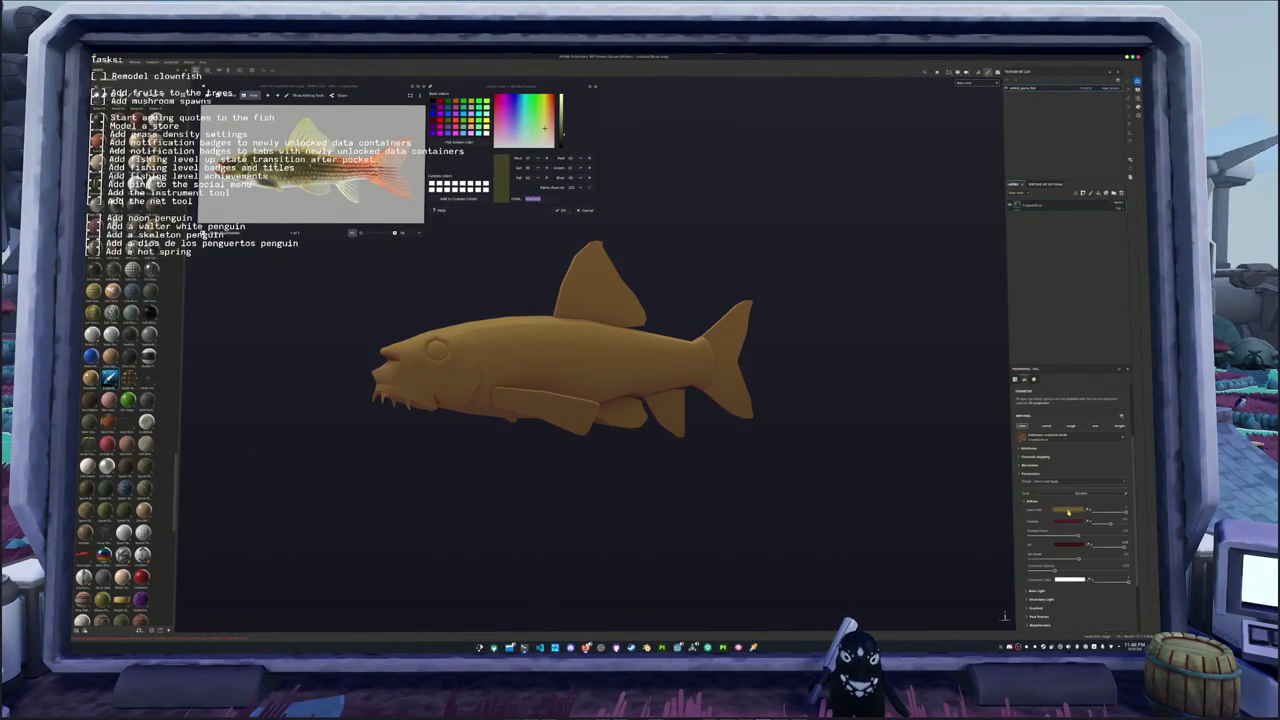
{"action": "left_click", "coordinate": [1071, 511]}
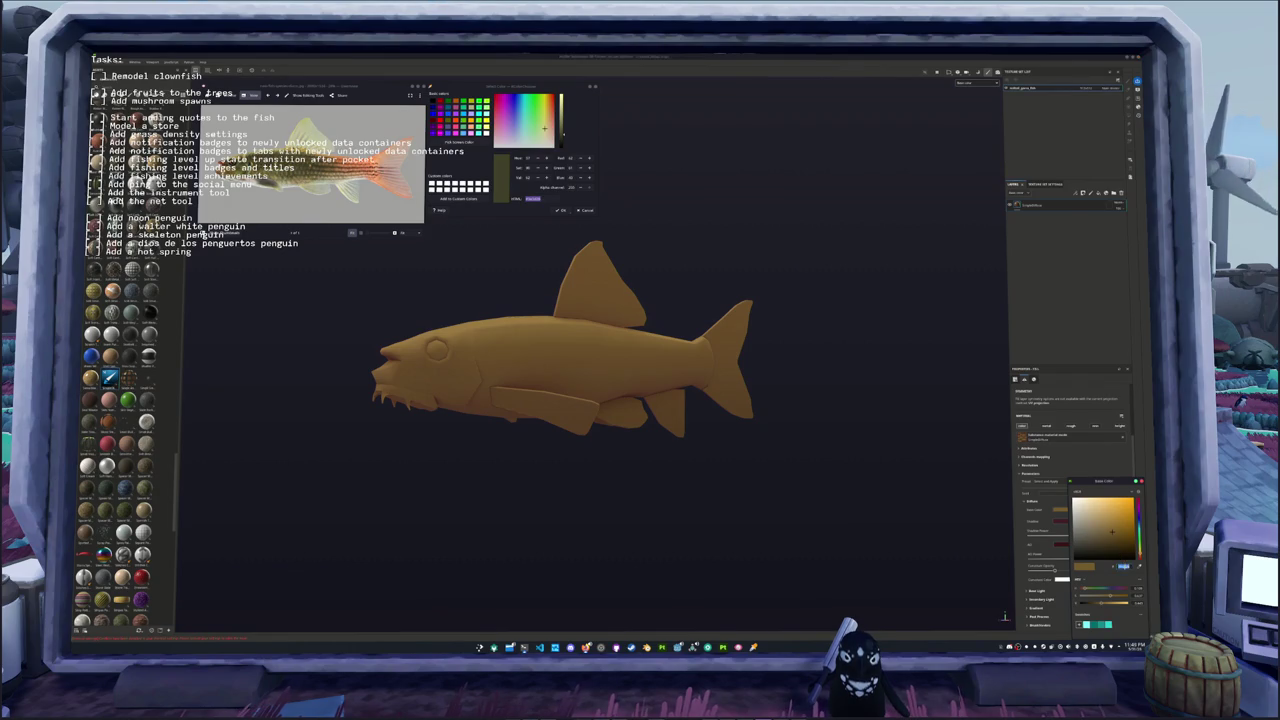
{"action": "left_click_drag", "start_coordinate": [1111, 530], "coordinate": [1120, 545]}
{"action": "key", "text": "ctrl+v"}
{"action": "key", "text": "Return"}
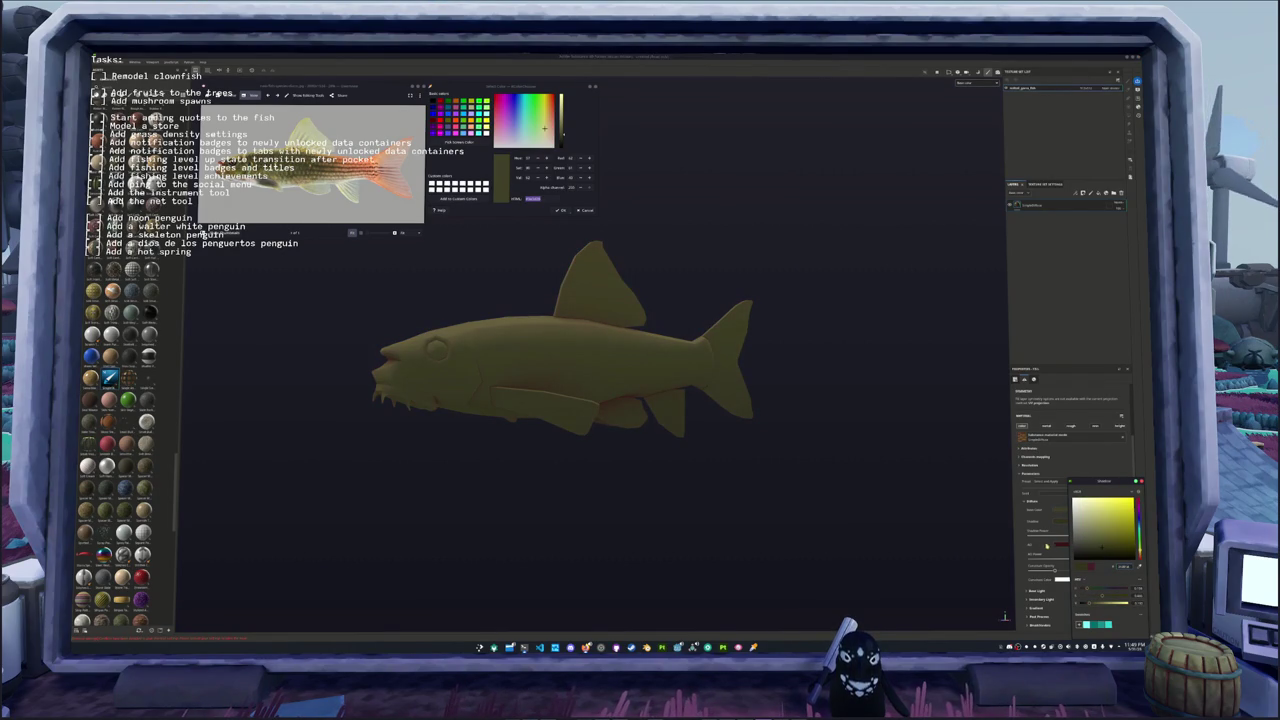
{"action": "left_click", "coordinate": [1100, 547]}
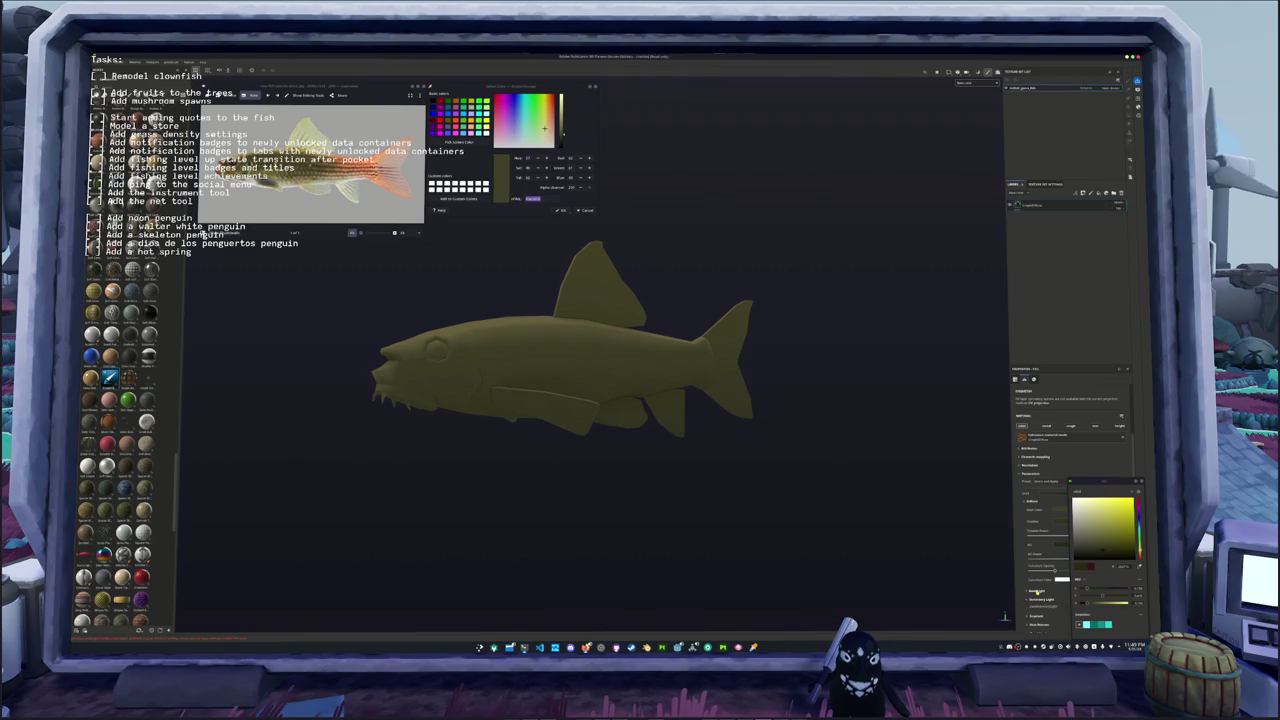
Step: Shift the specular colour toward yellow, check the fish from another angle, and add a fill layer
{"action": "scroll", "coordinate": [1040, 592], "scroll_direction": "down", "scroll_amount": 2}
{"action": "left_click", "coordinate": [1062, 550]}
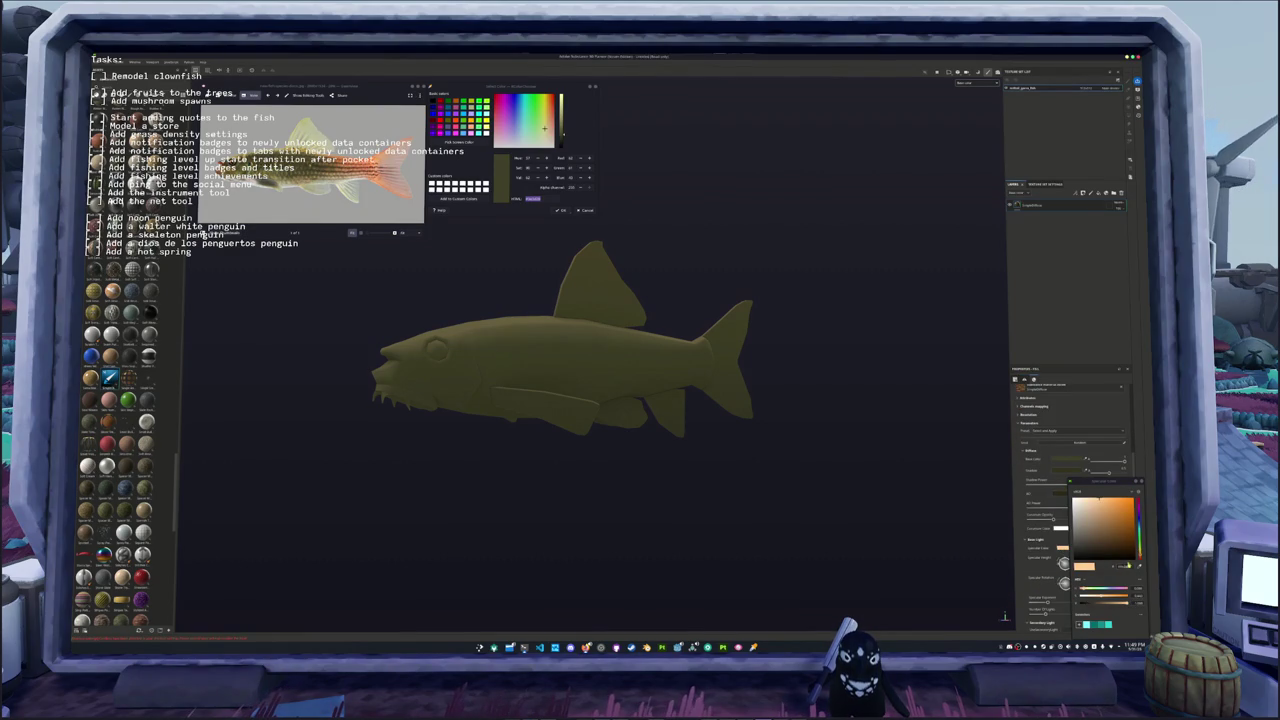
{"action": "mouse_move", "coordinate": [1138, 525]}
{"action": "left_mouse_down"}
{"action": "mouse_move", "coordinate": [1138, 505]}
{"action": "mouse_move", "coordinate": [1116, 511]}
{"action": "left_mouse_up"}
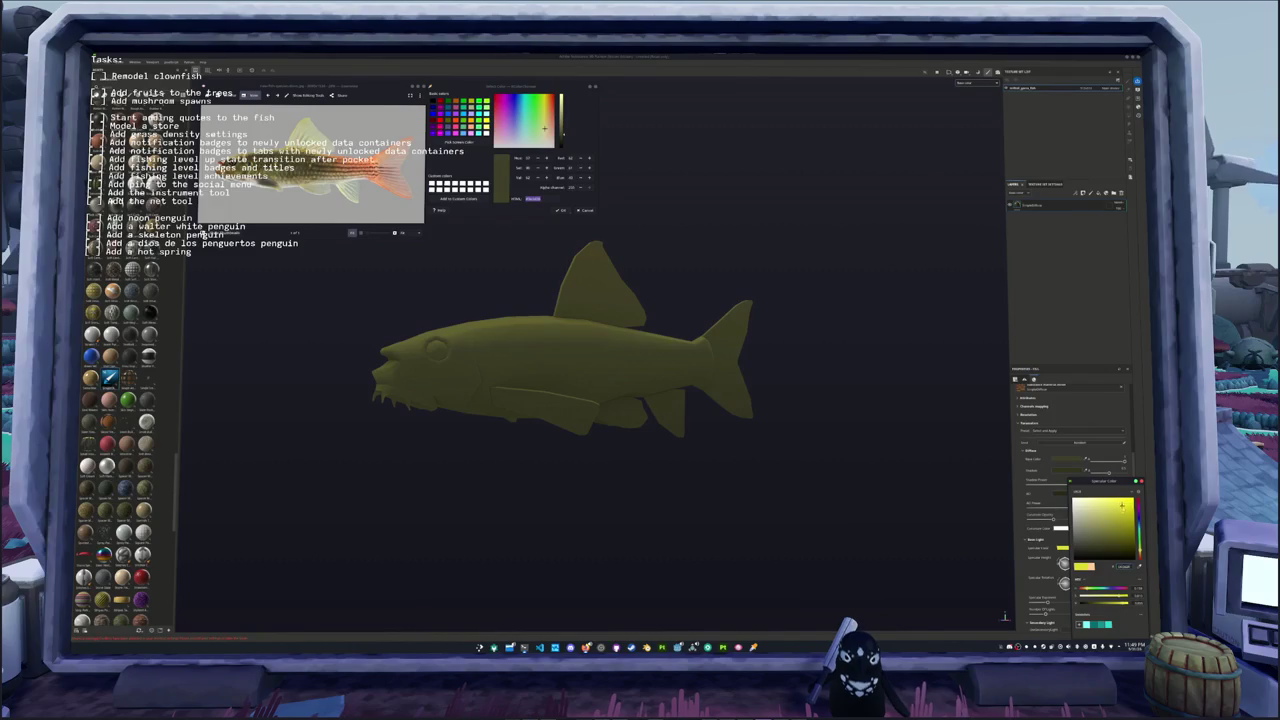
{"action": "scroll", "coordinate": [1038, 557], "scroll_direction": "down", "scroll_amount": 2}
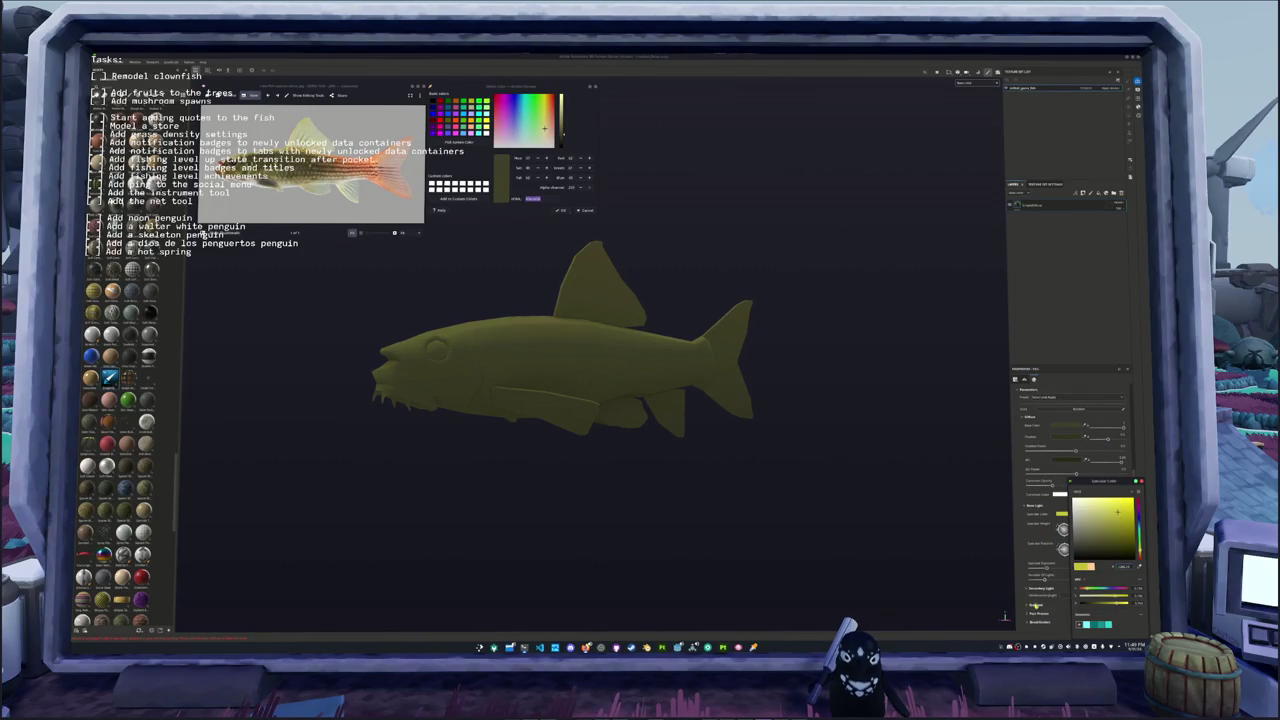
{"action": "left_click_drag", "start_coordinate": [660, 410], "coordinate": [620, 349], "text": "alt"}
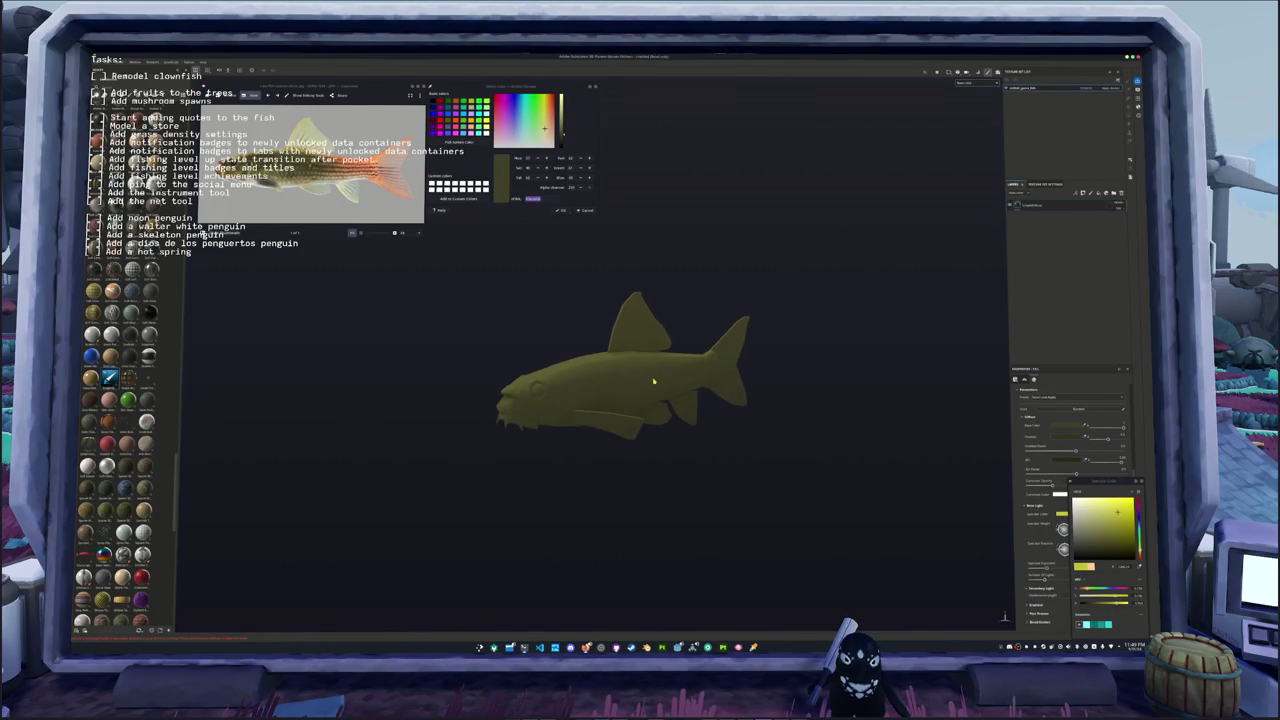
{"action": "left_click", "coordinate": [1029, 205]}
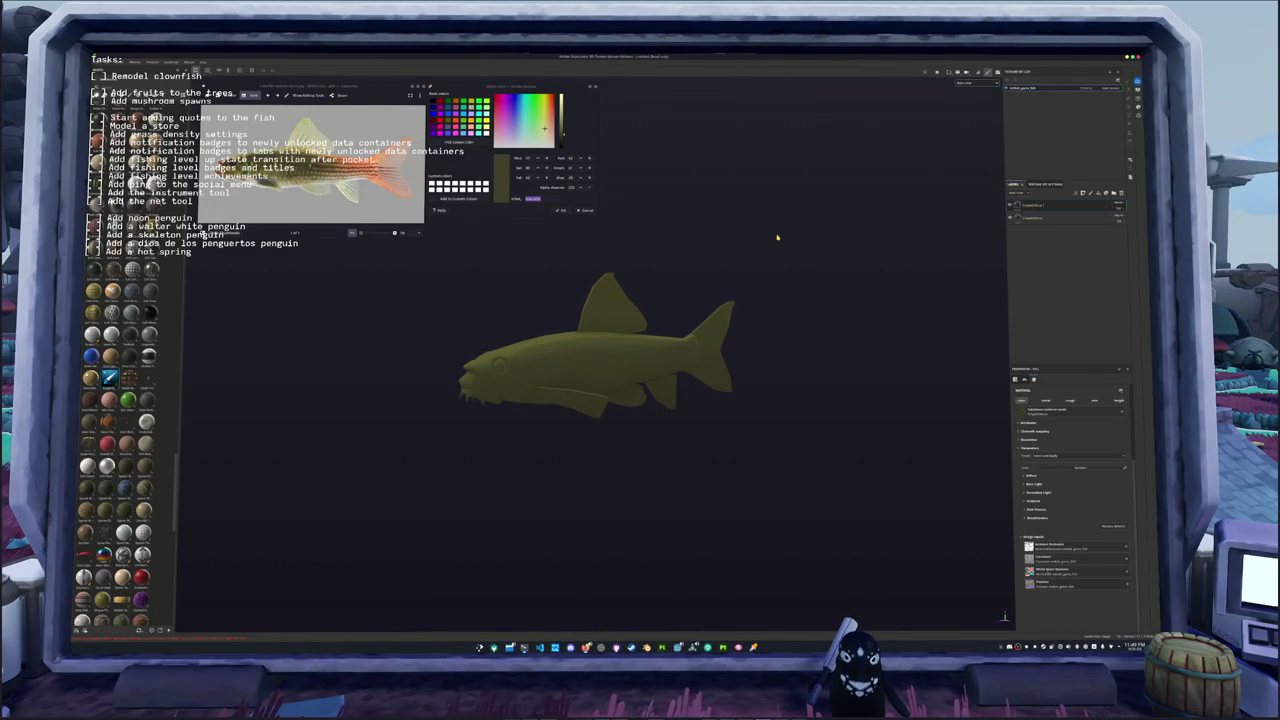
Step: Give the new fill layer a light grey base colour sampled from the screen, warmed to cream-grey
{"action": "left_click", "coordinate": [459, 141]}
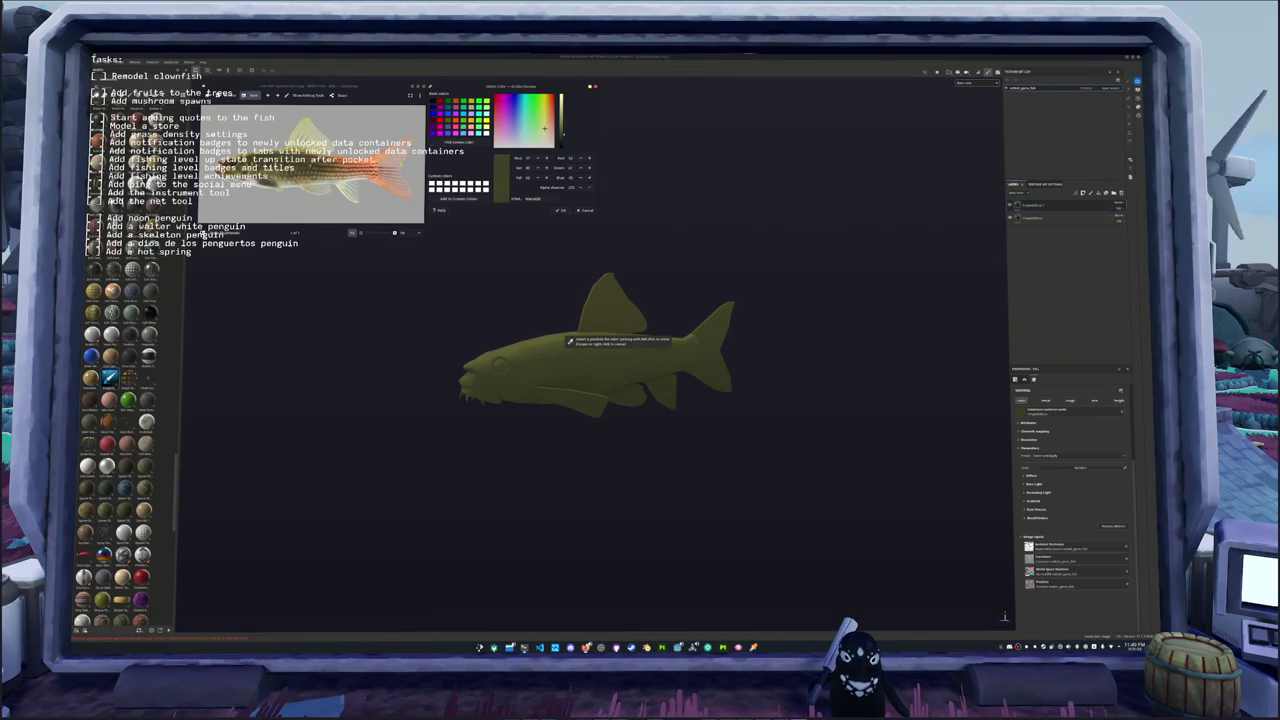
{"action": "left_click", "coordinate": [462, 177]}
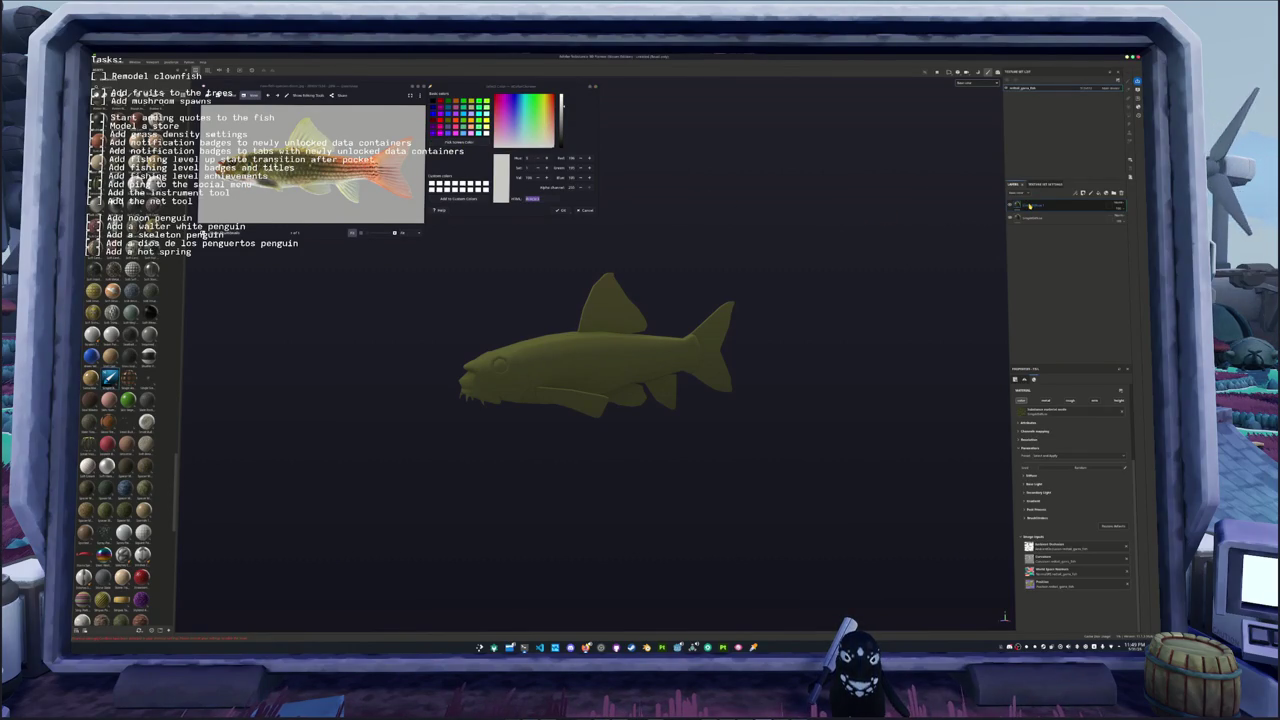
{"action": "double_click", "coordinate": [1033, 205]}
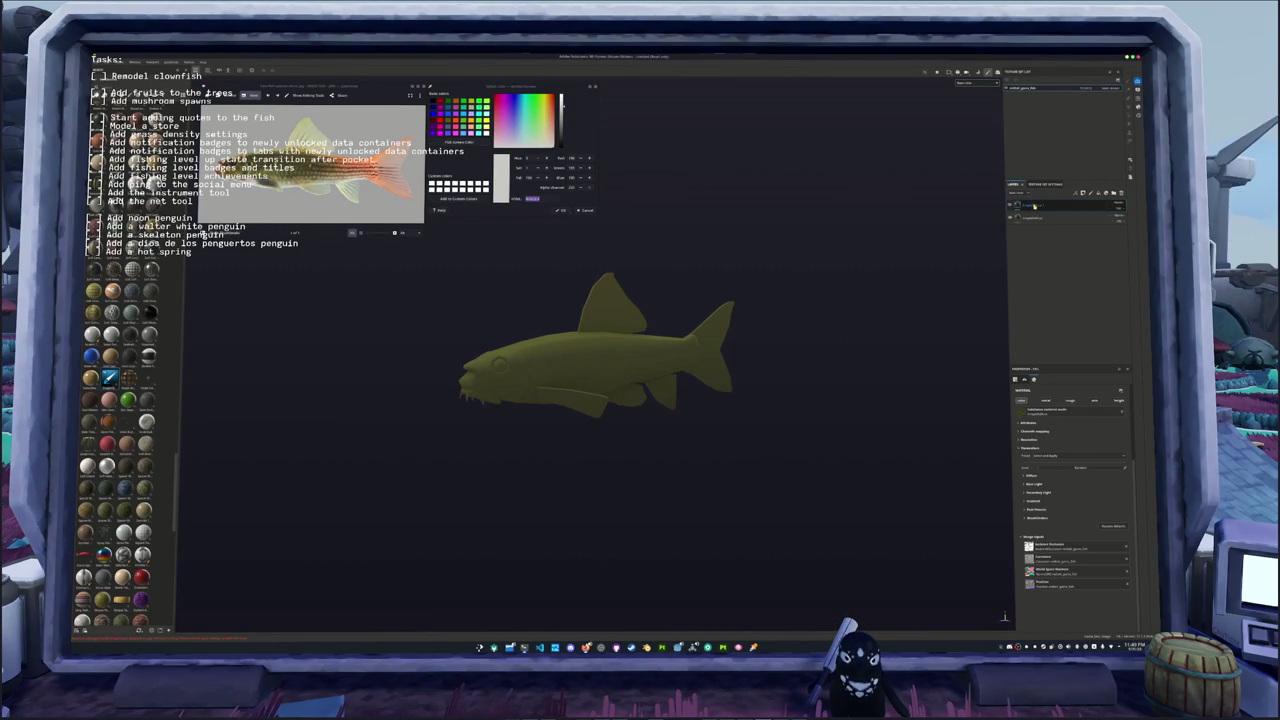
{"action": "left_click", "coordinate": [1031, 477]}
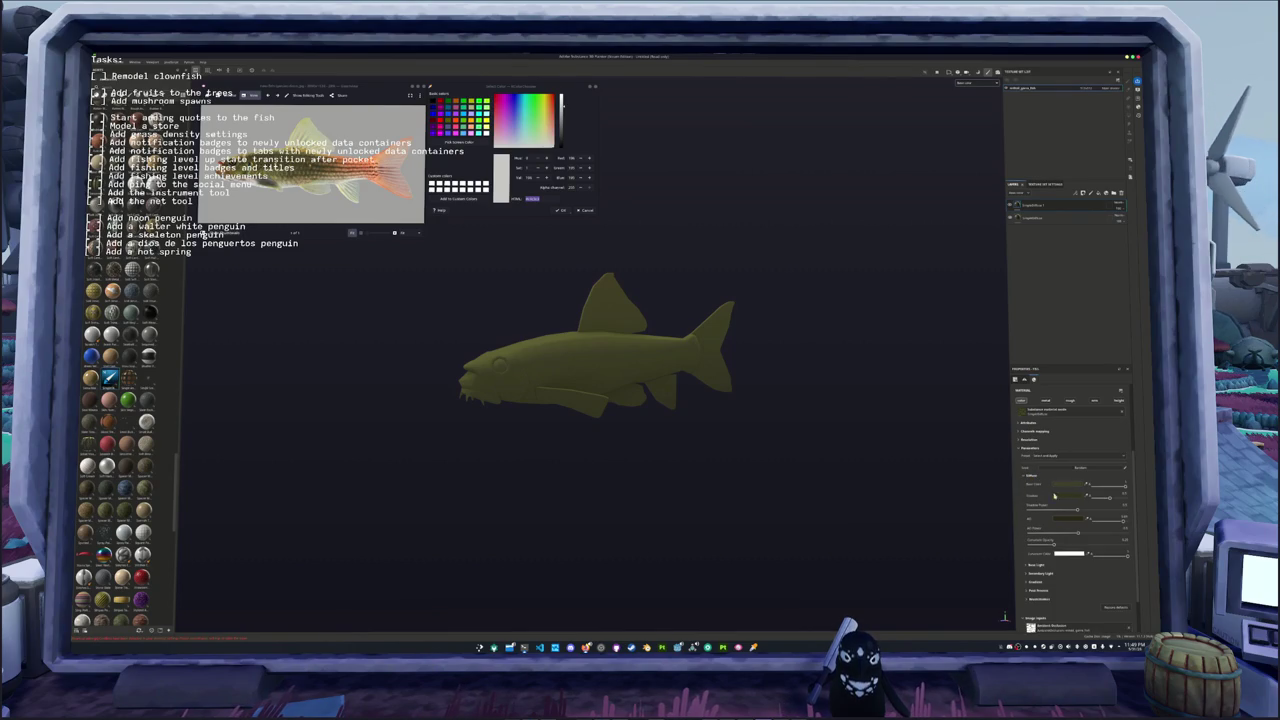
{"action": "left_click", "coordinate": [1064, 484]}
{"action": "key", "text": "ctrl+v"}
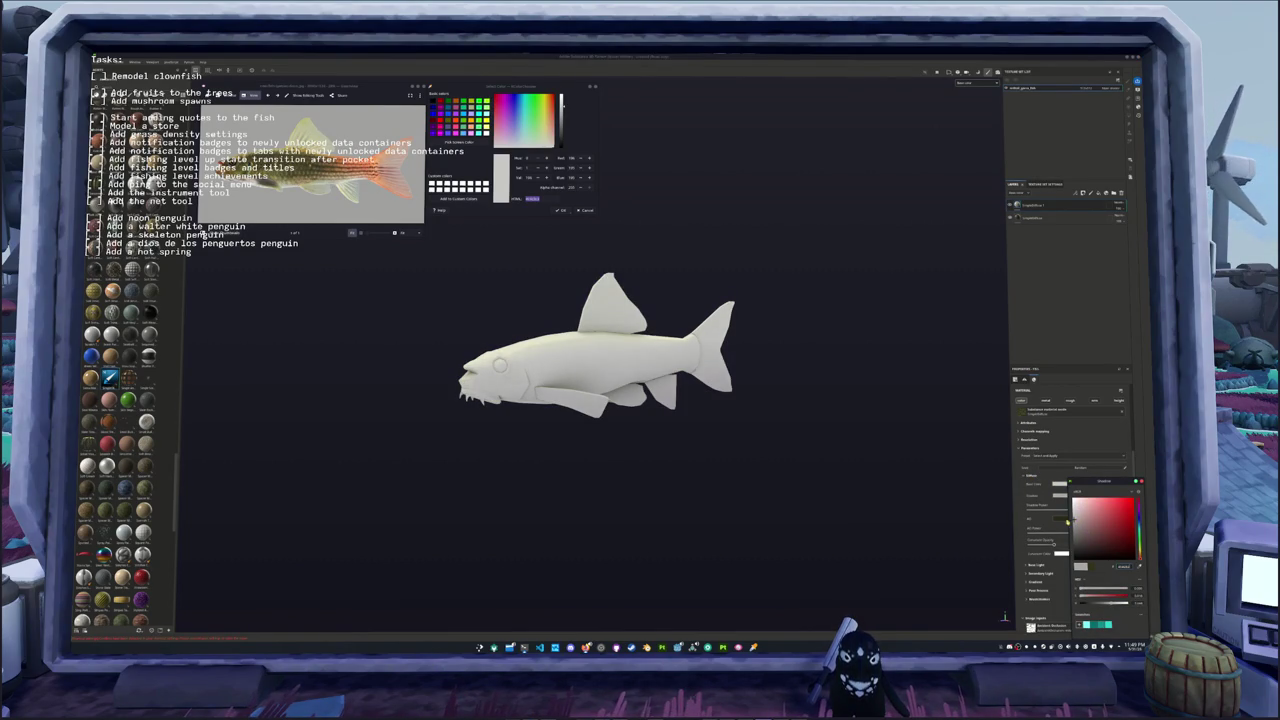
{"action": "left_click", "coordinate": [1080, 530]}
{"action": "left_click_drag", "start_coordinate": [1080, 532], "coordinate": [1076, 527]}
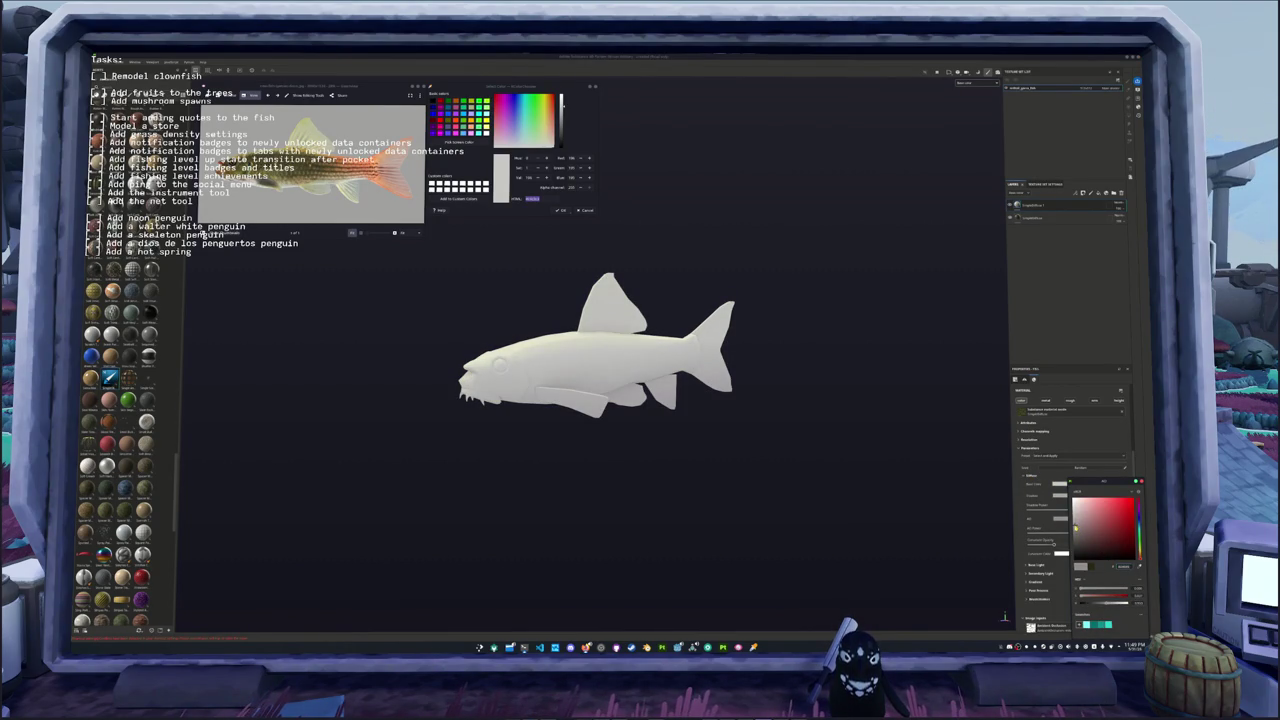
Step: Add a black mask with a generator that limits the cream colour to the fish's underside
{"action": "right_click", "coordinate": [1026, 205]}
{"action": "left_click", "coordinate": [1037, 311]}
{"action": "right_click", "coordinate": [1026, 205]}
{"action": "left_click", "coordinate": [1038, 311]}
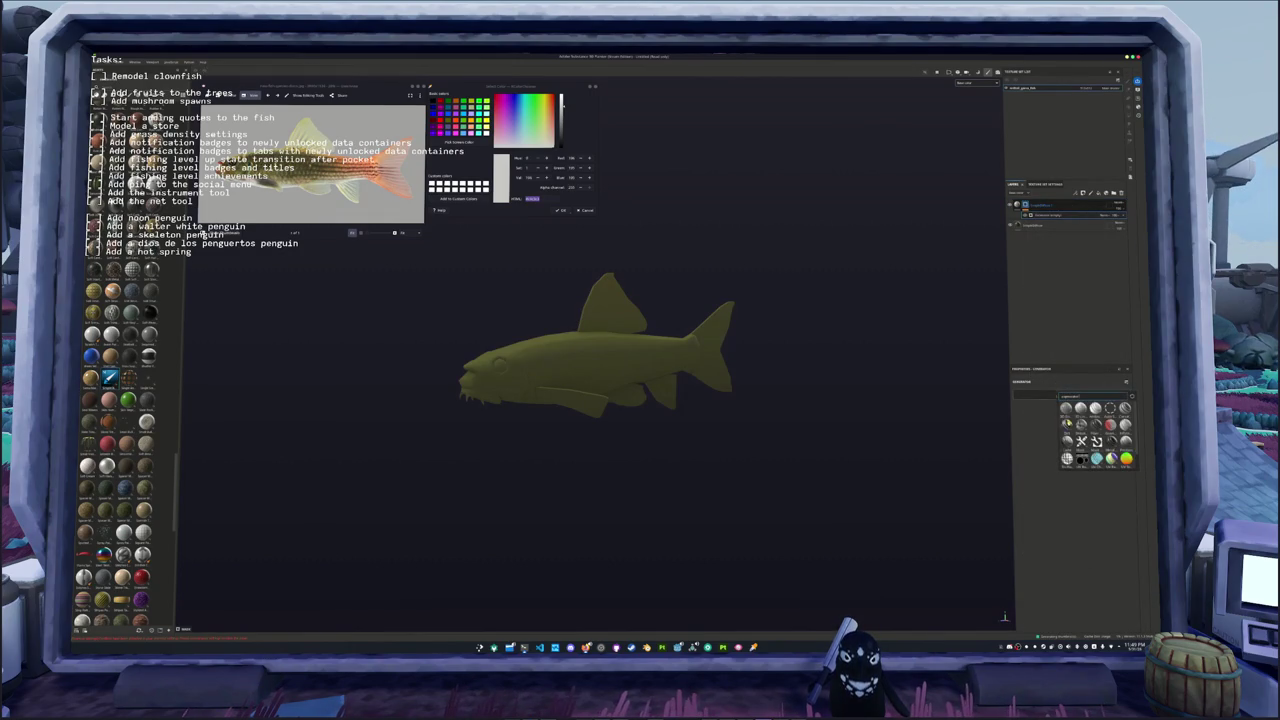
{"action": "left_click", "coordinate": [1112, 438]}
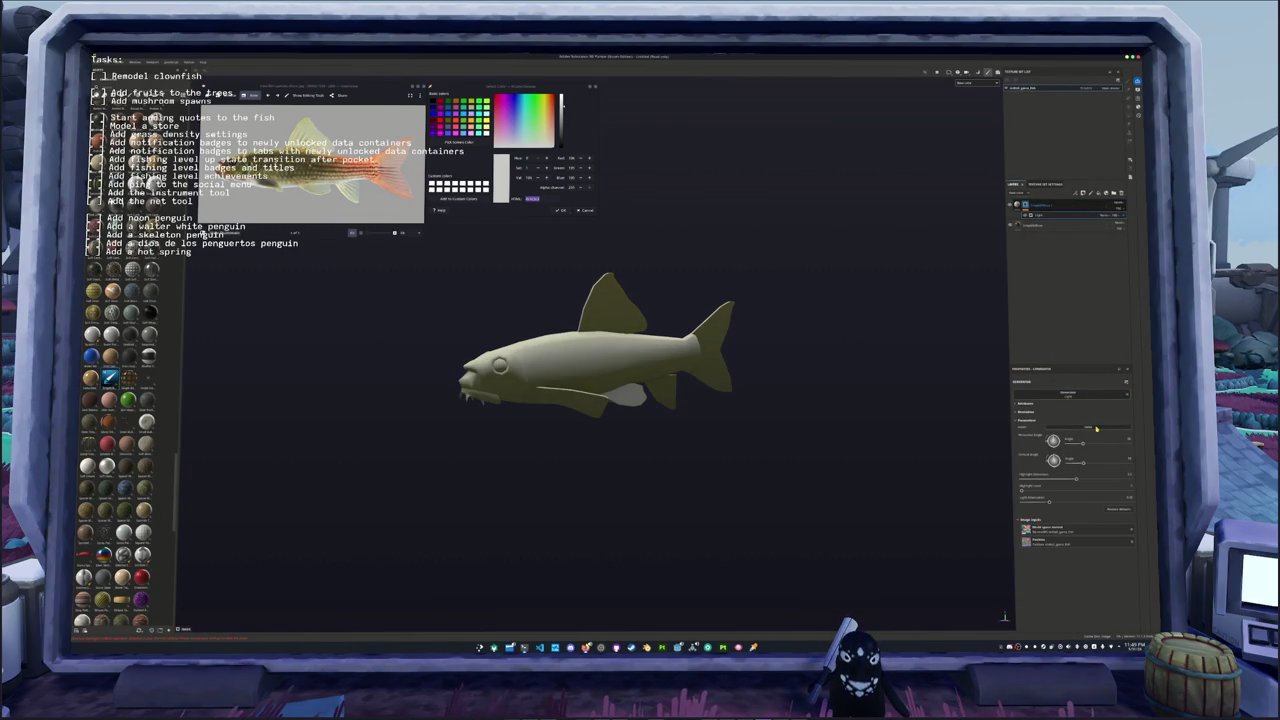
{"action": "left_click", "coordinate": [1096, 428]}
{"action": "left_click_drag", "start_coordinate": [1076, 481], "coordinate": [1102, 491]}
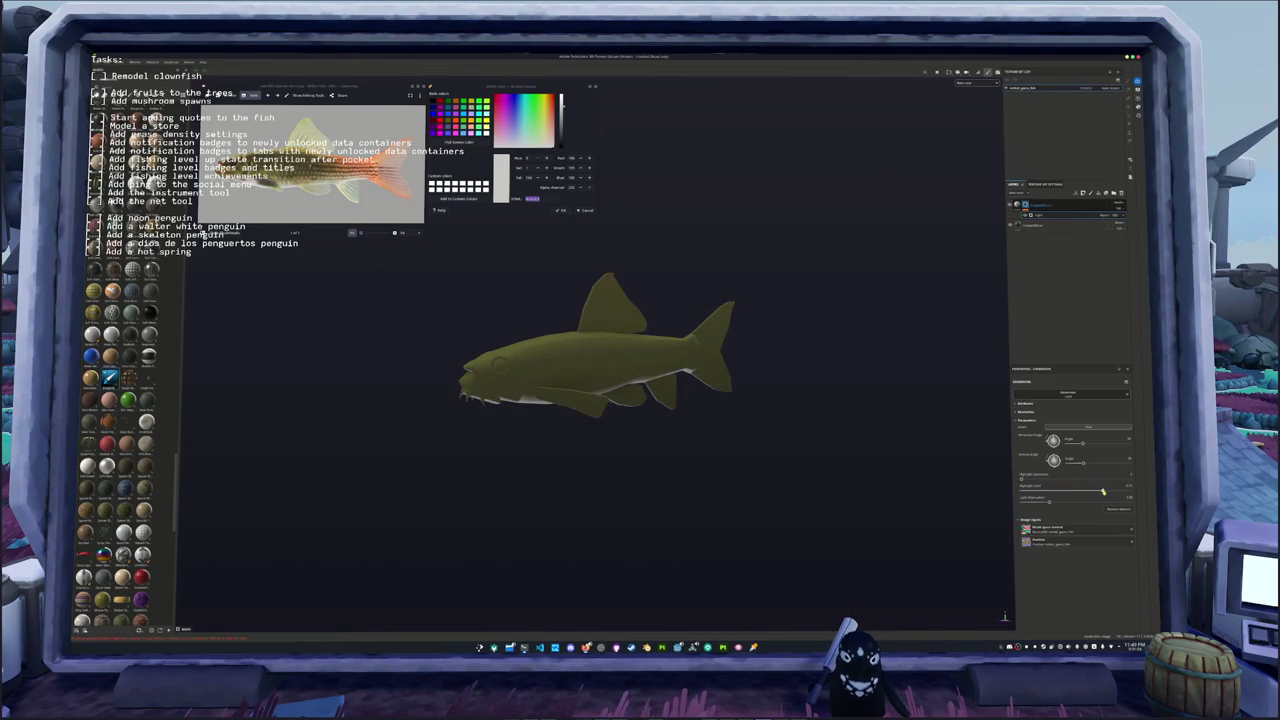
{"action": "mouse_move", "coordinate": [700, 380]}
{"action": "left_mouse_down", "text": "alt"}
{"action": "mouse_move", "coordinate": [690, 350]}
{"action": "mouse_move", "coordinate": [749, 323]}
{"action": "mouse_move", "coordinate": [863, 366]}
{"action": "left_mouse_up", "text": "alt"}
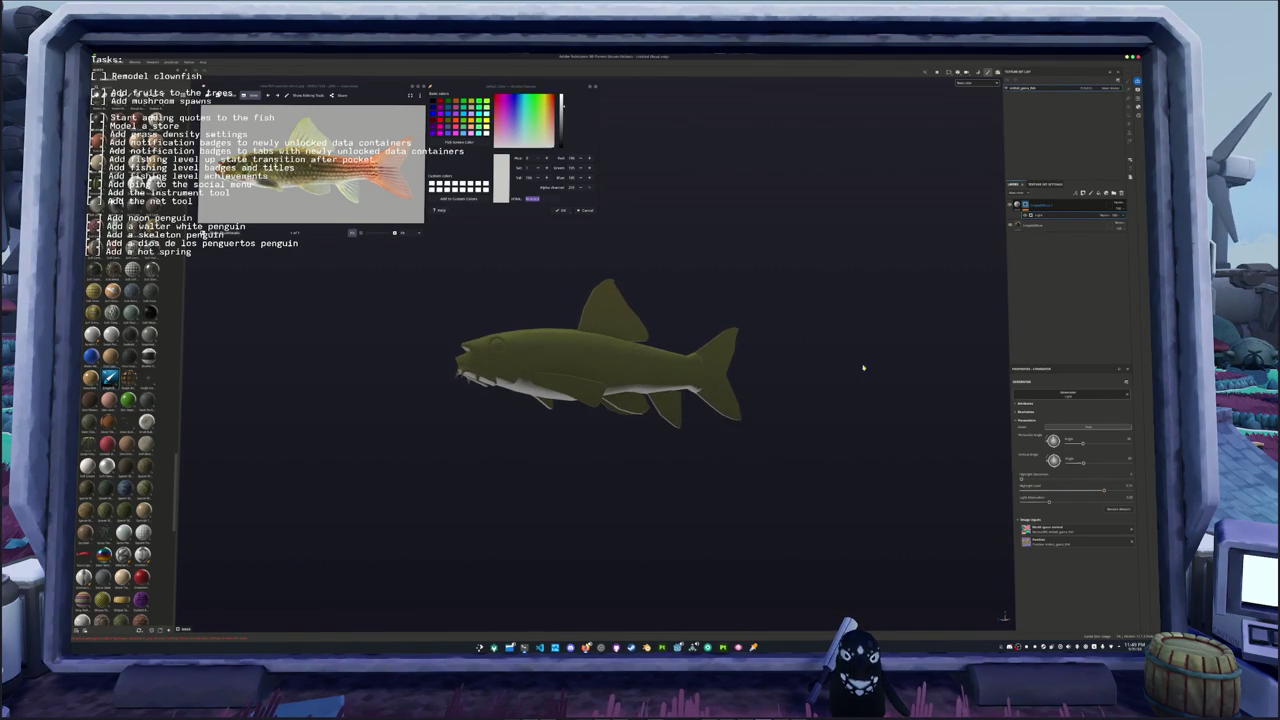
{"action": "left_click", "coordinate": [1054, 226]}
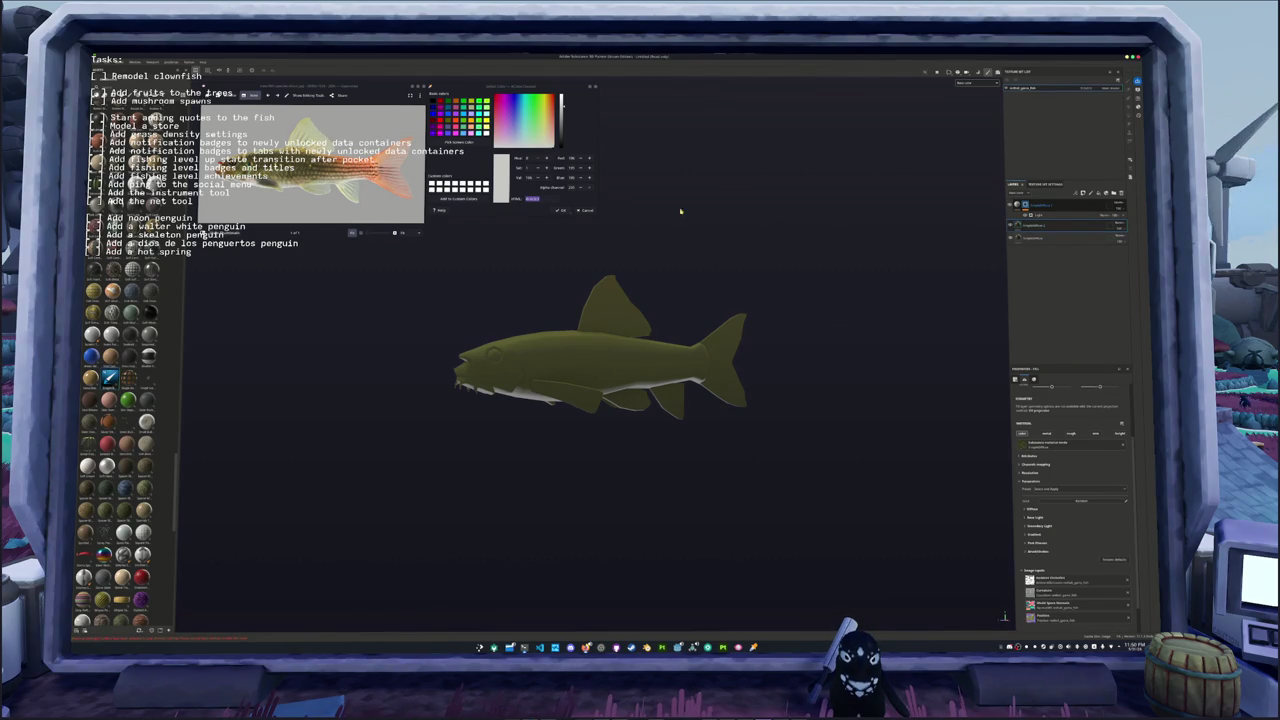
{"action": "left_click", "coordinate": [466, 147]}
Step: Sample a saturated orange from the reference fish's tail and copy its hex value
{"action": "left_click", "coordinate": [385, 180]}
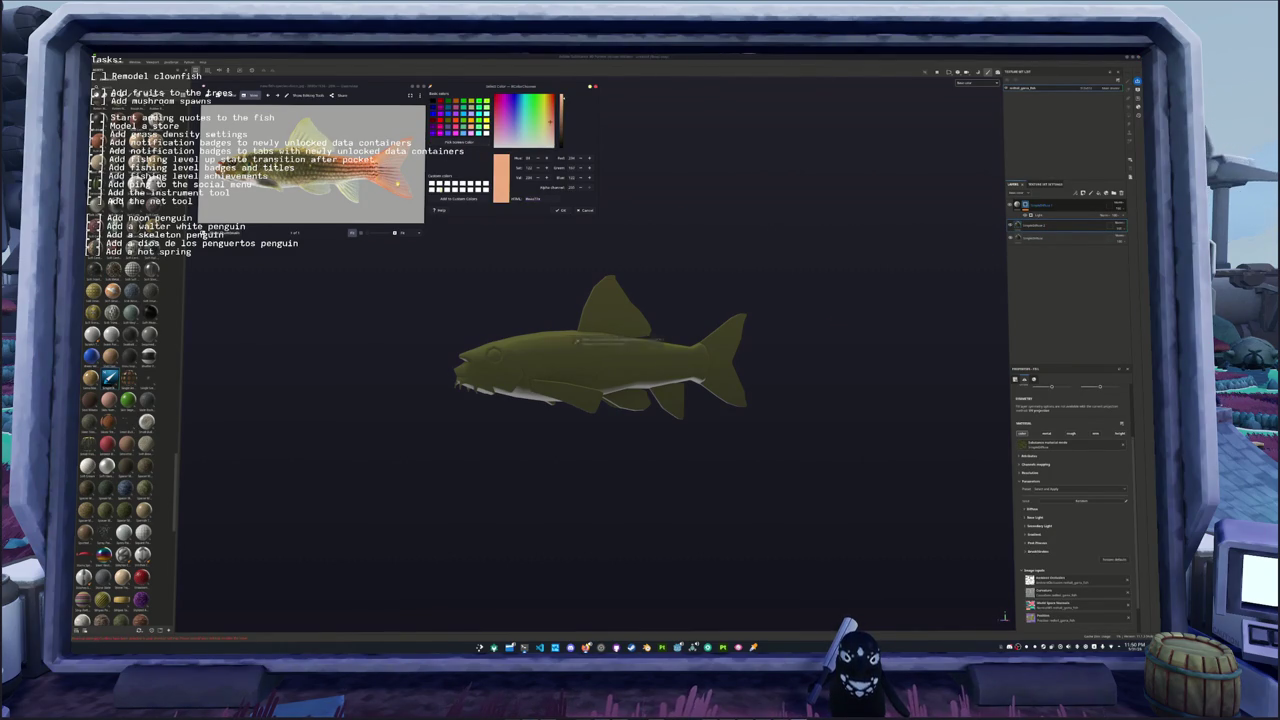
{"action": "scroll", "coordinate": [385, 175], "scroll_direction": "up", "scroll_amount": 3}
{"action": "left_click", "coordinate": [466, 147]}
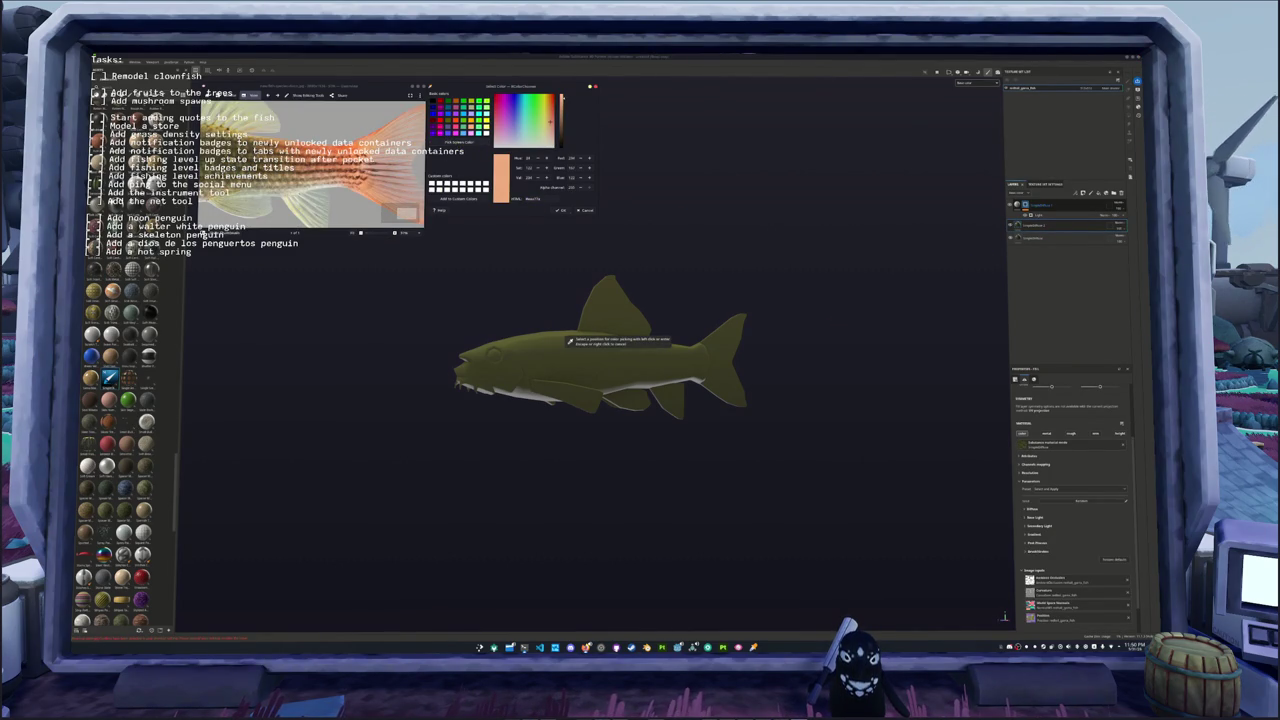
{"action": "left_click", "coordinate": [400, 135]}
{"action": "scroll", "coordinate": [310, 165], "scroll_direction": "down", "scroll_amount": 3}
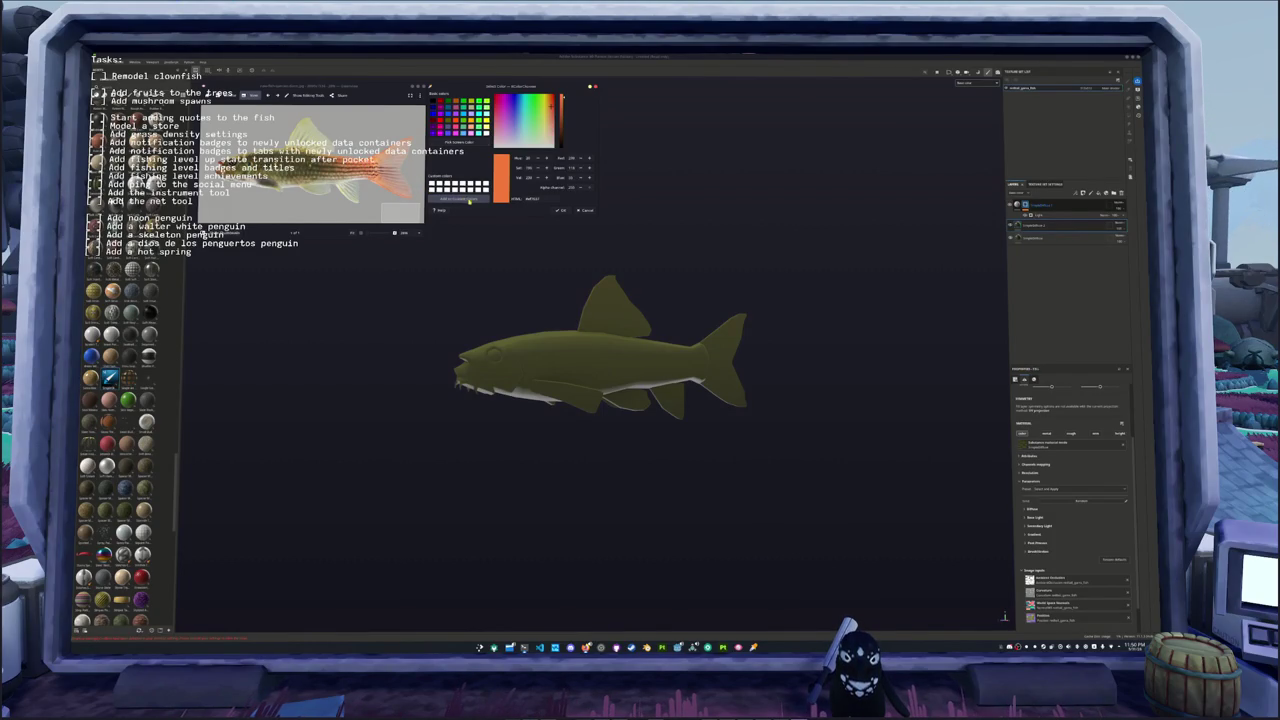
{"action": "double_click", "coordinate": [545, 199]}
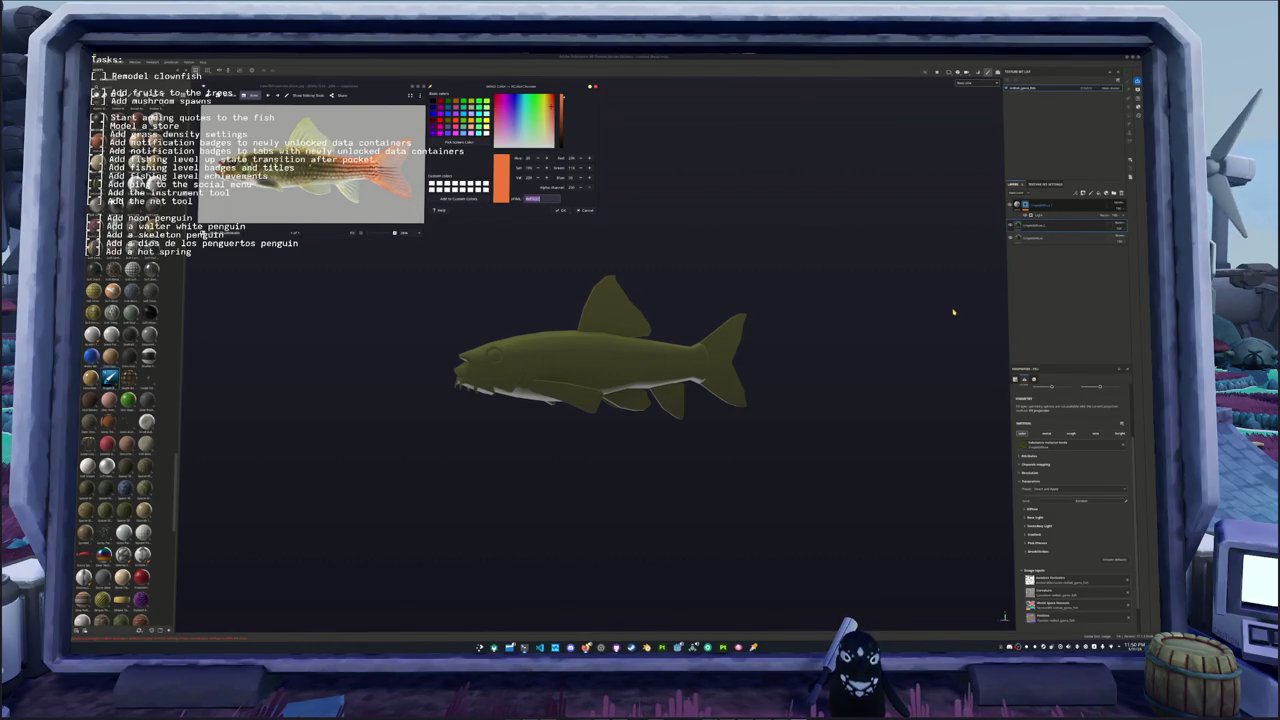
{"action": "scroll", "coordinate": [1047, 481], "scroll_direction": "down", "scroll_amount": 1}
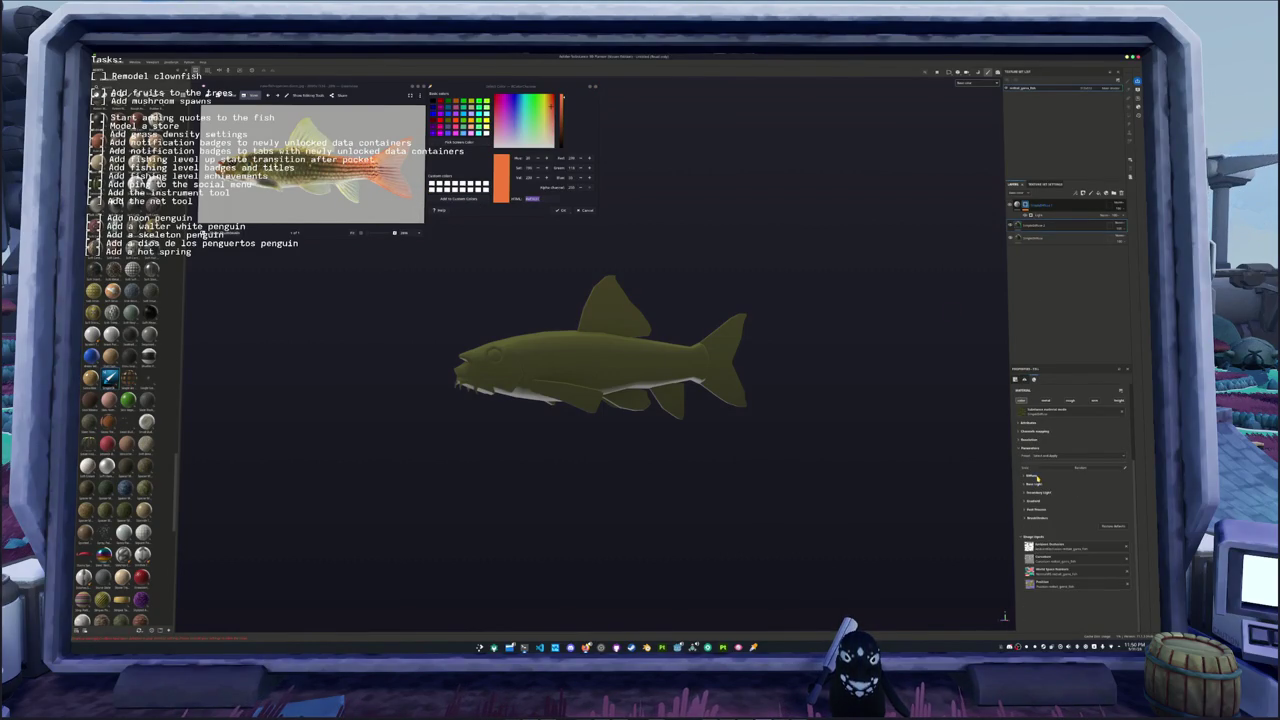
Step: Set the fill layer's base colour to the sampled orange hex value
{"action": "left_click", "coordinate": [1036, 477]}
{"action": "left_click", "coordinate": [1058, 485]}
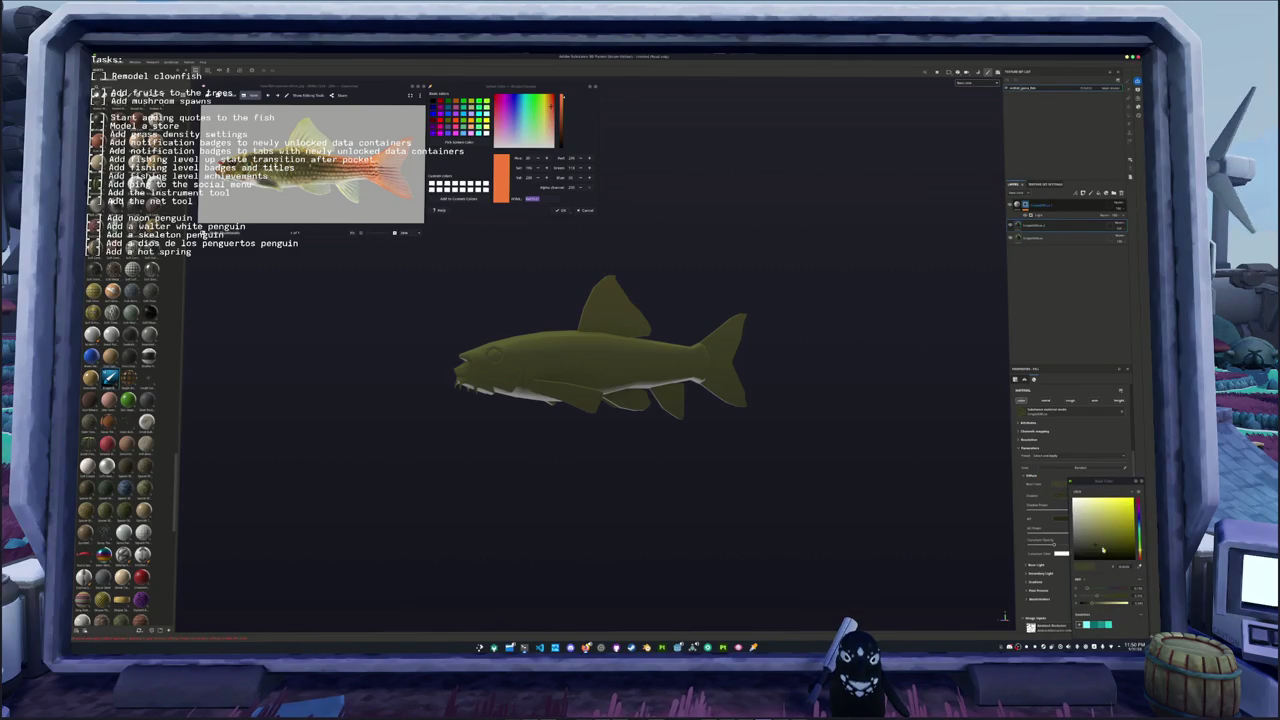
{"action": "key", "text": "ctrl+v"}
{"action": "left_click", "coordinate": [1124, 566]}
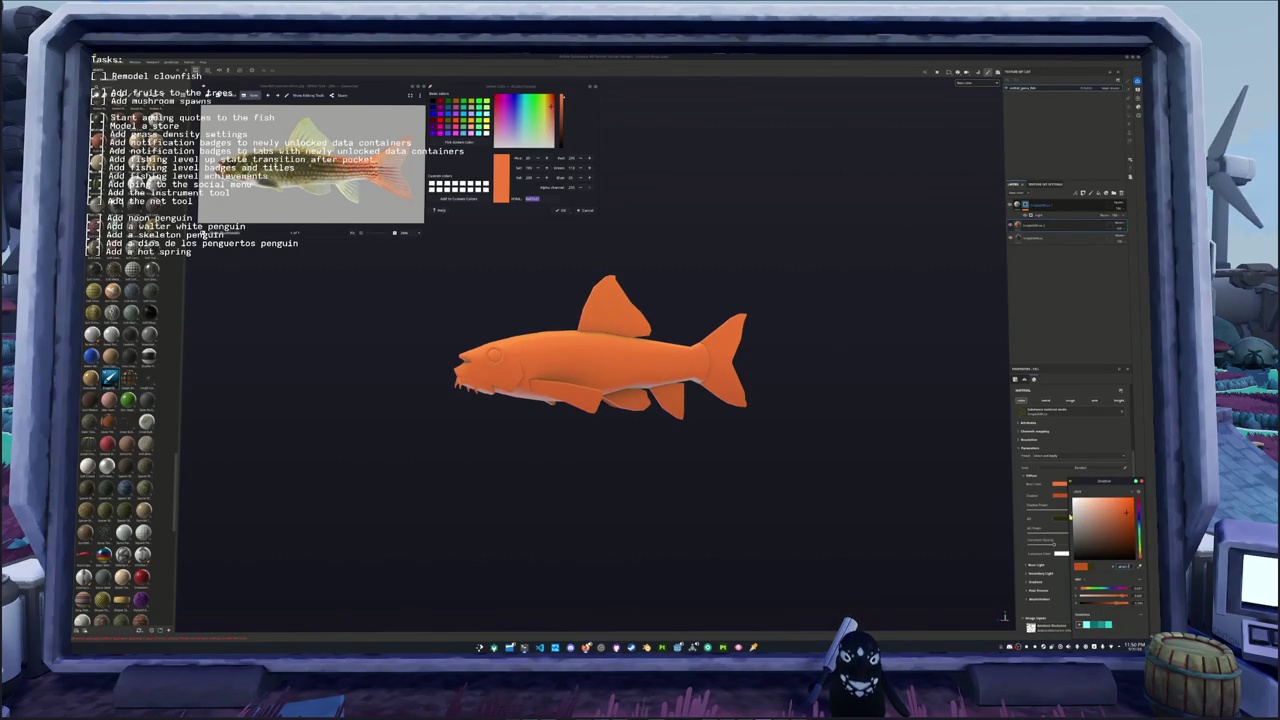
{"action": "key", "text": "ctrl+v"}
{"action": "key", "text": "Return"}
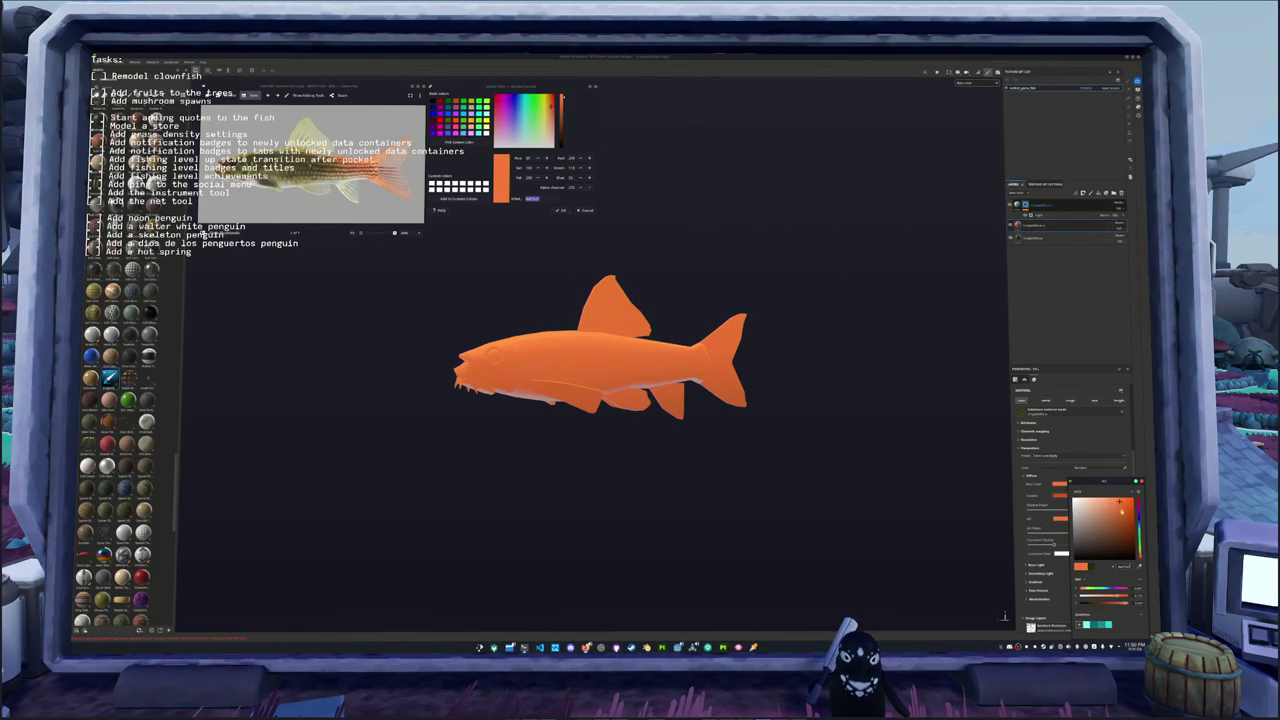
Step: Hide the orange layer behind a black mask
{"action": "right_click", "coordinate": [1034, 227]}
{"action": "left_click", "coordinate": [1047, 240]}
{"action": "right_click", "coordinate": [1026, 224]}
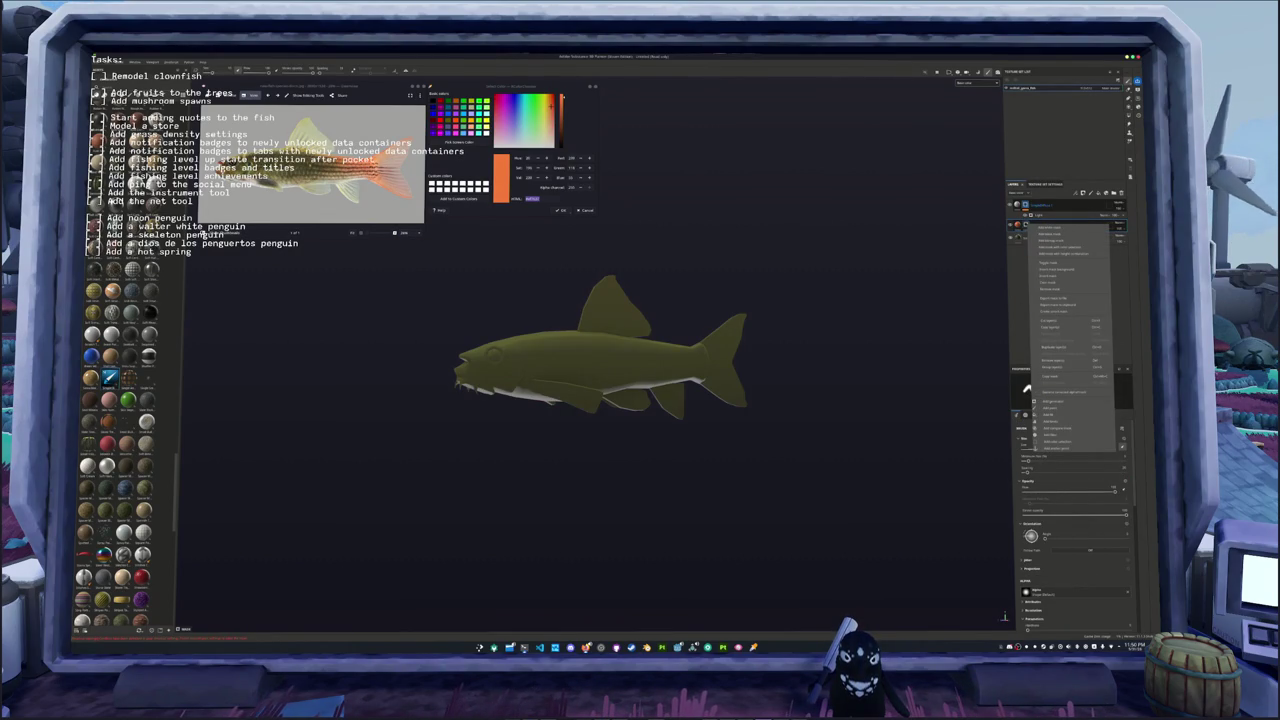
Step: Add a paint layer, then a gradient generator on the orange layer's mask, sliding it so orange fills the rear
{"action": "left_click", "coordinate": [1071, 408]}
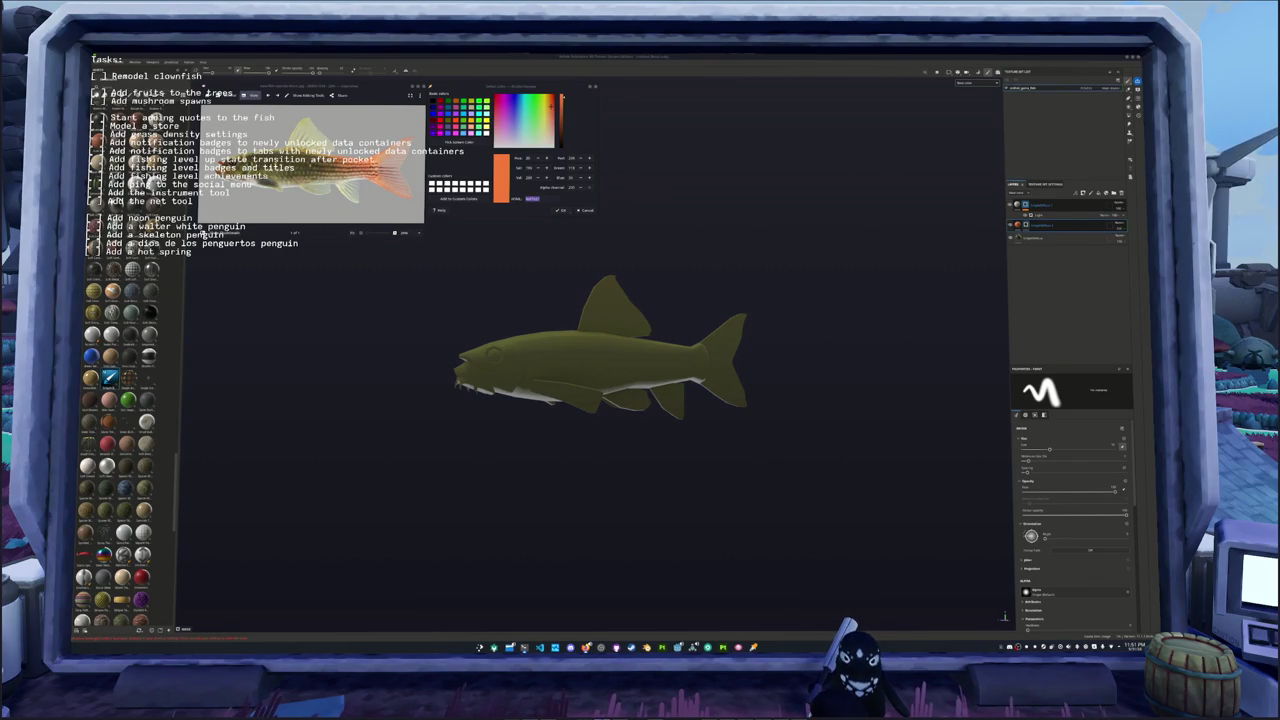
{"action": "left_click_drag", "start_coordinate": [863, 334], "coordinate": [809, 351], "text": "alt"}
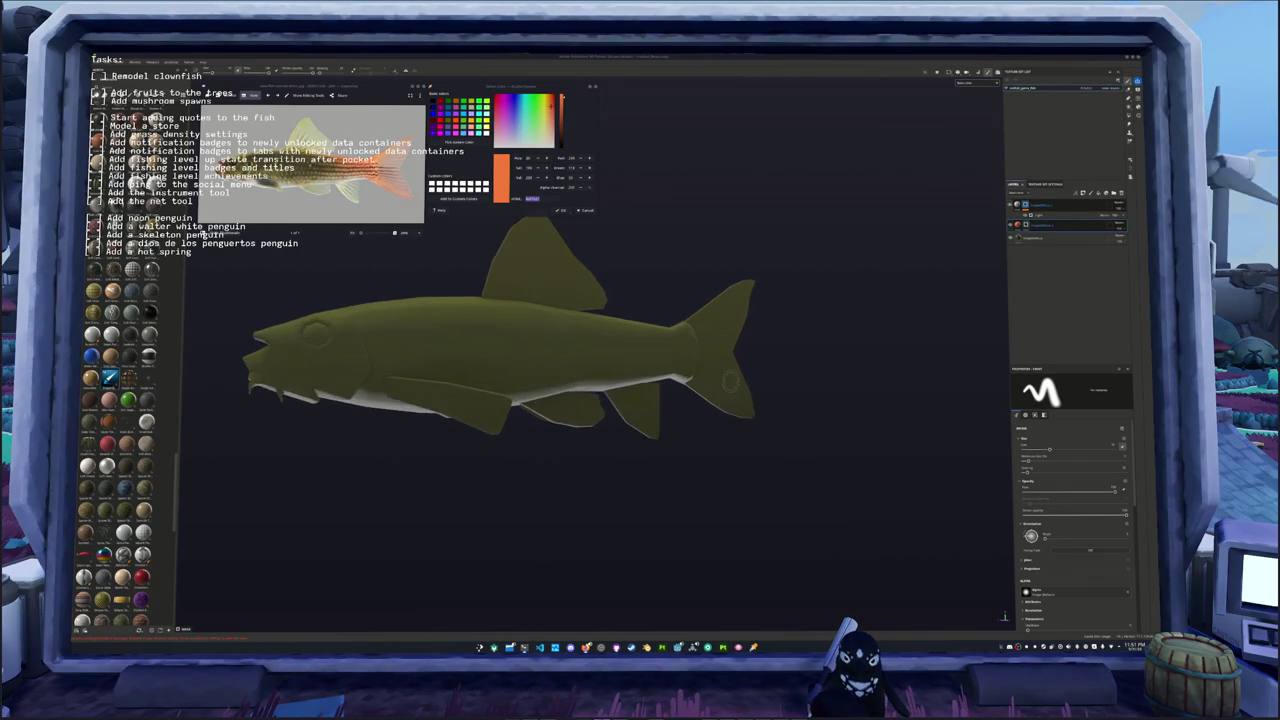
{"action": "right_click", "coordinate": [1021, 229]}
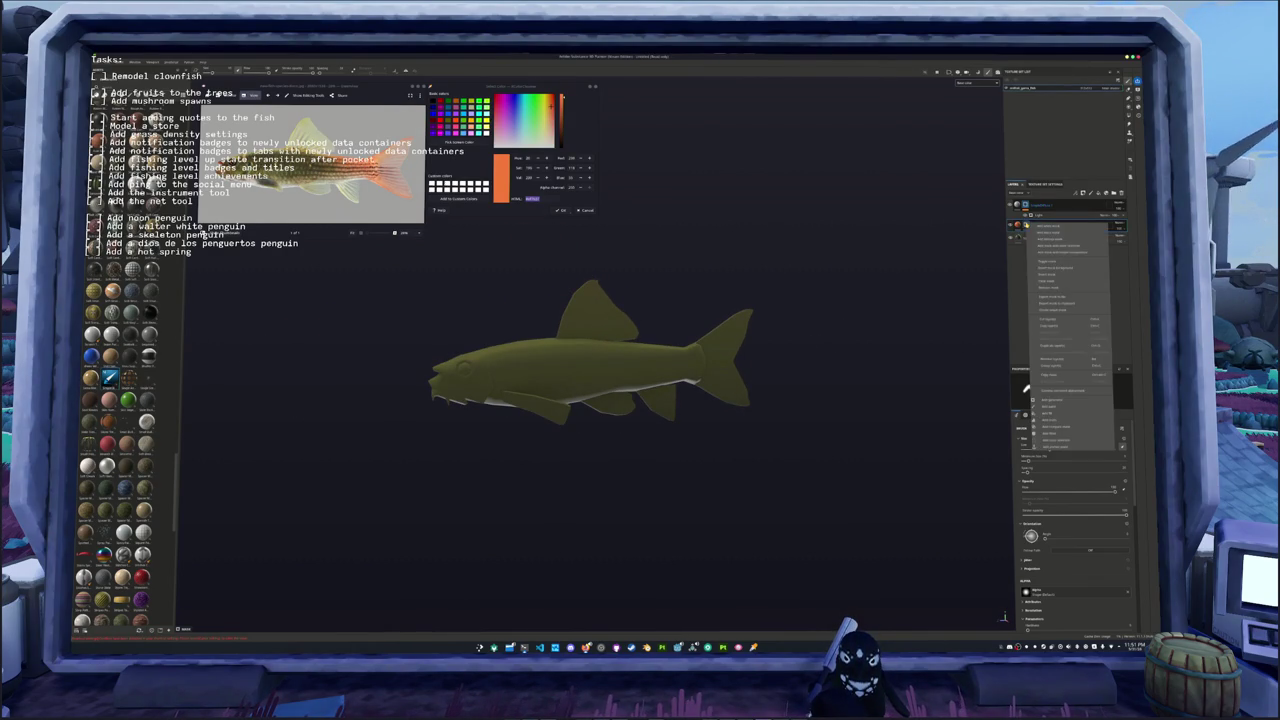
{"action": "left_click", "coordinate": [1065, 397]}
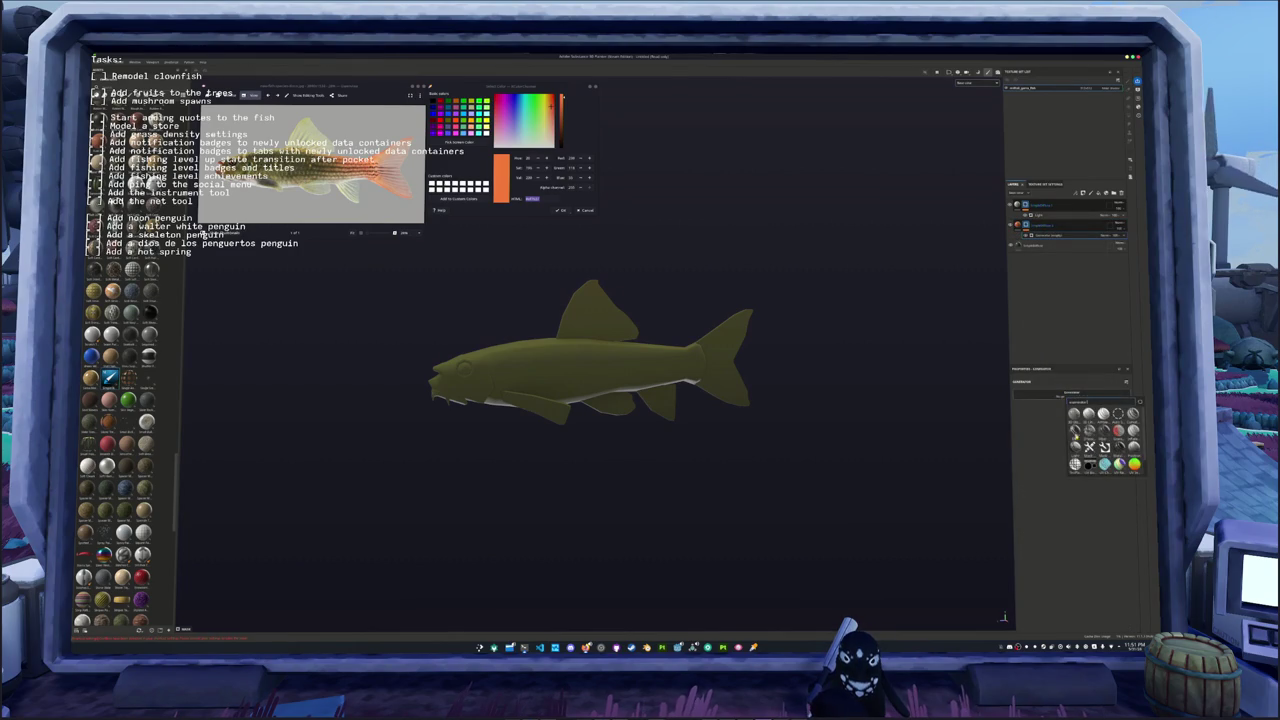
{"action": "left_click", "coordinate": [1095, 420]}
{"action": "key", "text": "ctrl+z"}
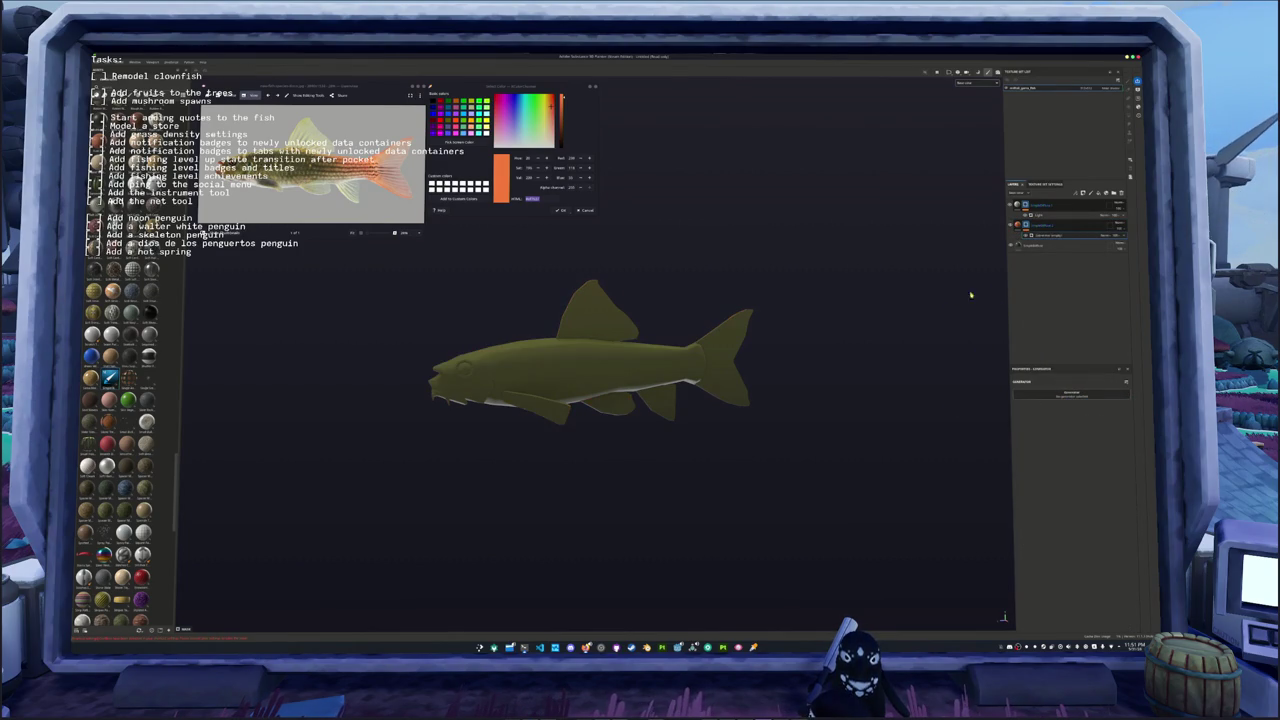
{"action": "left_click", "coordinate": [1065, 397]}
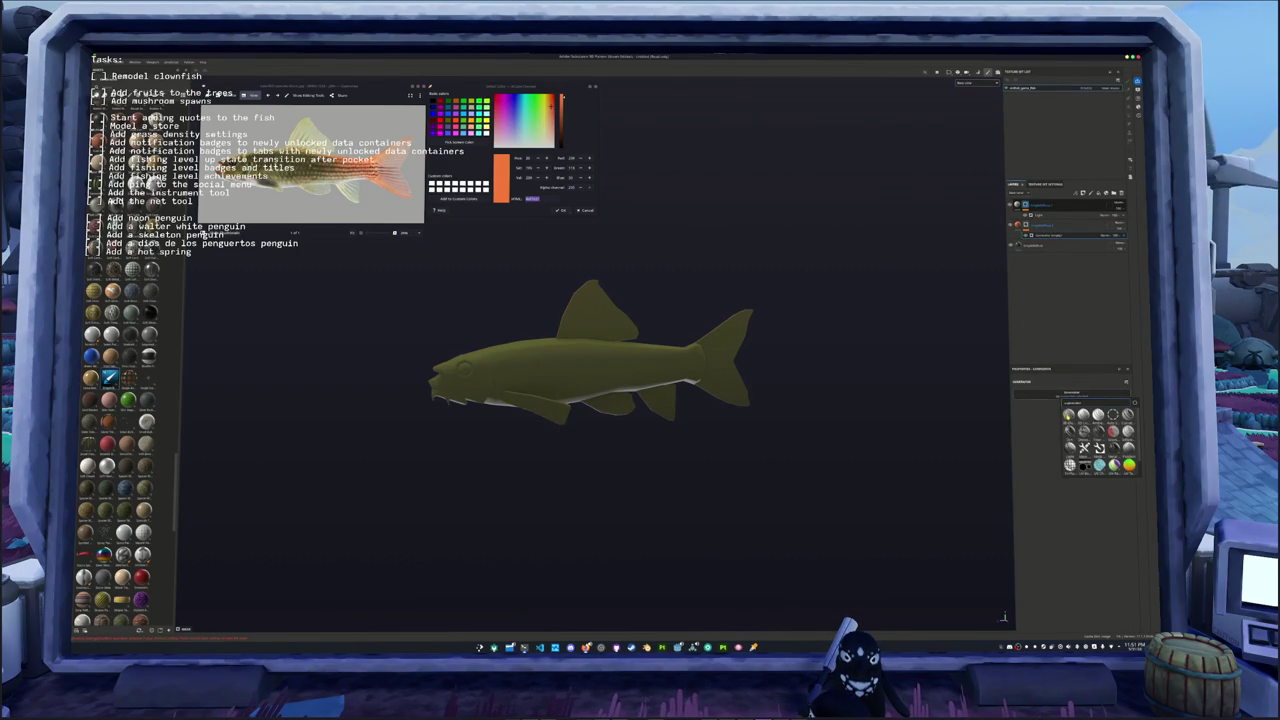
{"action": "left_click", "coordinate": [1084, 413]}
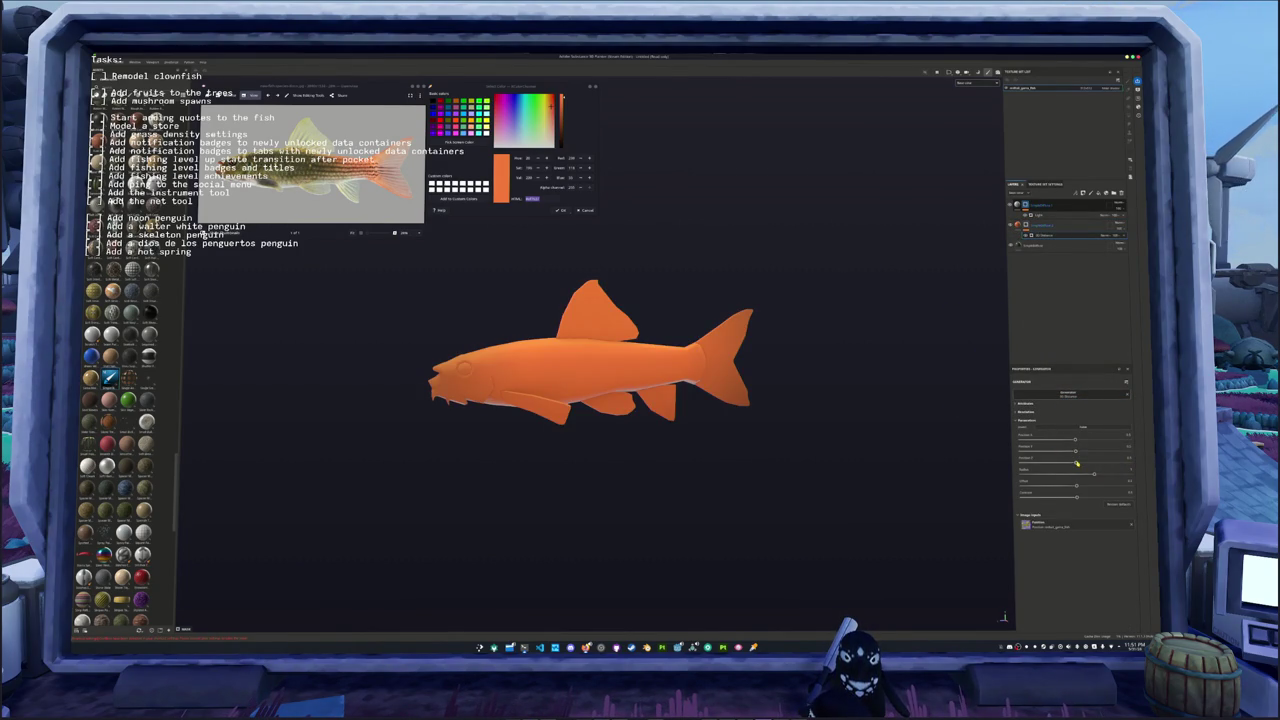
{"action": "left_click_drag", "start_coordinate": [946, 458], "coordinate": [891, 448], "text": "alt"}
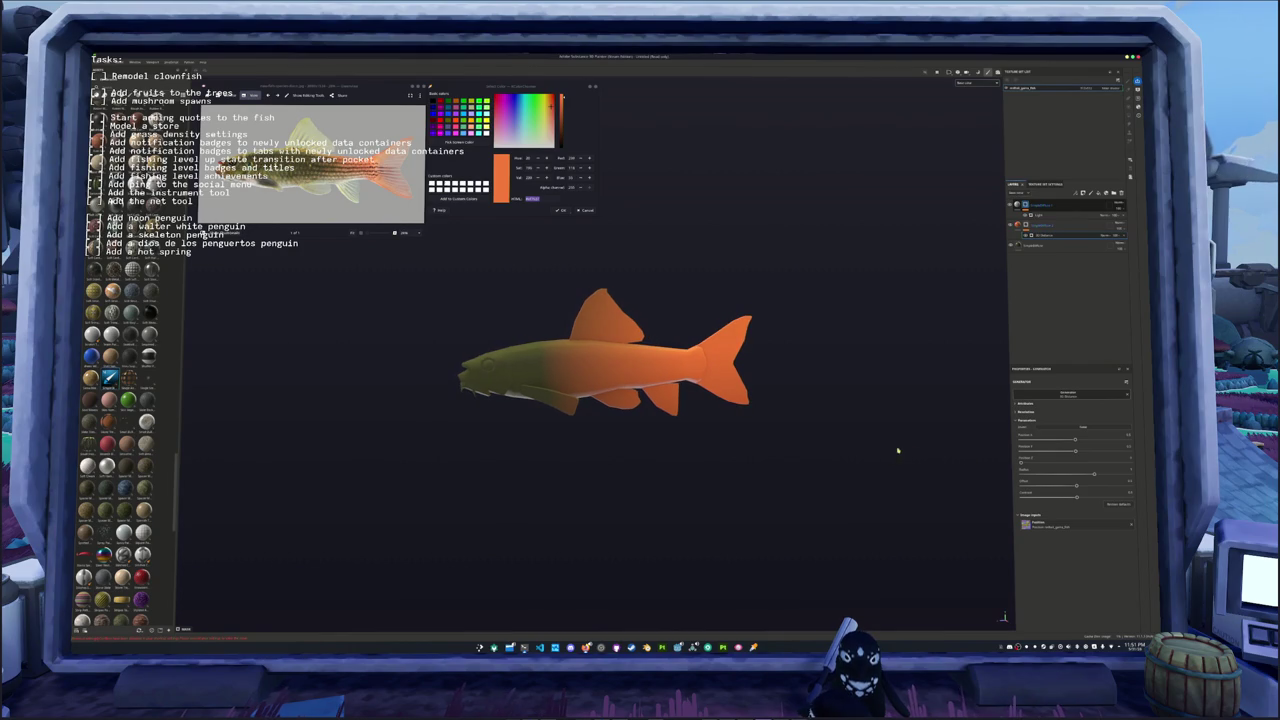
{"action": "left_click_drag", "start_coordinate": [1096, 477], "coordinate": [1070, 474]}
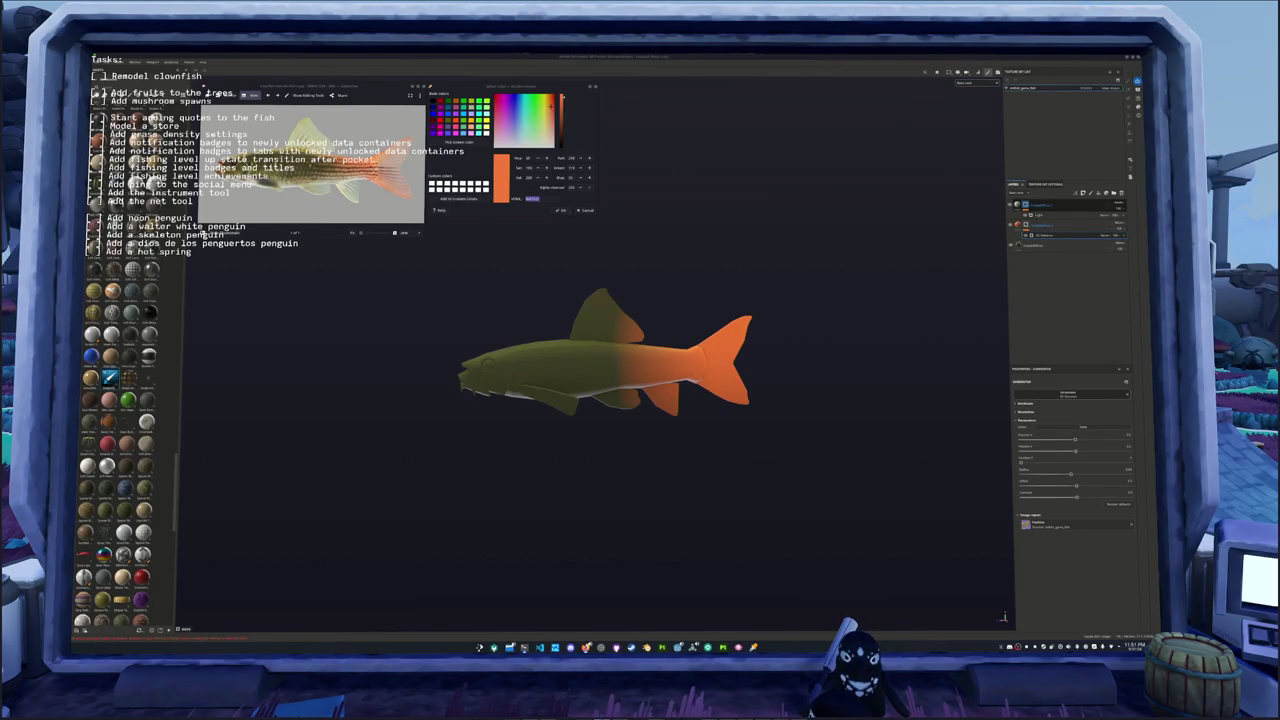
Step: Select the paint layer and add a new generator to its mask
{"action": "left_click_drag", "start_coordinate": [918, 415], "coordinate": [816, 396], "text": "alt"}
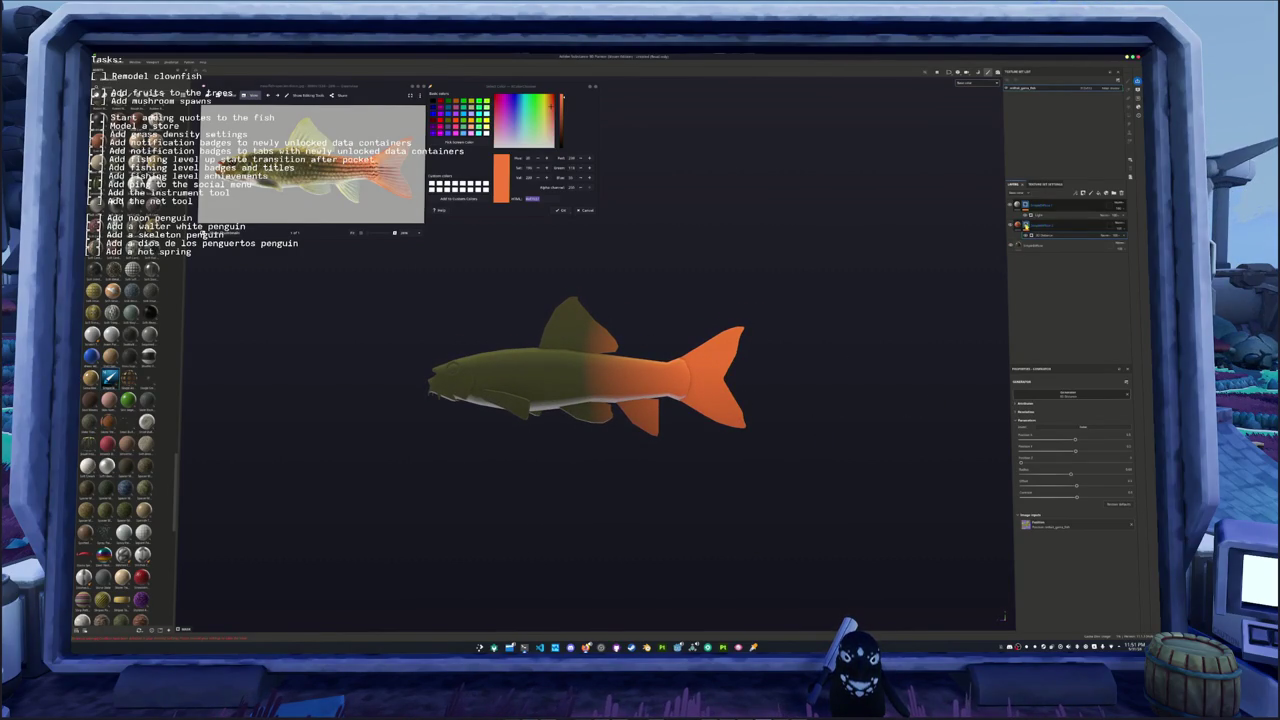
{"action": "right_click", "coordinate": [1026, 225]}
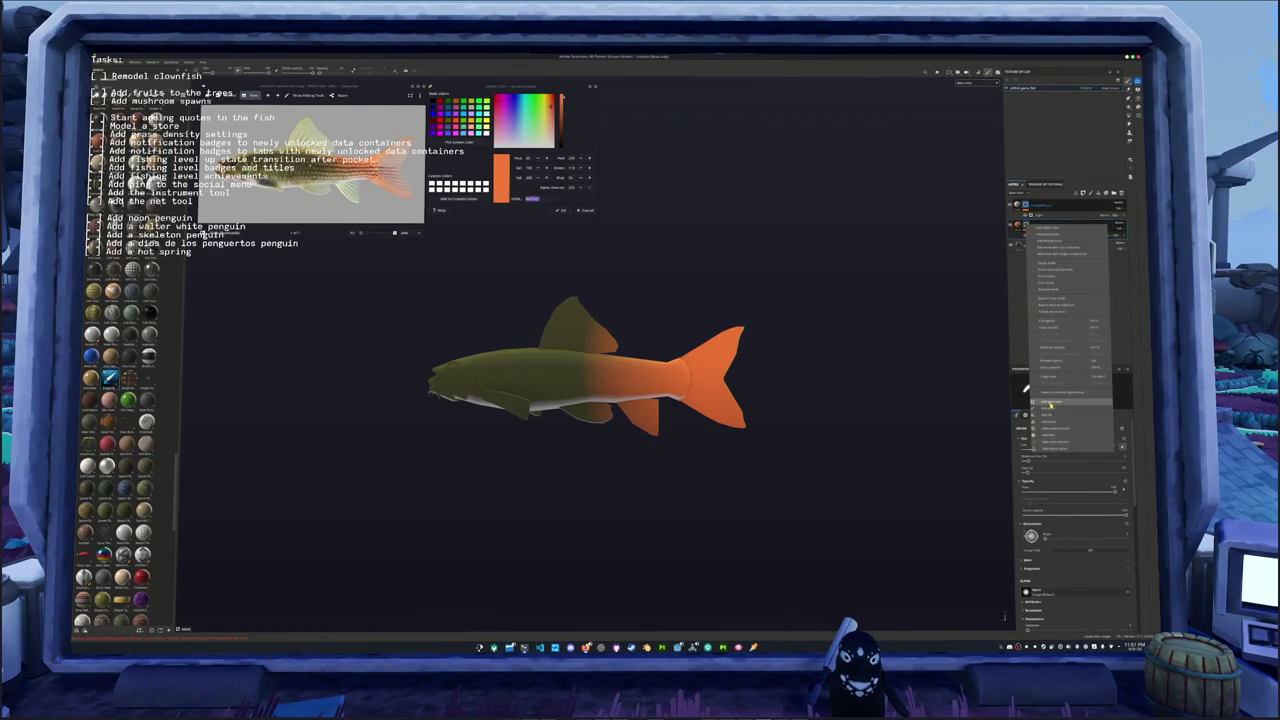
{"action": "left_click", "coordinate": [1021, 321]}
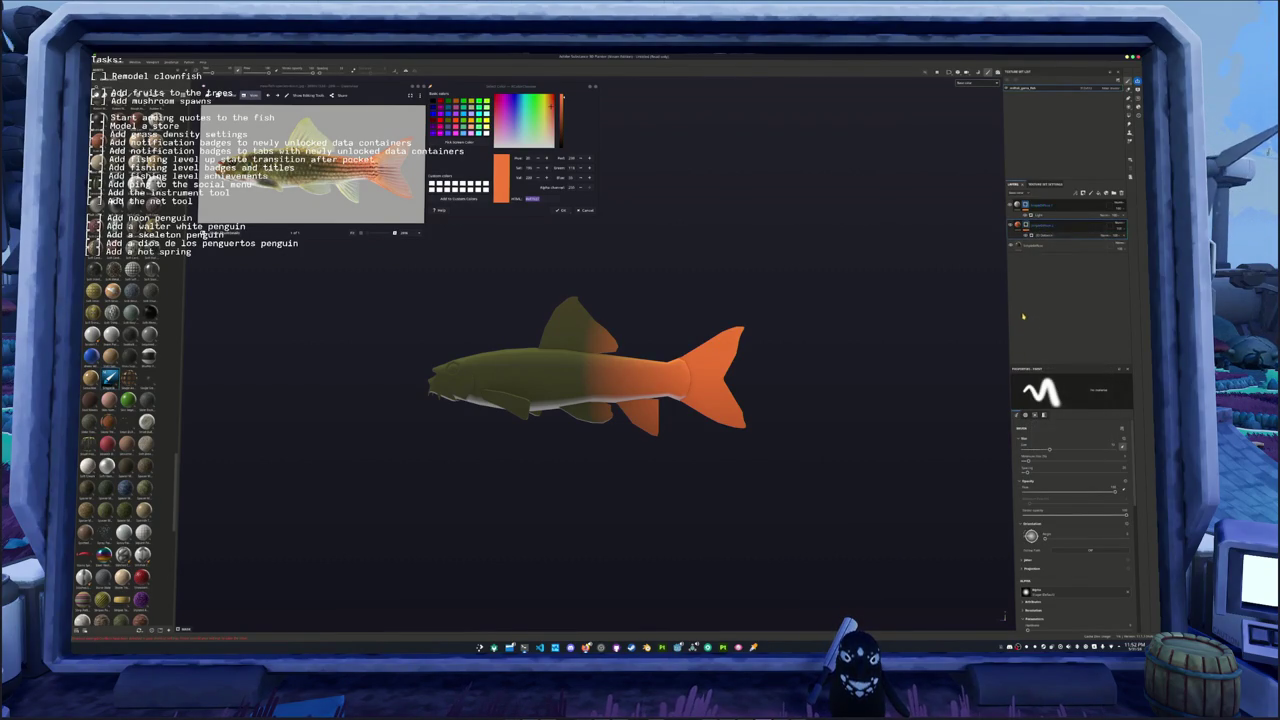
{"action": "left_click", "coordinate": [1047, 237]}
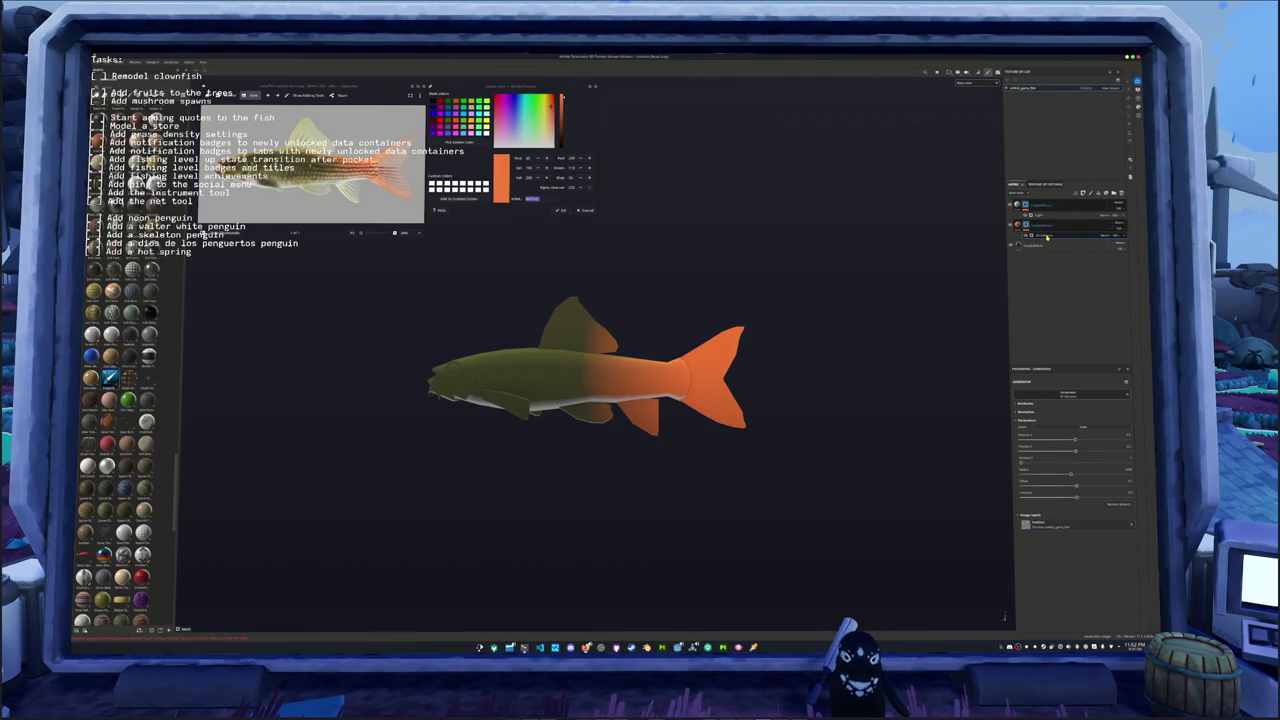
{"action": "left_click", "coordinate": [1025, 225]}
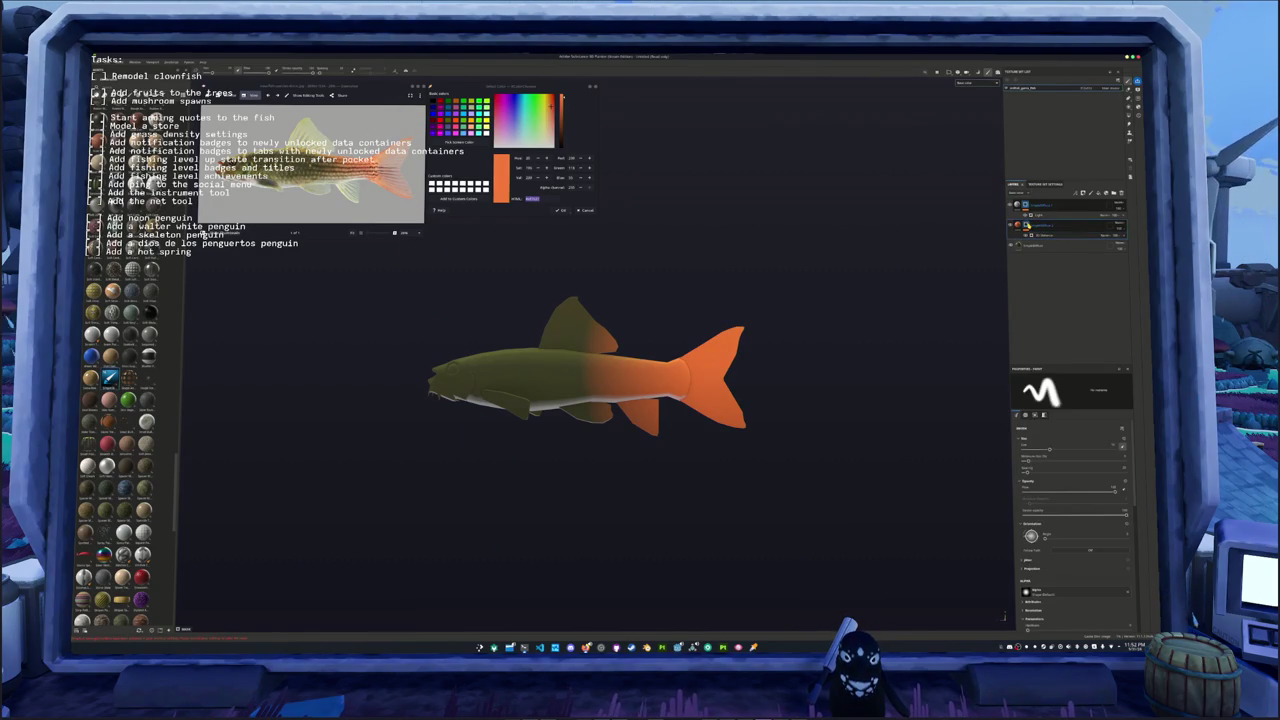
{"action": "right_click", "coordinate": [1027, 224]}
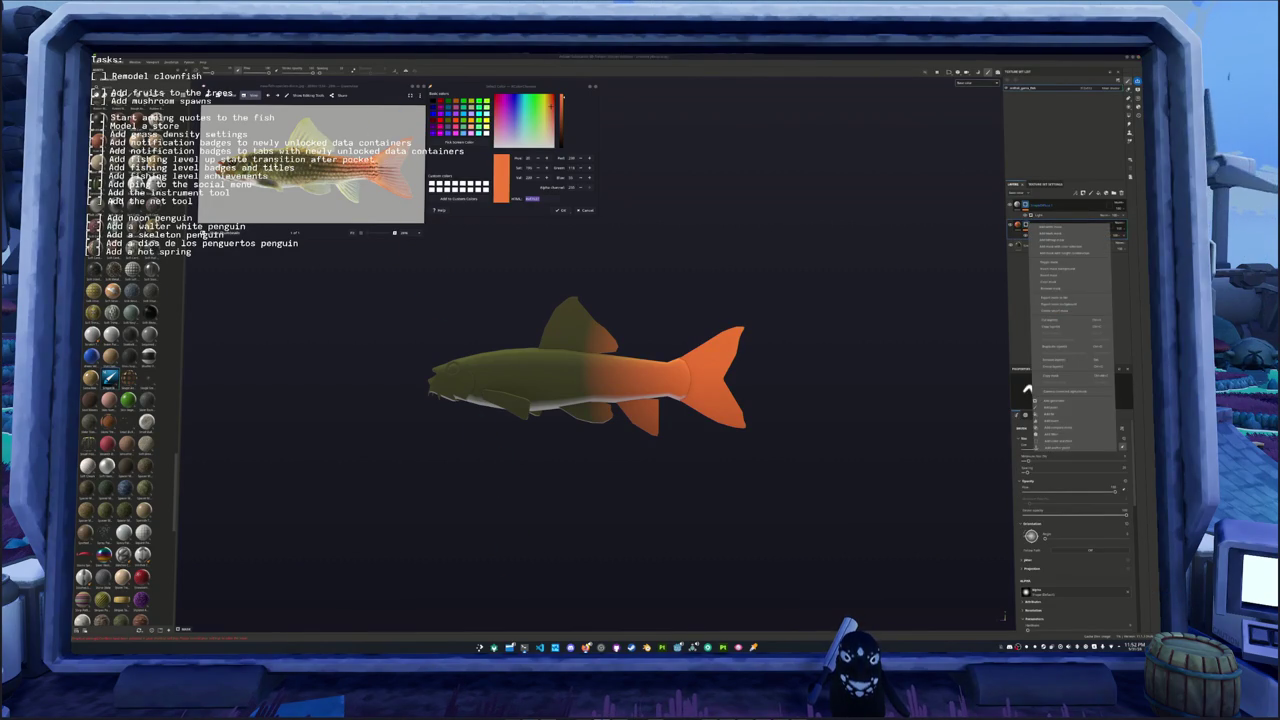
{"action": "key", "text": "Escape"}
{"action": "right_click", "coordinate": [1025, 226]}
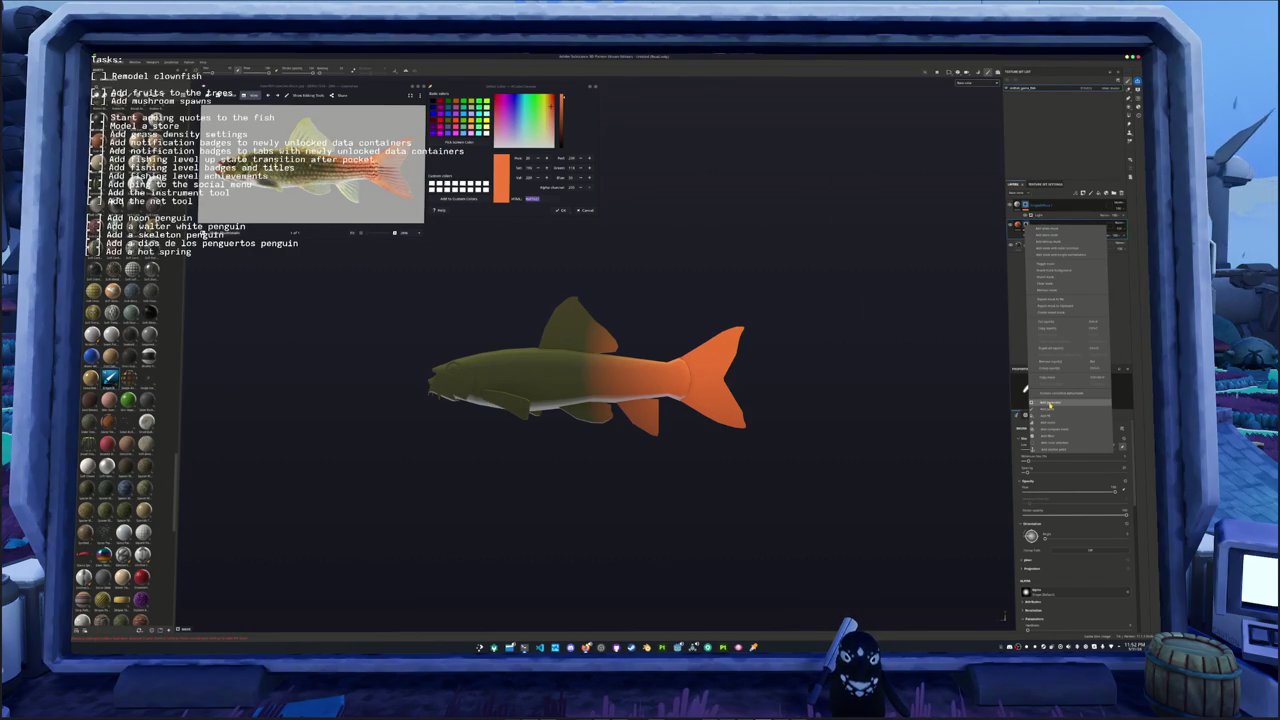
{"action": "left_click", "coordinate": [1049, 404]}
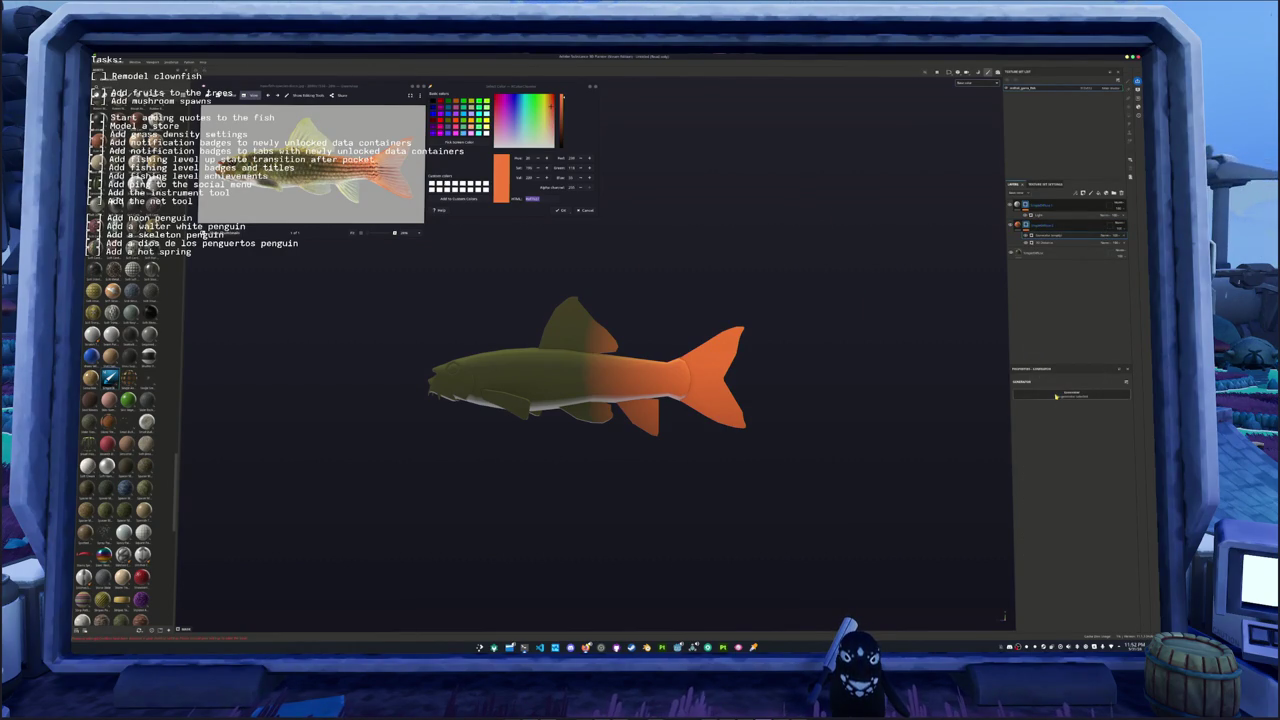
Step: Add a fill layer that turns the whole fish orange and bring up its pattern resource choices
{"action": "right_click", "coordinate": [1045, 398]}
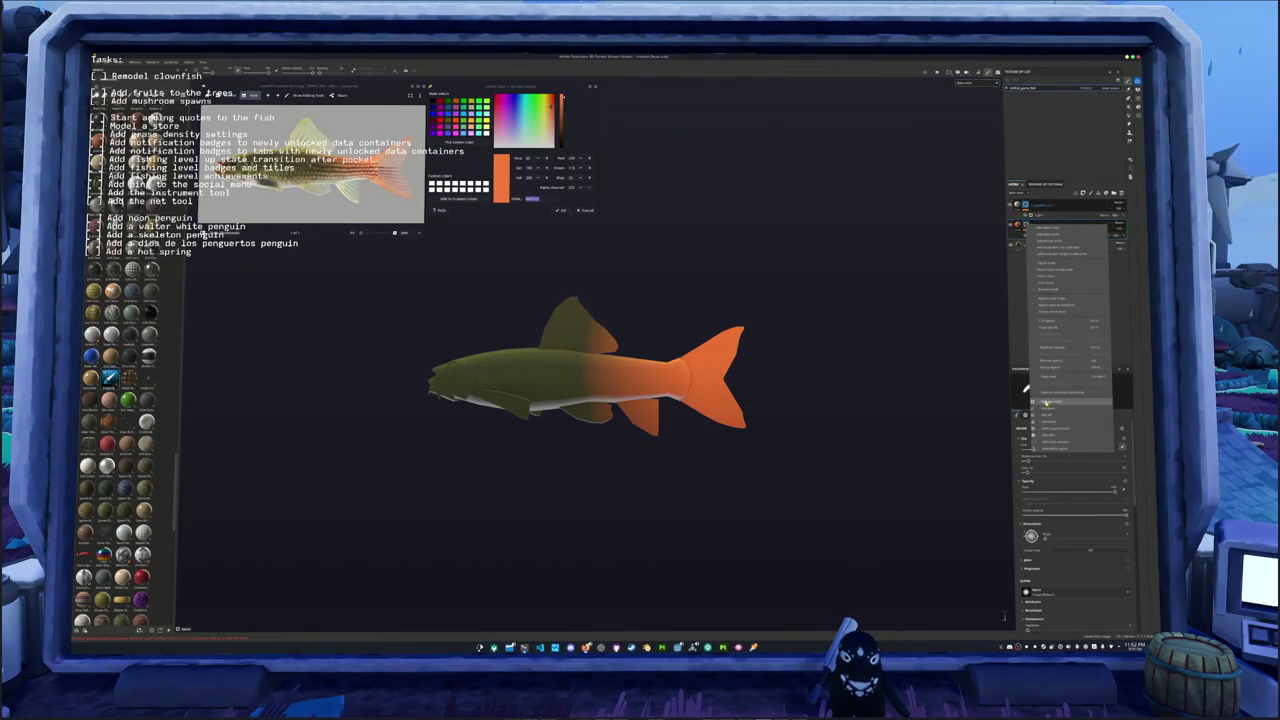
{"action": "left_click", "coordinate": [1045, 396]}
{"action": "left_click", "coordinate": [1070, 439]}
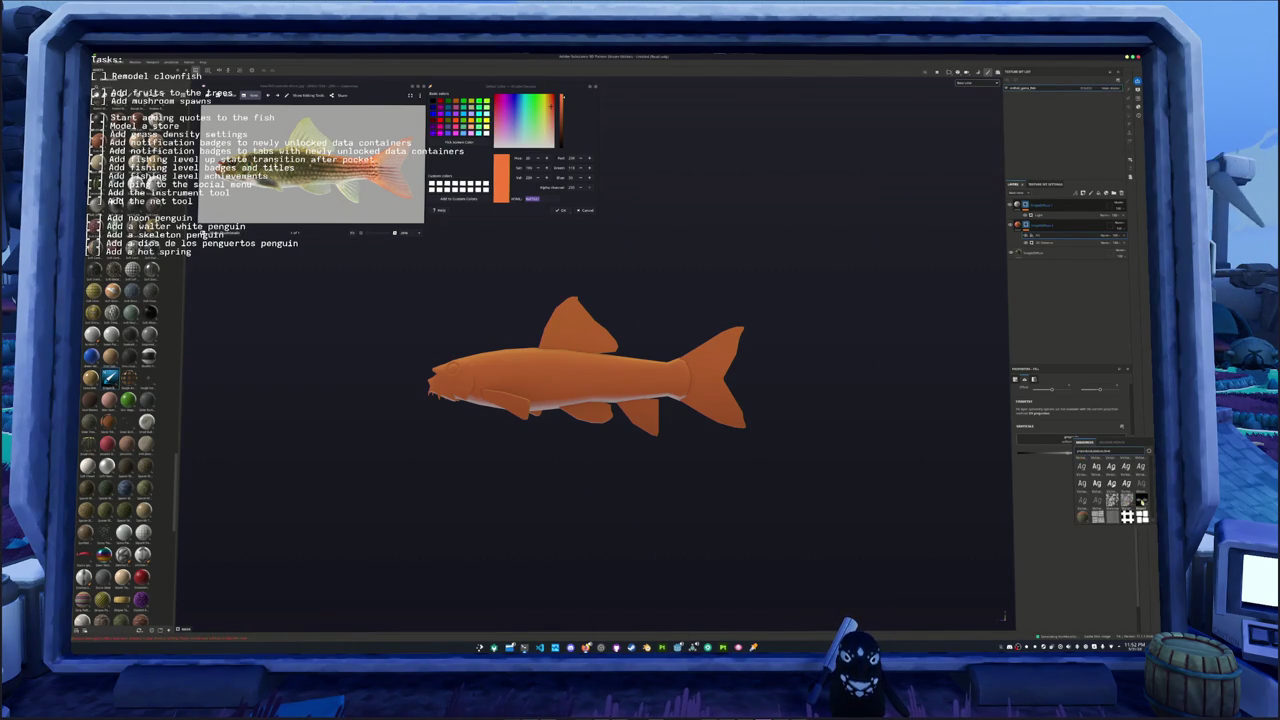
Step: Browse down to the grunge textures and assign a dark grunge pattern to the orange fill
{"action": "scroll", "coordinate": [1153, 507], "scroll_direction": "down", "scroll_amount": 5}
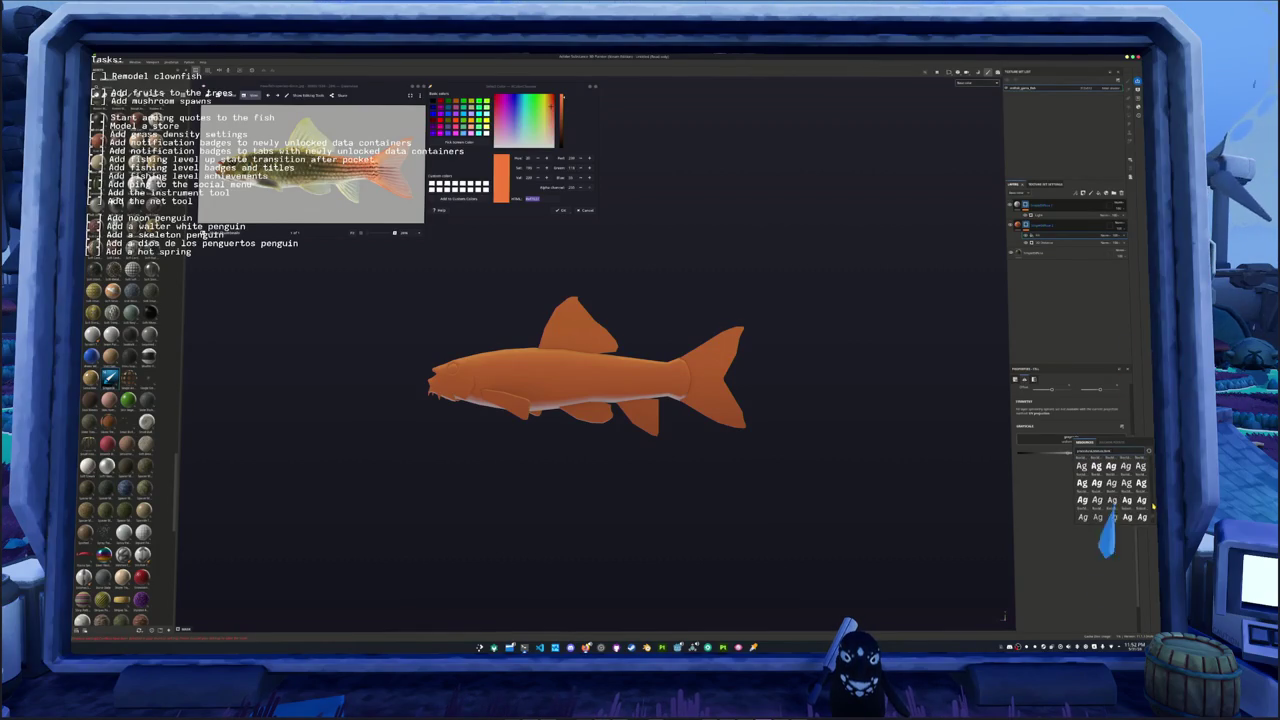
{"action": "scroll", "coordinate": [1153, 507], "scroll_direction": "down", "scroll_amount": 3}
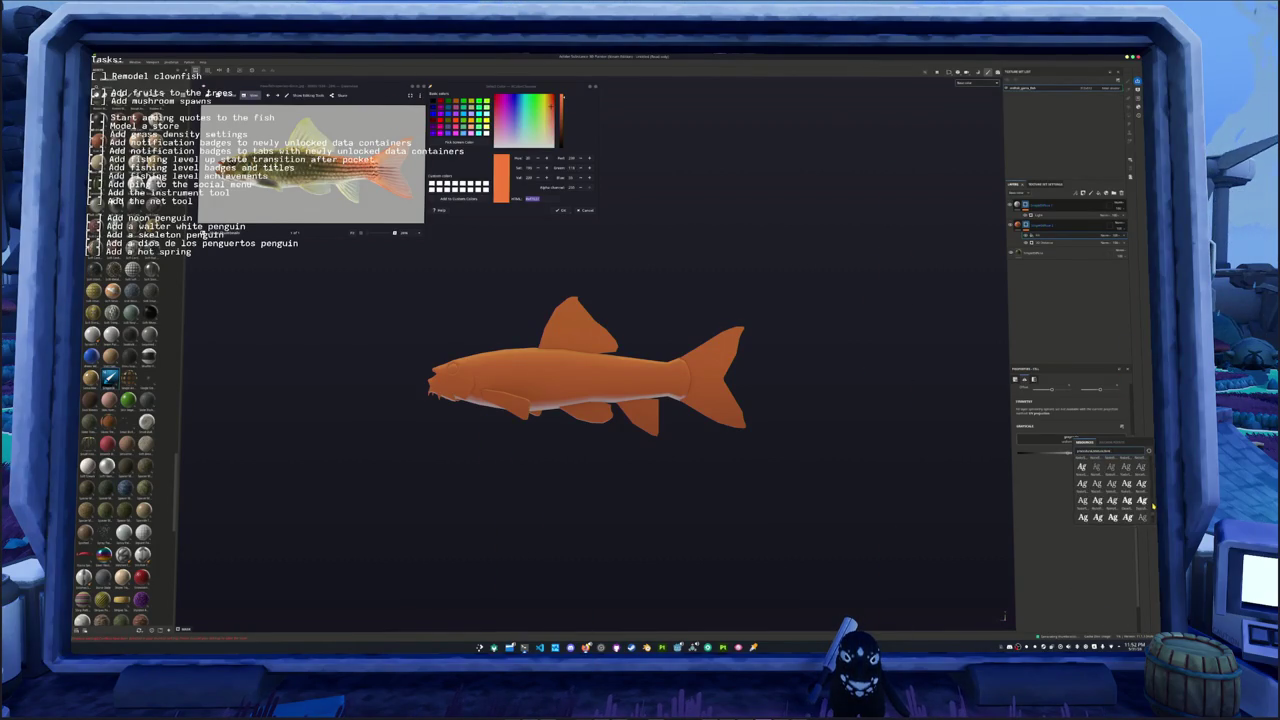
{"action": "scroll", "coordinate": [1153, 510], "scroll_direction": "down", "scroll_amount": 3}
{"action": "scroll", "coordinate": [1153, 511], "scroll_direction": "down", "scroll_amount": 2}
{"action": "scroll", "coordinate": [1153, 507], "scroll_direction": "down", "scroll_amount": 2}
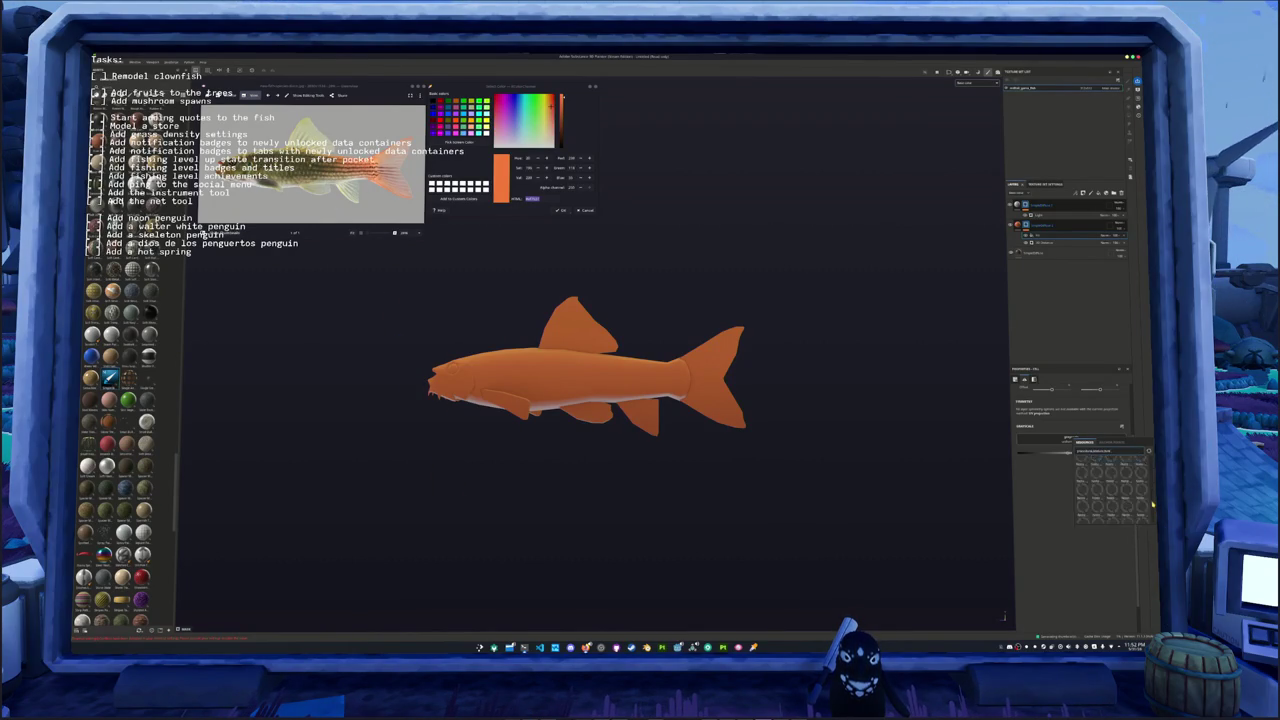
{"action": "scroll", "coordinate": [1152, 500], "scroll_direction": "down", "scroll_amount": 1}
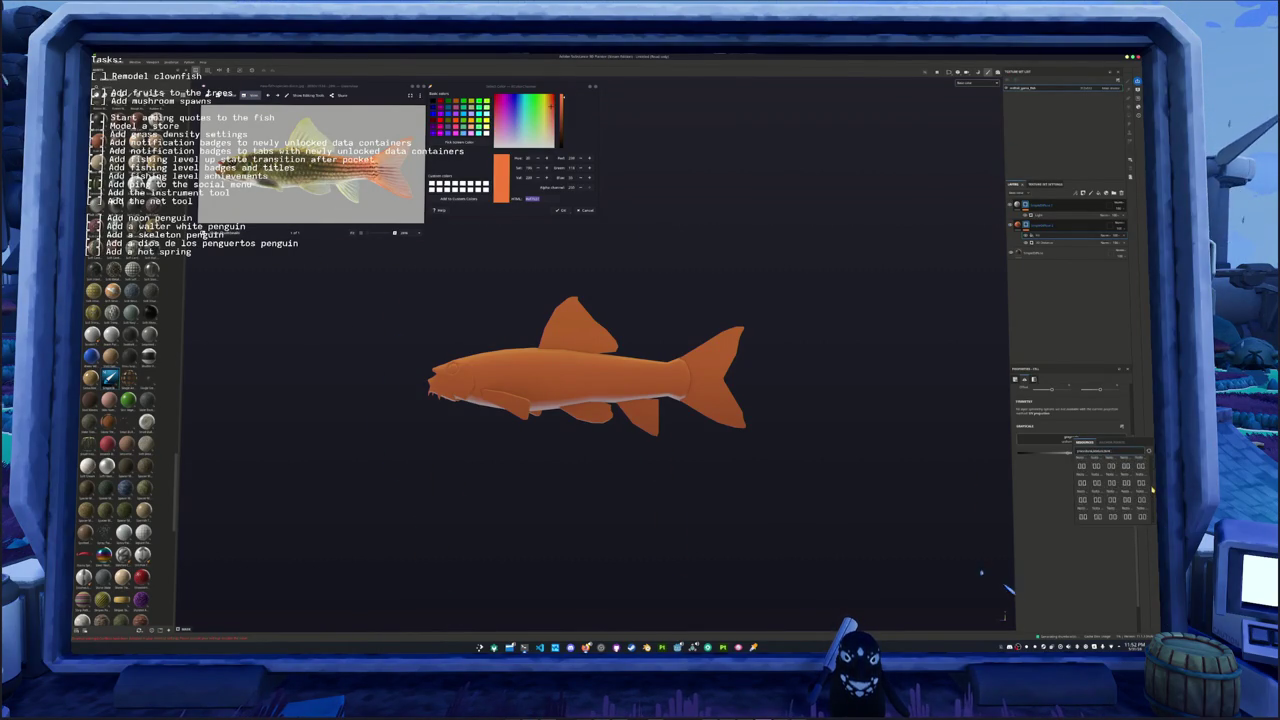
{"action": "scroll", "coordinate": [1152, 483], "scroll_direction": "down", "scroll_amount": 1}
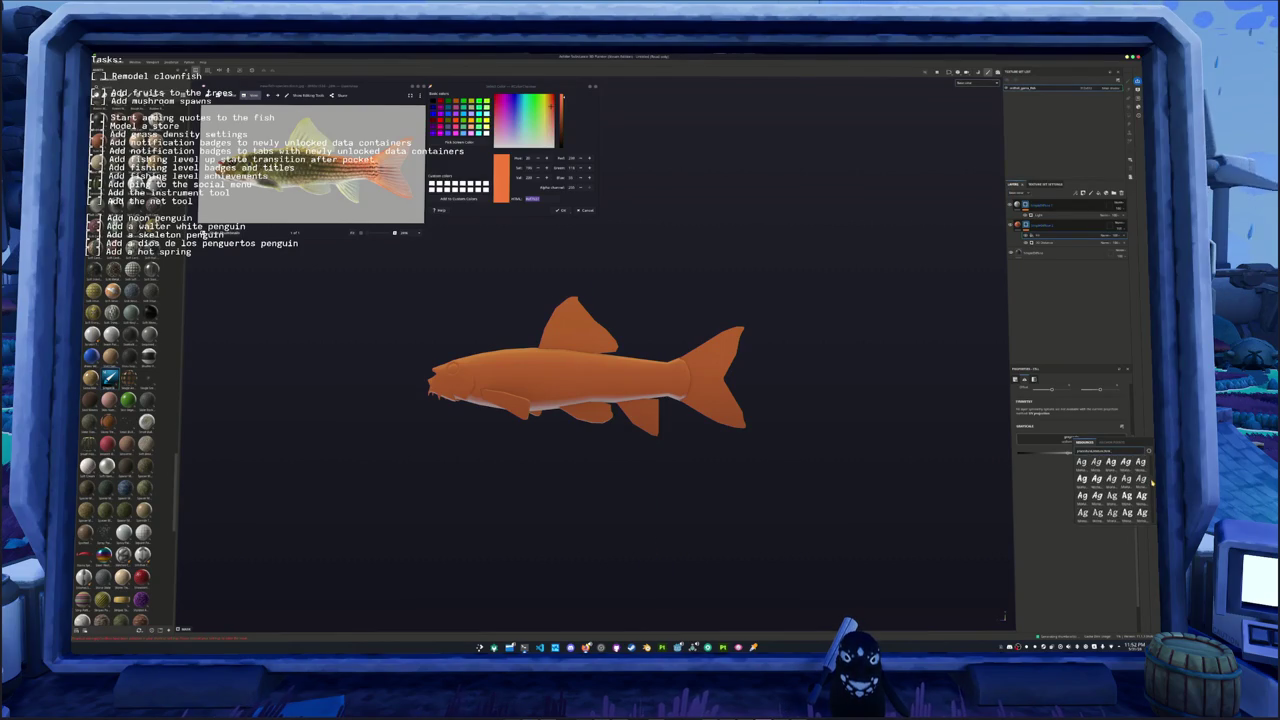
{"action": "scroll", "coordinate": [1152, 483], "scroll_direction": "down", "scroll_amount": 1}
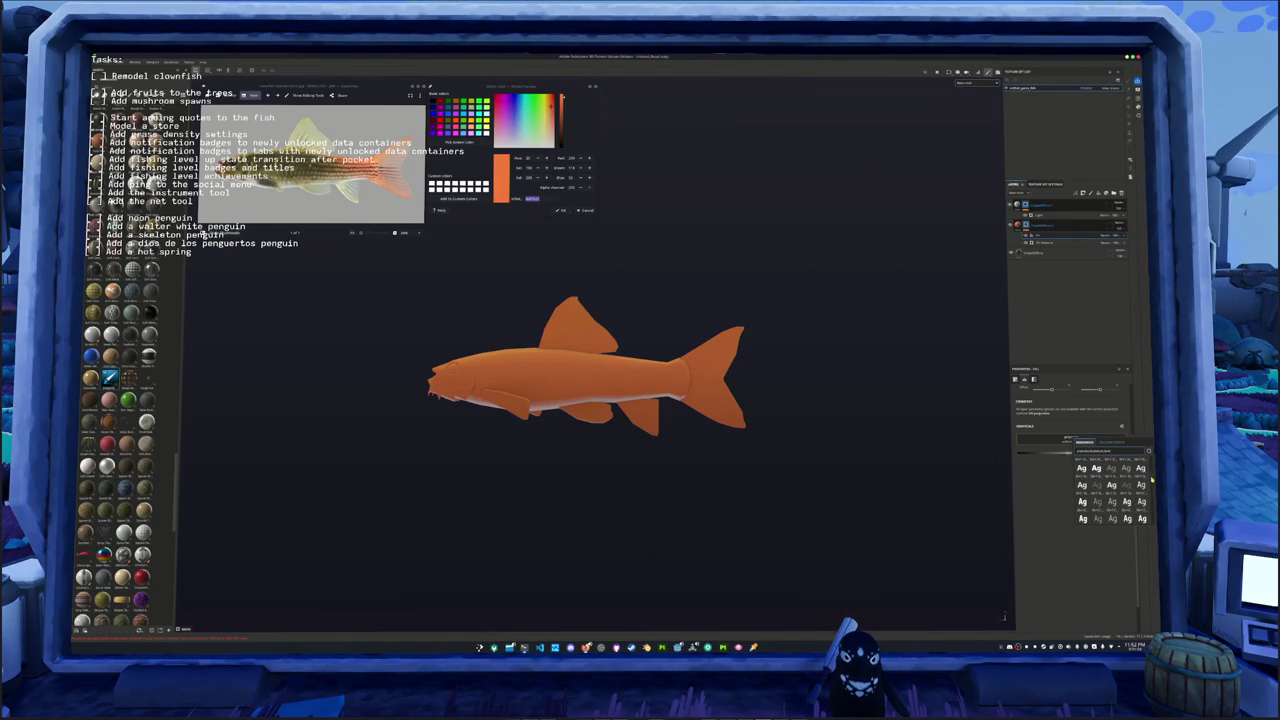
{"action": "scroll", "coordinate": [1151, 478], "scroll_direction": "down", "scroll_amount": 1}
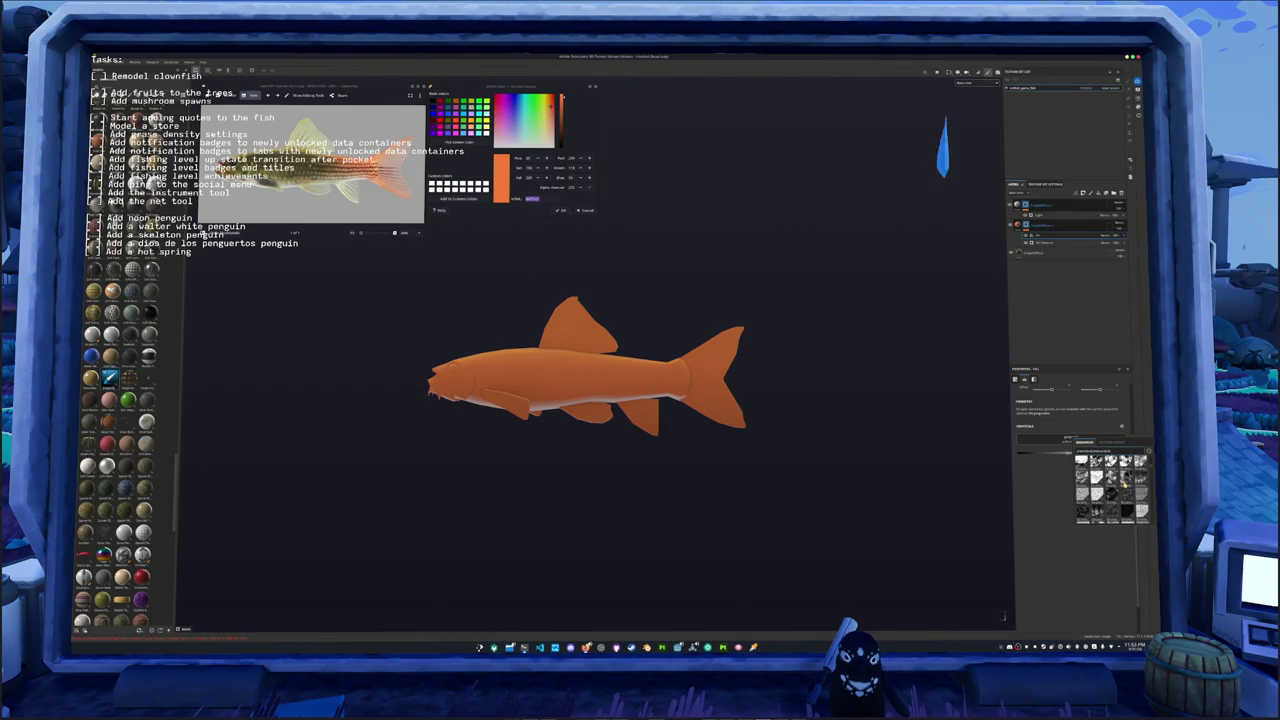
{"action": "scroll", "coordinate": [1123, 478], "scroll_direction": "down", "scroll_amount": 1}
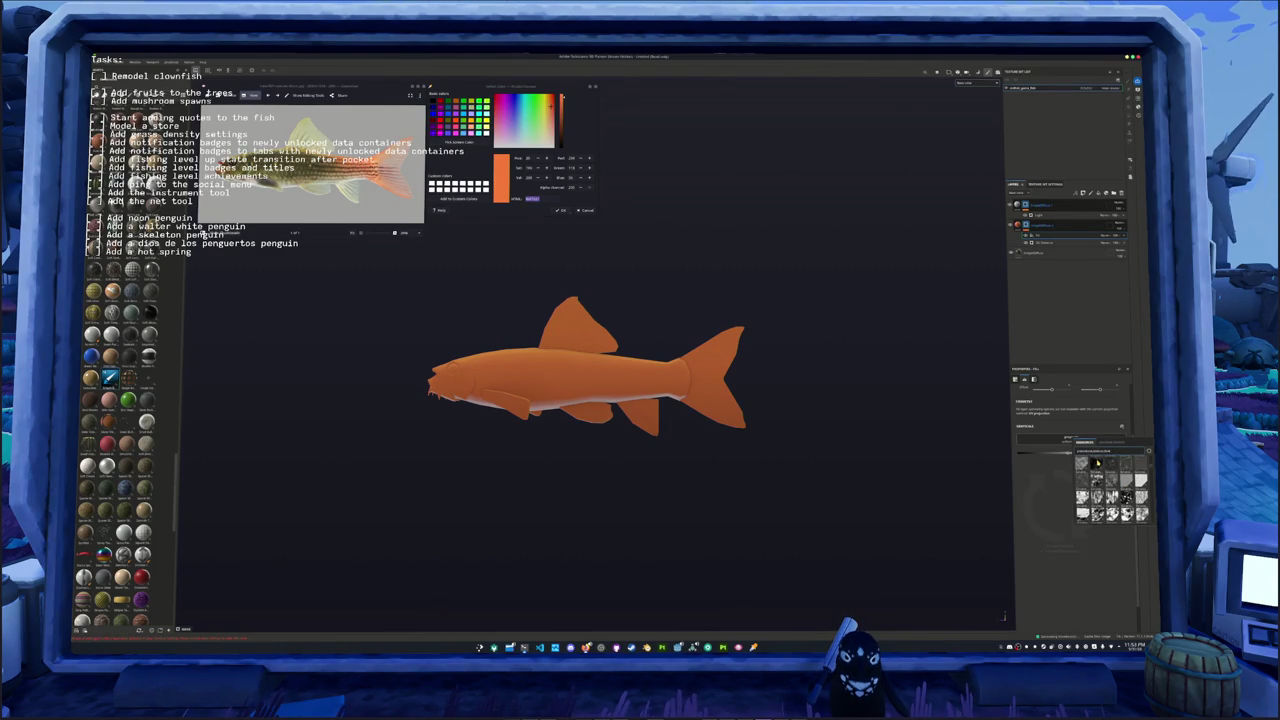
{"action": "scroll", "coordinate": [1128, 505], "scroll_direction": "down", "scroll_amount": 1}
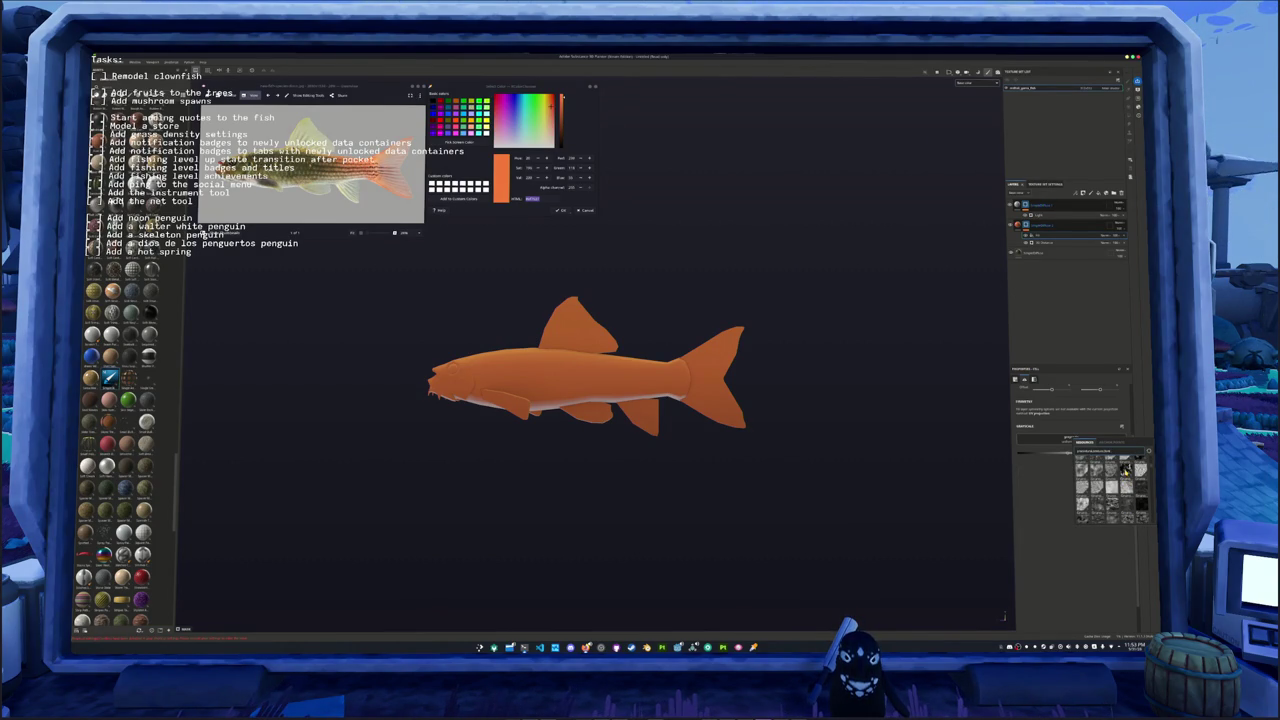
{"action": "scroll", "coordinate": [1125, 474], "scroll_direction": "down", "scroll_amount": 1}
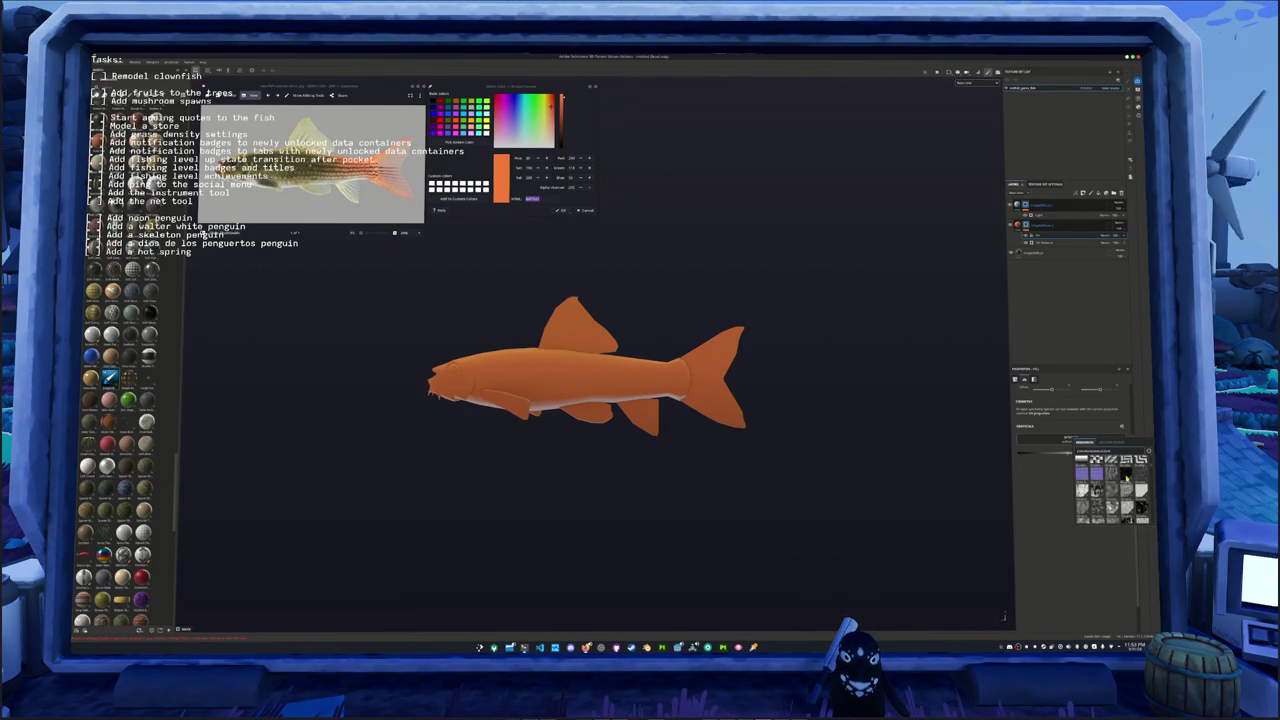
{"action": "scroll", "coordinate": [1120, 495], "scroll_direction": "down", "scroll_amount": 1}
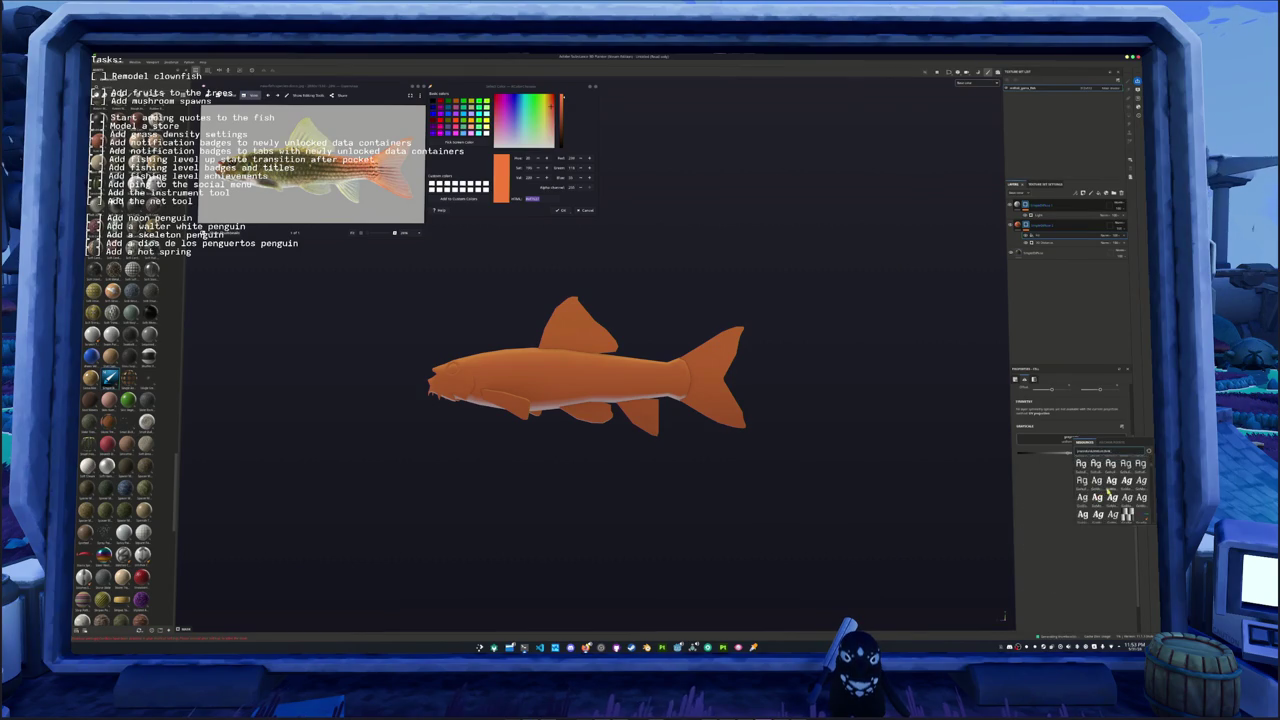
{"action": "scroll", "coordinate": [1120, 495], "scroll_direction": "down", "scroll_amount": 1}
{"action": "scroll", "coordinate": [1126, 498], "scroll_direction": "down", "scroll_amount": 1}
{"action": "scroll", "coordinate": [1120, 495], "scroll_direction": "down", "scroll_amount": 1}
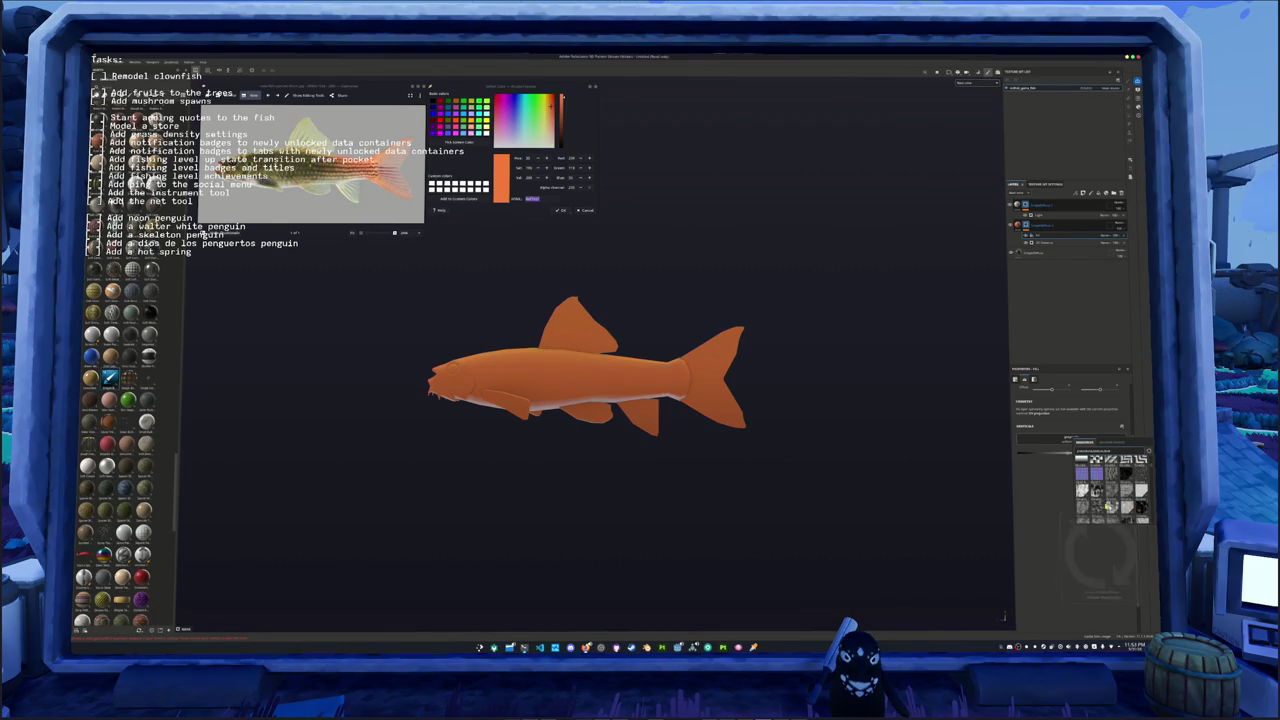
{"action": "left_click", "coordinate": [1096, 463]}
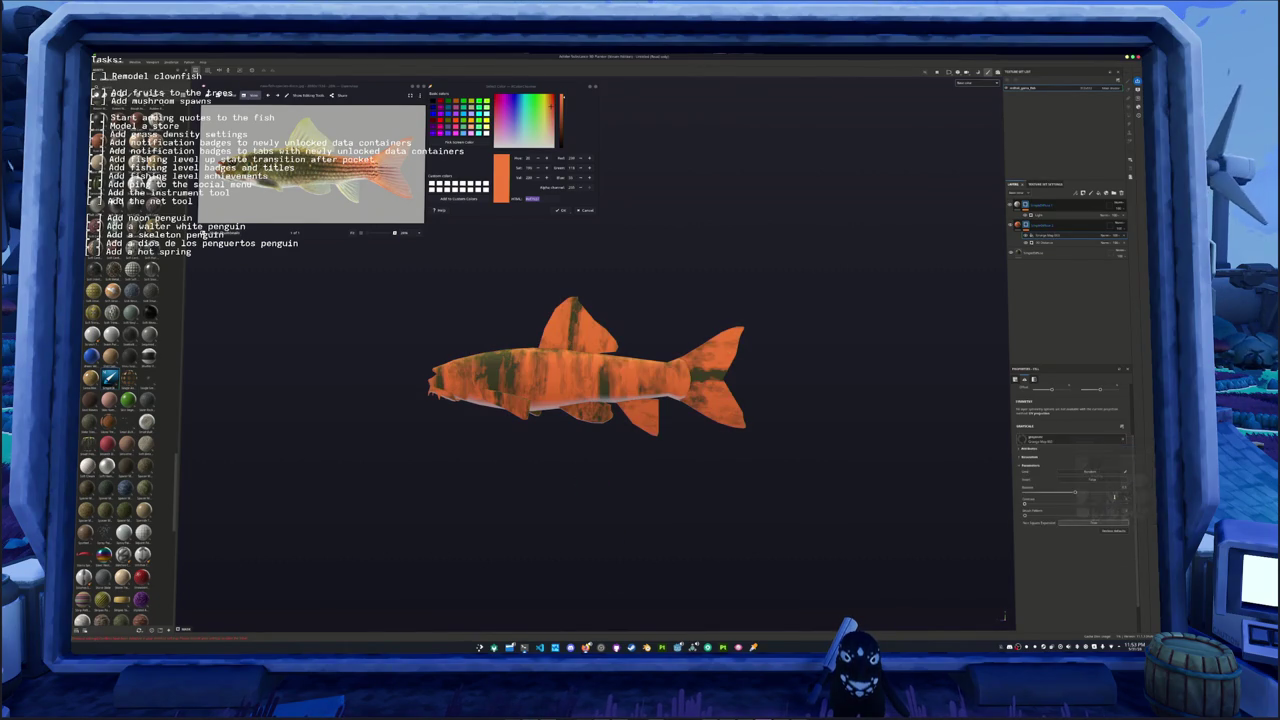
Step: Switch the fill to planar projection and swap in a lighter, finer grunge texture
{"action": "left_click", "coordinate": [1053, 400]}
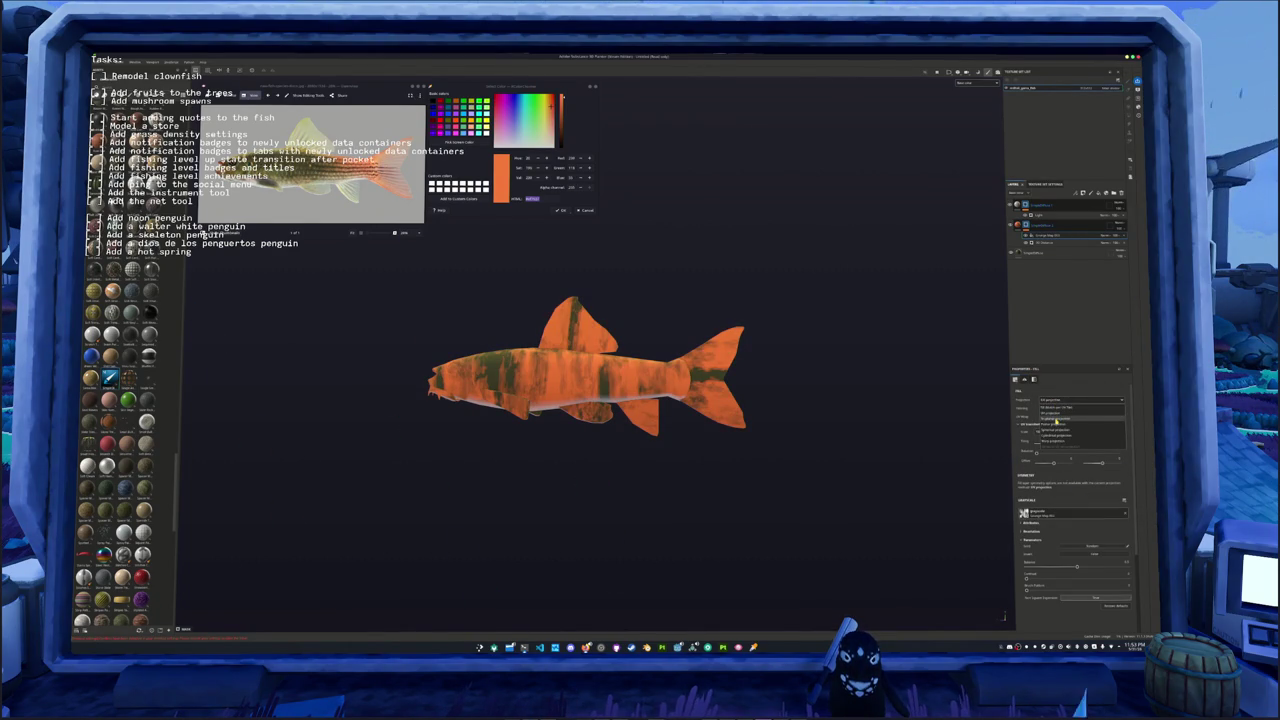
{"action": "left_click", "coordinate": [1040, 438]}
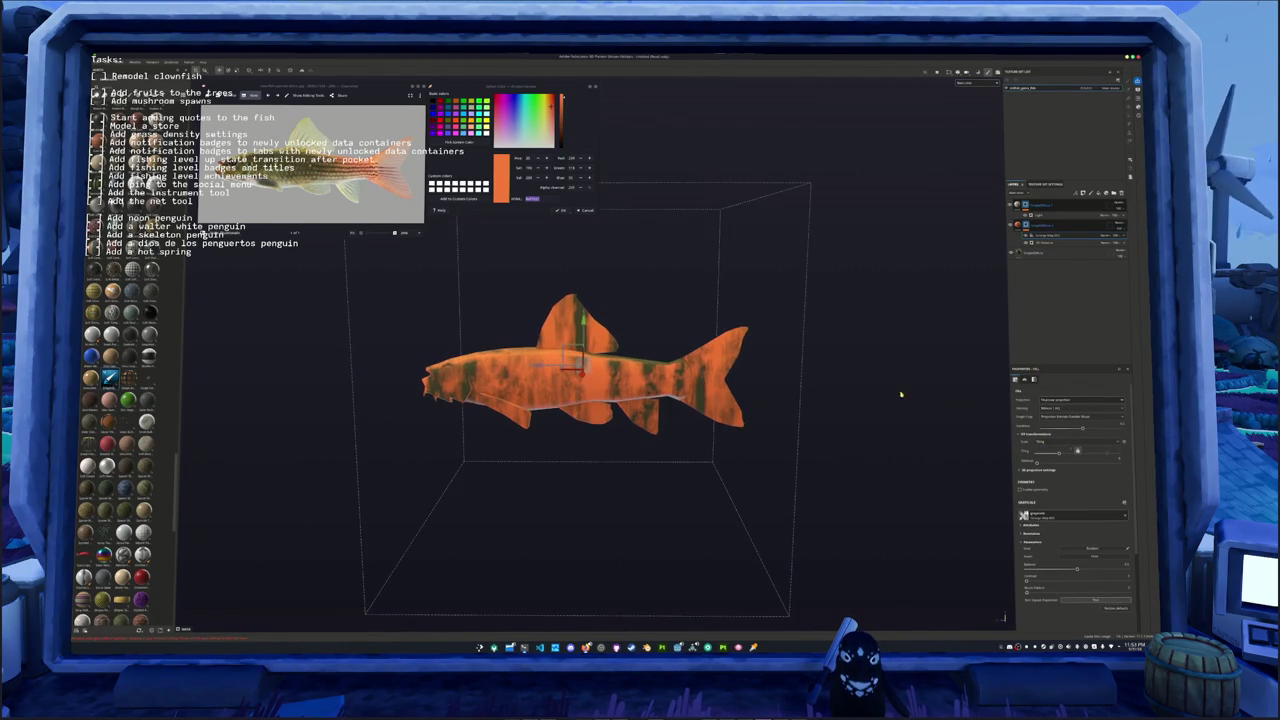
{"action": "scroll", "coordinate": [1070, 480], "scroll_direction": "down", "scroll_amount": 2}
{"action": "left_click", "coordinate": [1070, 463]}
{"action": "scroll", "coordinate": [1086, 516], "scroll_direction": "down", "scroll_amount": 2}
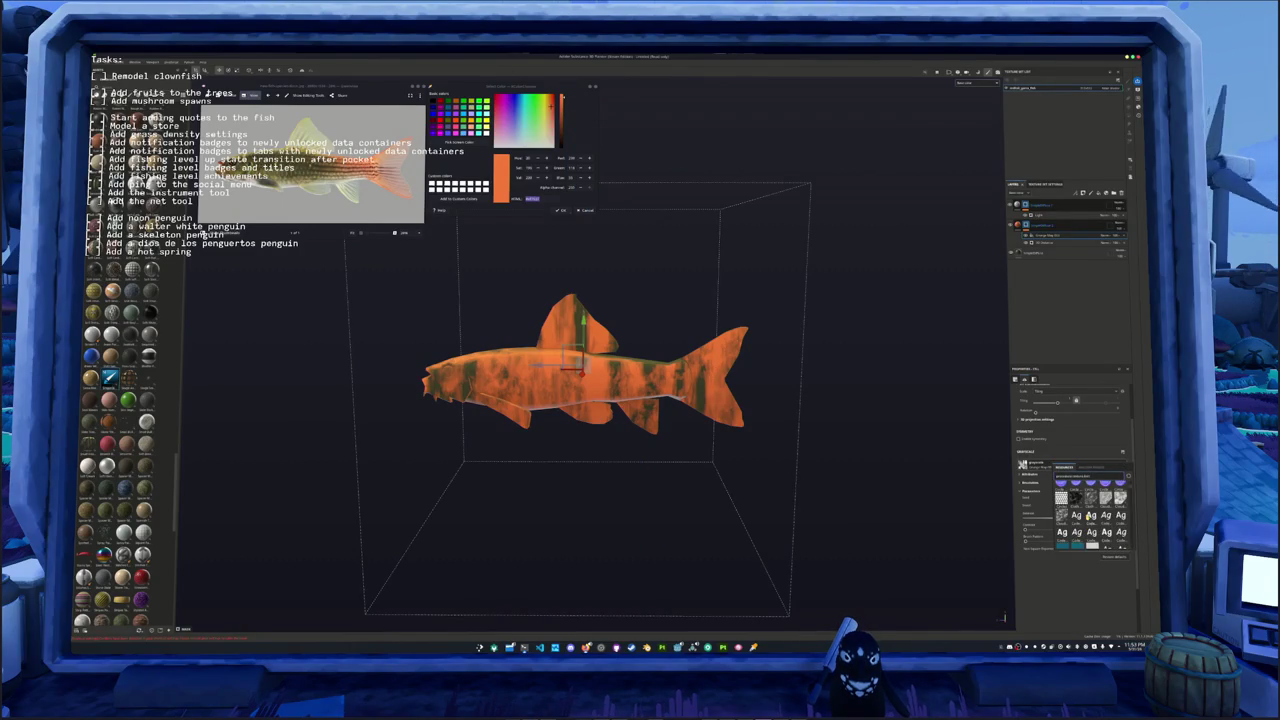
{"action": "scroll", "coordinate": [1086, 518], "scroll_direction": "down", "scroll_amount": 2}
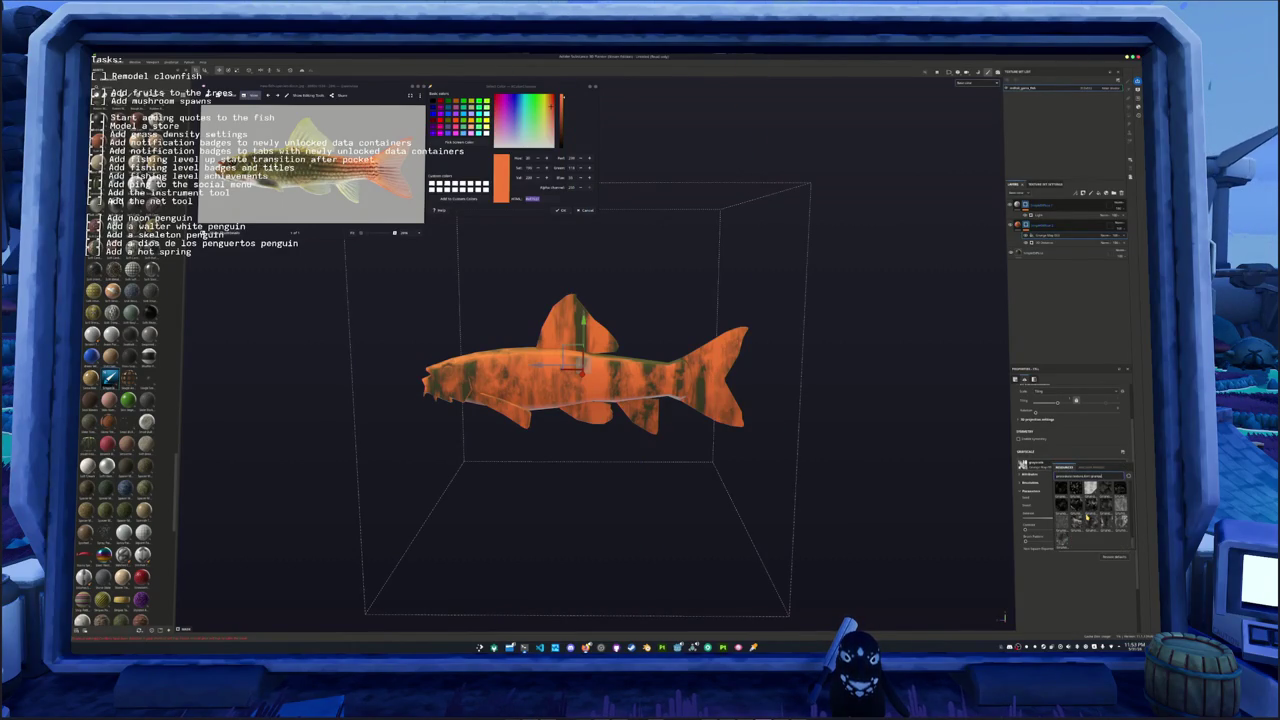
{"action": "scroll", "coordinate": [1088, 518], "scroll_direction": "down", "scroll_amount": 2}
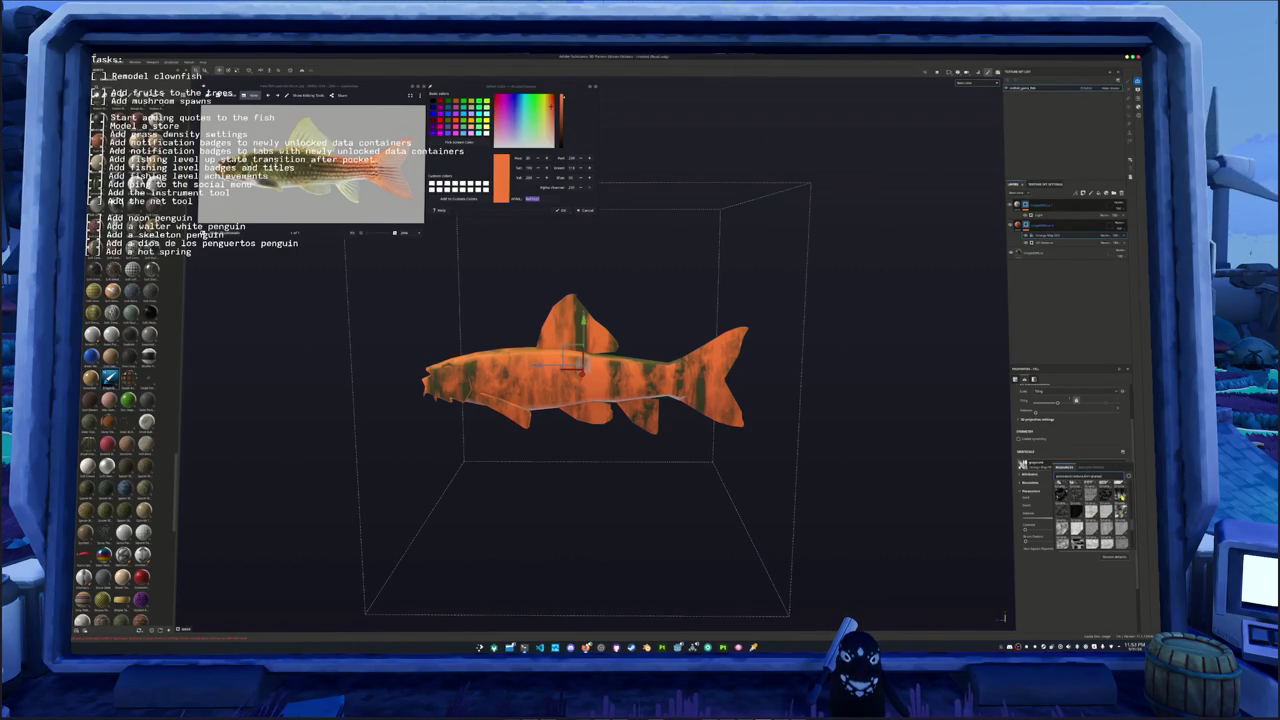
{"action": "left_click", "coordinate": [1120, 493]}
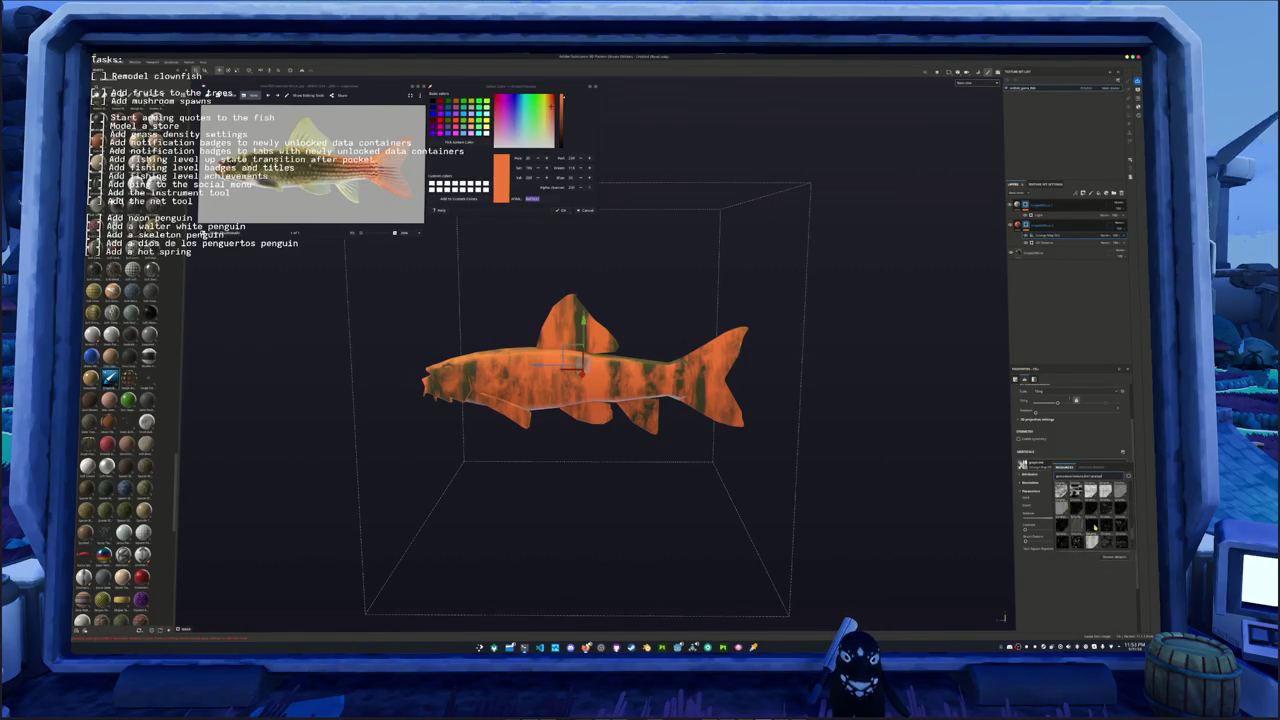
{"action": "scroll", "coordinate": [1088, 528], "scroll_direction": "down", "scroll_amount": 2}
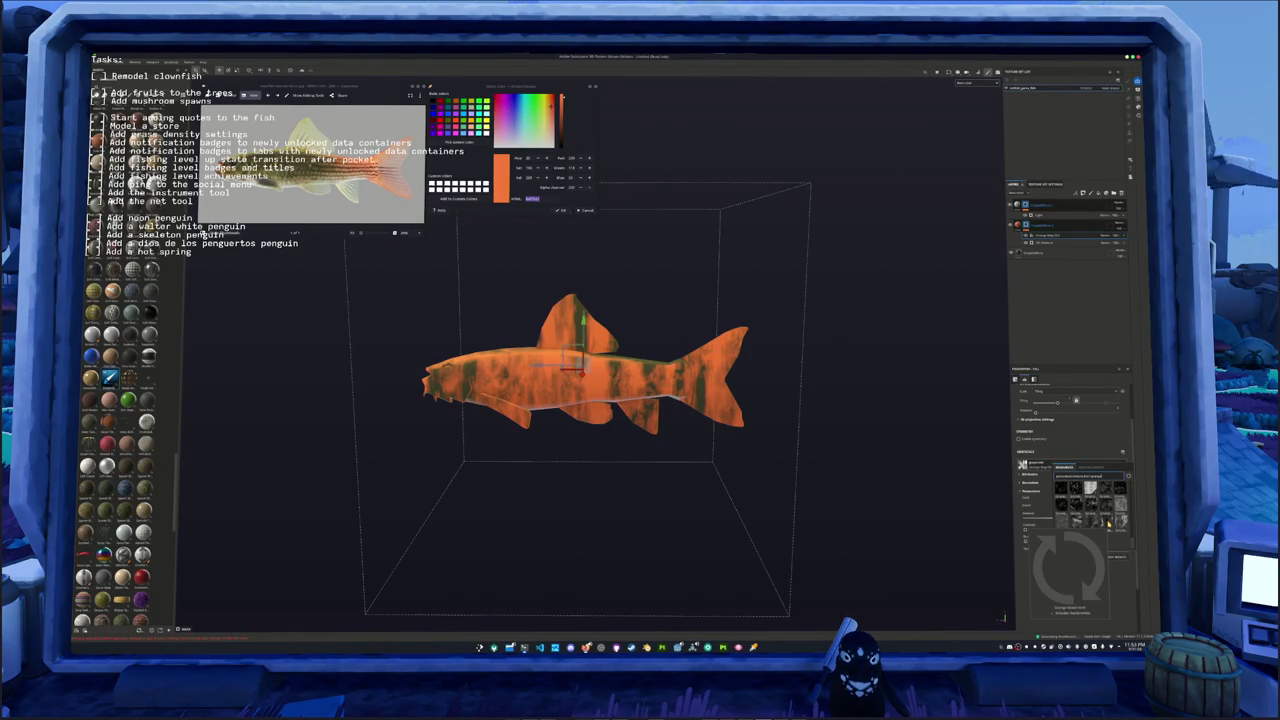
{"action": "scroll", "coordinate": [1090, 525], "scroll_direction": "down", "scroll_amount": 2}
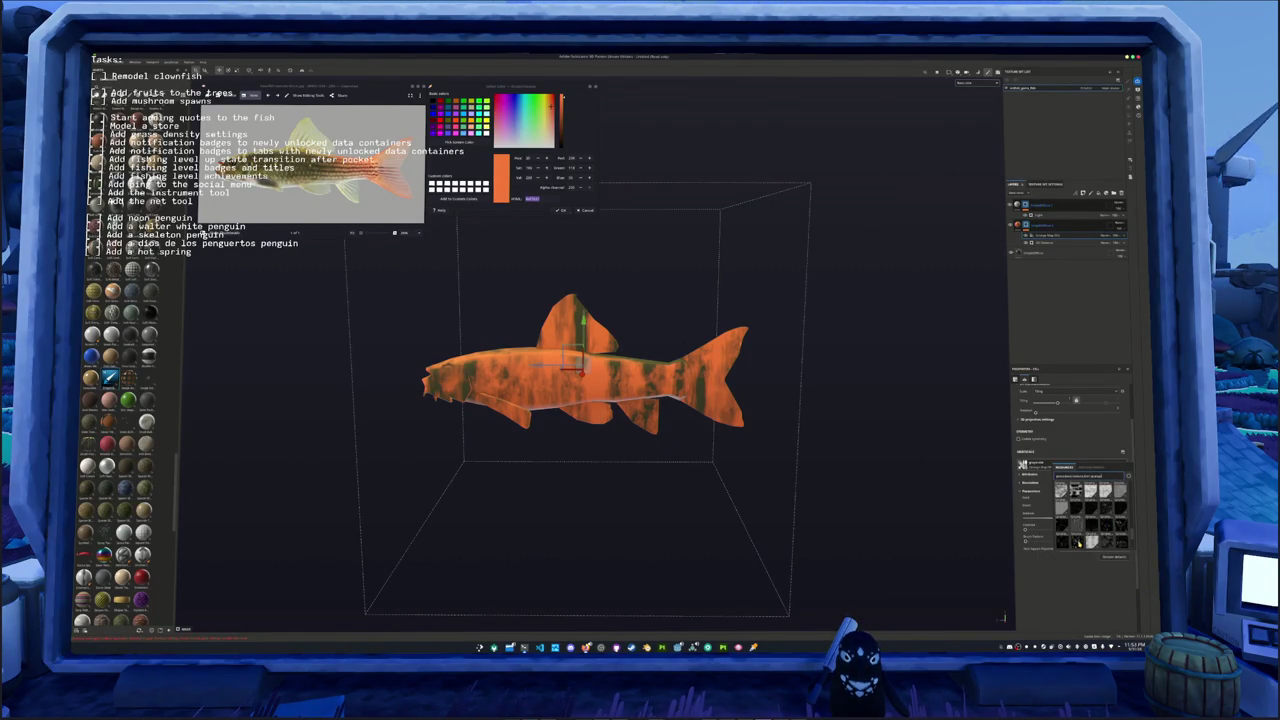
{"action": "left_click", "coordinate": [1090, 540]}
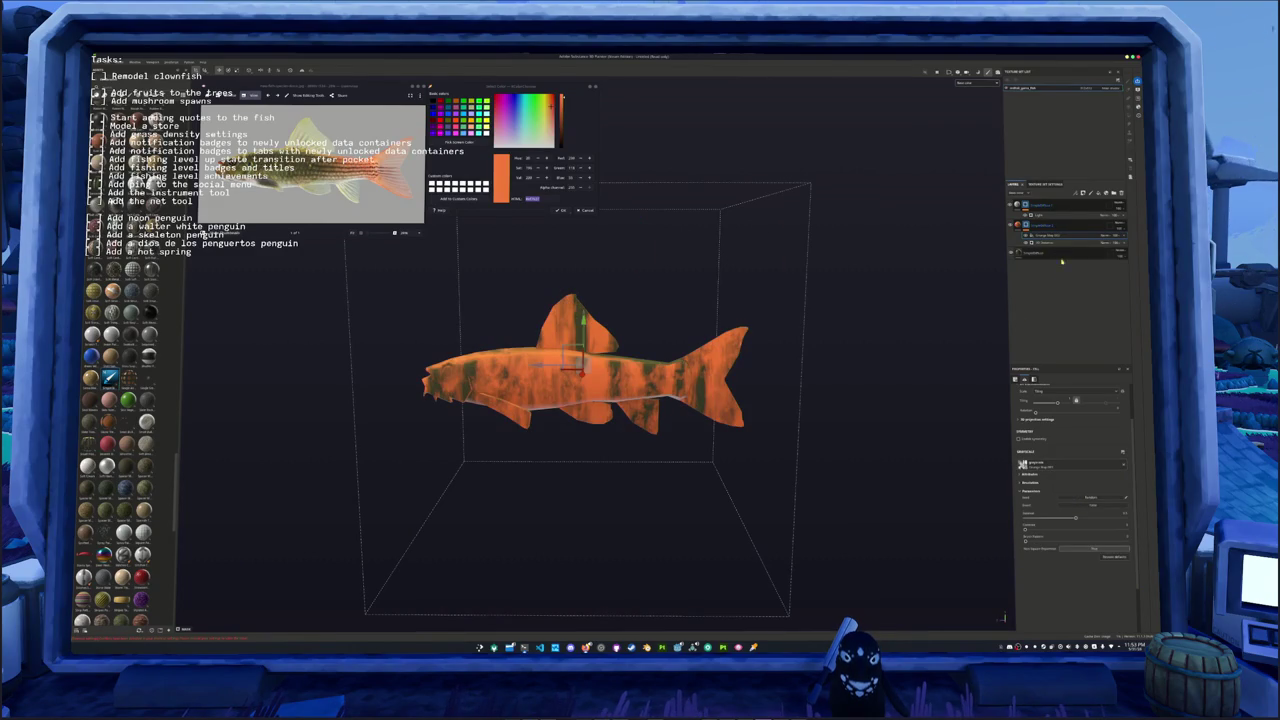
Step: Change the fill layer's blending mode so the olive body shows through at the front
{"action": "scroll", "coordinate": [1063, 465], "scroll_direction": "up", "scroll_amount": 3}
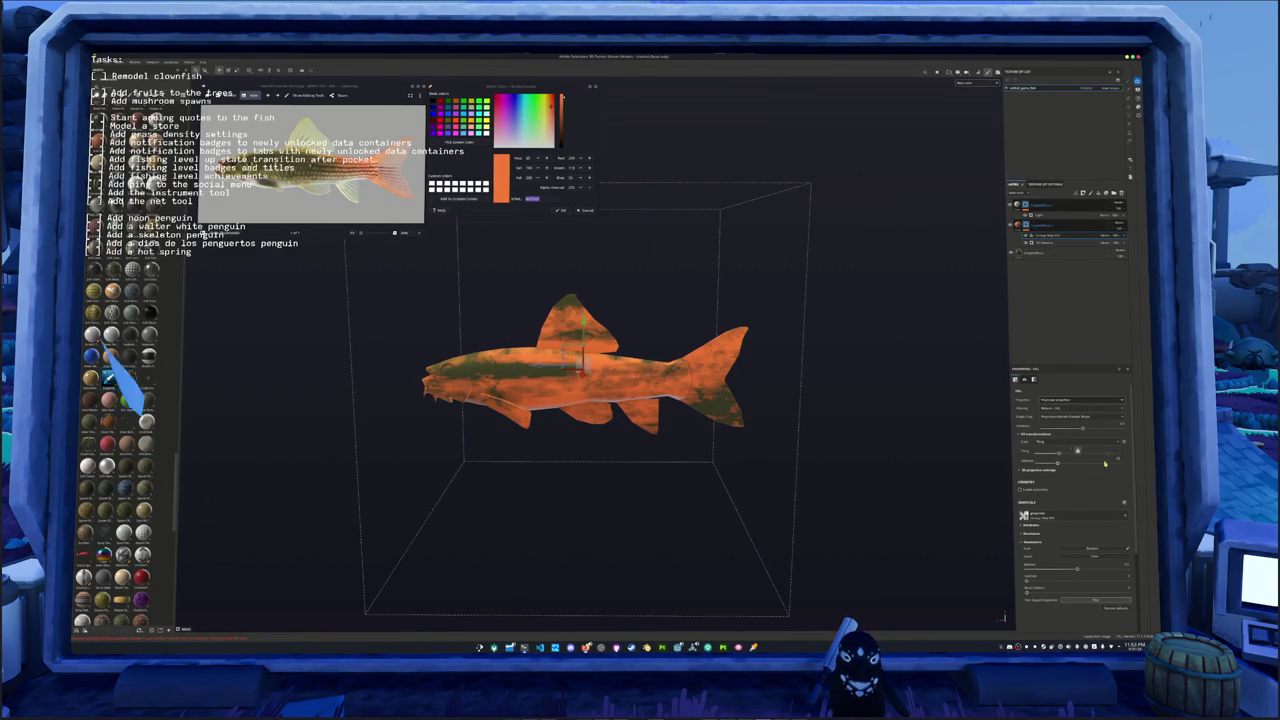
{"action": "mouse_move", "coordinate": [990, 445]}
{"action": "left_mouse_down", "text": "alt"}
{"action": "mouse_move", "coordinate": [932, 439]}
{"action": "mouse_move", "coordinate": [1077, 451]}
{"action": "left_mouse_up", "text": "alt"}
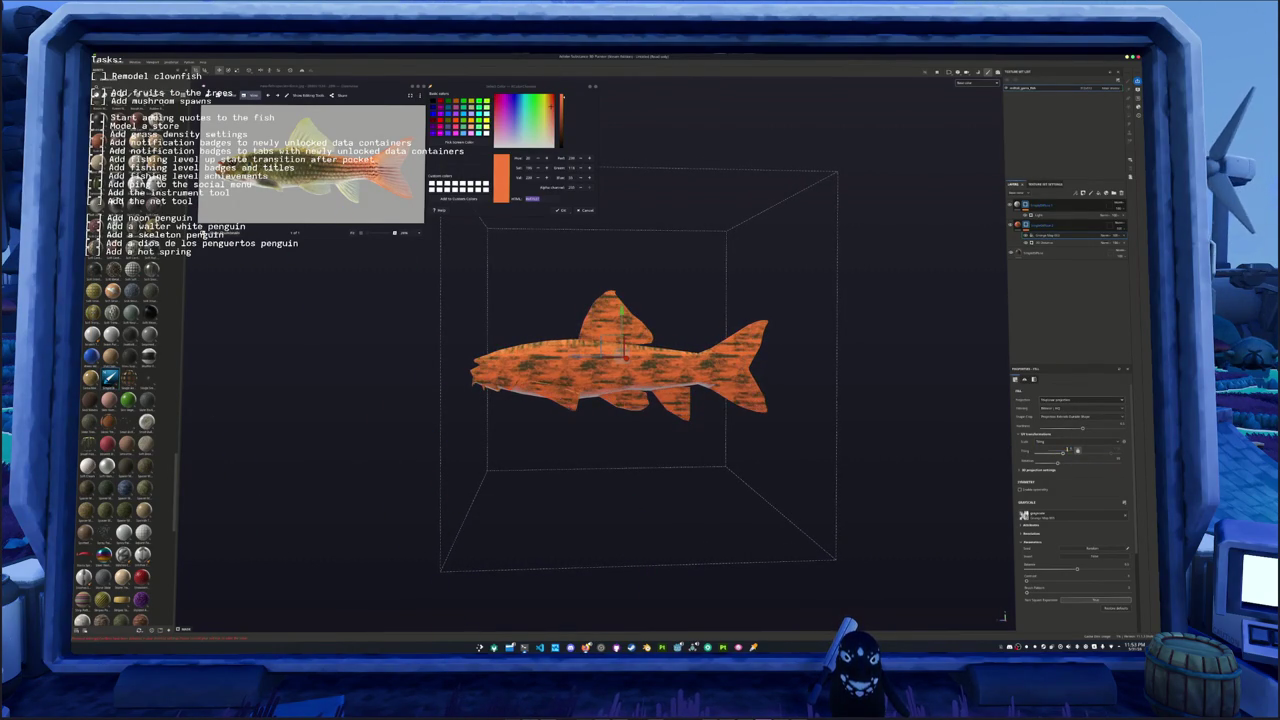
{"action": "left_click", "coordinate": [1105, 234]}
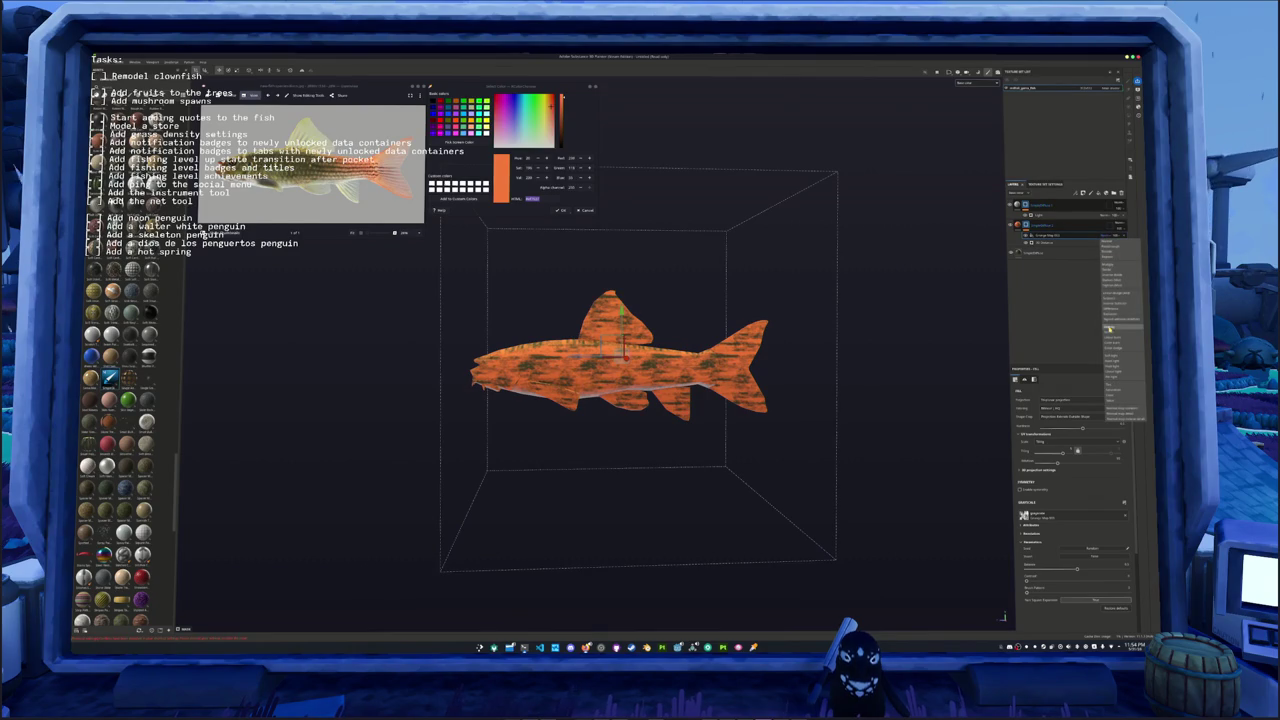
{"action": "left_click", "coordinate": [1111, 266]}
{"action": "left_click_drag", "start_coordinate": [911, 323], "coordinate": [903, 343], "text": "alt"}
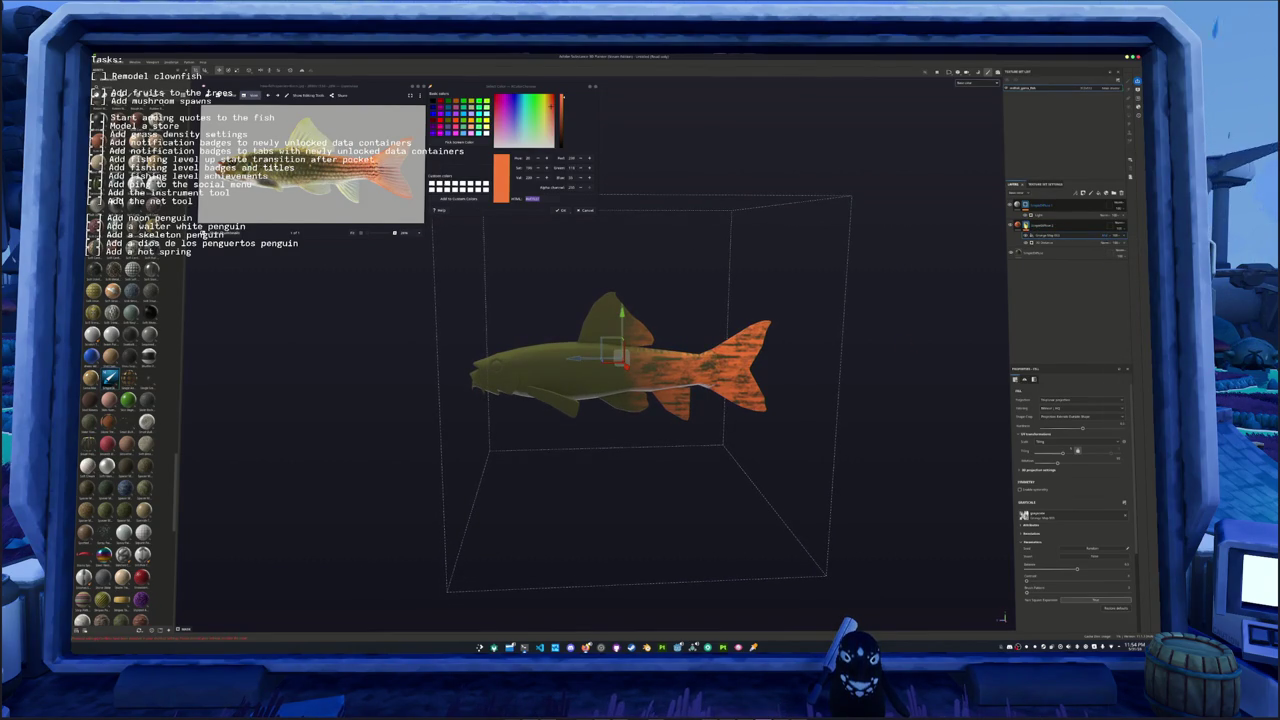
Step: Reorder the layers and shift the orange gradient back toward the tail
{"action": "left_click", "coordinate": [1045, 243]}
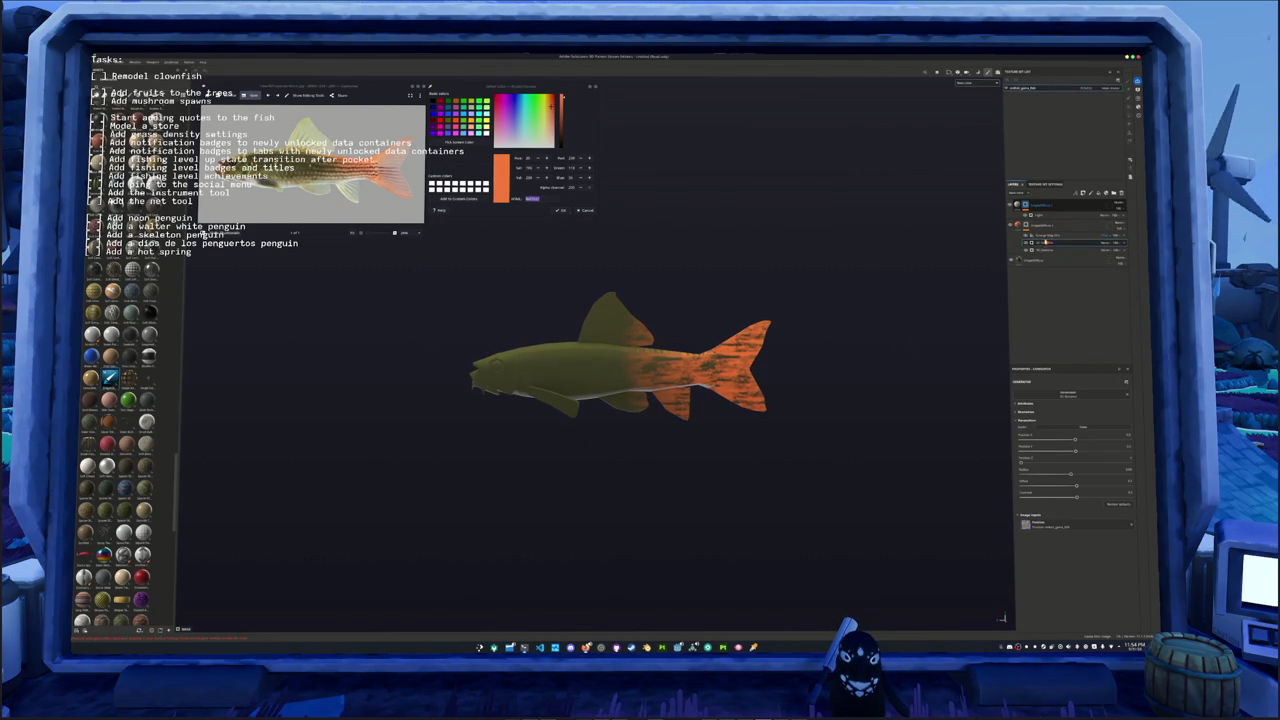
{"action": "left_click_drag", "start_coordinate": [1045, 243], "coordinate": [1100, 235]}
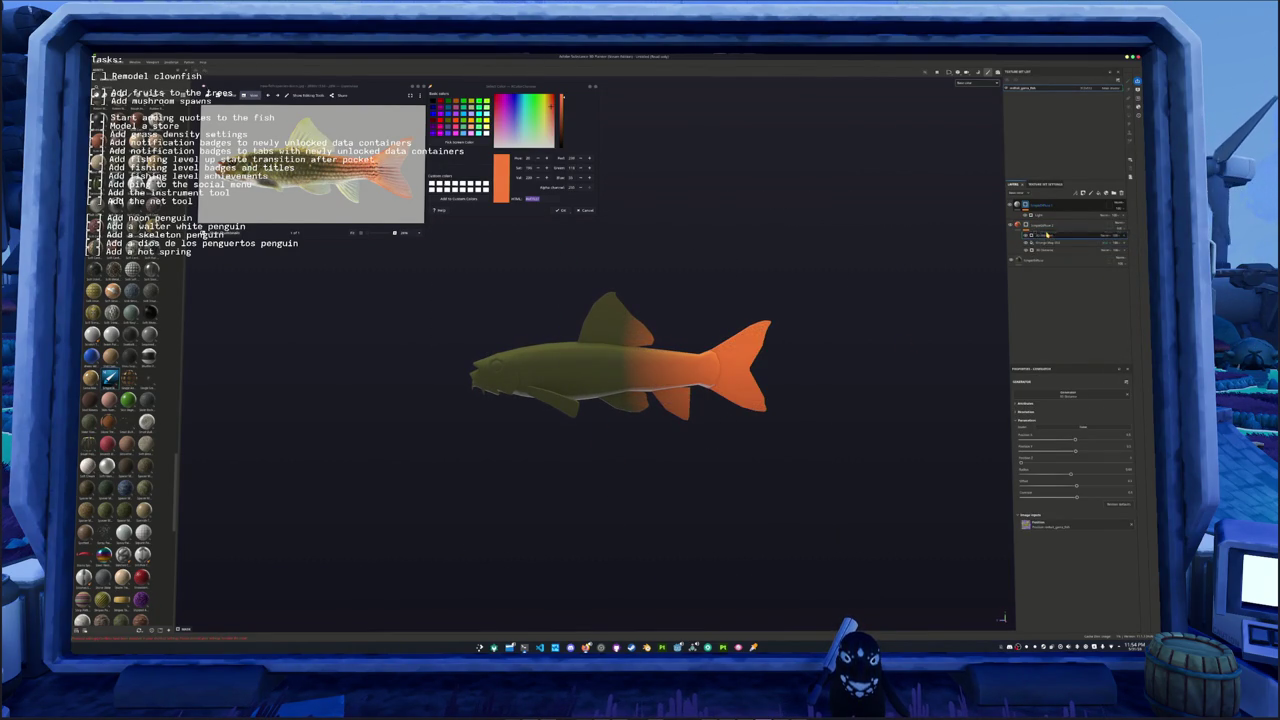
{"action": "left_click", "coordinate": [1105, 236]}
{"action": "left_click", "coordinate": [1107, 243]}
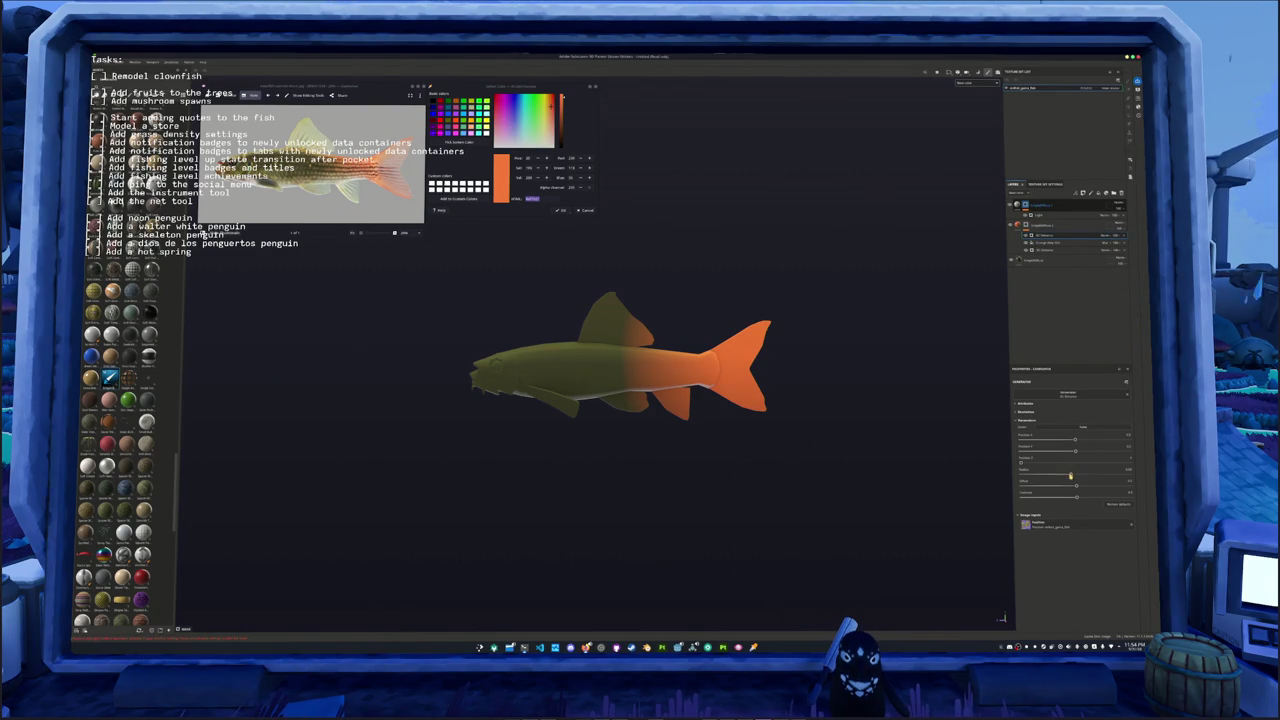
{"action": "left_click_drag", "start_coordinate": [1068, 475], "coordinate": [1051, 476]}
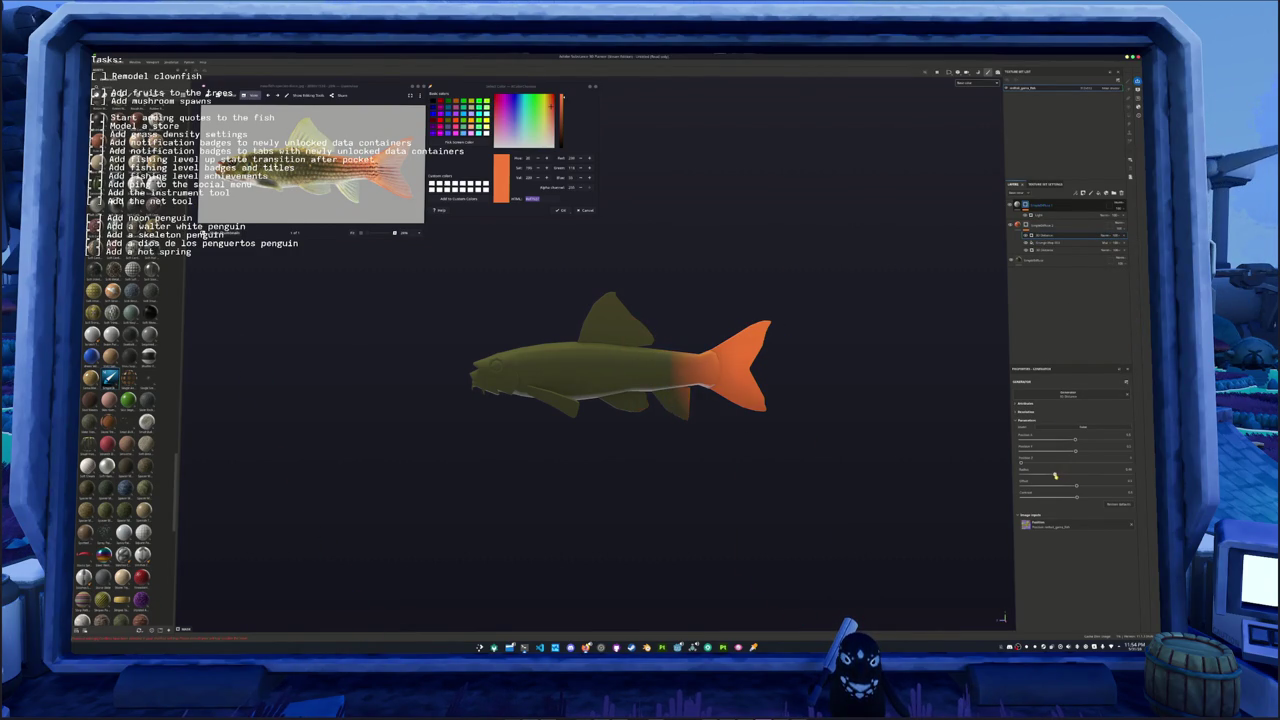
Step: Change the fill's blending mode and tweak where the orange gradient starts at mid-body
{"action": "left_click", "coordinate": [1112, 235]}
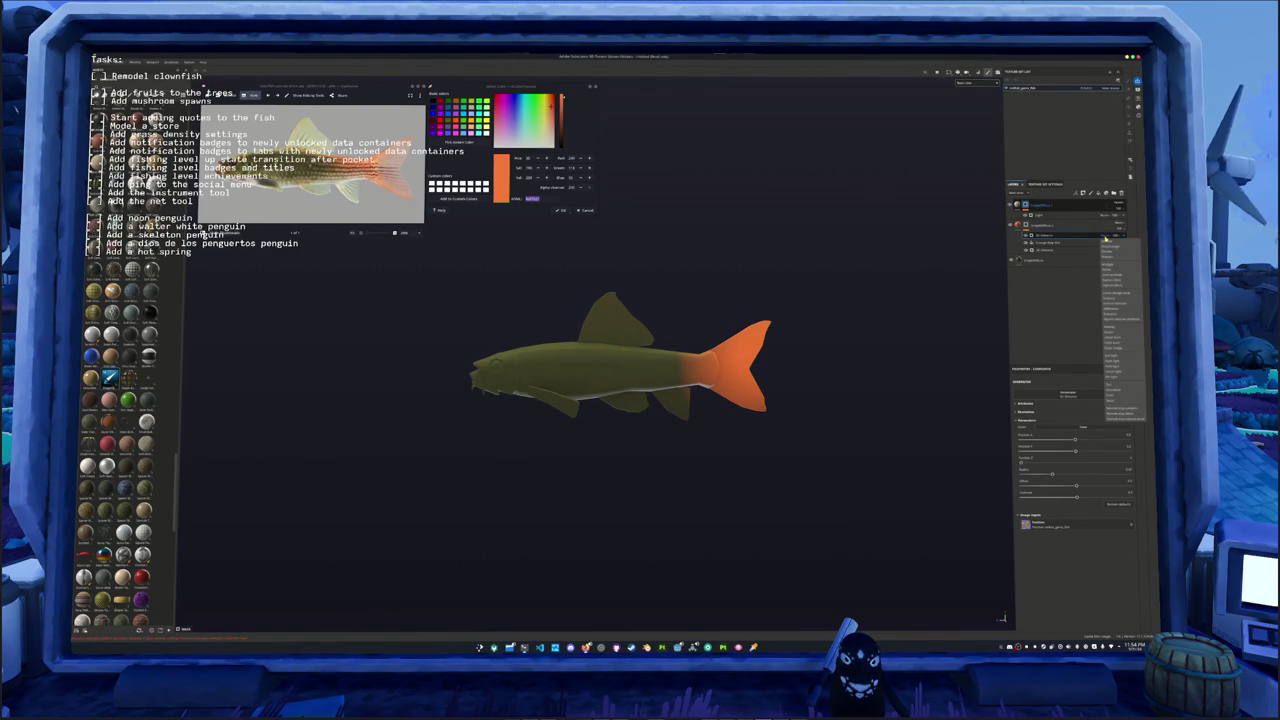
{"action": "left_click", "coordinate": [1115, 292]}
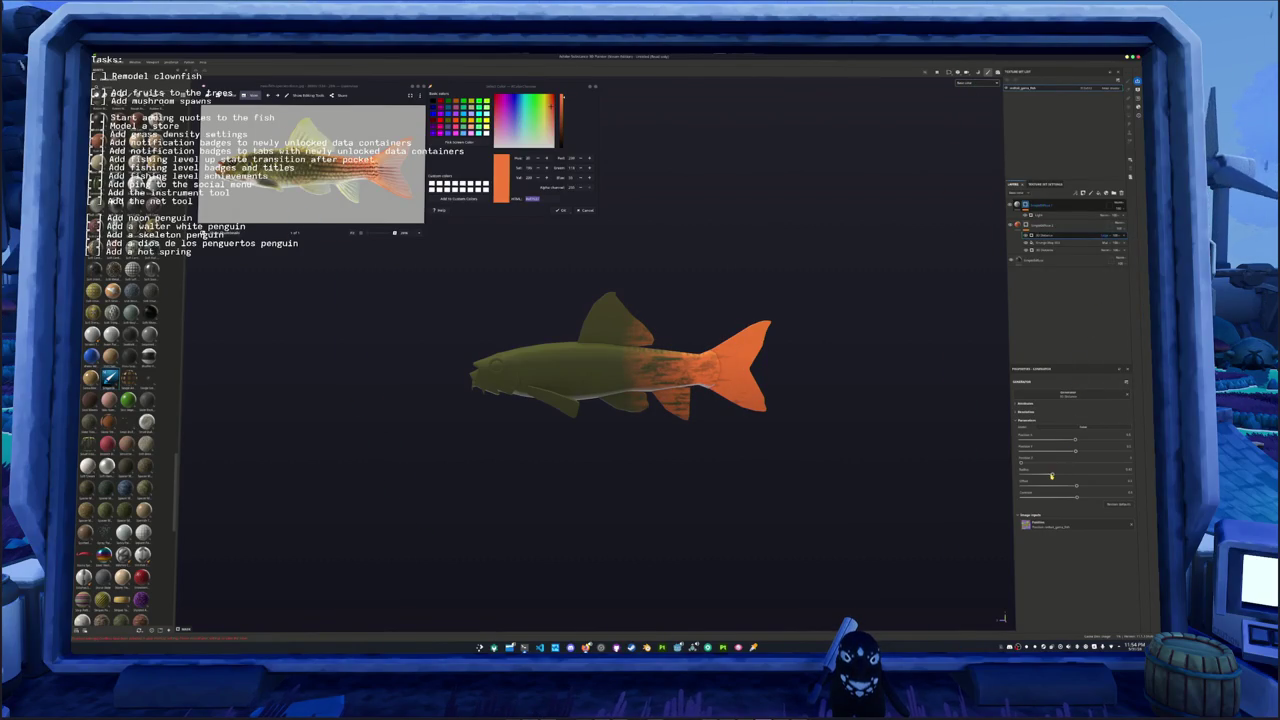
{"action": "left_click_drag", "start_coordinate": [1051, 476], "coordinate": [1062, 475]}
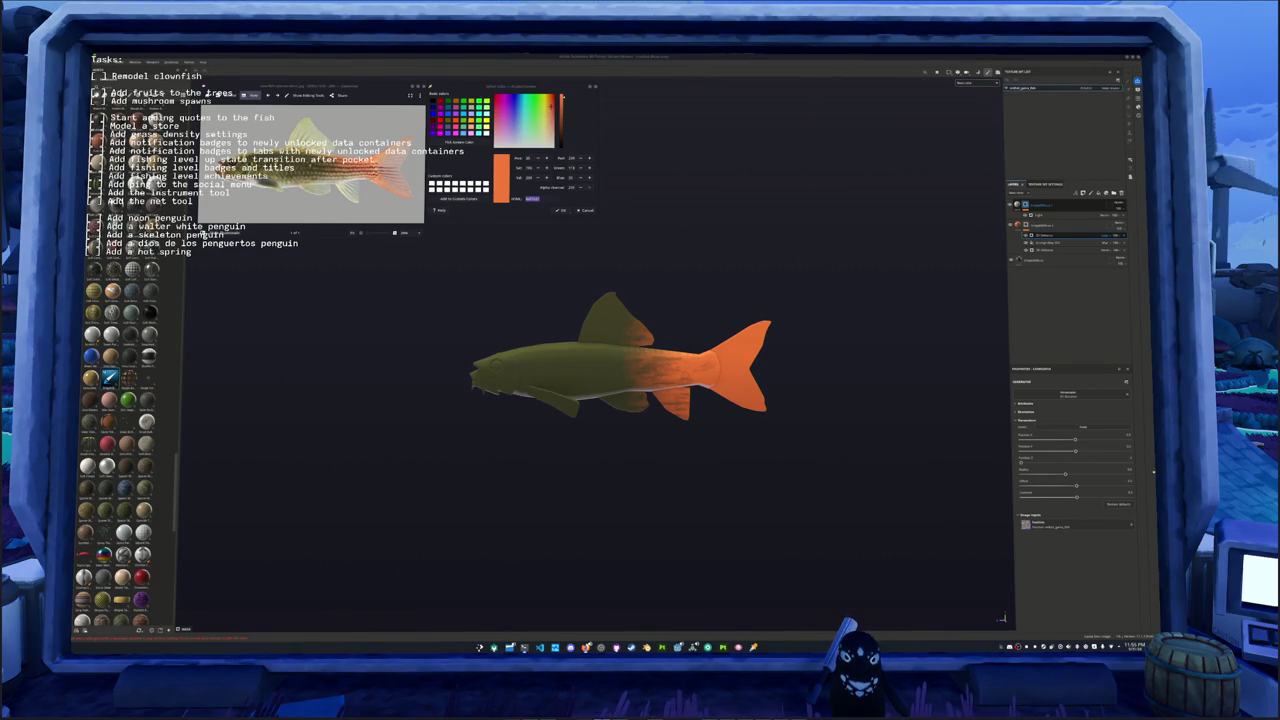
{"action": "mouse_move", "coordinate": [990, 430]}
{"action": "left_mouse_down", "text": "alt"}
{"action": "mouse_move", "coordinate": [846, 397]}
{"action": "mouse_move", "coordinate": [951, 349]}
{"action": "mouse_move", "coordinate": [820, 306]}
{"action": "mouse_move", "coordinate": [798, 275]}
{"action": "left_mouse_up", "text": "alt"}
{"action": "right_click", "coordinate": [1020, 222]}
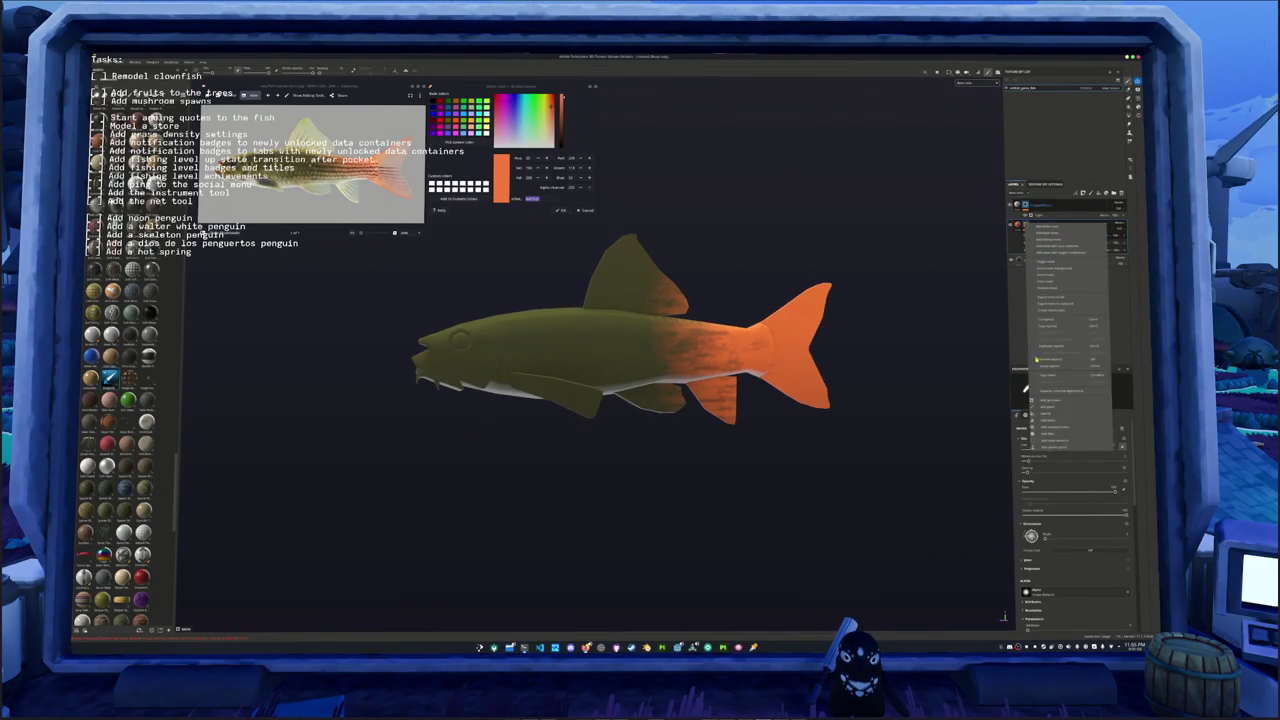
Step: Add an empty paint layer with brush shape settings shown, then inspect the tail, belly and whole fish
{"action": "left_click", "coordinate": [1050, 410]}
{"action": "left_click", "coordinate": [1044, 415]}
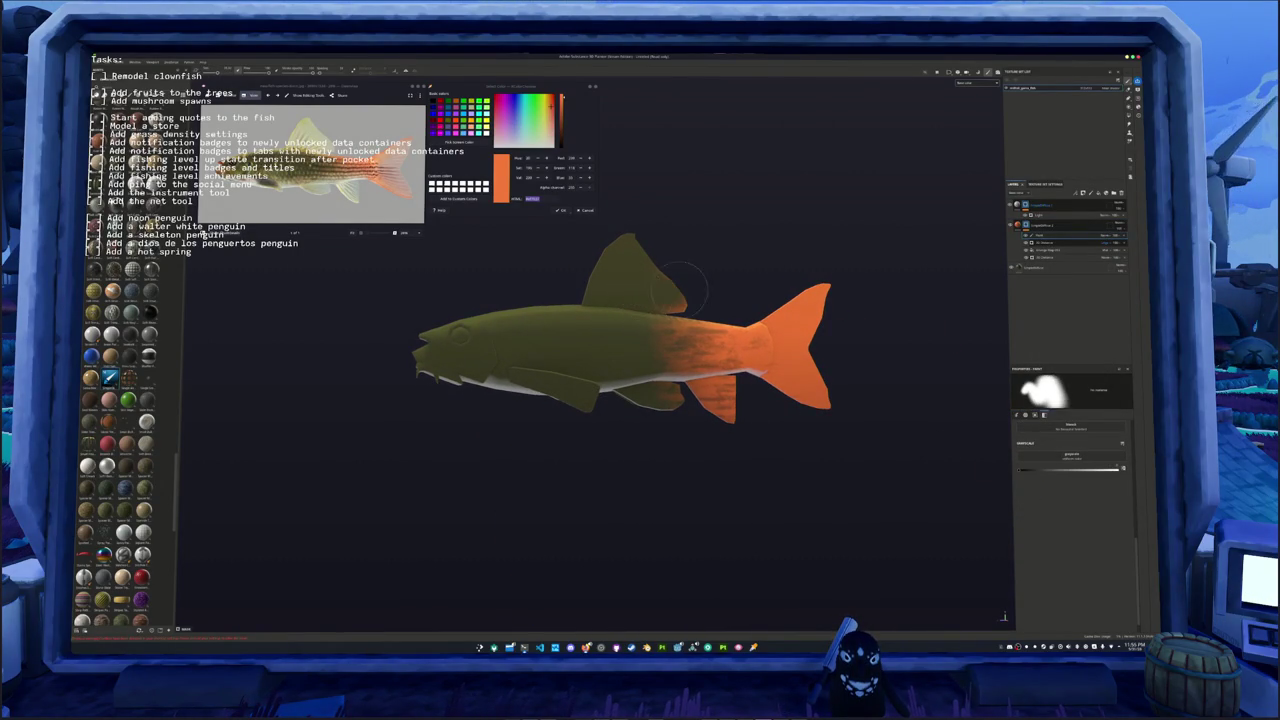
{"action": "mouse_move", "coordinate": [683, 268]}
{"action": "left_mouse_down", "text": "alt"}
{"action": "mouse_move", "coordinate": [715, 270]}
{"action": "mouse_move", "coordinate": [632, 408]}
{"action": "left_mouse_up", "text": "alt"}
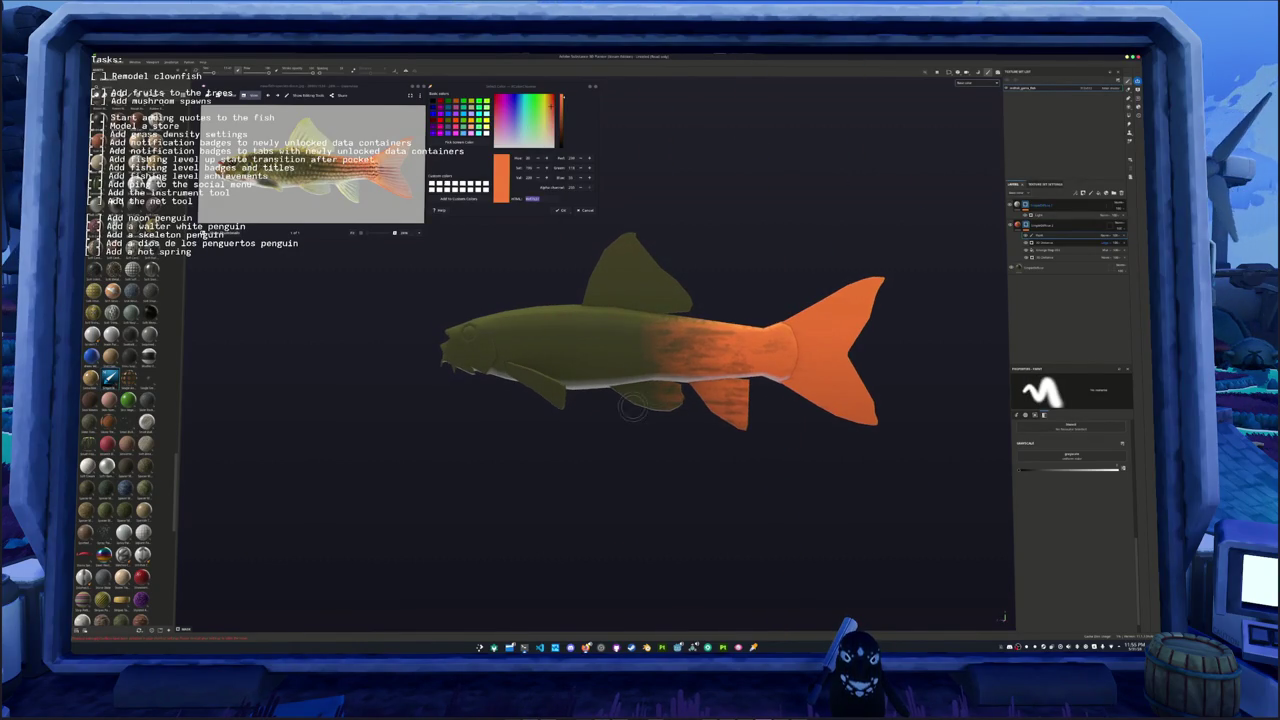
{"action": "mouse_move", "coordinate": [503, 400]}
{"action": "left_mouse_down", "text": "alt"}
{"action": "mouse_move", "coordinate": [720, 429]}
{"action": "mouse_move", "coordinate": [536, 224]}
{"action": "mouse_move", "coordinate": [711, 338]}
{"action": "mouse_move", "coordinate": [731, 335]}
{"action": "left_mouse_up", "text": "alt"}
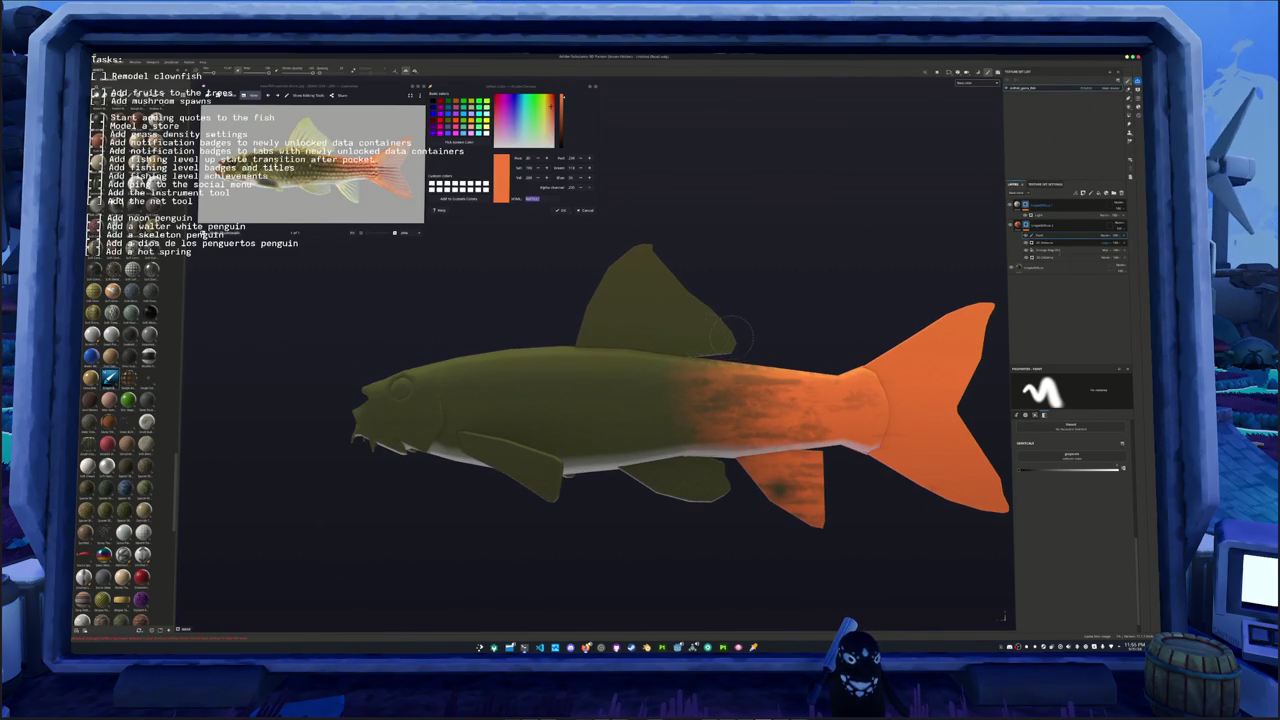
{"action": "left_click_drag", "start_coordinate": [723, 270], "coordinate": [727, 413], "text": "alt"}
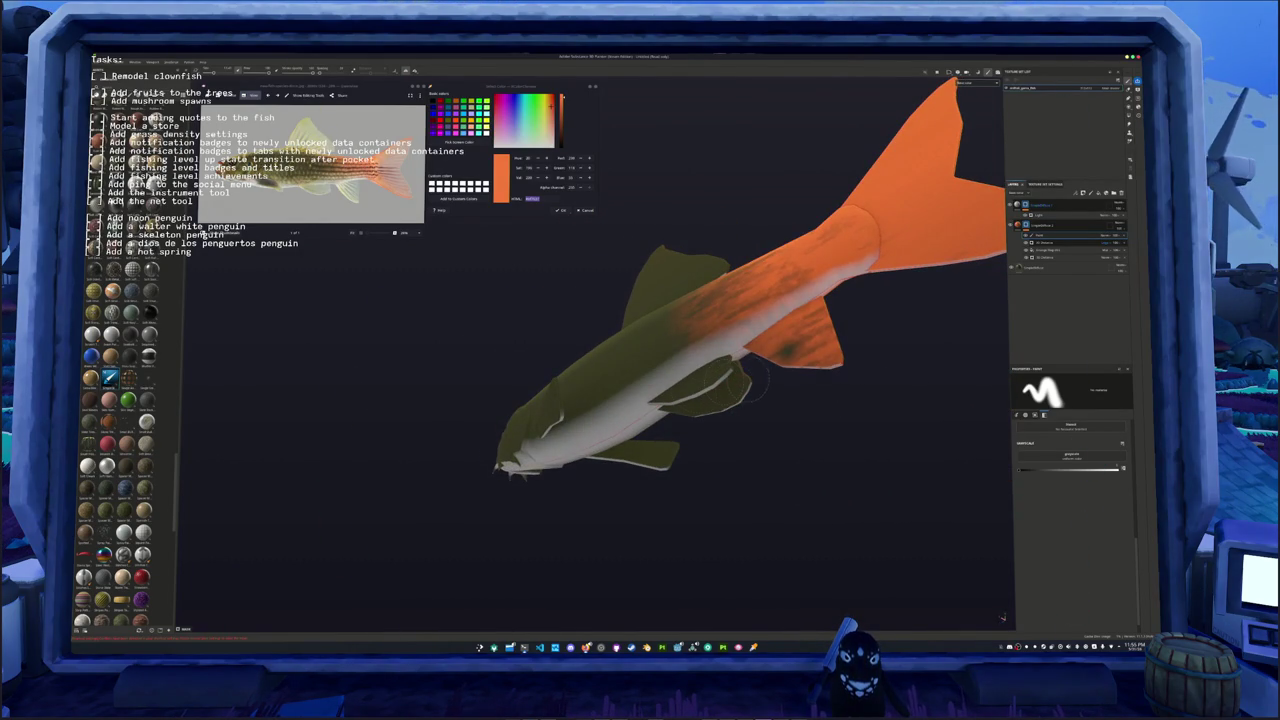
{"action": "left_click_drag", "start_coordinate": [730, 385], "coordinate": [760, 375], "text": "alt"}
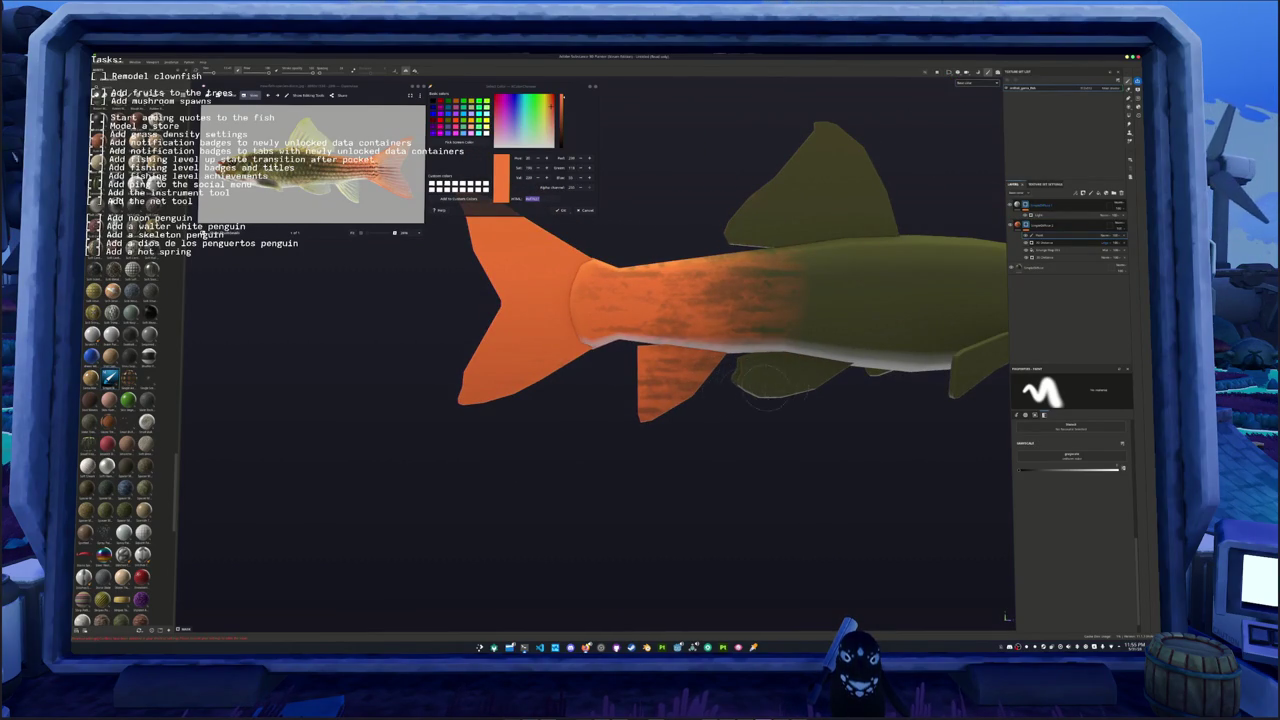
{"action": "middle_click_drag", "start_coordinate": [743, 393], "coordinate": [768, 408], "text": "alt"}
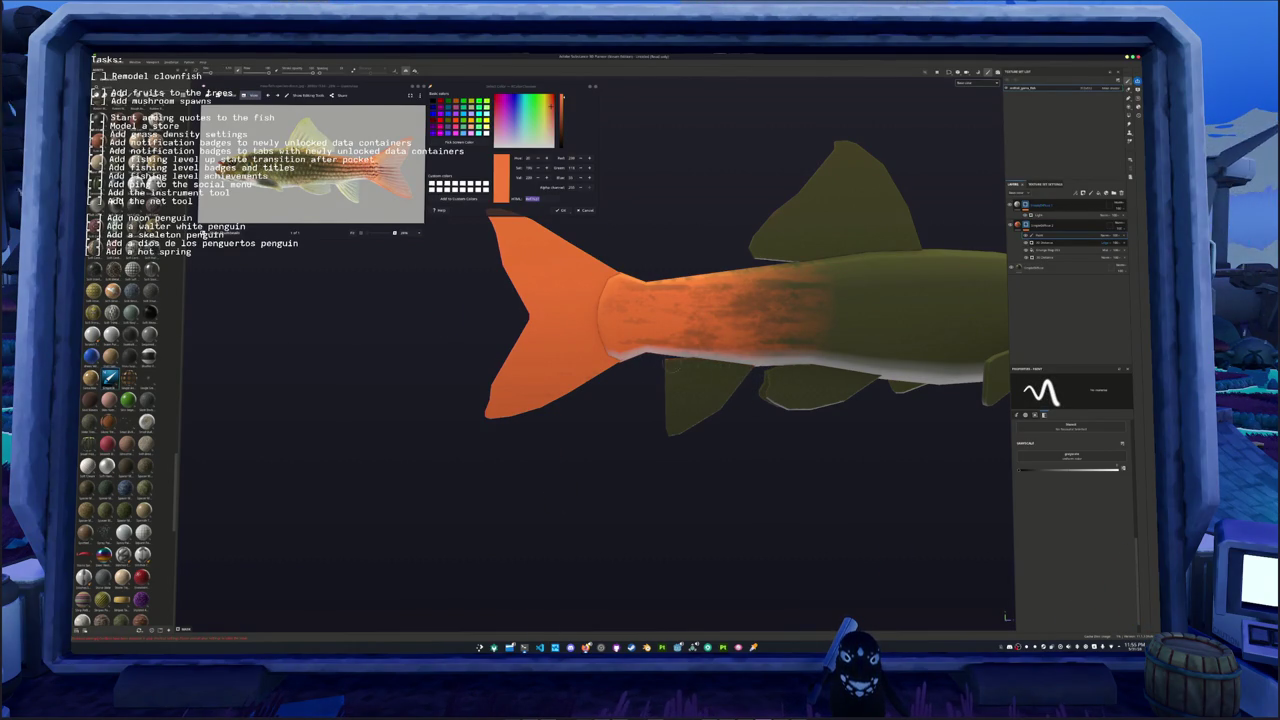
{"action": "mouse_move", "coordinate": [708, 366]}
{"action": "left_mouse_down", "text": "alt"}
{"action": "mouse_move", "coordinate": [606, 436]}
{"action": "mouse_move", "coordinate": [580, 434]}
{"action": "left_mouse_up", "text": "alt"}
{"action": "scroll", "coordinate": [609, 423], "scroll_direction": "down", "scroll_amount": 5}
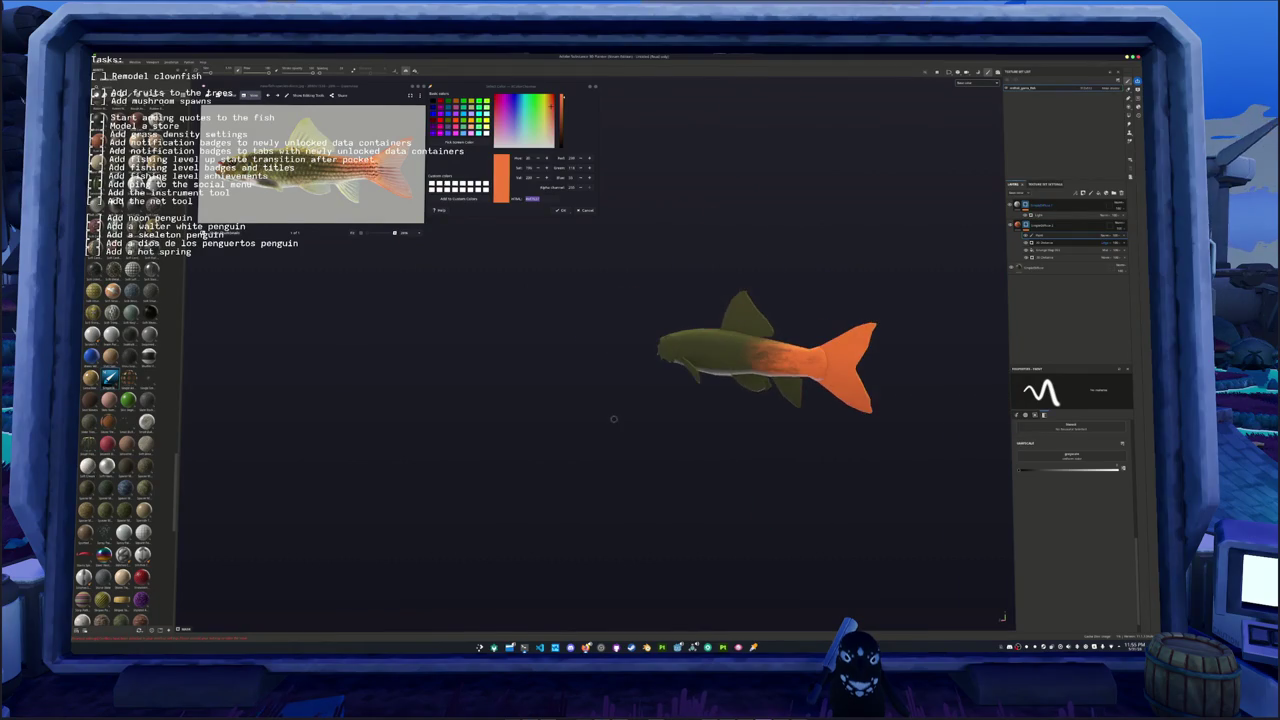
{"action": "scroll", "coordinate": [614, 424], "scroll_direction": "up", "scroll_amount": 1}
{"action": "left_click_drag", "start_coordinate": [728, 420], "coordinate": [760, 418], "text": "alt"}
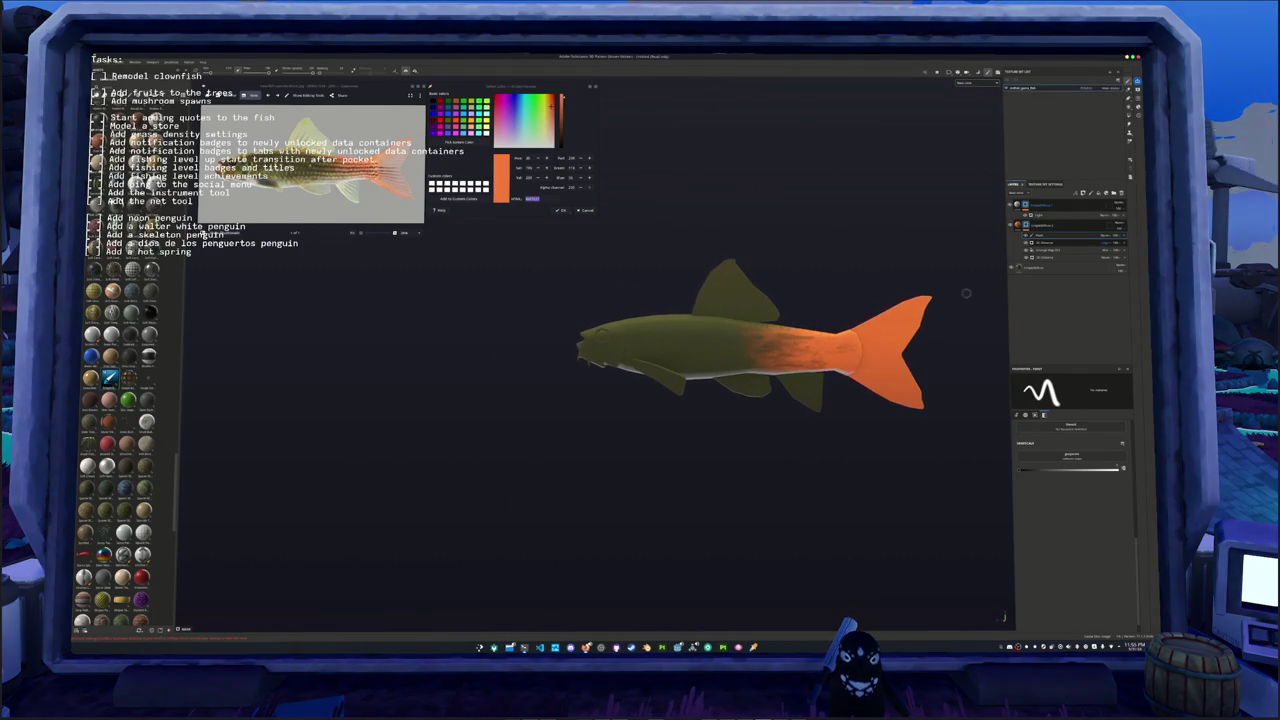
Step: Sample the olive body colour from the fish and duplicate the bottom fill layer
{"action": "left_click", "coordinate": [459, 141]}
{"action": "left_click", "coordinate": [570, 341]}
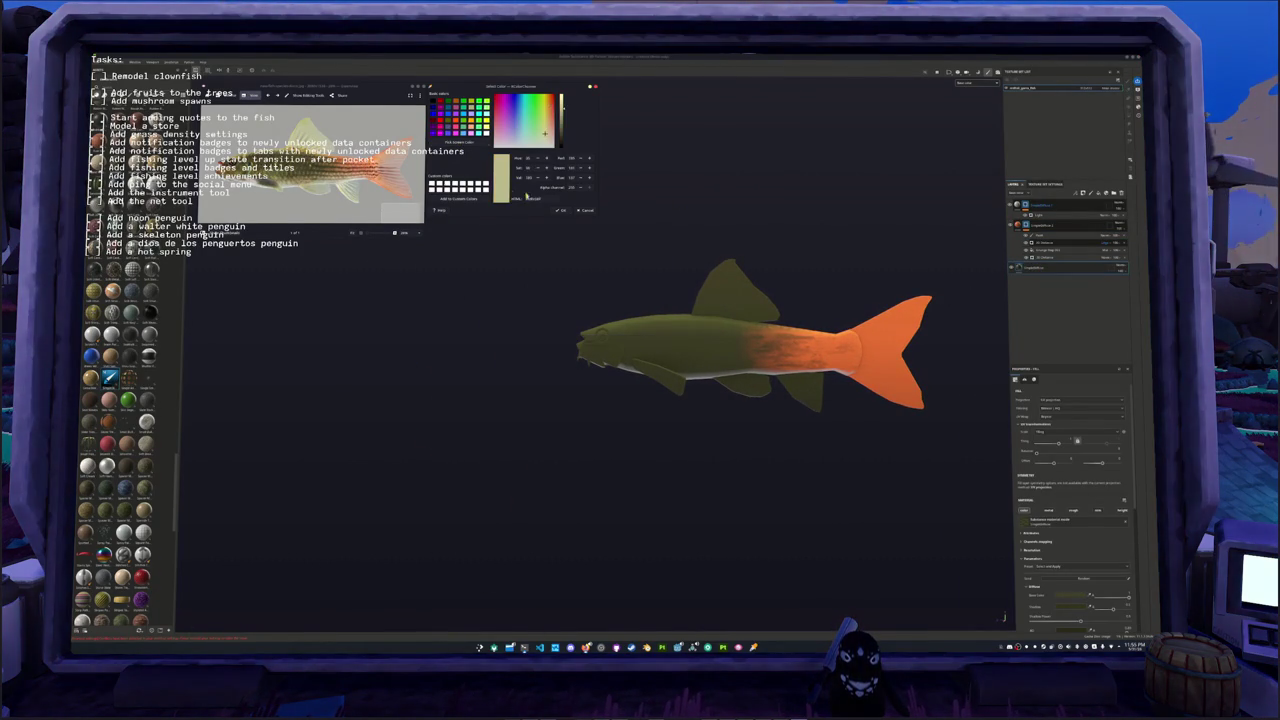
{"action": "left_click_drag", "start_coordinate": [723, 254], "coordinate": [914, 263], "text": "alt"}
{"action": "scroll", "coordinate": [840, 253], "scroll_direction": "up", "scroll_amount": 2}
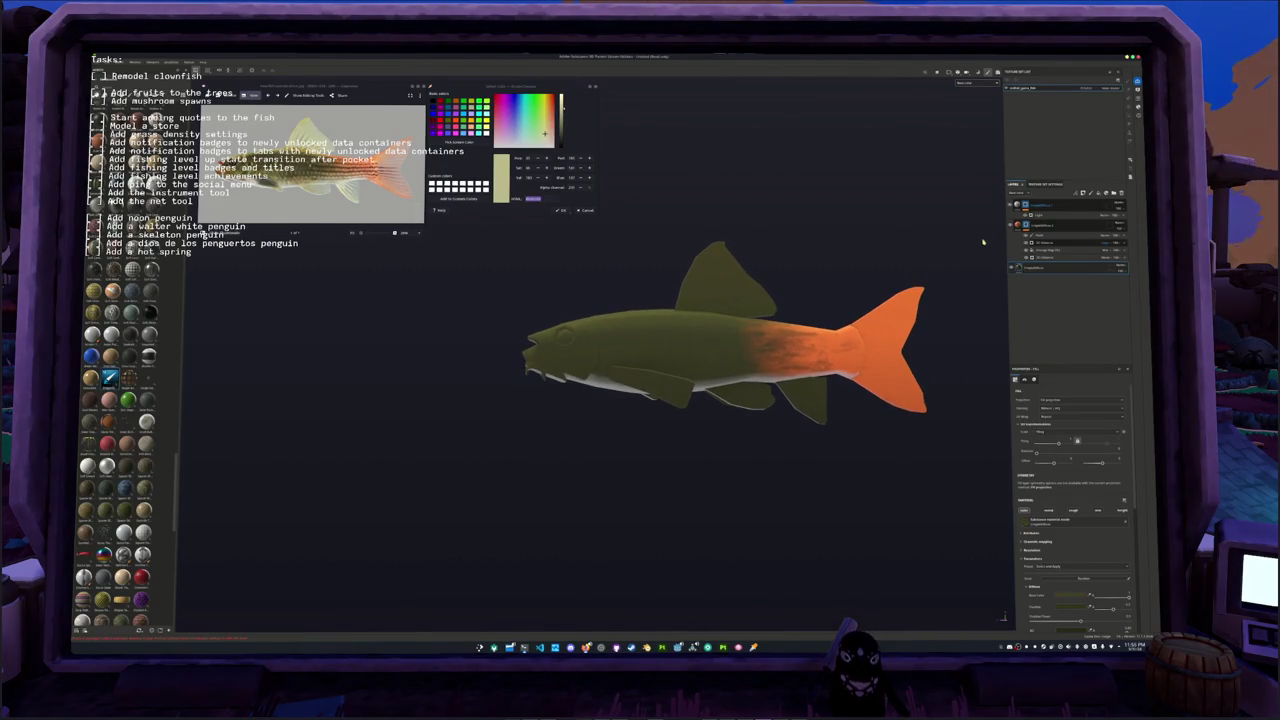
{"action": "left_click", "coordinate": [1042, 206]}
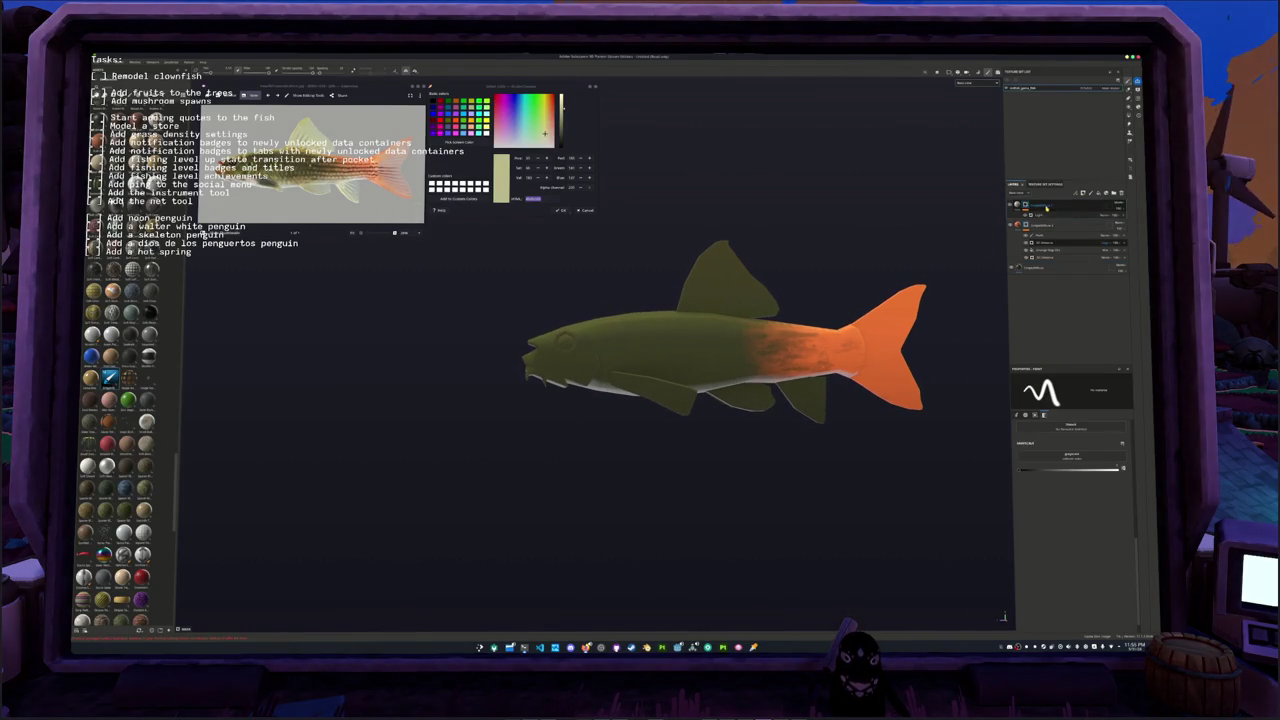
{"action": "left_click", "coordinate": [1049, 268]}
{"action": "key", "text": "ctrl+d"}
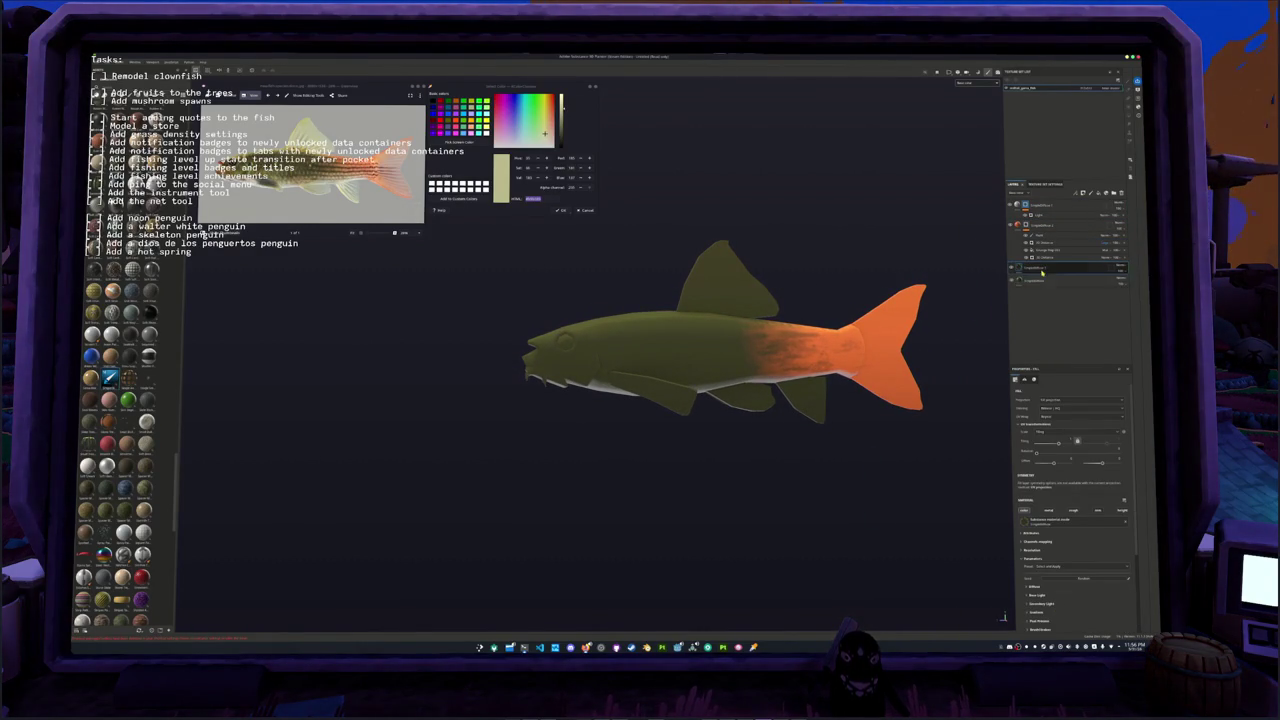
{"action": "scroll", "coordinate": [1027, 517], "scroll_direction": "down", "scroll_amount": 3}
Step: Set the duplicated fill layer's Base Color to pale beige, fine-tuning shade and brightness
{"action": "left_click", "coordinate": [1031, 503]}
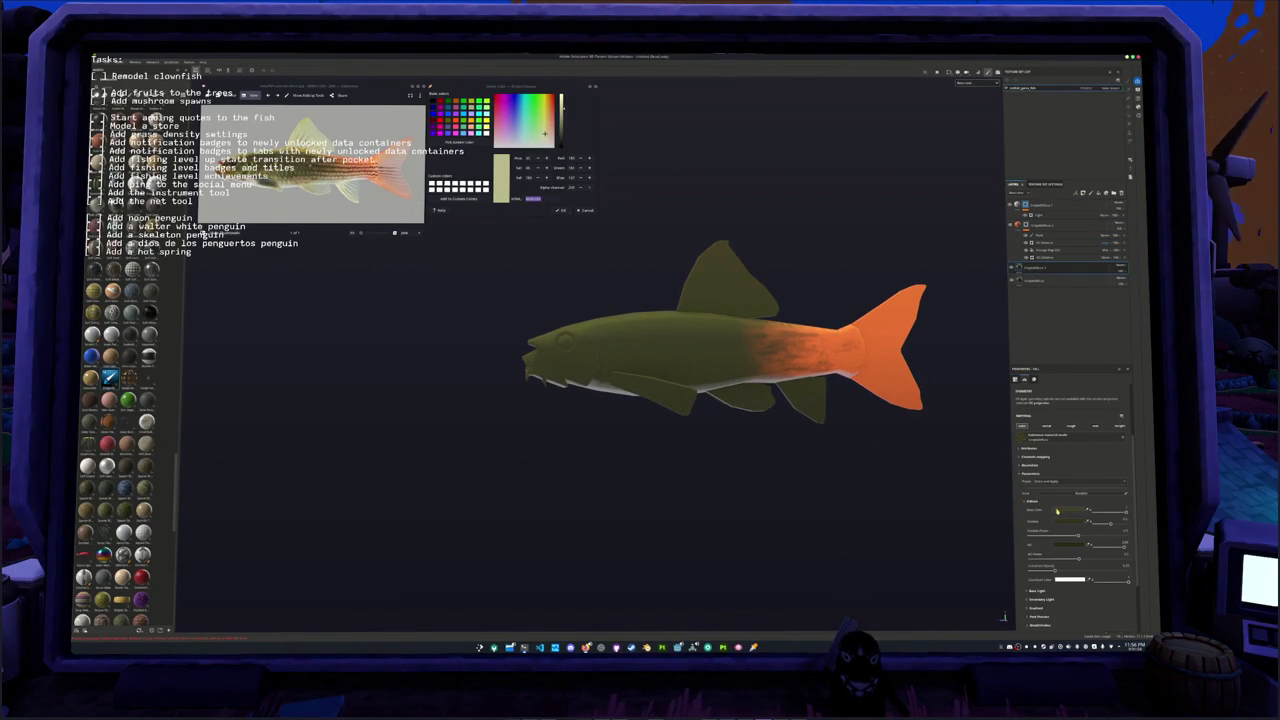
{"action": "left_click", "coordinate": [1063, 509]}
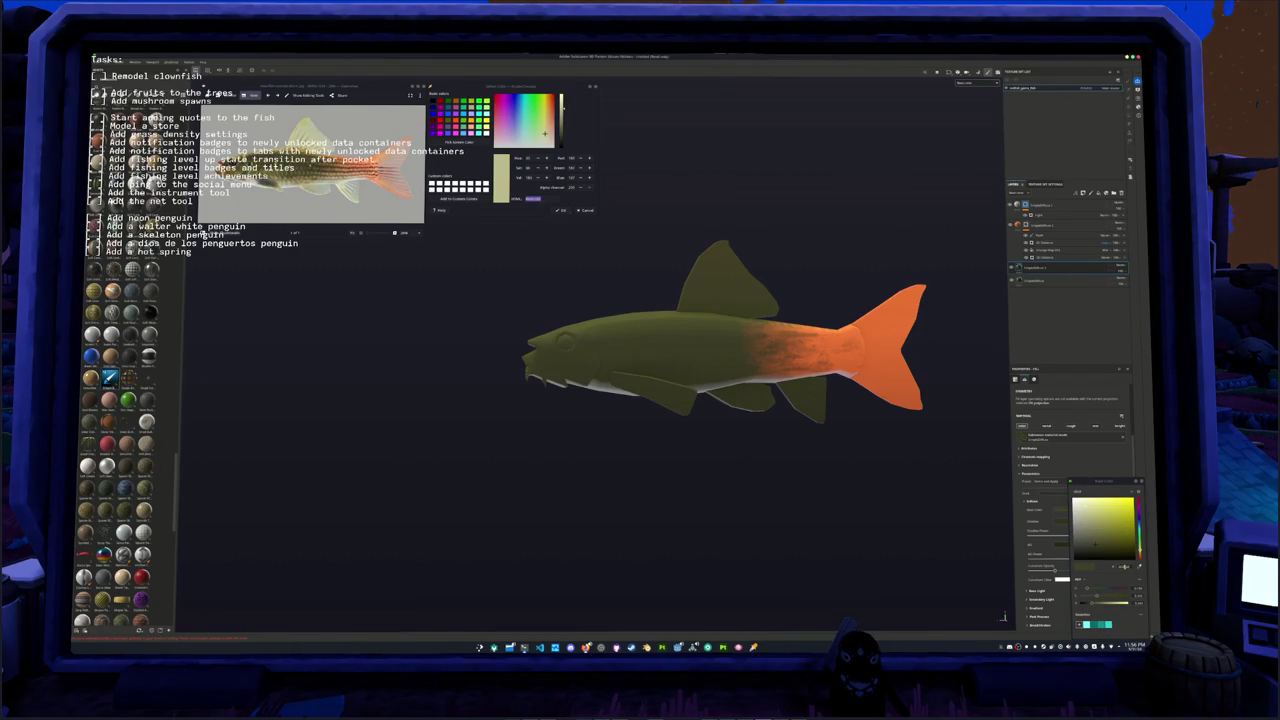
{"action": "left_click", "coordinate": [1088, 514]}
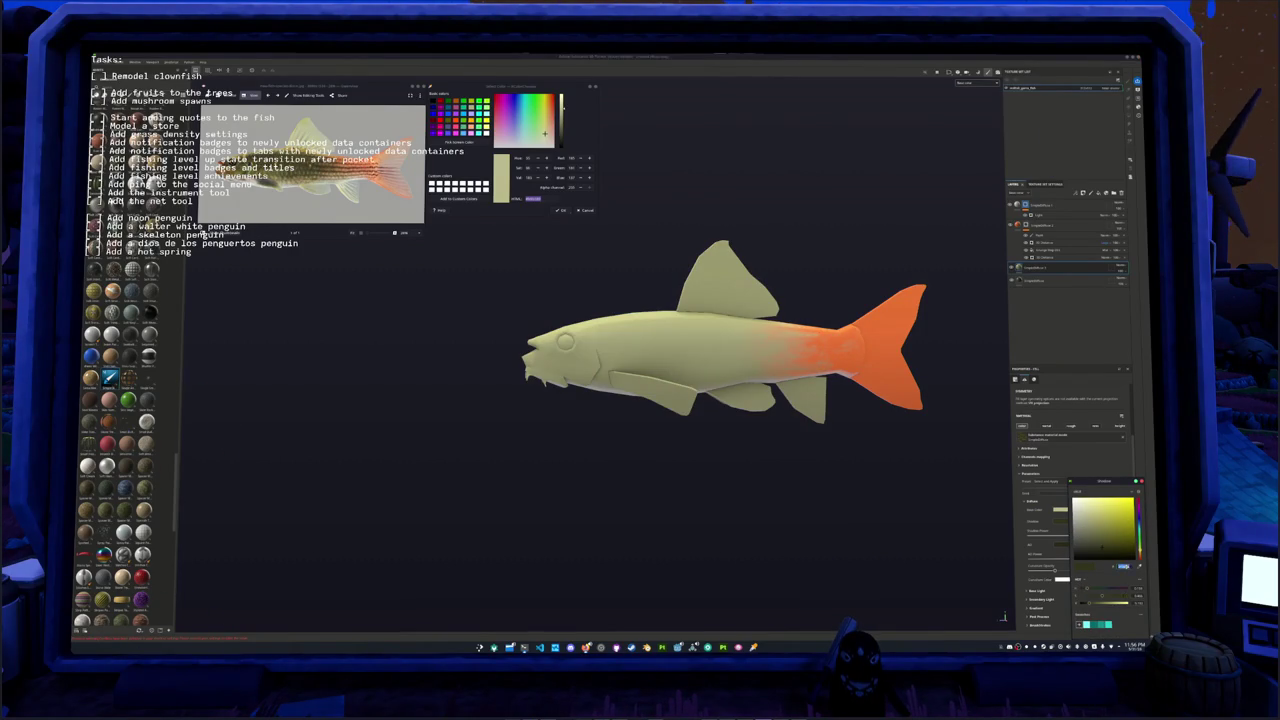
{"action": "left_click_drag", "start_coordinate": [1088, 514], "coordinate": [1096, 530]}
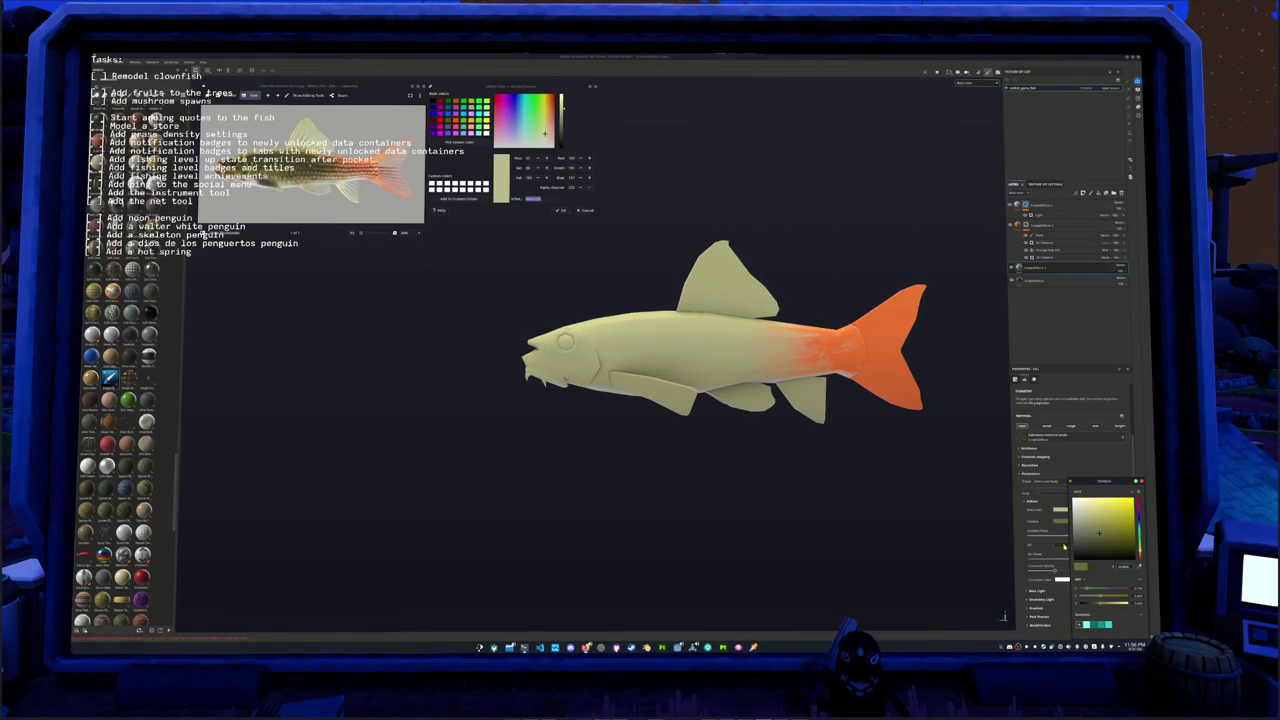
{"action": "left_click_drag", "start_coordinate": [1127, 567], "coordinate": [1125, 566]}
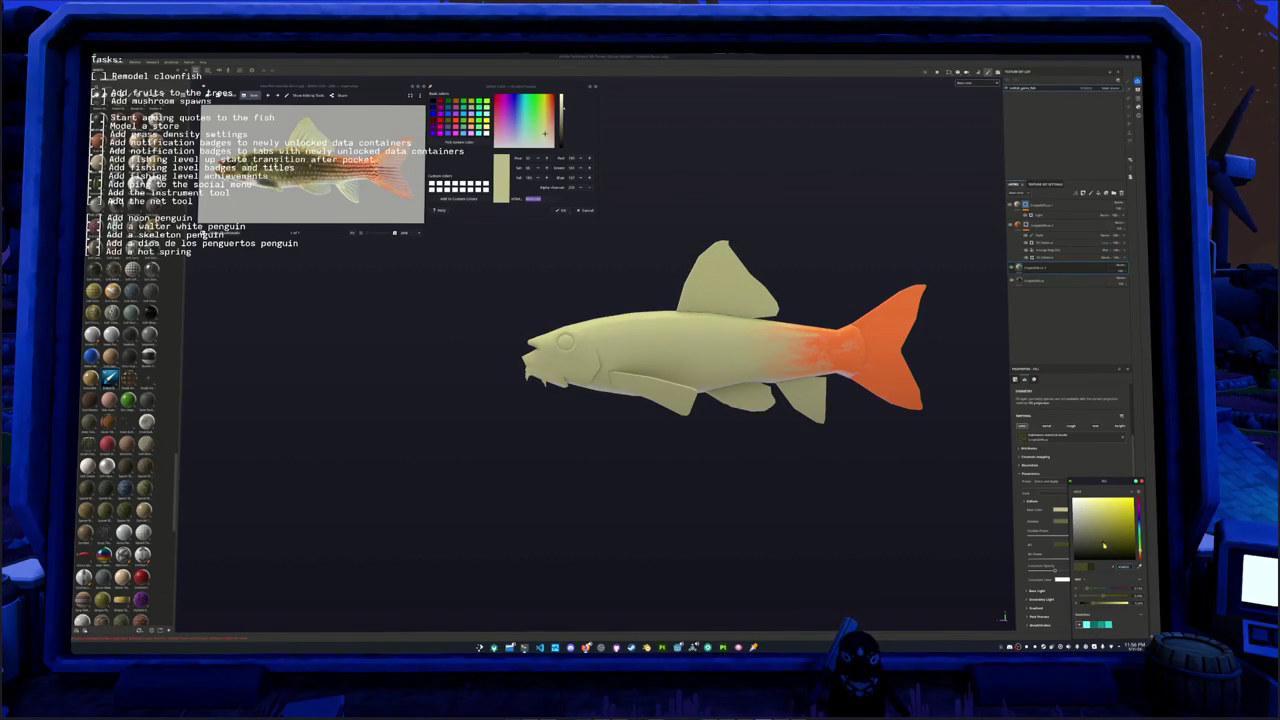
{"action": "left_click", "coordinate": [1070, 268]}
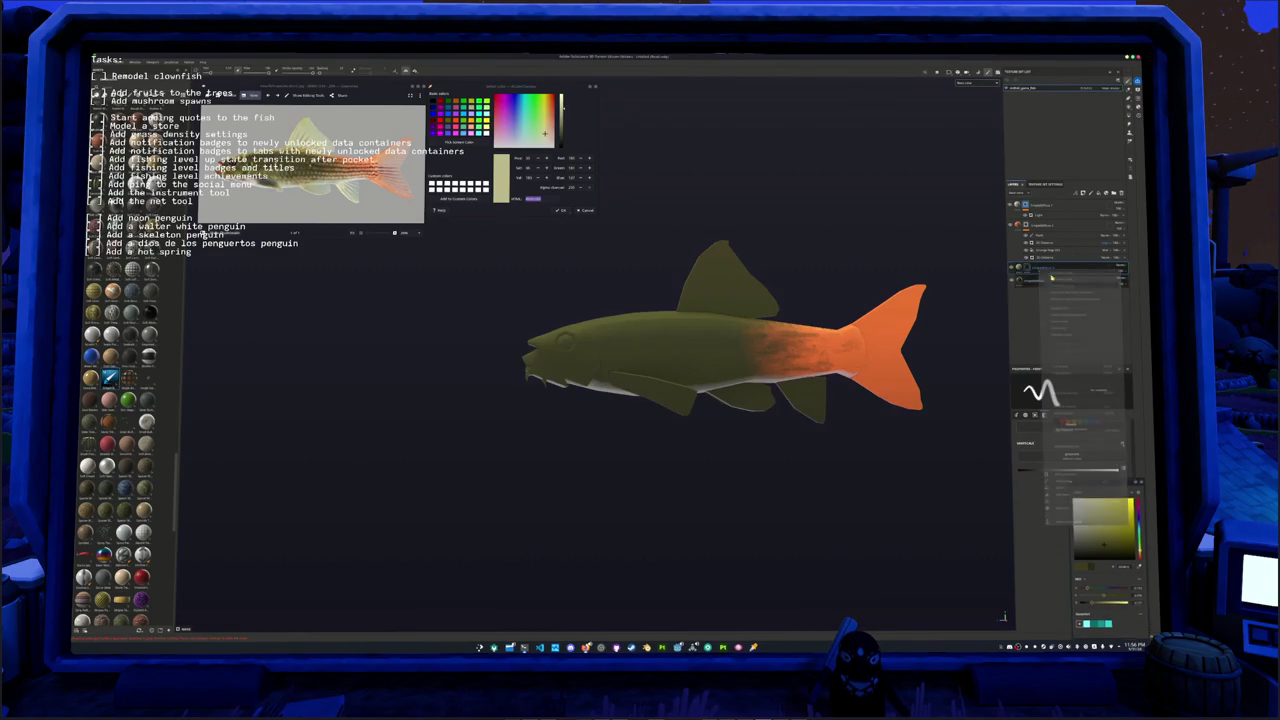
{"action": "right_click", "coordinate": [1026, 269]}
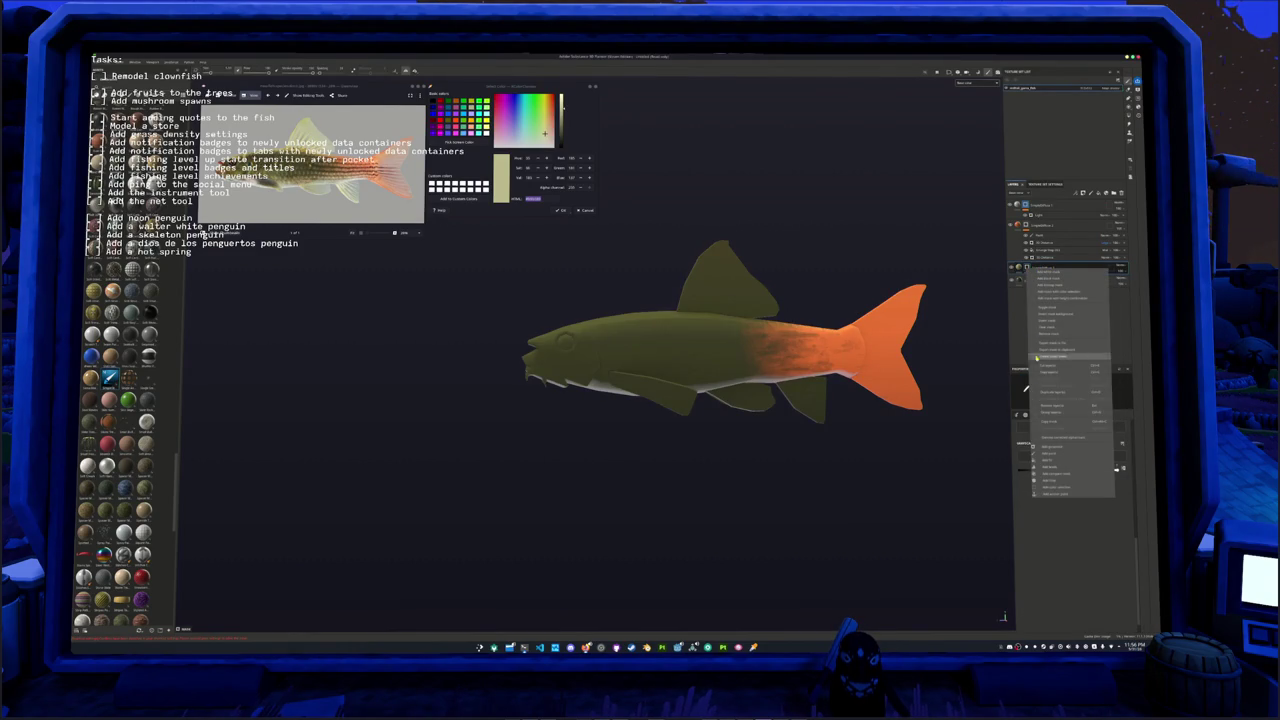
Step: Add a mask to the olive layer, revealing pale beige on the dorsal and two ventral fins
{"action": "left_click", "coordinate": [1051, 461]}
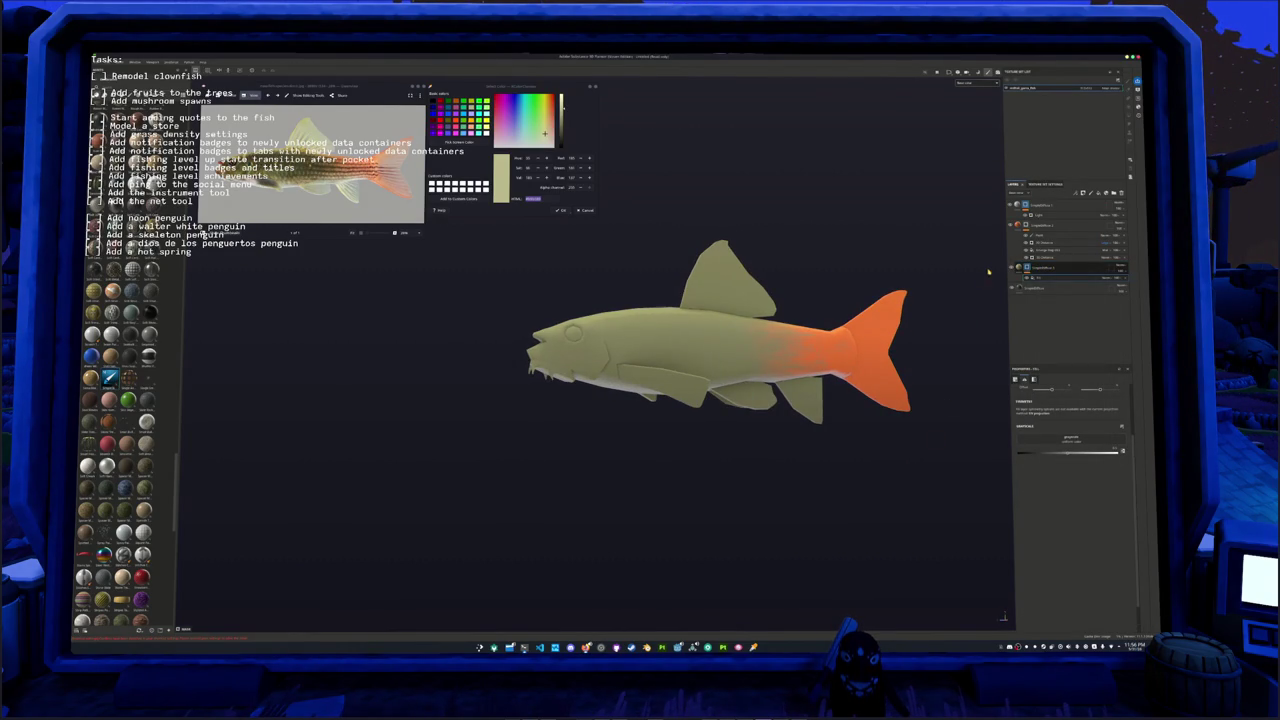
{"action": "left_click", "coordinate": [1030, 214]}
{"action": "right_click", "coordinate": [1040, 270]}
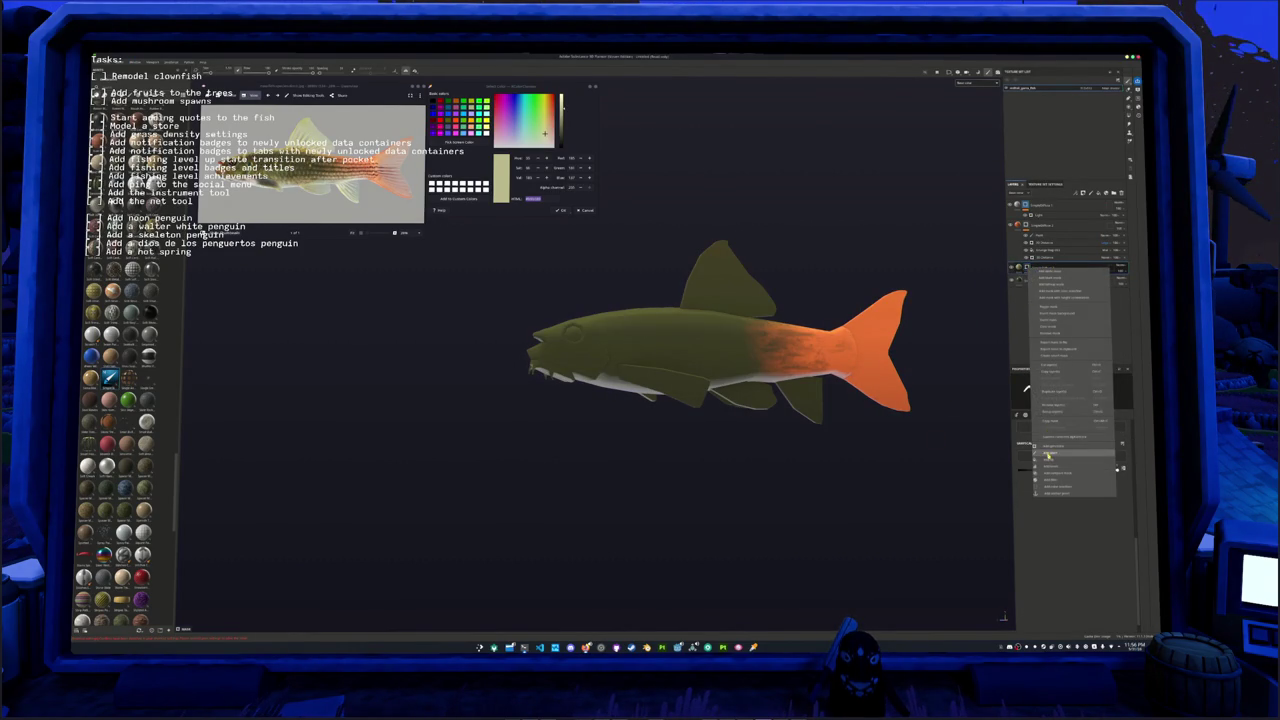
{"action": "left_click", "coordinate": [1057, 217]}
{"action": "left_click", "coordinate": [1036, 279]}
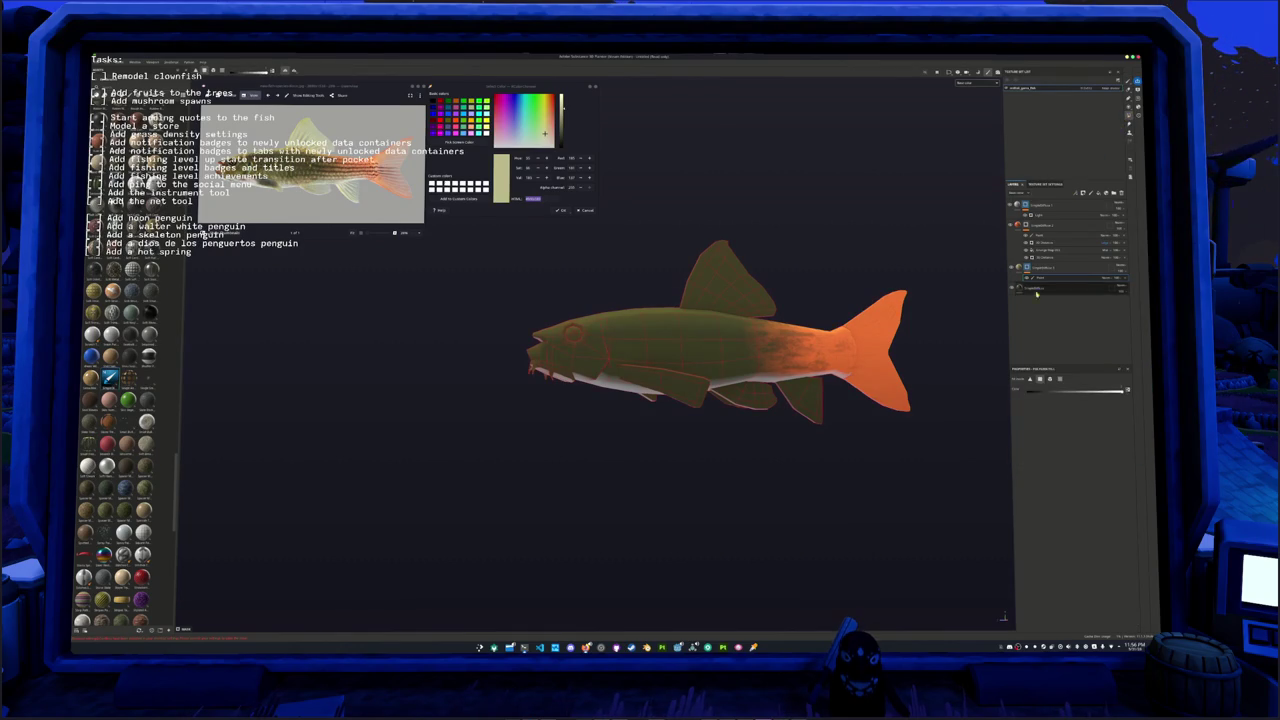
{"action": "left_click", "coordinate": [725, 278]}
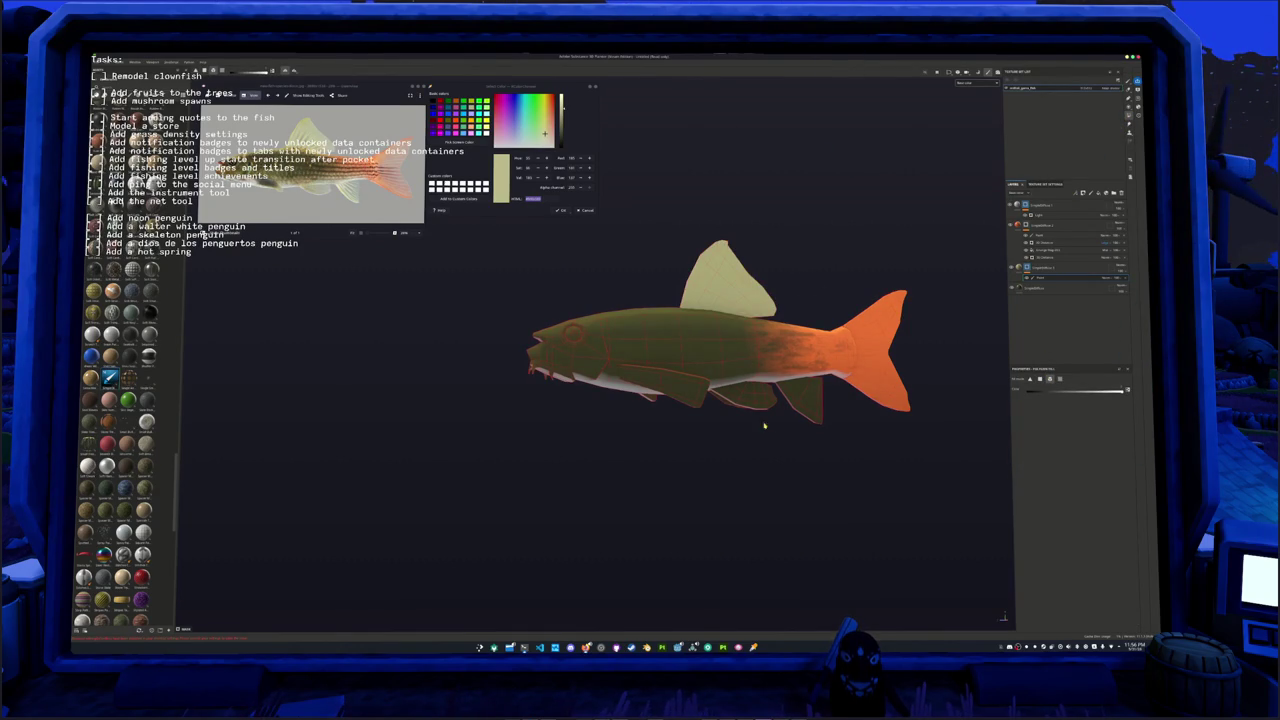
{"action": "left_click", "coordinate": [740, 404]}
{"action": "left_click", "coordinate": [826, 415]}
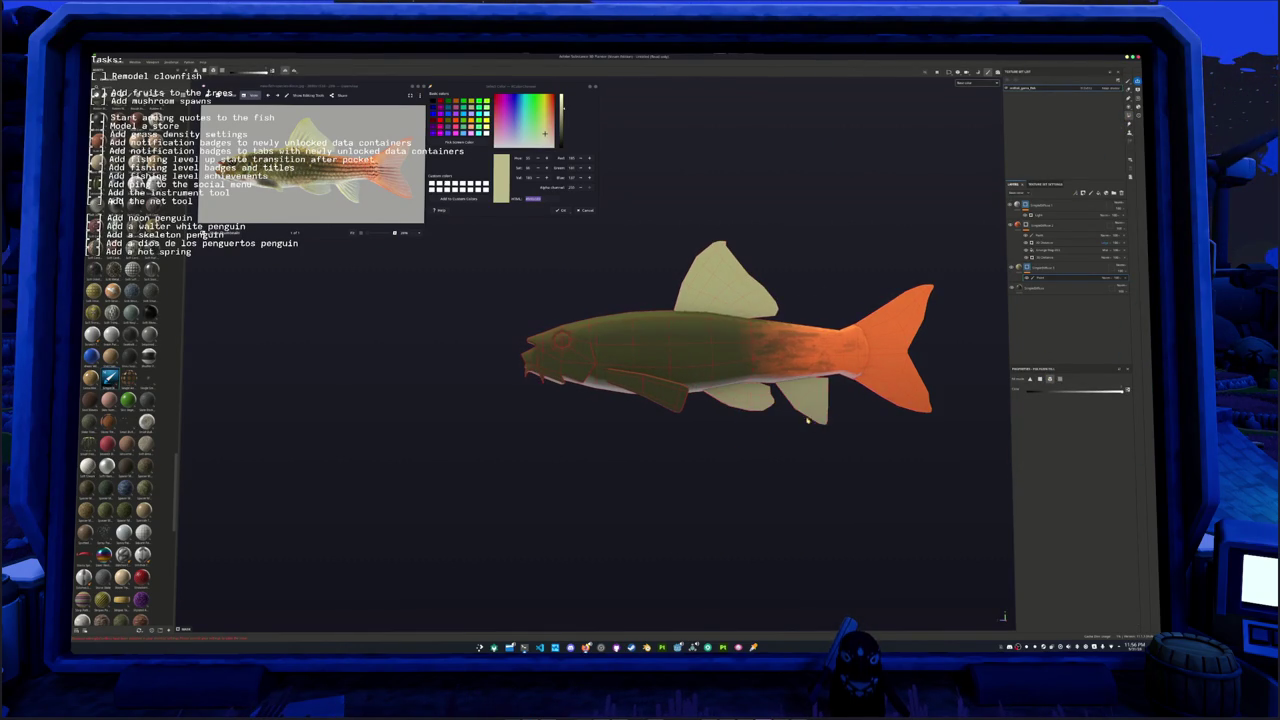
{"action": "middle_click_drag", "start_coordinate": [760, 431], "coordinate": [793, 421]}
{"action": "mouse_move", "coordinate": [793, 421]}
{"action": "left_mouse_down", "text": "alt"}
{"action": "mouse_move", "coordinate": [771, 443]}
{"action": "mouse_move", "coordinate": [737, 422]}
{"action": "left_mouse_up", "text": "alt"}
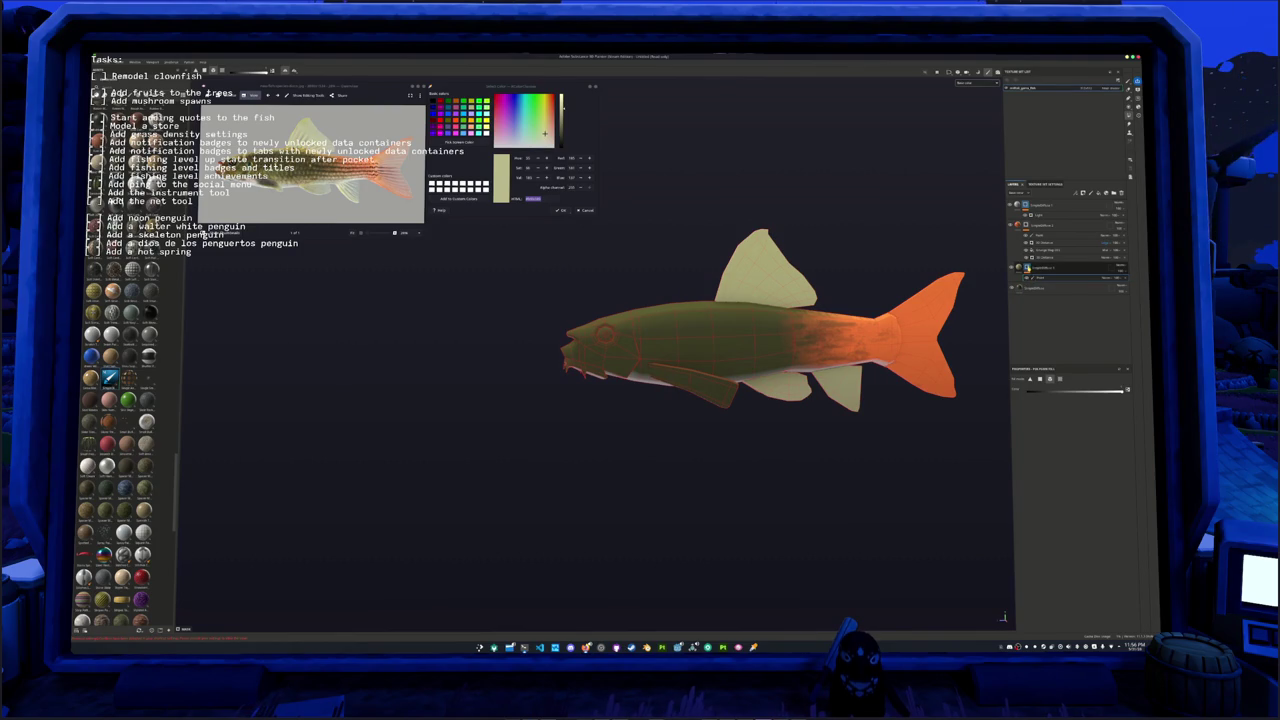
Step: Add a paint sub-layer to the layer
{"action": "right_click", "coordinate": [1030, 268]}
{"action": "left_click", "coordinate": [1050, 444]}
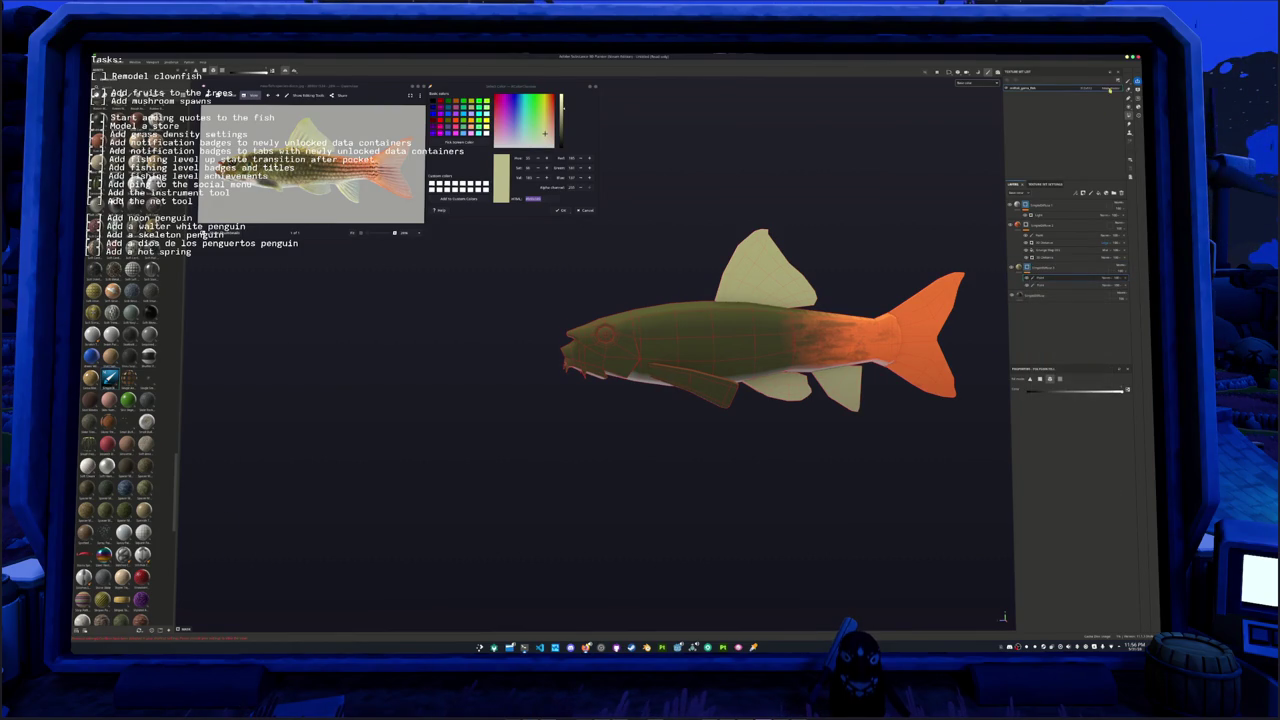
{"action": "scroll", "coordinate": [690, 432], "scroll_direction": "up", "scroll_amount": 3}
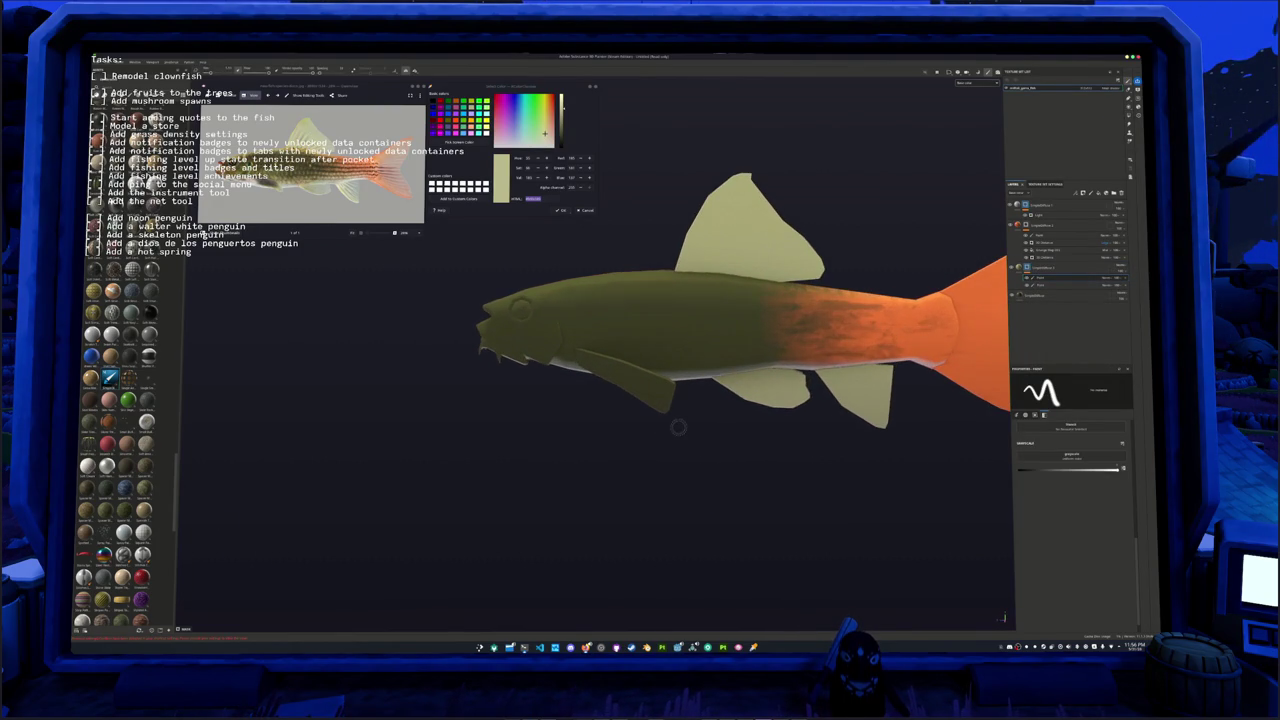
Step: Zoom in on the head and brush pale colour over the pectoral fin's dark edge
{"action": "mouse_move", "coordinate": [694, 423]}
{"action": "left_mouse_down", "text": "alt"}
{"action": "mouse_move", "coordinate": [627, 418]}
{"action": "mouse_move", "coordinate": [626, 403]}
{"action": "mouse_move", "coordinate": [729, 457]}
{"action": "mouse_move", "coordinate": [671, 400]}
{"action": "mouse_move", "coordinate": [620, 380]}
{"action": "left_mouse_up", "text": "alt"}
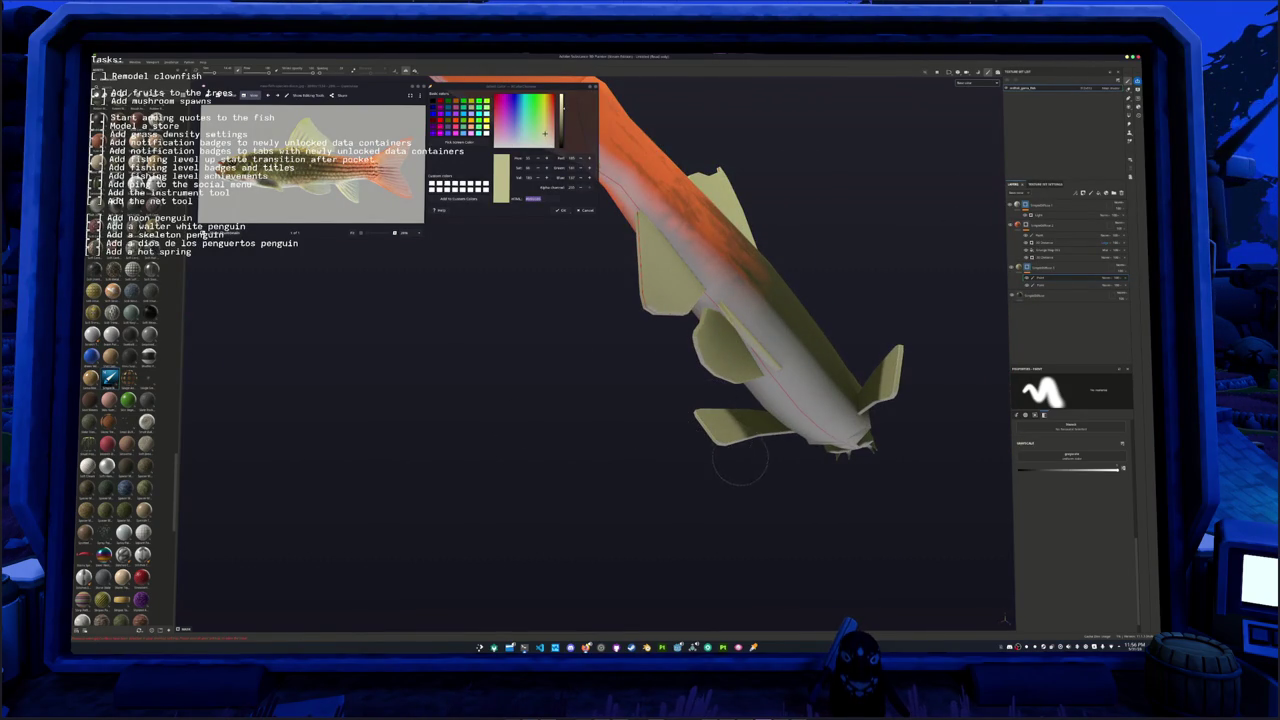
{"action": "mouse_move", "coordinate": [733, 452]}
{"action": "left_mouse_down", "text": "alt"}
{"action": "mouse_move", "coordinate": [748, 486]}
{"action": "mouse_move", "coordinate": [800, 470]}
{"action": "left_mouse_up", "text": "alt"}
{"action": "left_click_drag", "start_coordinate": [704, 415], "coordinate": [693, 399], "text": "alt"}
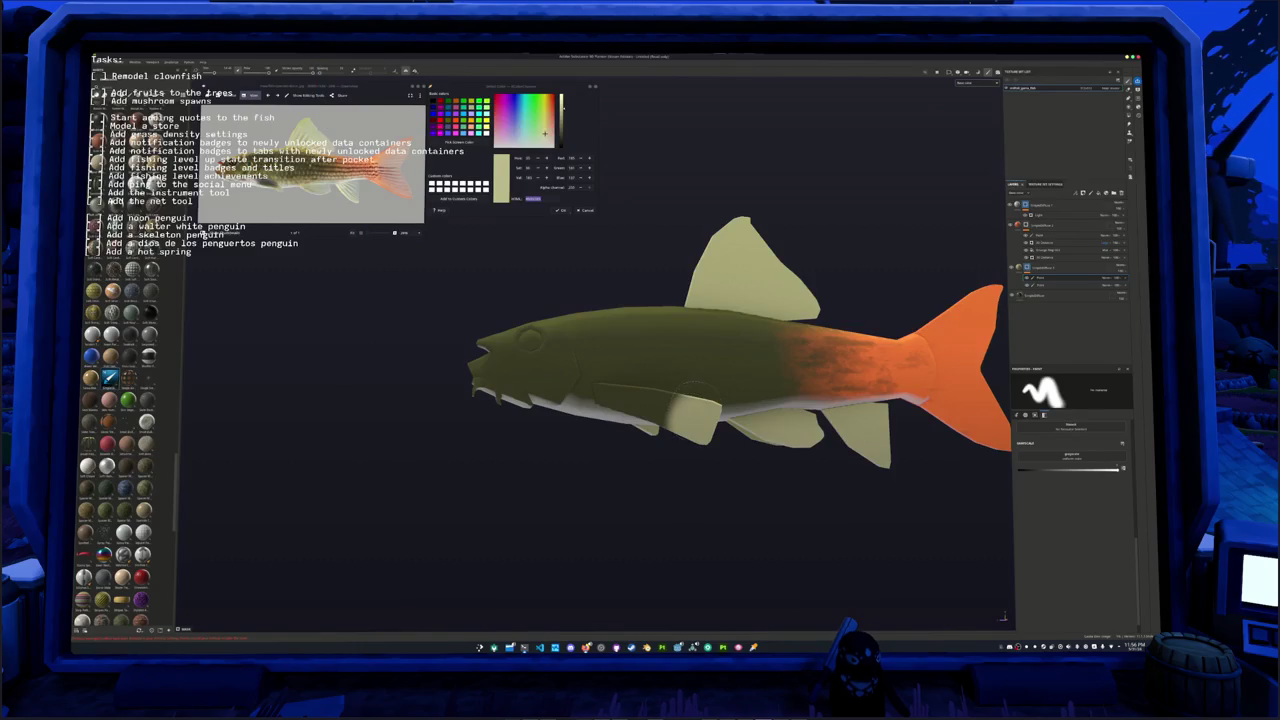
{"action": "left_click_drag", "start_coordinate": [712, 438], "coordinate": [720, 470], "text": "alt"}
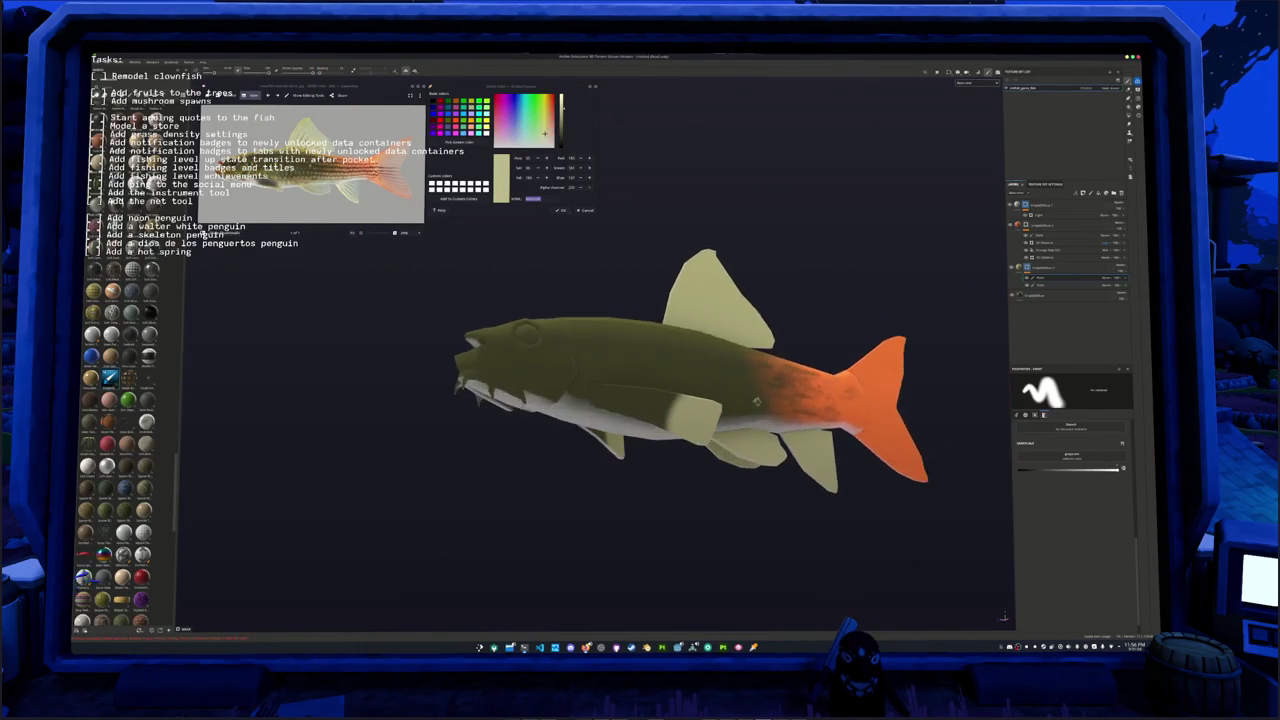
{"action": "scroll", "coordinate": [704, 416], "scroll_direction": "up", "scroll_amount": 3}
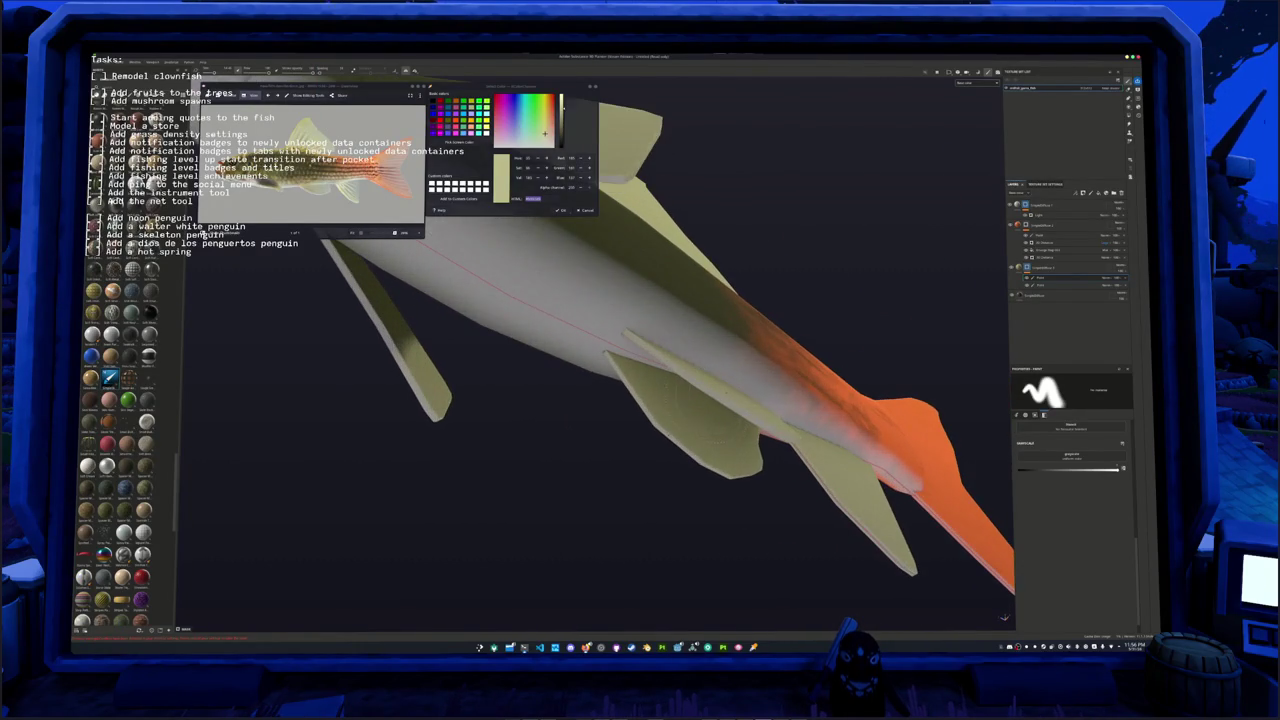
{"action": "left_click_drag", "start_coordinate": [704, 416], "coordinate": [597, 434], "text": "alt"}
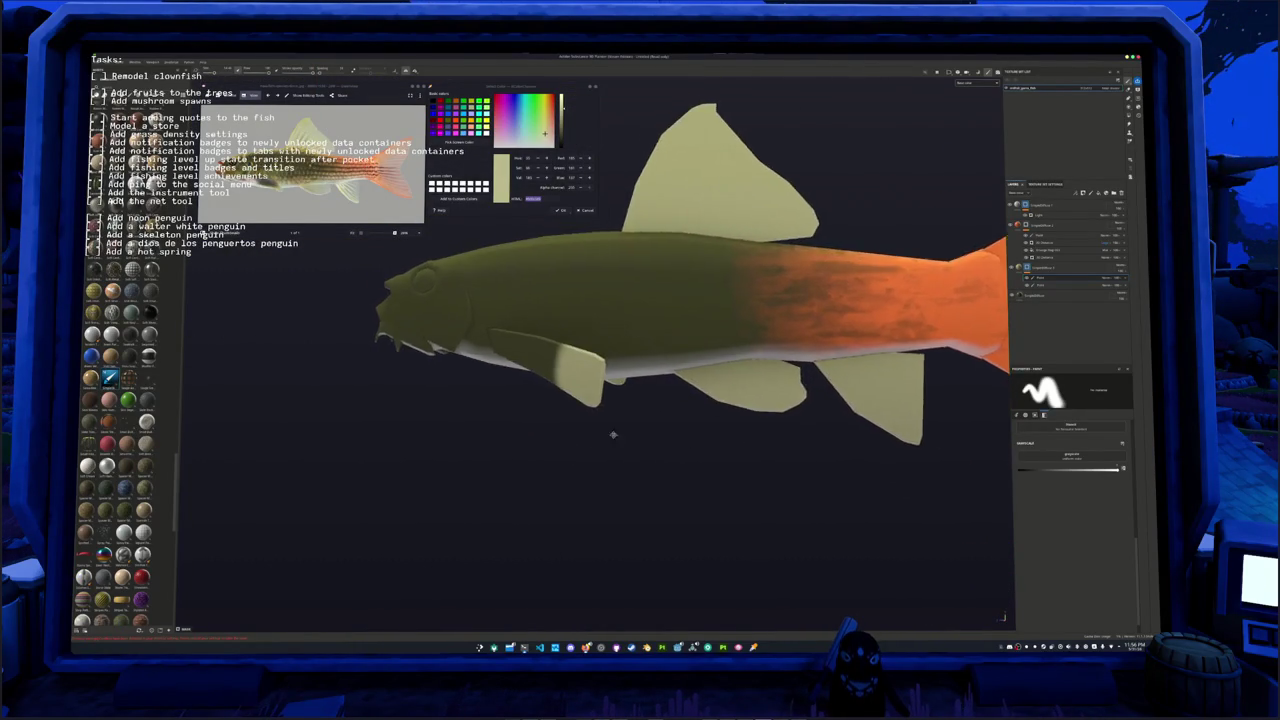
{"action": "scroll", "coordinate": [732, 455], "scroll_direction": "up", "scroll_amount": 3}
{"action": "left_click_drag", "start_coordinate": [732, 455], "coordinate": [790, 450], "text": "alt"}
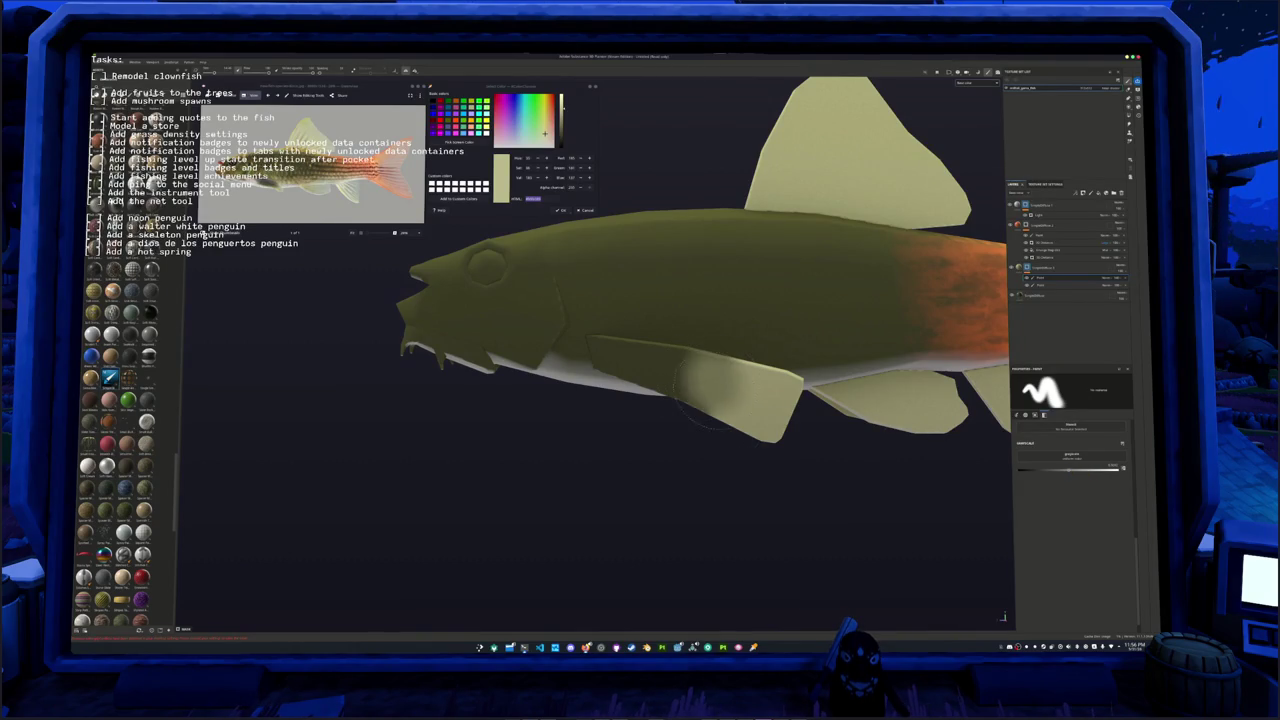
{"action": "left_click_drag", "start_coordinate": [716, 405], "coordinate": [722, 410]}
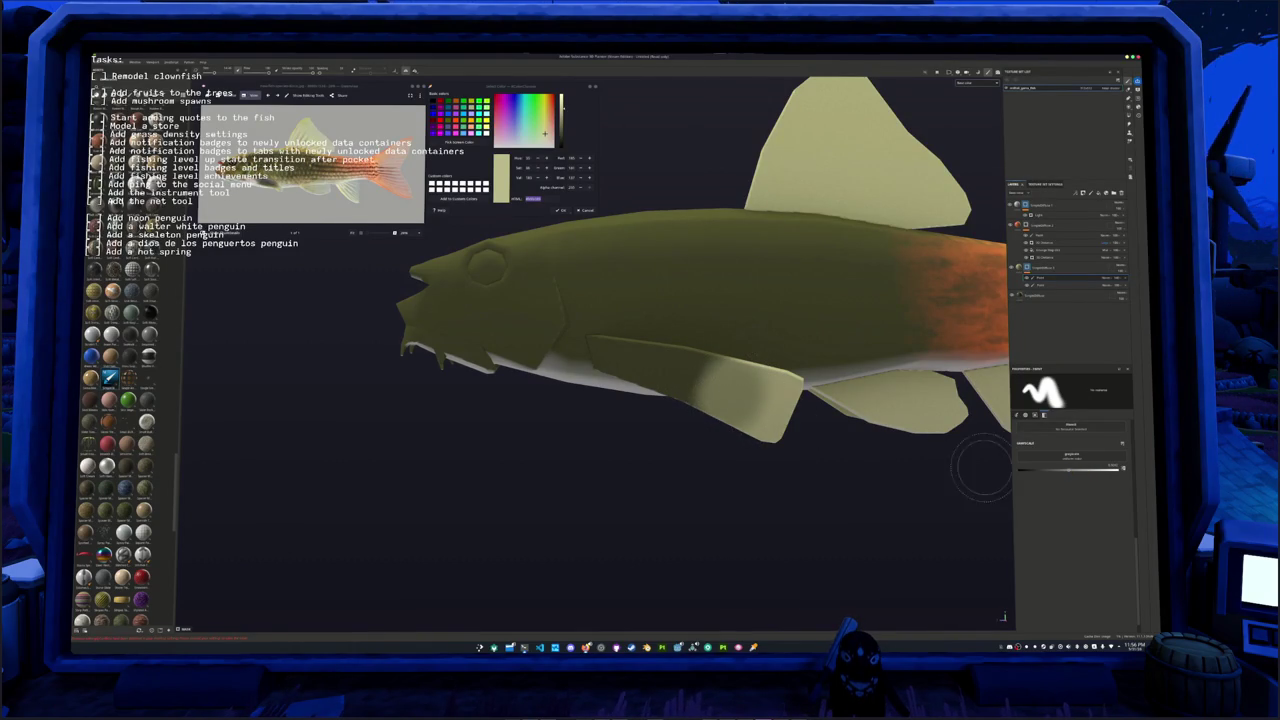
Step: Orbit around the fish to check the fins, the dorsal fin and the orange tail
{"action": "mouse_move", "coordinate": [866, 465]}
{"action": "left_mouse_down", "text": "alt"}
{"action": "mouse_move", "coordinate": [486, 443]}
{"action": "mouse_move", "coordinate": [620, 423]}
{"action": "mouse_move", "coordinate": [731, 371]}
{"action": "mouse_move", "coordinate": [742, 278]}
{"action": "left_mouse_up", "text": "alt"}
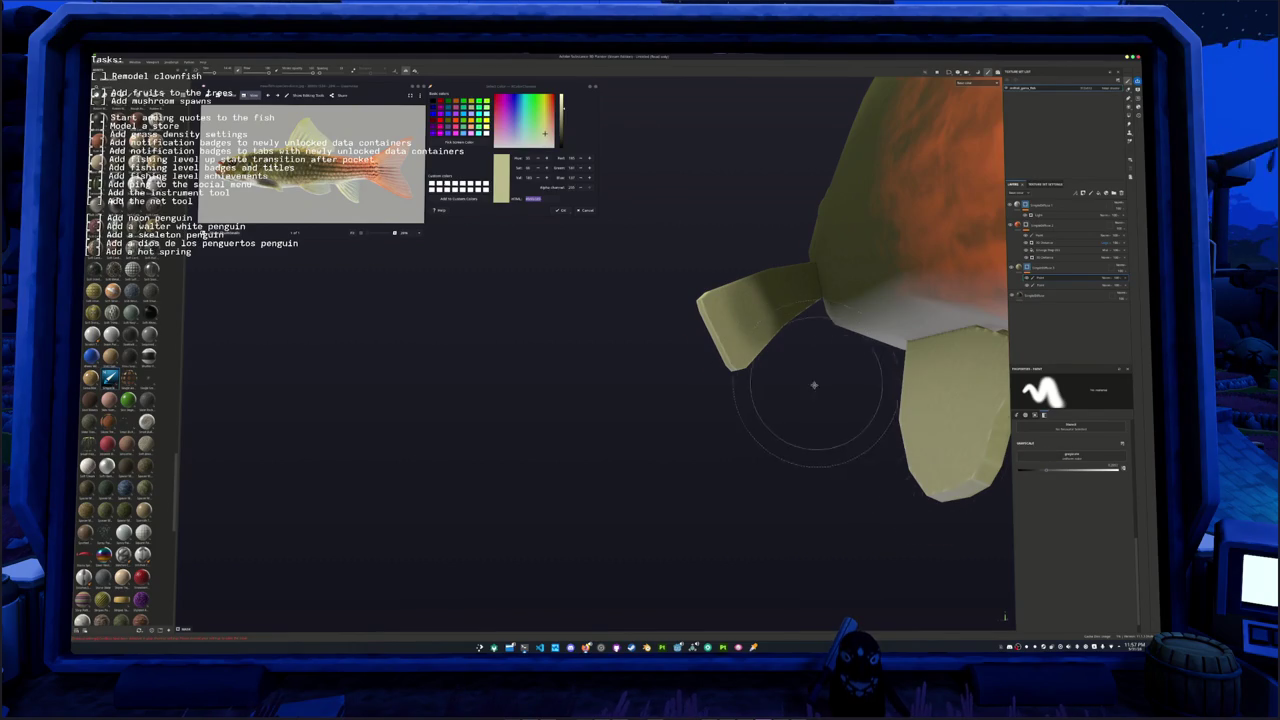
{"action": "left_click_drag", "start_coordinate": [800, 400], "coordinate": [750, 410], "text": "alt"}
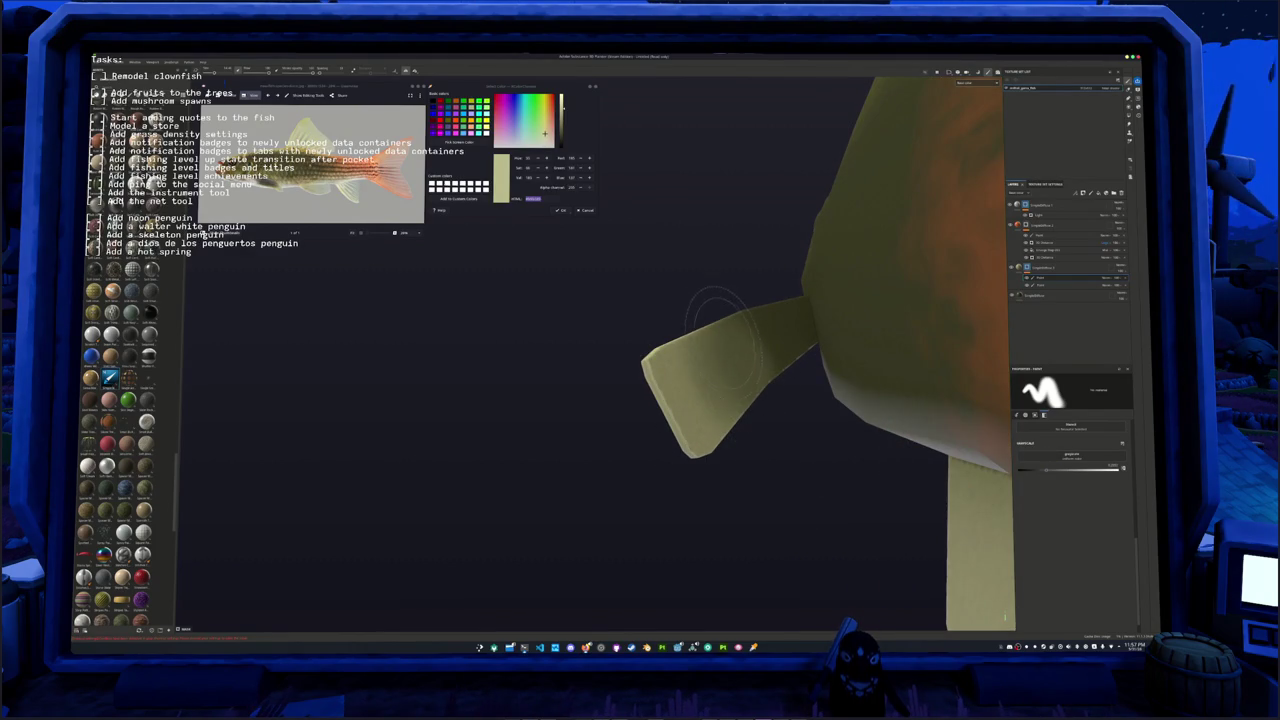
{"action": "mouse_move", "coordinate": [640, 390]}
{"action": "left_mouse_down", "text": "alt"}
{"action": "mouse_move", "coordinate": [694, 408]}
{"action": "mouse_move", "coordinate": [712, 372]}
{"action": "left_mouse_up", "text": "alt"}
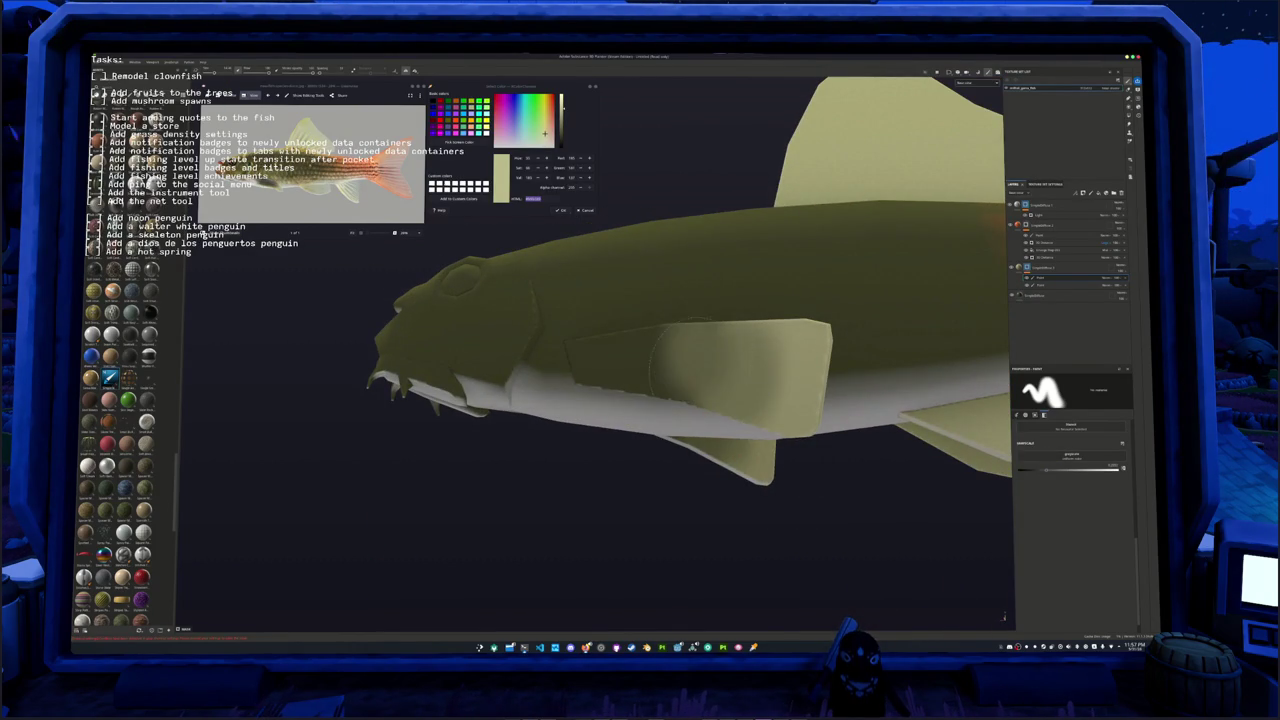
{"action": "mouse_move", "coordinate": [645, 456]}
{"action": "left_mouse_down", "text": "alt"}
{"action": "mouse_move", "coordinate": [600, 451]}
{"action": "mouse_move", "coordinate": [671, 491]}
{"action": "mouse_move", "coordinate": [797, 494]}
{"action": "mouse_move", "coordinate": [737, 449]}
{"action": "mouse_move", "coordinate": [770, 460]}
{"action": "left_mouse_up", "text": "alt"}
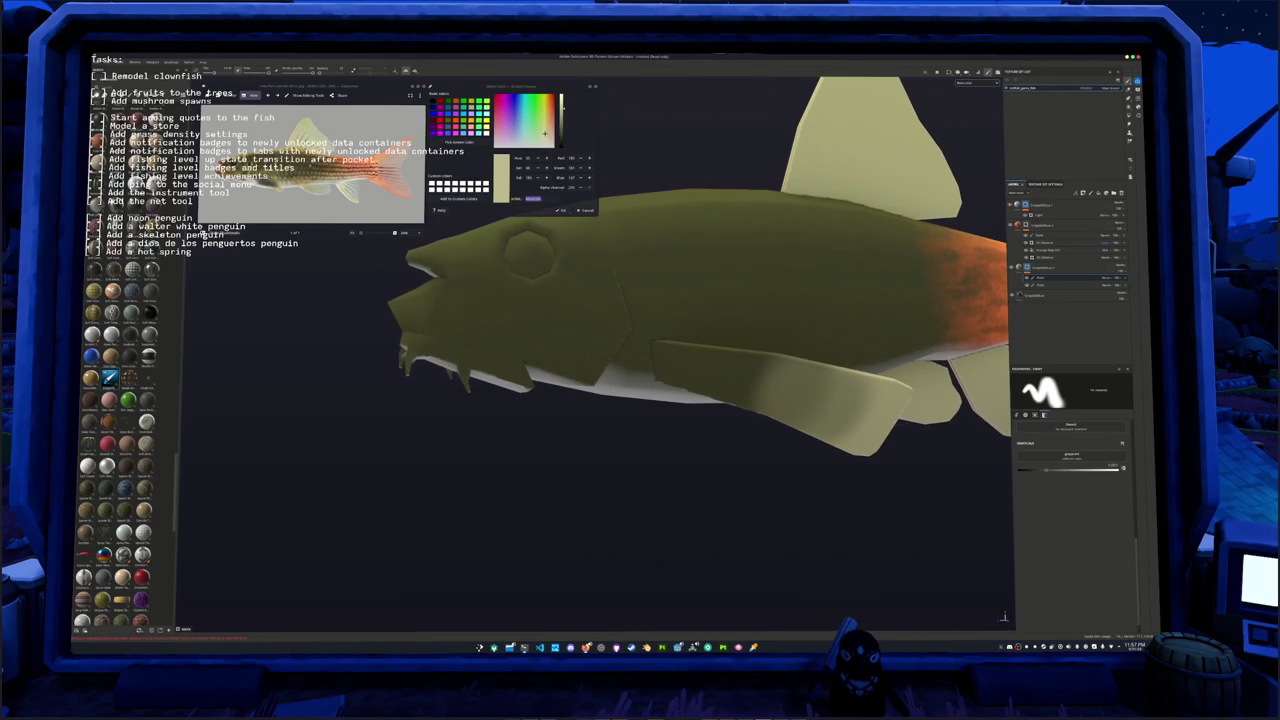
Step: Move the fill layer above the paint group and darken its olive base colour
{"action": "left_click", "coordinate": [1048, 296]}
{"action": "left_click_drag", "start_coordinate": [1048, 296], "coordinate": [1040, 264]}
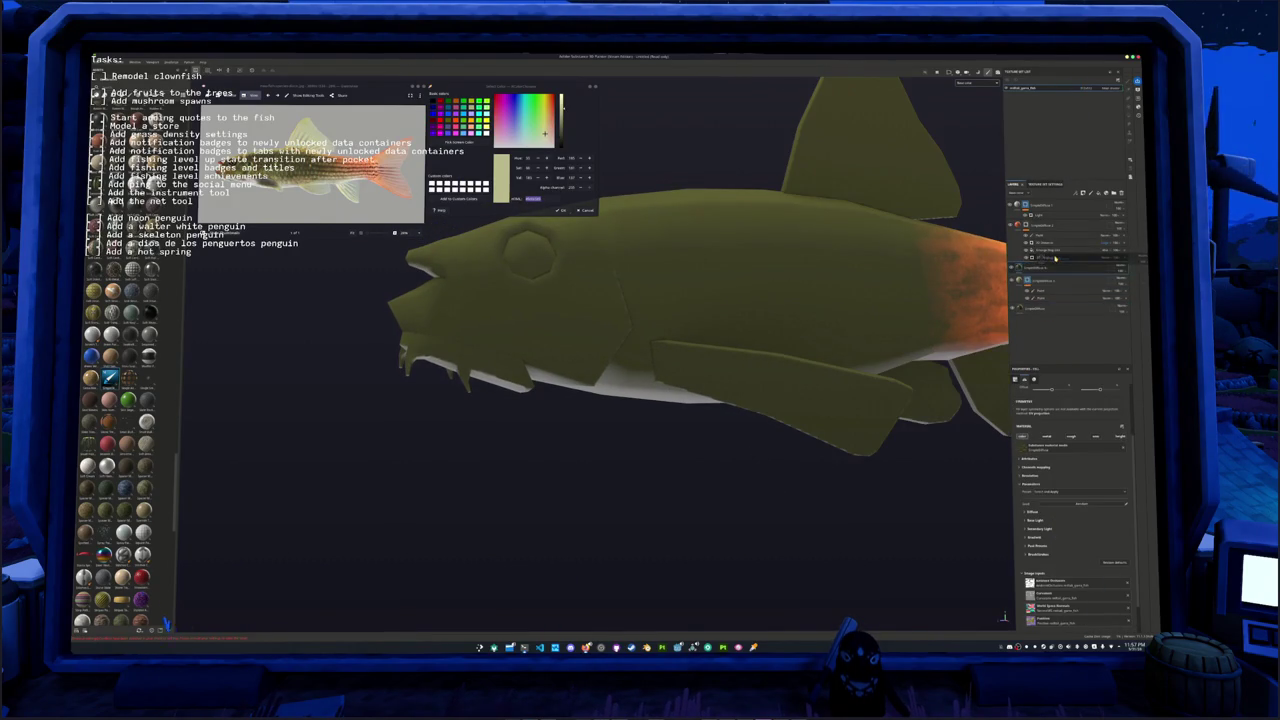
{"action": "left_click", "coordinate": [1031, 511]}
{"action": "scroll", "coordinate": [1060, 500], "scroll_direction": "down", "scroll_amount": 1}
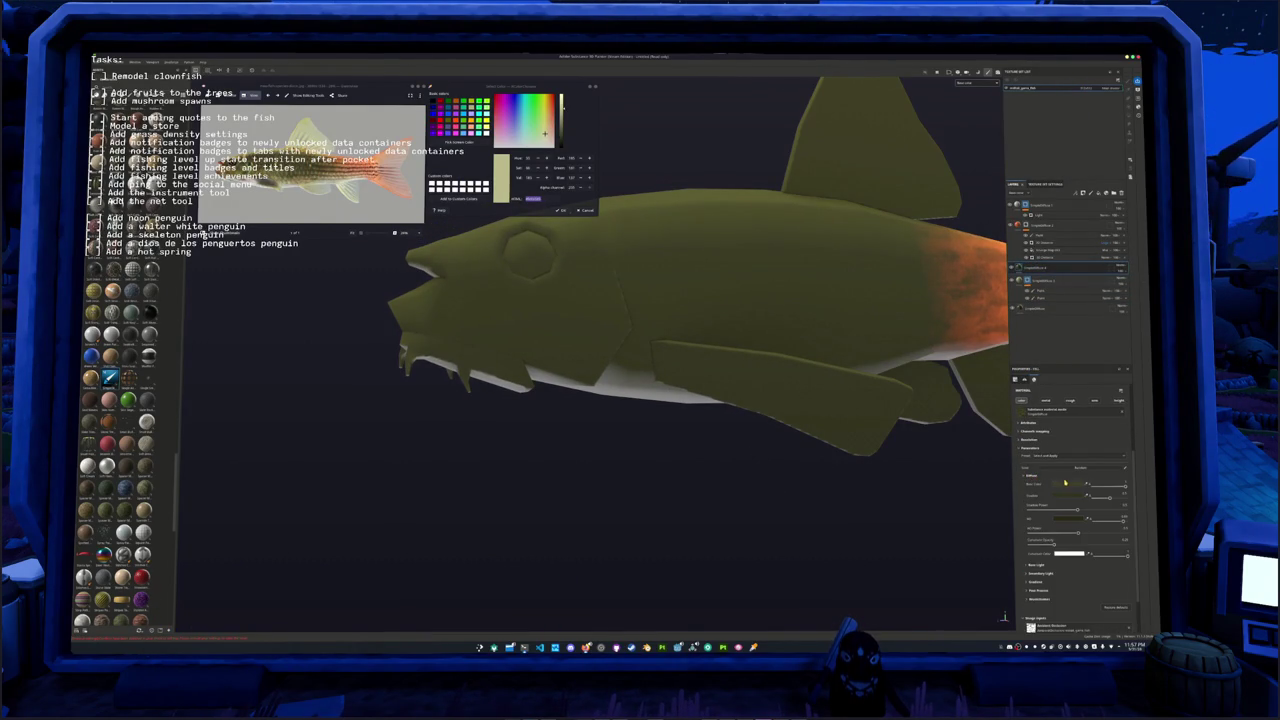
{"action": "left_click", "coordinate": [1073, 483]}
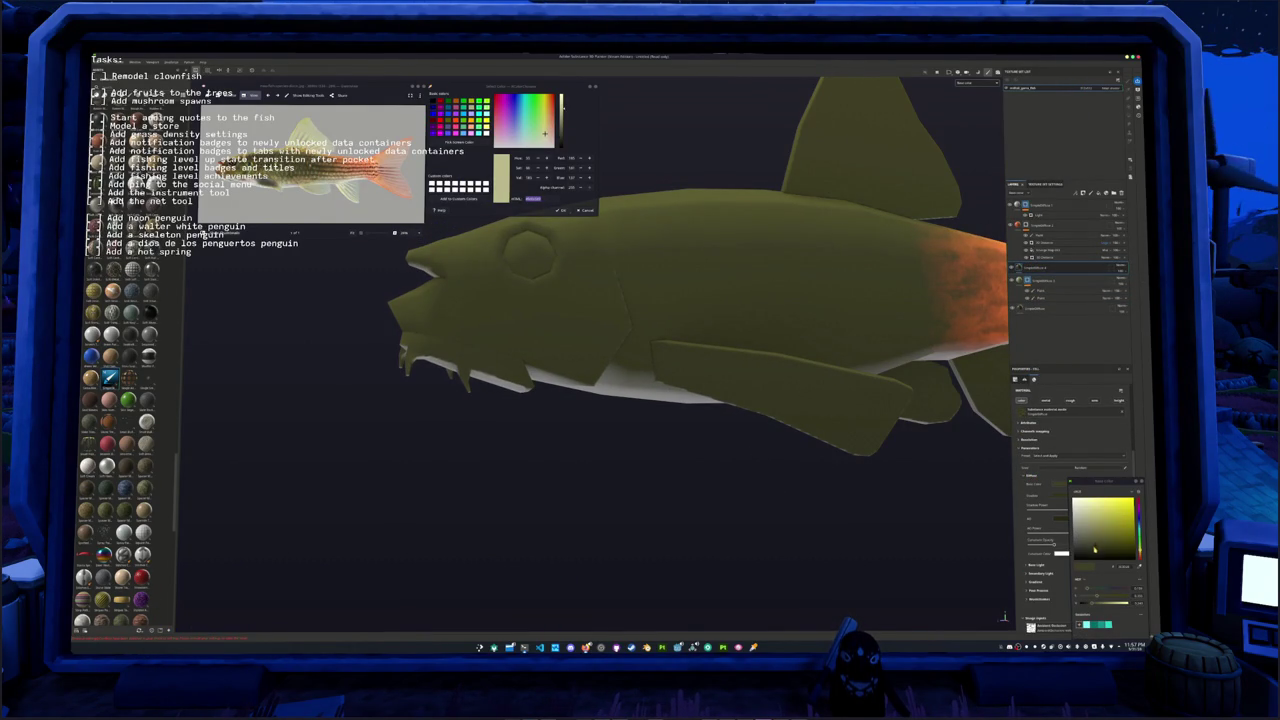
{"action": "left_click_drag", "start_coordinate": [1094, 548], "coordinate": [1099, 552]}
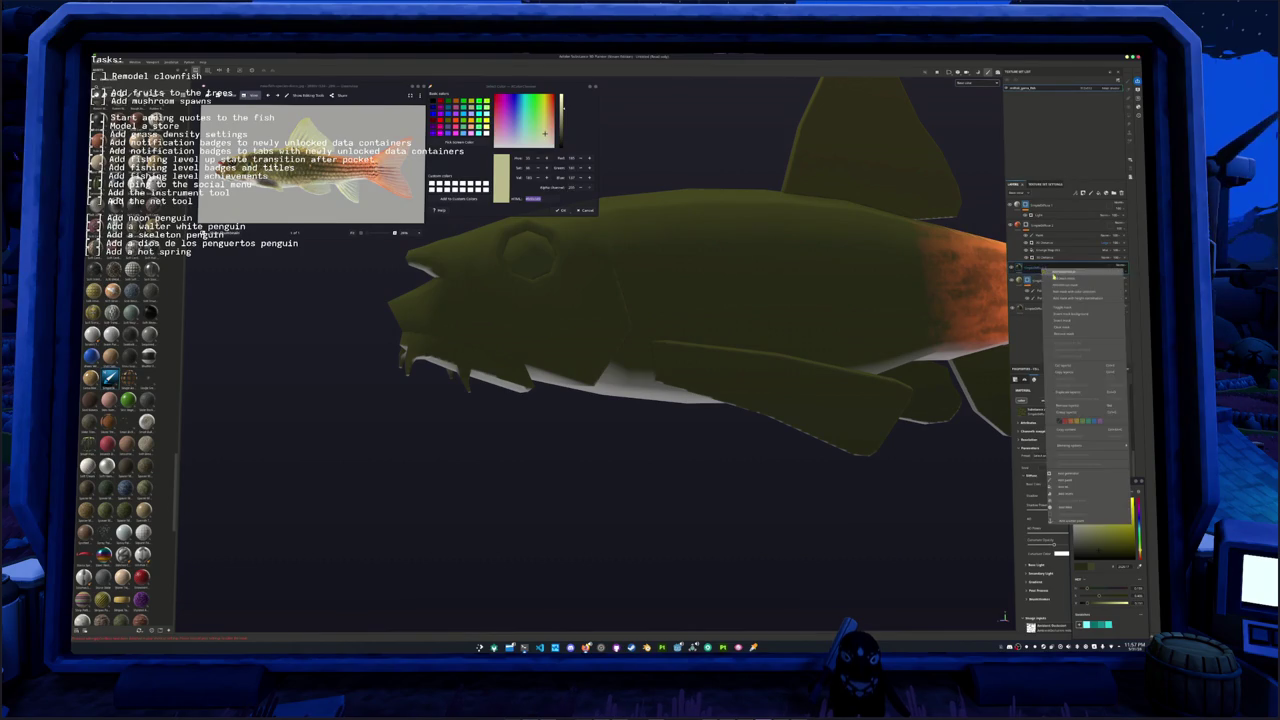
Step: Add a paint sub-layer to the paint layer and check the side fin from below
{"action": "left_click", "coordinate": [1070, 268]}
{"action": "right_click", "coordinate": [1027, 268]}
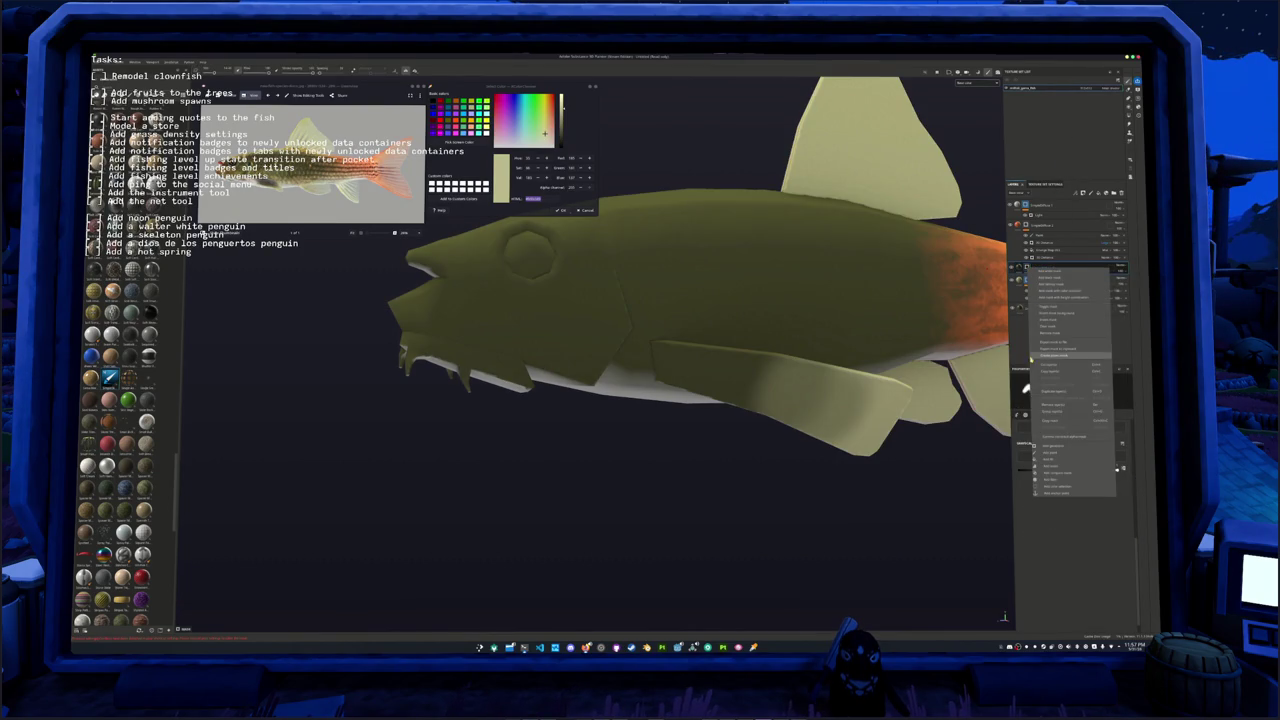
{"action": "left_click", "coordinate": [1070, 452]}
{"action": "mouse_move", "coordinate": [660, 368]}
{"action": "left_mouse_down", "text": "alt"}
{"action": "mouse_move", "coordinate": [670, 345]}
{"action": "mouse_move", "coordinate": [738, 378]}
{"action": "mouse_move", "coordinate": [760, 368]}
{"action": "mouse_move", "coordinate": [735, 388]}
{"action": "left_mouse_up", "text": "alt"}
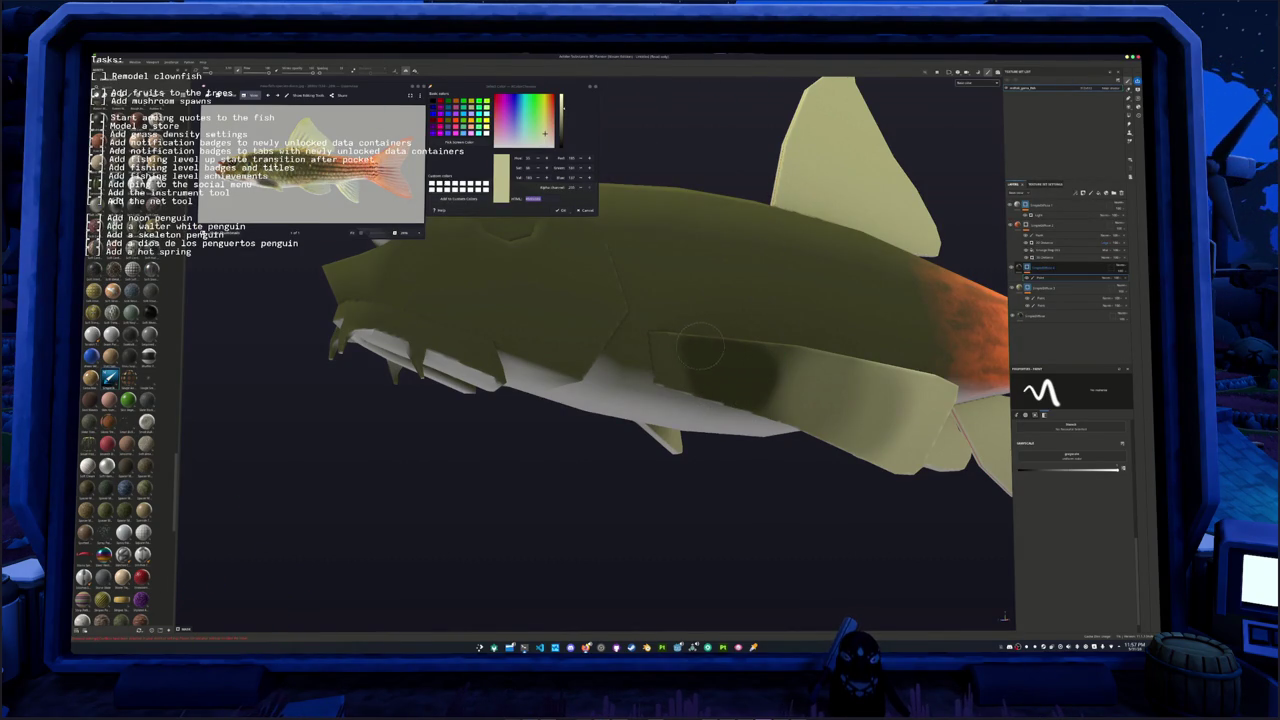
{"action": "mouse_move", "coordinate": [727, 355]}
{"action": "left_mouse_down", "text": "alt"}
{"action": "mouse_move", "coordinate": [586, 408]}
{"action": "mouse_move", "coordinate": [571, 394]}
{"action": "mouse_move", "coordinate": [620, 366]}
{"action": "mouse_move", "coordinate": [730, 360]}
{"action": "left_mouse_up", "text": "alt"}
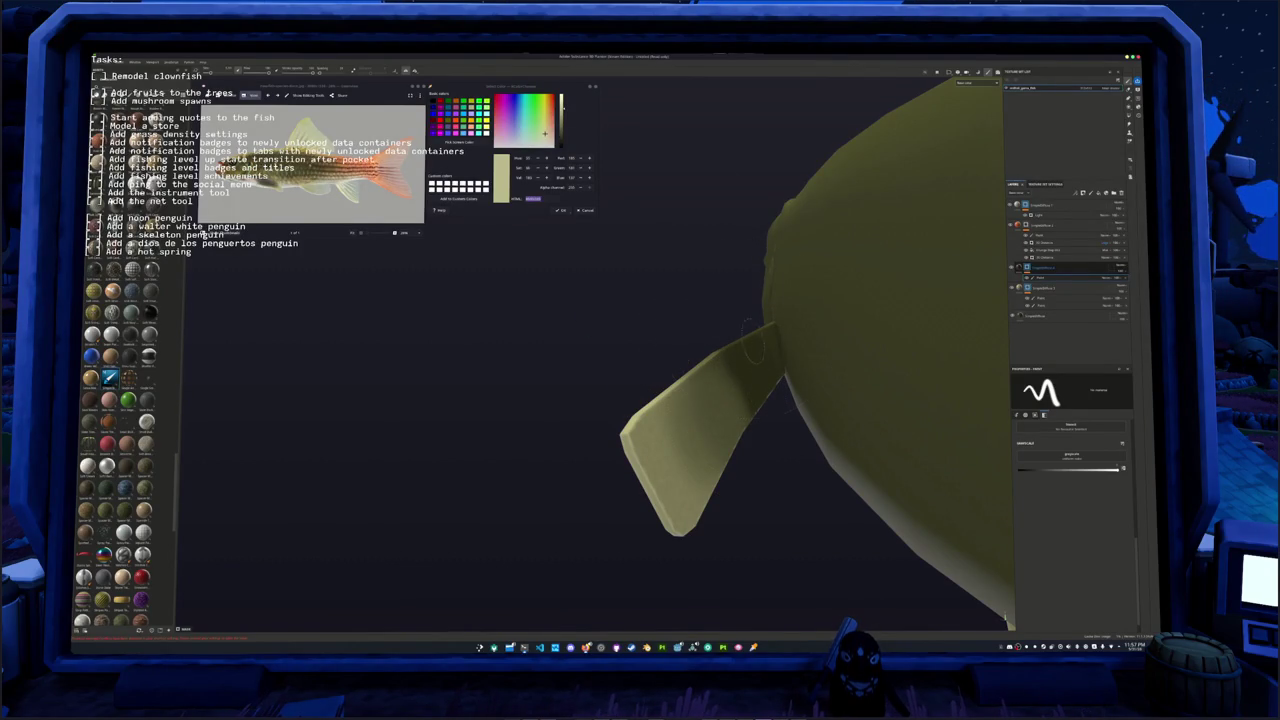
{"action": "left_click_drag", "start_coordinate": [748, 449], "coordinate": [759, 388], "text": "alt"}
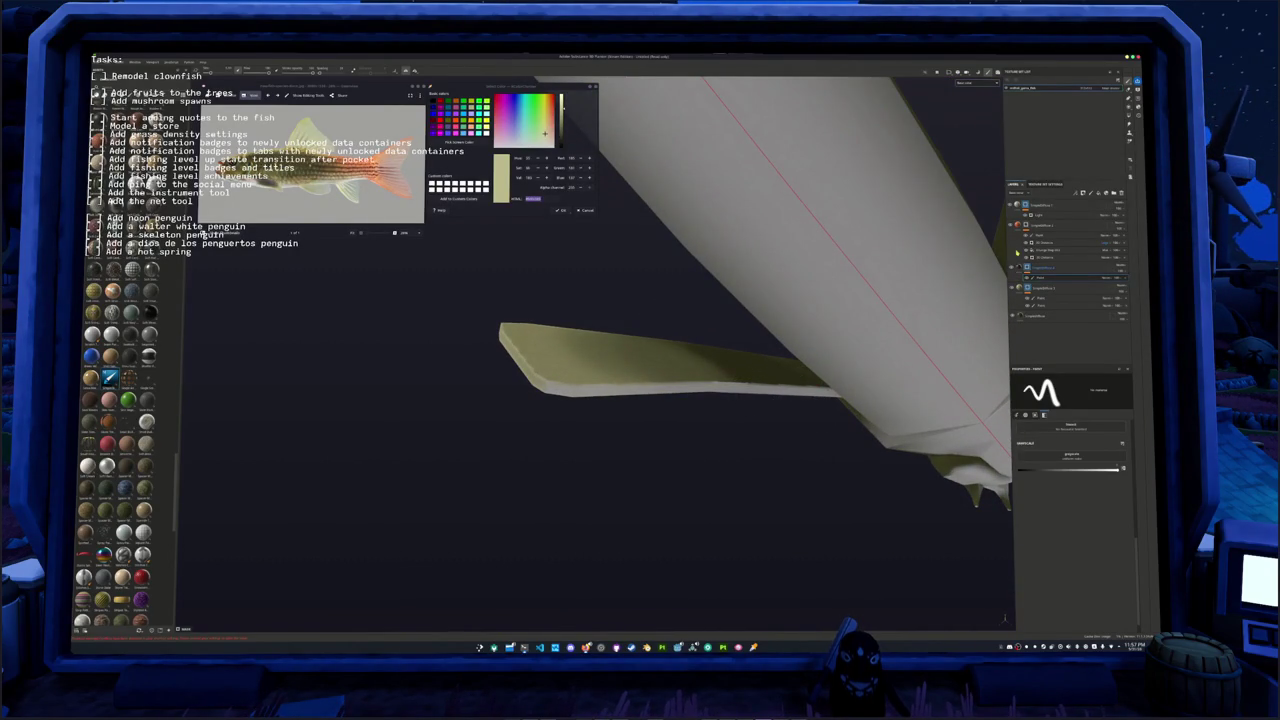
Step: Add a new effect inside the top layer group
{"action": "left_click", "coordinate": [1060, 205]}
{"action": "right_click", "coordinate": [1025, 204]}
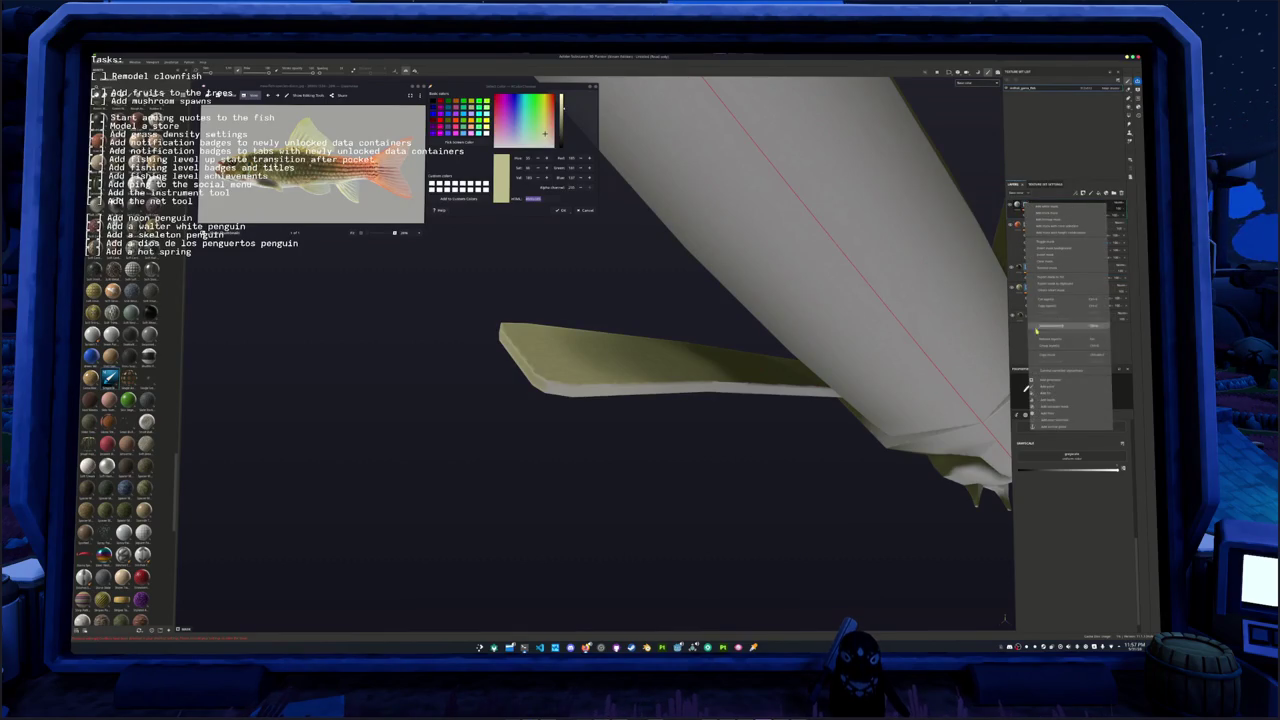
{"action": "left_click", "coordinate": [1044, 427]}
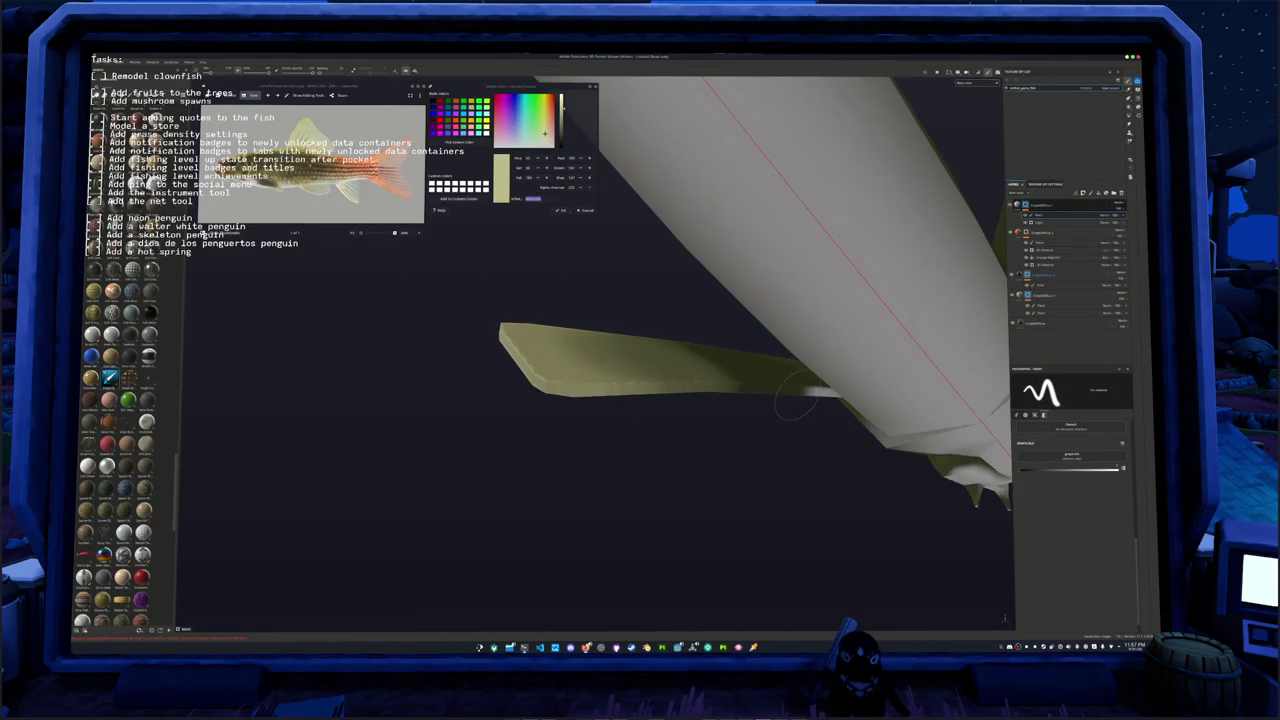
Step: Orbit around the fish to inspect the pale fins, olive body and orange tail
{"action": "mouse_move", "coordinate": [751, 423]}
{"action": "left_mouse_down", "text": "alt"}
{"action": "mouse_move", "coordinate": [782, 408]}
{"action": "mouse_move", "coordinate": [858, 421]}
{"action": "left_mouse_up", "text": "alt"}
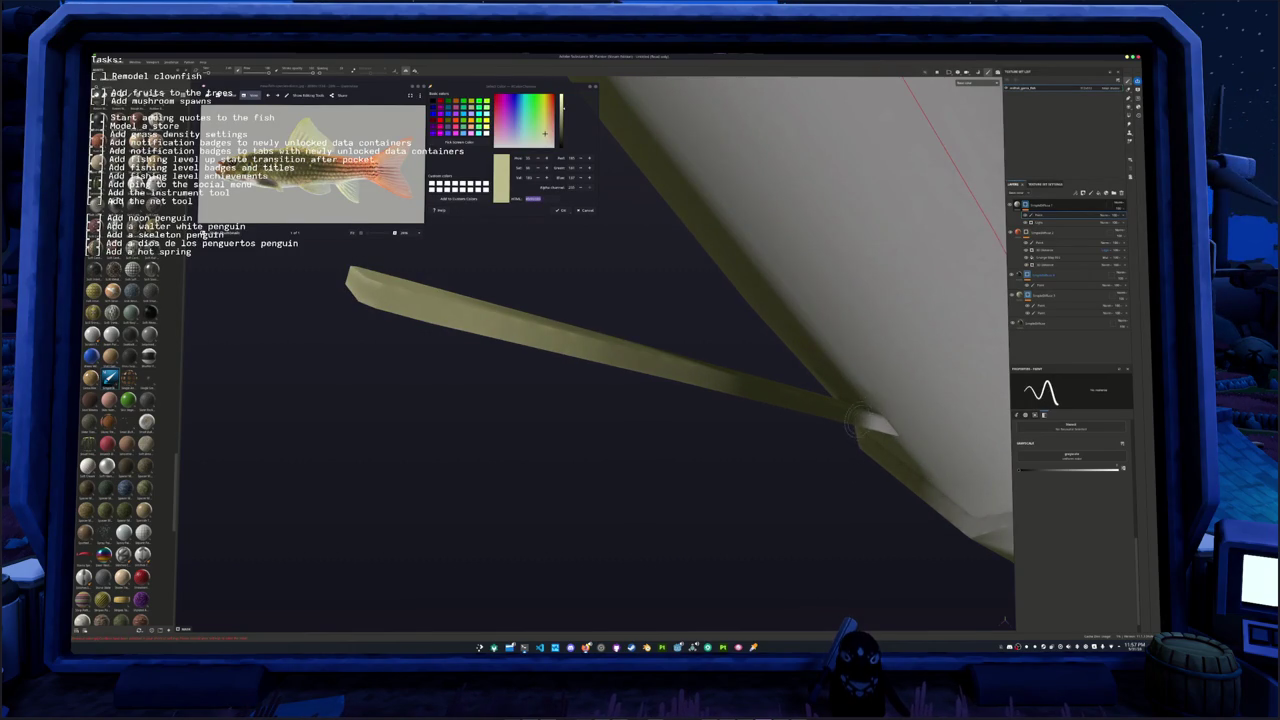
{"action": "mouse_move", "coordinate": [858, 423]}
{"action": "left_mouse_down", "text": "alt"}
{"action": "mouse_move", "coordinate": [666, 414]}
{"action": "mouse_move", "coordinate": [609, 480]}
{"action": "mouse_move", "coordinate": [602, 326]}
{"action": "left_mouse_up", "text": "alt"}
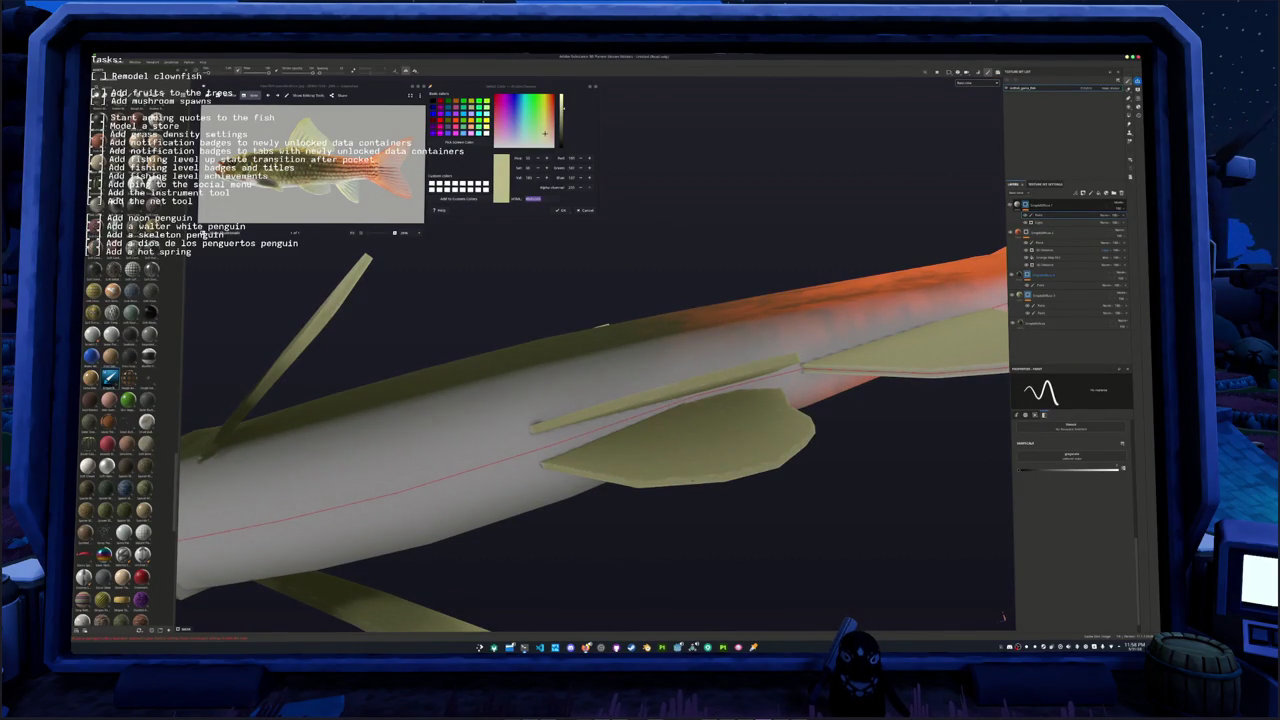
{"action": "left_click_drag", "start_coordinate": [602, 325], "coordinate": [650, 300], "text": "alt"}
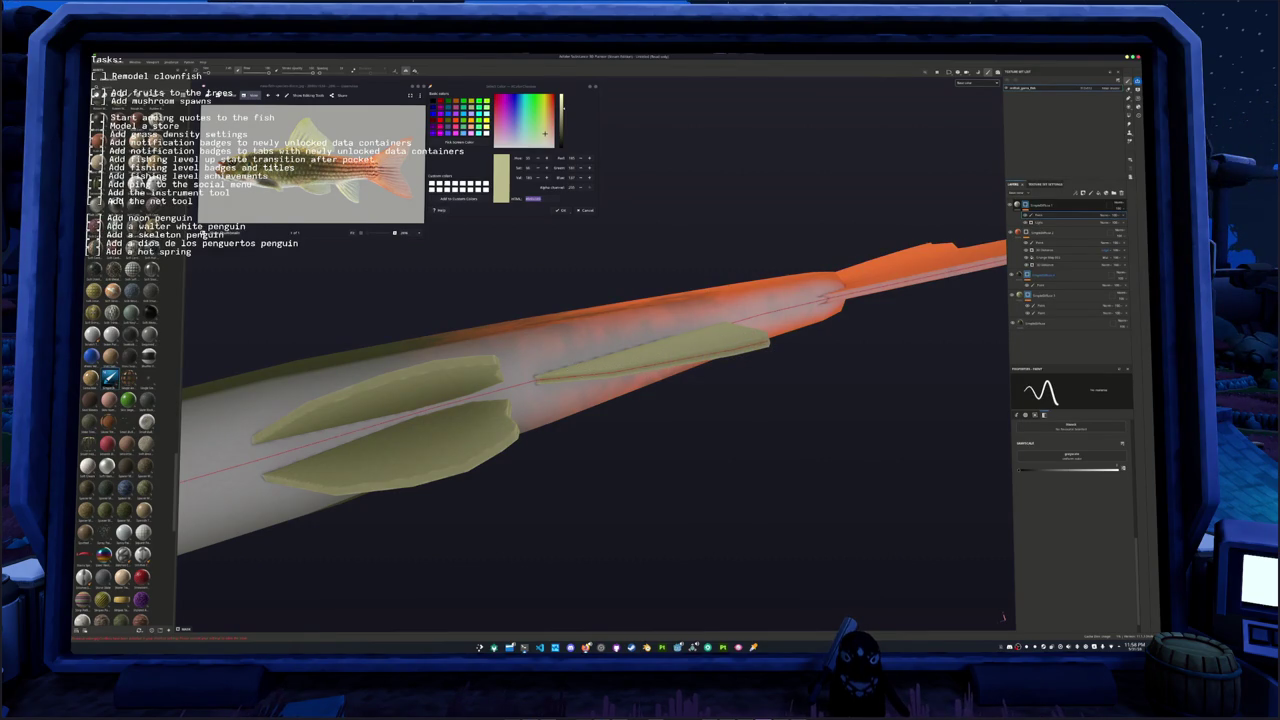
{"action": "left_click_drag", "start_coordinate": [600, 400], "coordinate": [557, 394], "text": "alt"}
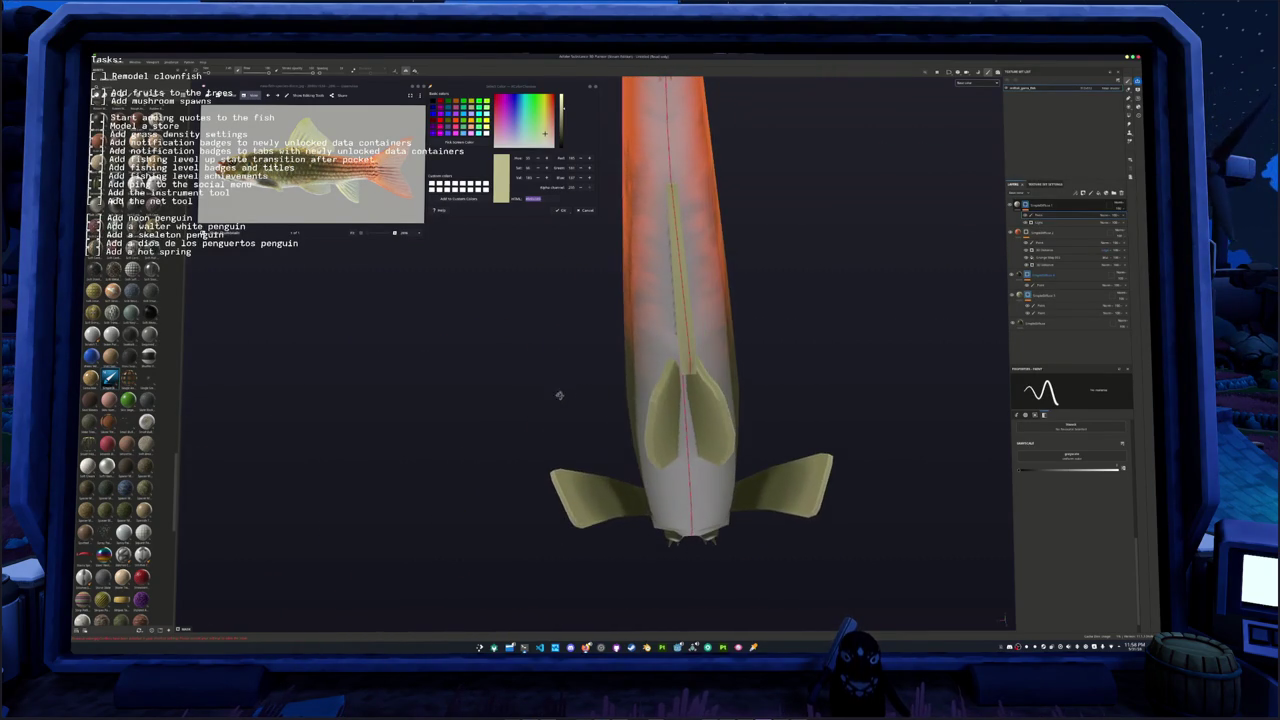
{"action": "left_click_drag", "start_coordinate": [557, 394], "coordinate": [973, 426], "text": "alt"}
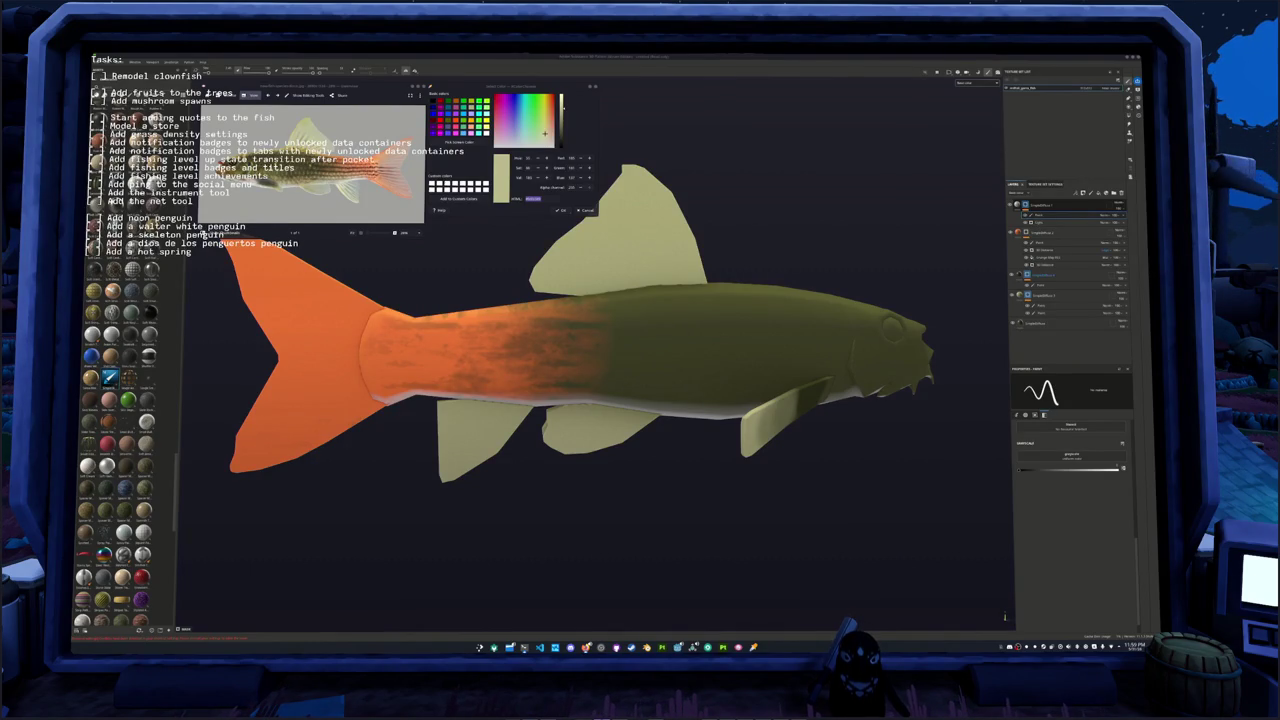
Step: Bring the fish to a full side view and start Pick Screen Color for the reference photo
{"action": "scroll", "coordinate": [798, 404], "scroll_direction": "down", "scroll_amount": 3}
{"action": "left_click_drag", "start_coordinate": [822, 428], "coordinate": [600, 423], "text": "alt"}
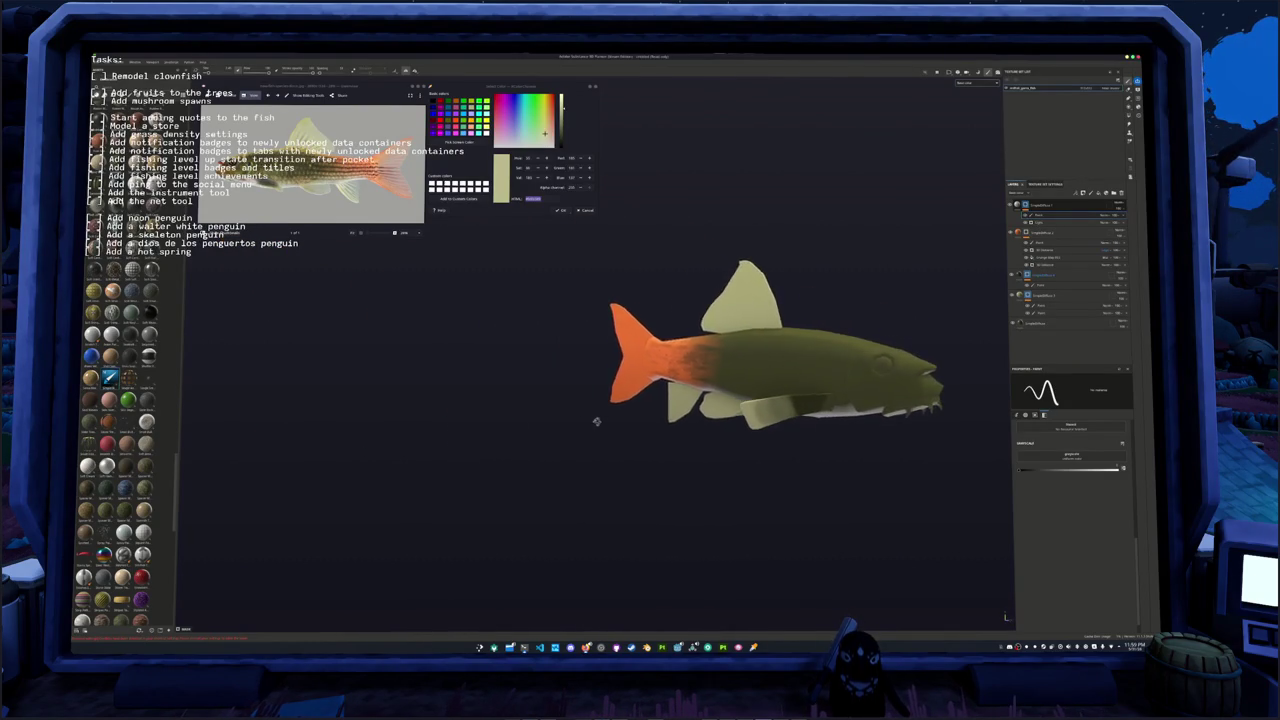
{"action": "mouse_move", "coordinate": [816, 420]}
{"action": "left_mouse_down", "text": "alt"}
{"action": "mouse_move", "coordinate": [816, 292]}
{"action": "mouse_move", "coordinate": [737, 283]}
{"action": "left_mouse_up", "text": "alt"}
{"action": "scroll", "coordinate": [737, 283], "scroll_direction": "up", "scroll_amount": 3}
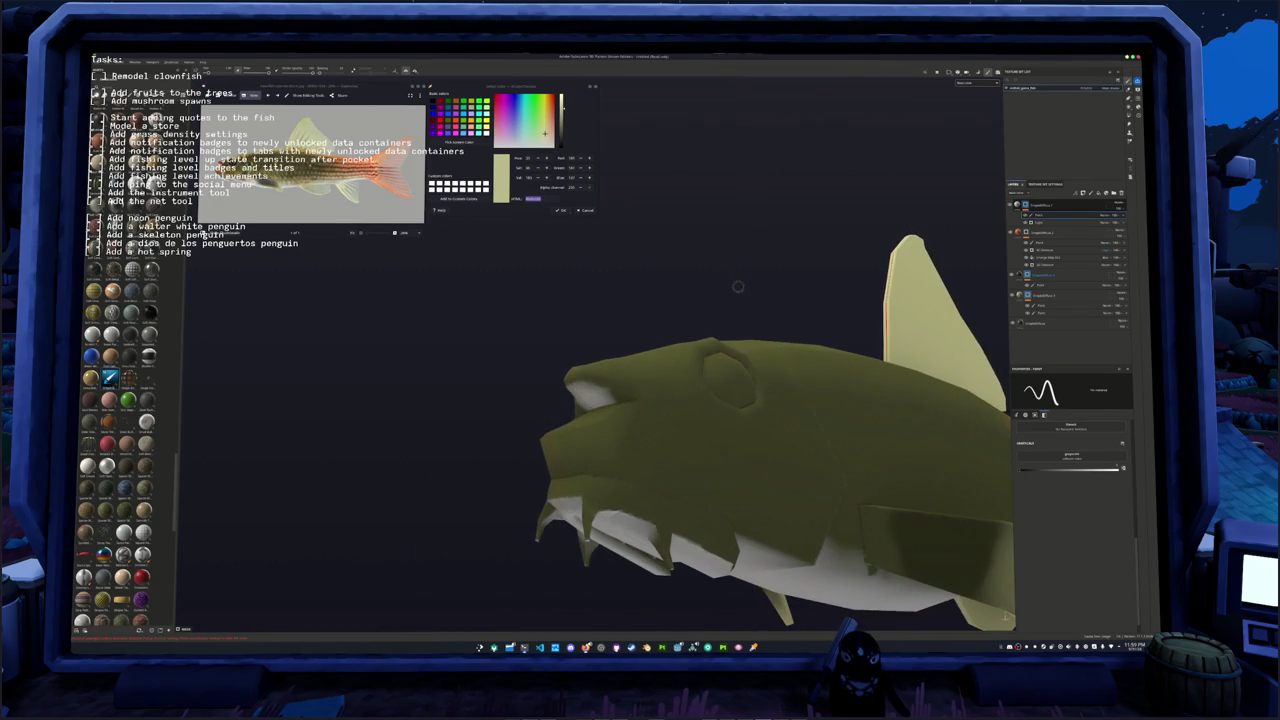
{"action": "scroll", "coordinate": [691, 300], "scroll_direction": "down", "scroll_amount": 5}
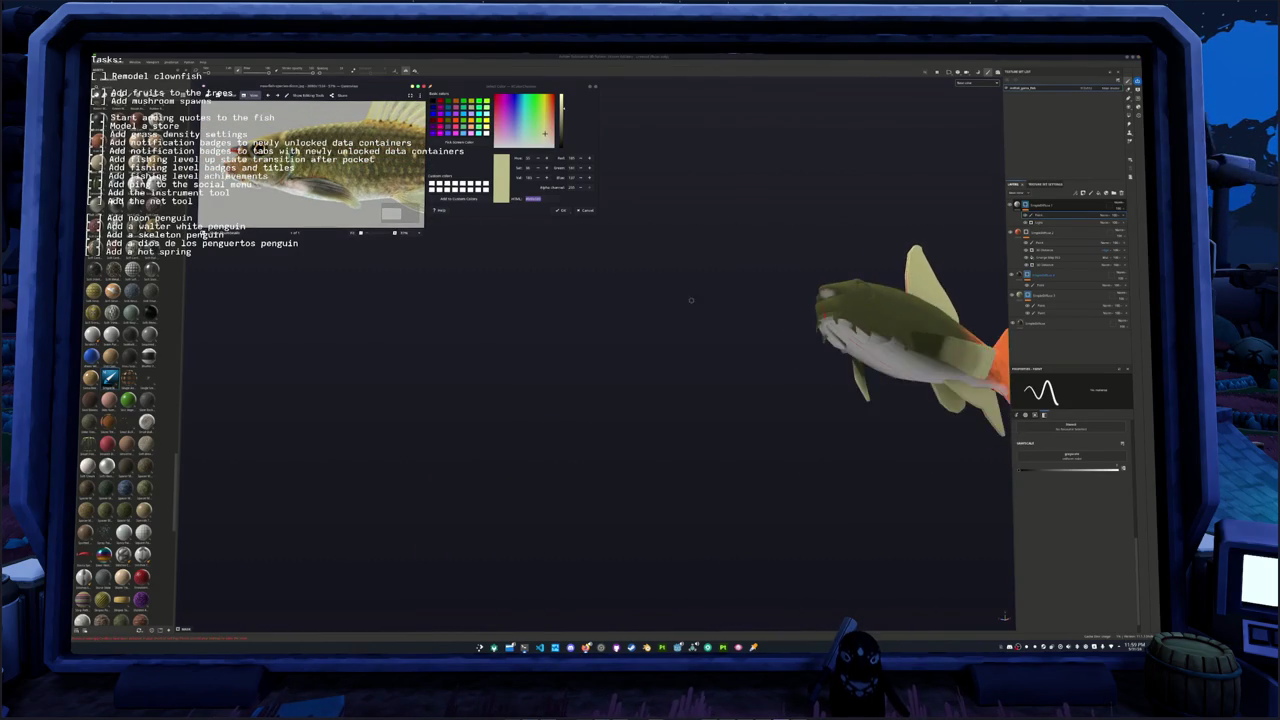
{"action": "left_click_drag", "start_coordinate": [691, 300], "coordinate": [612, 355], "text": "alt"}
{"action": "middle_click_drag", "start_coordinate": [612, 355], "coordinate": [528, 360], "text": "alt"}
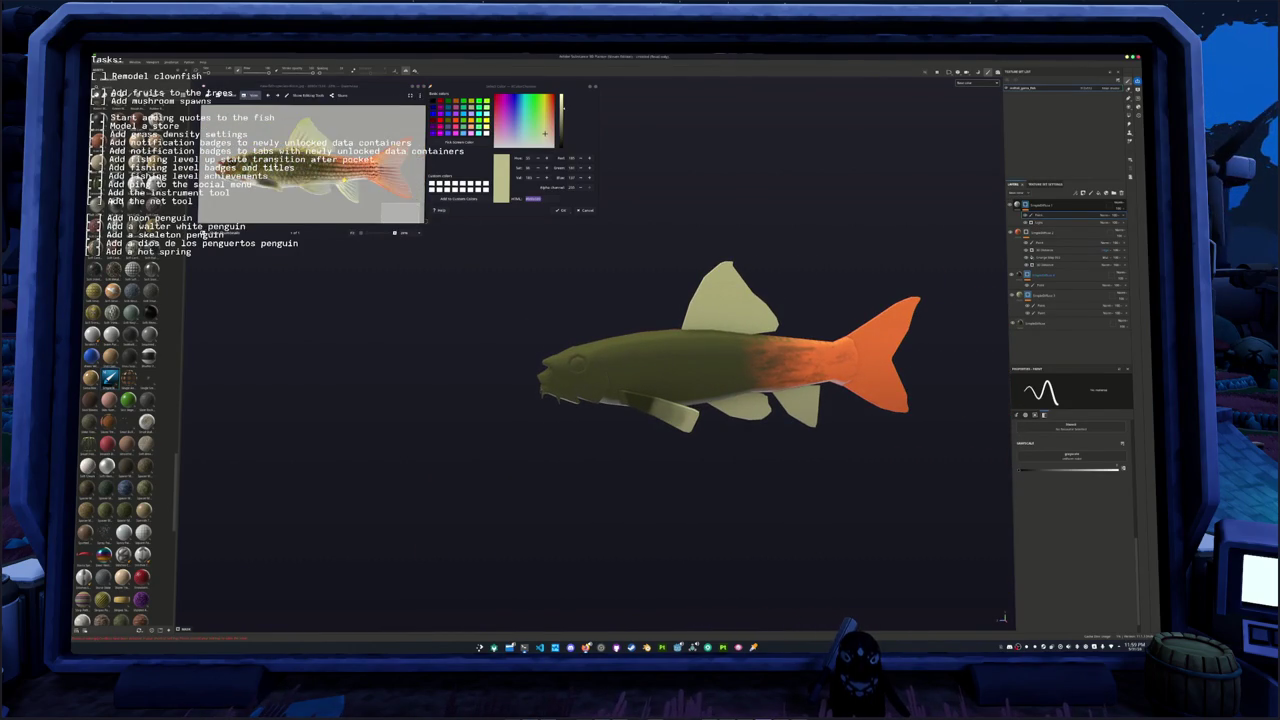
{"action": "scroll", "coordinate": [311, 164], "scroll_direction": "up", "scroll_amount": 2}
{"action": "left_click", "coordinate": [459, 142]}
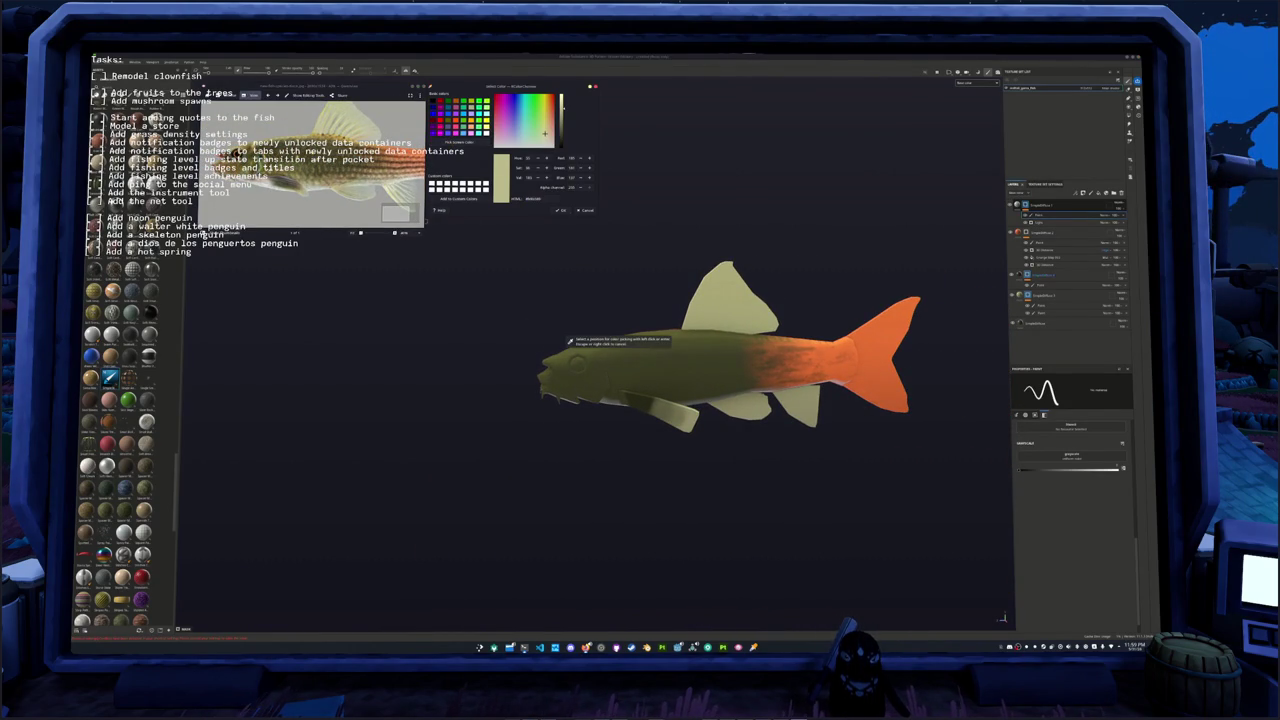
Step: Sample a dark olive colour from the reference photo
{"action": "left_click", "coordinate": [568, 340]}
{"action": "scroll", "coordinate": [405, 168], "scroll_direction": "up", "scroll_amount": 2}
{"action": "scroll", "coordinate": [405, 168], "scroll_direction": "up", "scroll_amount": 2}
{"action": "left_click", "coordinate": [459, 142]}
Step: Delete the old Paint and 3D Gradient layers and their now-empty group
{"action": "left_click", "coordinate": [568, 340]}
{"action": "left_click", "coordinate": [1045, 232]}
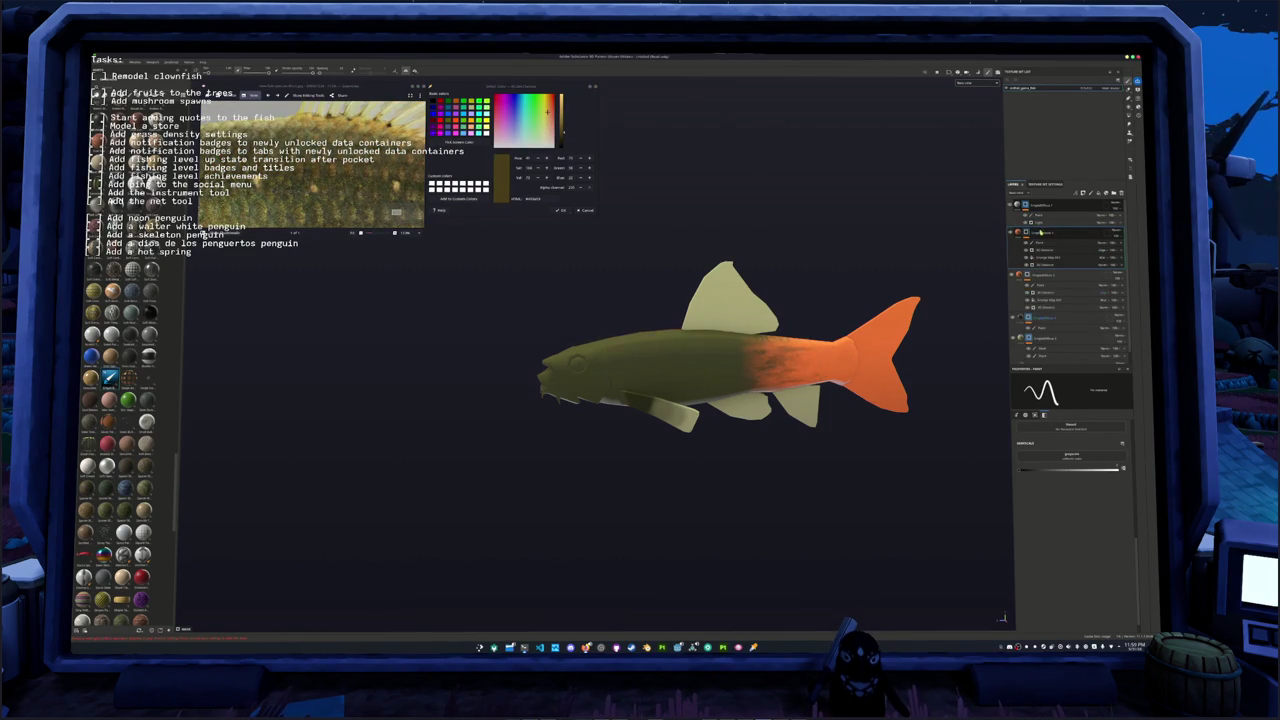
{"action": "key", "text": "Delete"}
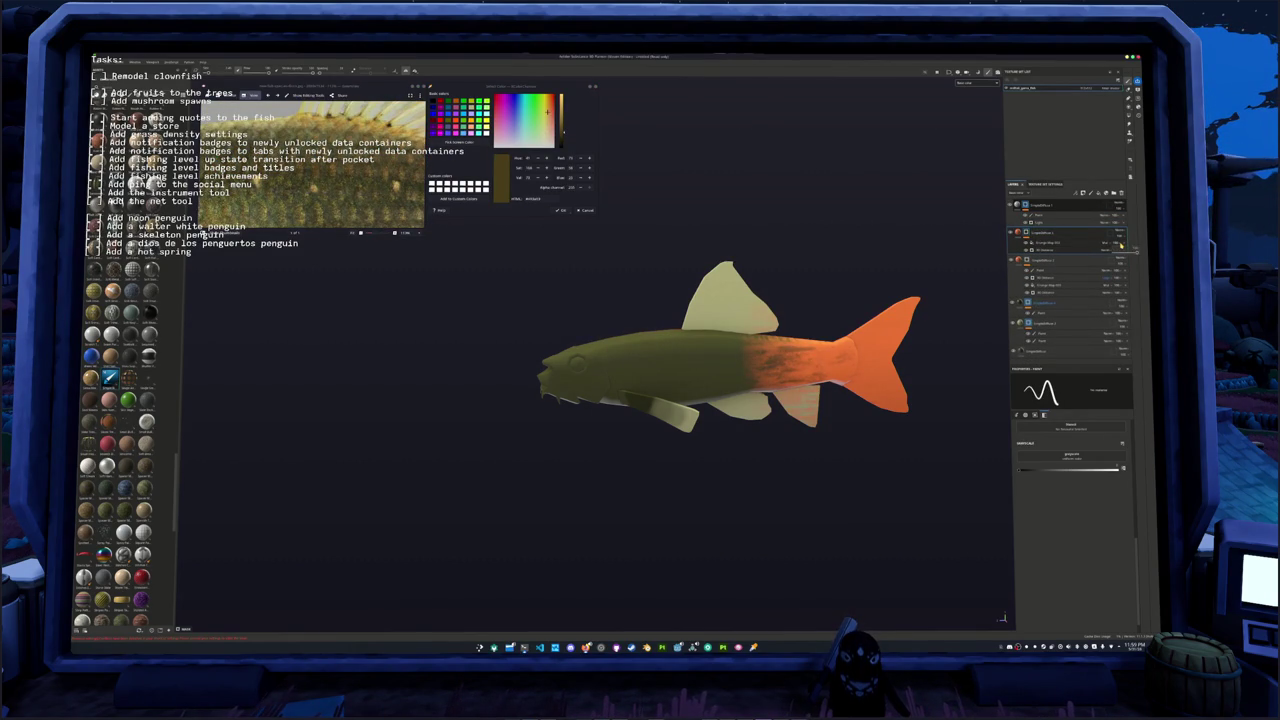
{"action": "key", "text": "Delete"}
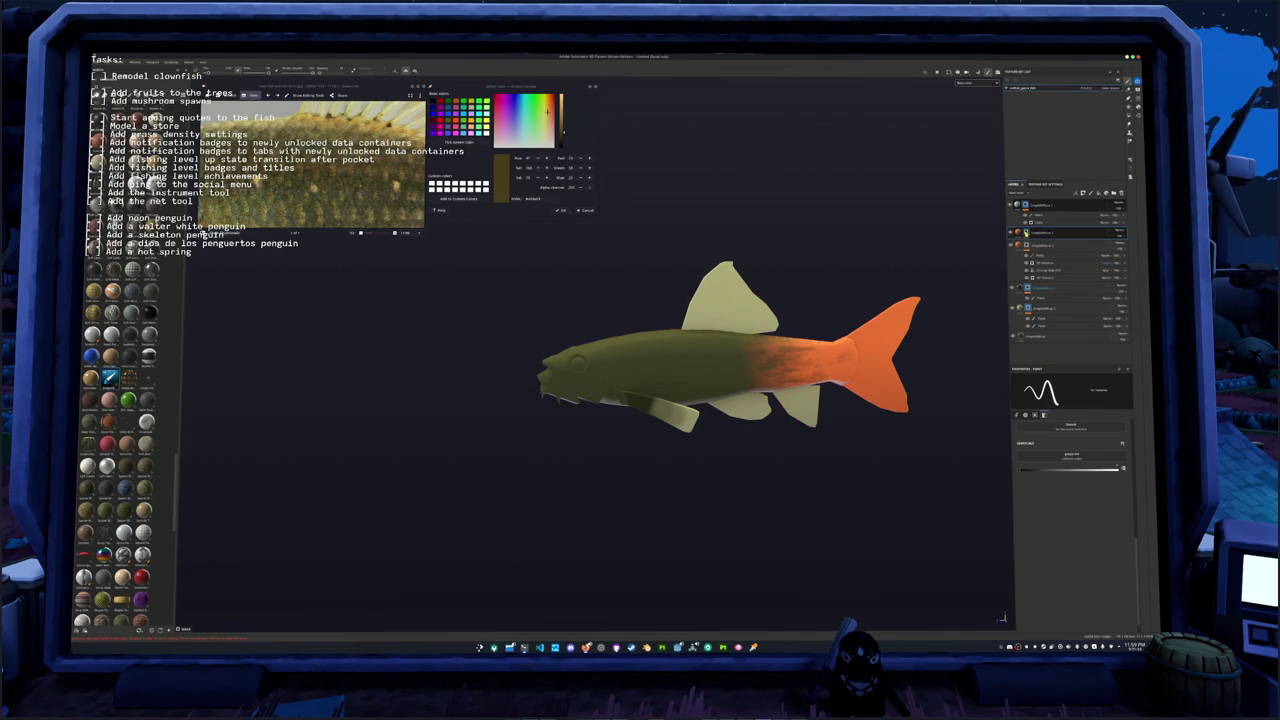
Step: Add a new fill layer to the group, turning the whole fish orange
{"action": "right_click", "coordinate": [1026, 233]}
{"action": "left_click", "coordinate": [1071, 393]}
{"action": "left_click", "coordinate": [1071, 438]}
{"action": "scroll", "coordinate": [1100, 495], "scroll_direction": "down", "scroll_amount": 2}
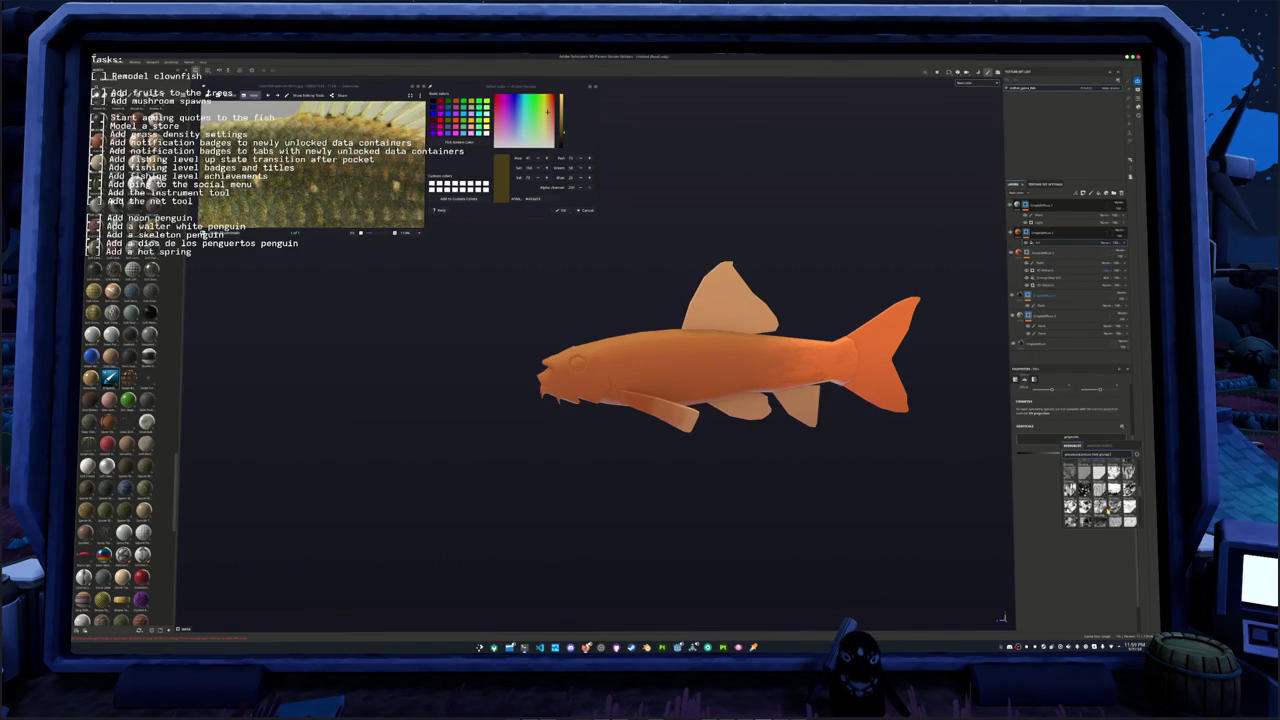
Step: Search 'patternfont fill', put the chevron pattern in the fill's Grayscale slot, and use Planar projection
{"action": "scroll", "coordinate": [1100, 495], "scroll_direction": "down", "scroll_amount": 1}
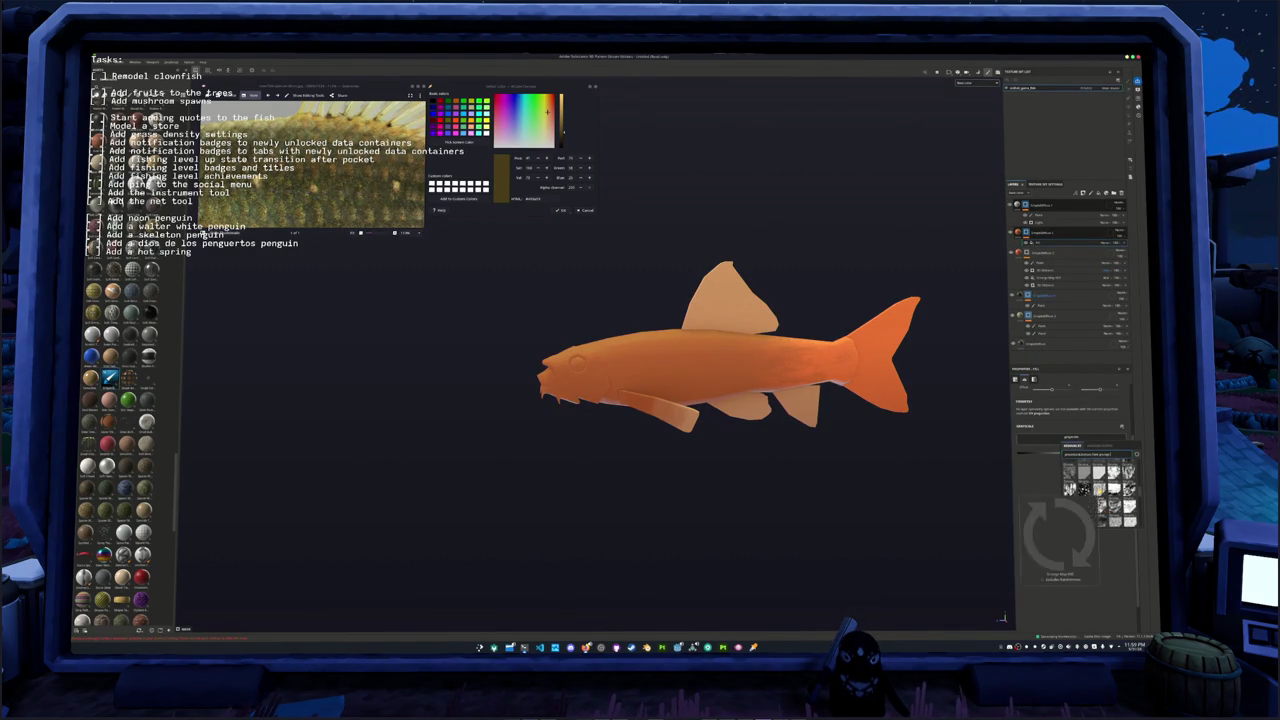
{"action": "left_click_drag", "start_coordinate": [1110, 455], "coordinate": [1101, 455]}
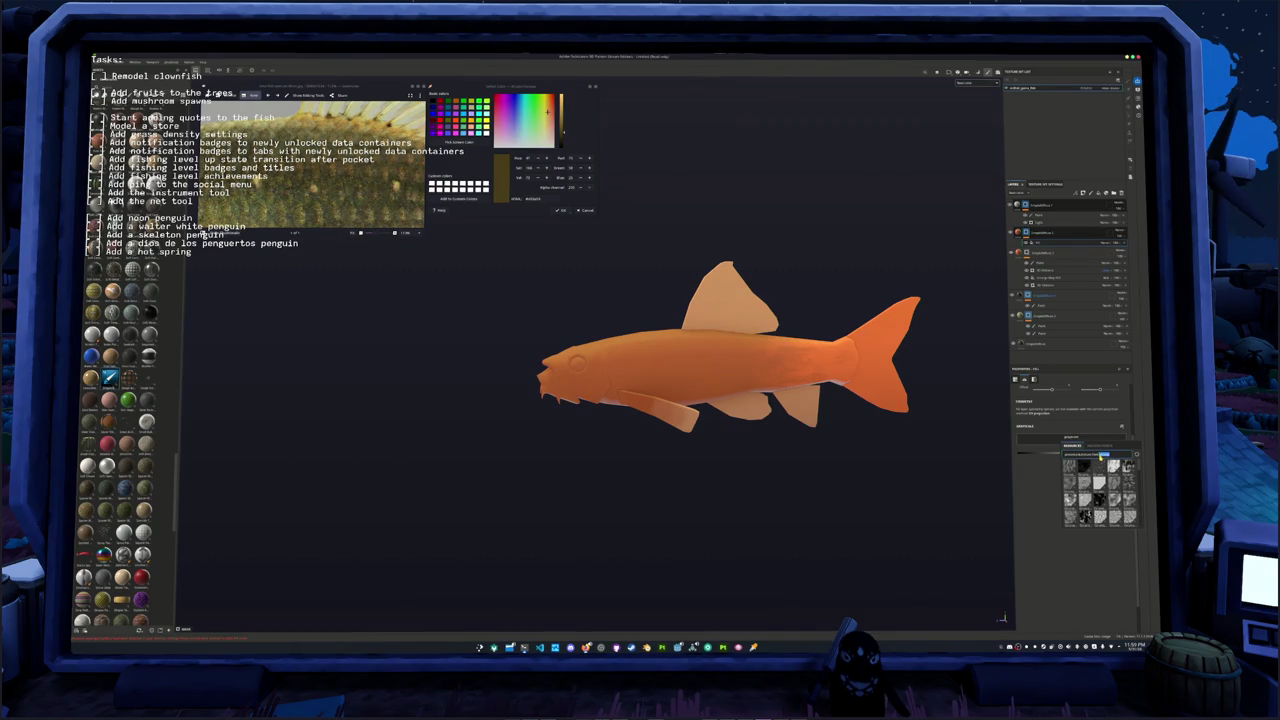
{"action": "type", "text": "pattern"}
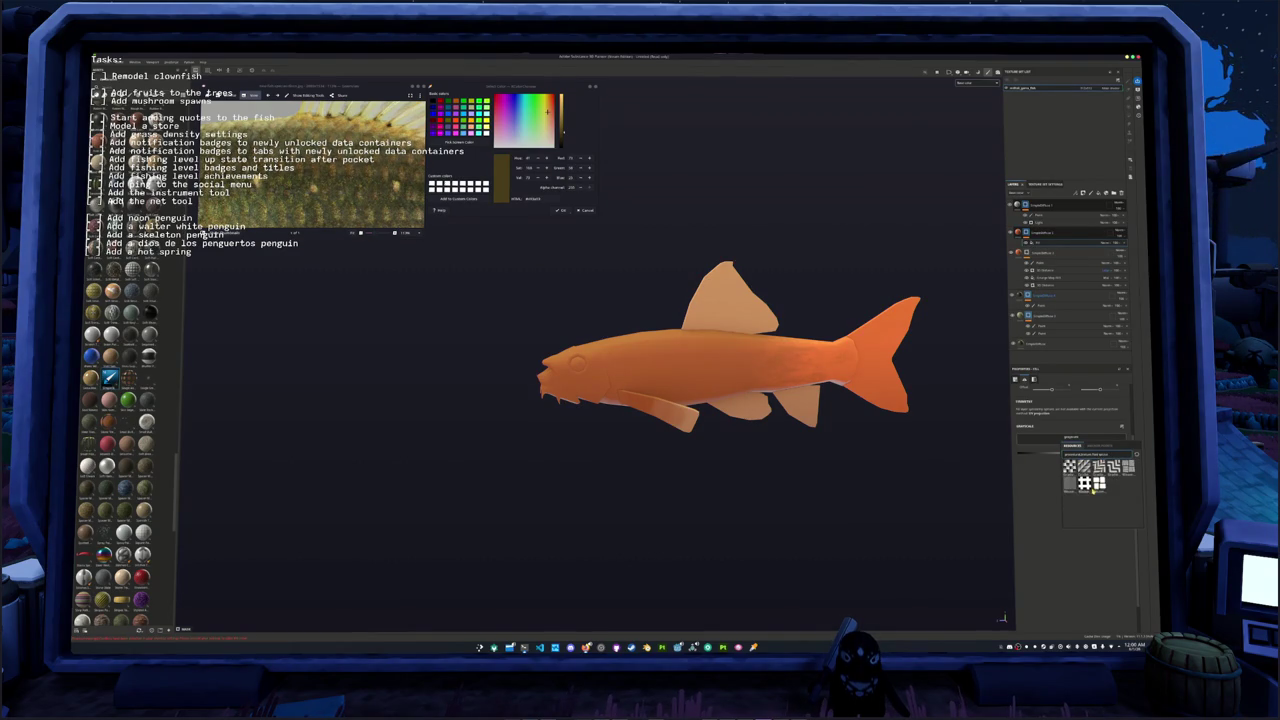
{"action": "type", "text": "font"}
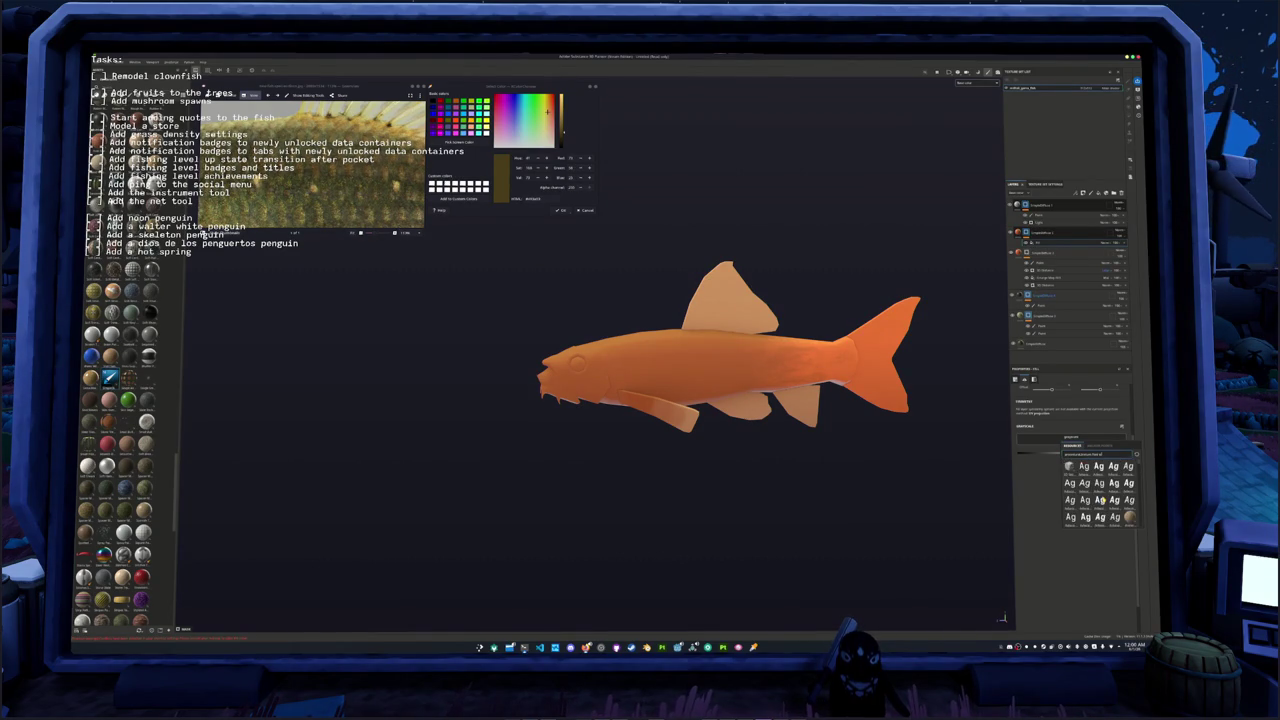
{"action": "type", "text": " fill"}
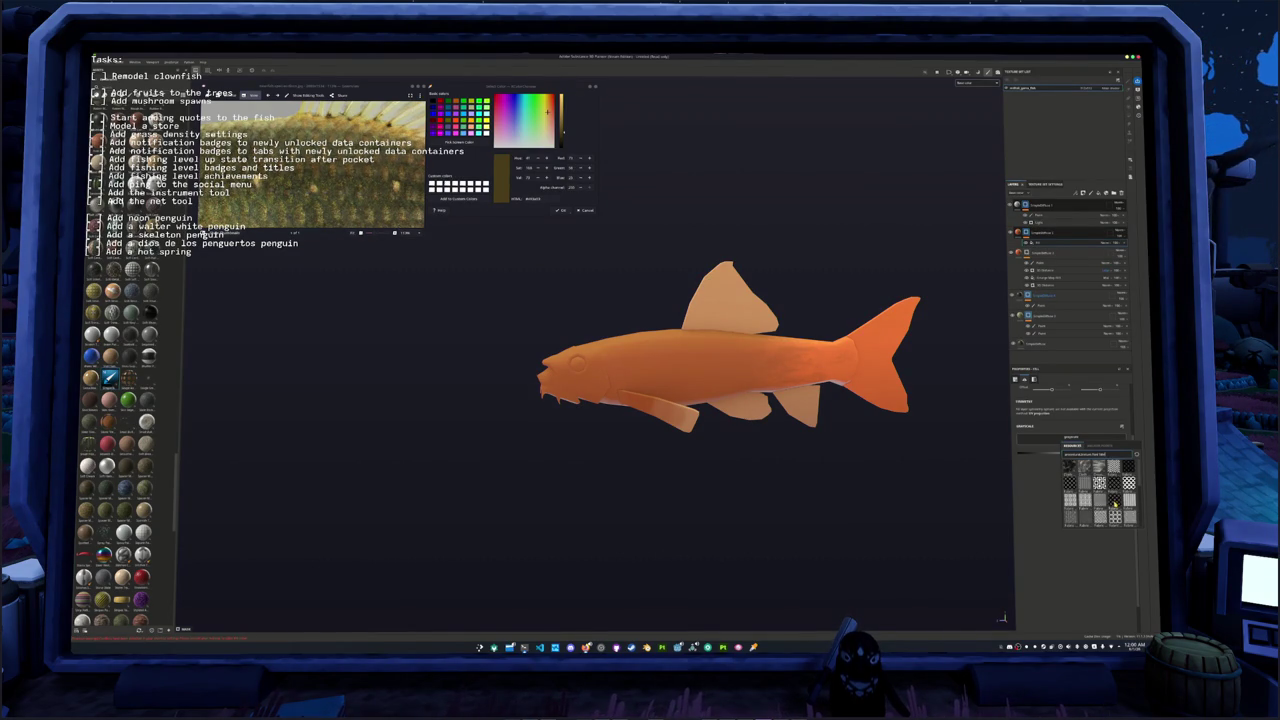
{"action": "scroll", "coordinate": [1110, 500], "scroll_direction": "down", "scroll_amount": 2}
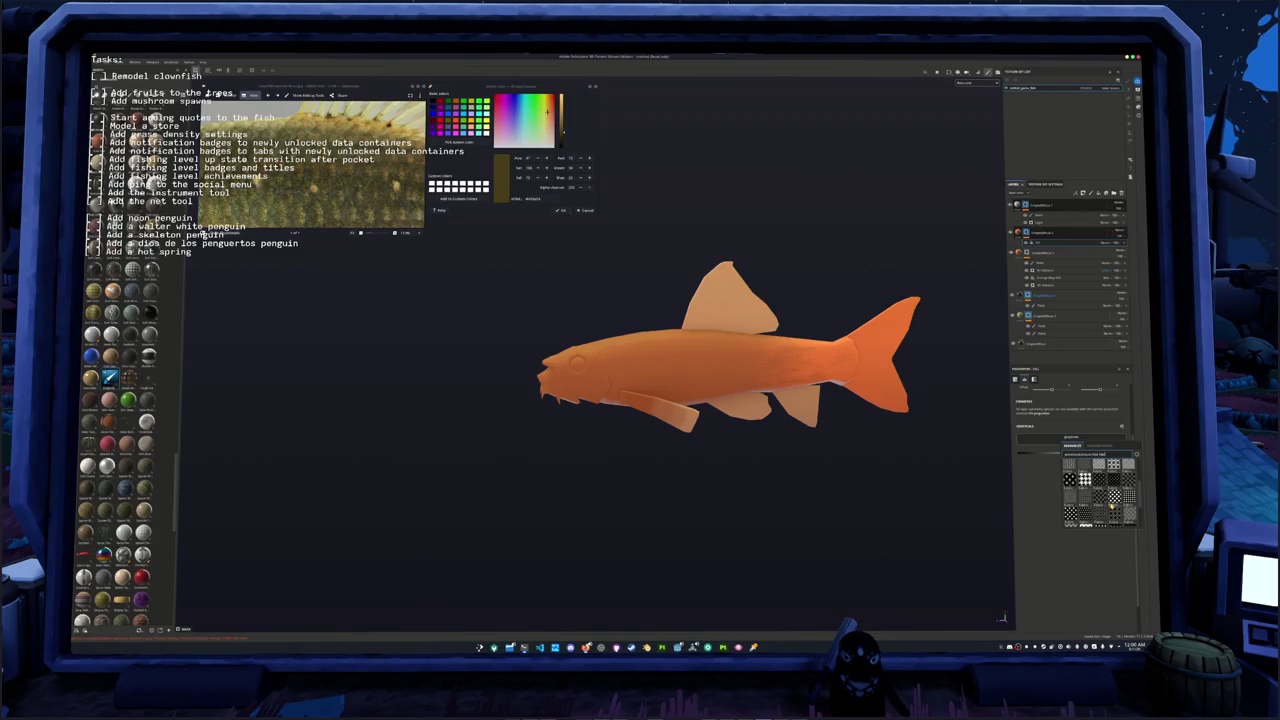
{"action": "scroll", "coordinate": [1106, 500], "scroll_direction": "down", "scroll_amount": 3}
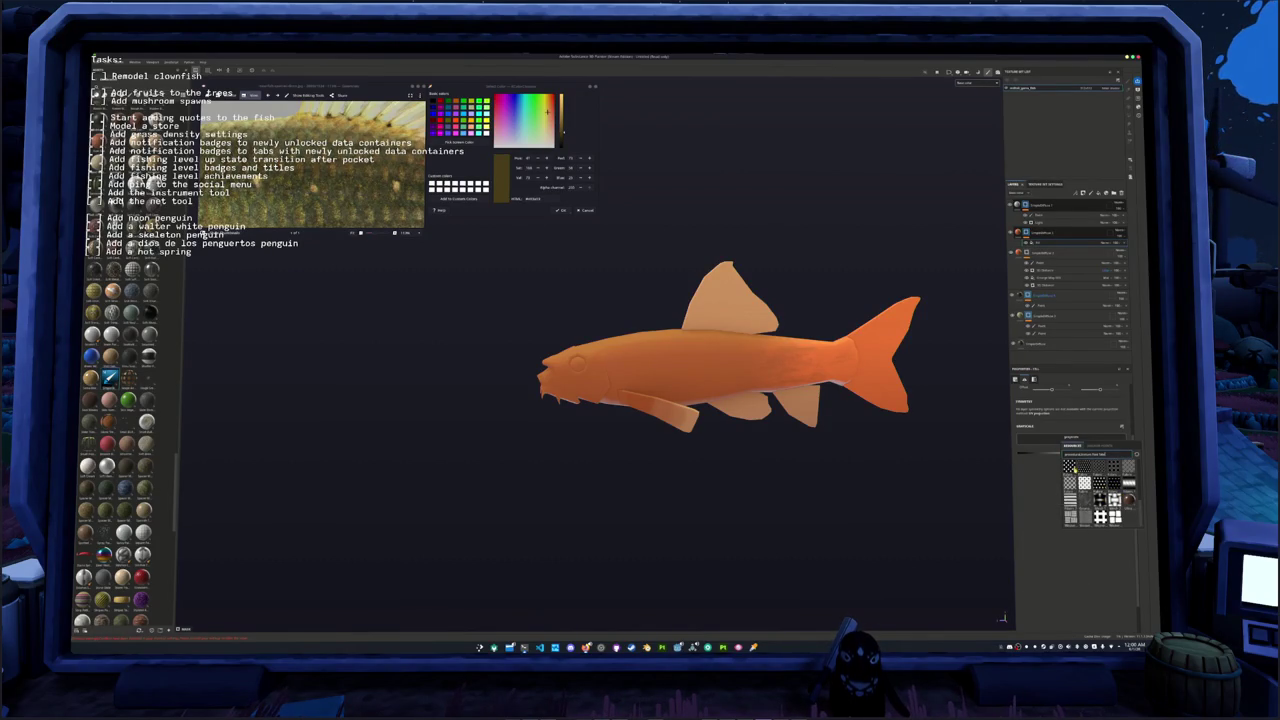
{"action": "scroll", "coordinate": [1113, 497], "scroll_direction": "down", "scroll_amount": 2}
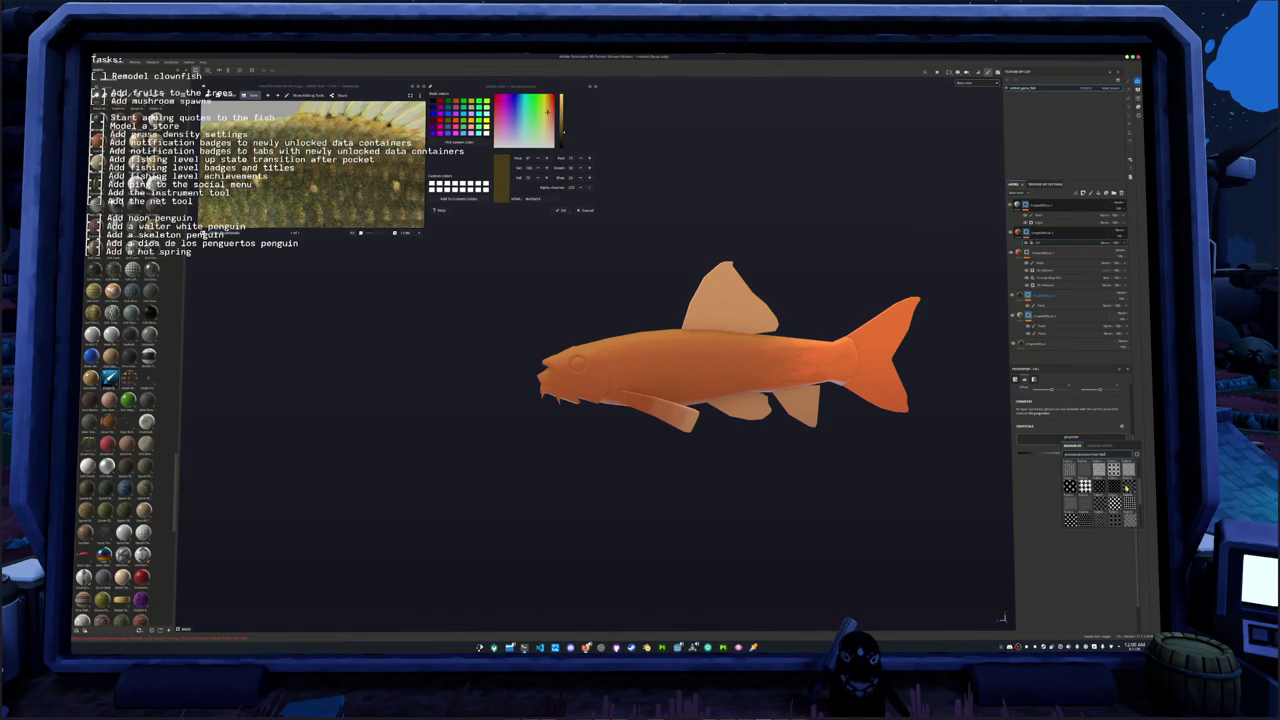
{"action": "scroll", "coordinate": [1113, 498], "scroll_direction": "down", "scroll_amount": 2}
{"action": "scroll", "coordinate": [1110, 486], "scroll_direction": "down", "scroll_amount": 2}
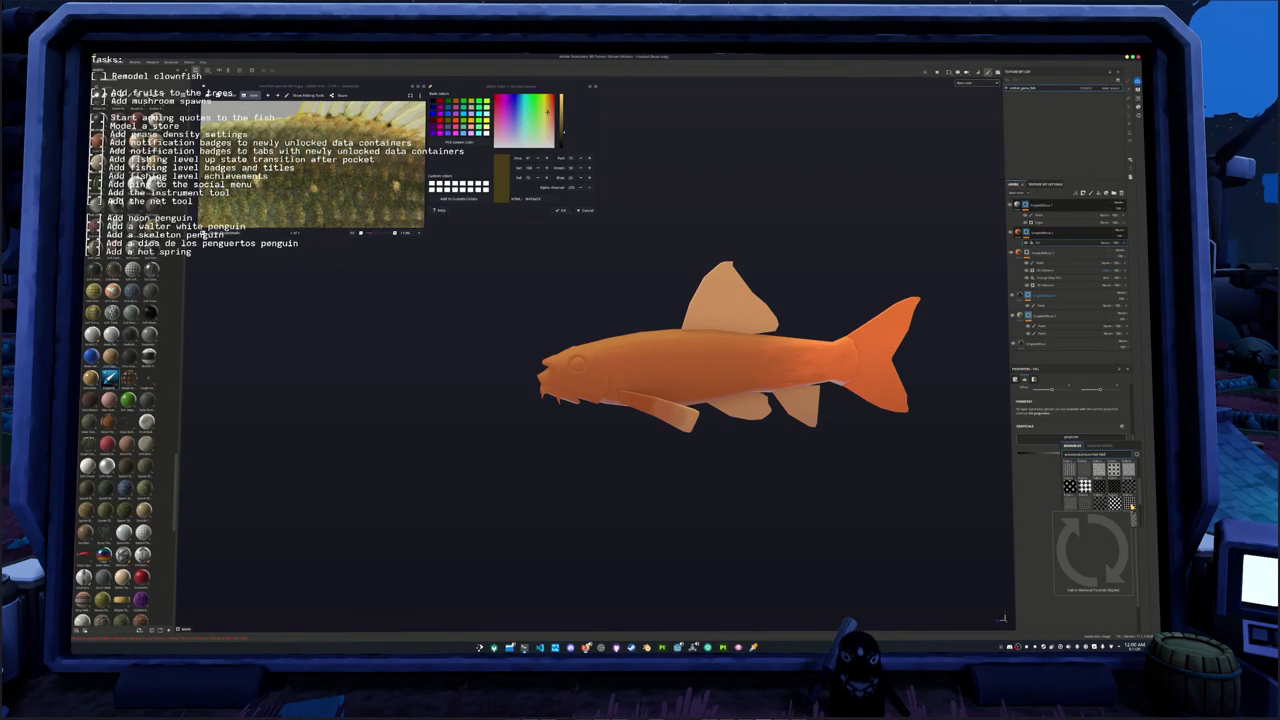
{"action": "scroll", "coordinate": [1131, 506], "scroll_direction": "down", "scroll_amount": 2}
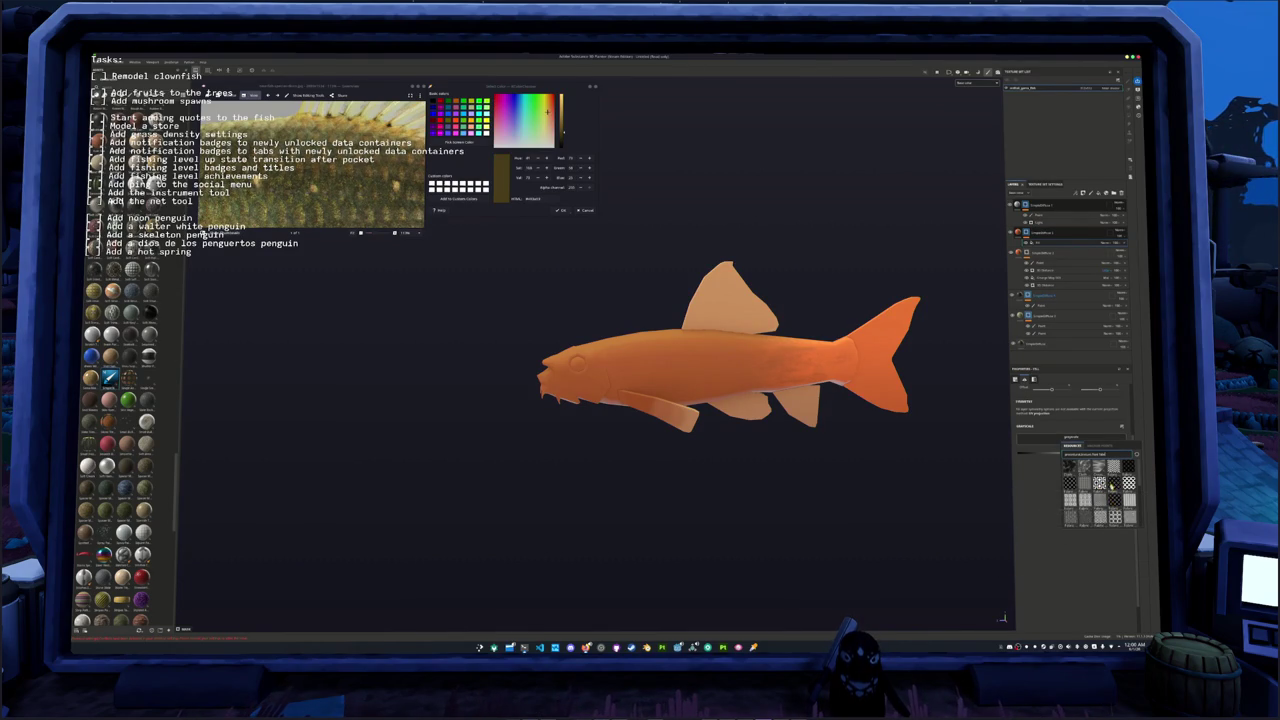
{"action": "scroll", "coordinate": [1113, 494], "scroll_direction": "down", "scroll_amount": 2}
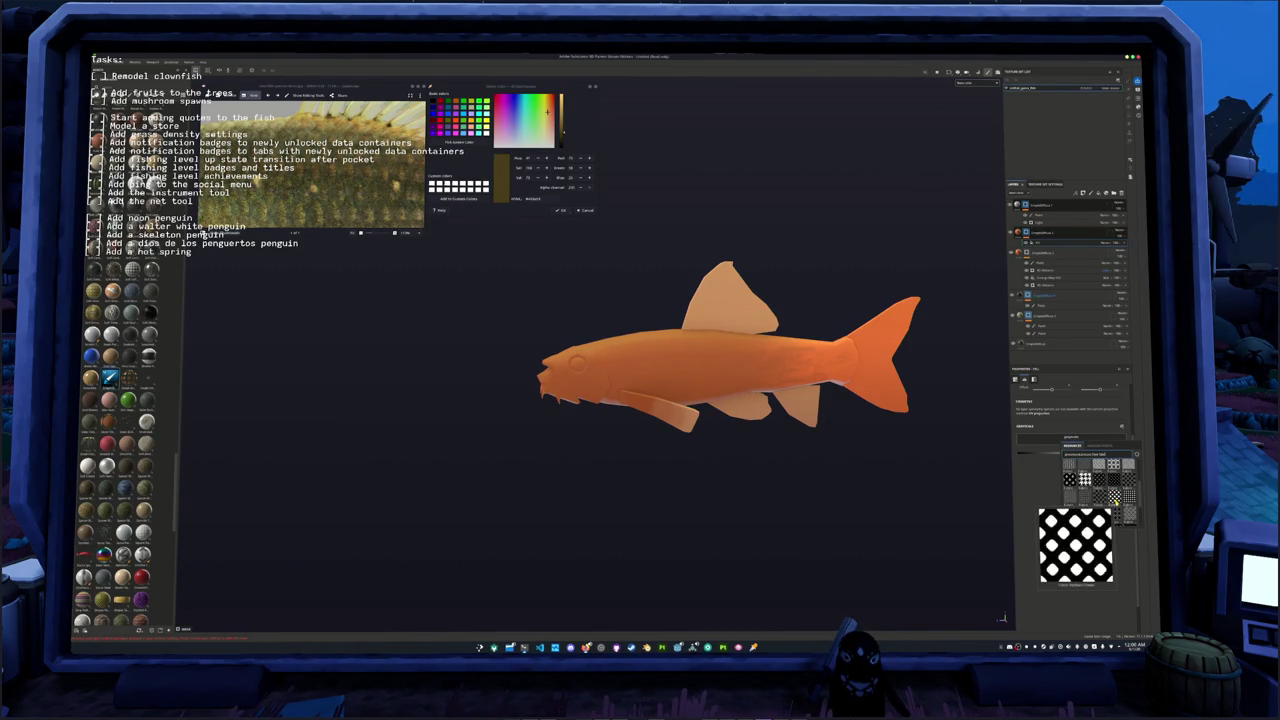
{"action": "mouse_move", "coordinate": [1085, 497]}
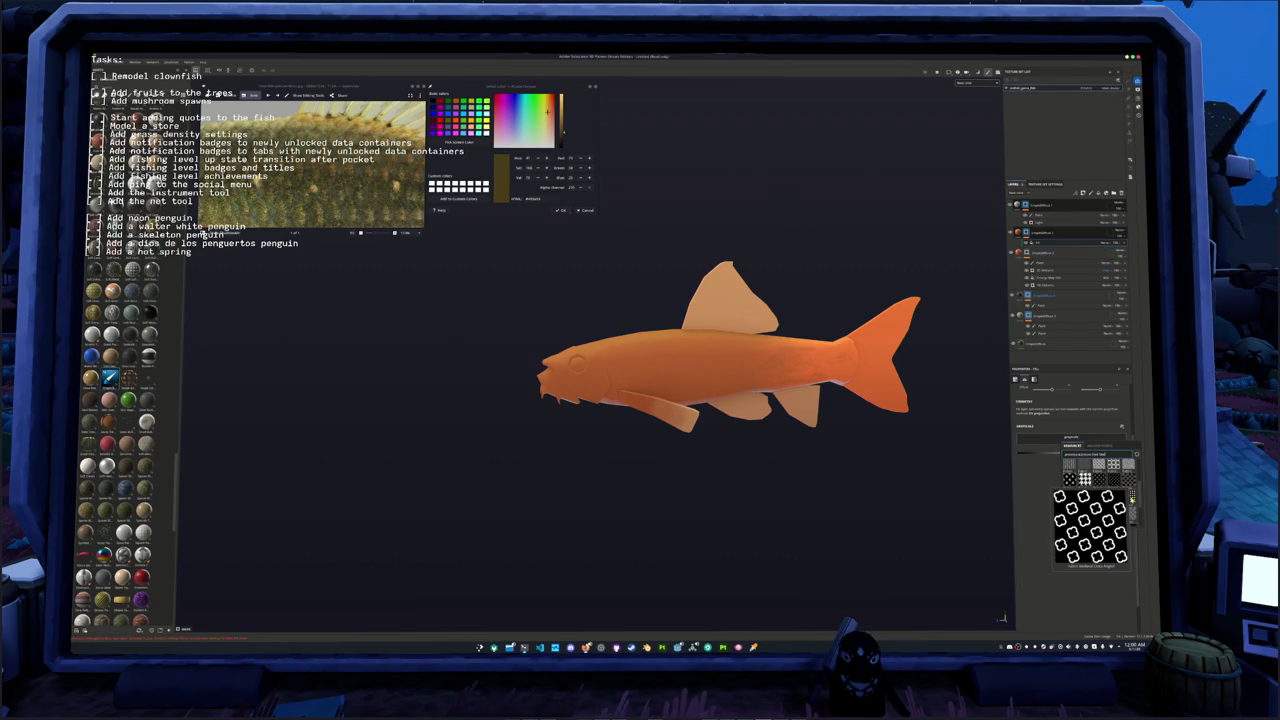
{"action": "scroll", "coordinate": [1131, 522], "scroll_direction": "down", "scroll_amount": 2}
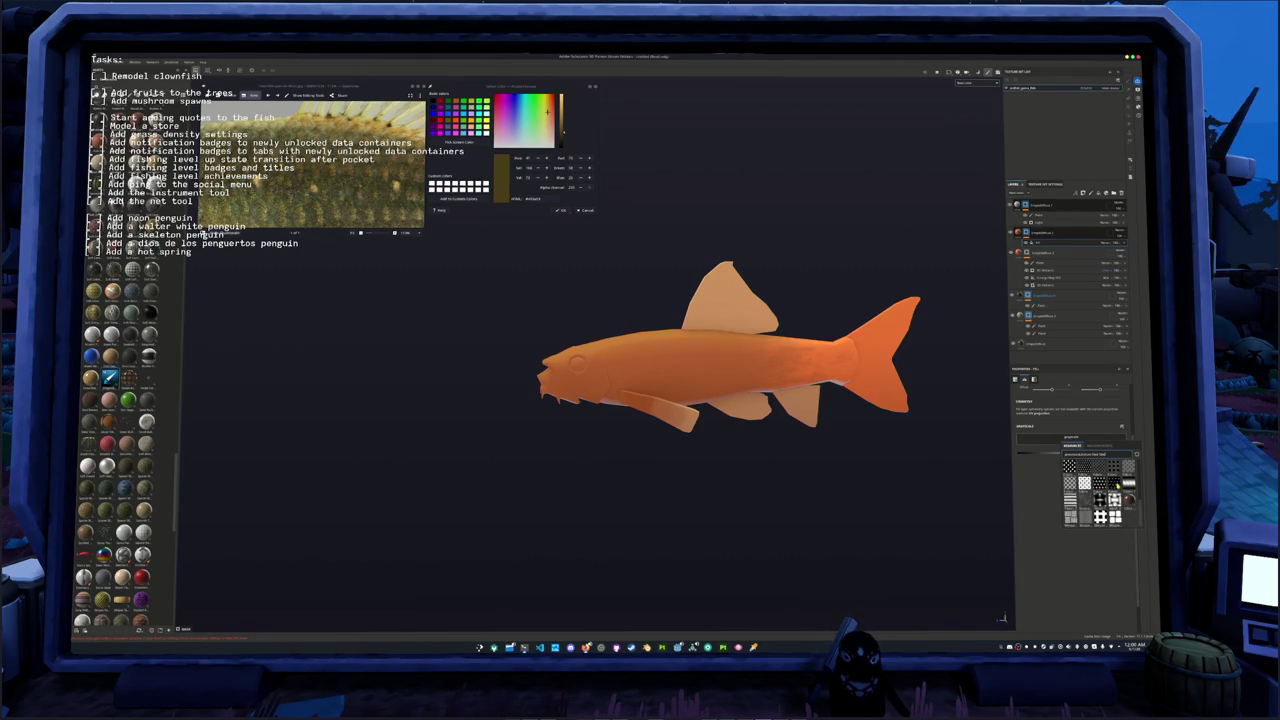
{"action": "left_click", "coordinate": [1117, 484]}
{"action": "left_click", "coordinate": [1060, 401]}
{"action": "left_click", "coordinate": [1060, 422]}
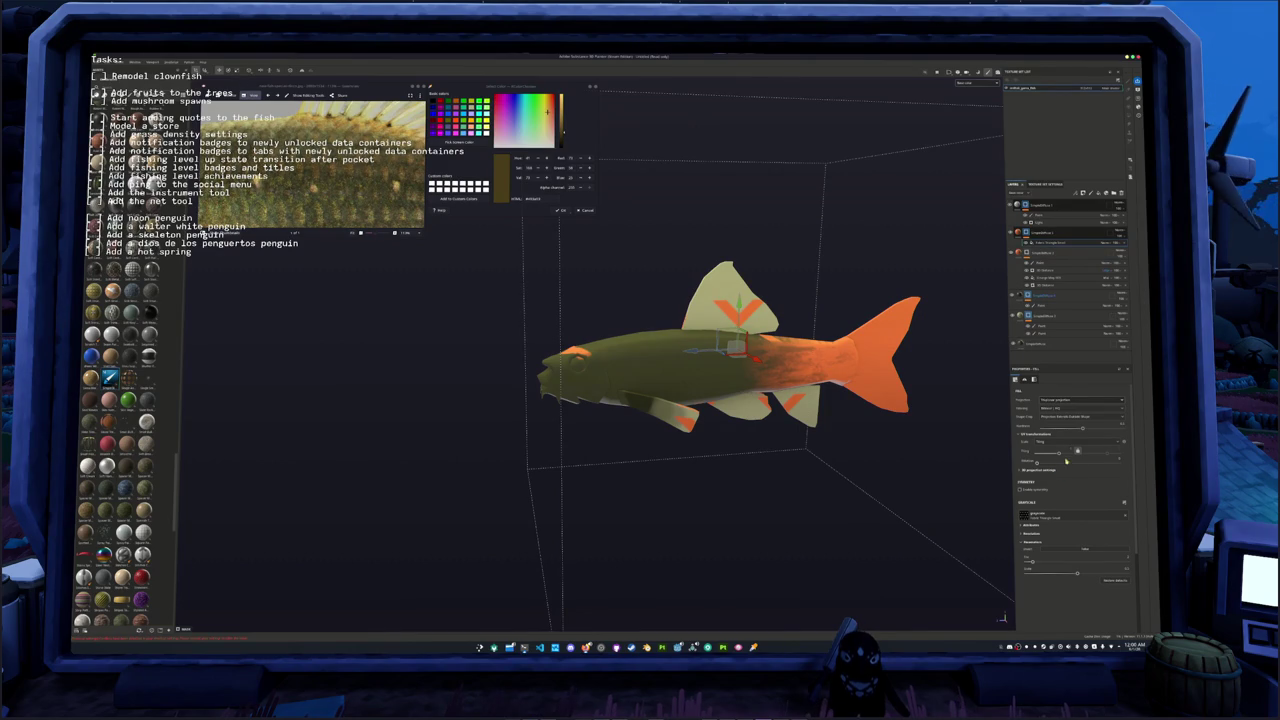
Step: Change the fill's projection and adjust its 3D rotation and scale until the orange chevrons vanish
{"action": "left_click", "coordinate": [1060, 400]}
{"action": "left_click", "coordinate": [1057, 418]}
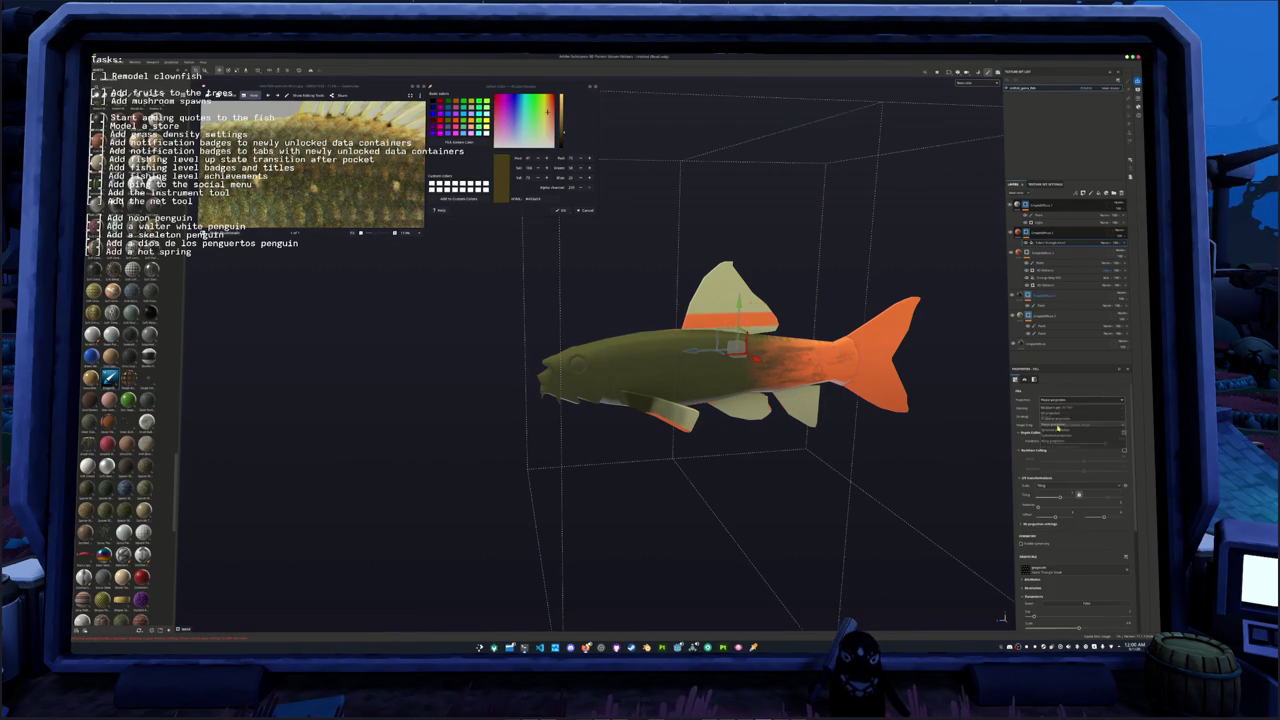
{"action": "scroll", "coordinate": [1078, 452], "scroll_direction": "down", "scroll_amount": 1}
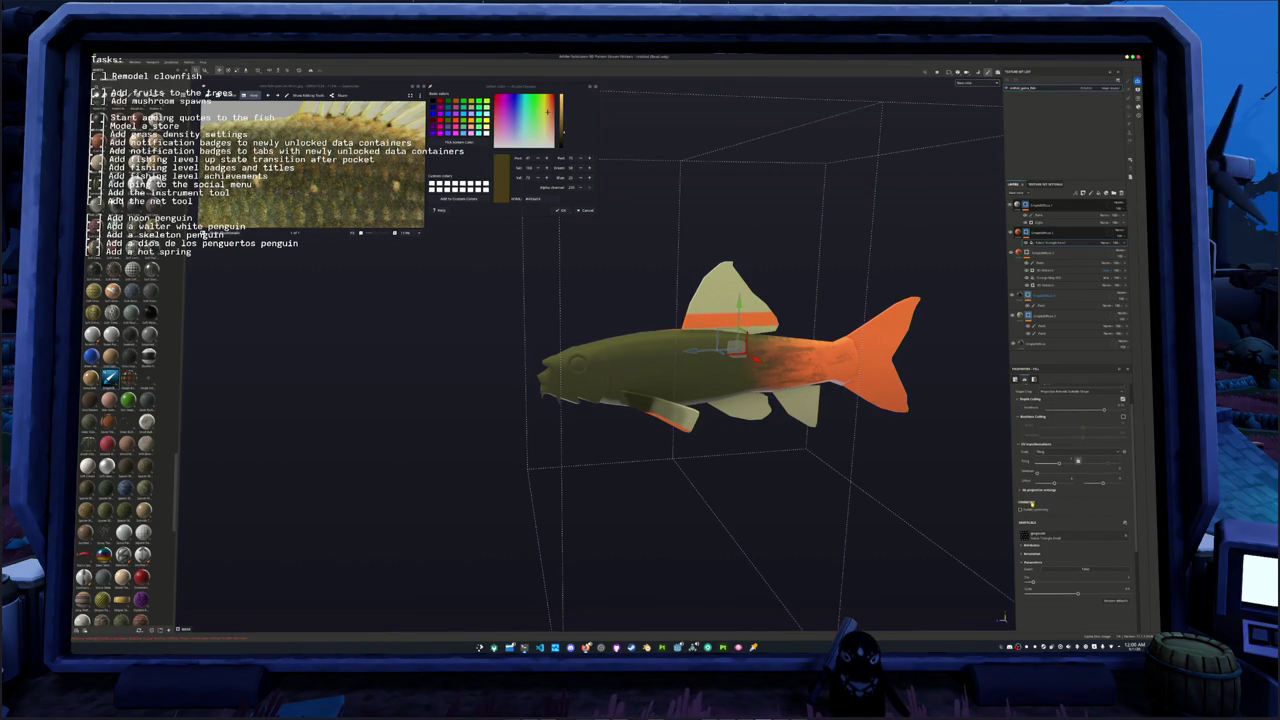
{"action": "scroll", "coordinate": [1033, 470], "scroll_direction": "down", "scroll_amount": 1}
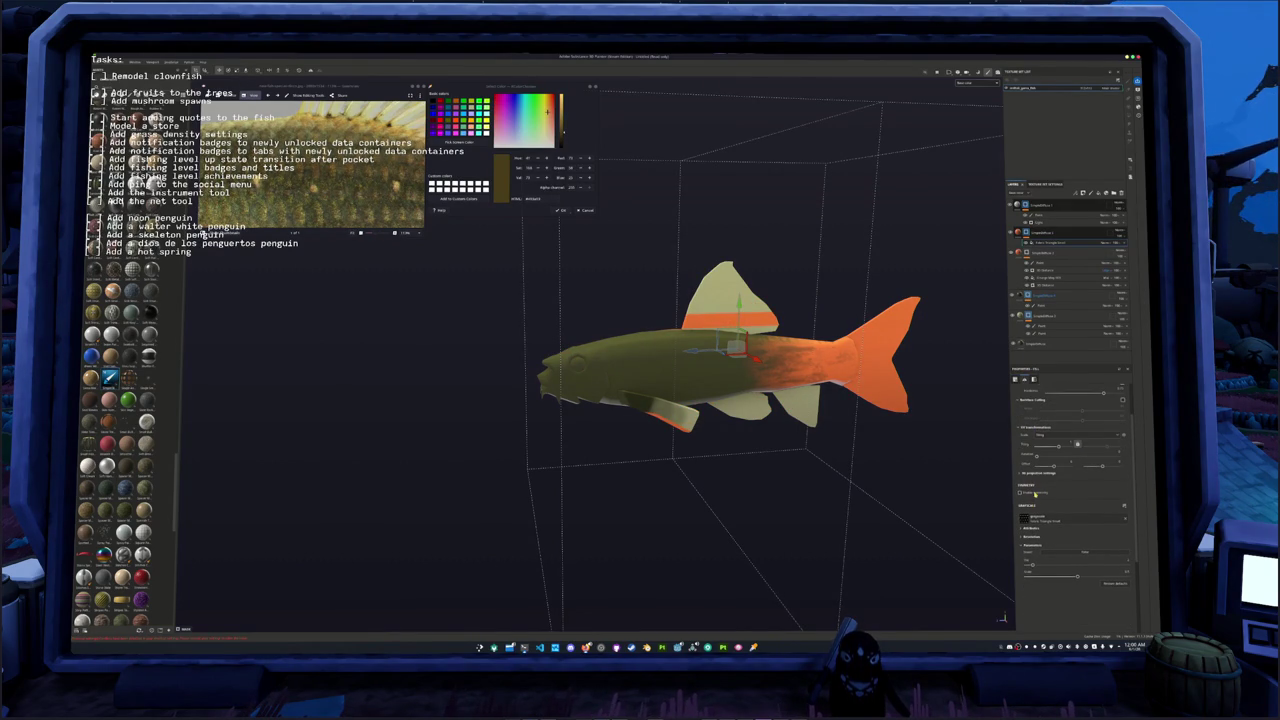
{"action": "left_click", "coordinate": [1030, 474]}
{"action": "left_click_drag", "start_coordinate": [1031, 536], "coordinate": [1113, 545]}
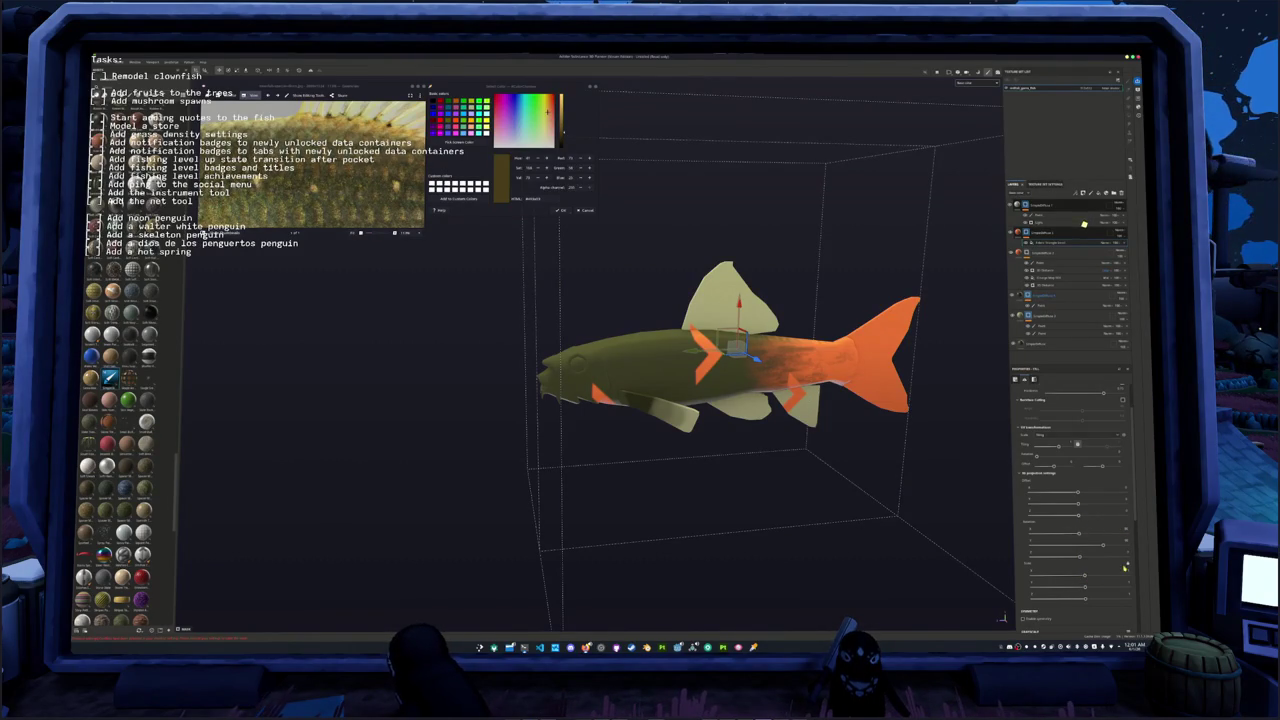
{"action": "mouse_move", "coordinate": [1090, 578]}
{"action": "left_mouse_down"}
{"action": "mouse_move", "coordinate": [1128, 565]}
{"action": "mouse_move", "coordinate": [1079, 578]}
{"action": "left_mouse_up"}
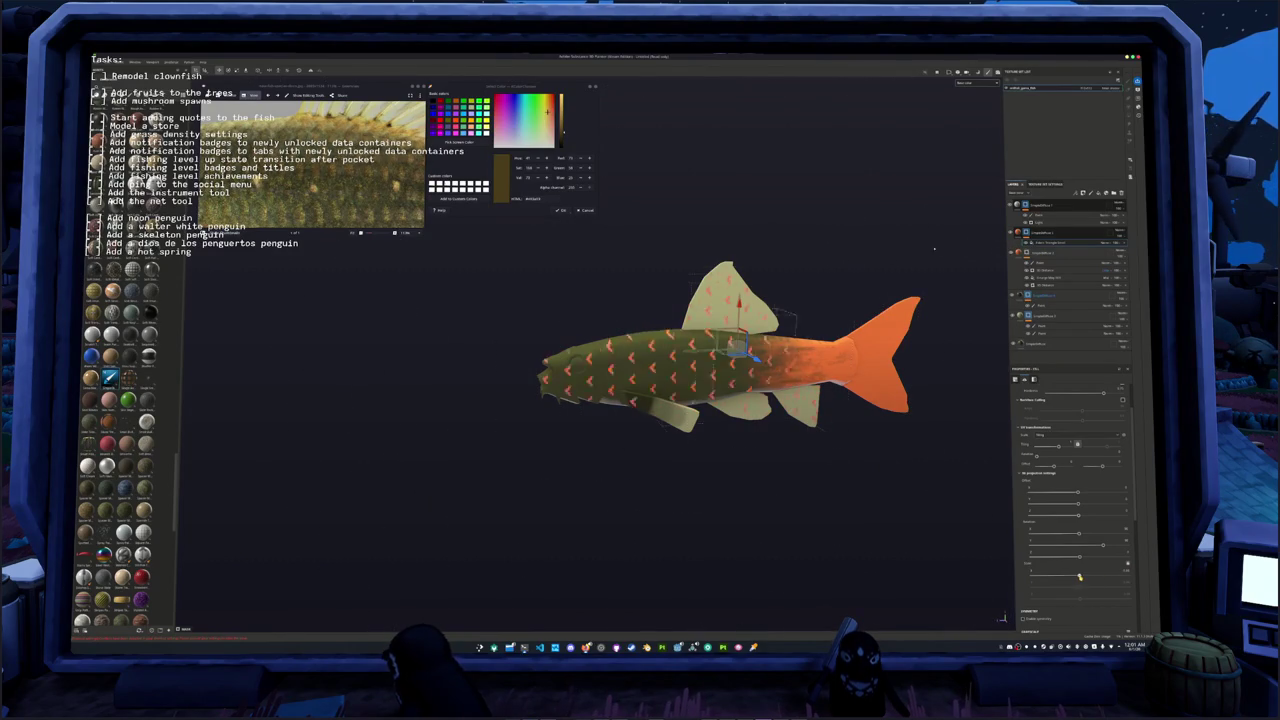
{"action": "left_click_drag", "start_coordinate": [1079, 578], "coordinate": [1078, 577]}
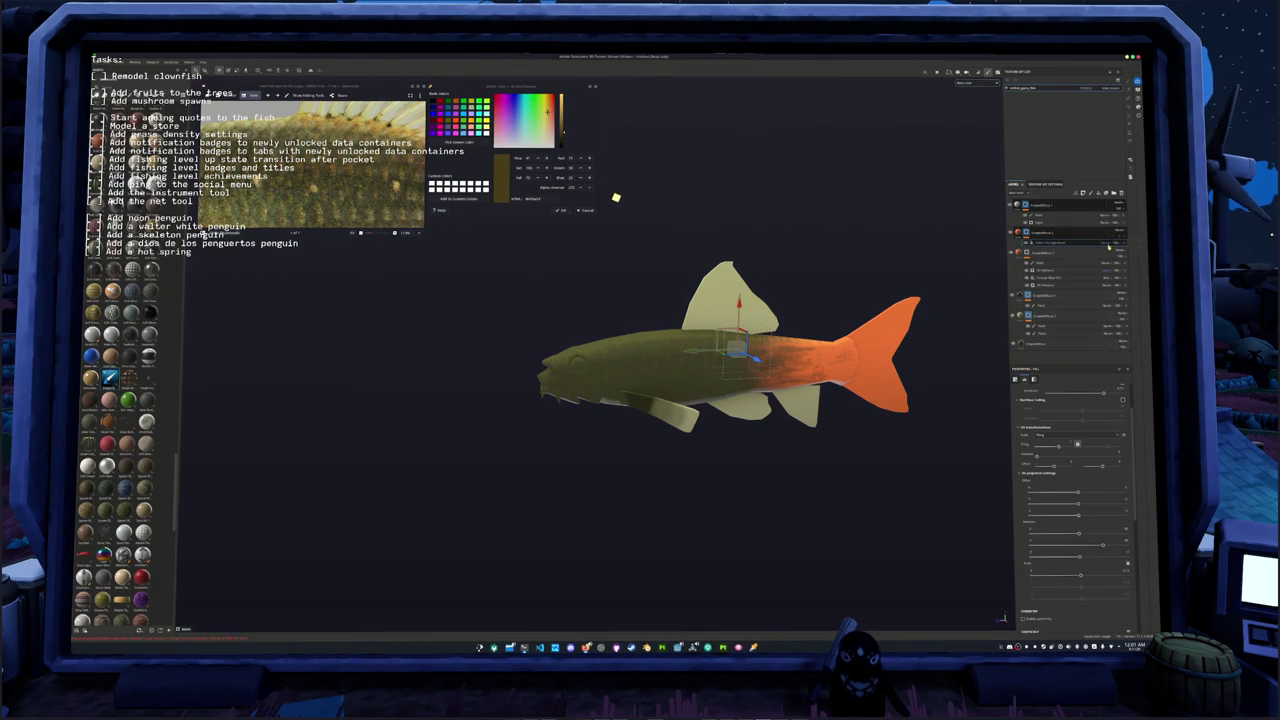
{"action": "right_click", "coordinate": [1030, 233]}
Step: Add a Light generator to the layer and raise its Highlight Level to maximum
{"action": "left_click", "coordinate": [1043, 410]}
{"action": "left_click", "coordinate": [1122, 462]}
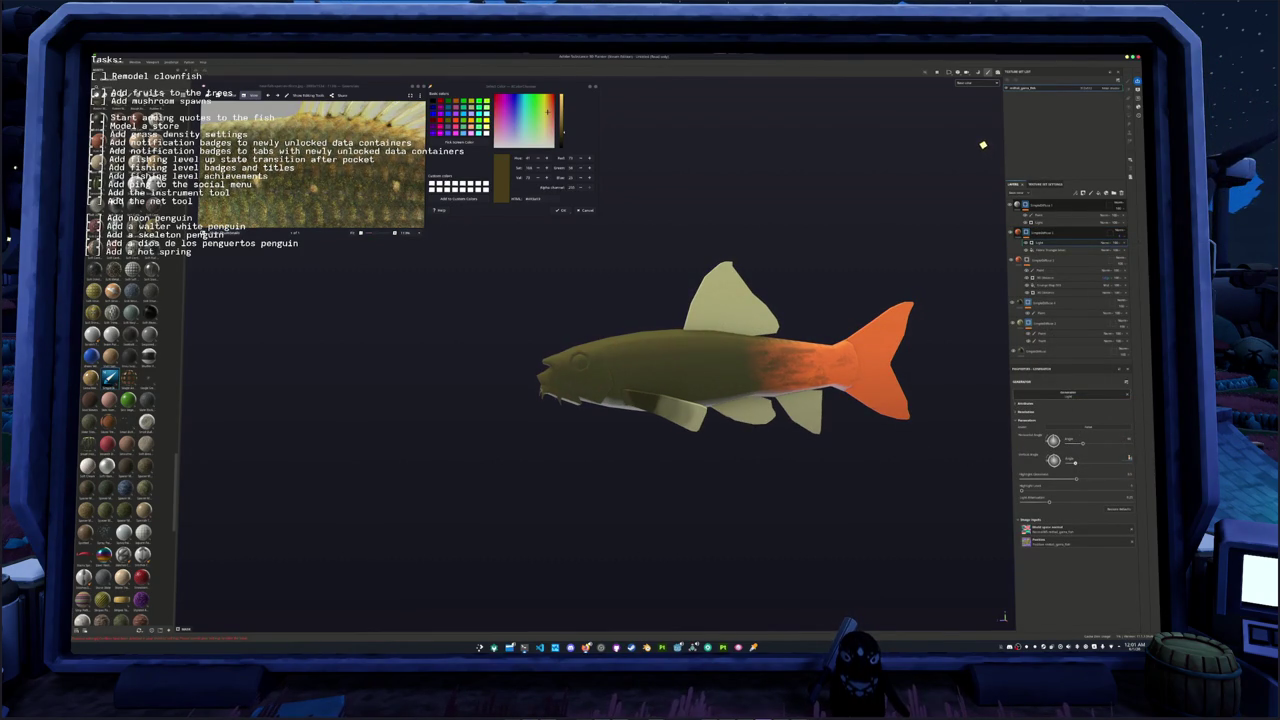
{"action": "left_click", "coordinate": [1105, 243]}
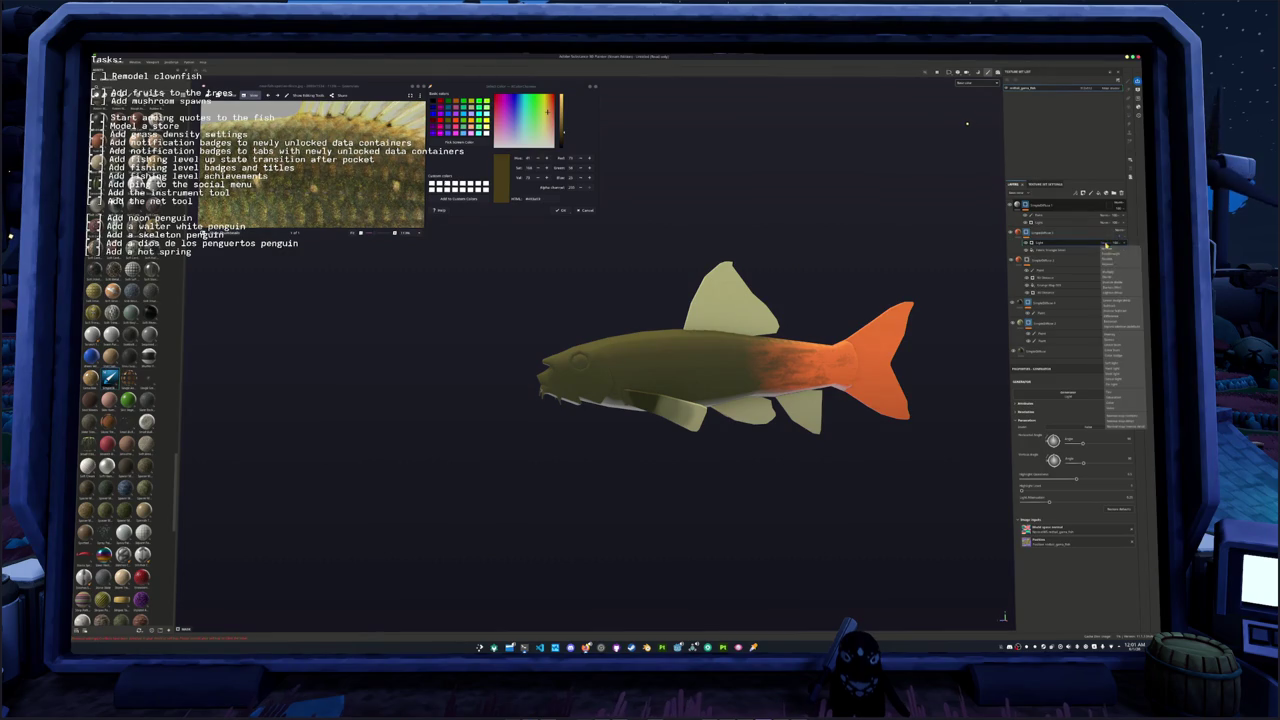
{"action": "left_click", "coordinate": [1108, 273]}
{"action": "left_click_drag", "start_coordinate": [846, 408], "coordinate": [857, 429], "text": "alt"}
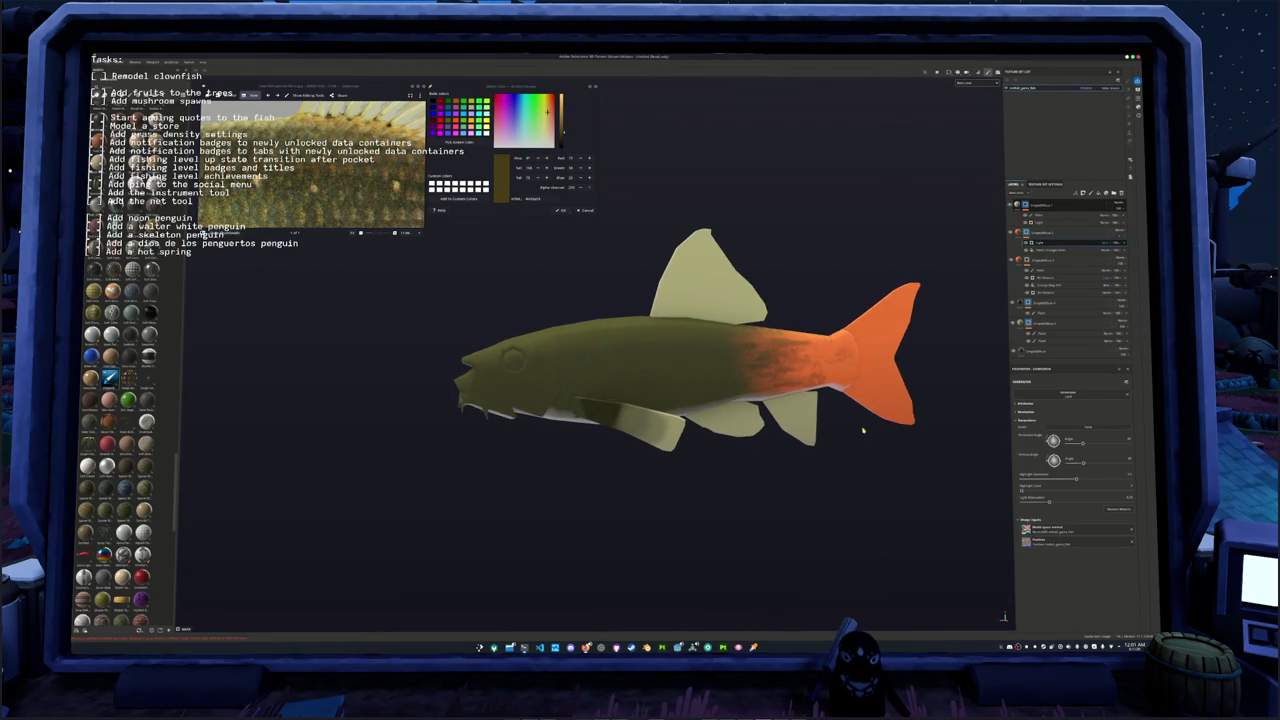
{"action": "left_click_drag", "start_coordinate": [1066, 491], "coordinate": [1130, 490]}
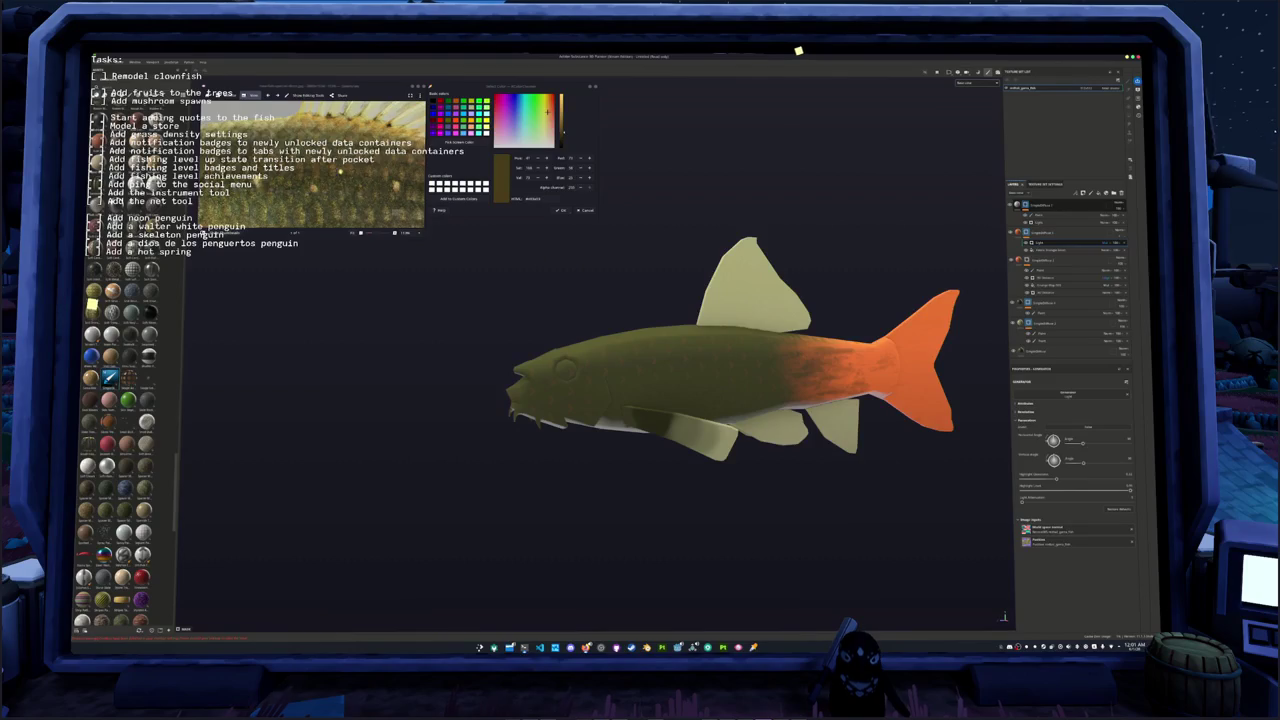
Step: Zoom out the reference photo to show the whole fish and collapse a layer group
{"action": "scroll", "coordinate": [346, 175], "scroll_direction": "down", "scroll_amount": 3}
{"action": "mouse_move", "coordinate": [591, 331]}
{"action": "left_mouse_down", "text": "alt"}
{"action": "mouse_move", "coordinate": [580, 277]}
{"action": "mouse_move", "coordinate": [683, 309]}
{"action": "left_mouse_up", "text": "alt"}
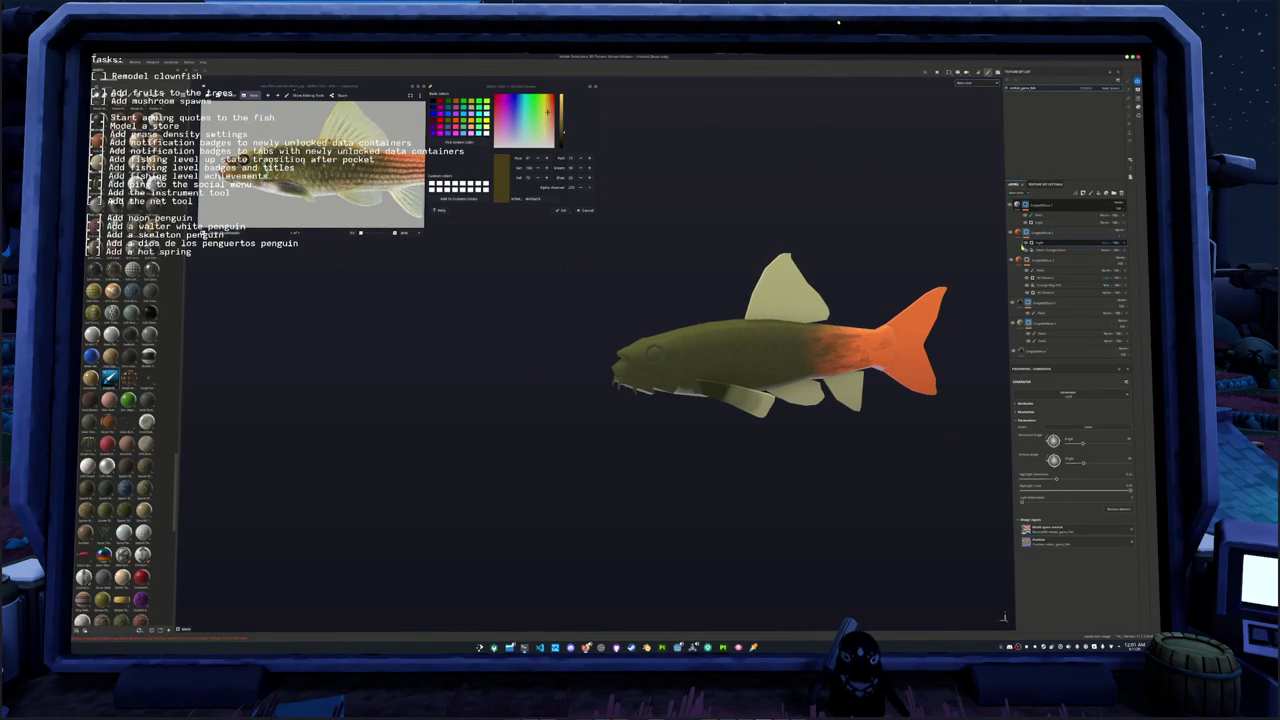
{"action": "left_click", "coordinate": [1120, 243]}
{"action": "left_click", "coordinate": [1120, 242]}
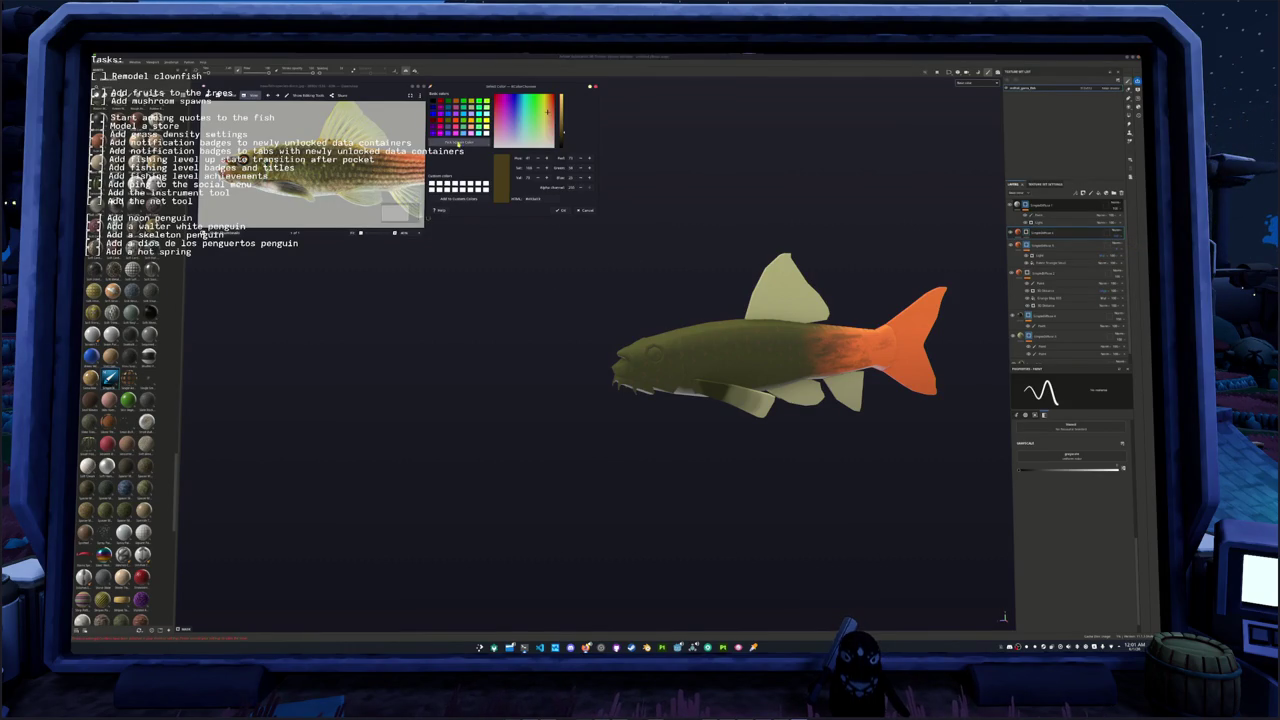
Step: Sample a brown colour from the reference image with the eyedropper
{"action": "left_click", "coordinate": [458, 141]}
{"action": "left_click", "coordinate": [570, 341]}
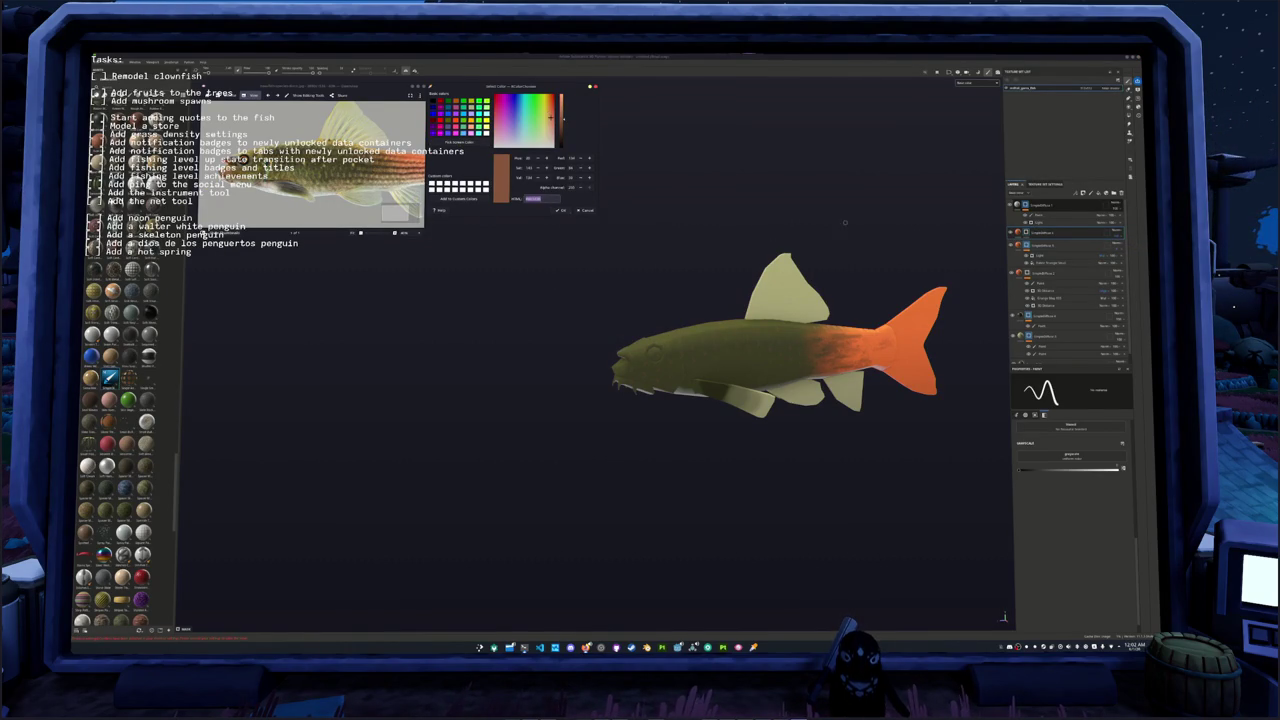
{"action": "left_click", "coordinate": [1028, 232]}
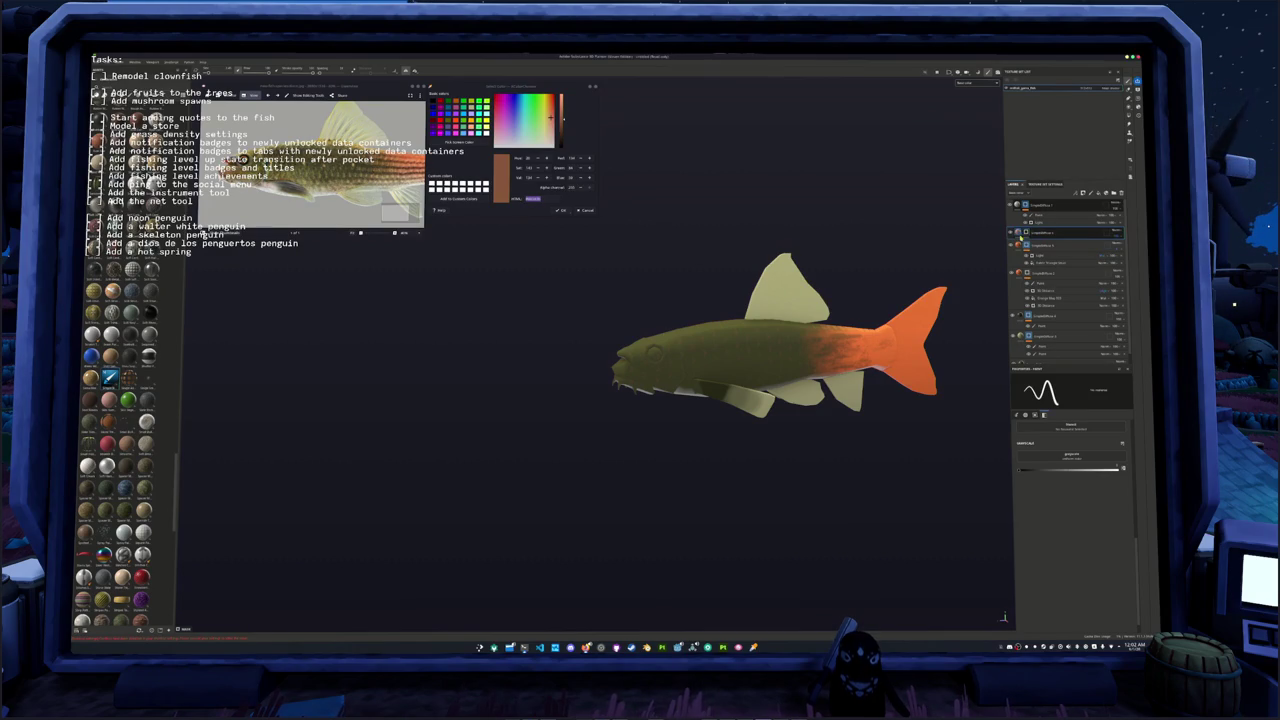
Step: Adjust the orange fill layer's base colour to a slightly darker orange
{"action": "left_click", "coordinate": [1020, 234]}
{"action": "left_click", "coordinate": [1031, 486]}
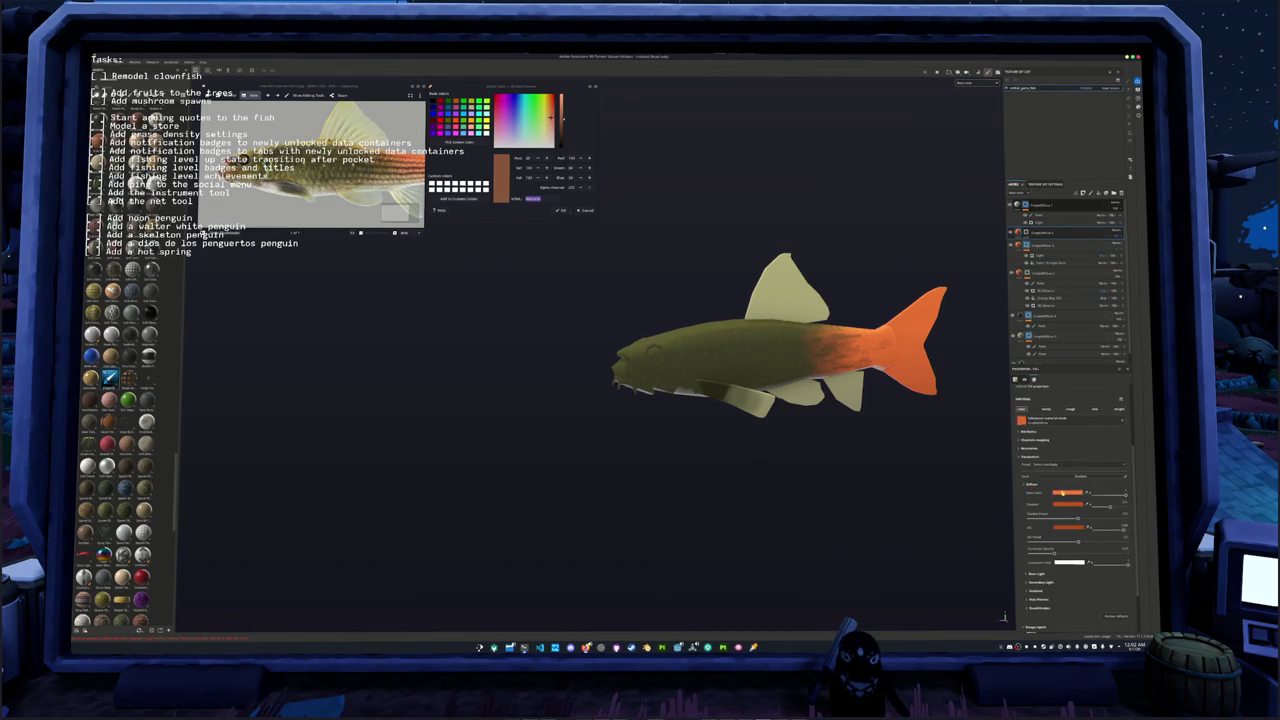
{"action": "left_click", "coordinate": [1058, 492]}
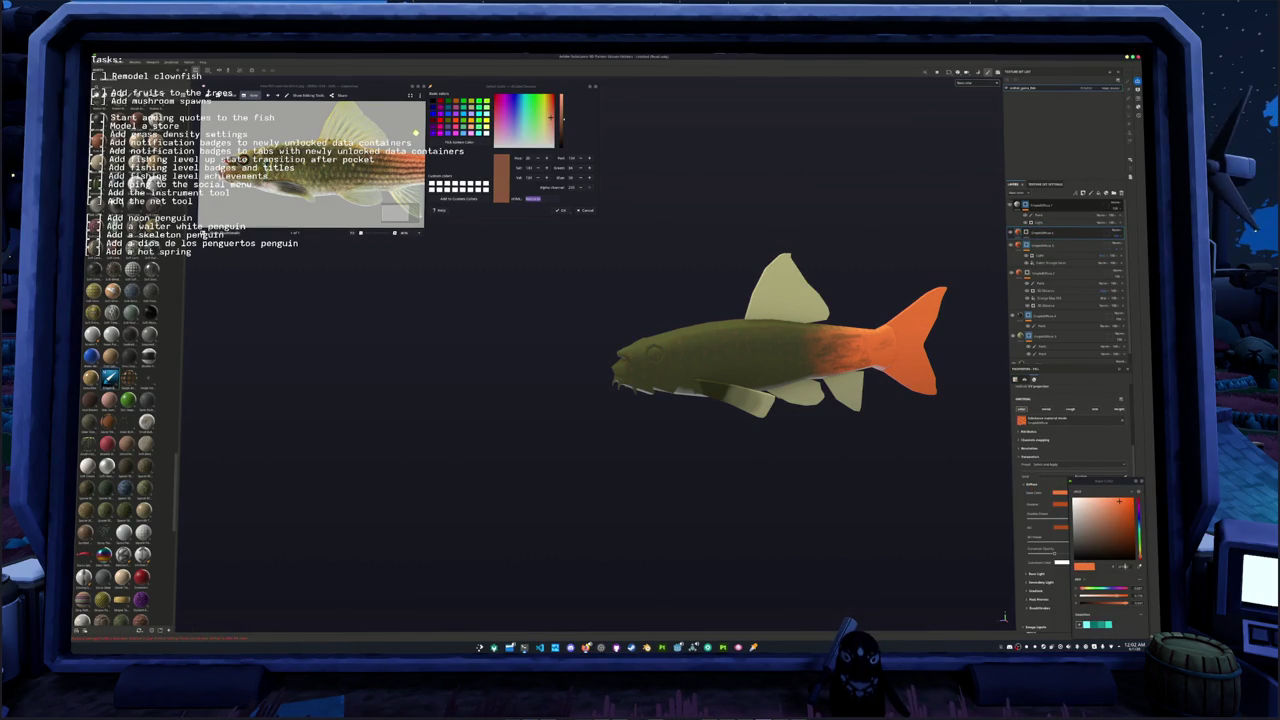
{"action": "mouse_move", "coordinate": [1119, 500]}
{"action": "left_mouse_down"}
{"action": "mouse_move", "coordinate": [1104, 527]}
{"action": "mouse_move", "coordinate": [1118, 538]}
{"action": "left_mouse_up"}
{"action": "left_click", "coordinate": [1127, 513]}
{"action": "left_click", "coordinate": [1125, 514]}
{"action": "left_click", "coordinate": [1120, 541]}
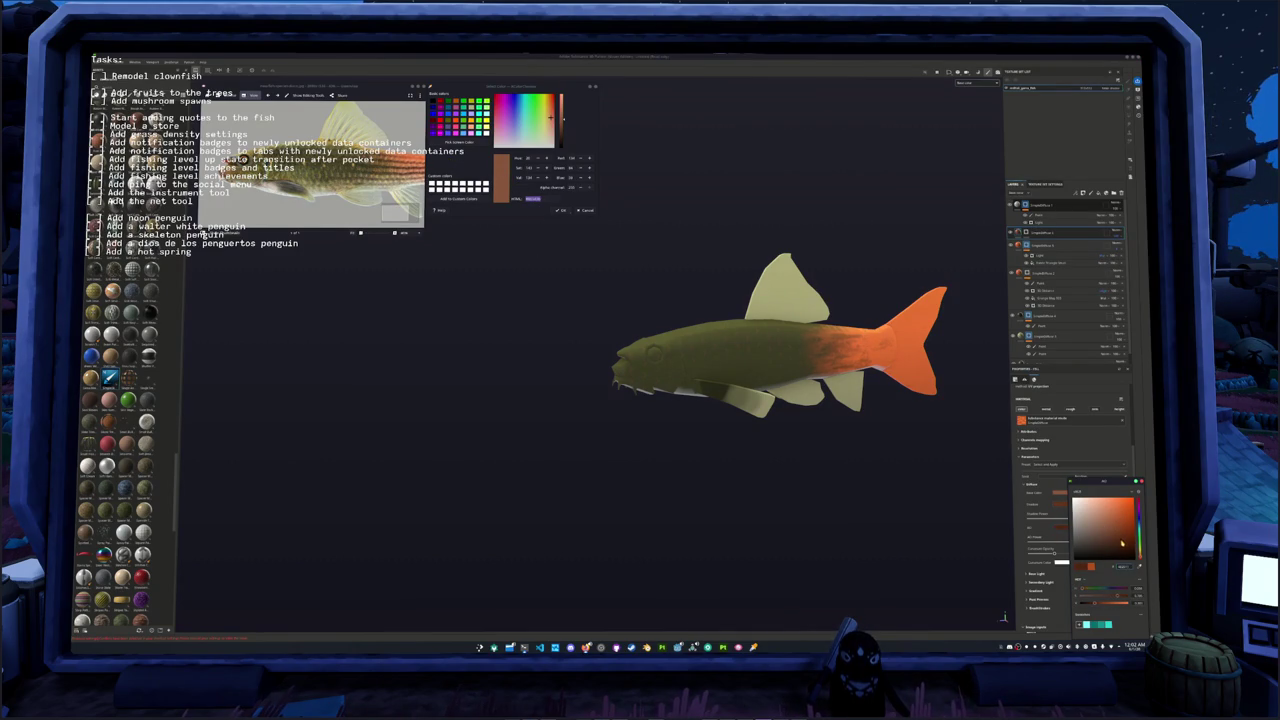
{"action": "left_click", "coordinate": [1037, 575]}
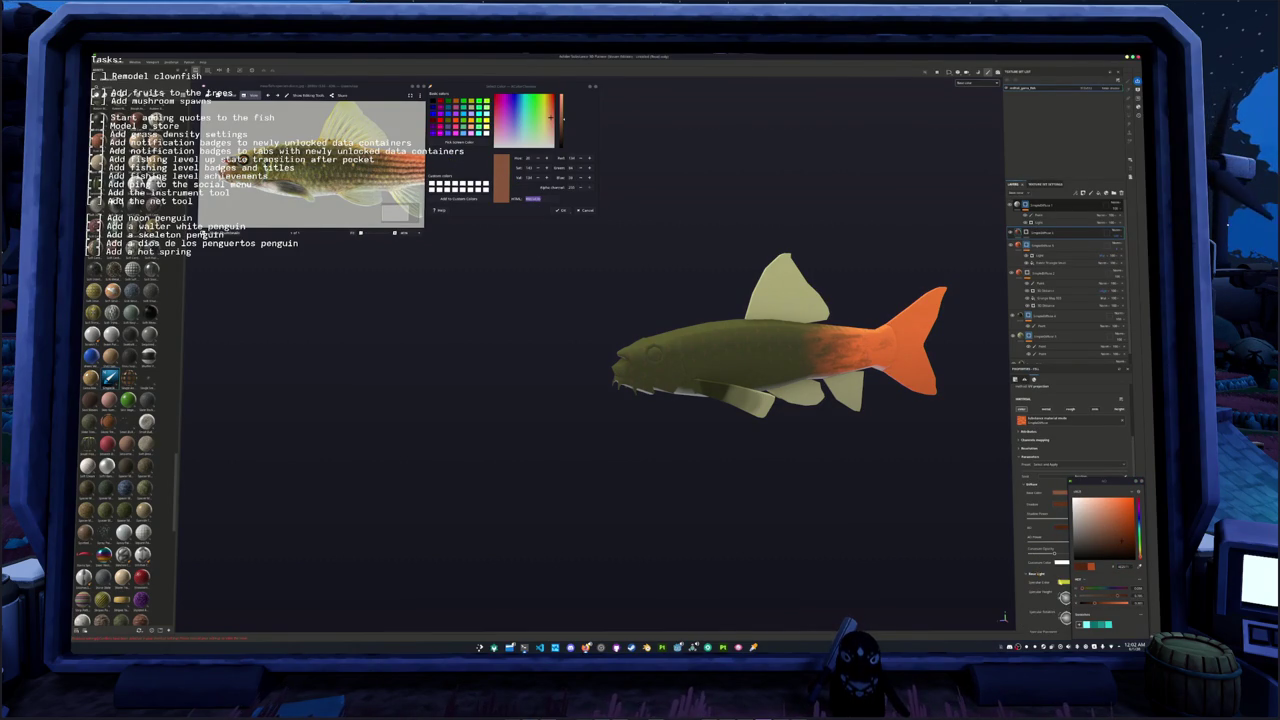
Step: Add a generator to the orange fill layer's mask
{"action": "right_click", "coordinate": [1026, 234]}
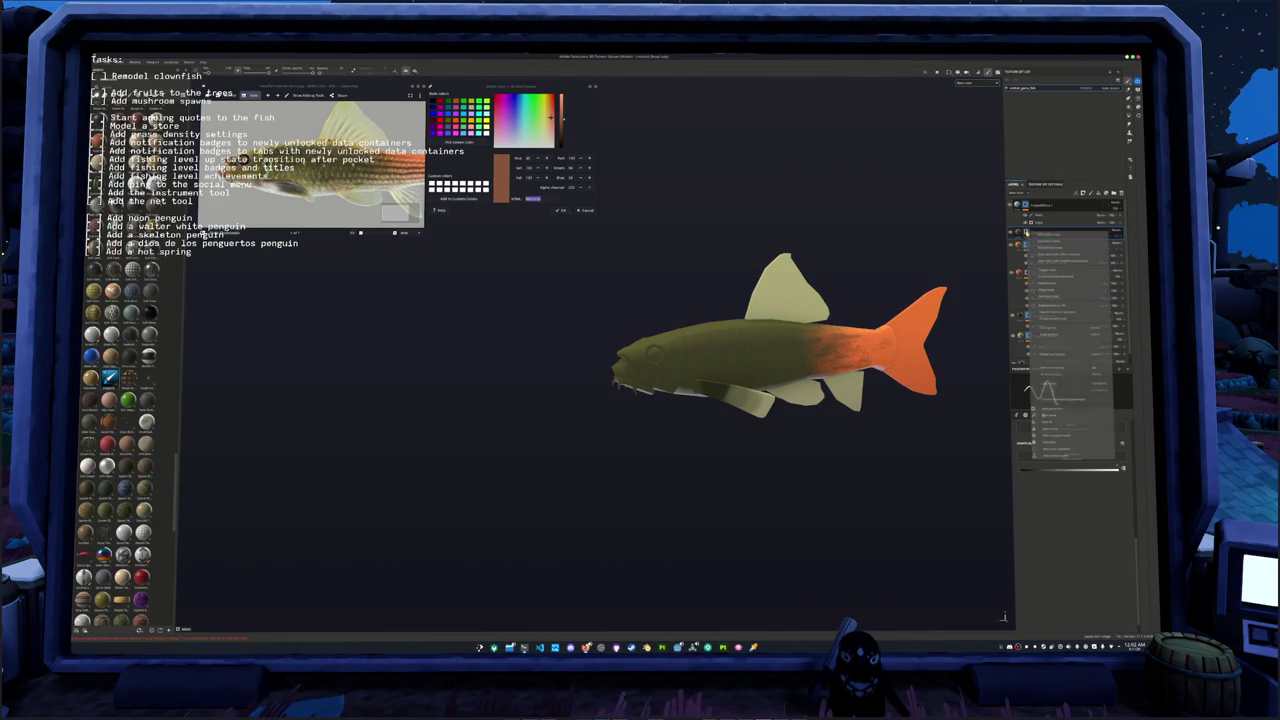
{"action": "left_click", "coordinate": [1048, 437]}
{"action": "left_click", "coordinate": [1068, 395]}
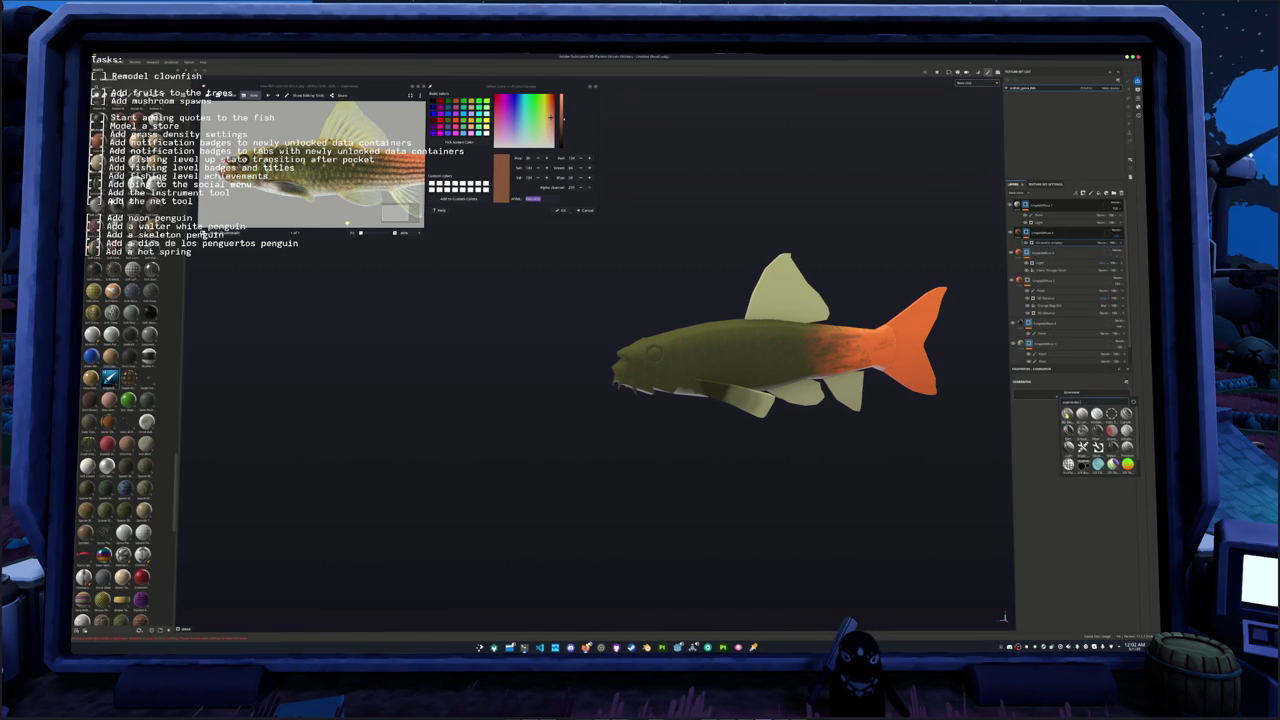
Step: Apply the mask generator and slide its position so the orange fades in toward the tail
{"action": "left_click", "coordinate": [1067, 413]}
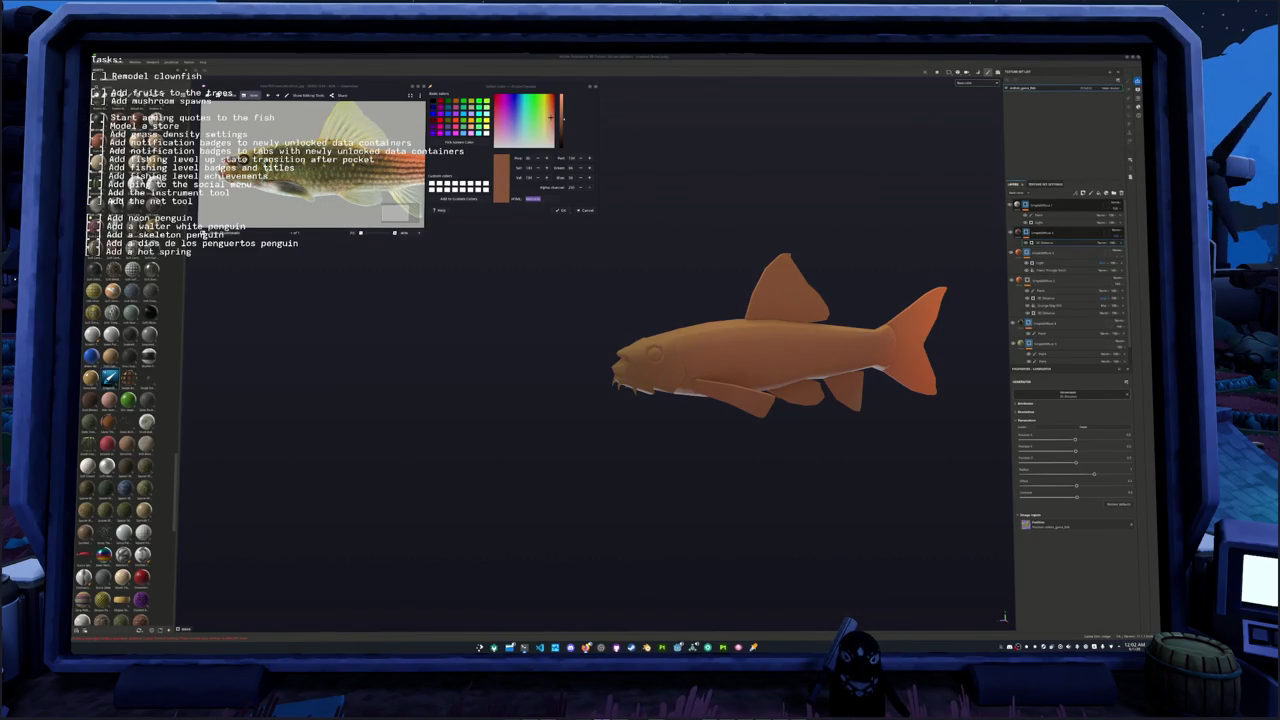
{"action": "left_click_drag", "start_coordinate": [931, 433], "coordinate": [903, 409], "text": "alt"}
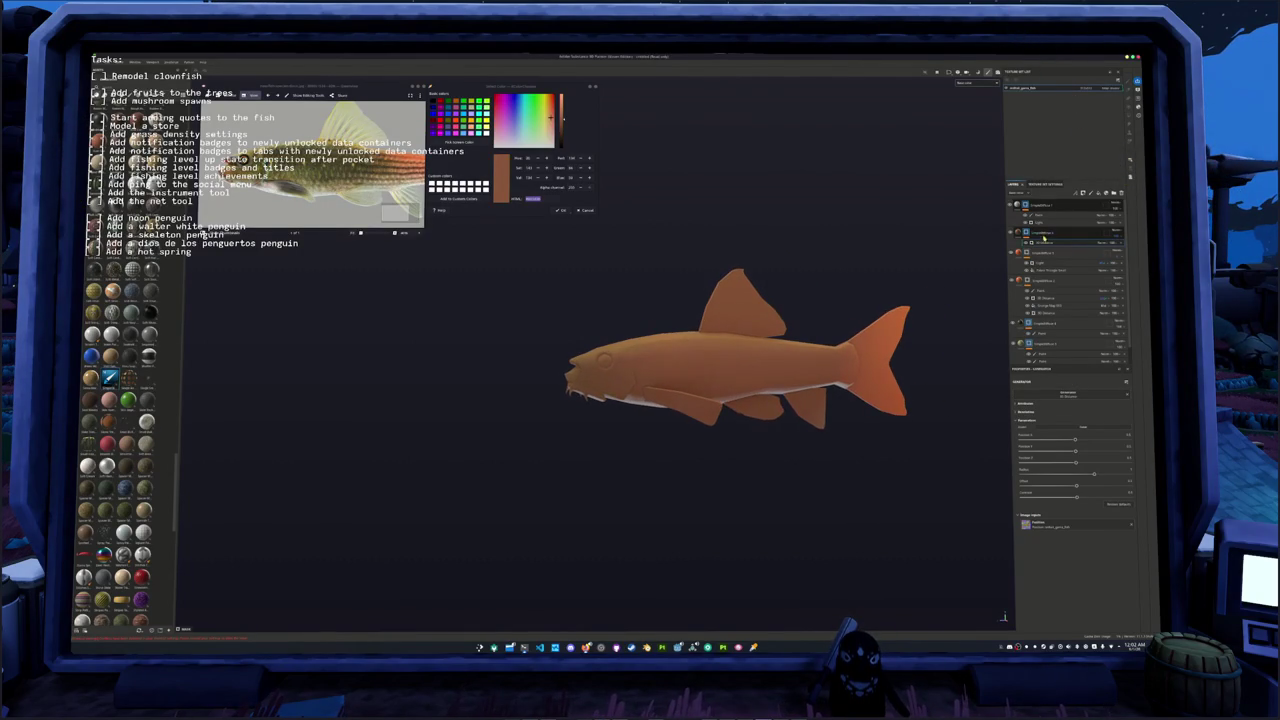
{"action": "mouse_move", "coordinate": [1092, 474]}
{"action": "left_mouse_down"}
{"action": "mouse_move", "coordinate": [1050, 473]}
{"action": "mouse_move", "coordinate": [1136, 460]}
{"action": "left_mouse_up"}
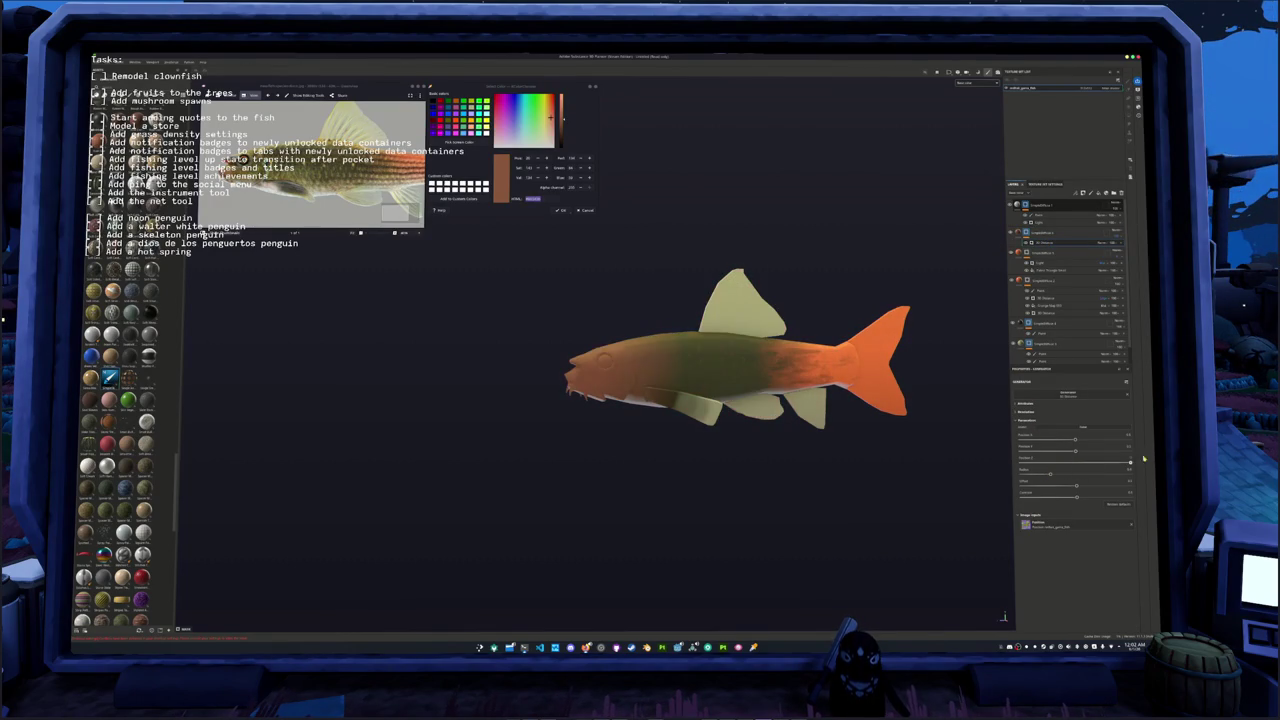
{"action": "left_click_drag", "start_coordinate": [1051, 476], "coordinate": [1036, 476]}
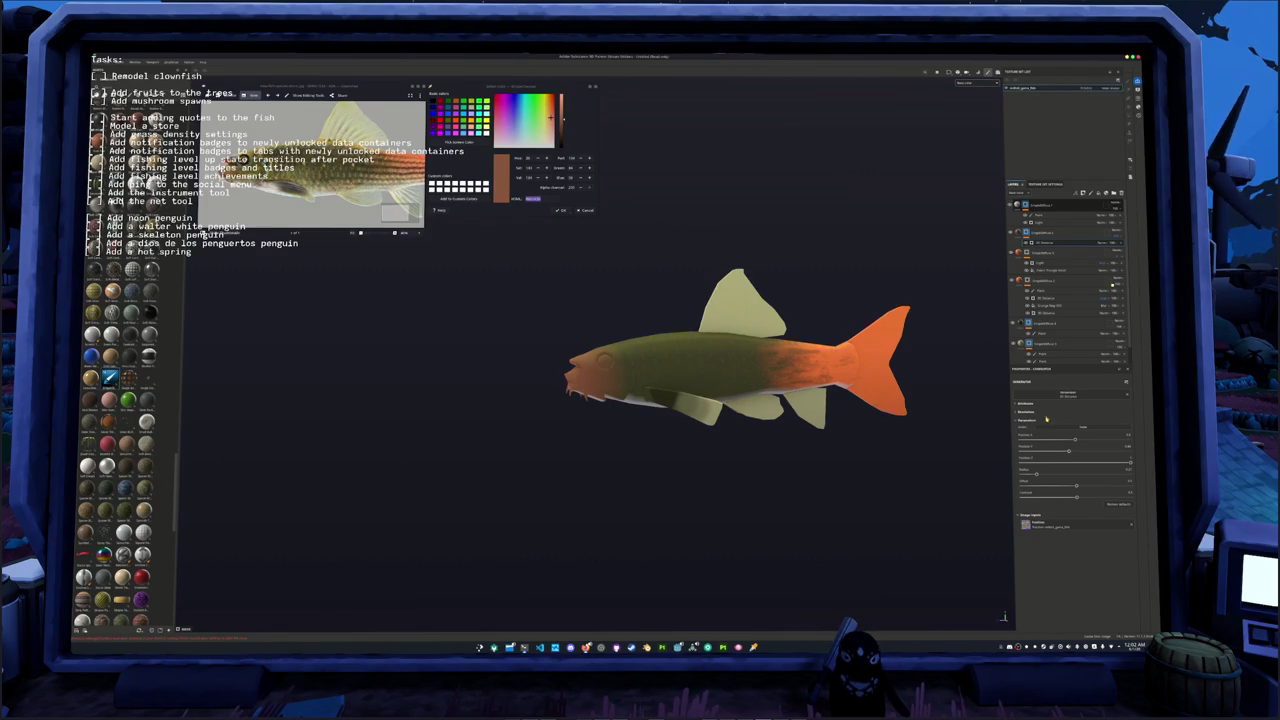
{"action": "left_click", "coordinate": [1118, 234]}
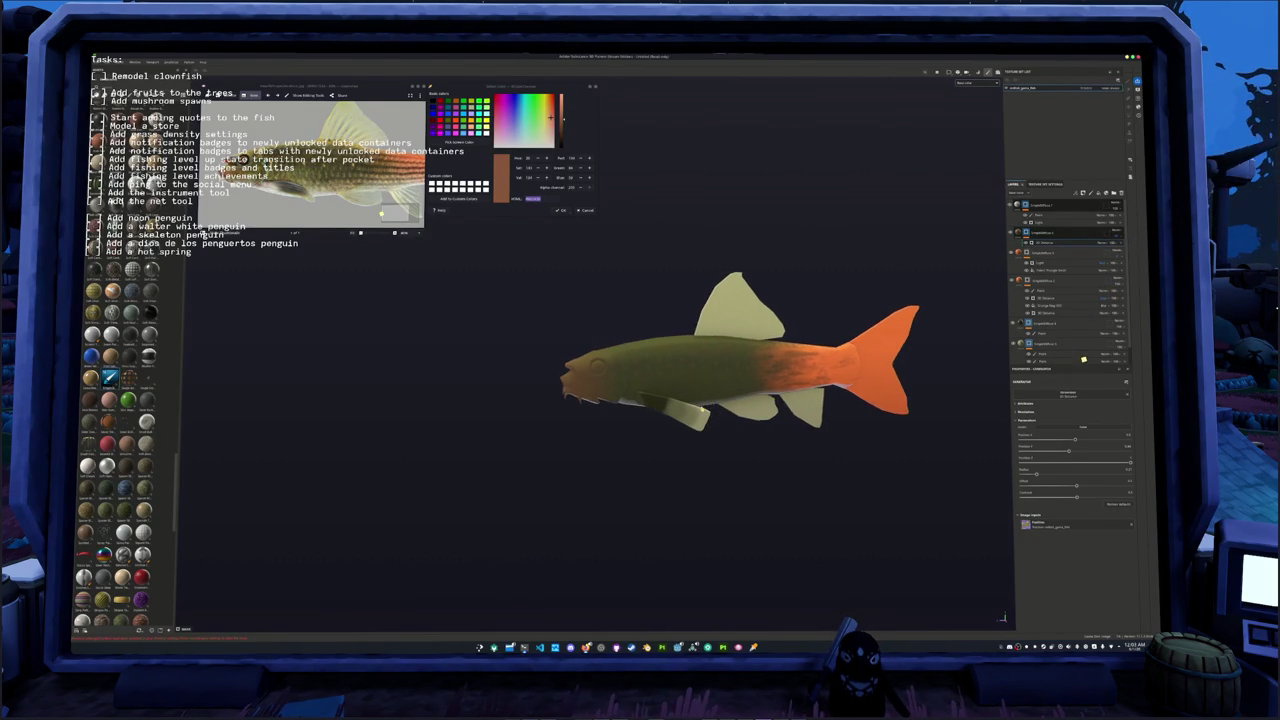
{"action": "middle_click_drag", "start_coordinate": [700, 395], "coordinate": [650, 410]}
{"action": "left_click_drag", "start_coordinate": [650, 410], "coordinate": [700, 400], "text": "alt"}
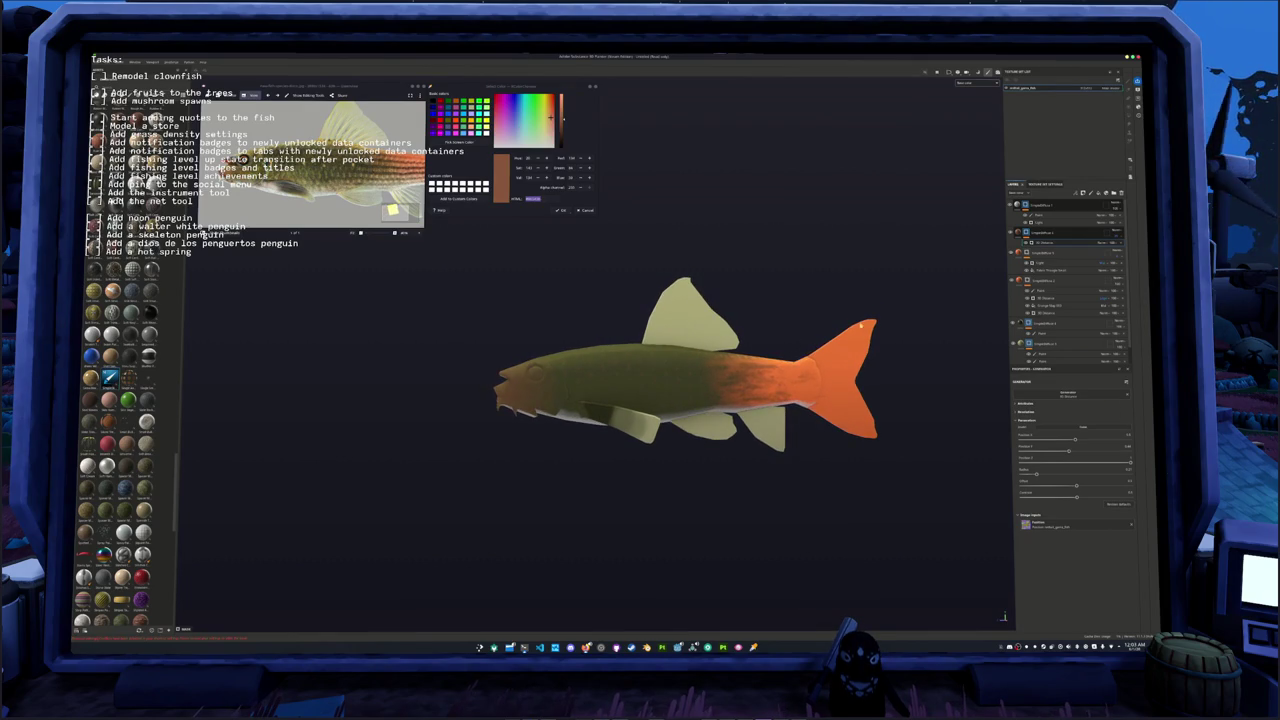
Step: Select the Paint layer, collapse its group, and bring up the lower layer's context menu
{"action": "left_click", "coordinate": [1040, 297]}
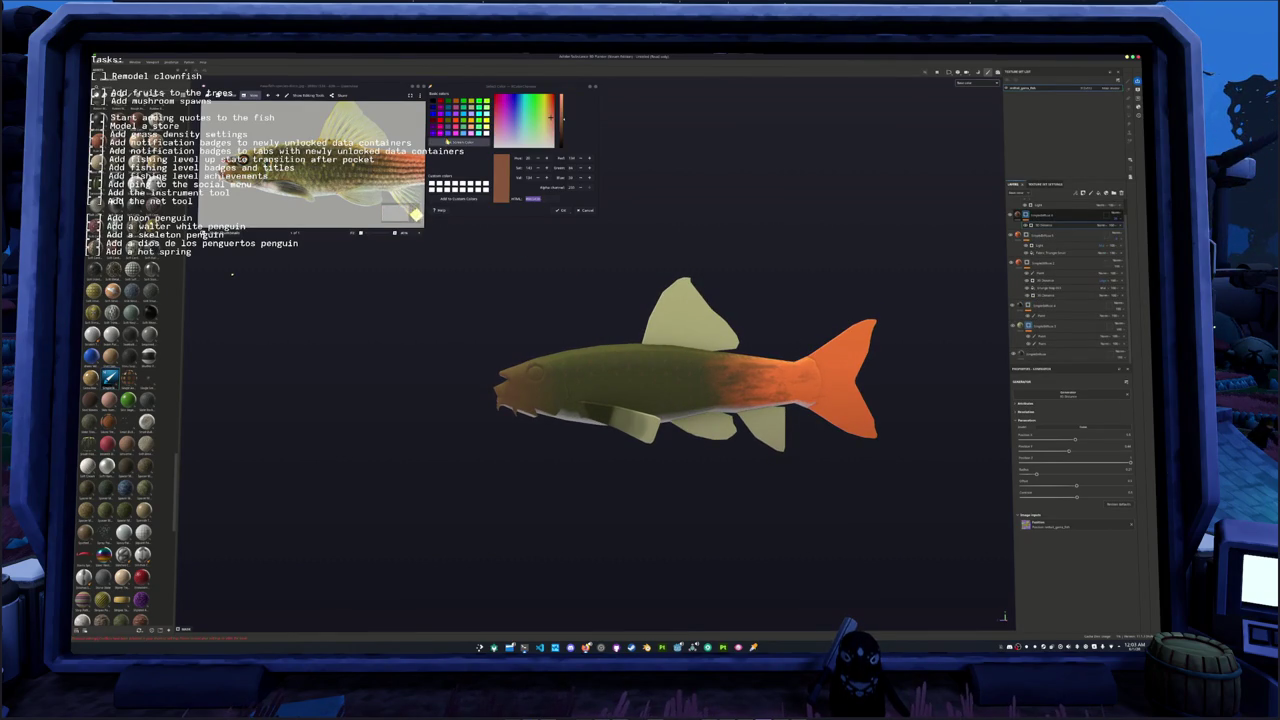
{"action": "left_click", "coordinate": [1040, 304]}
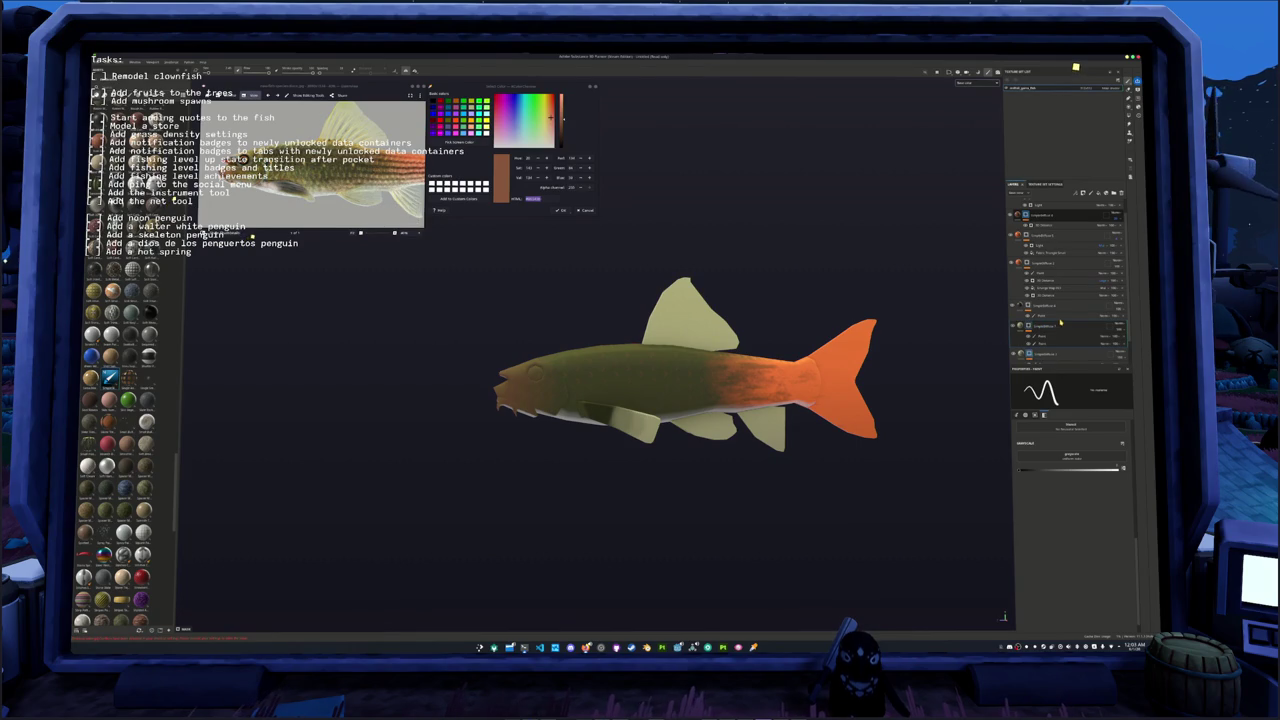
{"action": "left_click", "coordinate": [1123, 337]}
{"action": "left_click", "coordinate": [1028, 327]}
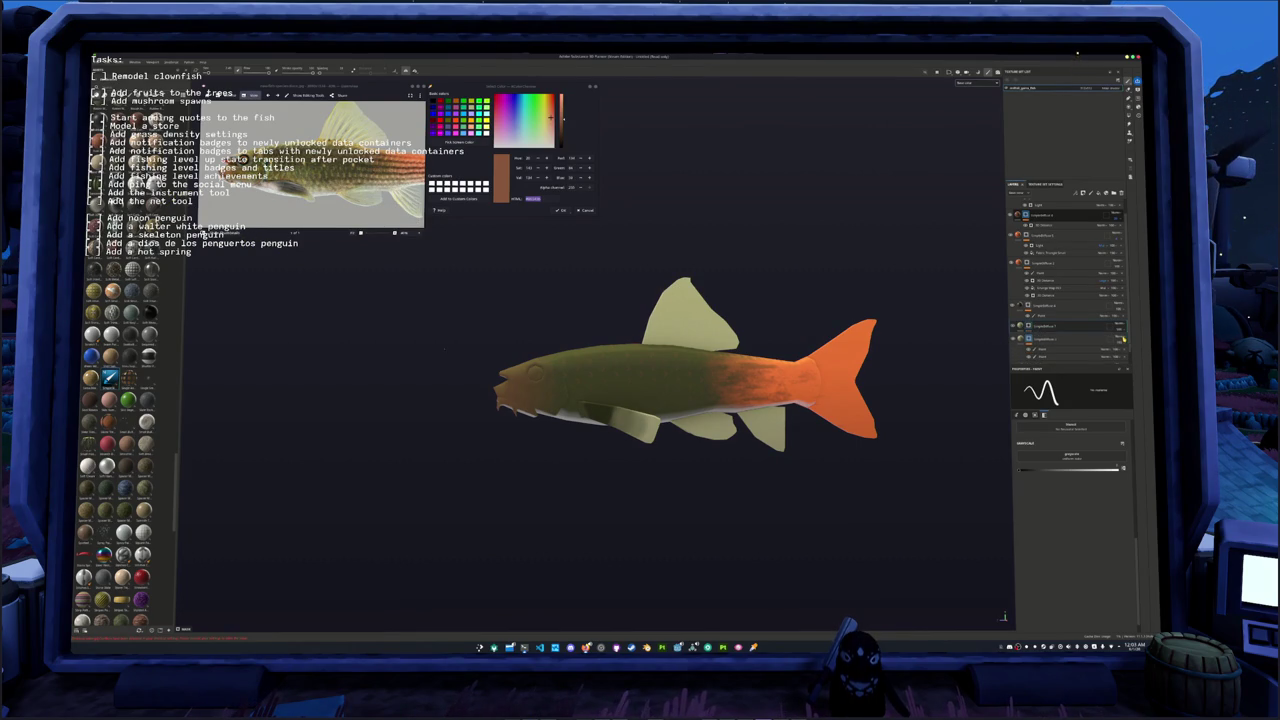
{"action": "right_click", "coordinate": [1046, 305]}
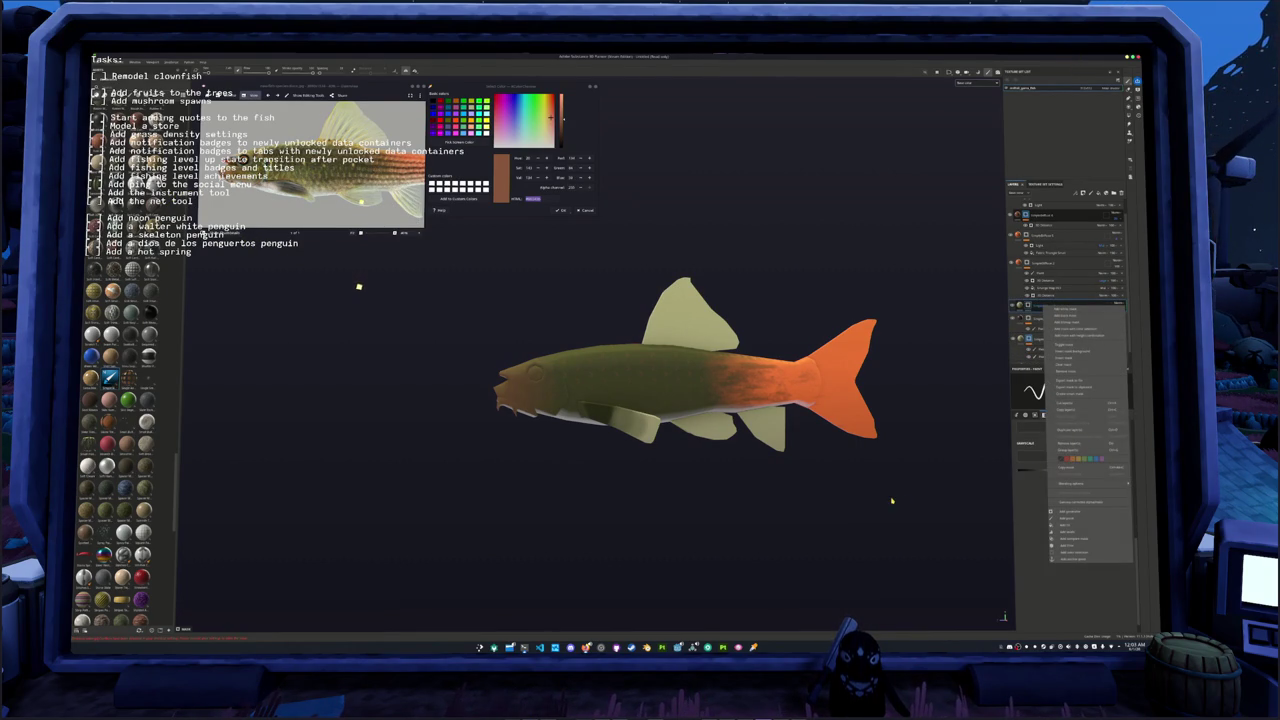
Step: Add a generator to the selected layer group for new body shading
{"action": "left_click", "coordinate": [354, 306]}
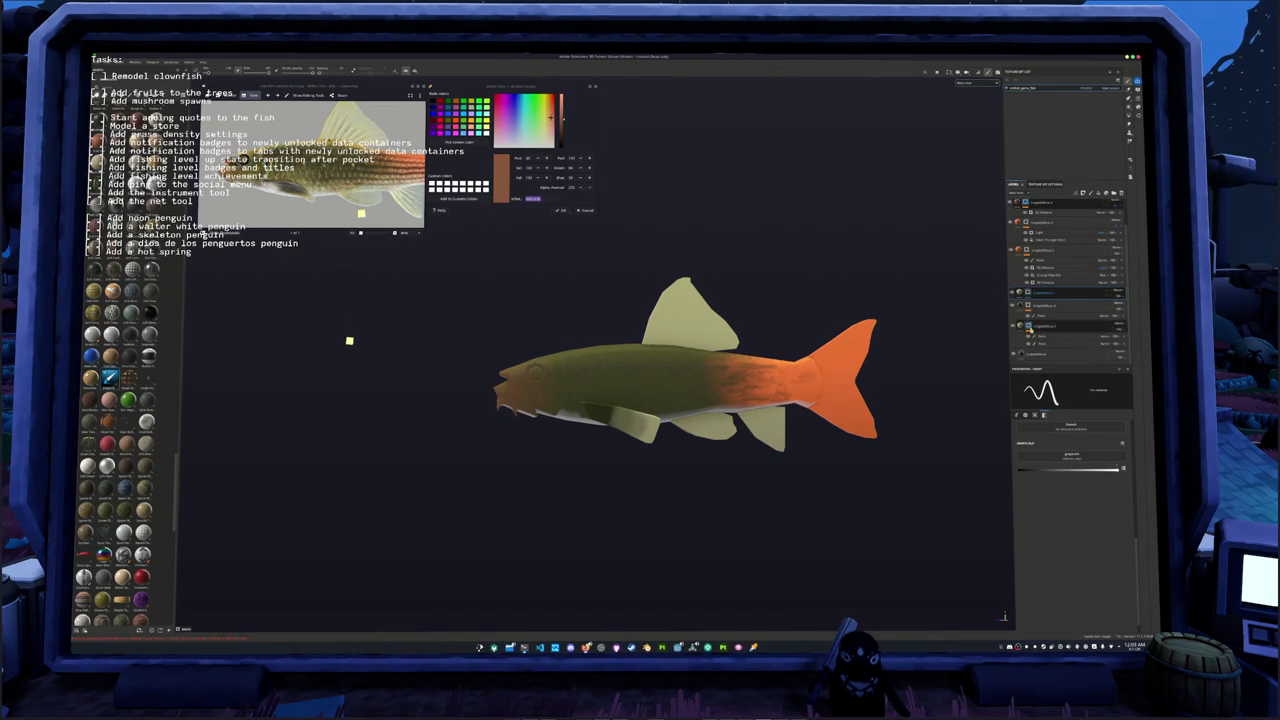
{"action": "left_click", "coordinate": [1027, 293]}
{"action": "right_click", "coordinate": [1027, 293]}
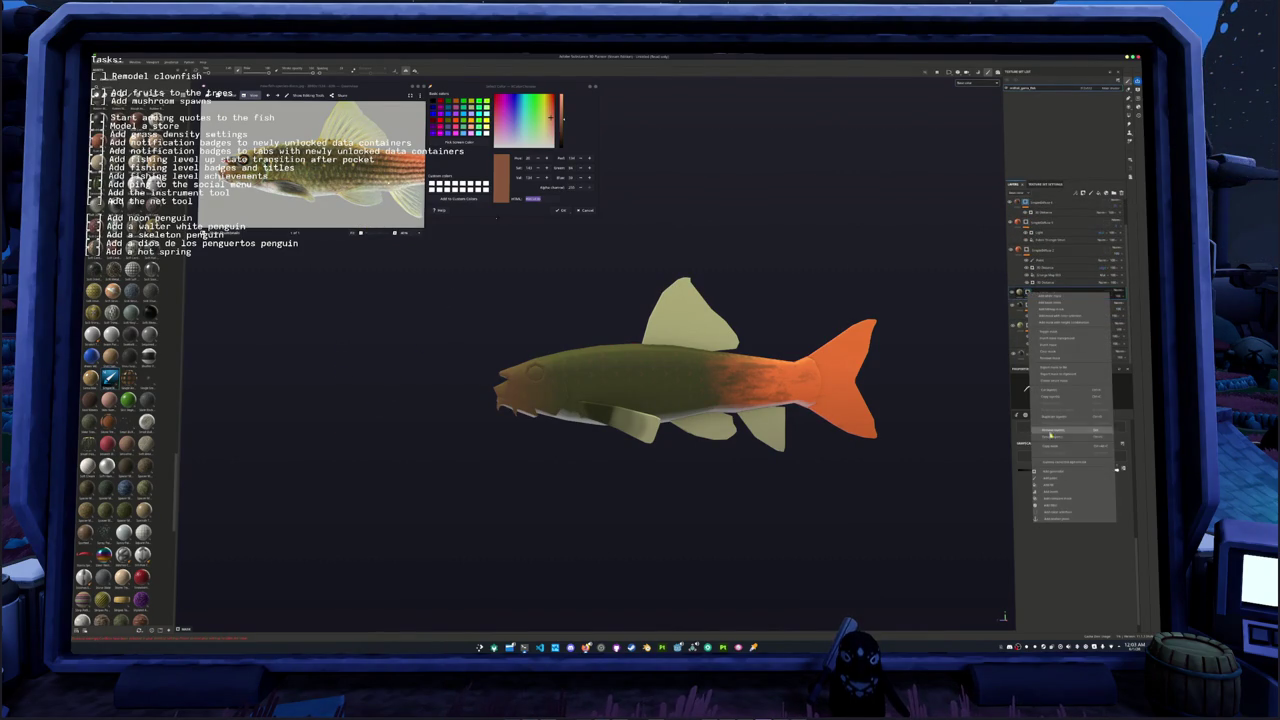
{"action": "left_click", "coordinate": [1050, 474]}
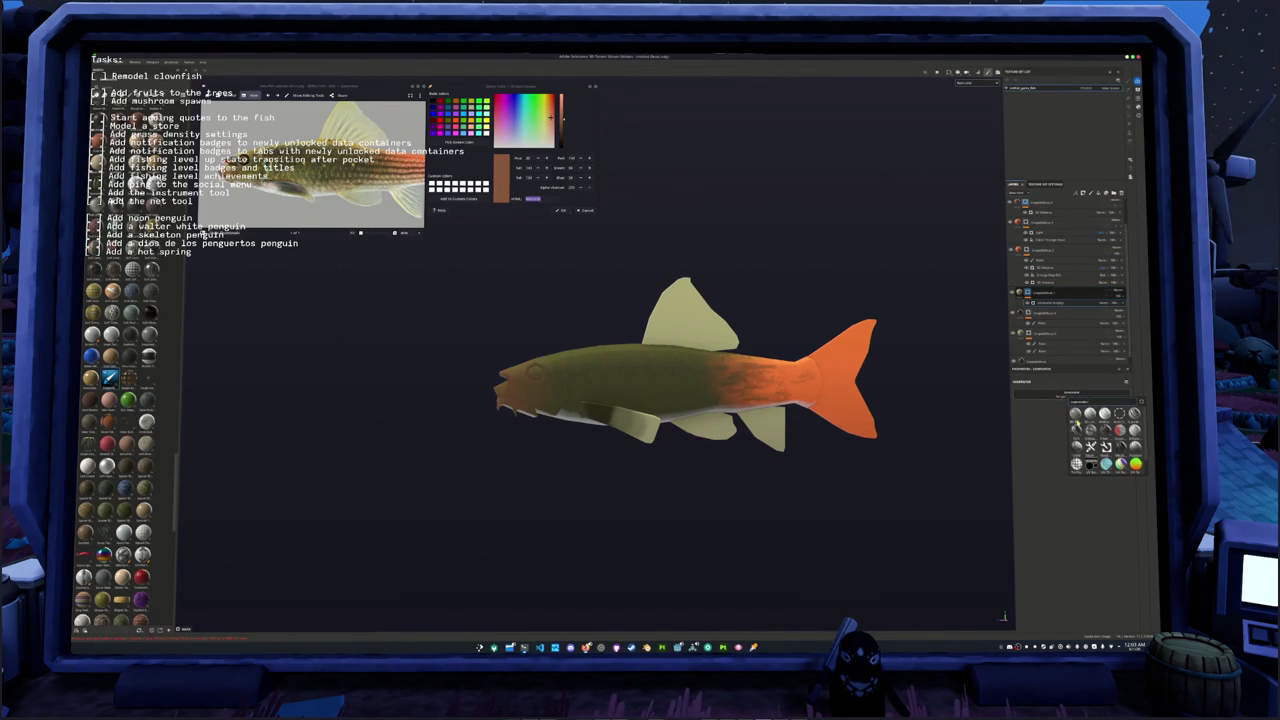
{"action": "left_click", "coordinate": [1085, 463]}
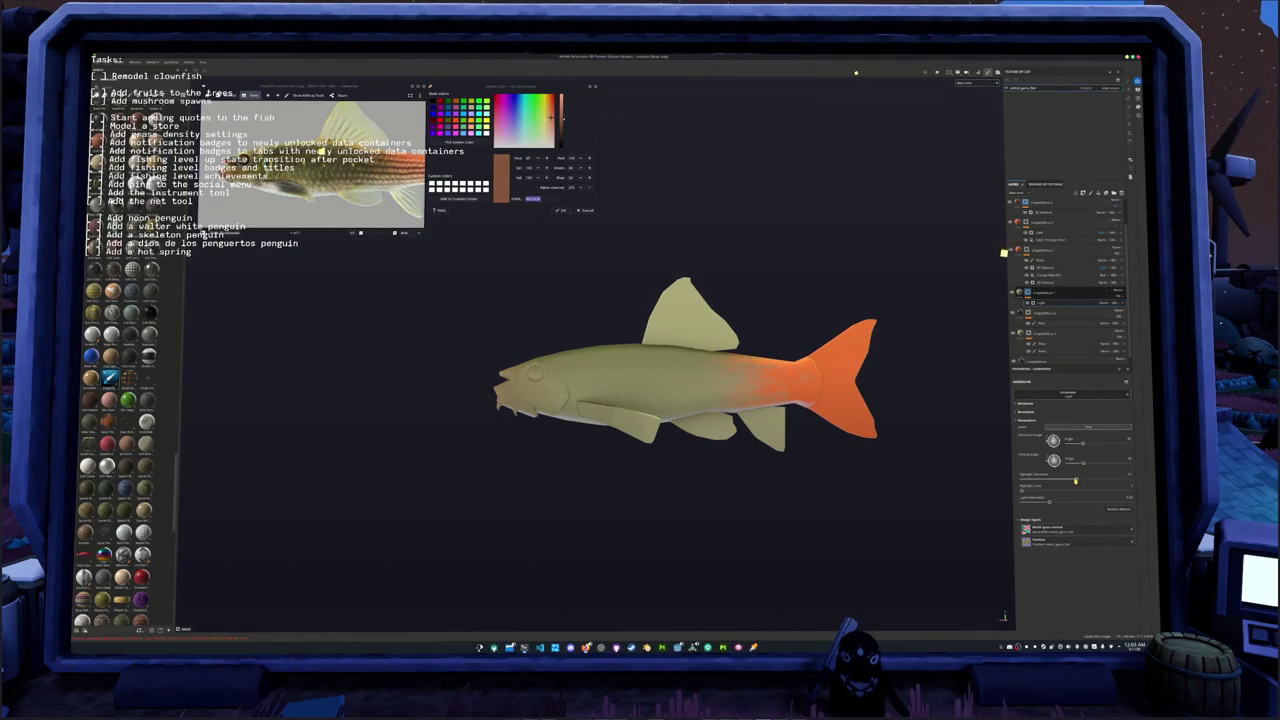
Step: Tune the generator sliders for a dark olive back fading to a pale belly
{"action": "left_click_drag", "start_coordinate": [1075, 481], "coordinate": [1047, 480]}
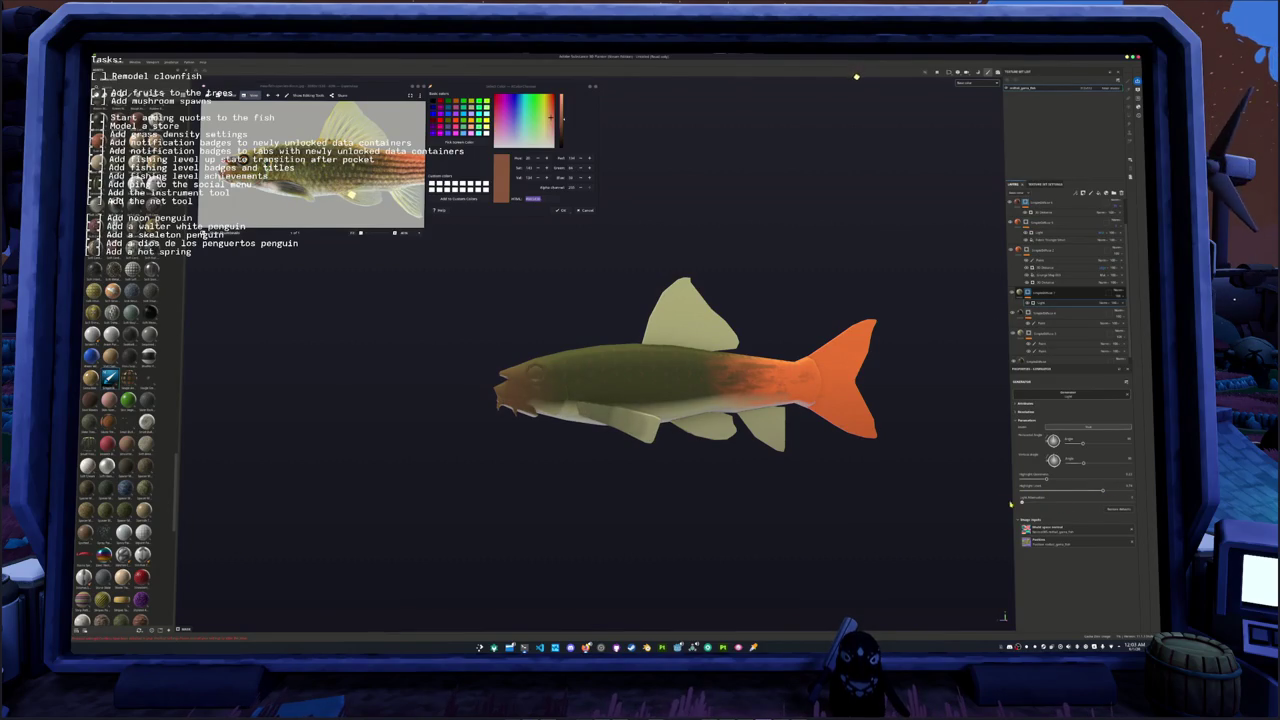
{"action": "left_click_drag", "start_coordinate": [1047, 478], "coordinate": [1117, 481]}
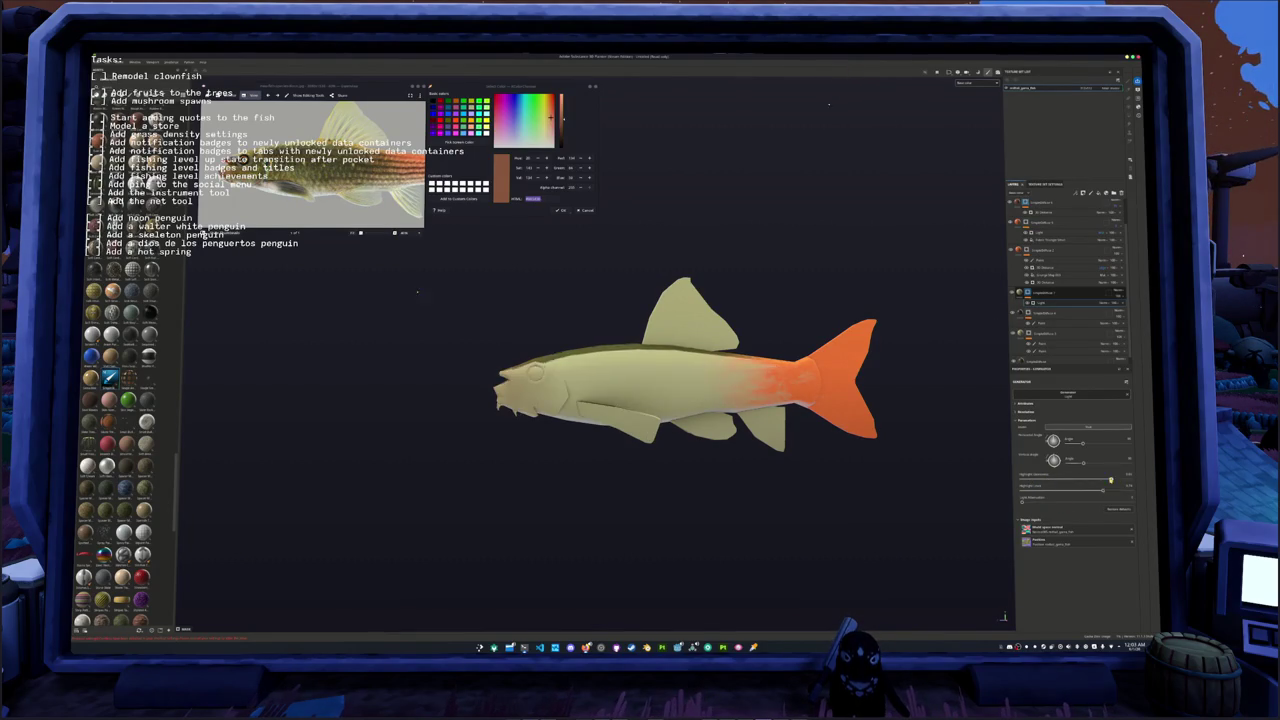
{"action": "mouse_move", "coordinate": [926, 489]}
{"action": "left_mouse_down", "text": "alt"}
{"action": "mouse_move", "coordinate": [819, 431]}
{"action": "mouse_move", "coordinate": [860, 448]}
{"action": "left_mouse_up", "text": "alt"}
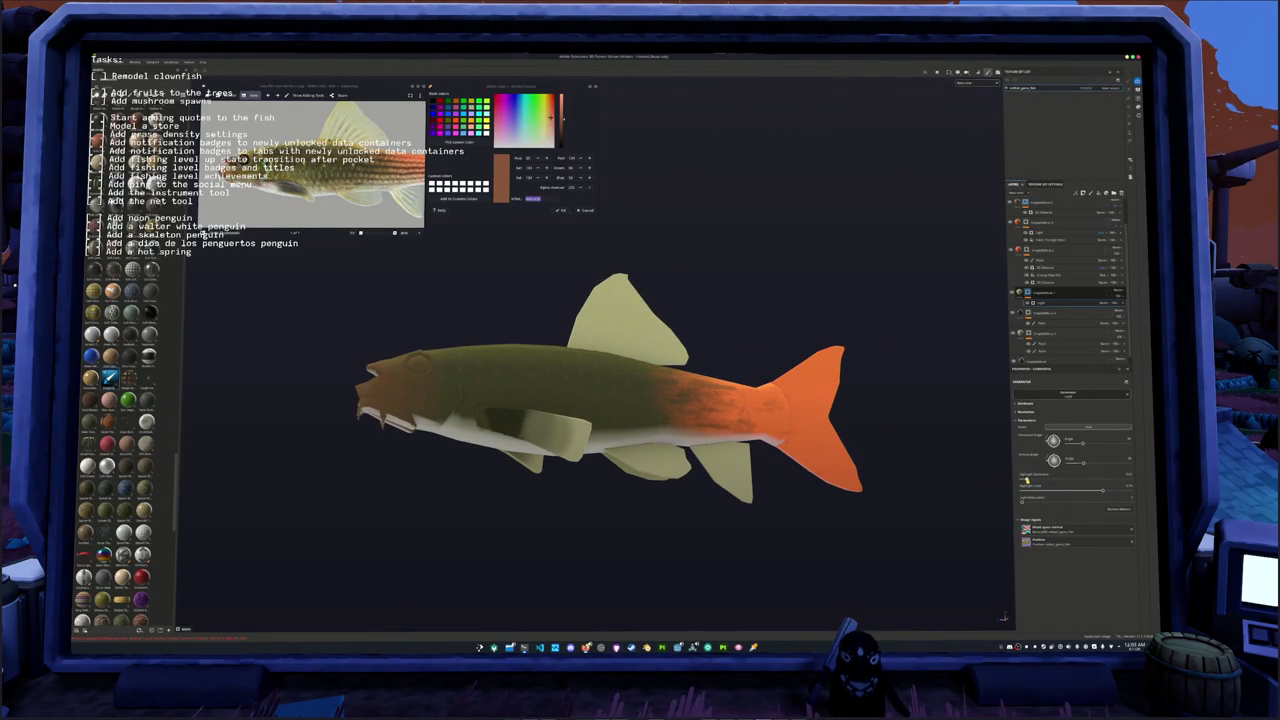
{"action": "left_click_drag", "start_coordinate": [1102, 490], "coordinate": [1094, 491]}
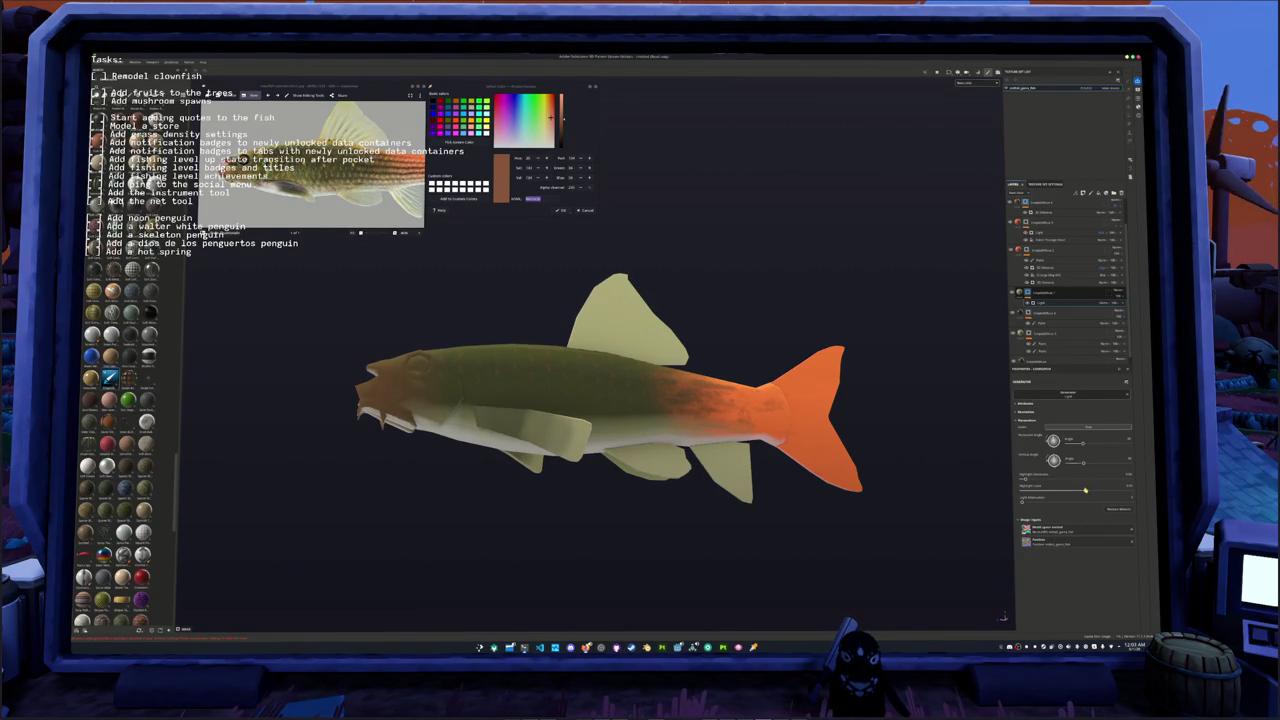
{"action": "left_click_drag", "start_coordinate": [1085, 490], "coordinate": [1091, 490]}
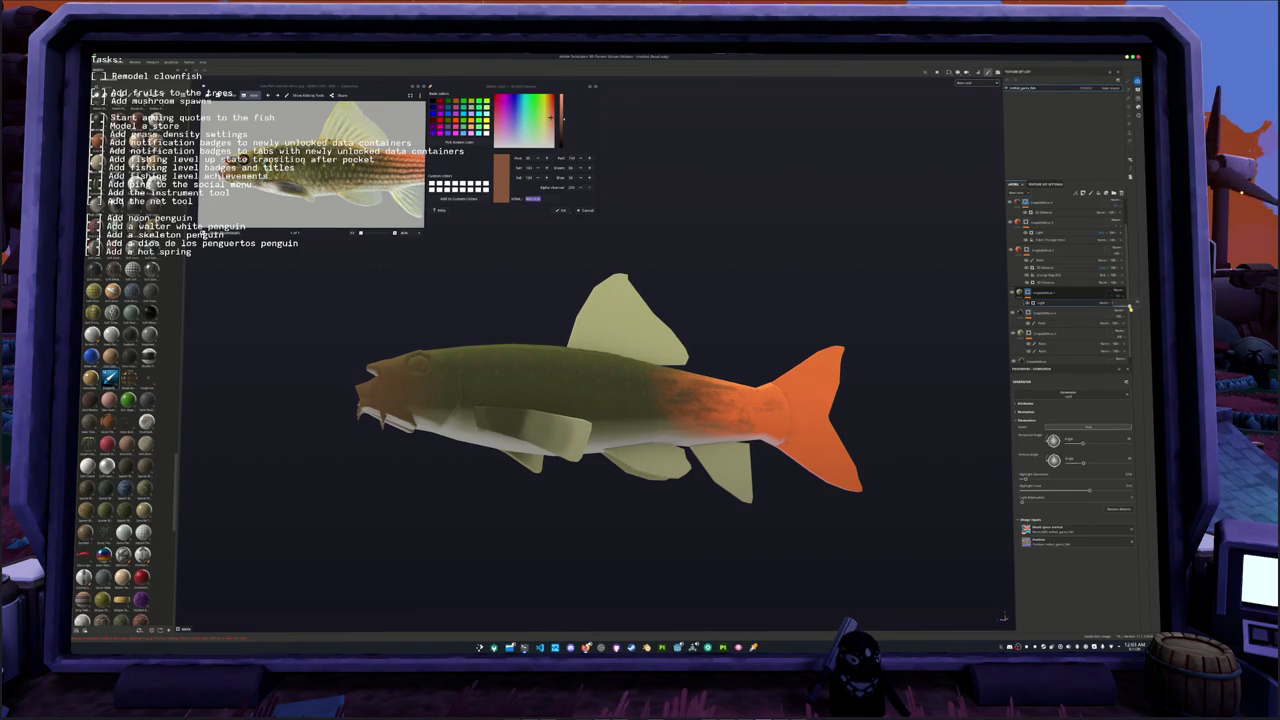
{"action": "scroll", "coordinate": [735, 414], "scroll_direction": "down", "scroll_amount": 3}
{"action": "left_click_drag", "start_coordinate": [735, 414], "coordinate": [638, 373], "text": "alt"}
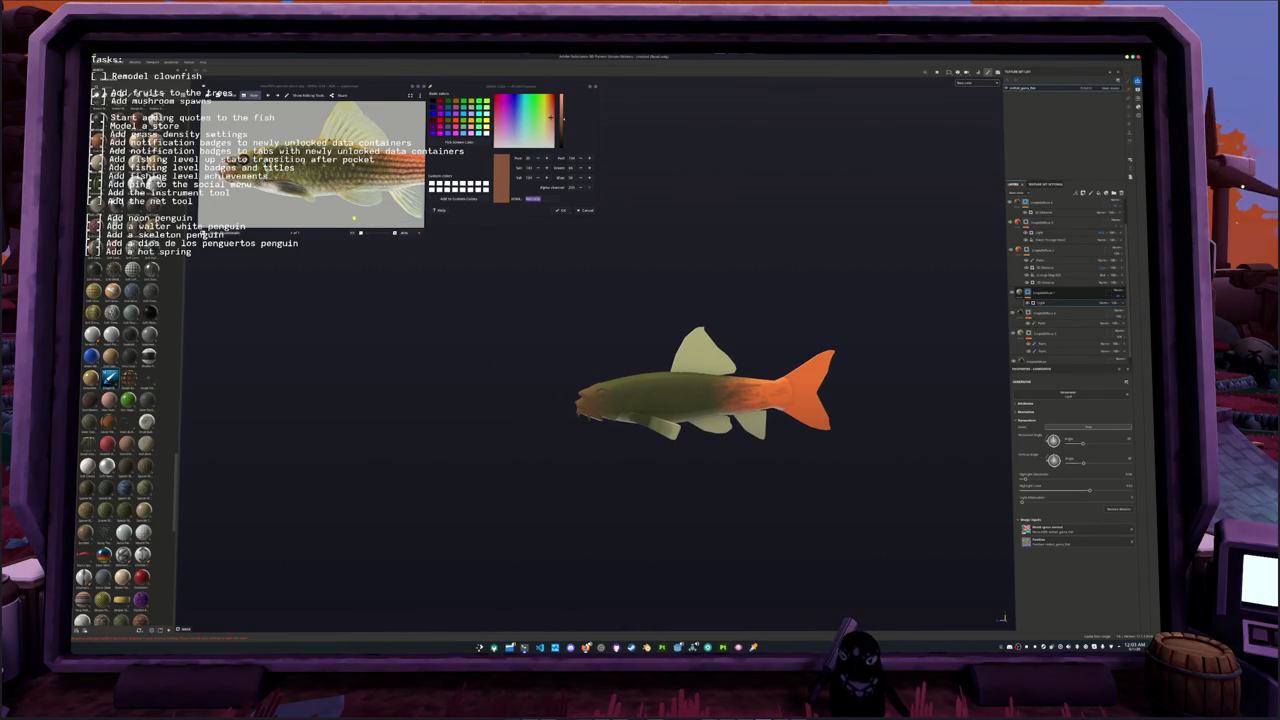
Step: Select the body generator, then the Paint layer inside the body group
{"action": "scroll", "coordinate": [362, 231], "scroll_direction": "up", "scroll_amount": 2}
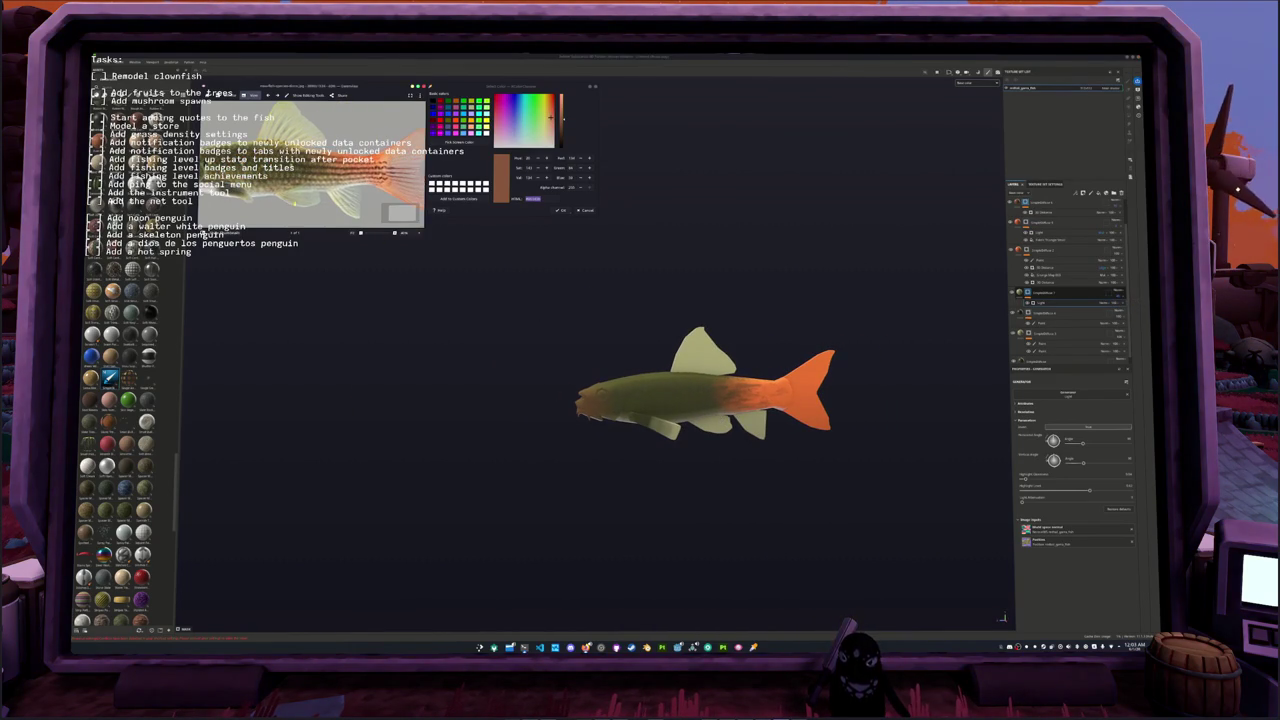
{"action": "left_click", "coordinate": [1056, 276]}
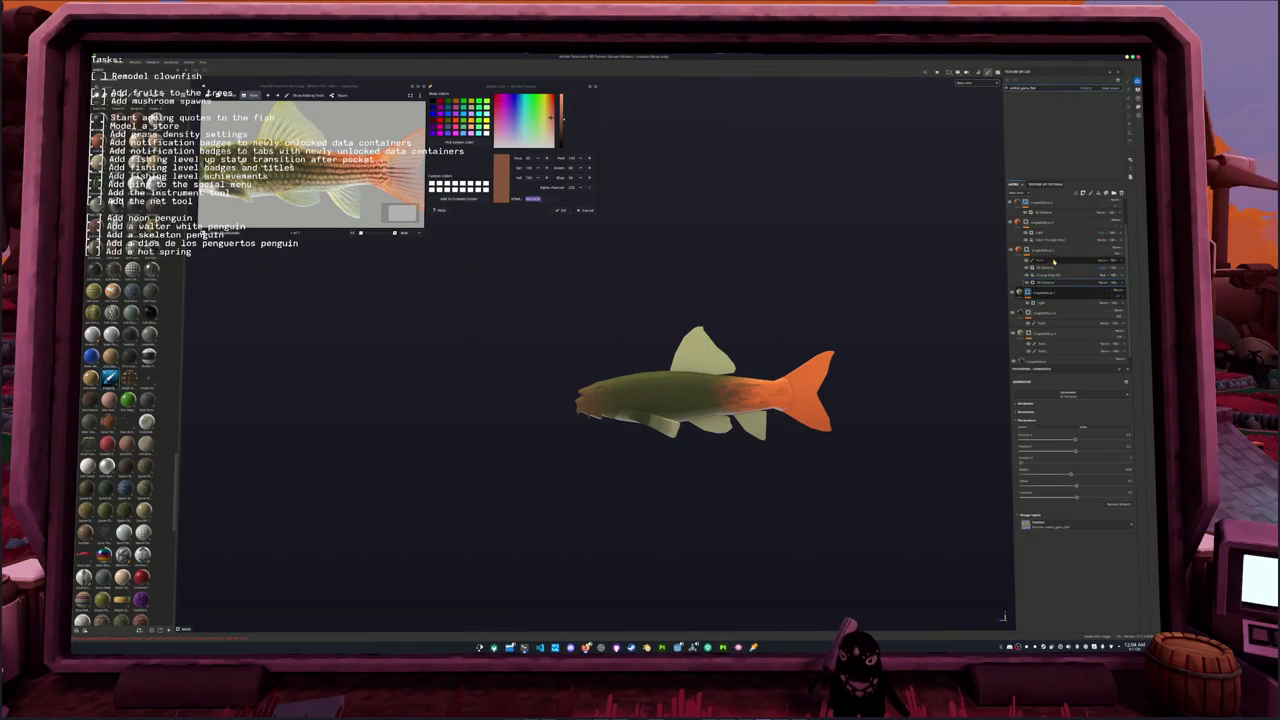
{"action": "left_click", "coordinate": [1052, 256]}
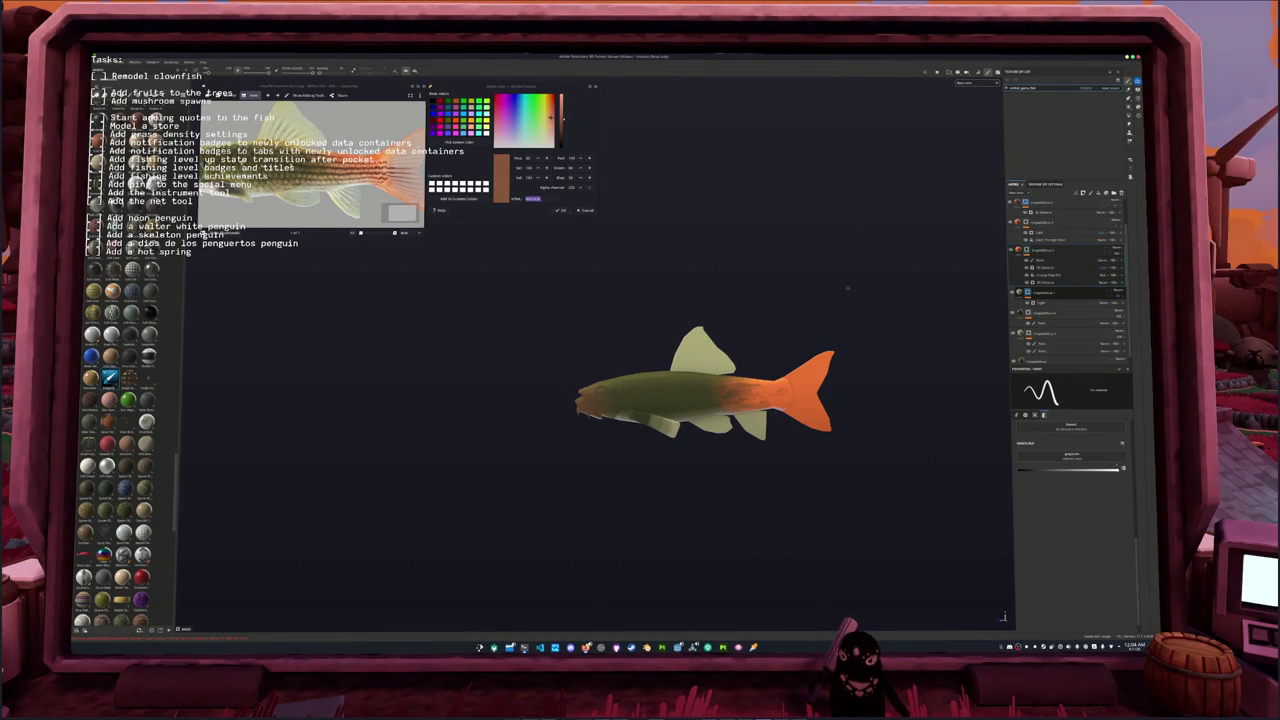
{"action": "middle_click_drag", "start_coordinate": [1000, 252], "coordinate": [988, 258]}
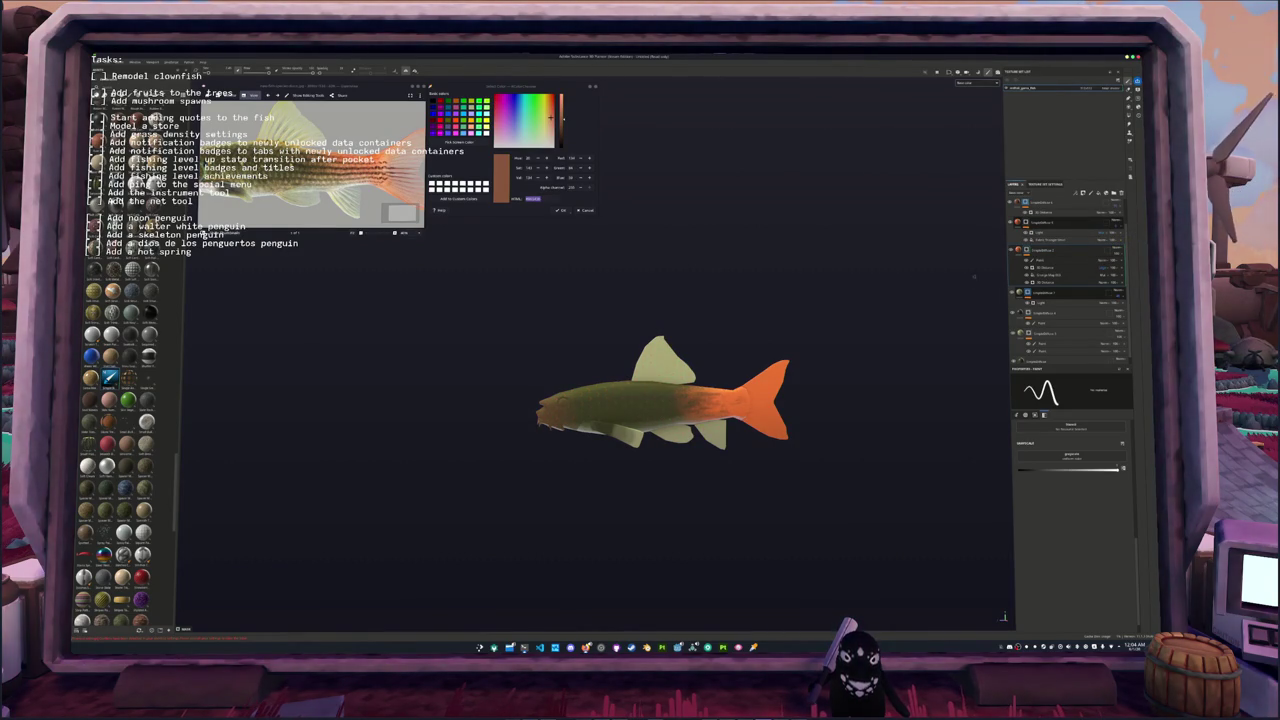
{"action": "scroll", "coordinate": [1081, 244], "scroll_direction": "up", "scroll_amount": 1}
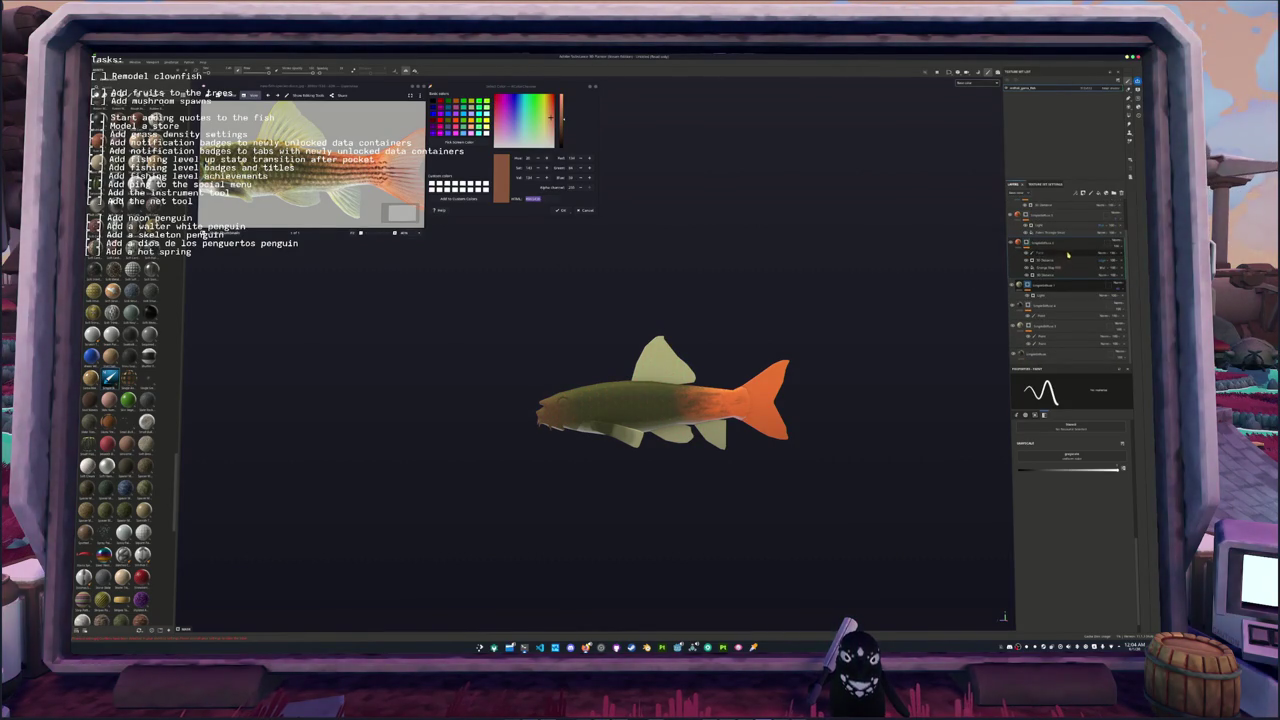
{"action": "left_click", "coordinate": [1030, 253]}
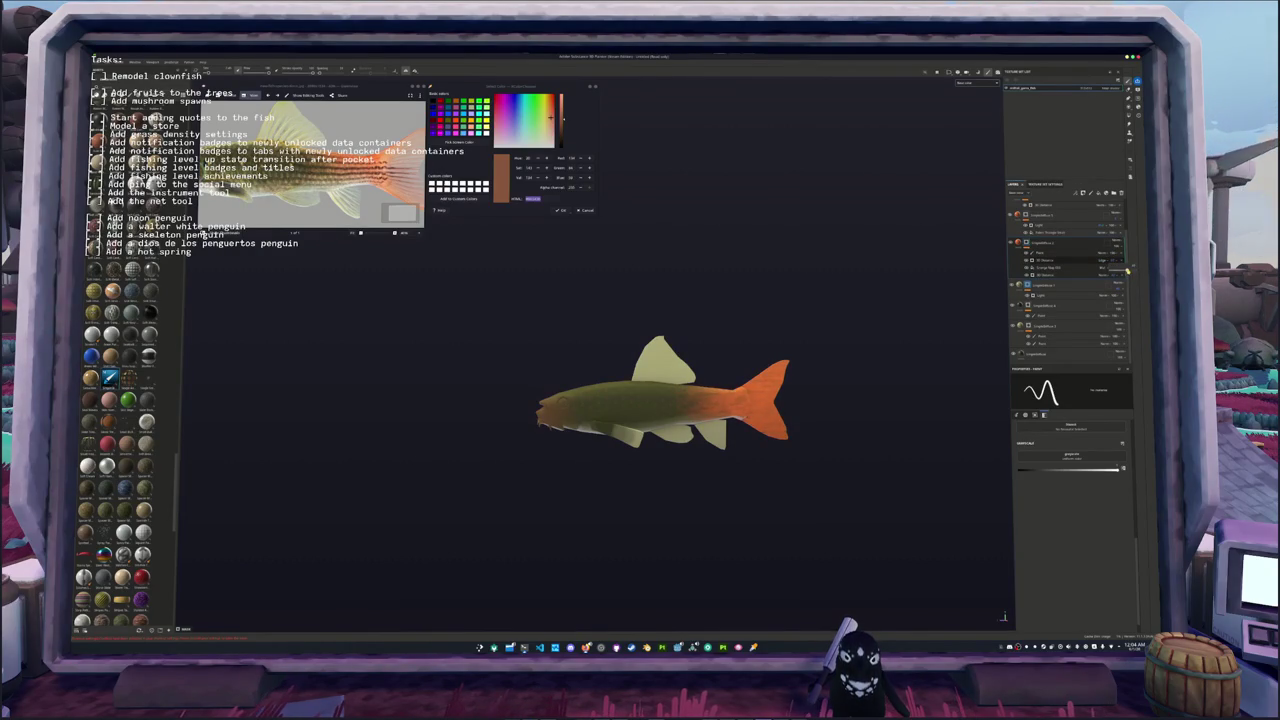
{"action": "scroll", "coordinate": [700, 291], "scroll_direction": "up", "scroll_amount": 2}
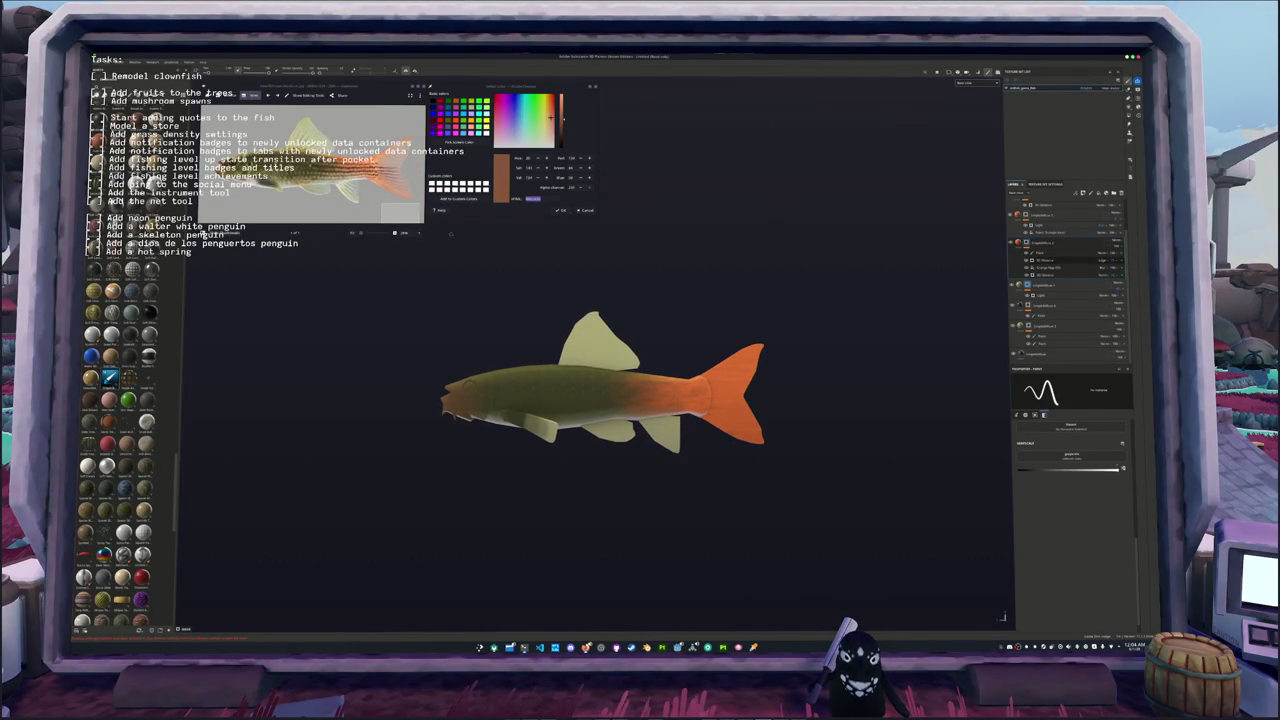
{"action": "left_click_drag", "start_coordinate": [590, 308], "coordinate": [619, 296], "text": "alt"}
Step: Sample the olive-brown body colour, then the pale yellow fin colour from the reference photos
{"action": "left_click", "coordinate": [452, 141]}
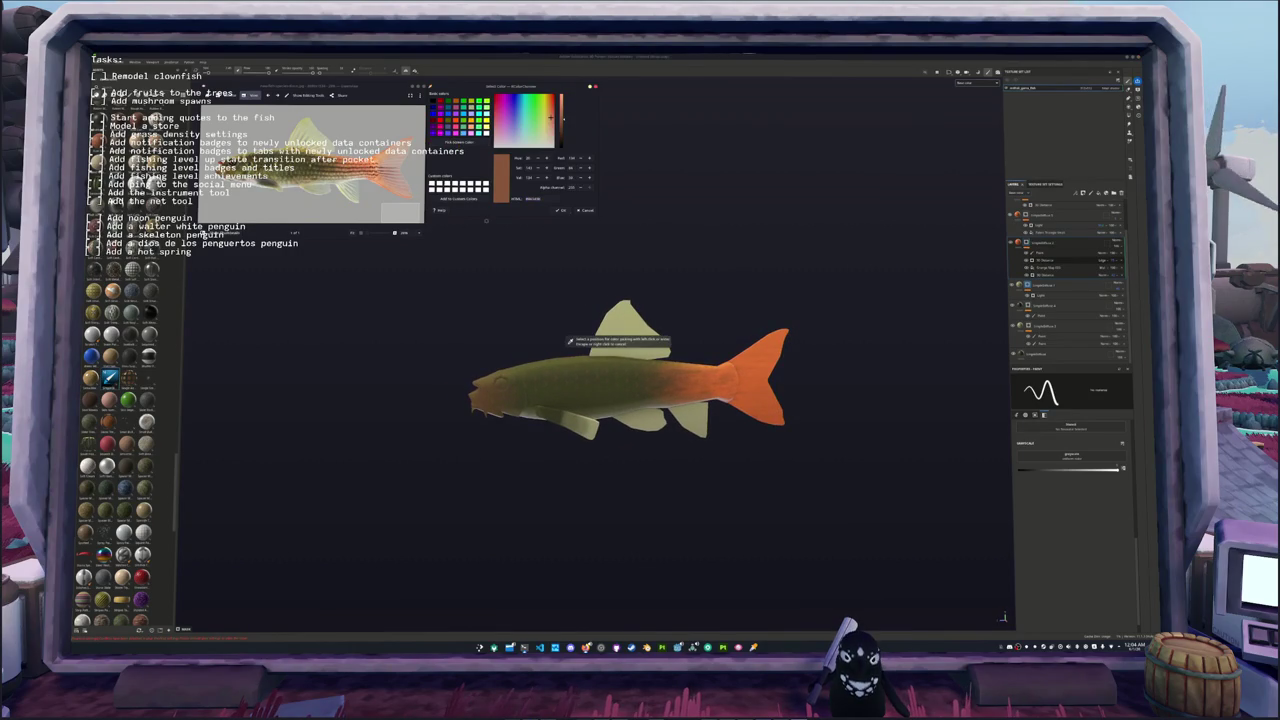
{"action": "left_click", "coordinate": [568, 341]}
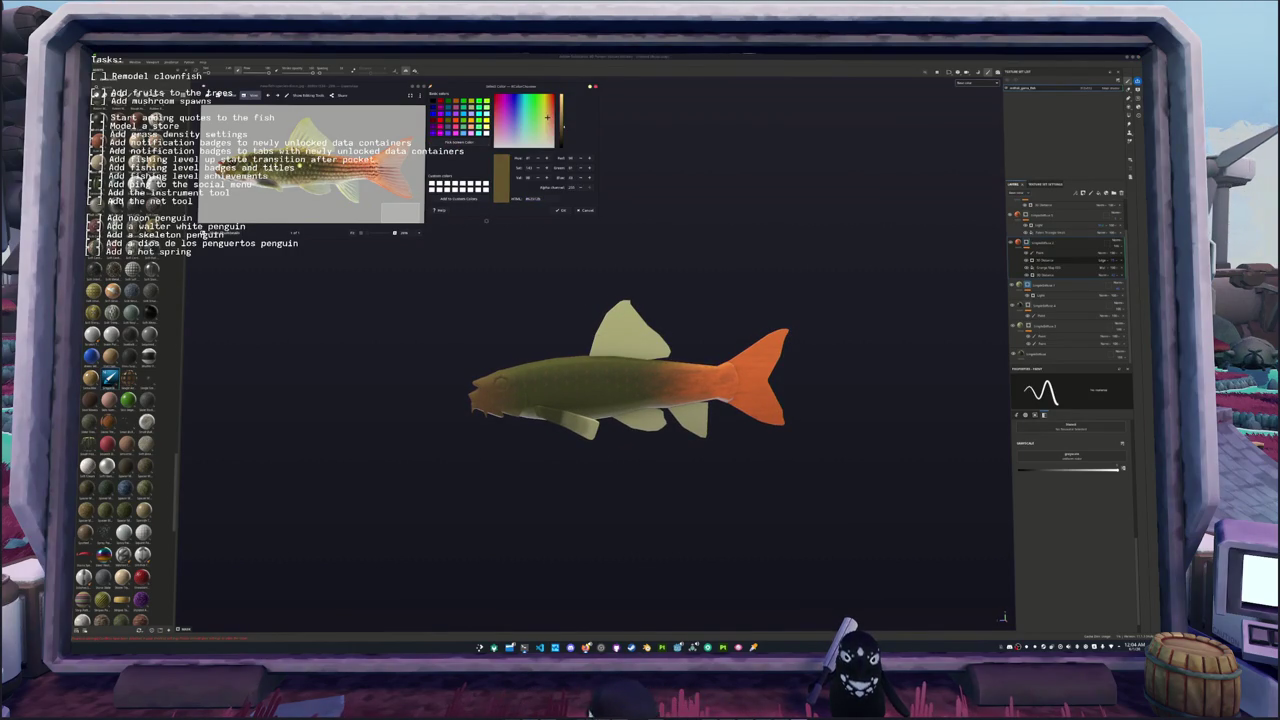
{"action": "key", "text": "Right"}
{"action": "key", "text": "Right"}
{"action": "key", "text": "Right"}
{"action": "left_click", "coordinate": [452, 141]}
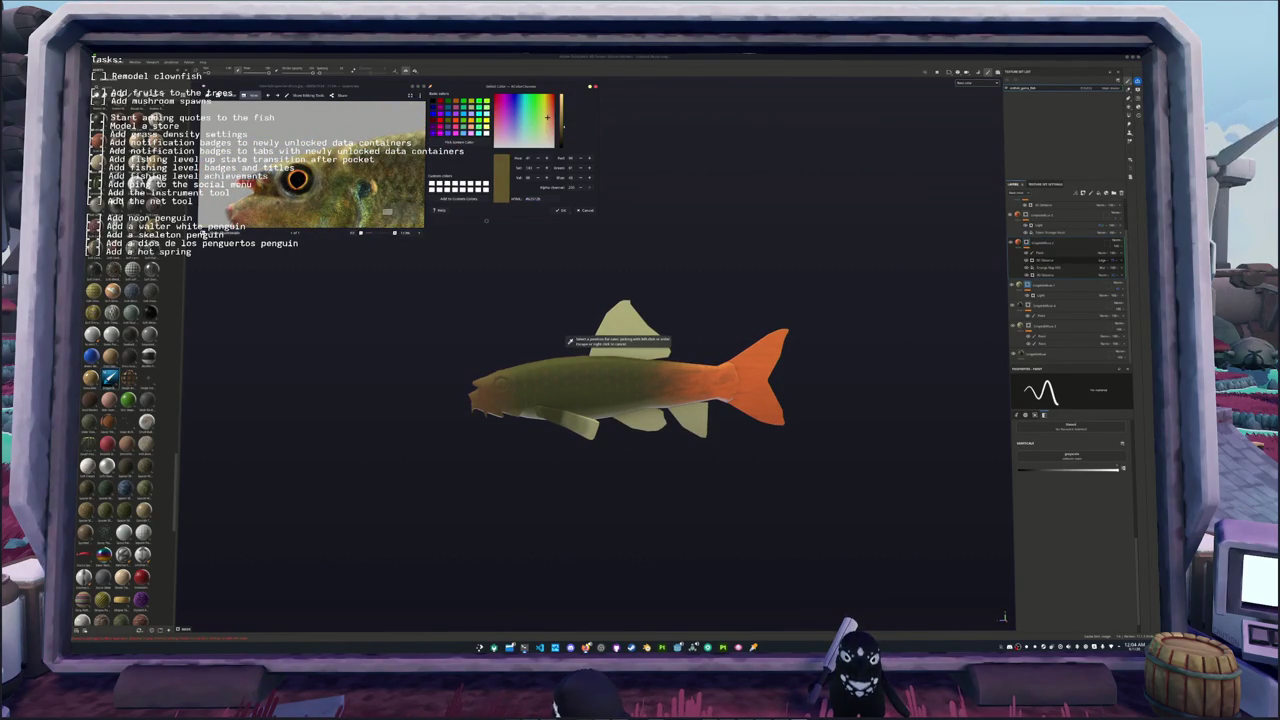
{"action": "left_click", "coordinate": [612, 330]}
{"action": "key", "text": "Right"}
{"action": "key", "text": "Right"}
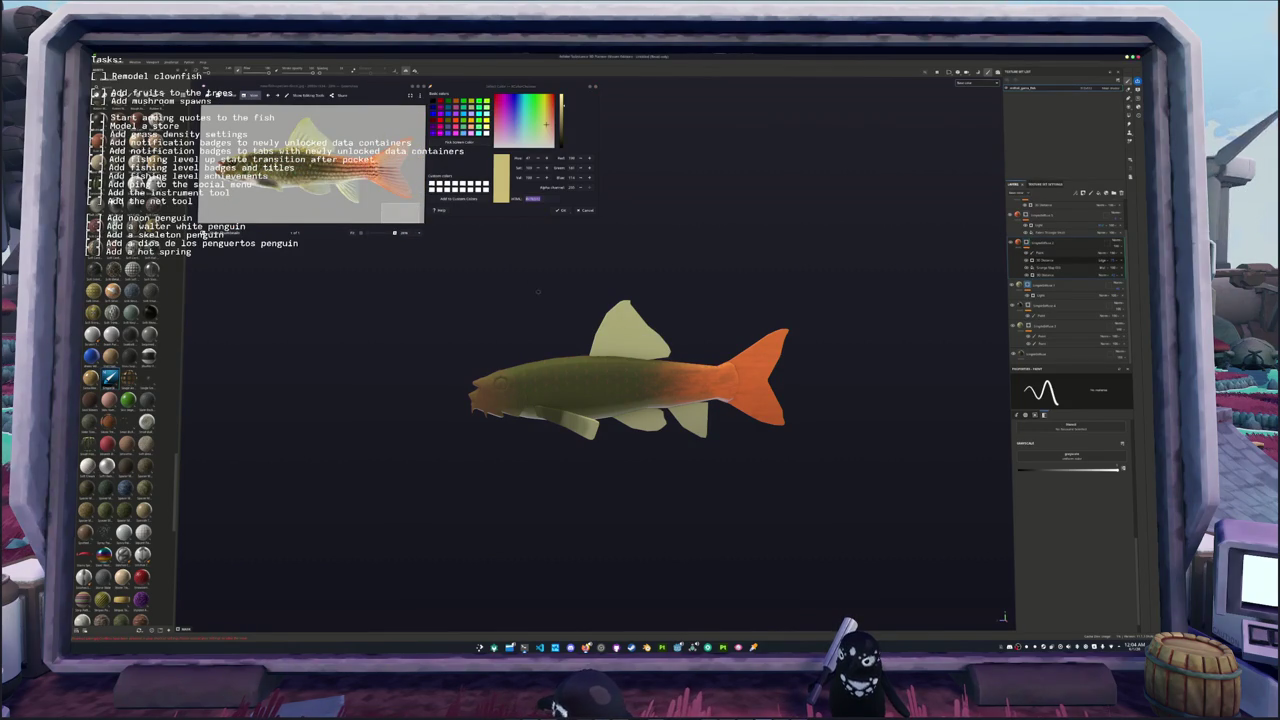
Step: Duplicate the top layer and group it with Ctrl+D and Ctrl+G at the top of the stack
{"action": "left_click", "coordinate": [1053, 256]}
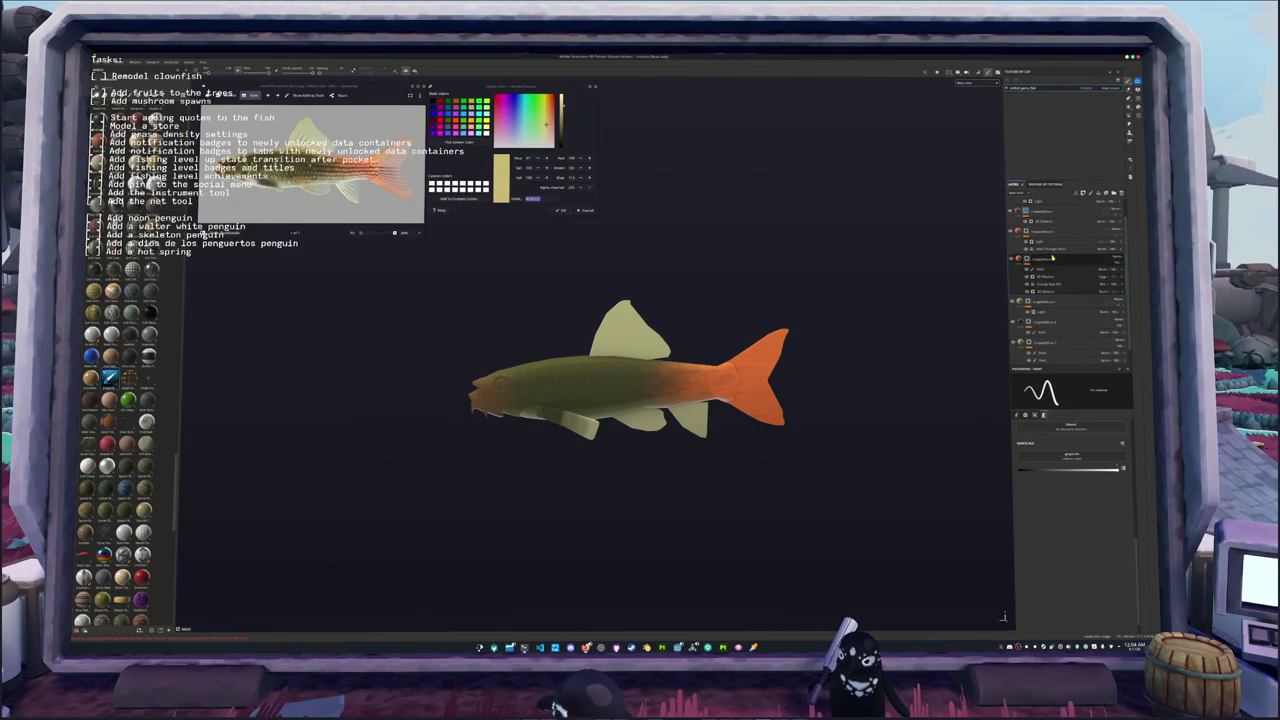
{"action": "scroll", "coordinate": [1052, 257], "scroll_direction": "up", "scroll_amount": 1}
{"action": "left_click", "coordinate": [1047, 205]}
{"action": "left_click", "coordinate": [1075, 213]}
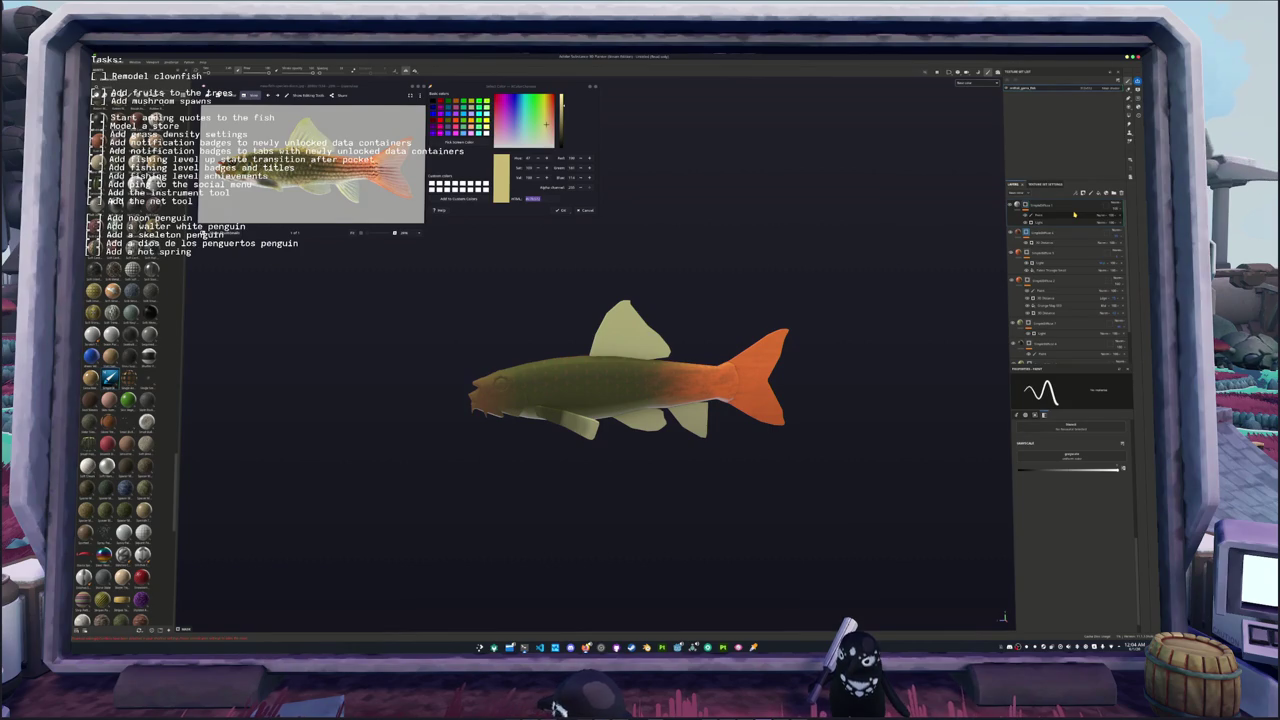
{"action": "key", "text": "ctrl+d"}
{"action": "key", "text": "ctrl+g"}
Step: Set the new group's fill Base Color to the sampled pale yellow-beige
{"action": "left_click", "coordinate": [1070, 205]}
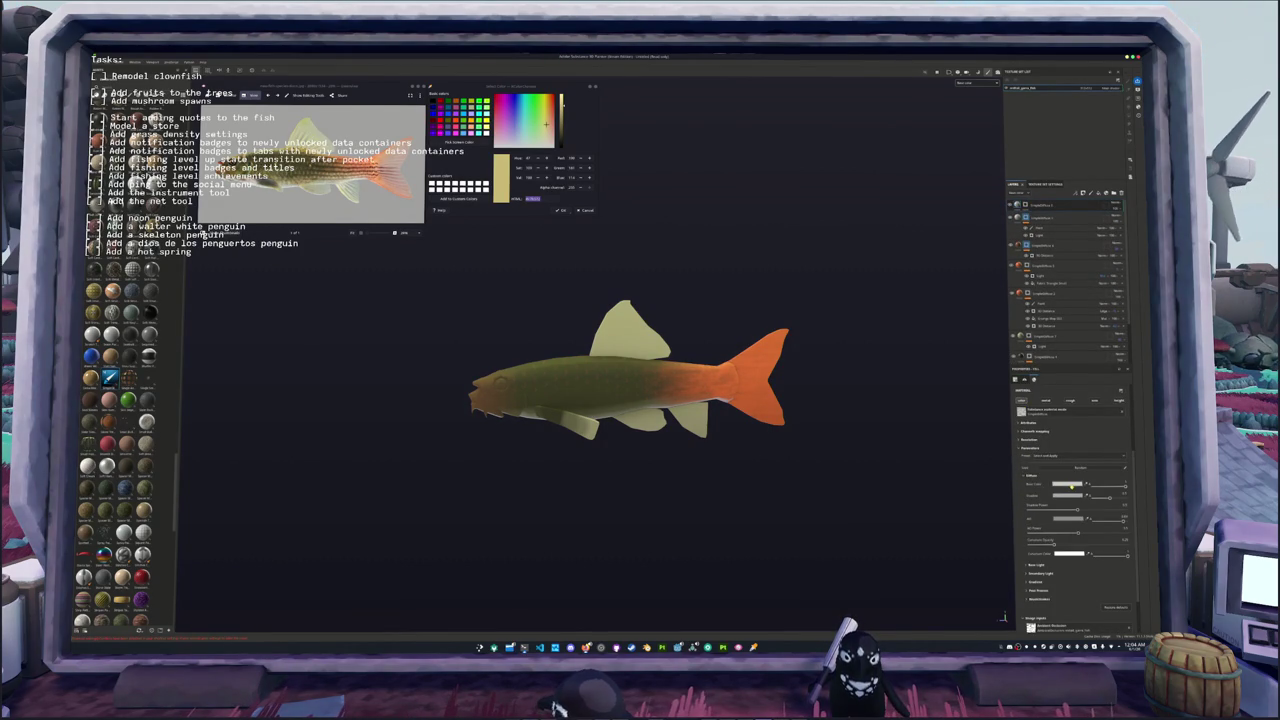
{"action": "left_click", "coordinate": [1068, 484]}
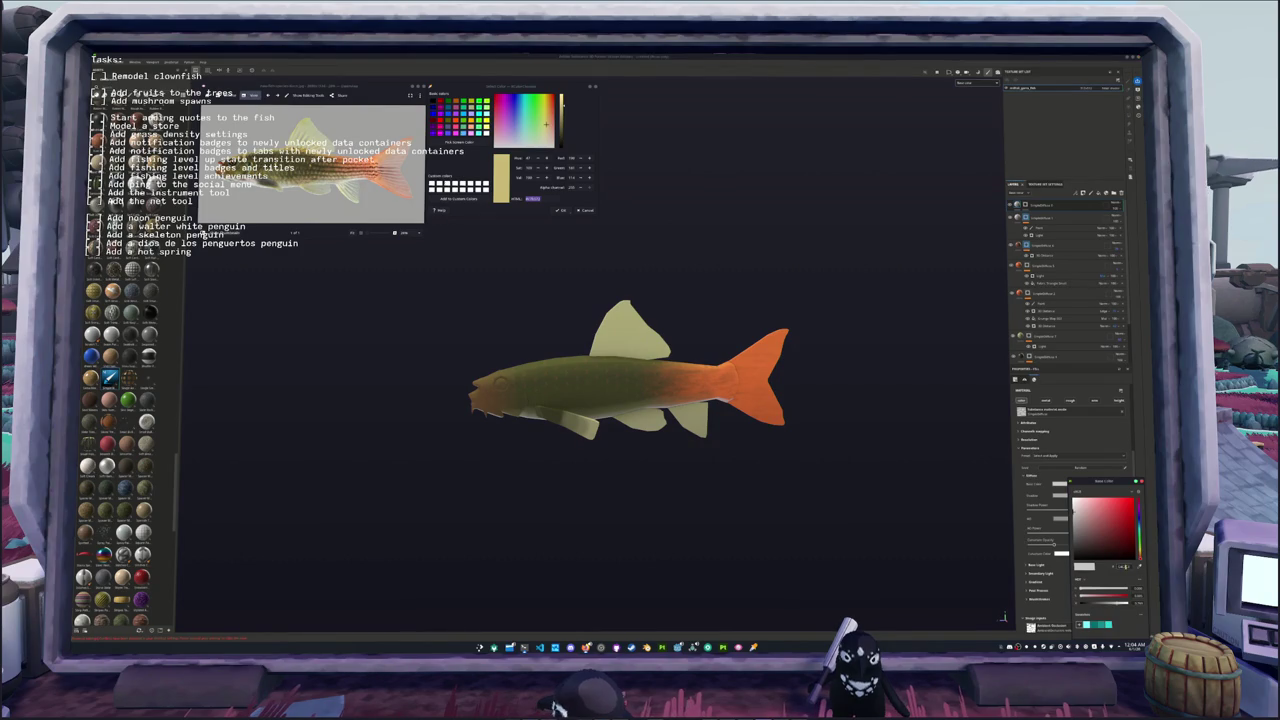
{"action": "key", "text": "ctrl+v"}
{"action": "left_click", "coordinate": [1101, 518]}
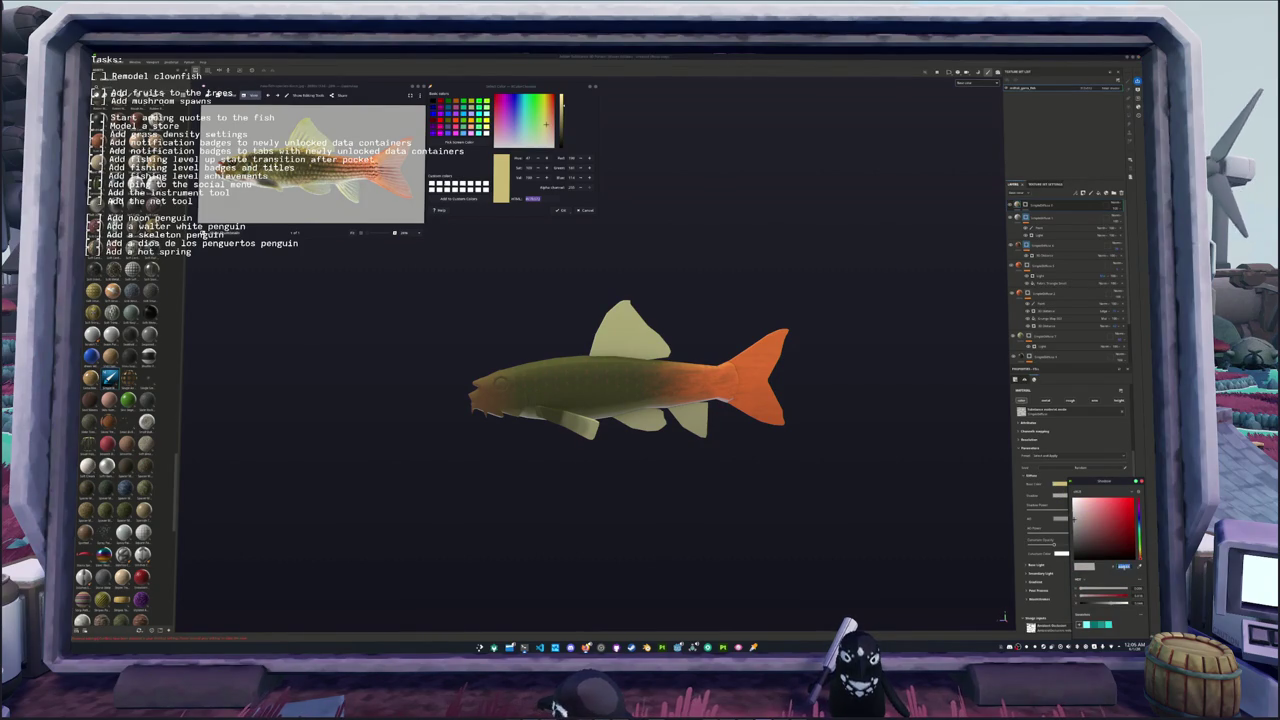
{"action": "left_click", "coordinate": [1109, 551]}
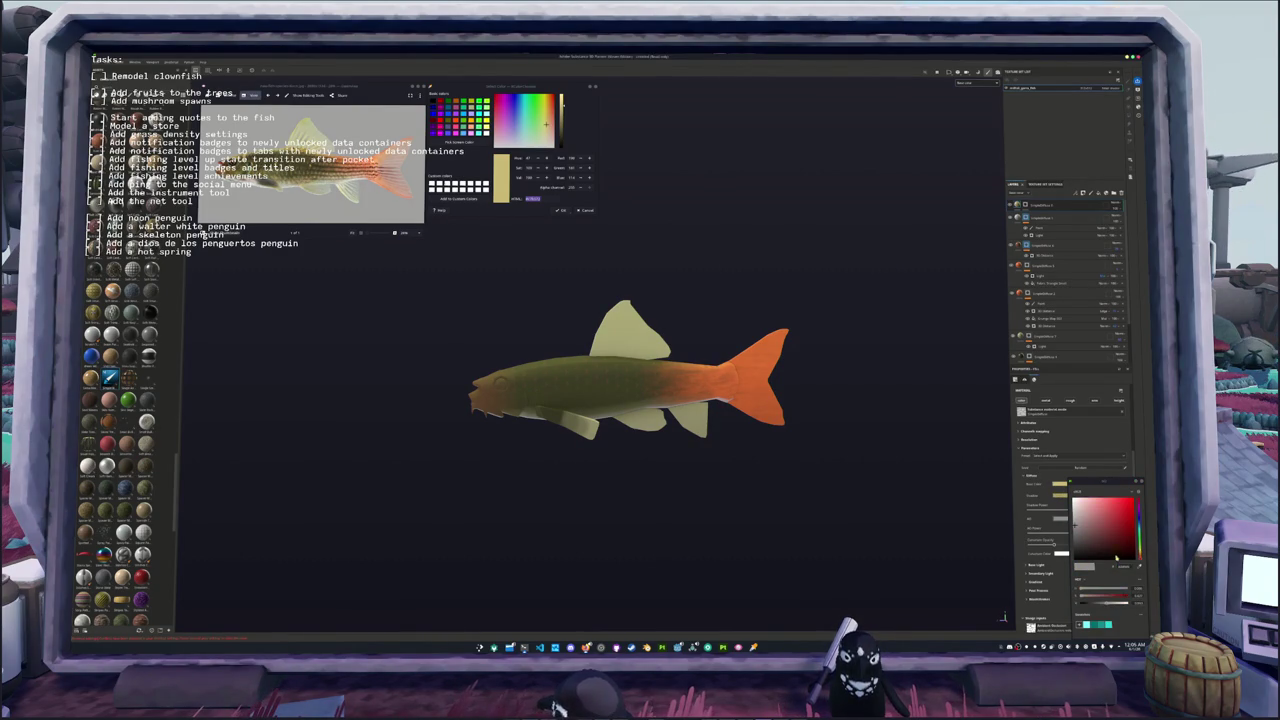
{"action": "key", "text": "ctrl+z"}
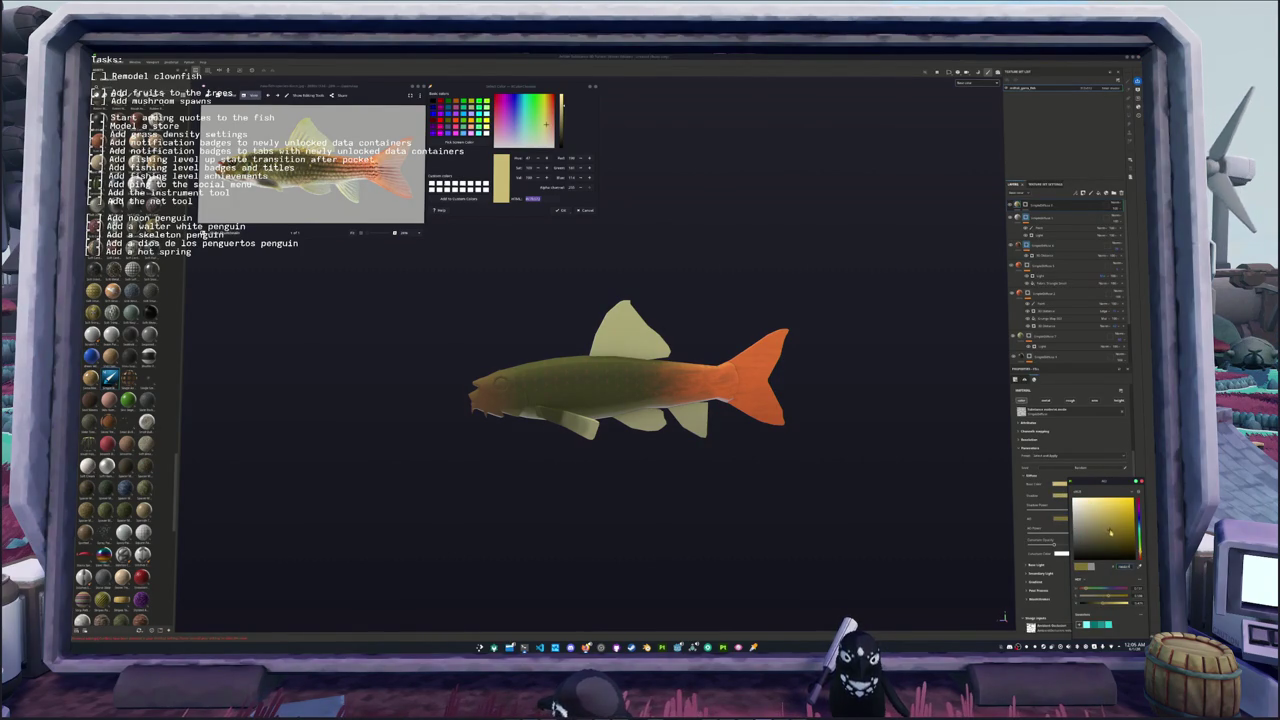
{"action": "left_click", "coordinate": [1047, 205]}
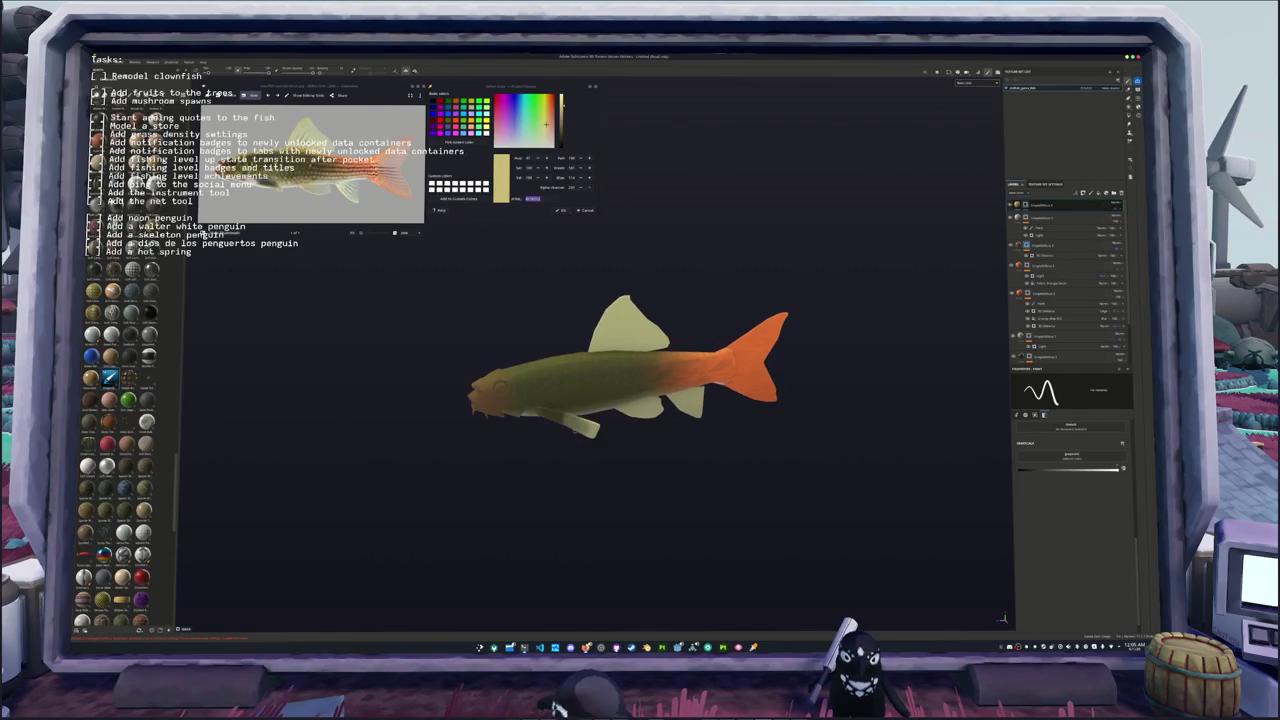
Step: Paint a pale stripe on the body just behind the fish's head
{"action": "scroll", "coordinate": [450, 380], "scroll_direction": "up", "scroll_amount": 3}
{"action": "left_click_drag", "start_coordinate": [750, 400], "coordinate": [775, 400], "text": "alt"}
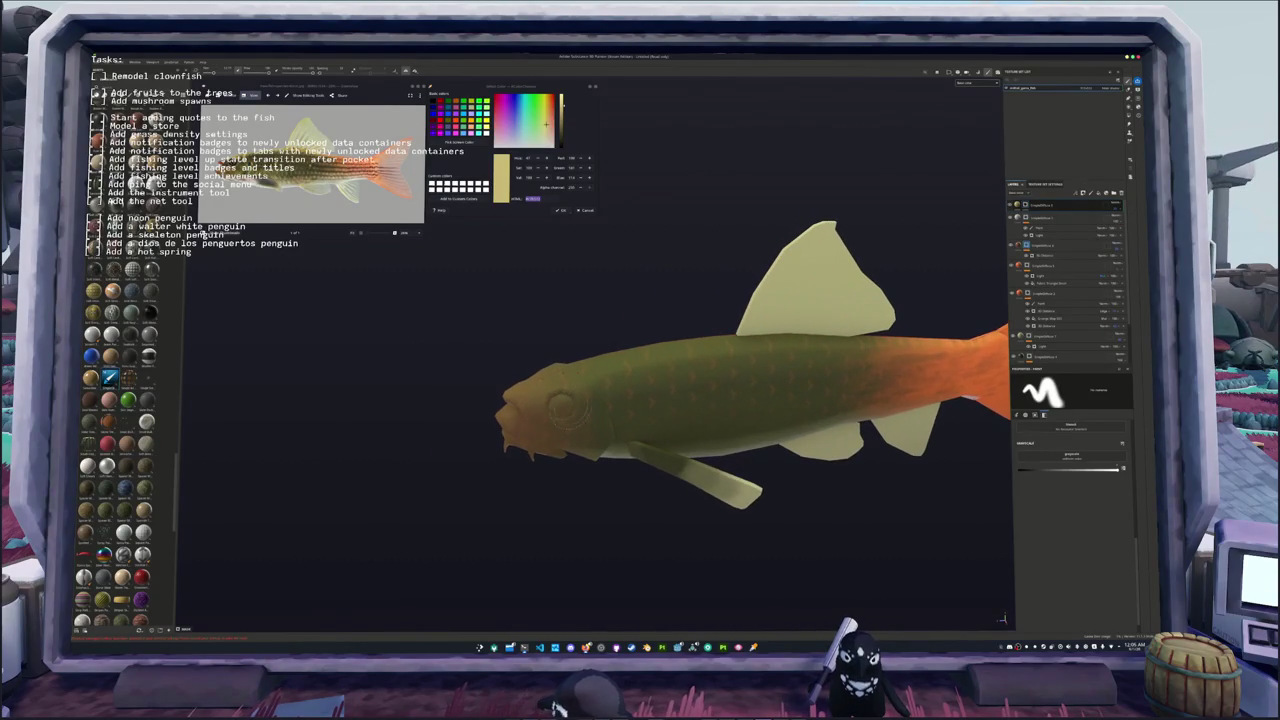
{"action": "left_click_drag", "start_coordinate": [588, 366], "coordinate": [598, 418]}
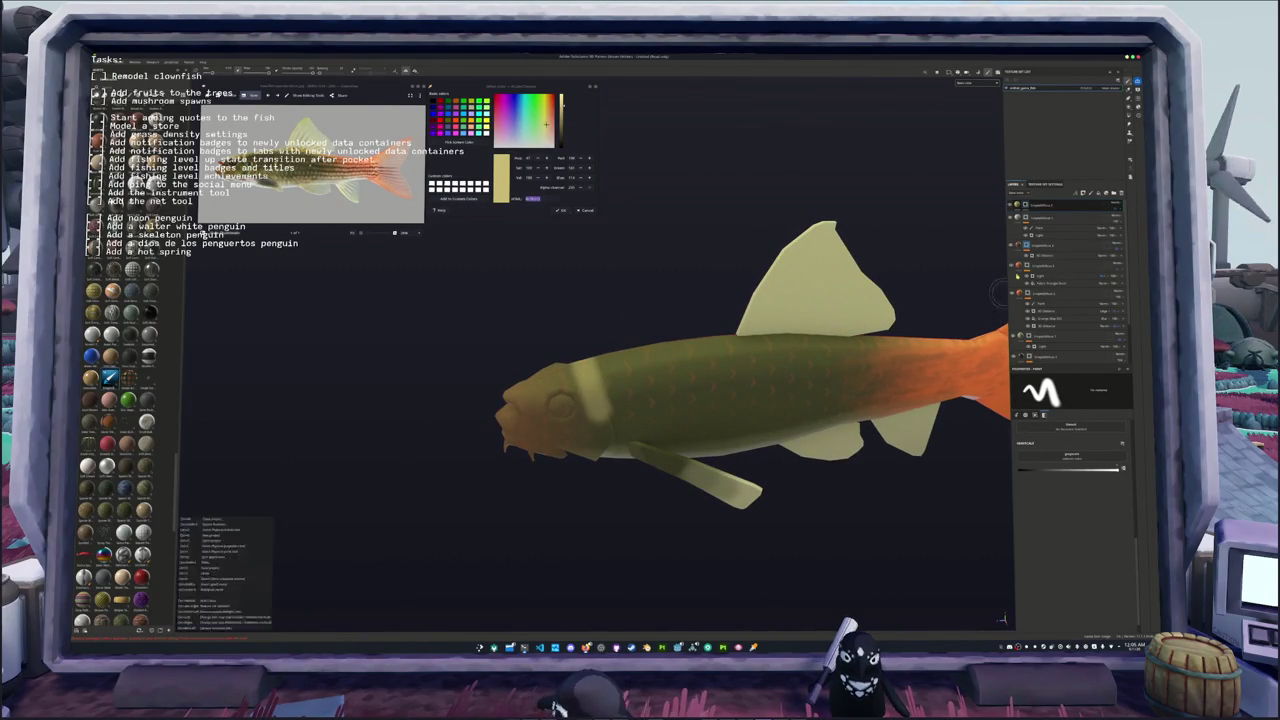
{"action": "key", "text": "ctrl+z"}
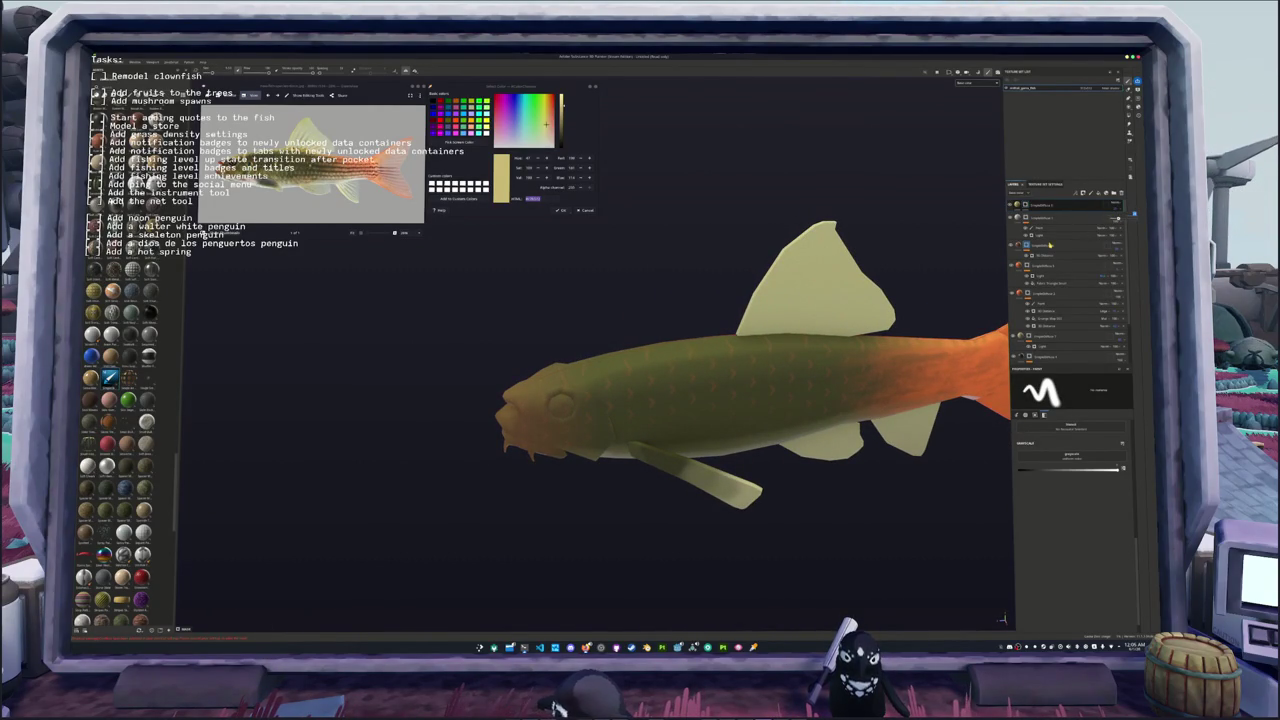
{"action": "mouse_move", "coordinate": [593, 418]}
{"action": "left_mouse_down"}
{"action": "mouse_move", "coordinate": [594, 368]}
{"action": "mouse_move", "coordinate": [615, 368]}
{"action": "mouse_move", "coordinate": [560, 480]}
{"action": "mouse_move", "coordinate": [640, 470]}
{"action": "left_mouse_up"}
Step: Add a mask to the layer and show its Light generator settings
{"action": "scroll", "coordinate": [560, 480], "scroll_direction": "down", "scroll_amount": 2}
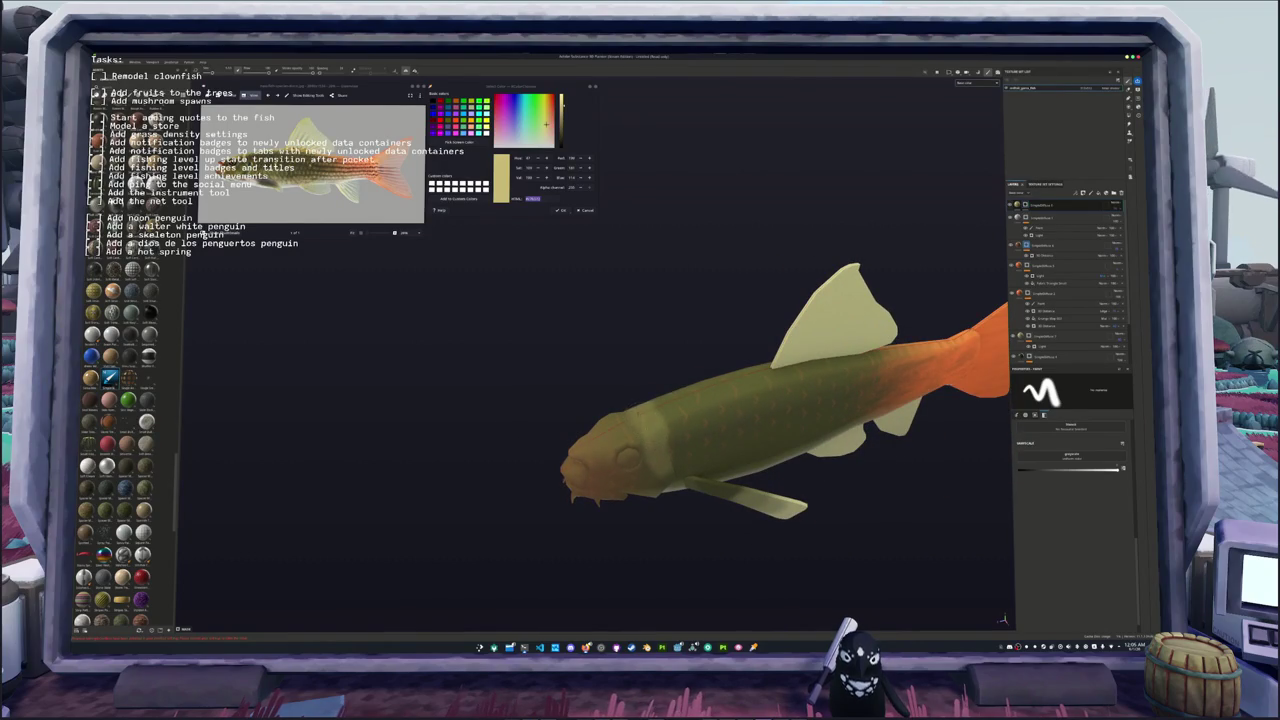
{"action": "mouse_move", "coordinate": [640, 470]}
{"action": "left_mouse_down", "text": "alt"}
{"action": "mouse_move", "coordinate": [660, 293]}
{"action": "mouse_move", "coordinate": [640, 310]}
{"action": "mouse_move", "coordinate": [670, 325]}
{"action": "mouse_move", "coordinate": [645, 338]}
{"action": "mouse_move", "coordinate": [638, 314]}
{"action": "mouse_move", "coordinate": [760, 335]}
{"action": "left_mouse_up", "text": "alt"}
{"action": "left_click_drag", "start_coordinate": [580, 361], "coordinate": [625, 363], "text": "alt"}
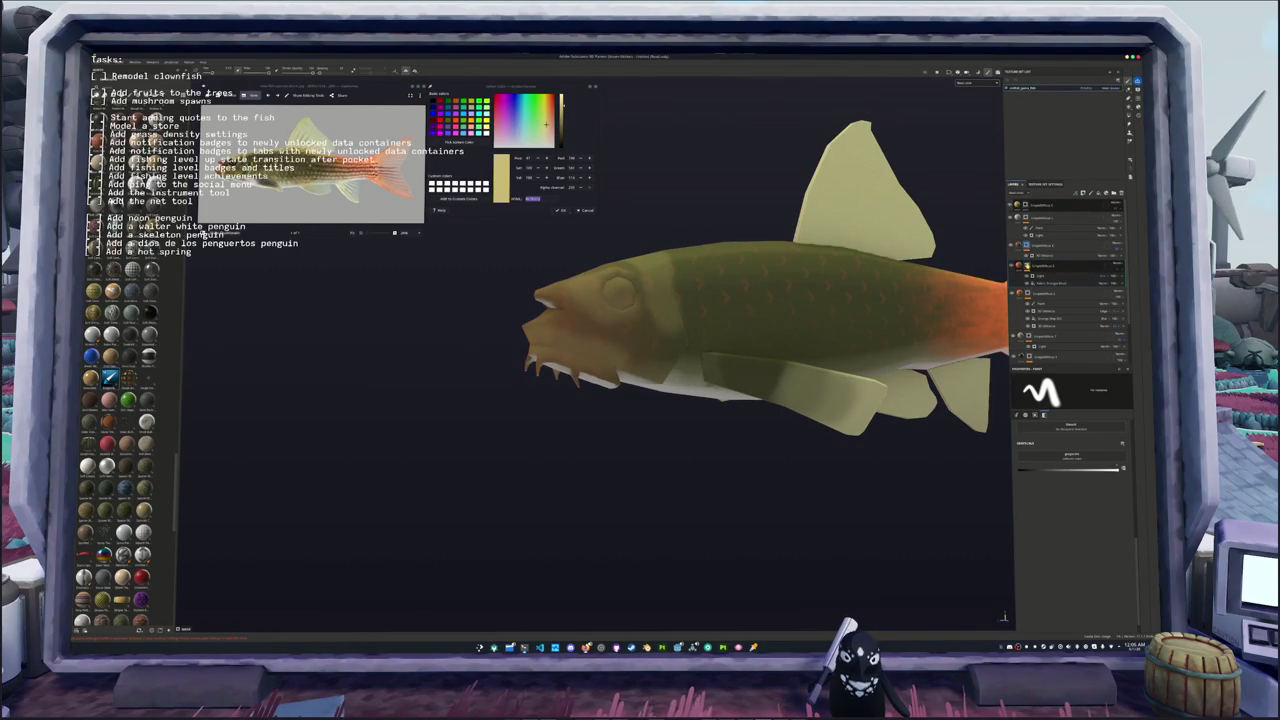
{"action": "right_click", "coordinate": [1028, 265]}
{"action": "left_click", "coordinate": [1055, 449]}
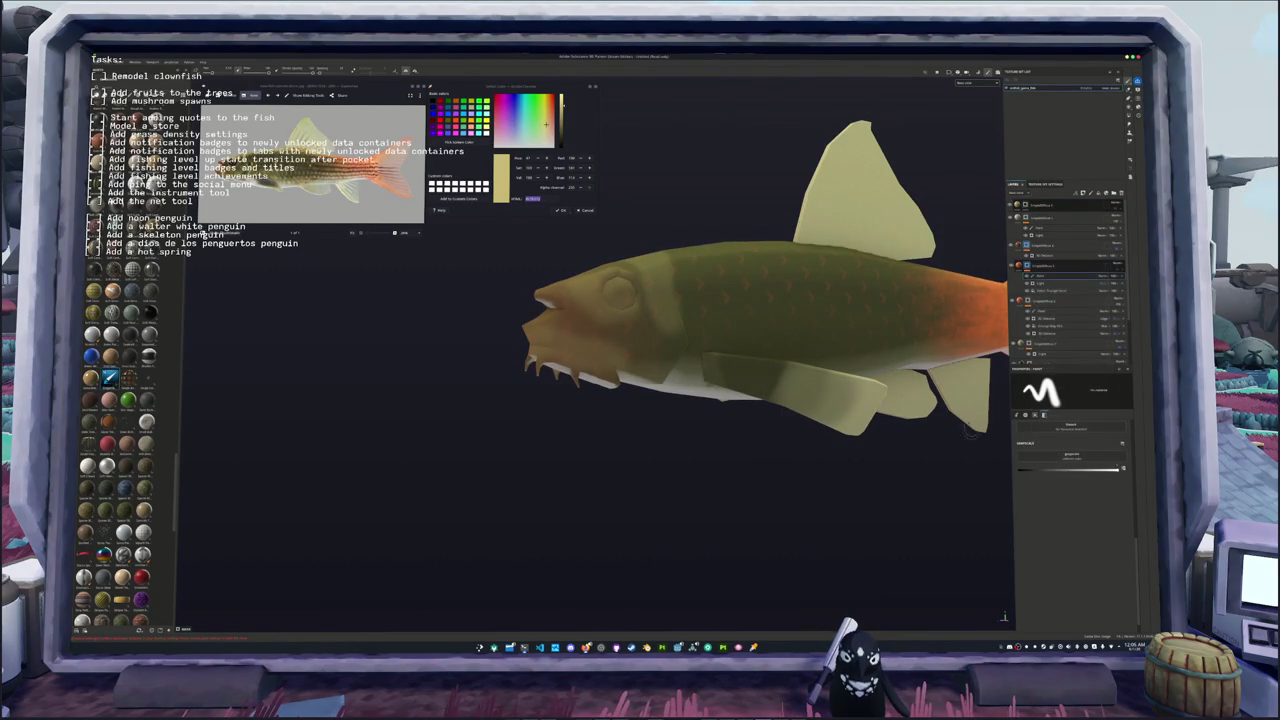
{"action": "left_click_drag", "start_coordinate": [560, 300], "coordinate": [510, 300], "text": "alt"}
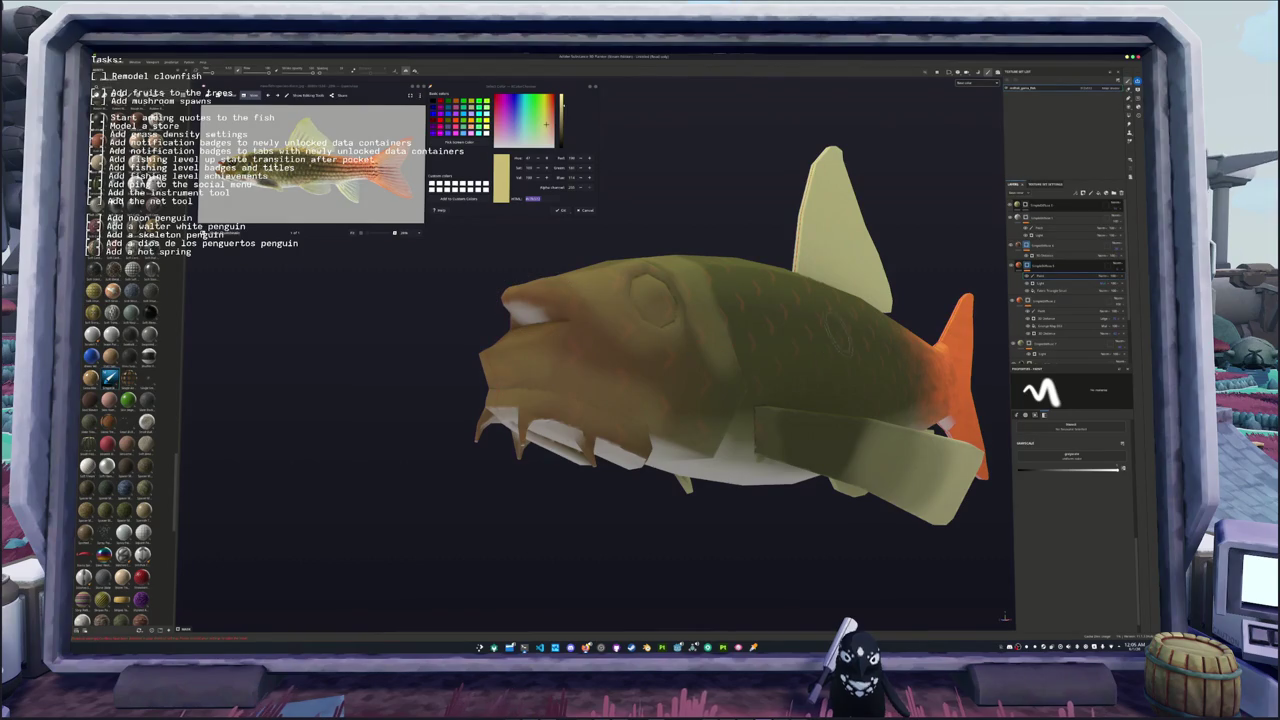
{"action": "left_click", "coordinate": [1045, 275]}
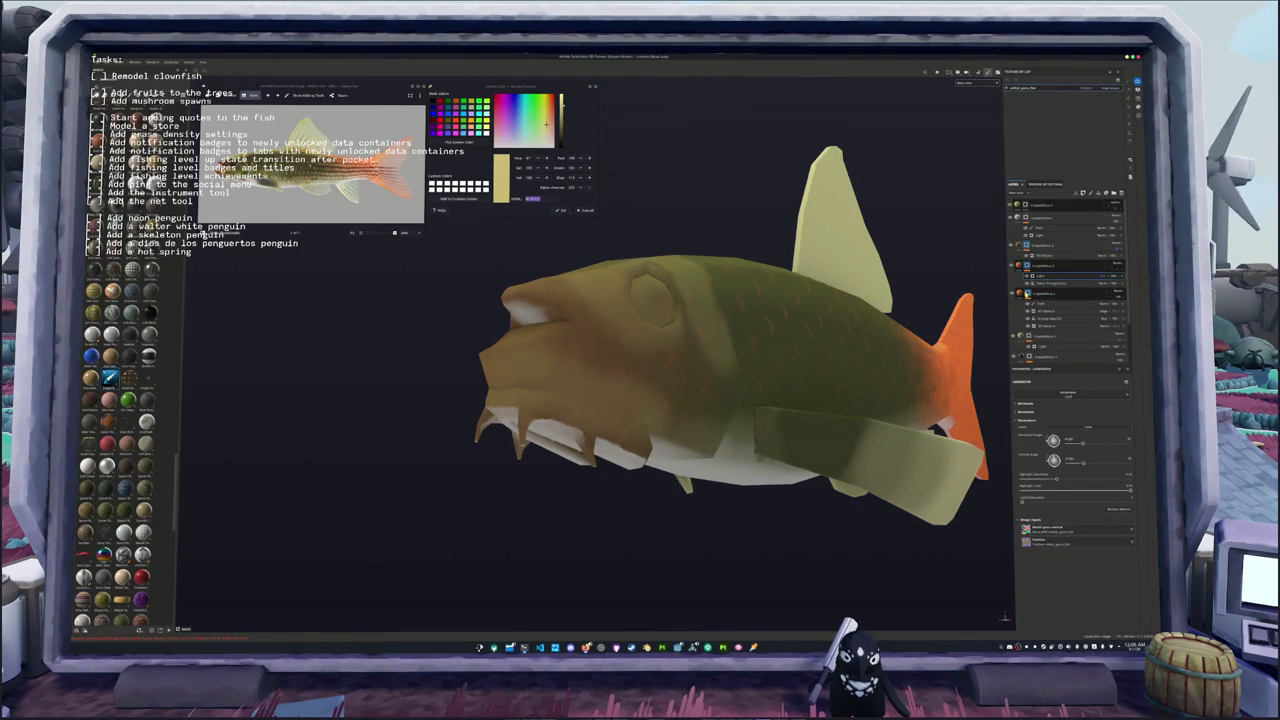
Step: Add a paint effect and brush an orange patch onto the fish's snout
{"action": "right_click", "coordinate": [1027, 292]}
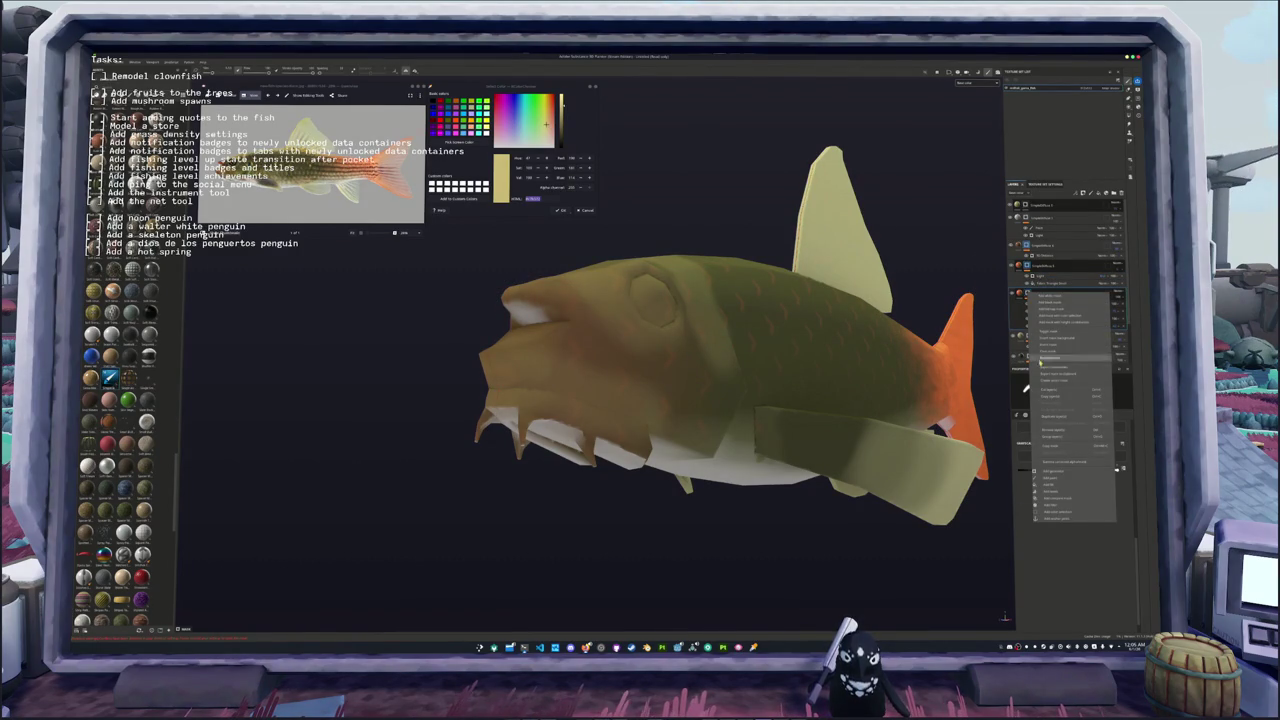
{"action": "left_click", "coordinate": [1049, 477]}
{"action": "mouse_move", "coordinate": [600, 300]}
{"action": "left_mouse_down", "text": "alt"}
{"action": "mouse_move", "coordinate": [505, 265]}
{"action": "mouse_move", "coordinate": [500, 312]}
{"action": "mouse_move", "coordinate": [685, 306]}
{"action": "mouse_move", "coordinate": [582, 298]}
{"action": "left_mouse_up", "text": "alt"}
{"action": "key", "text": "ctrl+z"}
{"action": "key", "text": "ctrl+z"}
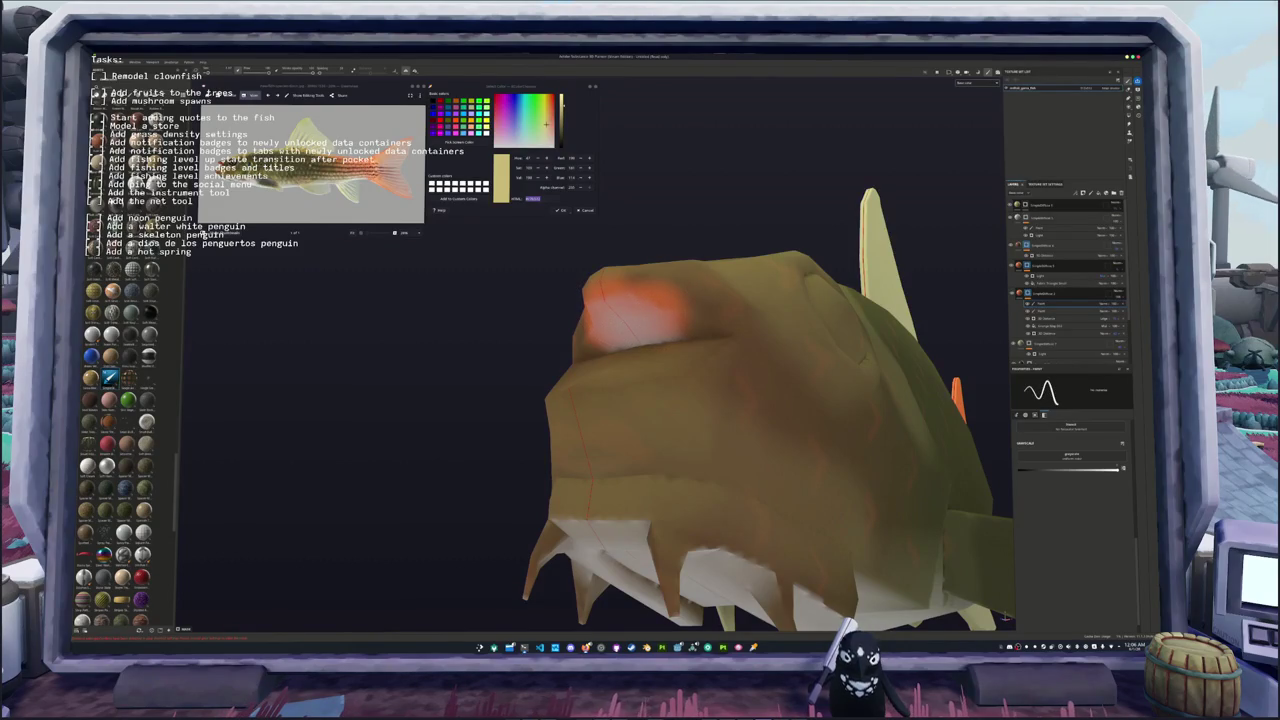
{"action": "left_click_drag", "start_coordinate": [685, 310], "coordinate": [700, 322]}
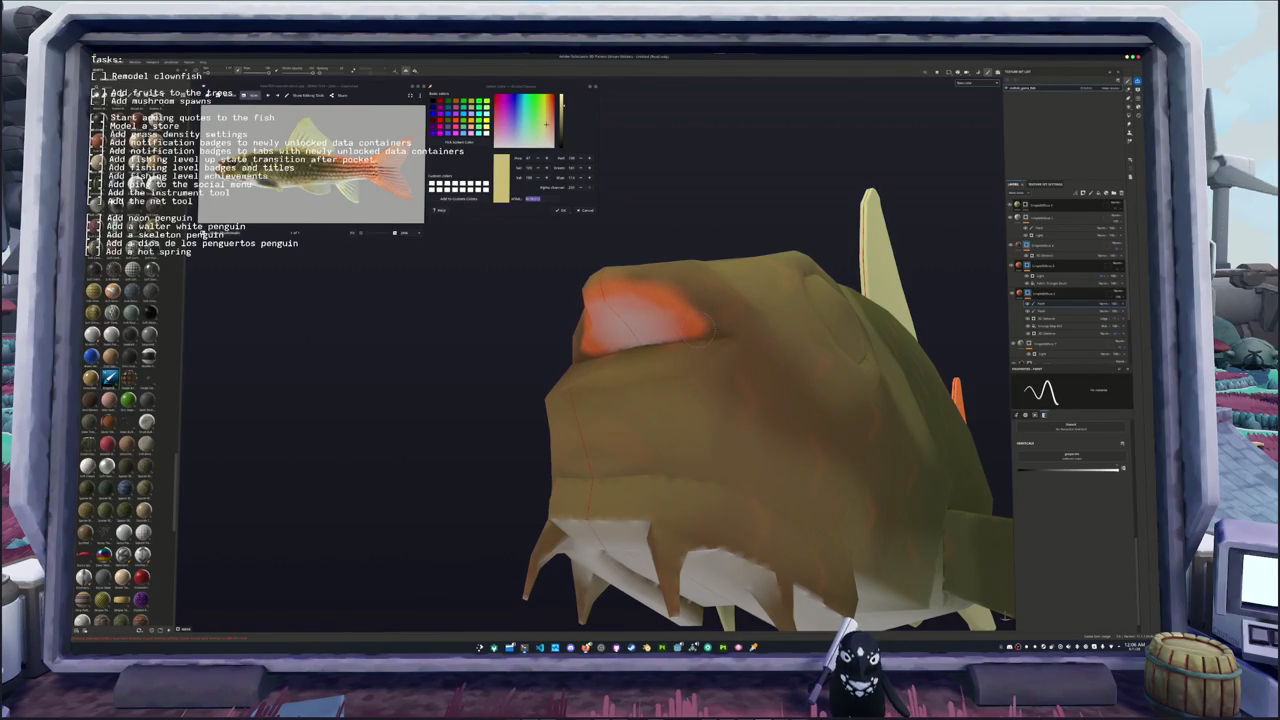
{"action": "left_click_drag", "start_coordinate": [700, 322], "coordinate": [620, 350], "text": "alt"}
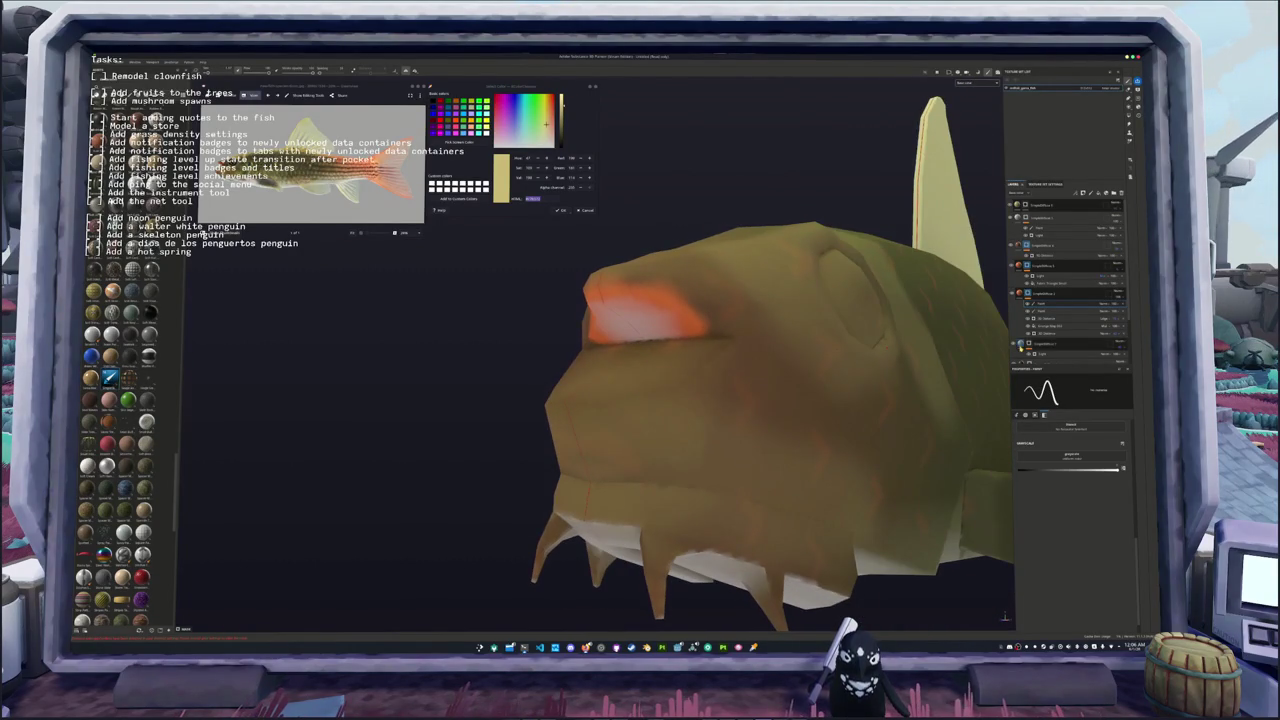
{"action": "scroll", "coordinate": [1030, 335], "scroll_direction": "down", "scroll_amount": 2}
{"action": "scroll", "coordinate": [1045, 328], "scroll_direction": "up", "scroll_amount": 1}
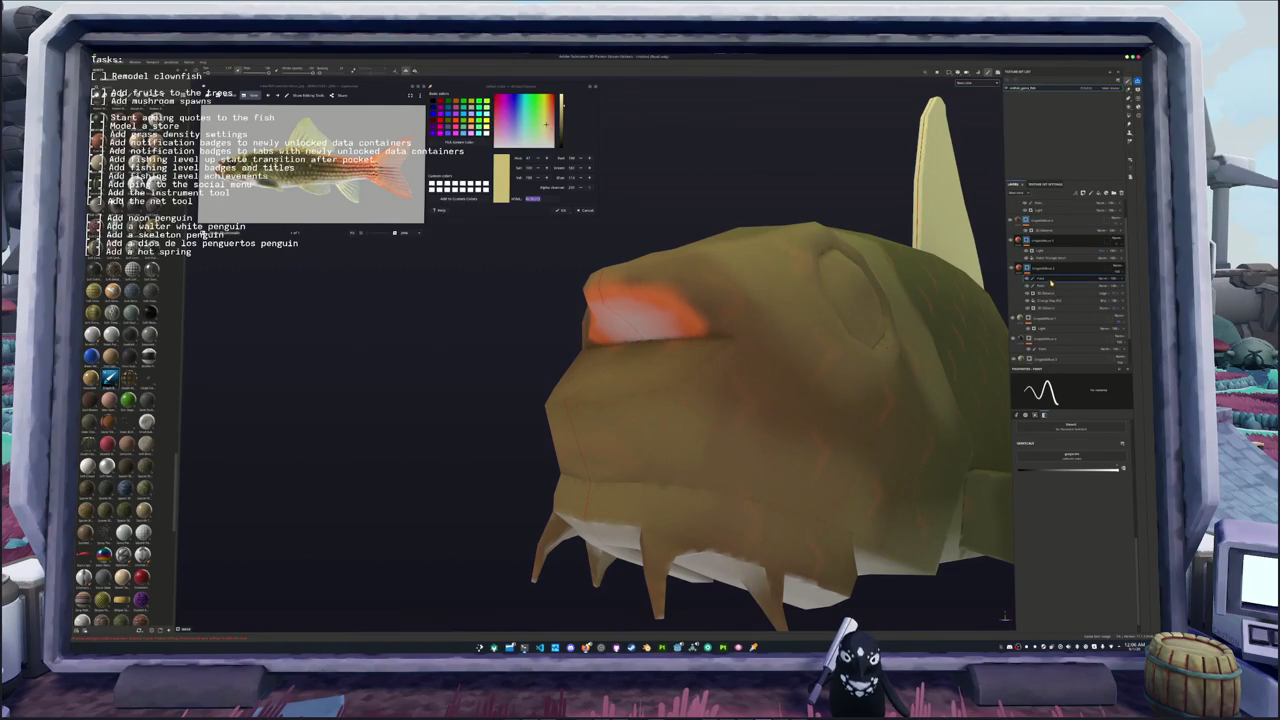
{"action": "left_click", "coordinate": [1029, 284]}
{"action": "left_click", "coordinate": [1029, 284]}
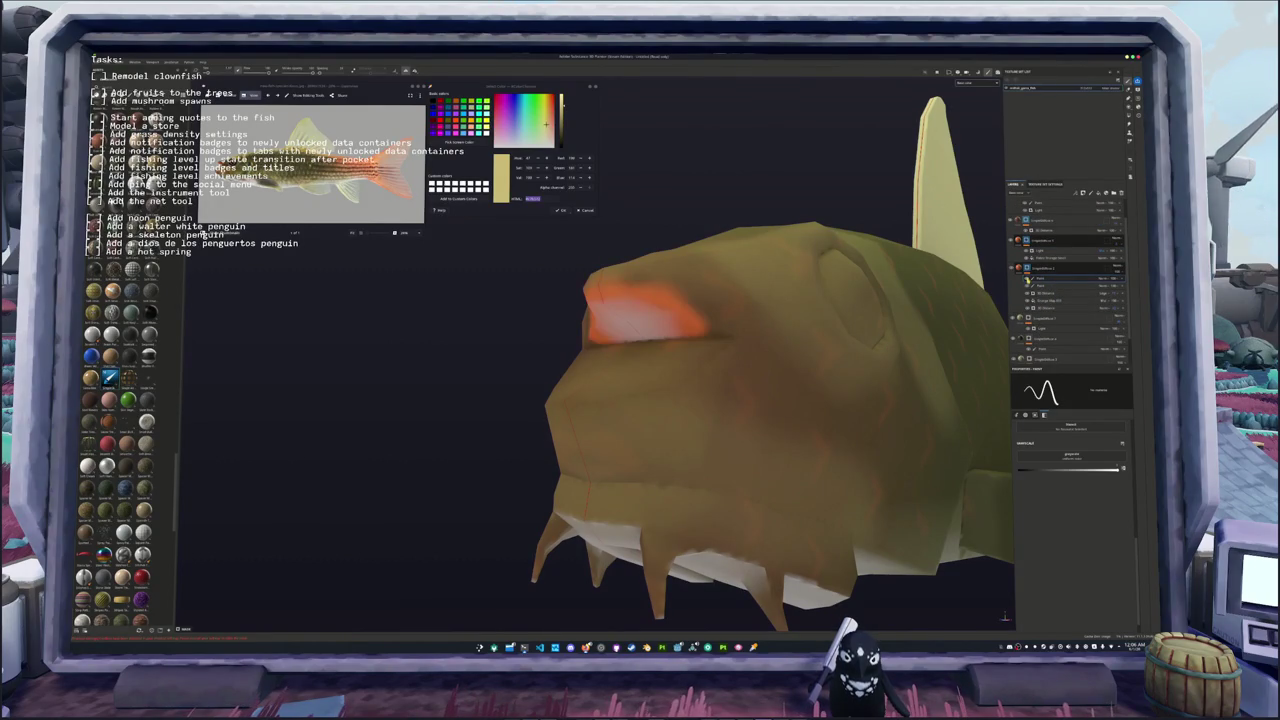
Step: Duplicate the paint group with Ctrl+D and paint deeper orange over the snout patch
{"action": "left_click", "coordinate": [1036, 278]}
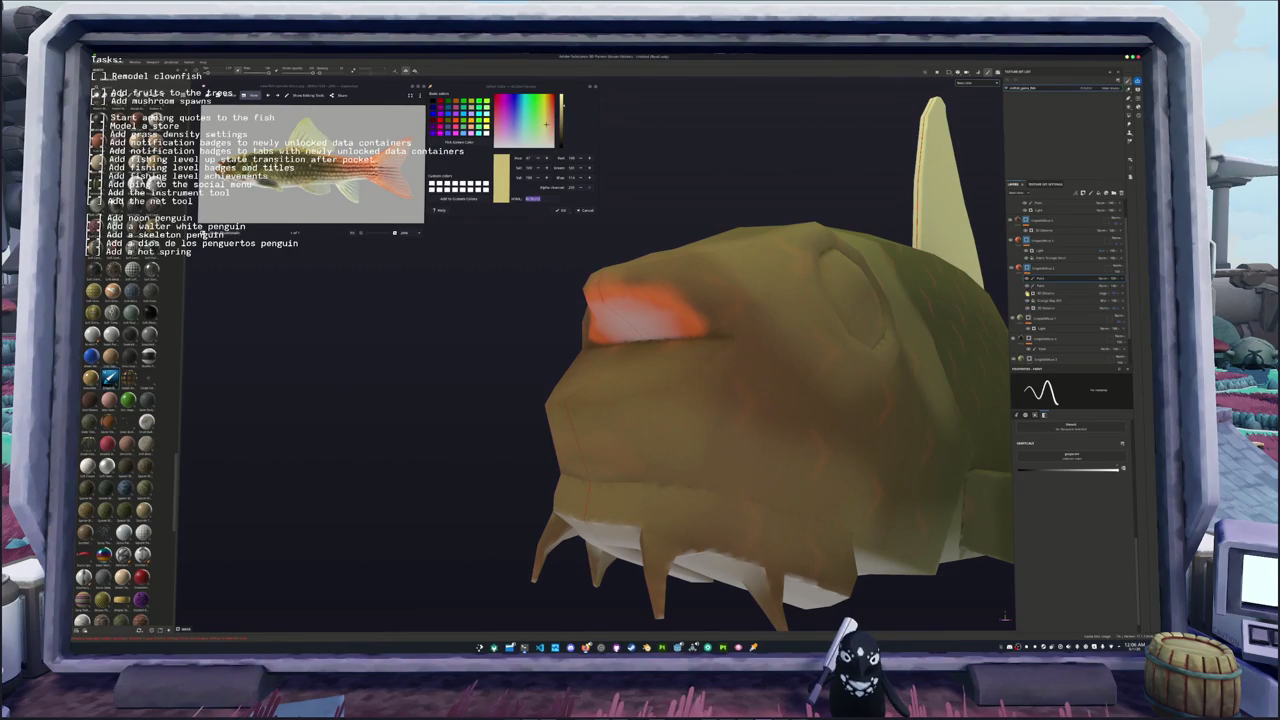
{"action": "left_click", "coordinate": [1050, 268]}
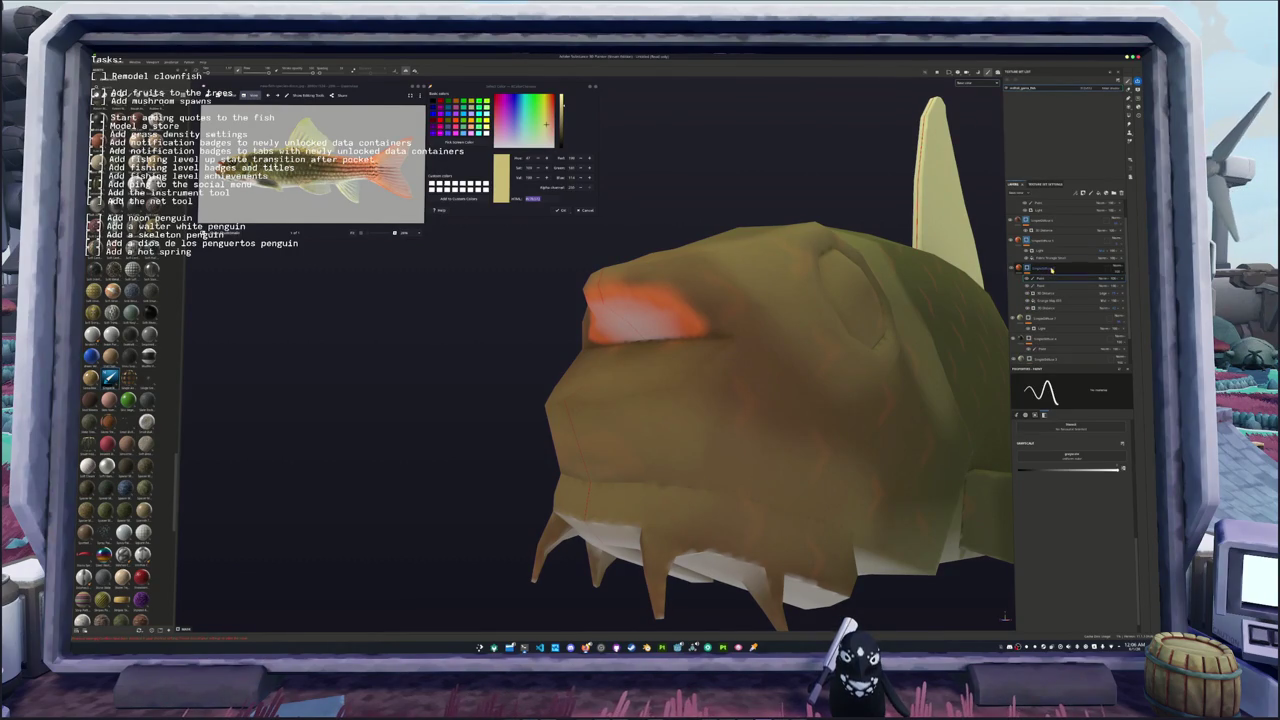
{"action": "key", "text": "ctrl+d"}
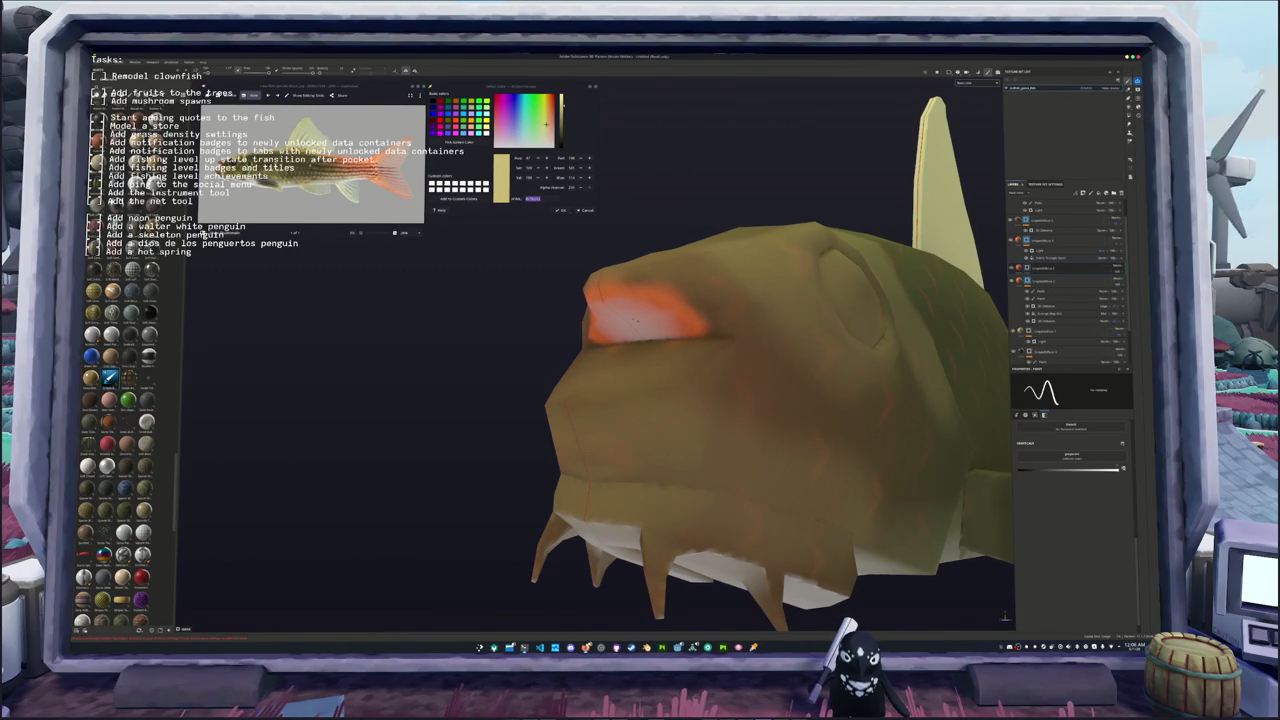
{"action": "left_click_drag", "start_coordinate": [700, 400], "coordinate": [680, 420], "text": "alt"}
{"action": "left_click", "coordinate": [1050, 266]}
{"action": "left_click", "coordinate": [1050, 228]}
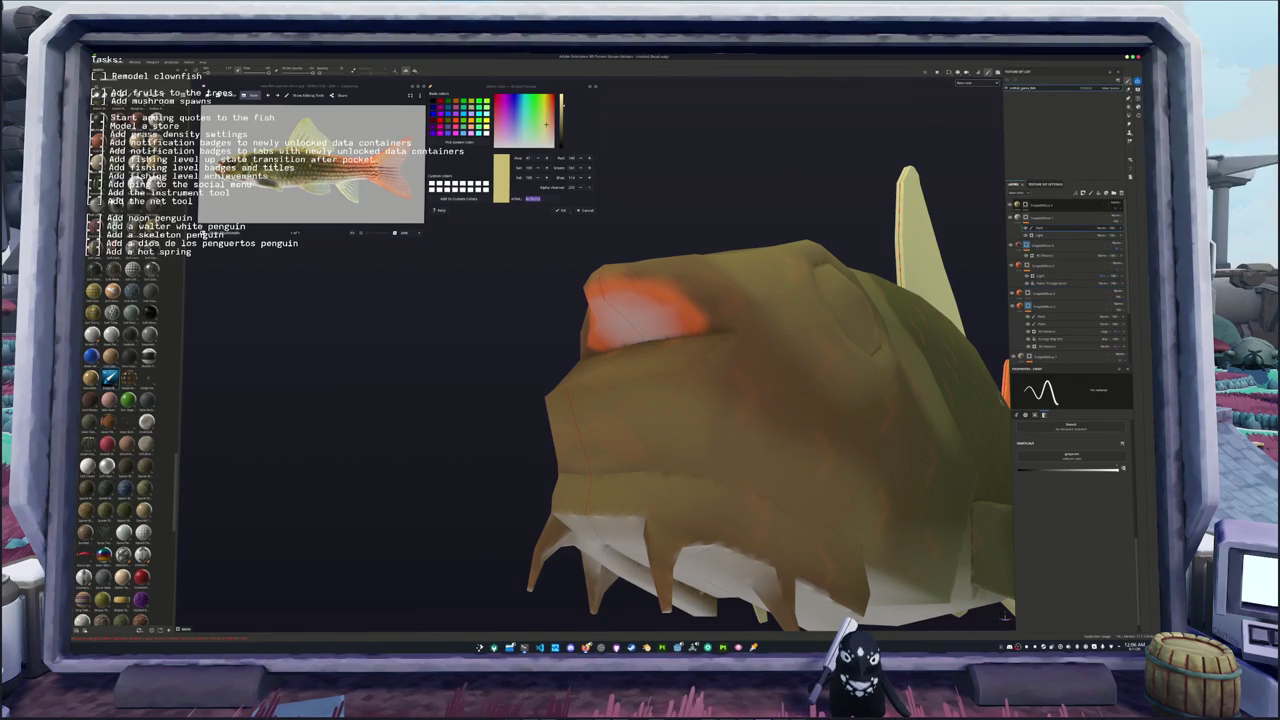
{"action": "left_click_drag", "start_coordinate": [600, 300], "coordinate": [655, 325]}
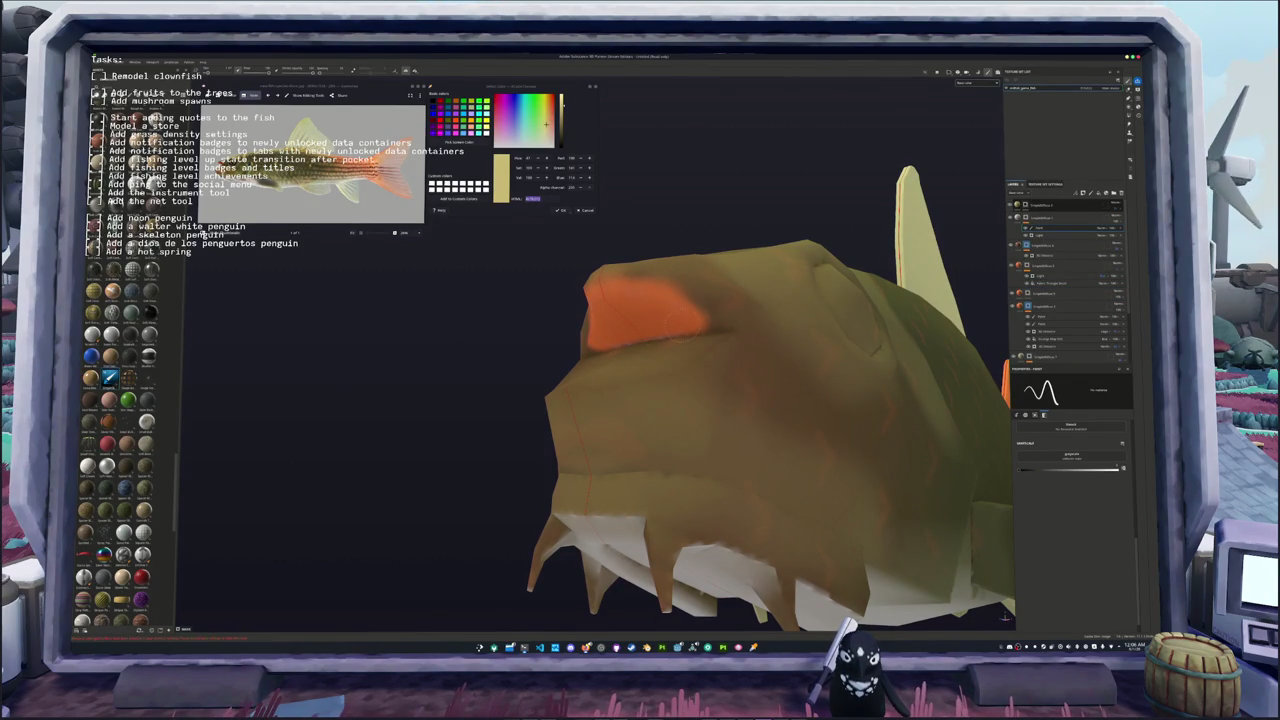
Step: Try darker strokes on the lower Paint sub-layer, then undo them
{"action": "left_click_drag", "start_coordinate": [780, 400], "coordinate": [640, 400], "text": "alt"}
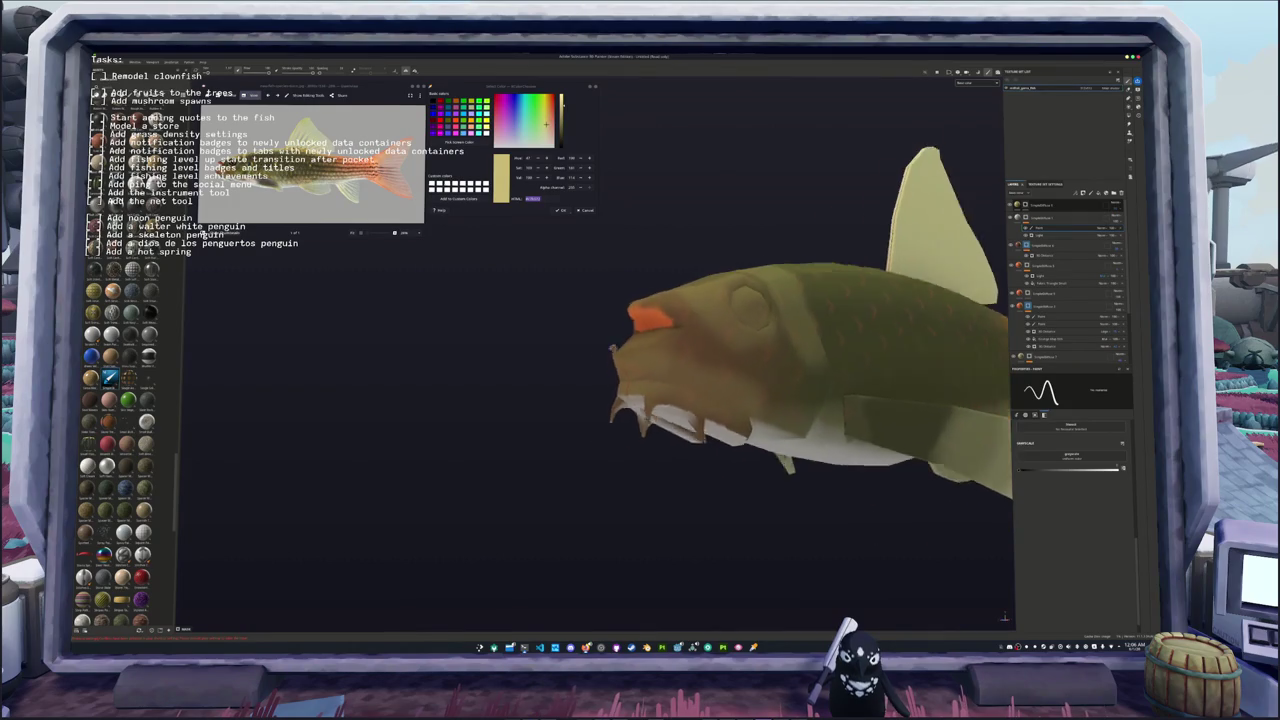
{"action": "left_click_drag", "start_coordinate": [780, 400], "coordinate": [913, 313], "text": "alt"}
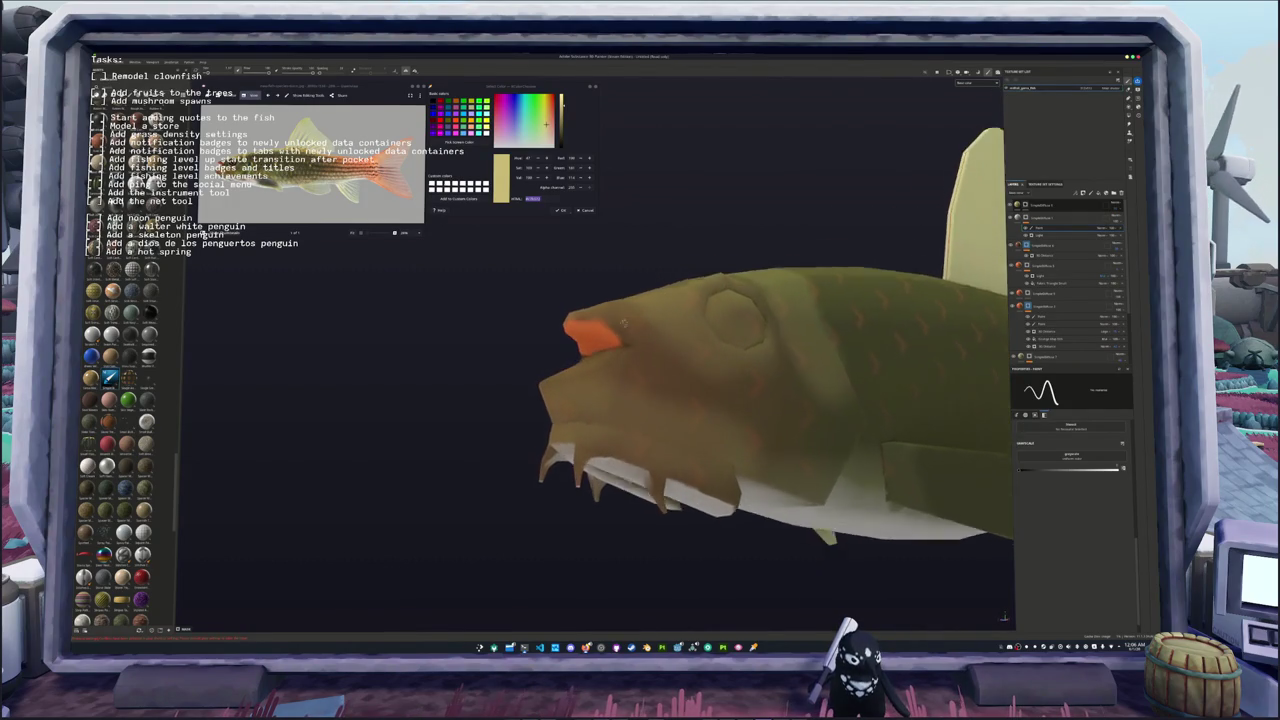
{"action": "left_click", "coordinate": [1053, 315]}
{"action": "mouse_move", "coordinate": [648, 358]}
{"action": "left_mouse_down", "text": "alt"}
{"action": "mouse_move", "coordinate": [720, 340]}
{"action": "mouse_move", "coordinate": [628, 318]}
{"action": "left_mouse_up", "text": "alt"}
{"action": "key", "text": "ctrl+z"}
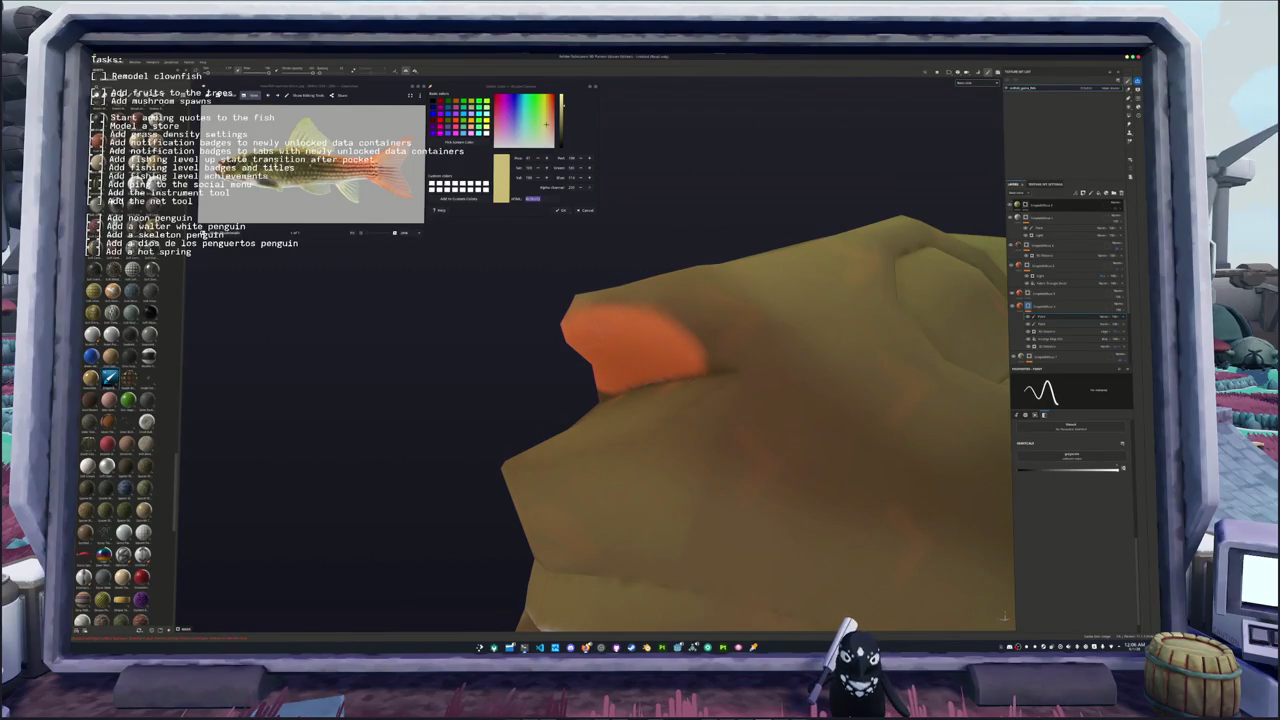
{"action": "scroll", "coordinate": [640, 380], "scroll_direction": "down", "scroll_amount": 5}
{"action": "left_click_drag", "start_coordinate": [620, 370], "coordinate": [575, 358], "text": "alt"}
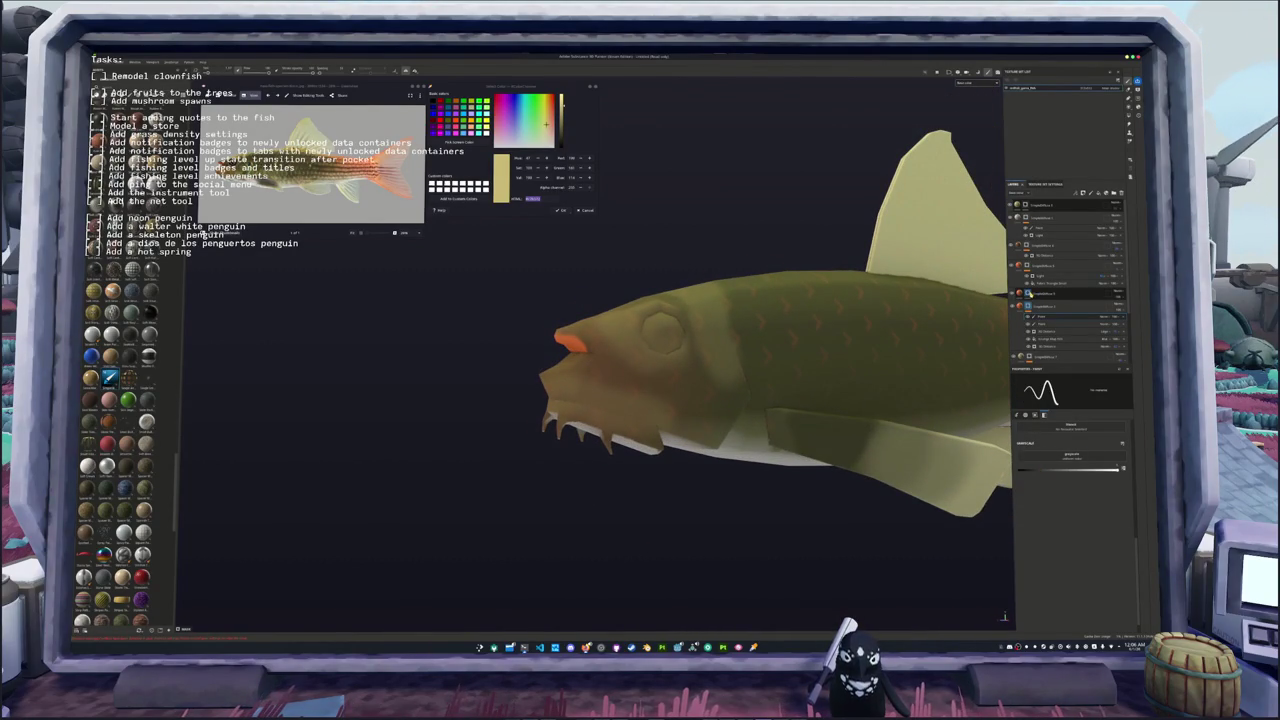
Step: Darken the orange fill layer's base colour in the picker
{"action": "left_click", "coordinate": [1035, 294]}
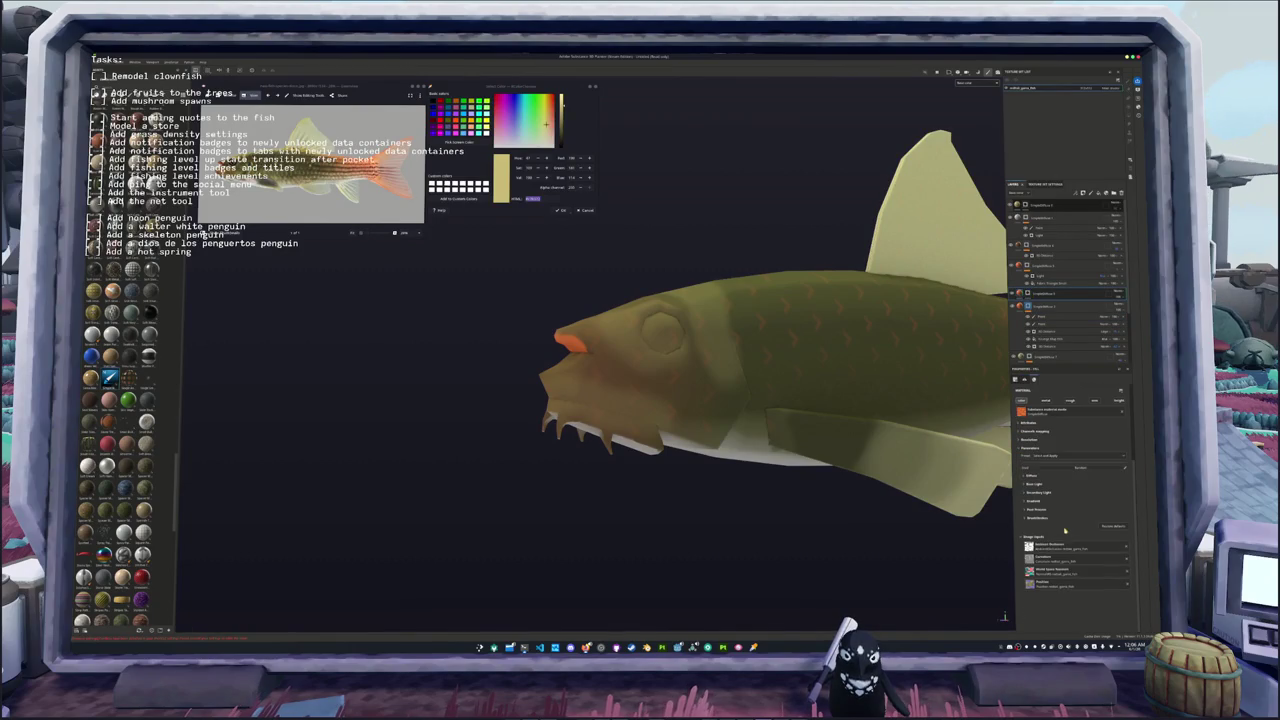
{"action": "left_click", "coordinate": [1031, 476]}
{"action": "left_click", "coordinate": [1058, 484]}
{"action": "left_click_drag", "start_coordinate": [1126, 517], "coordinate": [1128, 526]}
{"action": "left_click", "coordinate": [1040, 305]}
Step: Paste a darker gold colour into the colour window and select its hex value
{"action": "scroll", "coordinate": [487, 350], "scroll_direction": "up", "scroll_amount": 1}
{"action": "left_click_drag", "start_coordinate": [487, 350], "coordinate": [430, 420], "text": "alt"}
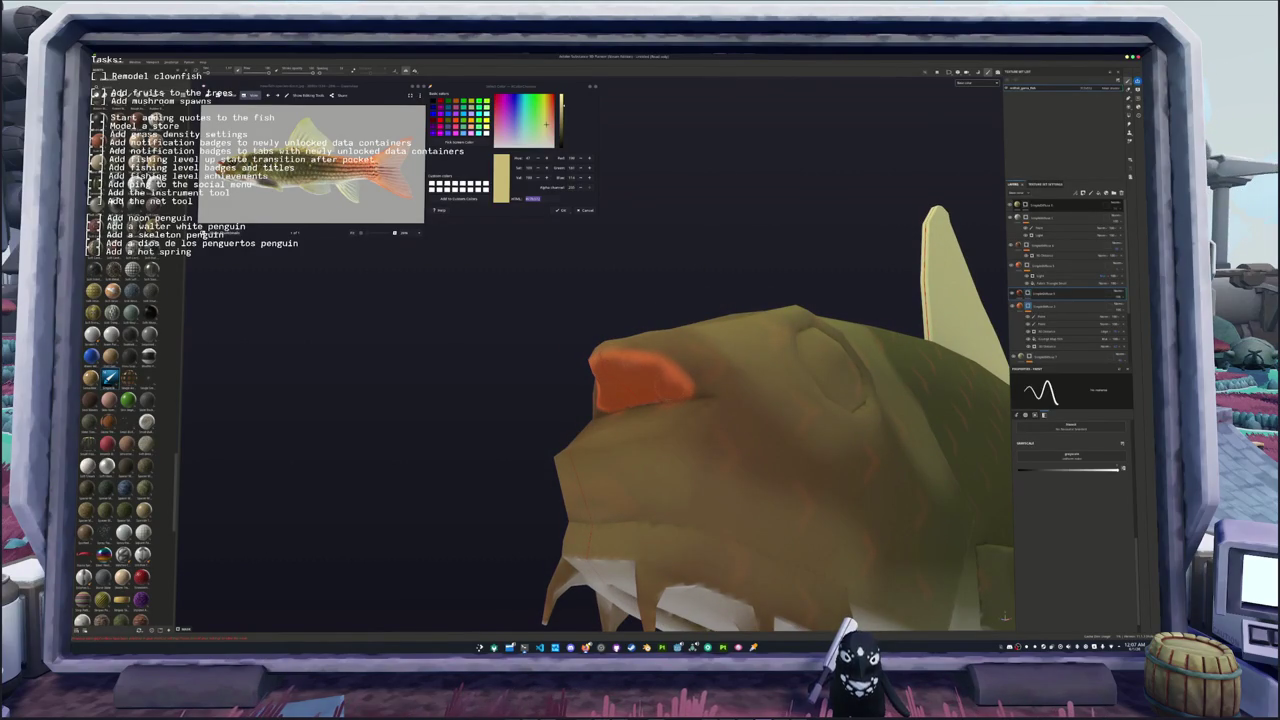
{"action": "left_click_drag", "start_coordinate": [600, 420], "coordinate": [559, 432], "text": "alt"}
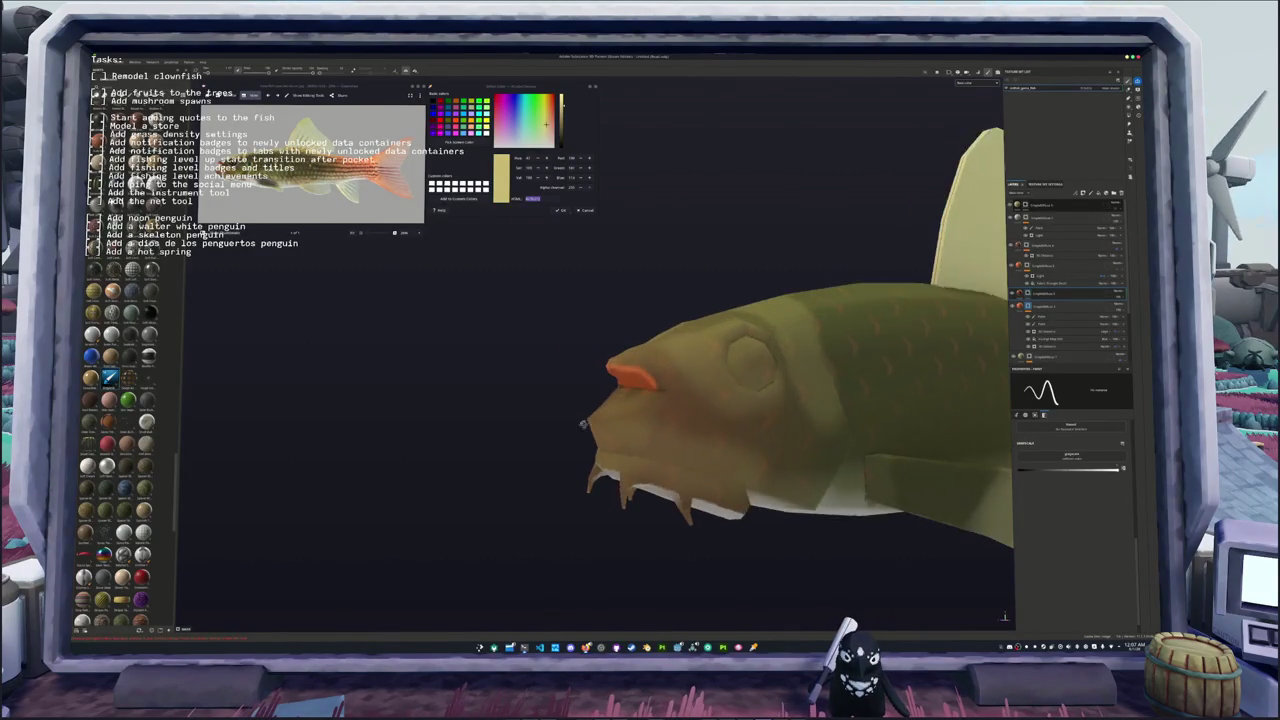
{"action": "scroll", "coordinate": [559, 432], "scroll_direction": "down", "scroll_amount": 5}
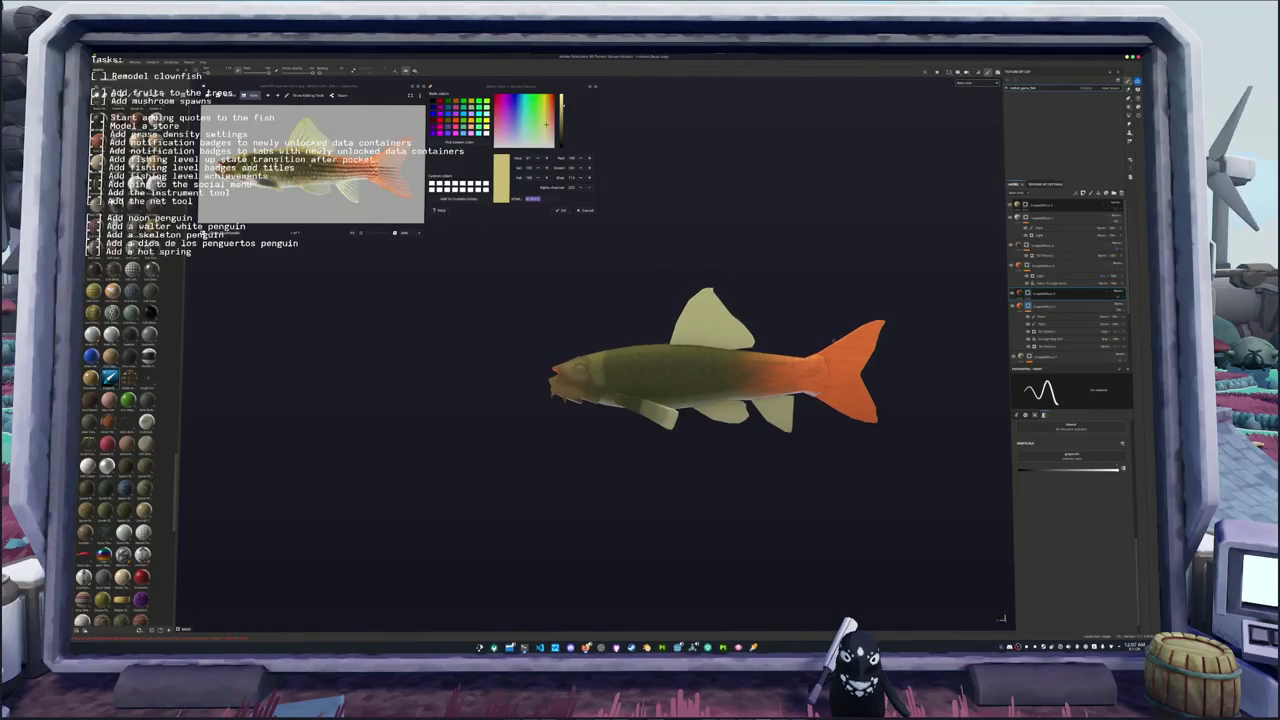
{"action": "scroll", "coordinate": [790, 335], "scroll_direction": "up", "scroll_amount": 3}
{"action": "scroll", "coordinate": [781, 325], "scroll_direction": "up", "scroll_amount": 2}
{"action": "scroll", "coordinate": [781, 325], "scroll_direction": "down", "scroll_amount": 1}
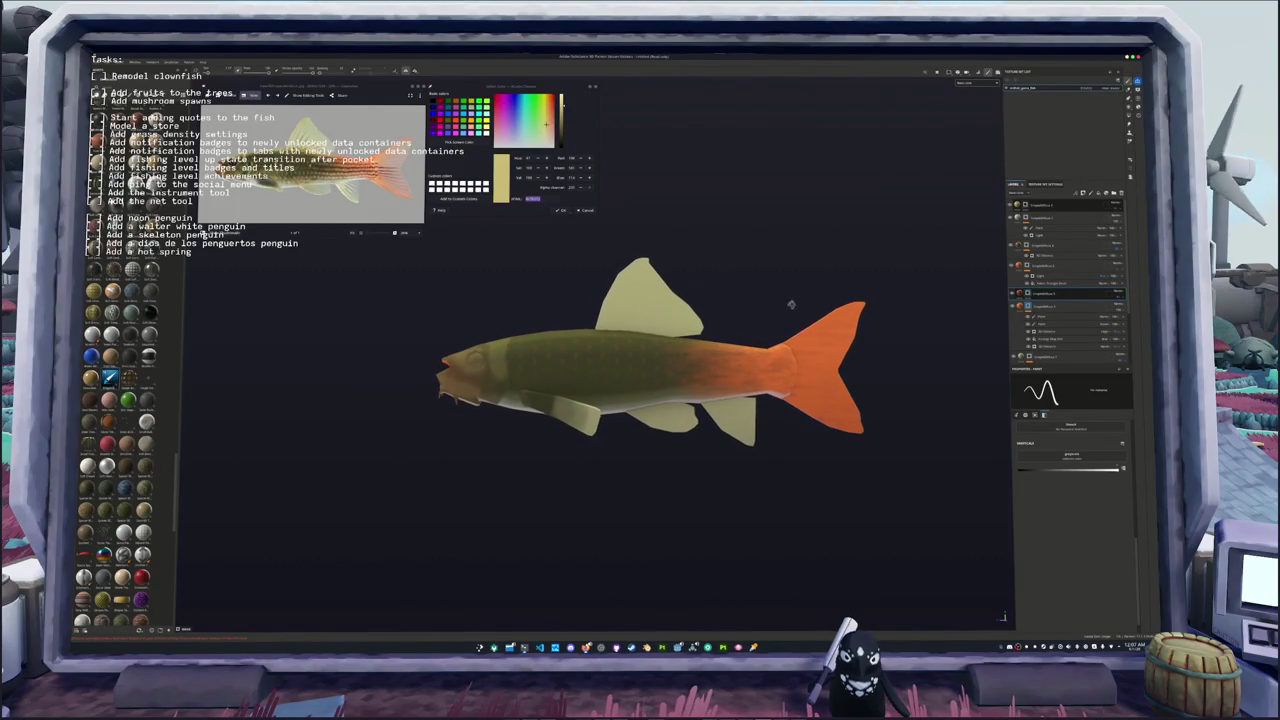
{"action": "mouse_move", "coordinate": [767, 307]}
{"action": "left_mouse_down", "text": "alt"}
{"action": "mouse_move", "coordinate": [780, 317]}
{"action": "mouse_move", "coordinate": [700, 270]}
{"action": "left_mouse_up", "text": "alt"}
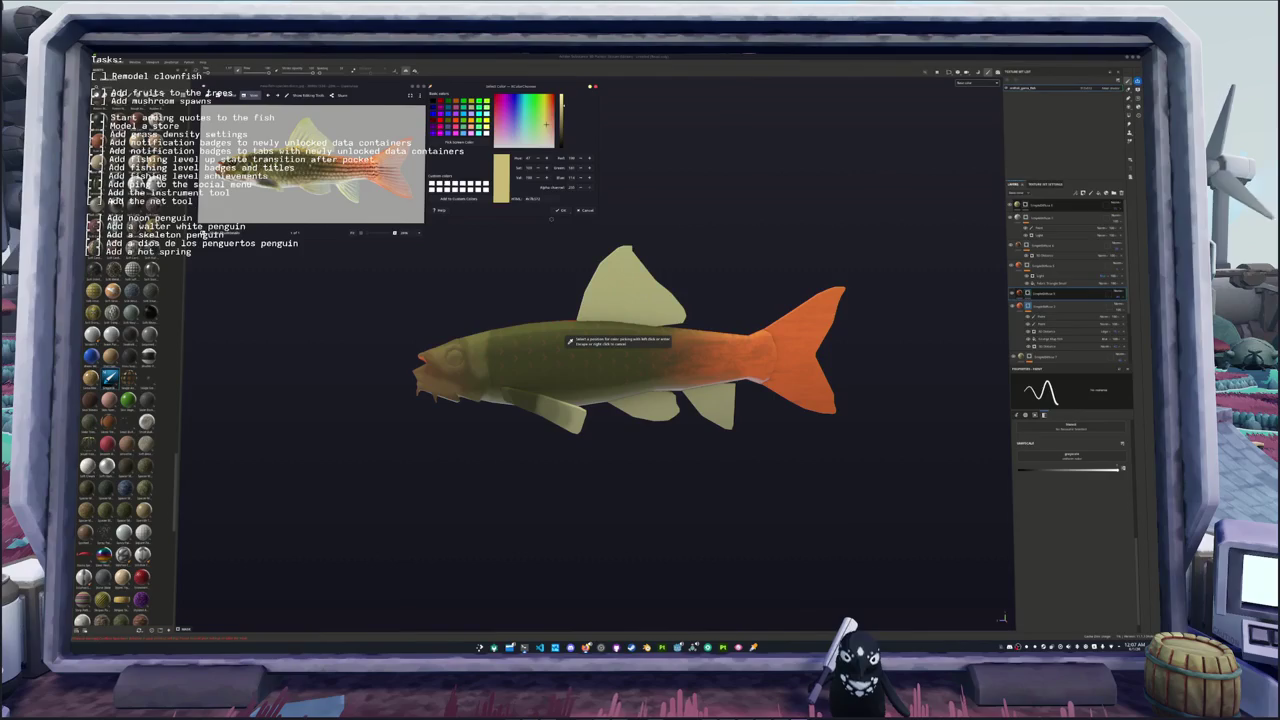
{"action": "key", "text": "ctrl+v"}
{"action": "double_click", "coordinate": [533, 198]}
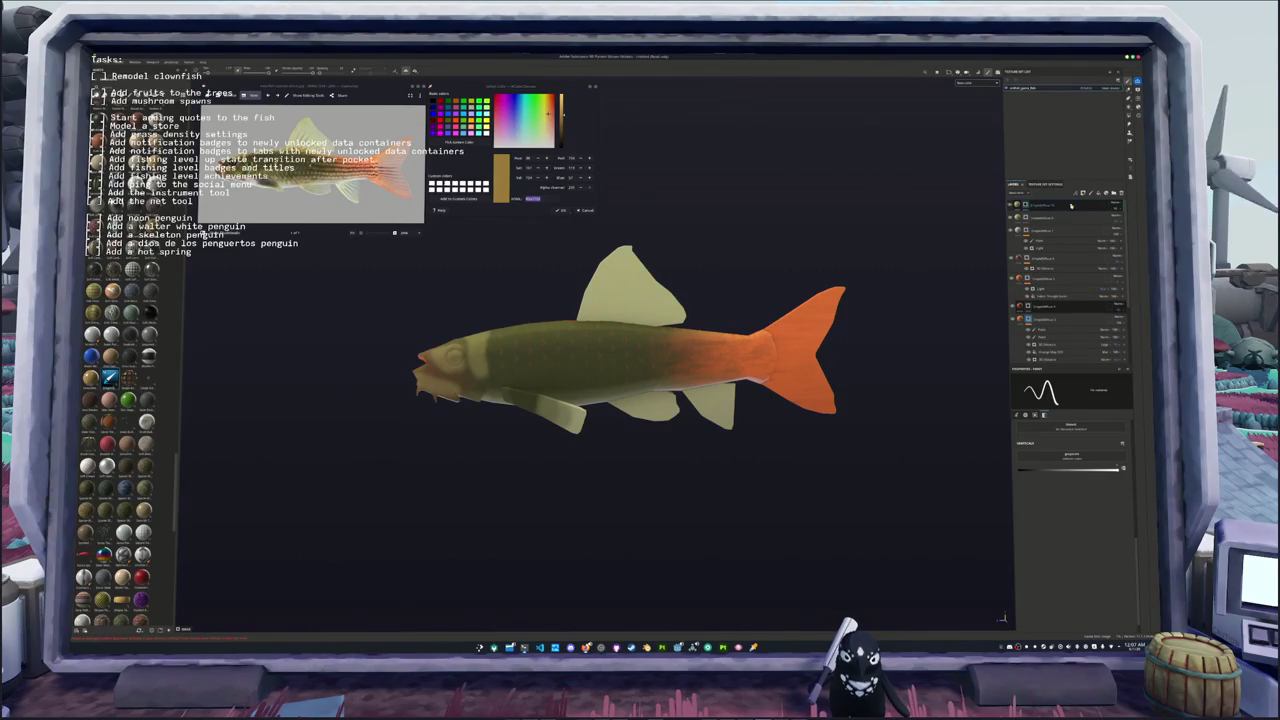
{"action": "right_click", "coordinate": [1024, 204]}
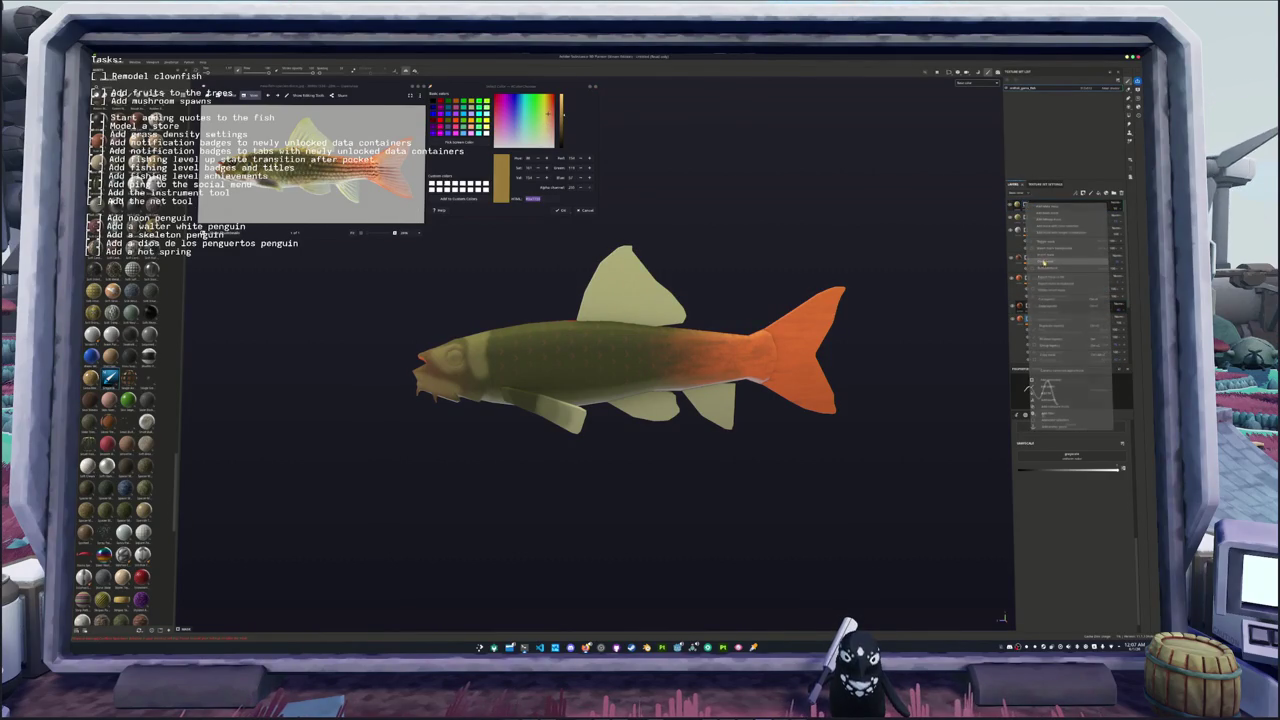
Step: Add a new fill layer and set its colours to a dark orange-brown
{"action": "left_click", "coordinate": [1037, 267]}
{"action": "left_click", "coordinate": [1033, 508]}
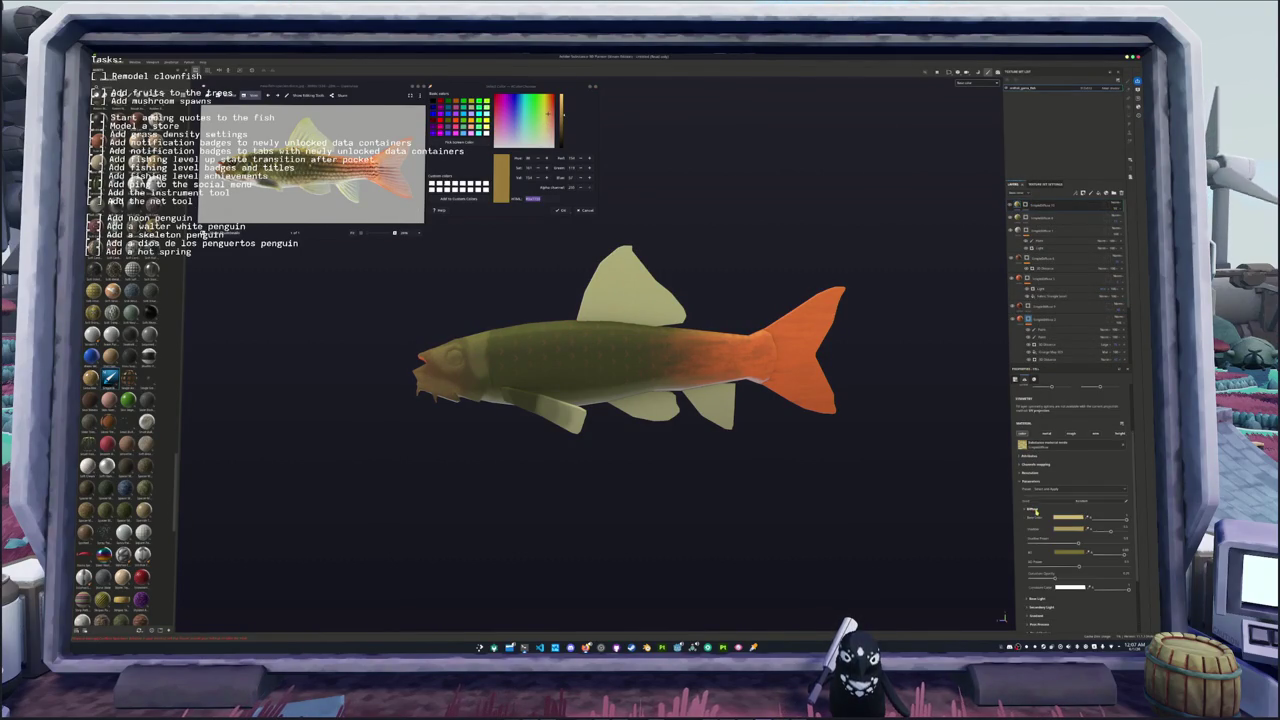
{"action": "left_click", "coordinate": [1066, 518]}
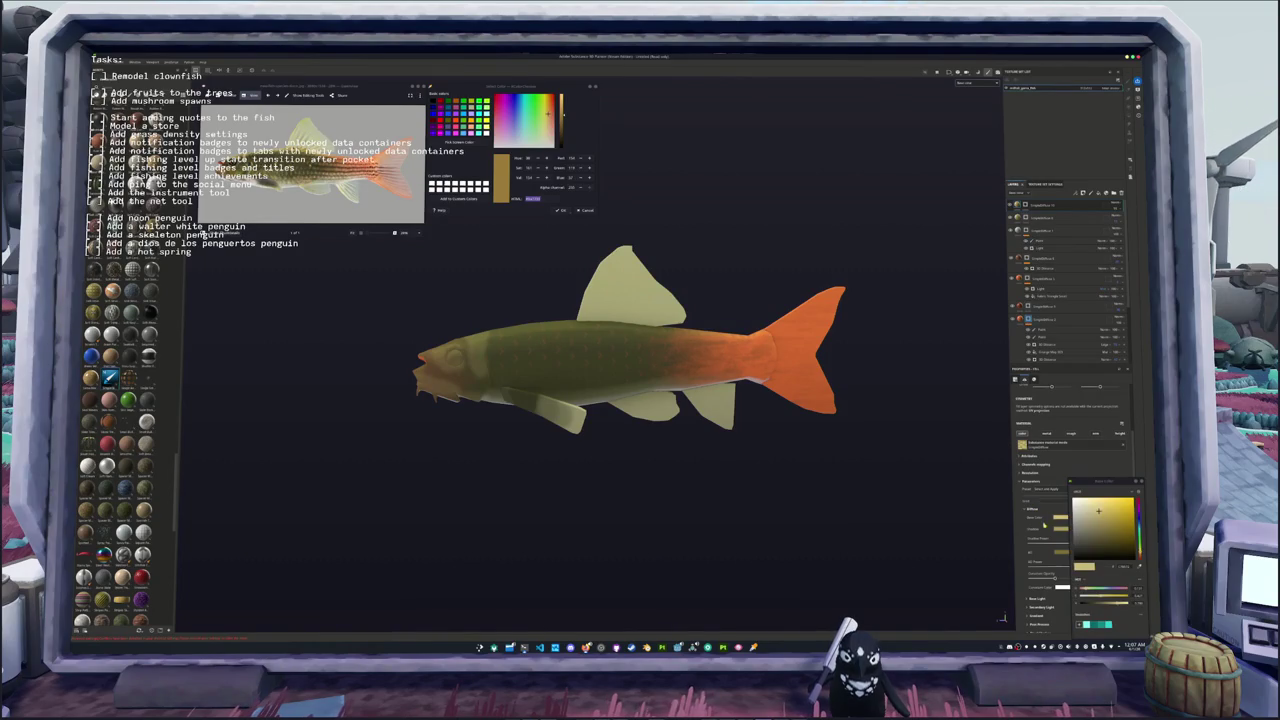
{"action": "left_click", "coordinate": [1111, 522]}
{"action": "left_click", "coordinate": [1061, 534]}
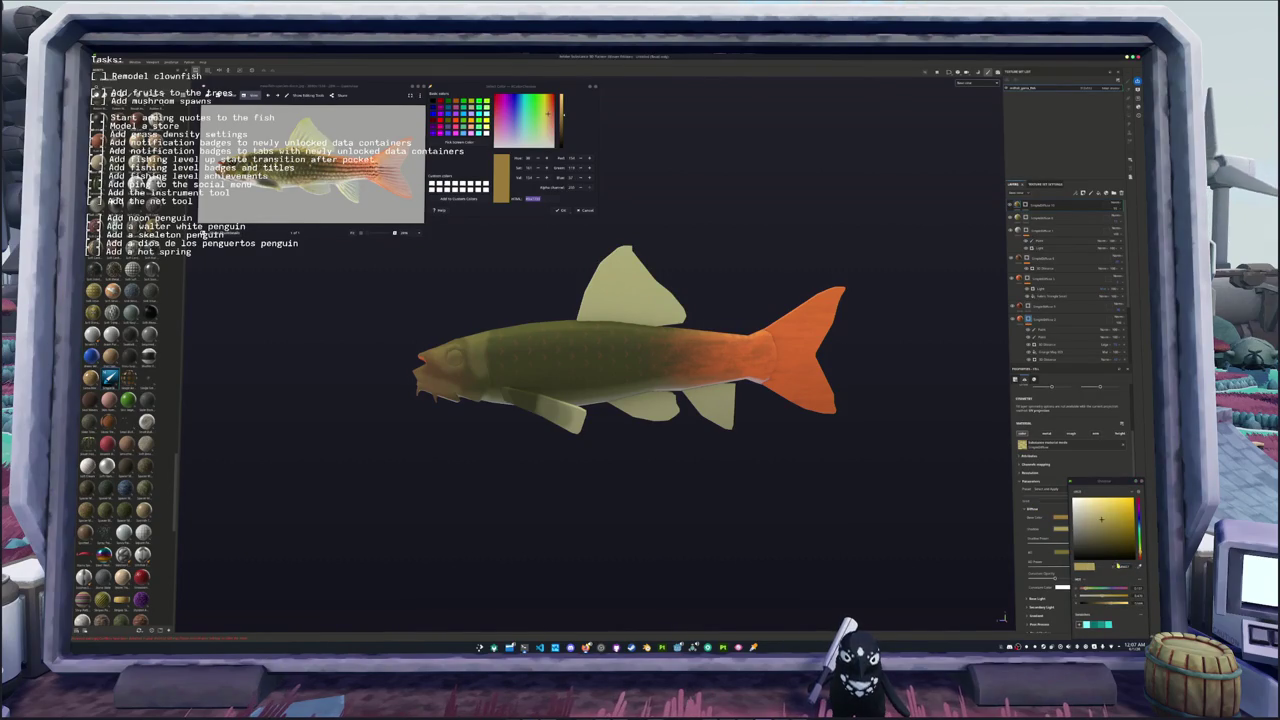
{"action": "left_click_drag", "start_coordinate": [1115, 537], "coordinate": [1118, 540]}
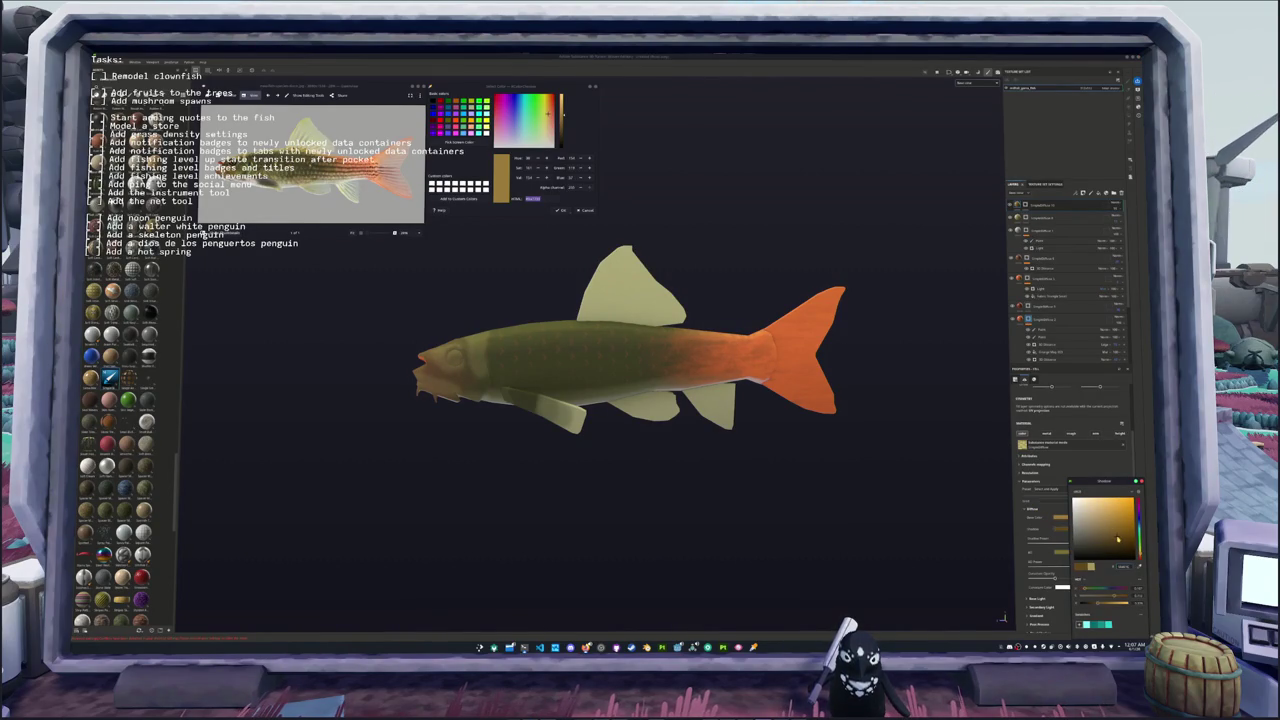
{"action": "left_click", "coordinate": [1061, 553]}
{"action": "left_click", "coordinate": [1120, 543]}
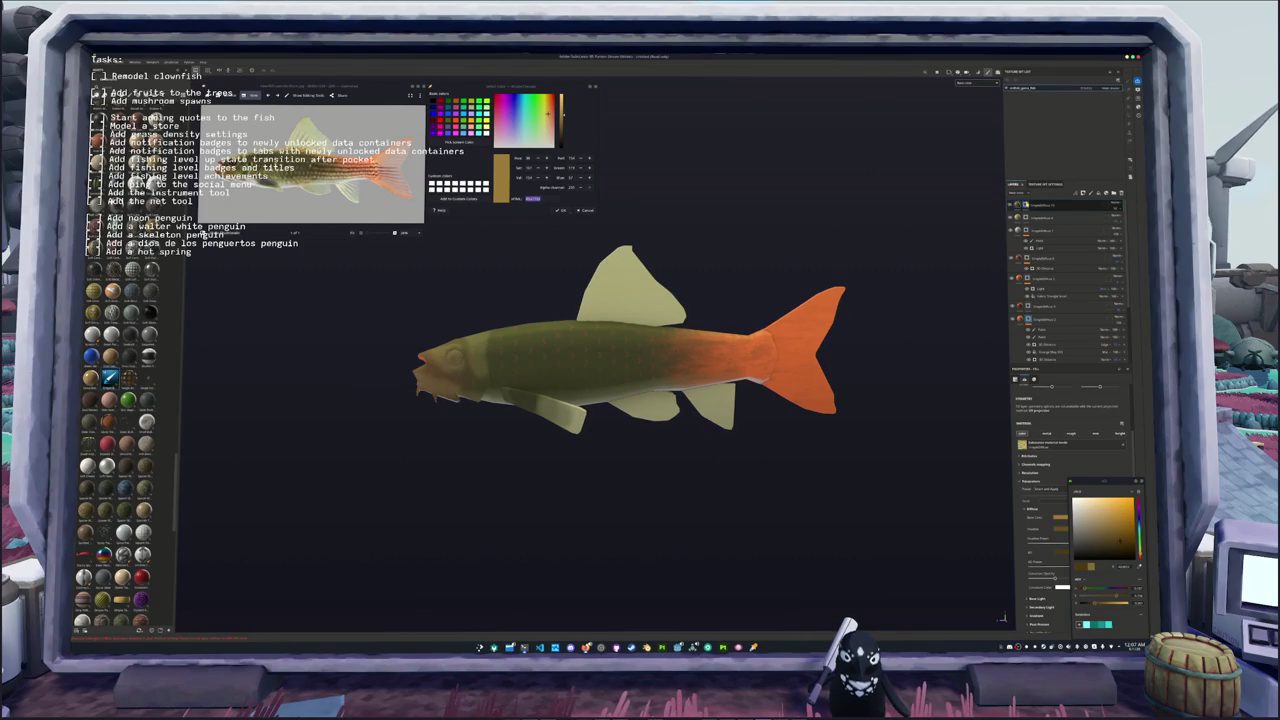
Step: Add a Light generator to the new fill layer
{"action": "right_click", "coordinate": [1026, 204]}
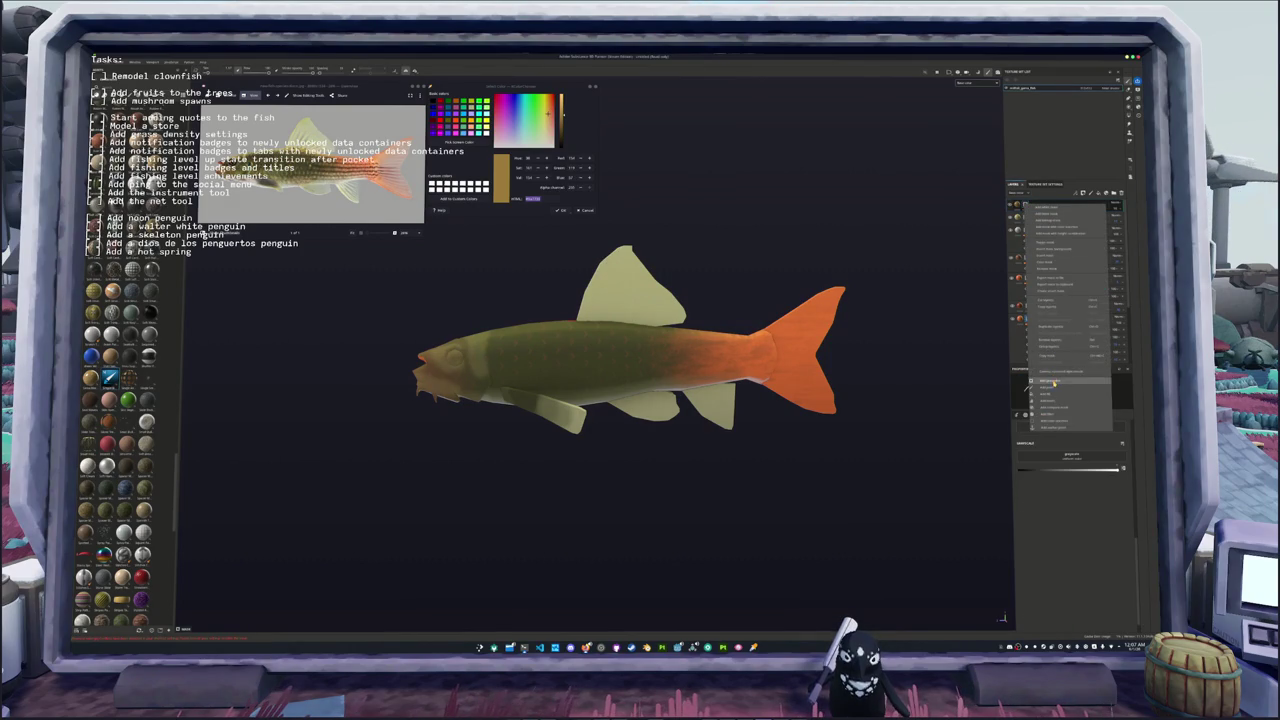
{"action": "left_click", "coordinate": [1067, 408]}
{"action": "left_click", "coordinate": [1068, 396]}
{"action": "left_click", "coordinate": [1112, 452]}
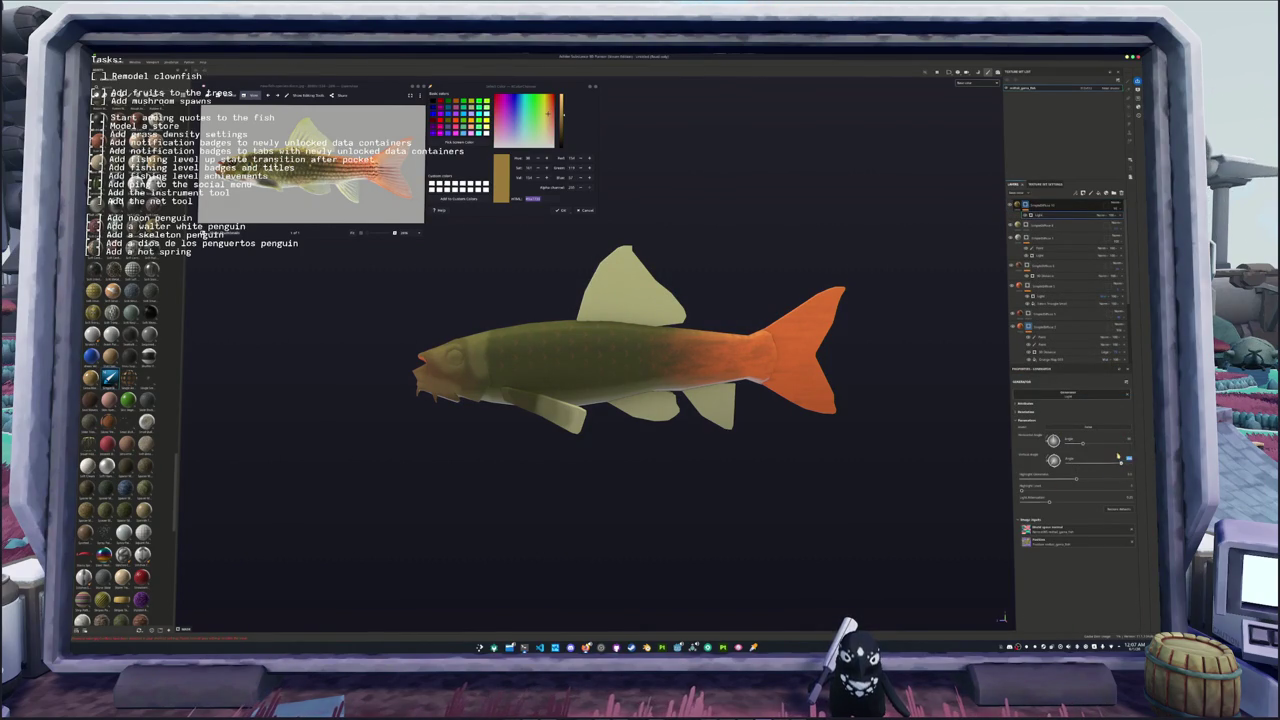
{"action": "type", "text": "0"}
{"action": "key", "text": "Return"}
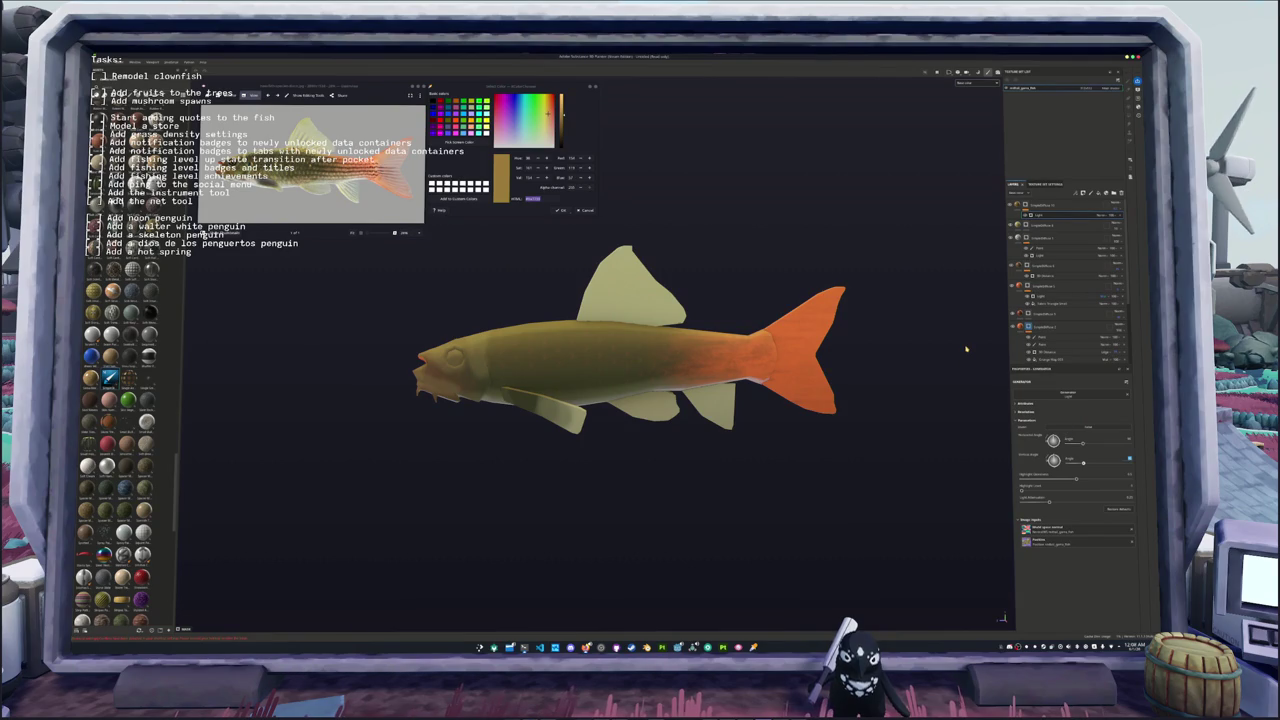
{"action": "mouse_move", "coordinate": [894, 374]}
{"action": "left_mouse_down", "text": "alt"}
{"action": "mouse_move", "coordinate": [891, 428]}
{"action": "mouse_move", "coordinate": [894, 360]}
{"action": "mouse_move", "coordinate": [872, 330]}
{"action": "left_mouse_up", "text": "alt"}
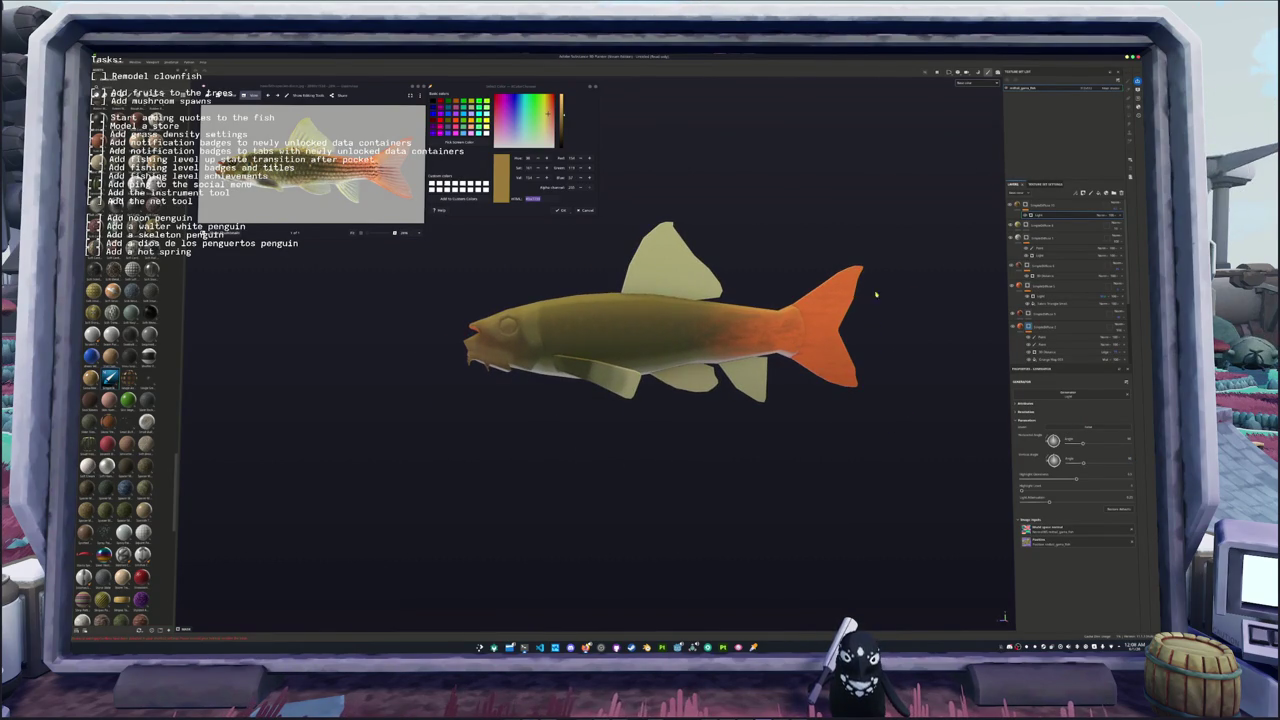
{"action": "left_click_drag", "start_coordinate": [900, 287], "coordinate": [868, 278], "text": "alt"}
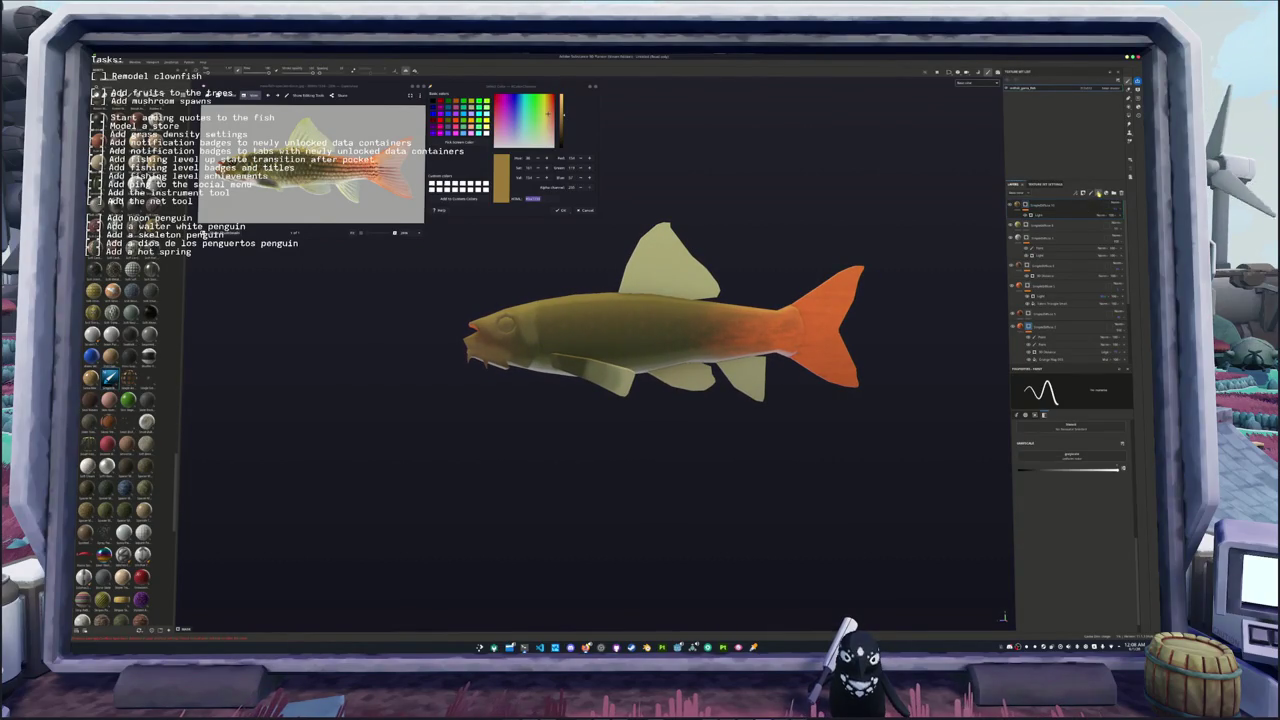
Step: Set the new fill layer's Base Color to black and change its blend mode so the fish colours show through
{"action": "left_click", "coordinate": [1038, 341]}
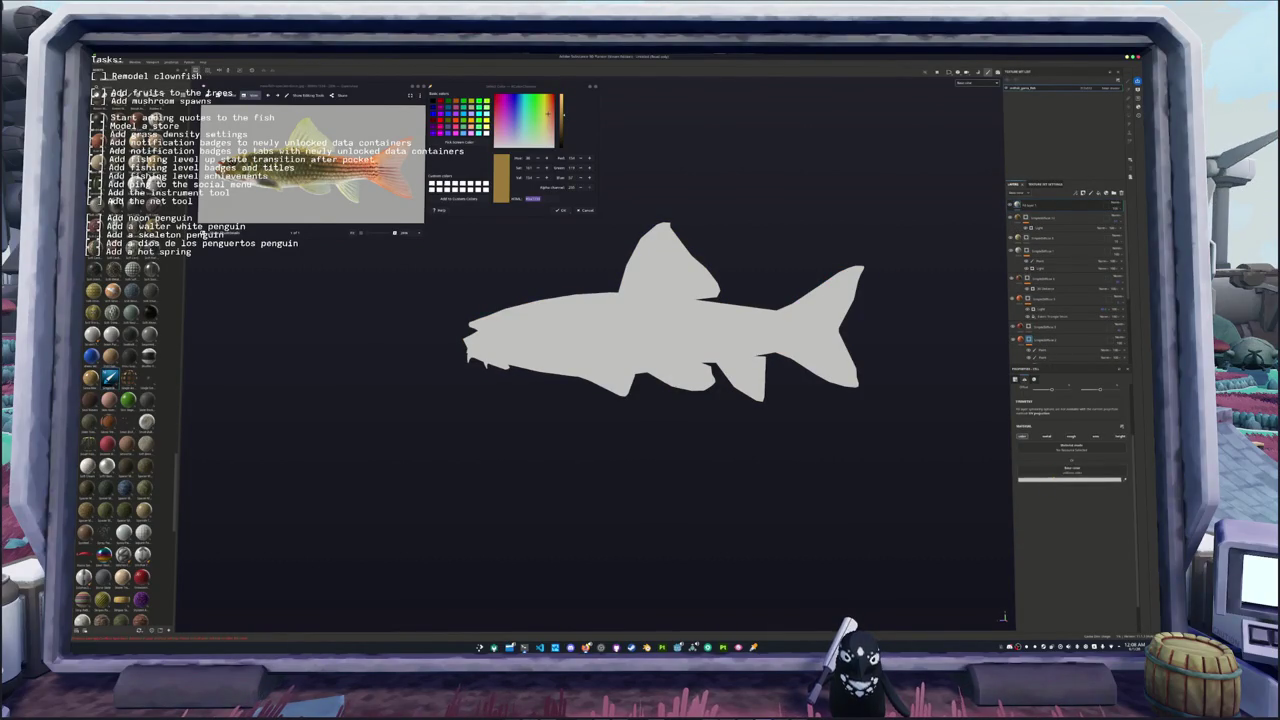
{"action": "left_click", "coordinate": [1062, 480]}
{"action": "left_click", "coordinate": [1078, 552]}
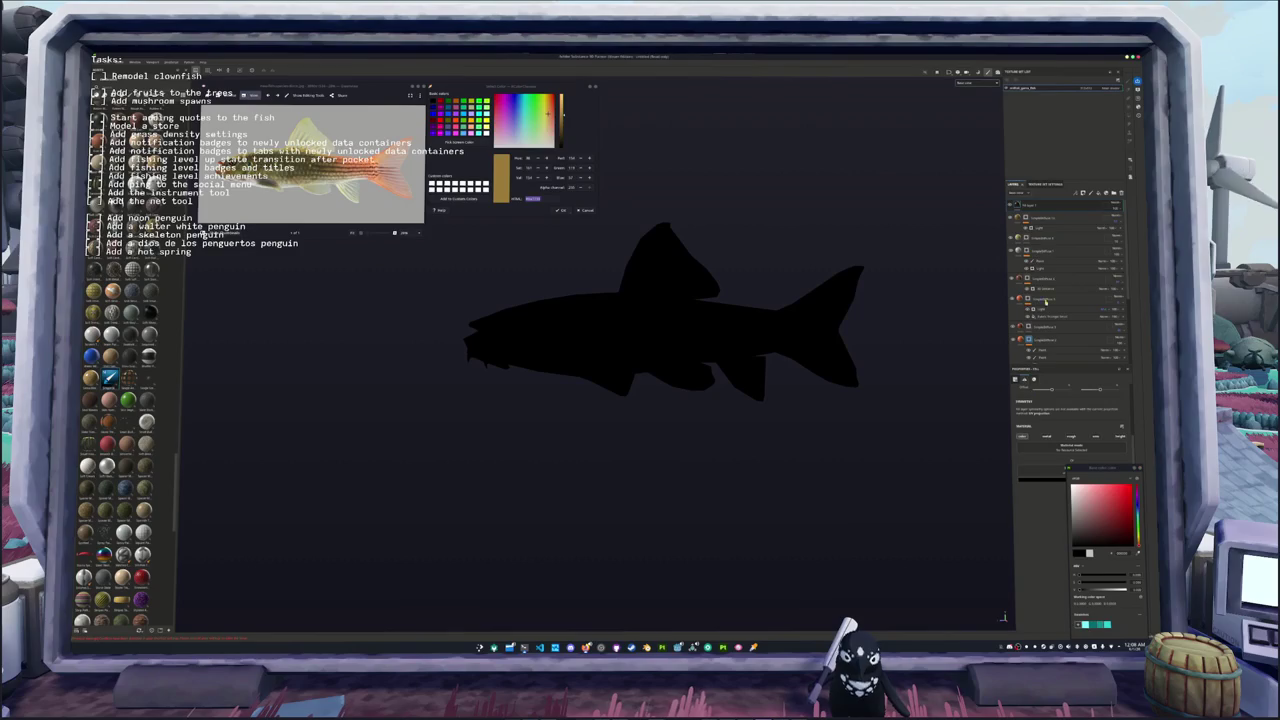
{"action": "left_click", "coordinate": [1122, 208]}
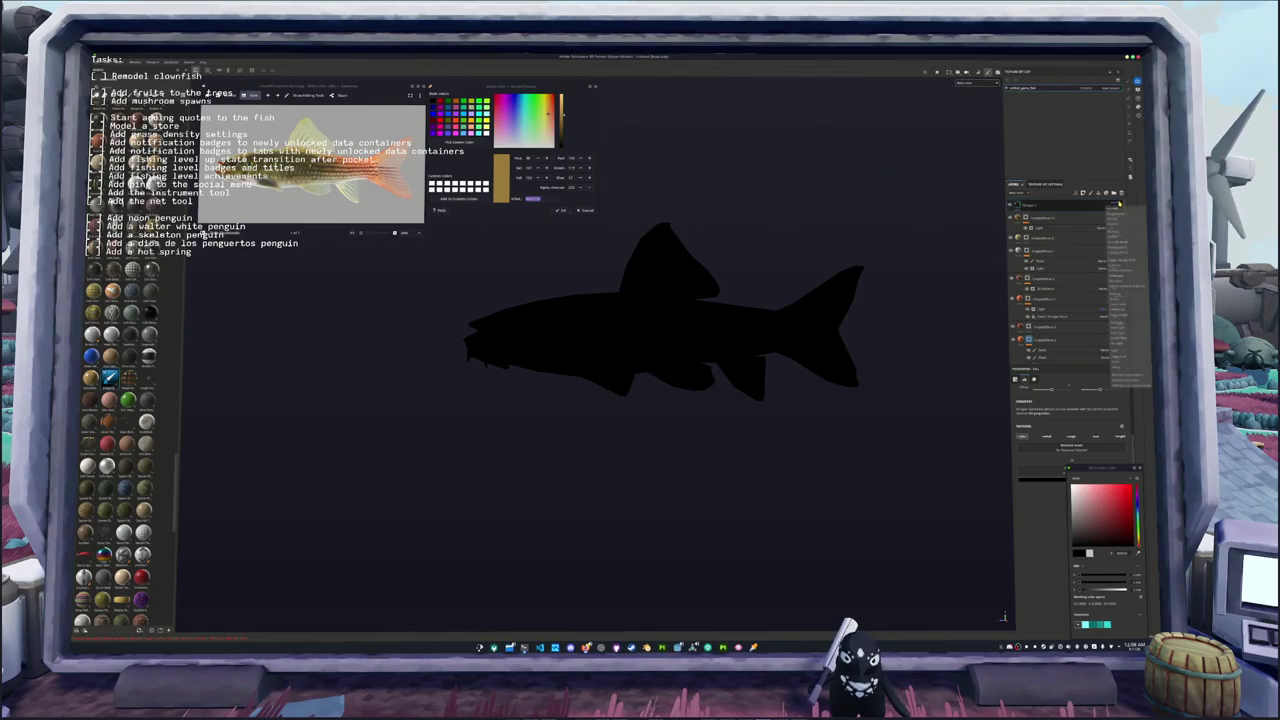
{"action": "left_click", "coordinate": [1122, 293]}
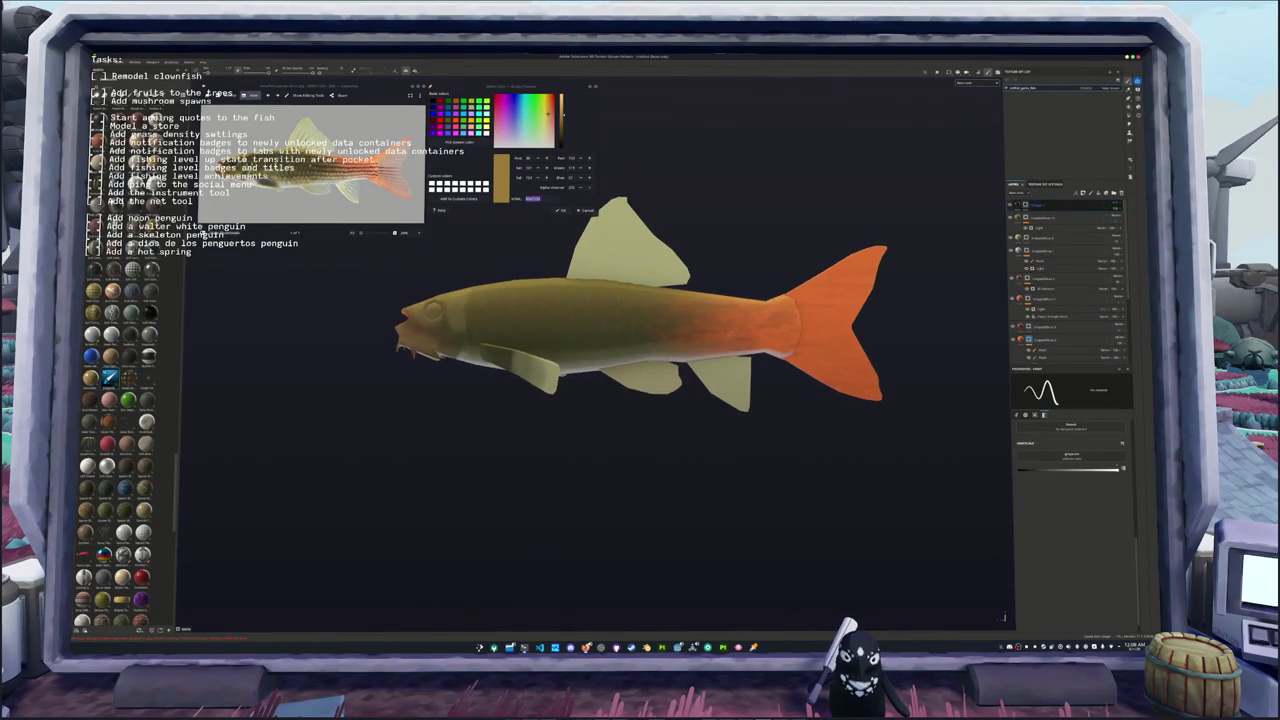
Step: Zoom in close on the fish's tail and body, then save the project with Ctrl+S
{"action": "left_click_drag", "start_coordinate": [860, 280], "coordinate": [920, 275], "text": "alt"}
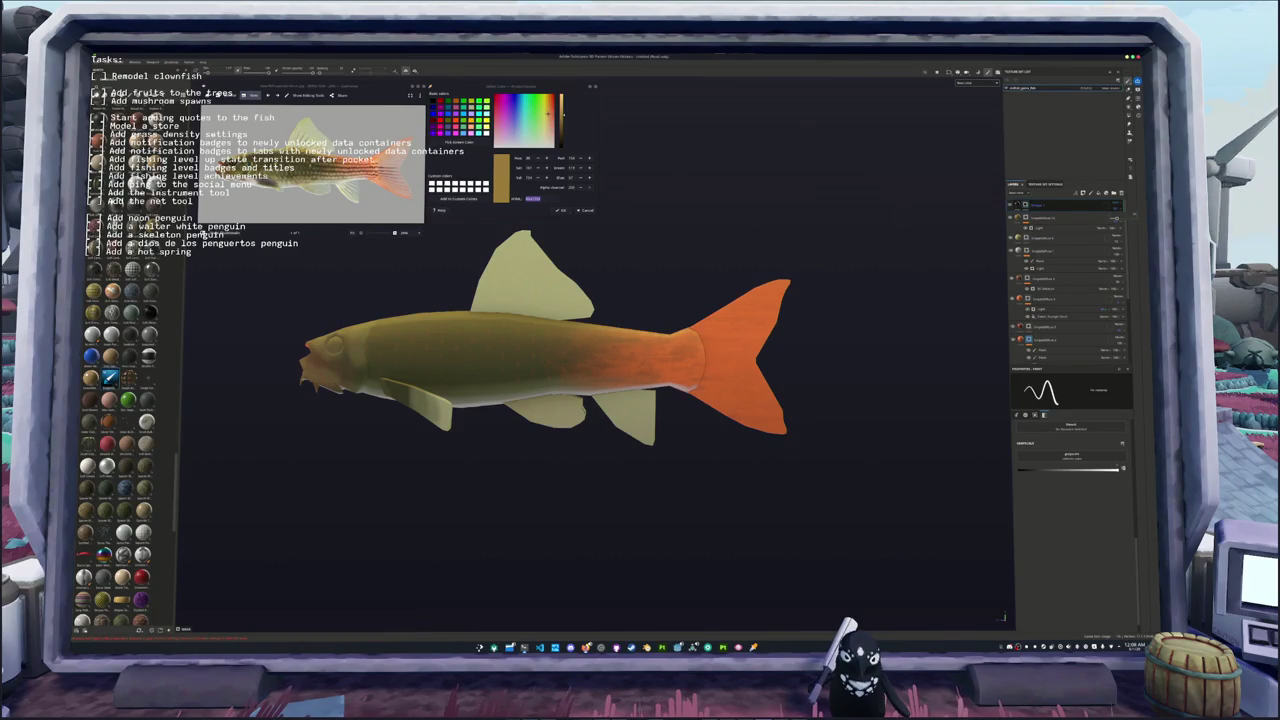
{"action": "left_click_drag", "start_coordinate": [857, 291], "coordinate": [820, 300], "text": "alt"}
{"action": "scroll", "coordinate": [745, 333], "scroll_direction": "up", "scroll_amount": 3}
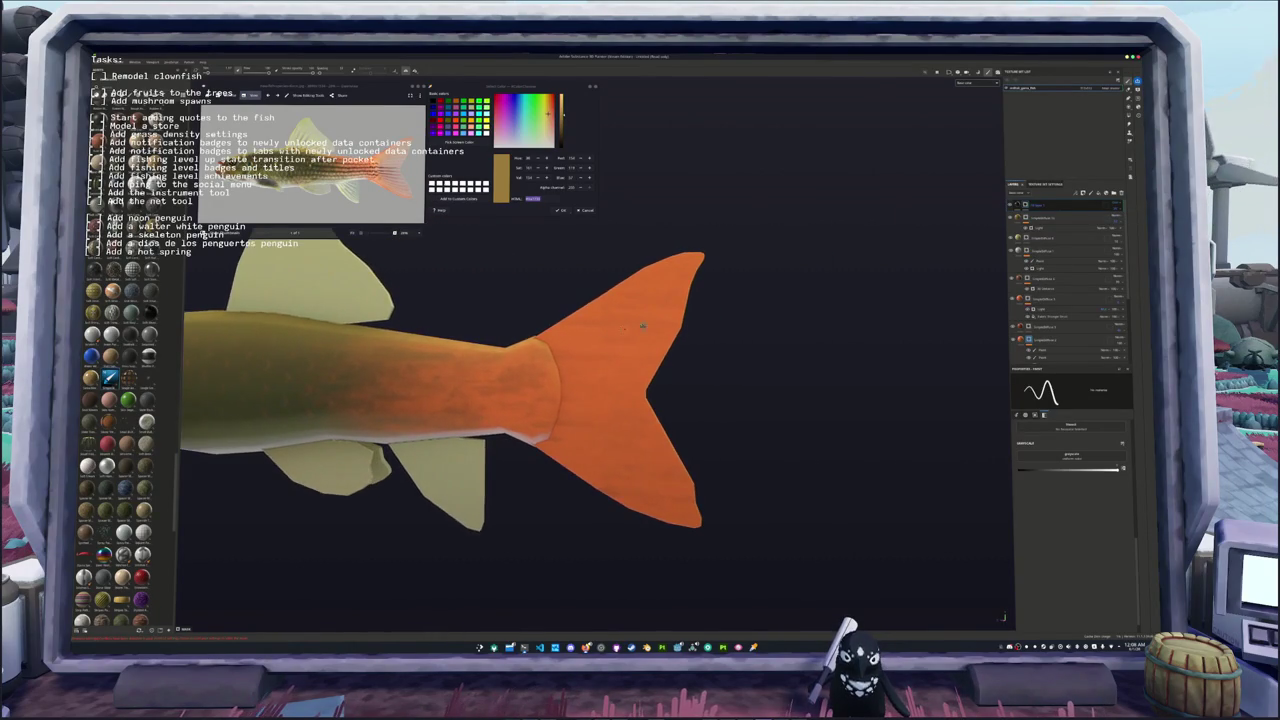
{"action": "key", "text": "ctrl+s"}
Step: Save the catfish project into a folder picked from the recent save locations list
{"action": "left_click", "coordinate": [650, 283]}
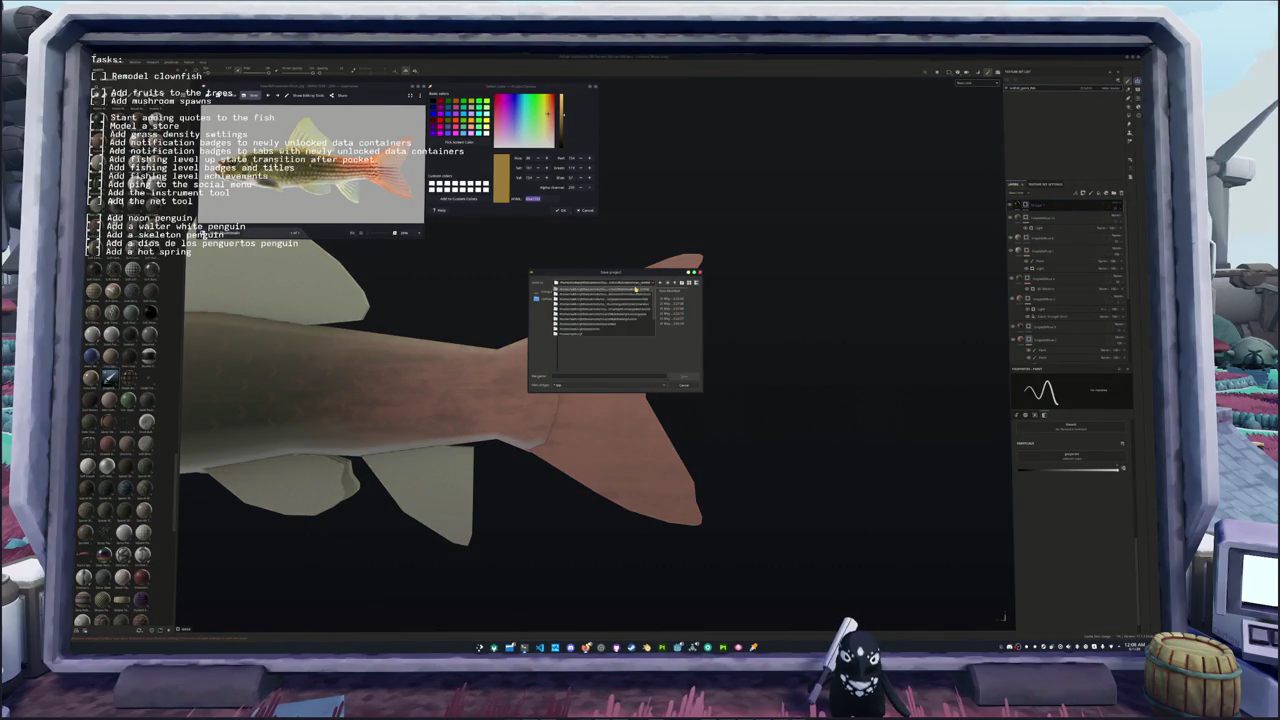
{"action": "left_click", "coordinate": [616, 335]}
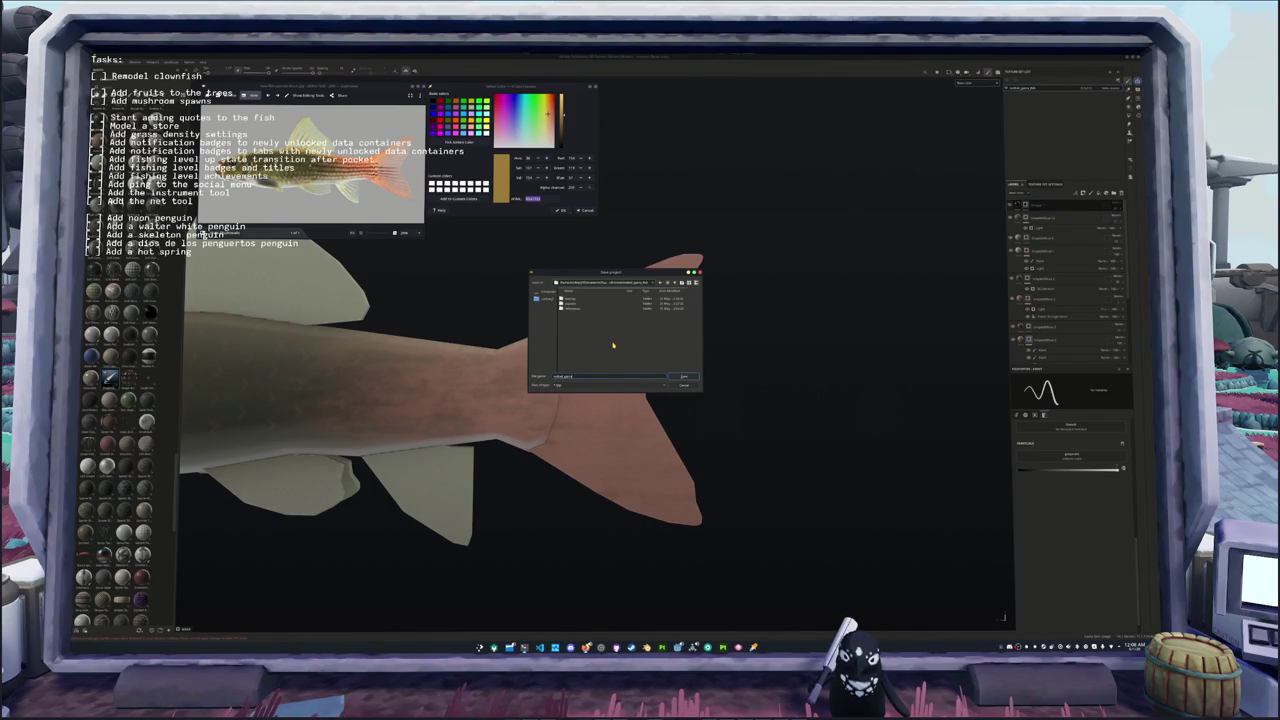
{"action": "key", "text": "Return"}
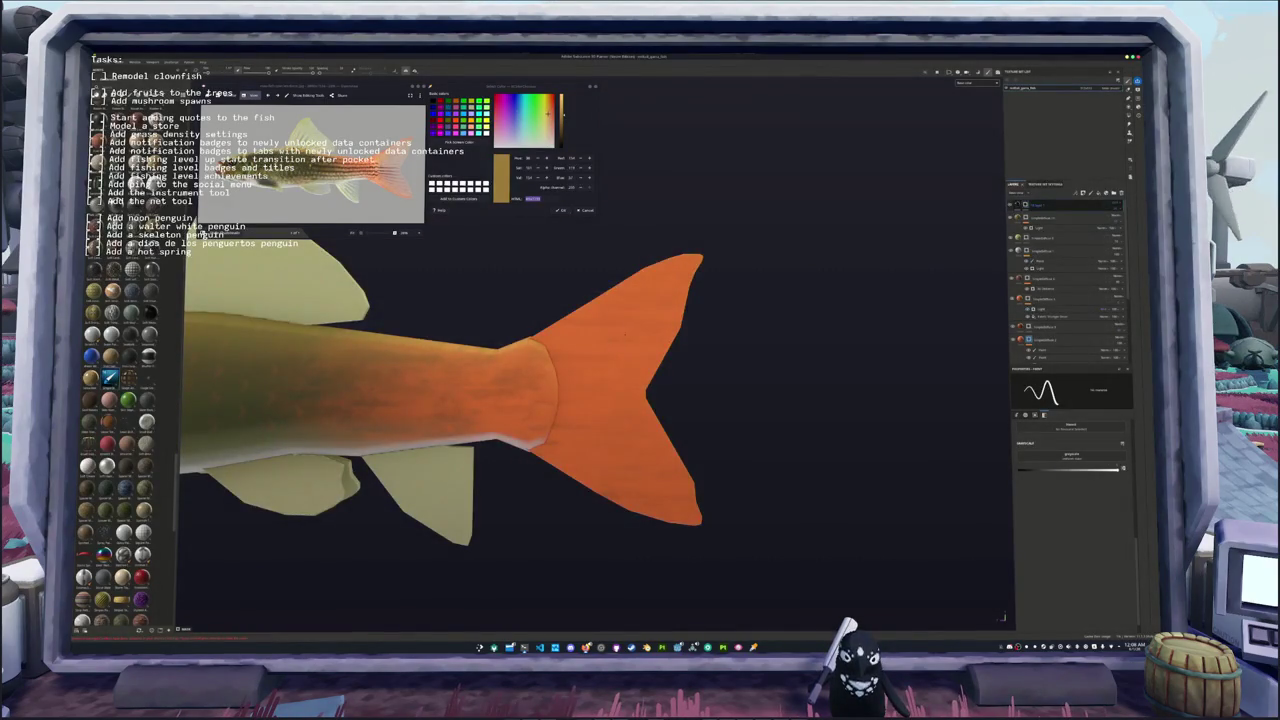
{"action": "scroll", "coordinate": [633, 327], "scroll_direction": "down", "scroll_amount": 1}
{"action": "scroll", "coordinate": [563, 335], "scroll_direction": "down", "scroll_amount": 1}
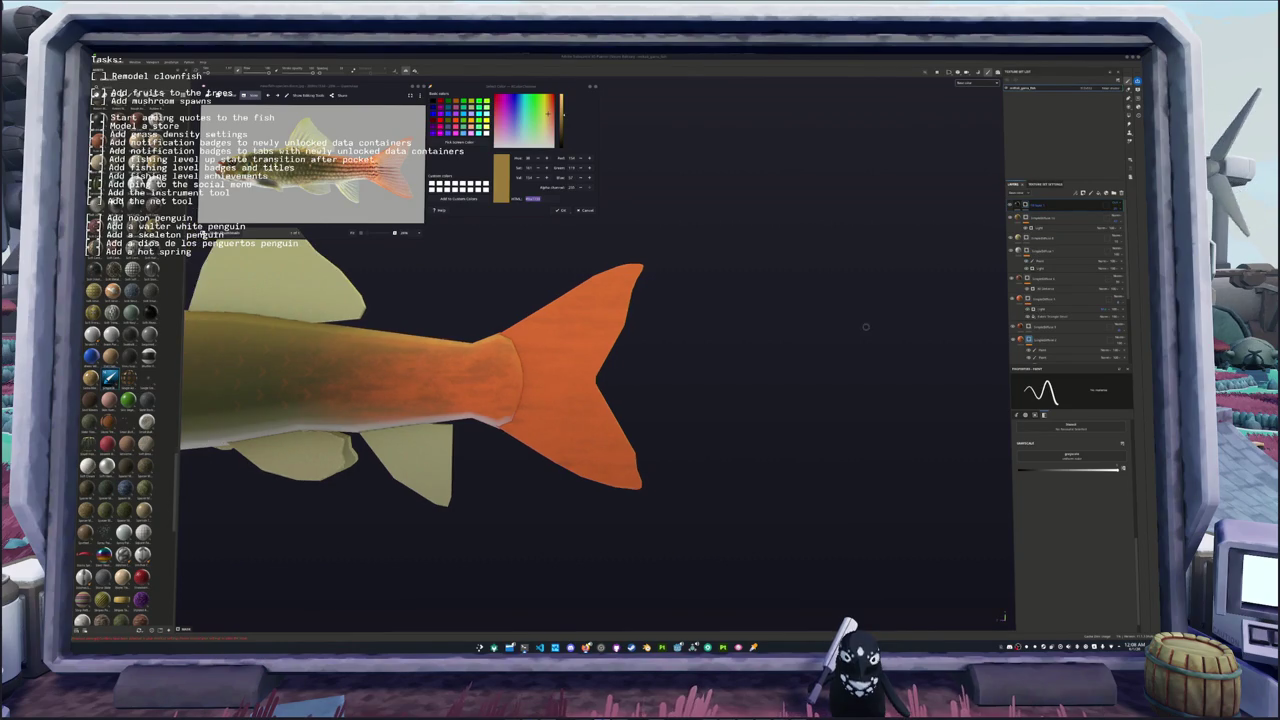
Step: Paint several straight dark ray lines fanning across the orange tail fin, then frame the whole fish
{"action": "left_click_drag", "start_coordinate": [845, 323], "coordinate": [814, 311], "text": "alt"}
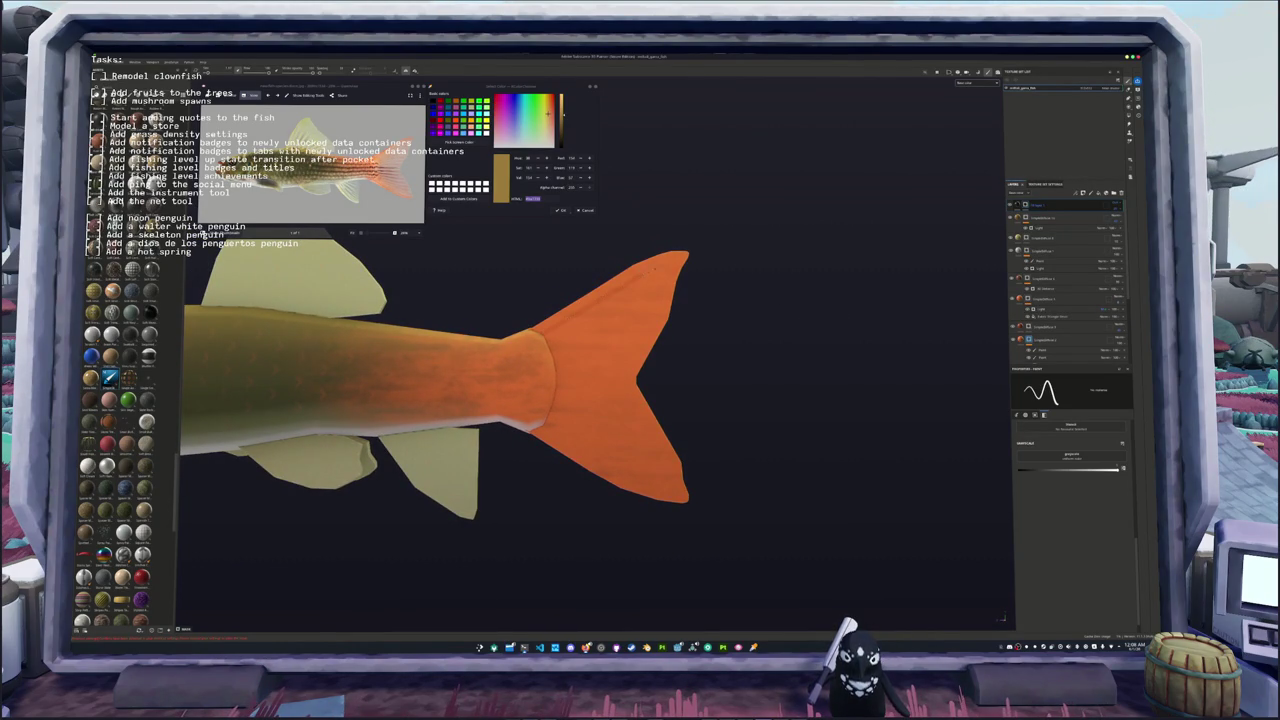
{"action": "left_click_drag", "start_coordinate": [638, 316], "coordinate": [874, 286], "text": "alt"}
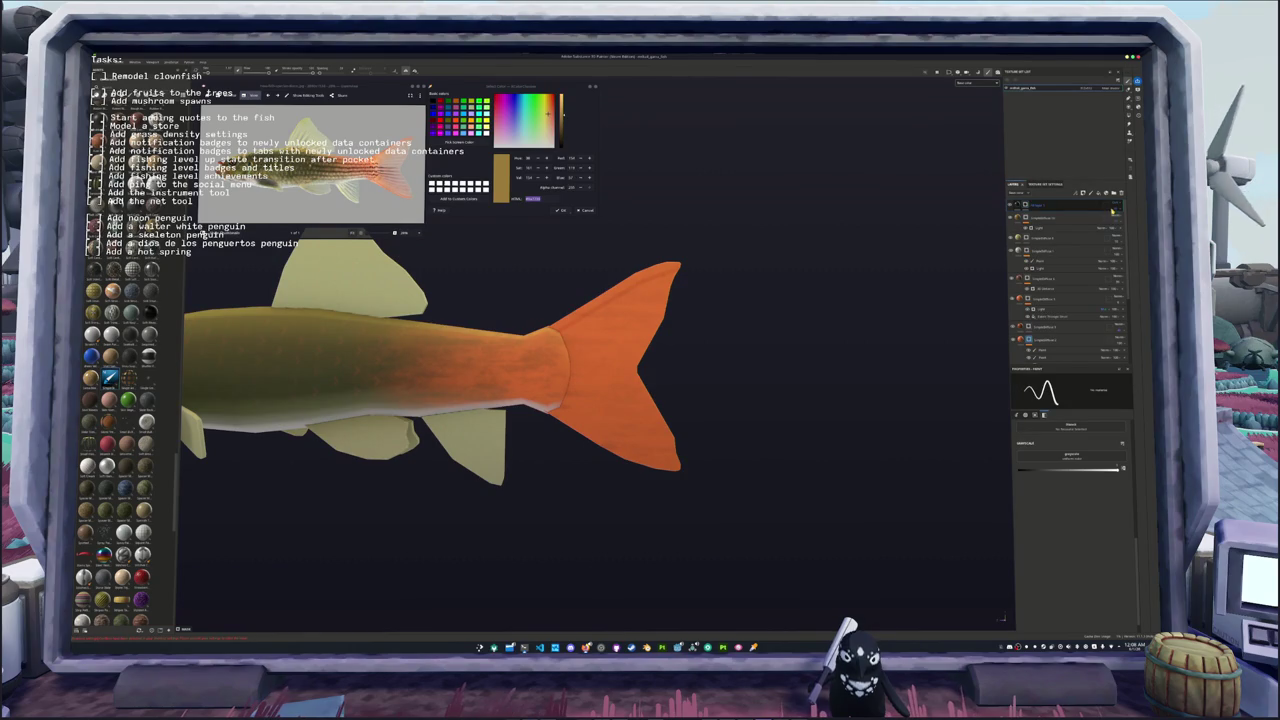
{"action": "mouse_move", "coordinate": [1120, 213]}
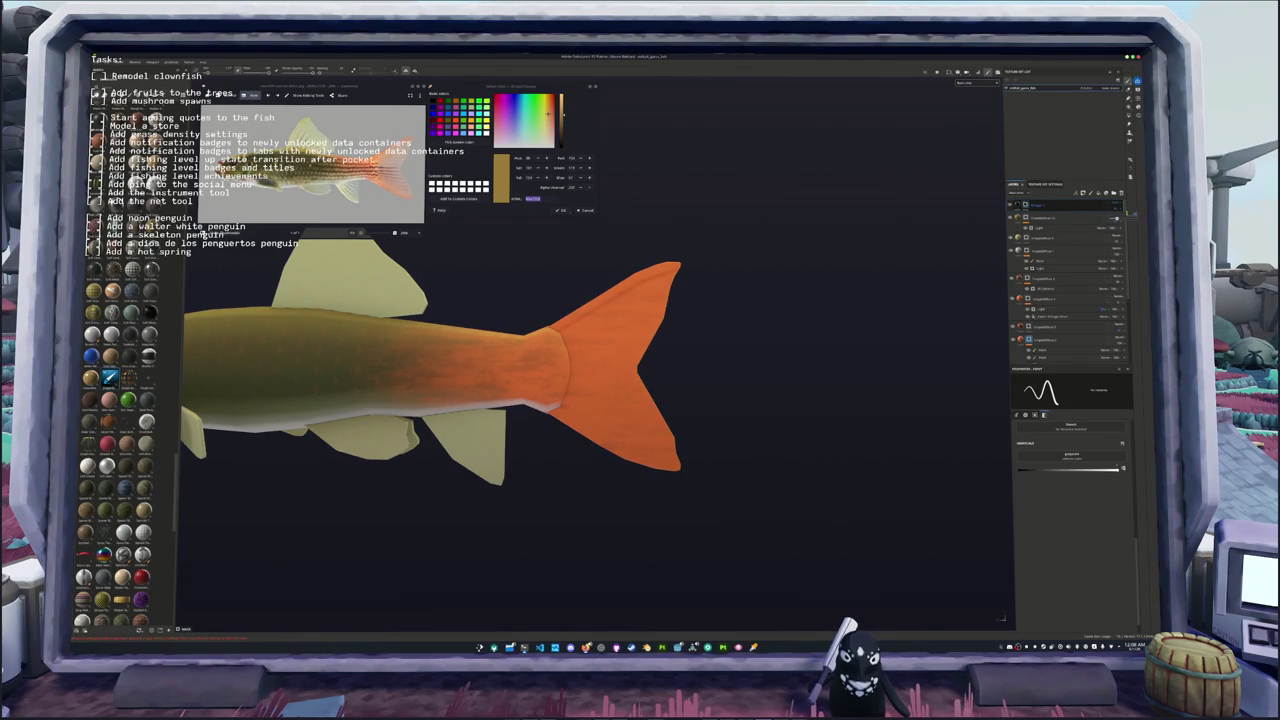
{"action": "scroll", "coordinate": [720, 294], "scroll_direction": "up", "scroll_amount": 1}
{"action": "scroll", "coordinate": [720, 294], "scroll_direction": "up", "scroll_amount": 1}
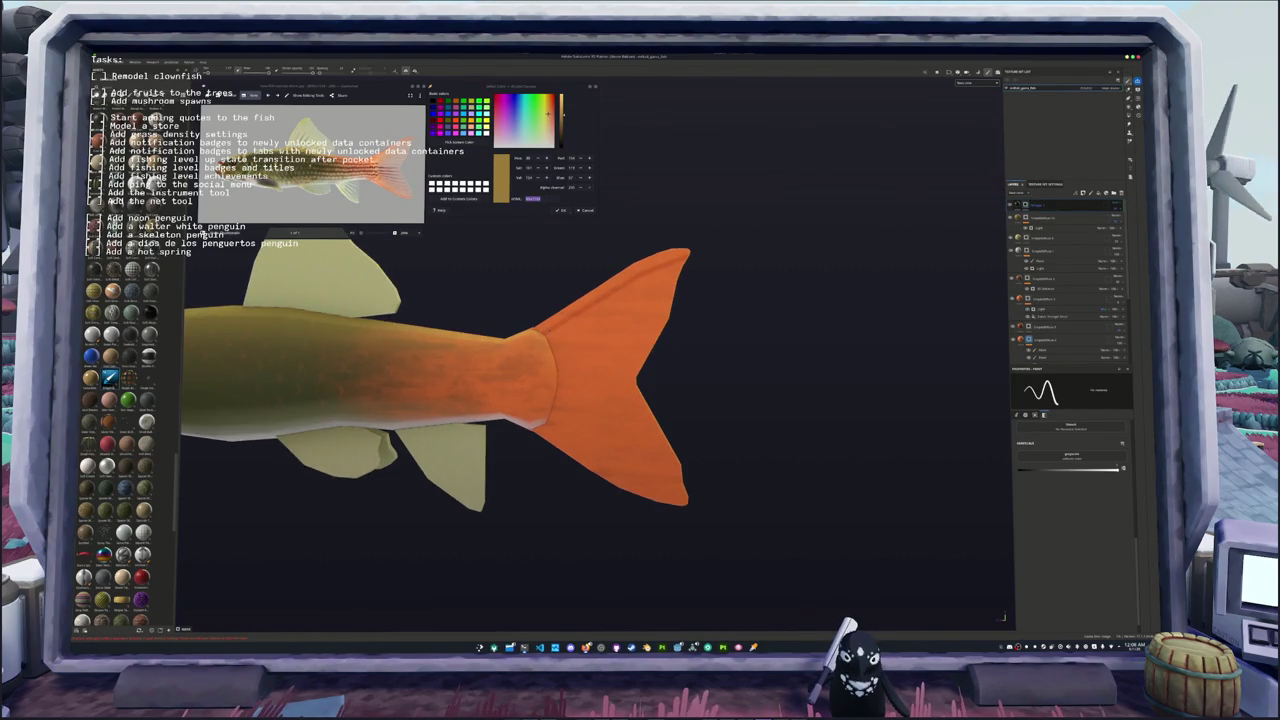
{"action": "scroll", "coordinate": [720, 294], "scroll_direction": "up", "scroll_amount": 1}
{"action": "key", "text": "ctrl"}
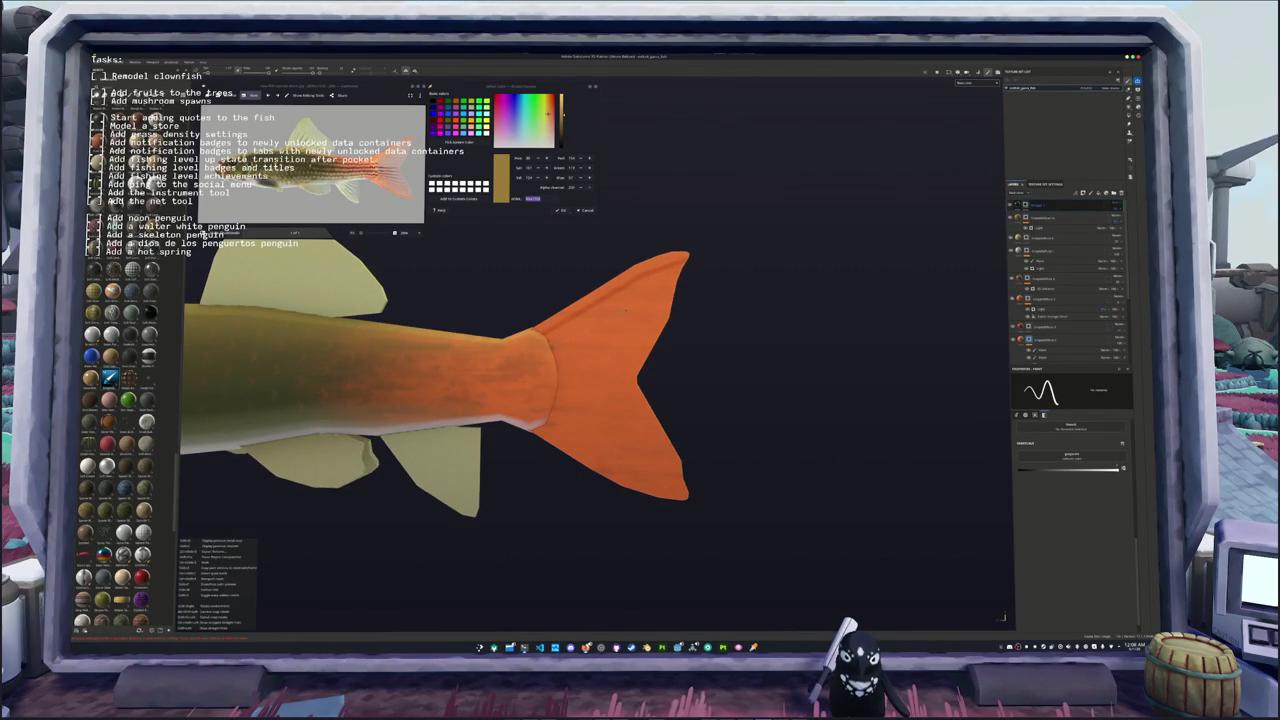
{"action": "left_click", "coordinate": [643, 298], "text": "shift"}
{"action": "middle_click_drag", "start_coordinate": [589, 352], "coordinate": [589, 288]}
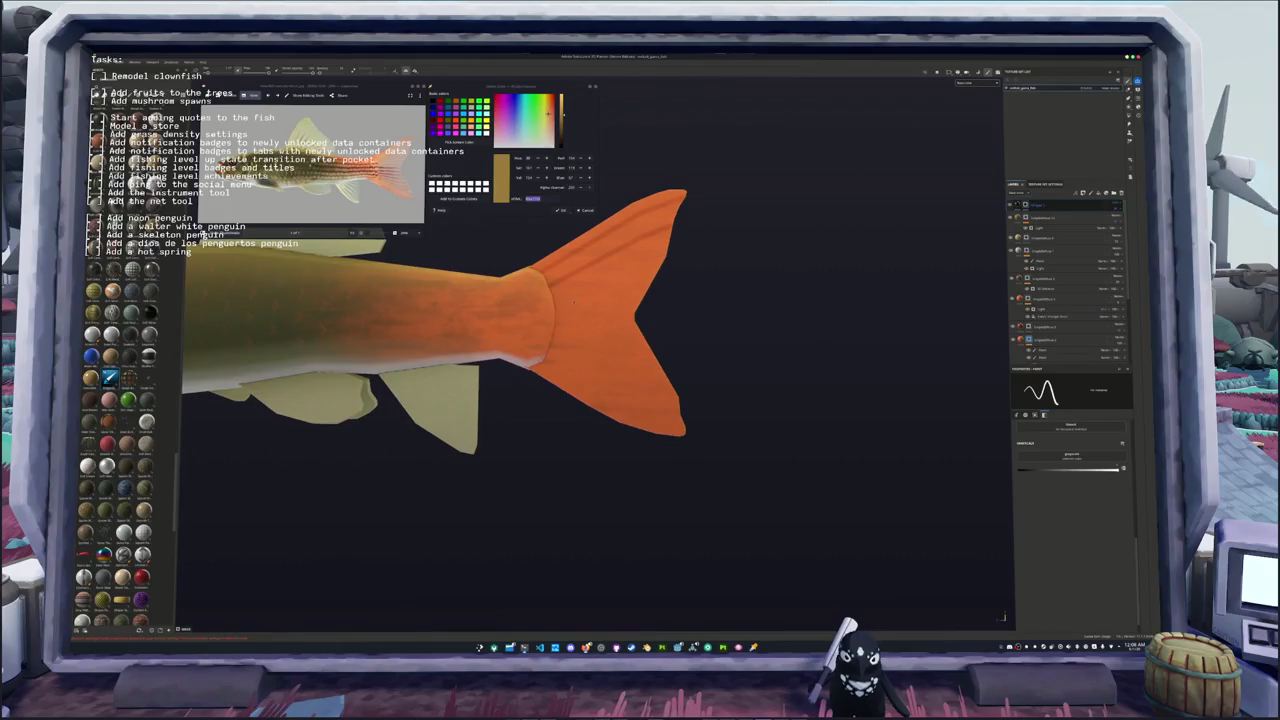
{"action": "left_click_drag", "start_coordinate": [556, 302], "coordinate": [628, 281]}
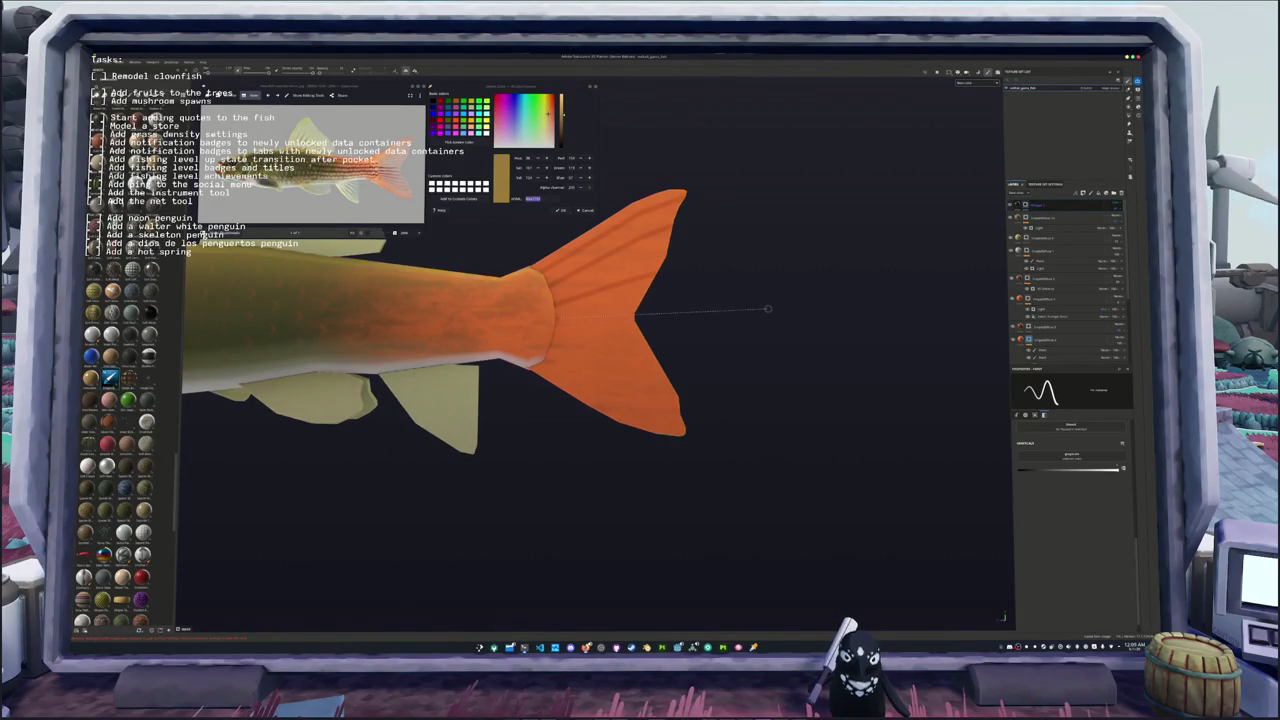
{"action": "middle_click_drag", "start_coordinate": [557, 330], "coordinate": [557, 297]}
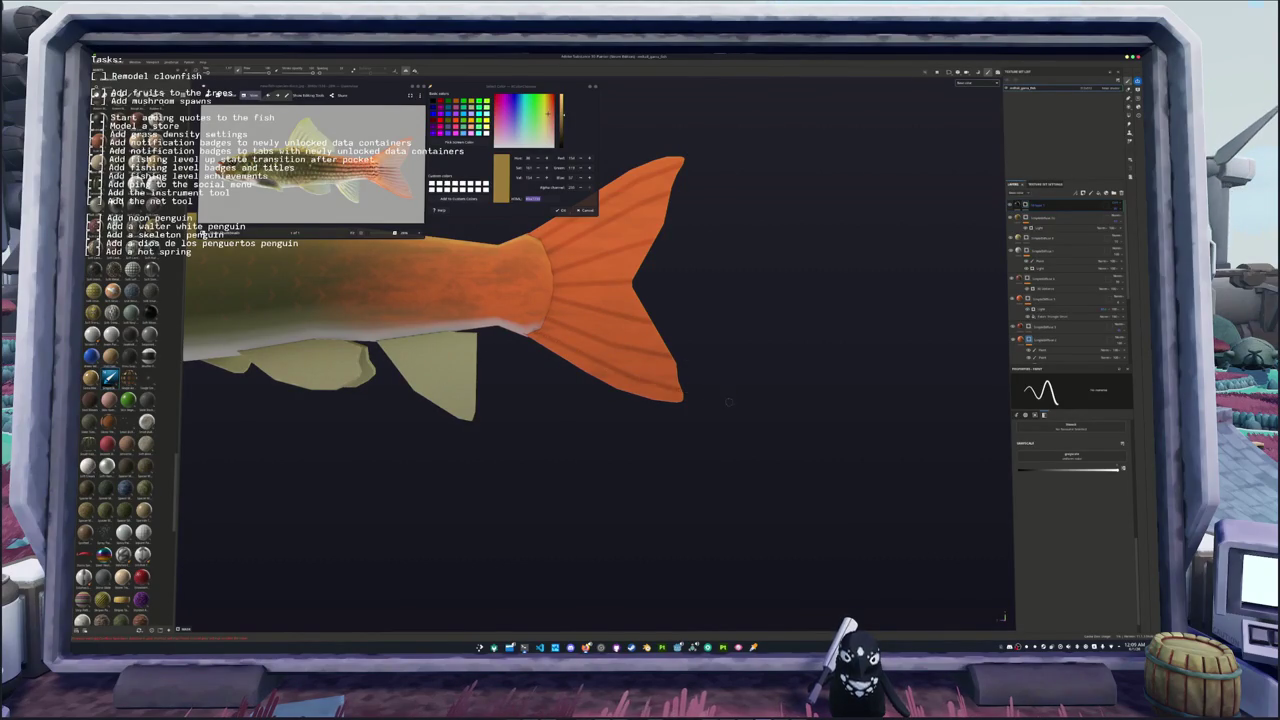
{"action": "key", "text": "f"}
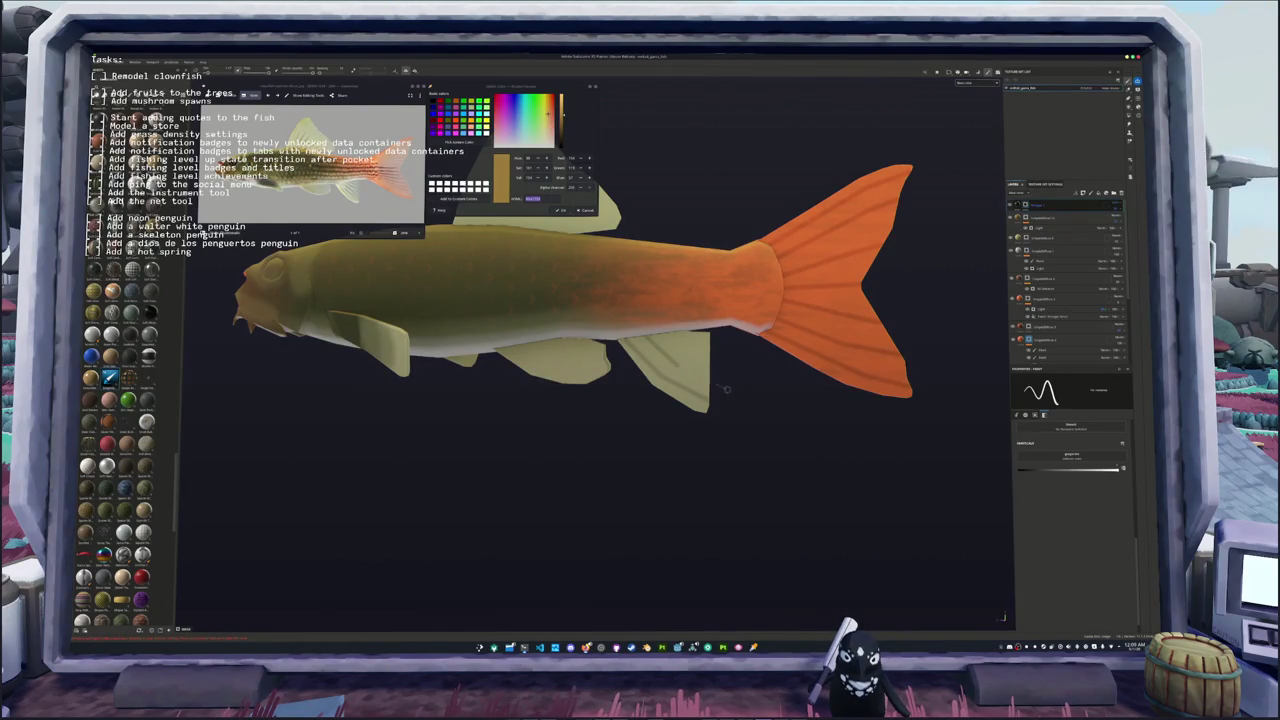
{"action": "mouse_move", "coordinate": [650, 345]}
{"action": "left_mouse_down", "text": "alt"}
{"action": "mouse_move", "coordinate": [613, 355]}
{"action": "mouse_move", "coordinate": [630, 340]}
{"action": "left_mouse_up", "text": "alt"}
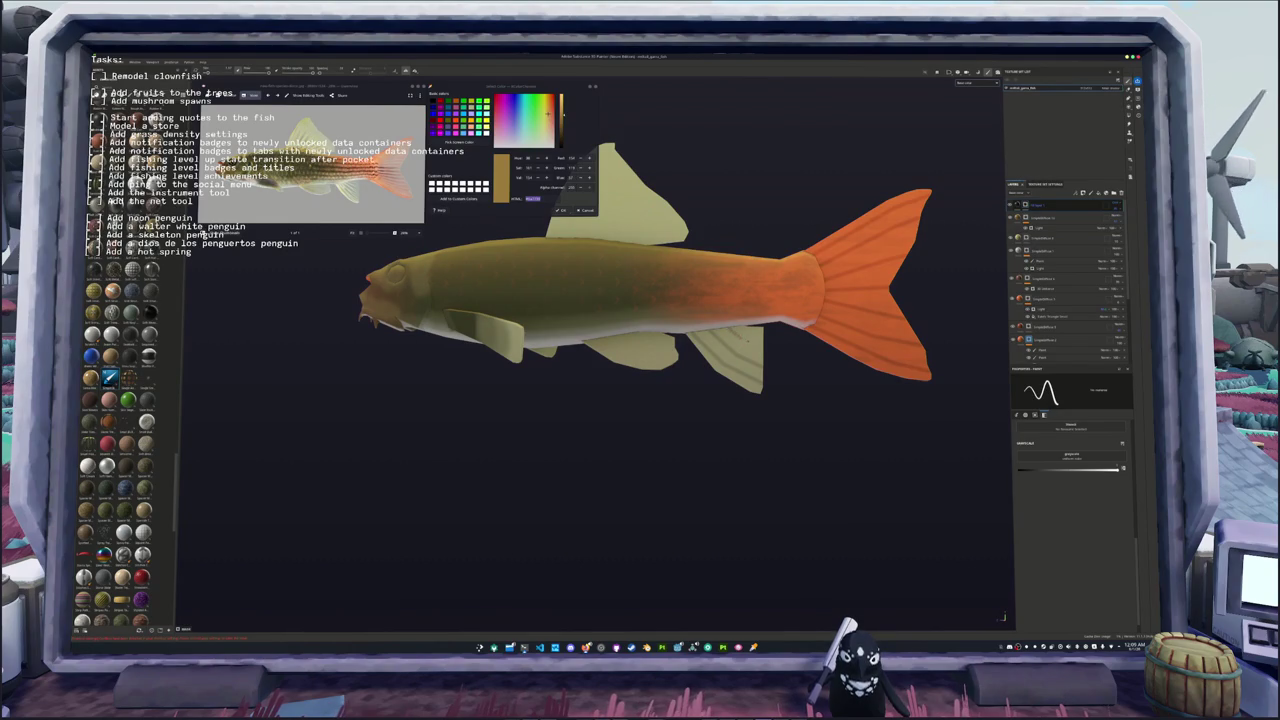
{"action": "scroll", "coordinate": [692, 353], "scroll_direction": "up", "scroll_amount": 3}
{"action": "scroll", "coordinate": [692, 353], "scroll_direction": "up", "scroll_amount": 2}
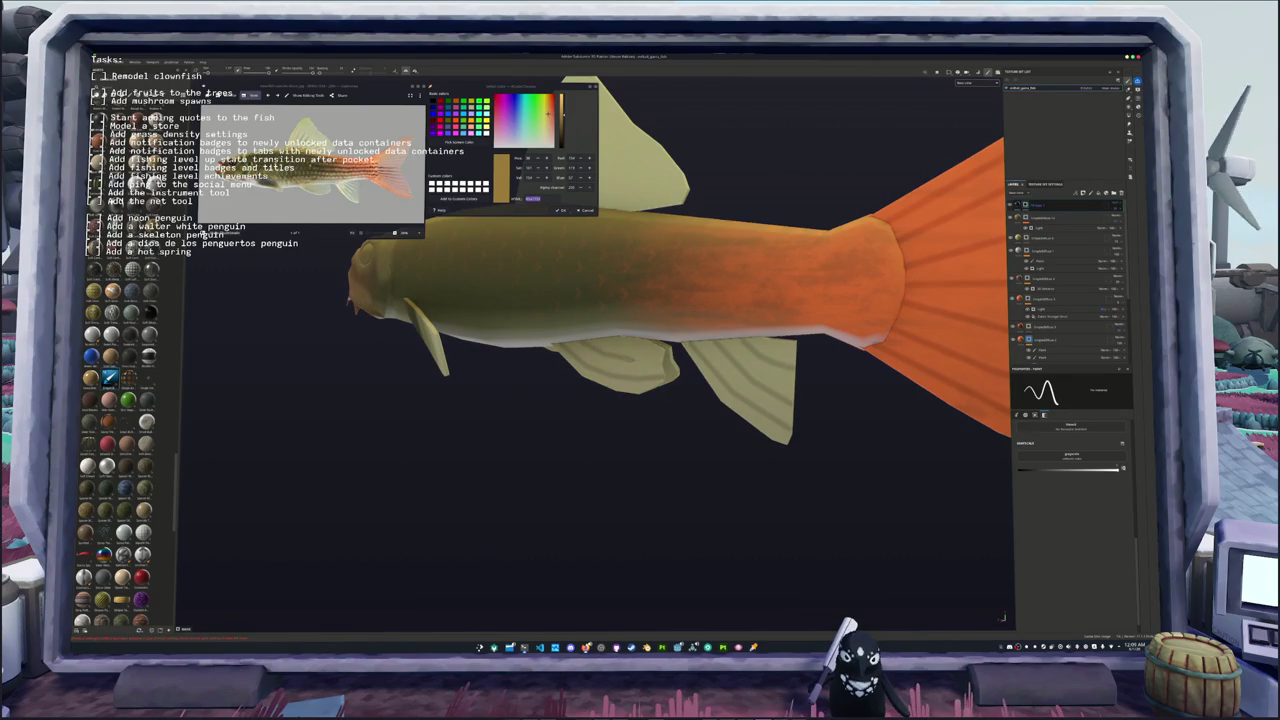
{"action": "scroll", "coordinate": [566, 338], "scroll_direction": "up", "scroll_amount": 2}
{"action": "scroll", "coordinate": [566, 338], "scroll_direction": "up", "scroll_amount": 2}
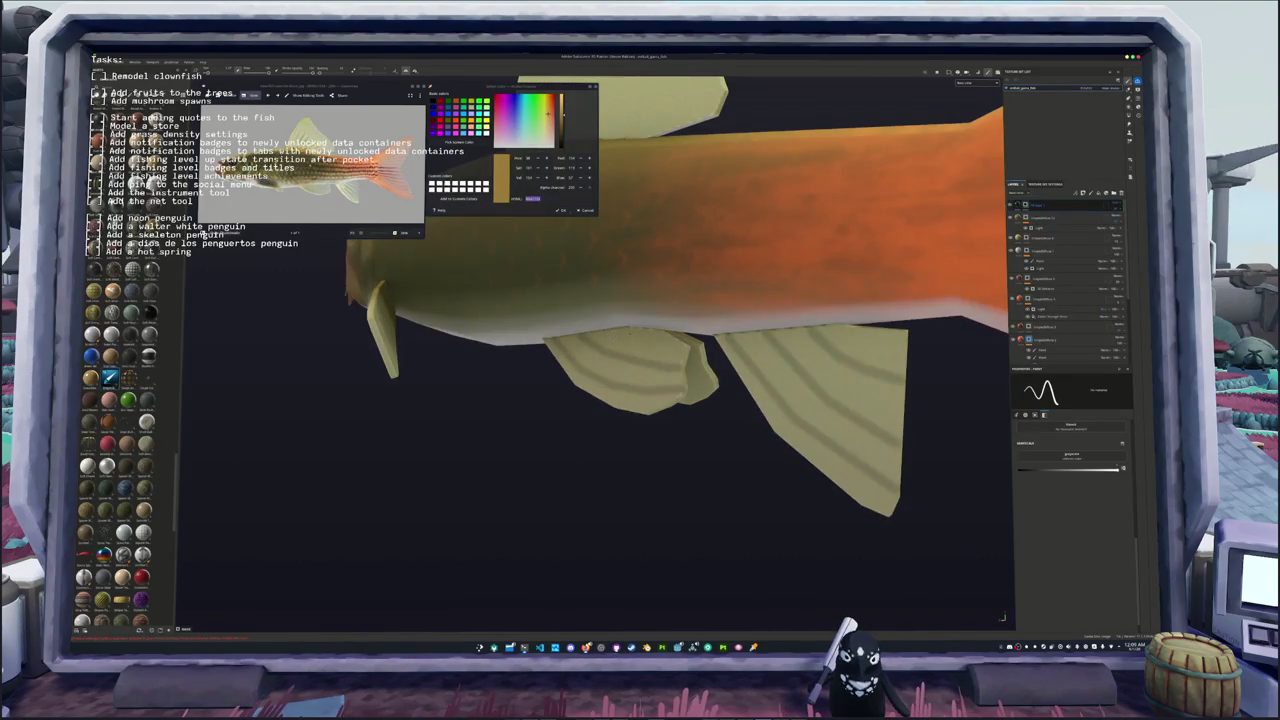
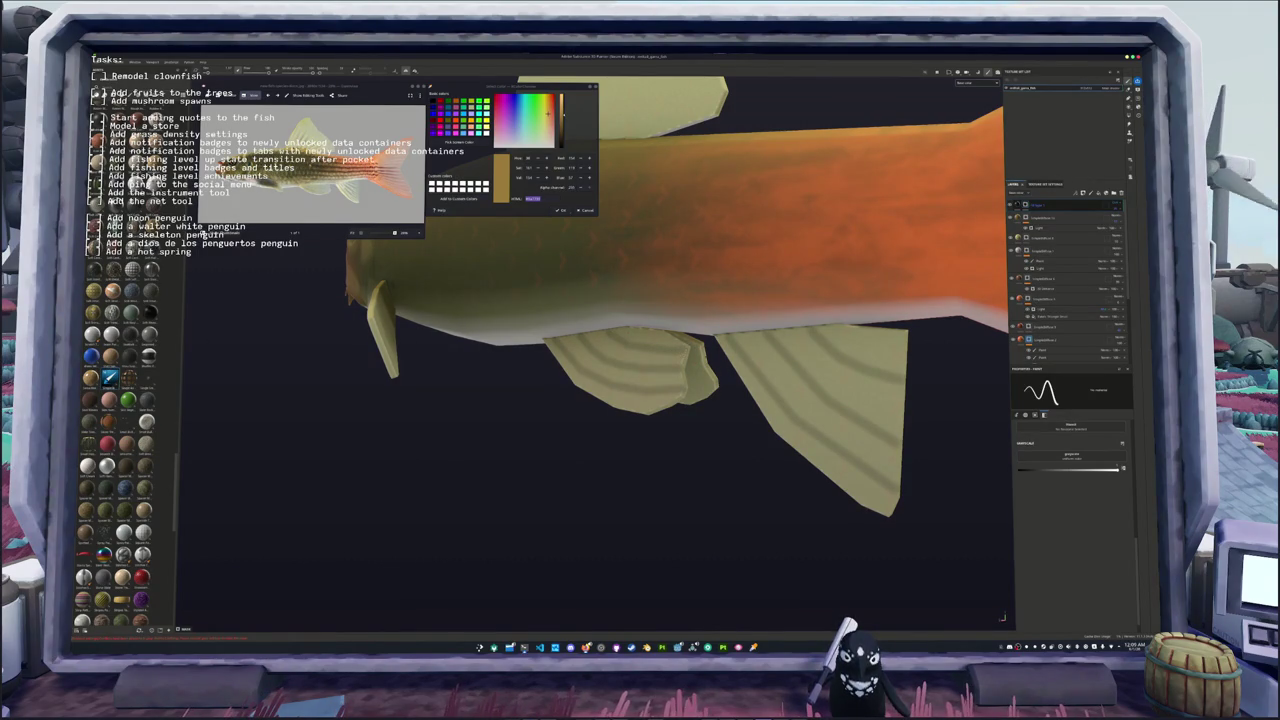
Step: Orbit the catfish to inspect its underside and side view
{"action": "left_click_drag", "start_coordinate": [600, 350], "coordinate": [700, 300], "text": "alt"}
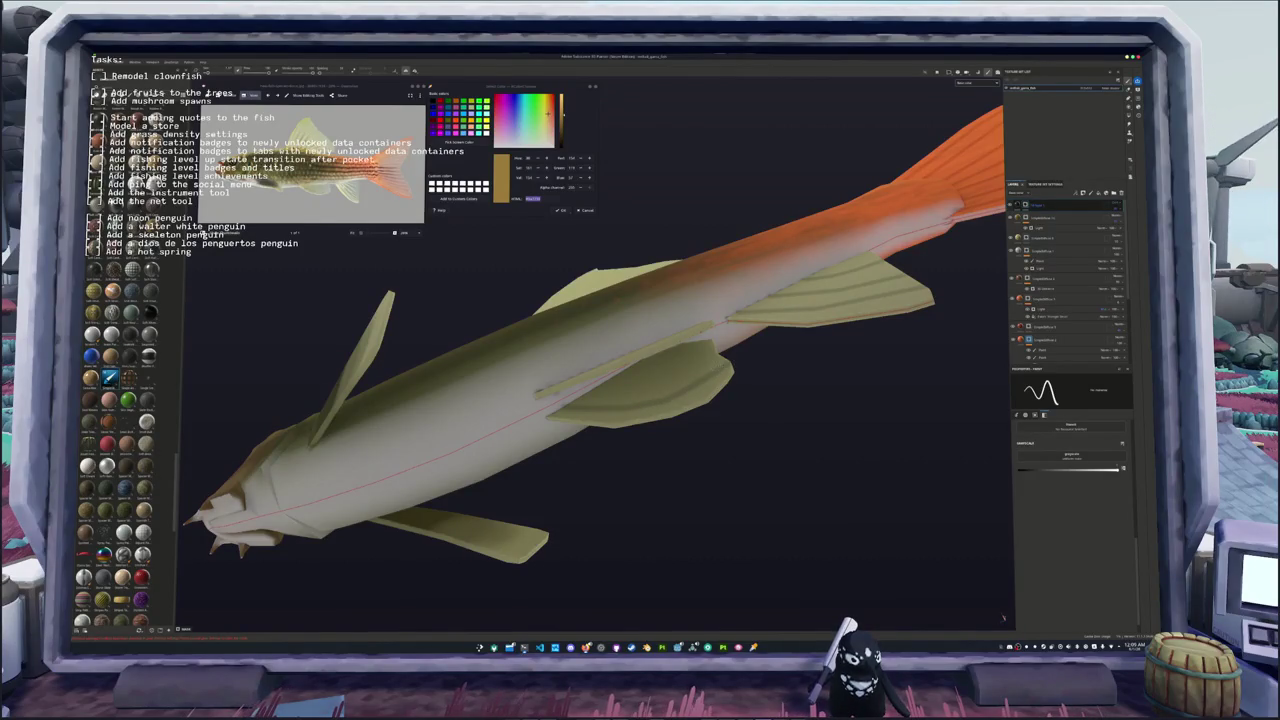
{"action": "left_click_drag", "start_coordinate": [600, 350], "coordinate": [650, 330], "text": "alt"}
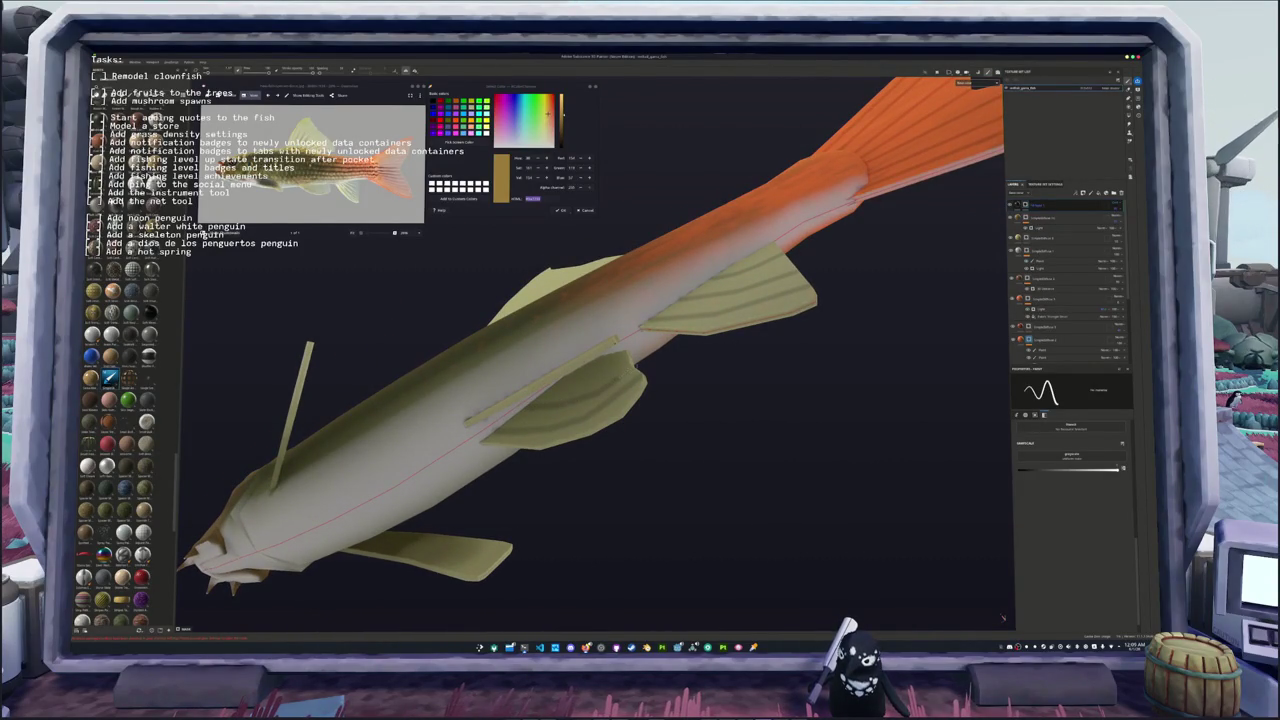
{"action": "left_click_drag", "start_coordinate": [600, 350], "coordinate": [625, 335], "text": "alt"}
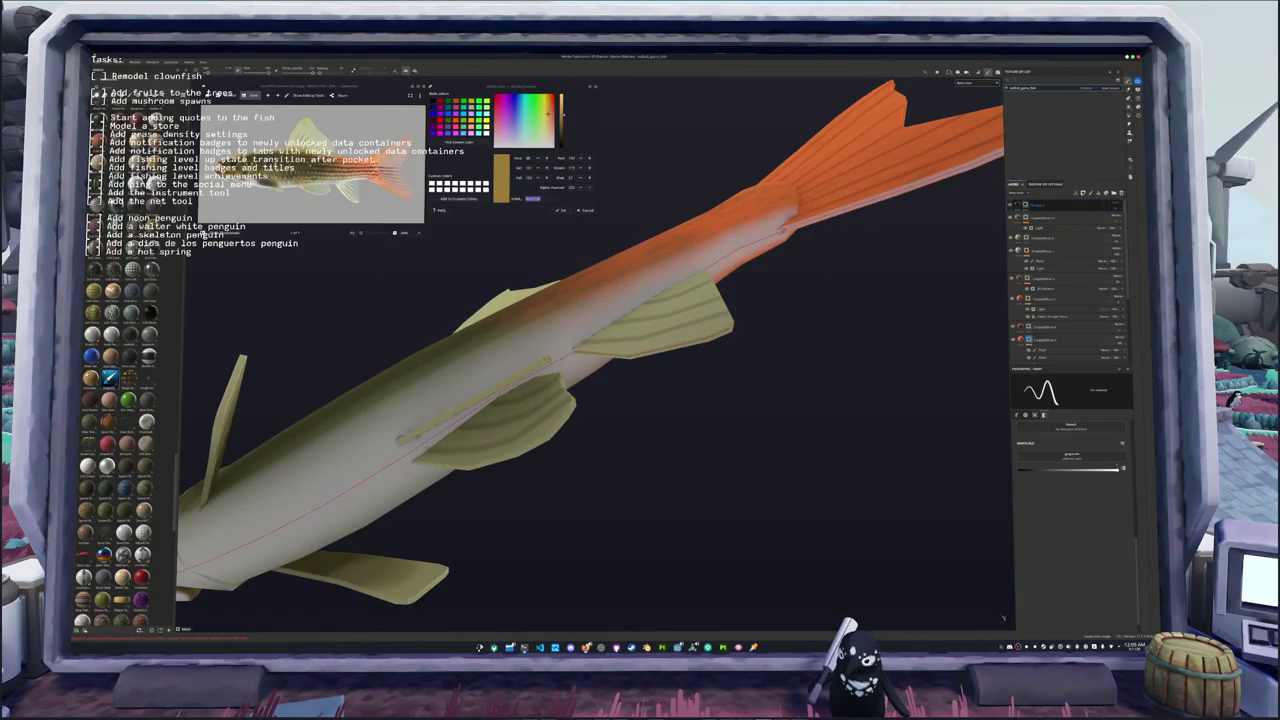
{"action": "scroll", "coordinate": [590, 340], "scroll_direction": "down", "scroll_amount": 3}
{"action": "left_click_drag", "start_coordinate": [600, 350], "coordinate": [700, 335], "text": "alt"}
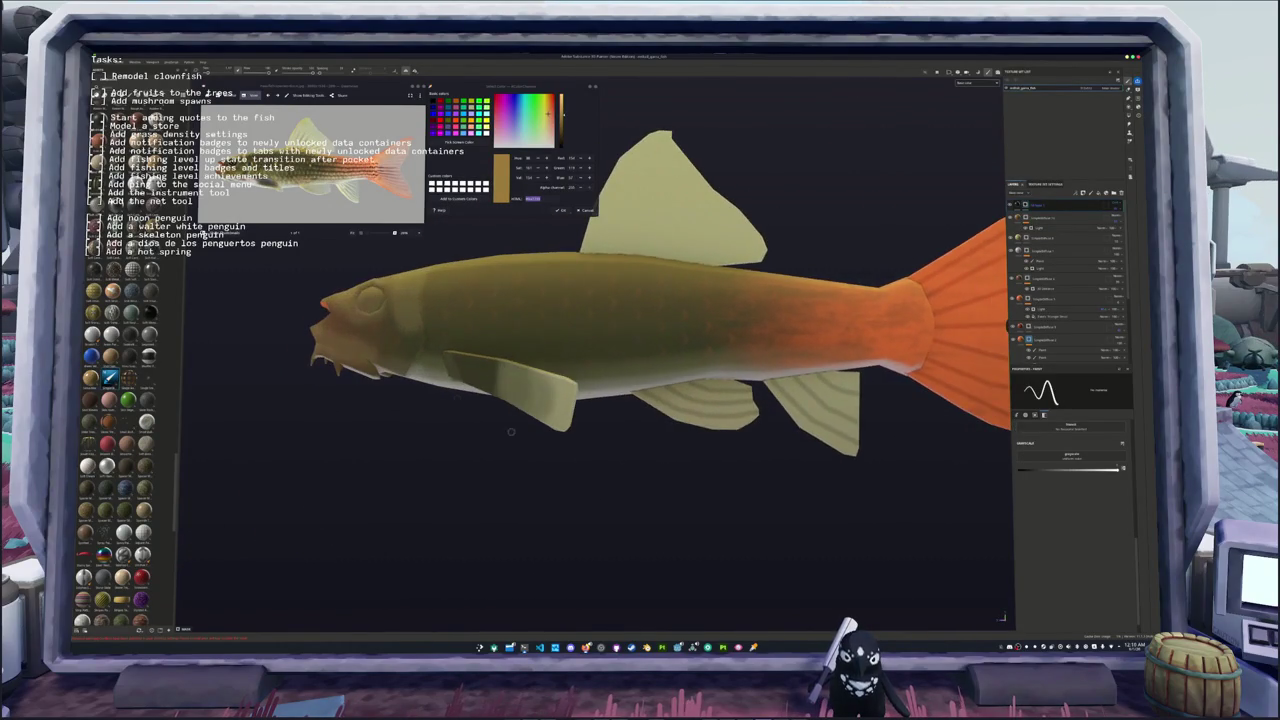
{"action": "scroll", "coordinate": [600, 340], "scroll_direction": "down", "scroll_amount": 2}
Step: Check the front, fins and head, then raise the fin patch's Grayscale to nearly 100%
{"action": "left_click_drag", "start_coordinate": [481, 373], "coordinate": [646, 340], "text": "alt"}
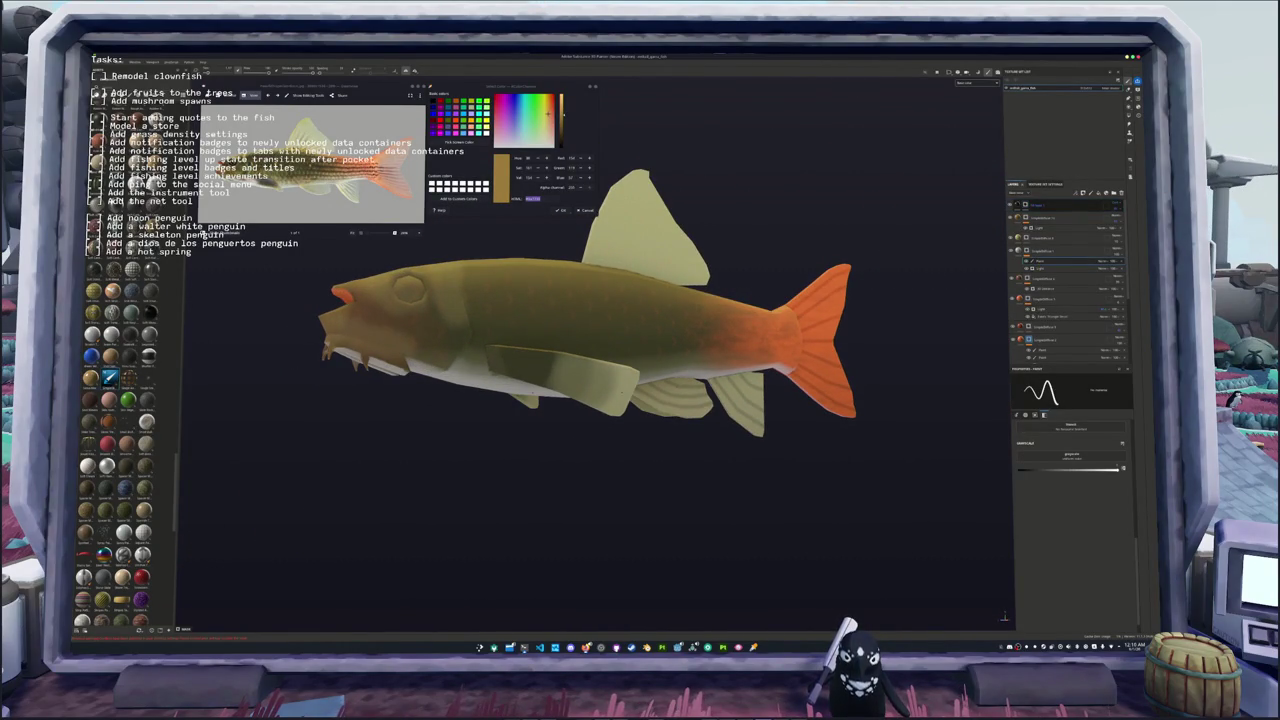
{"action": "scroll", "coordinate": [548, 356], "scroll_direction": "up", "scroll_amount": 2}
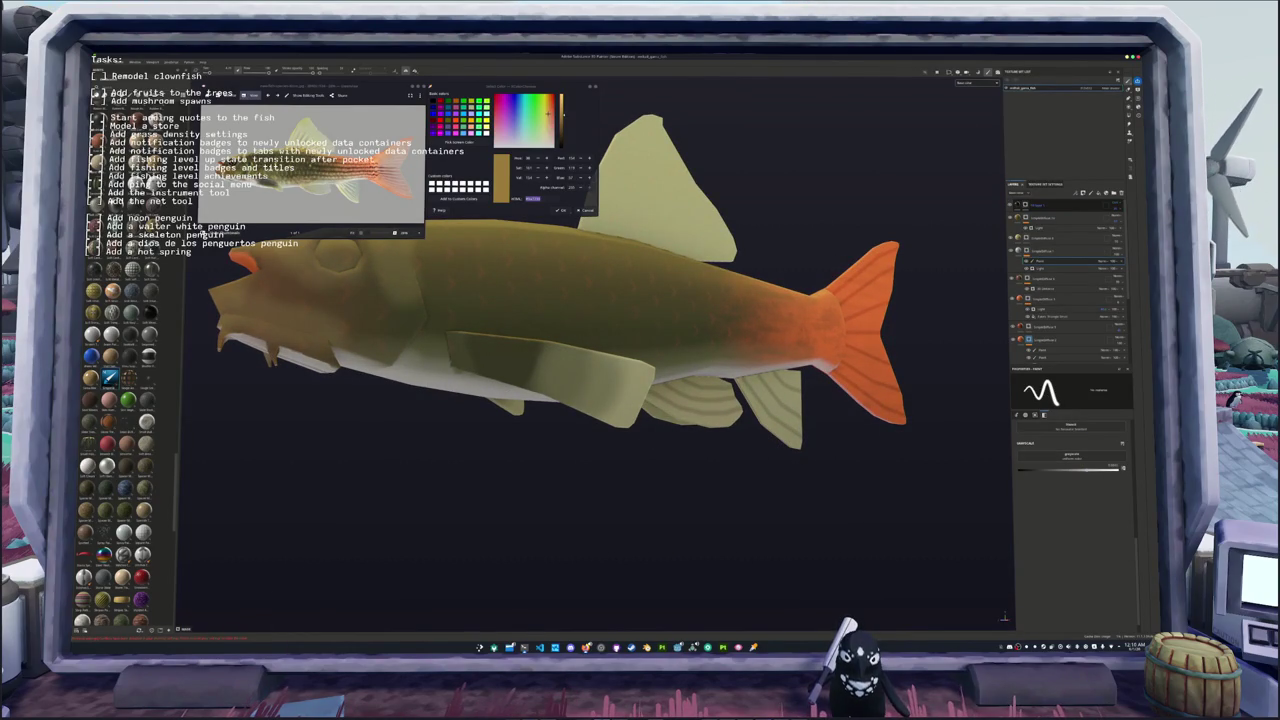
{"action": "left_click_drag", "start_coordinate": [560, 330], "coordinate": [590, 330], "text": "alt"}
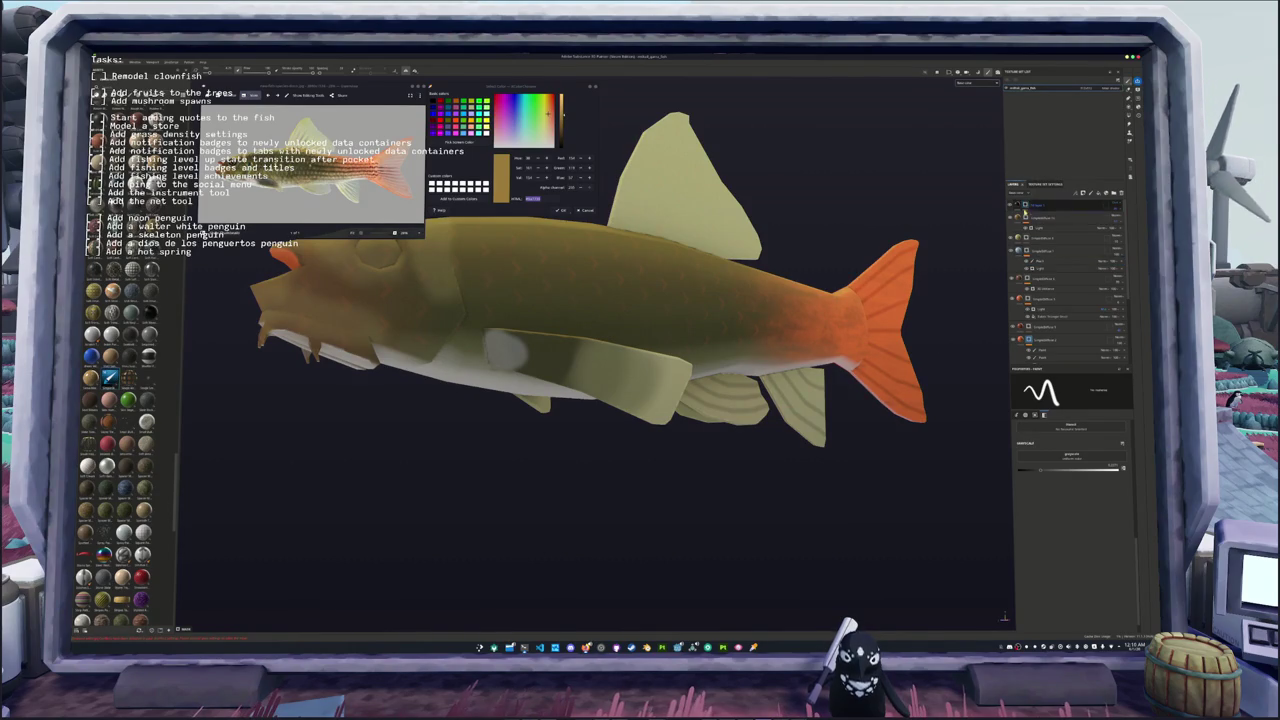
{"action": "left_click_drag", "start_coordinate": [1045, 467], "coordinate": [1118, 467]}
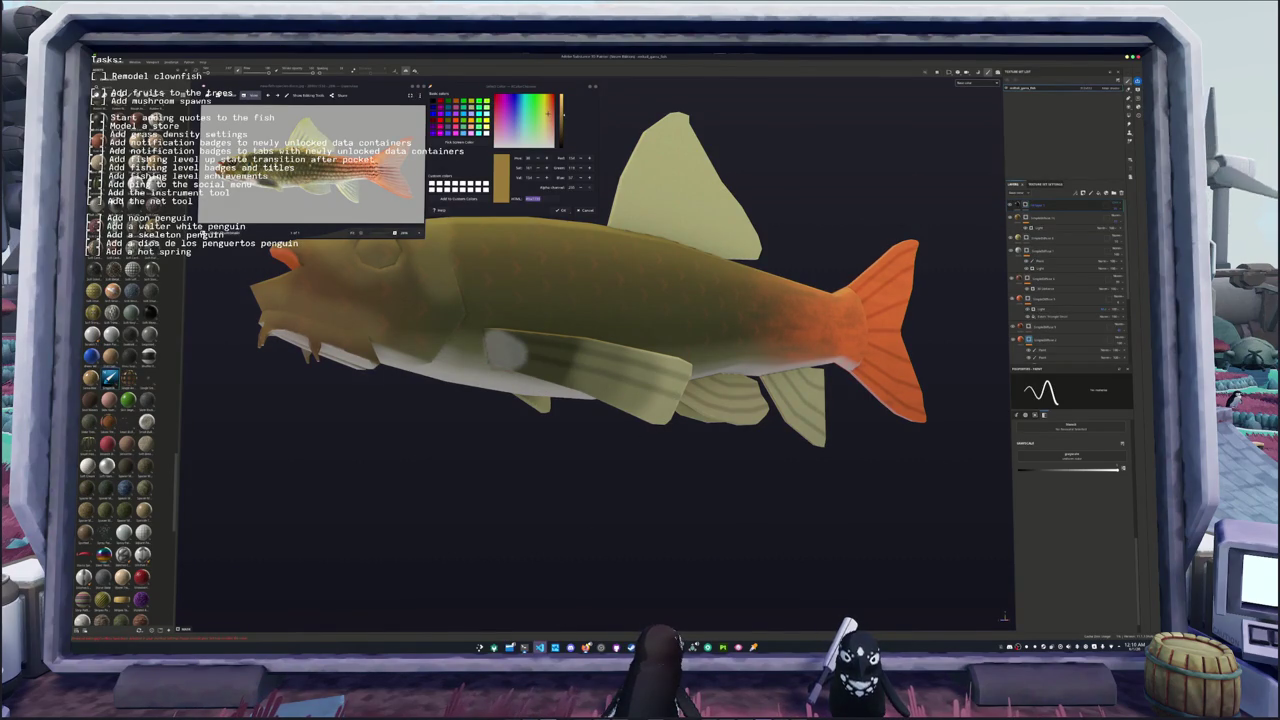
{"action": "key", "text": "alt+Tab"}
Step: Review the notebook's traceback and briefly open and close a process monitor terminal
{"action": "scroll", "coordinate": [690, 360], "scroll_direction": "down", "scroll_amount": 3}
{"action": "scroll", "coordinate": [690, 360], "scroll_direction": "down", "scroll_amount": 1}
{"action": "scroll", "coordinate": [690, 360], "scroll_direction": "down", "scroll_amount": 3}
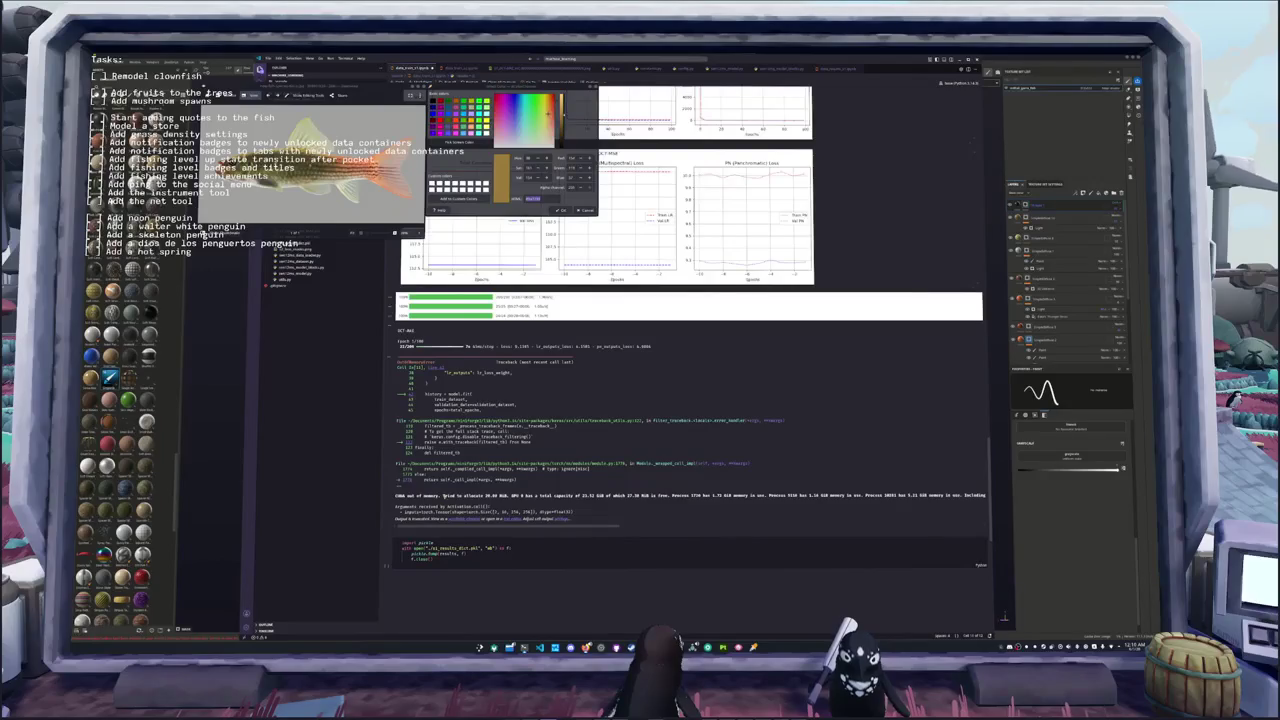
{"action": "left_click", "coordinate": [468, 553]}
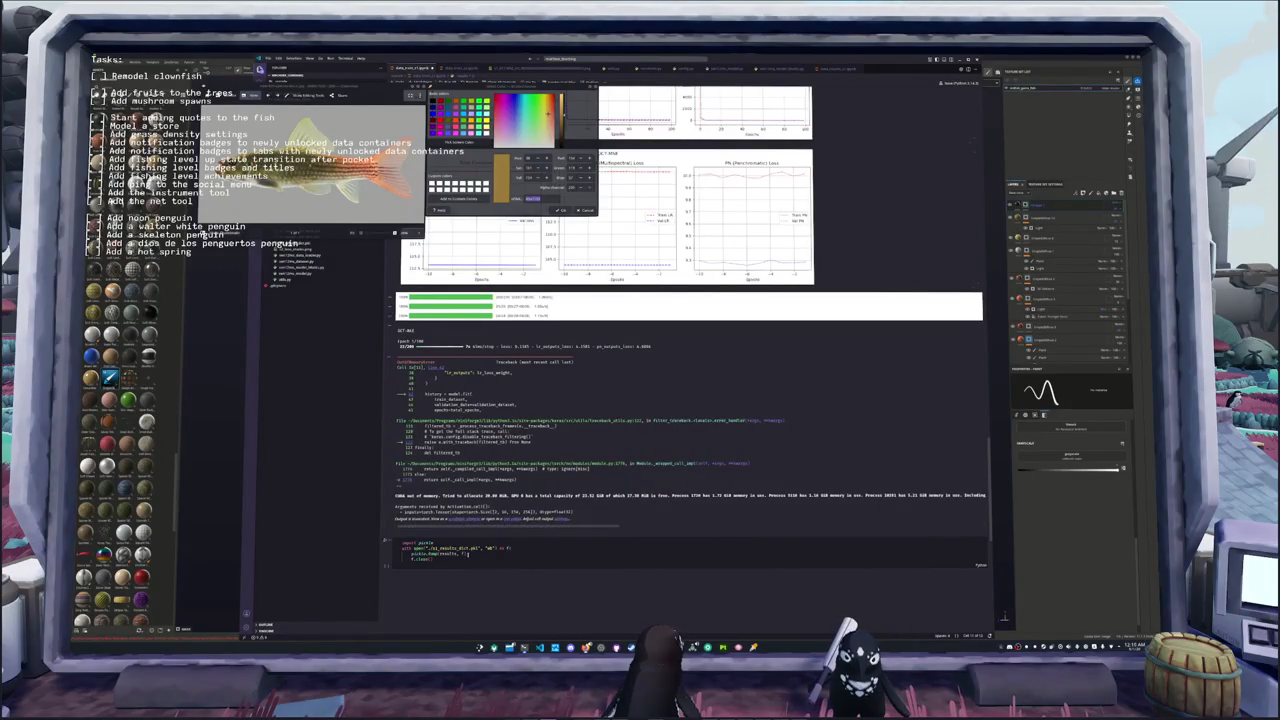
{"action": "key", "text": "ctrl+alt+t"}
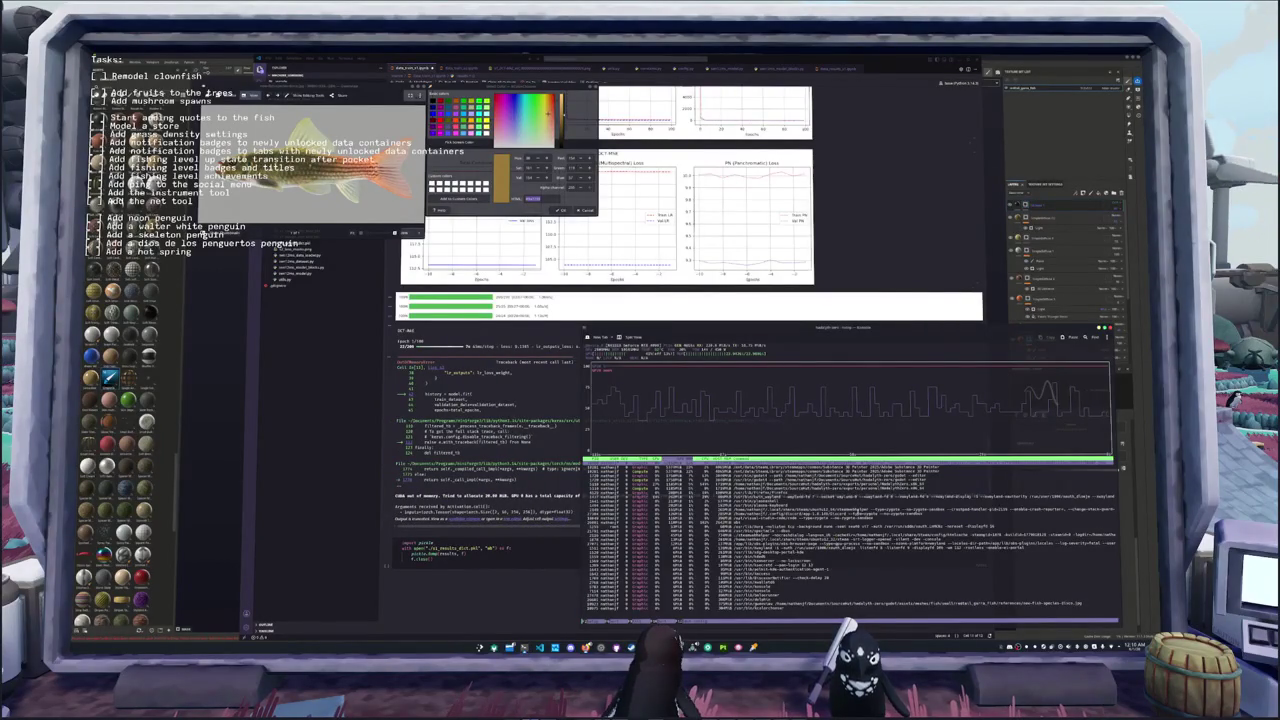
{"action": "key", "text": "q"}
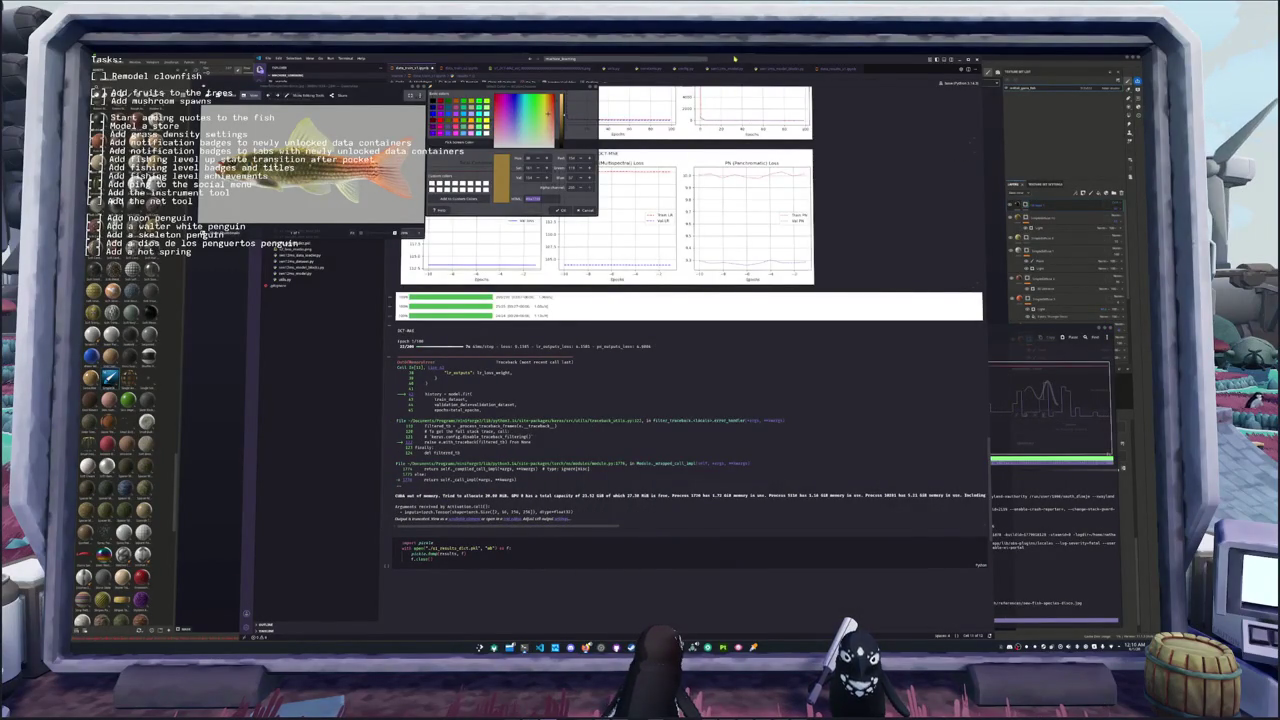
{"action": "key", "text": "super+Up"}
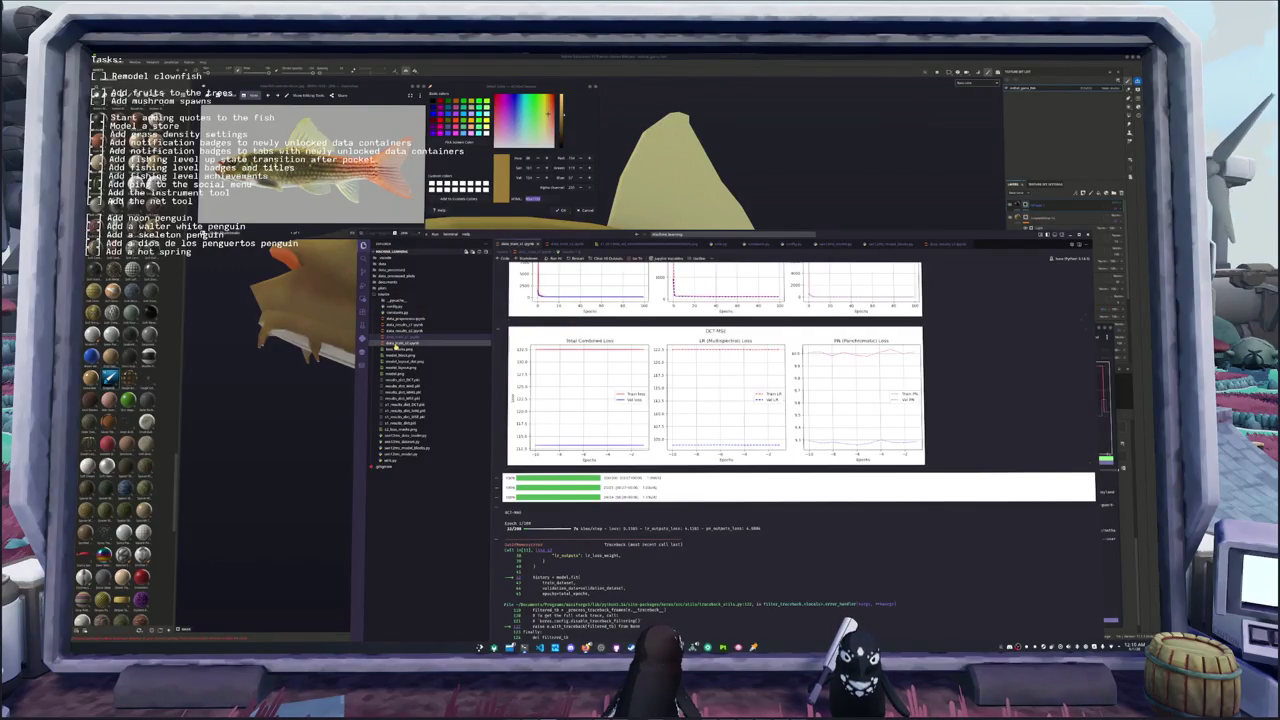
Step: Open the Python model source file and select the model definition line
{"action": "scroll", "coordinate": [700, 450], "scroll_direction": "down", "scroll_amount": 2}
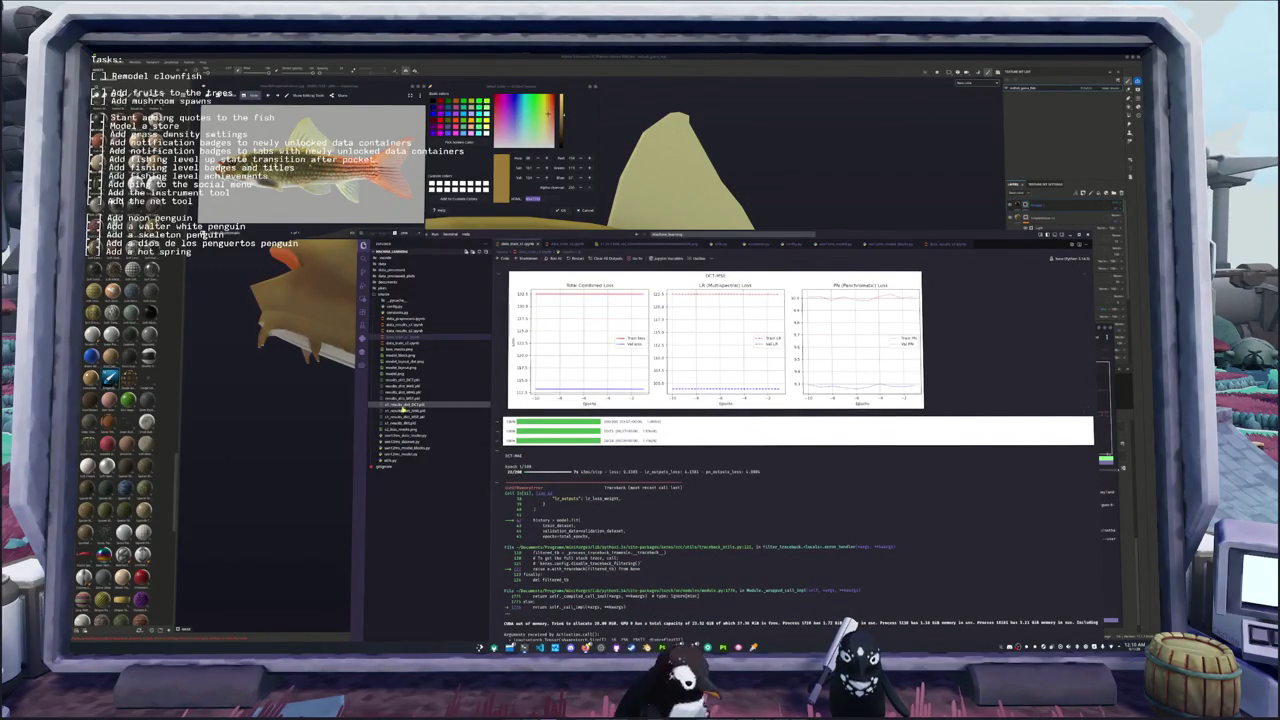
{"action": "left_click", "coordinate": [398, 455]}
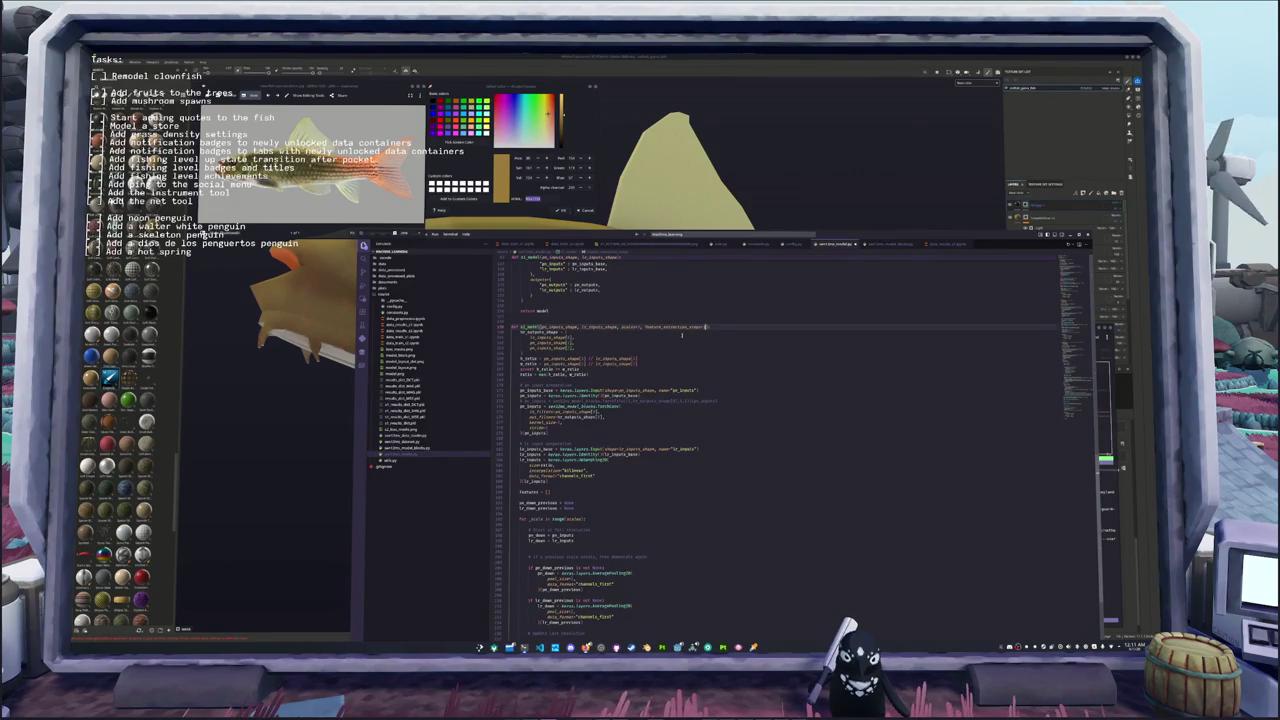
{"action": "left_click", "coordinate": [650, 346]}
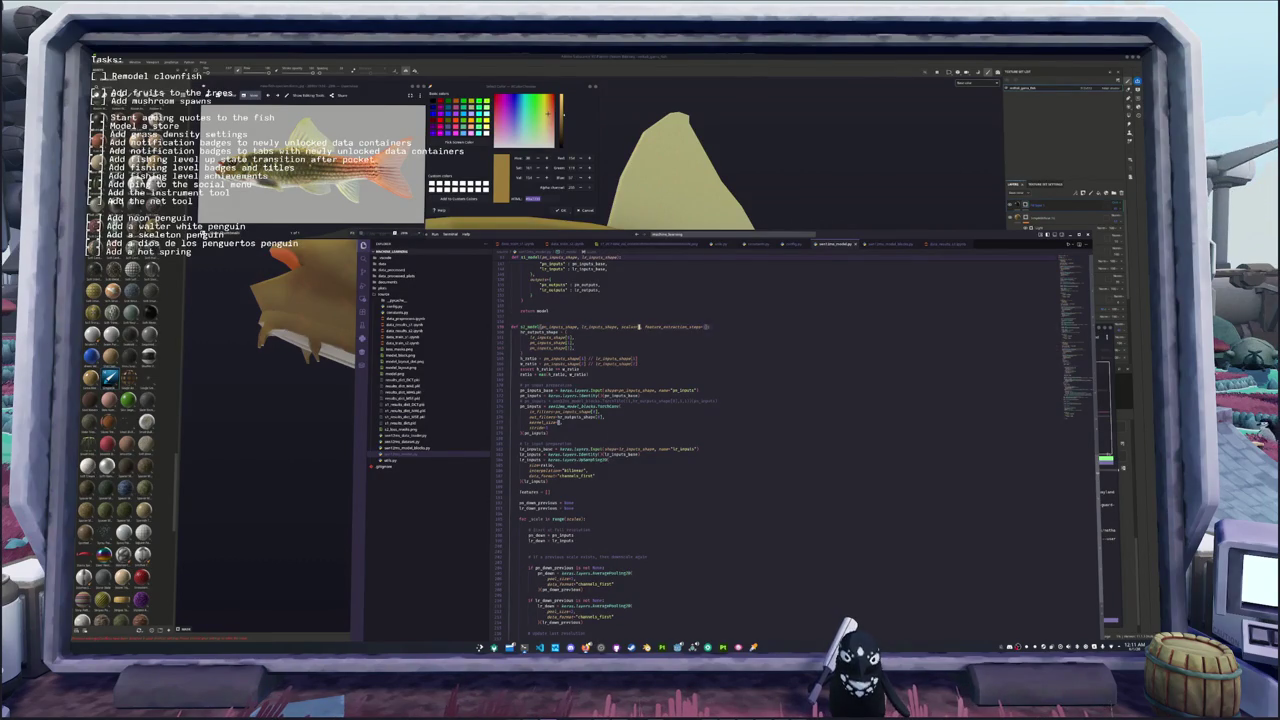
{"action": "triple_click", "coordinate": [631, 347]}
Step: Return to the training notebook and clear all of its outputs
{"action": "left_click", "coordinate": [562, 243]}
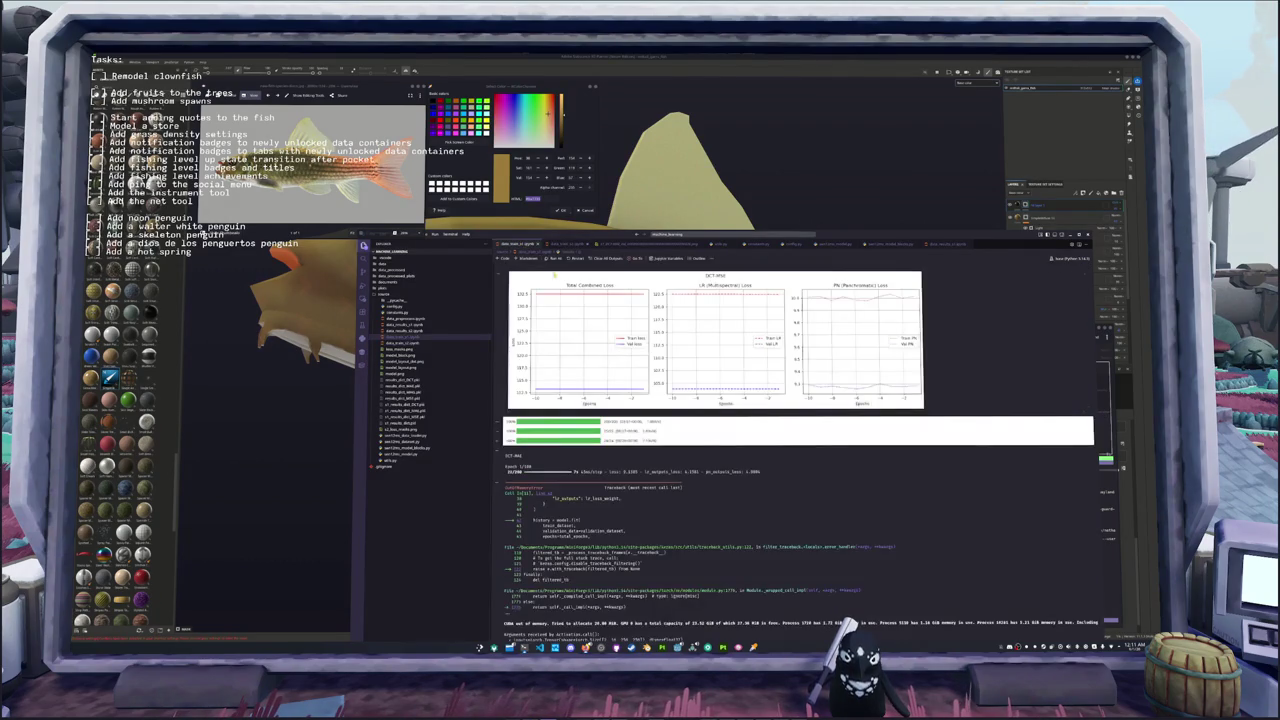
{"action": "scroll", "coordinate": [570, 306], "scroll_direction": "down", "scroll_amount": 3}
{"action": "scroll", "coordinate": [570, 300], "scroll_direction": "up", "scroll_amount": 2}
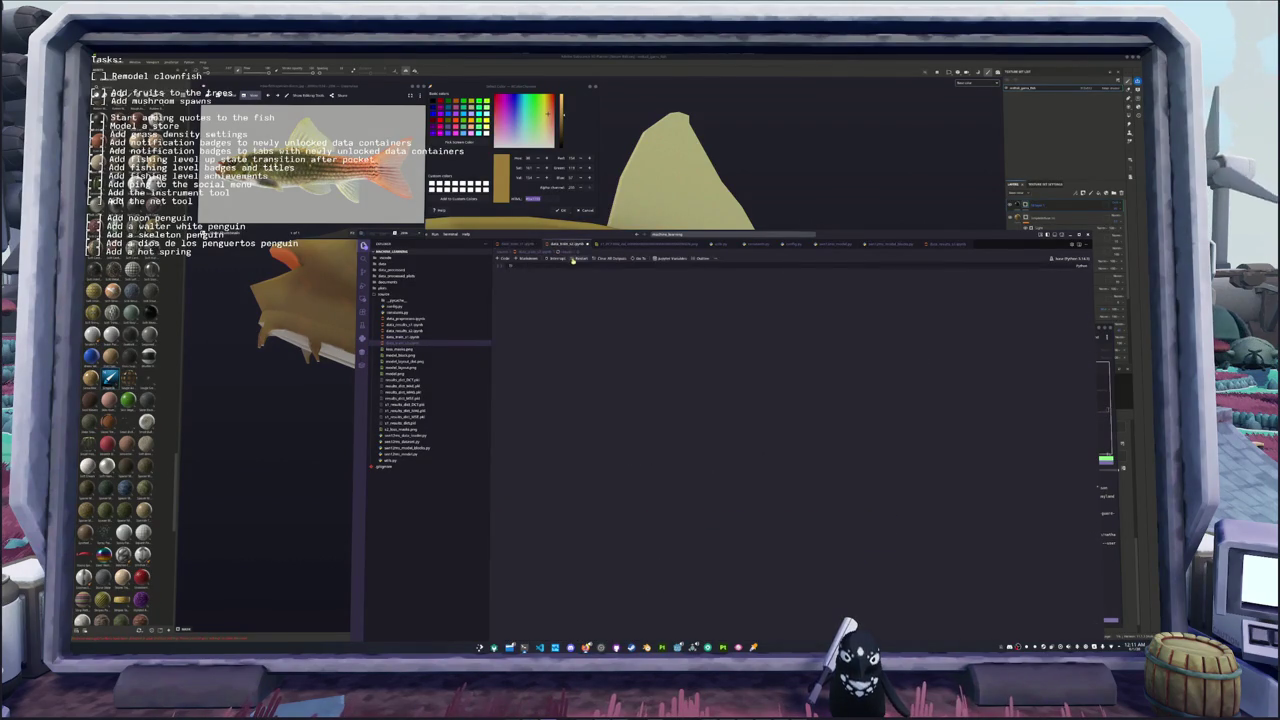
{"action": "key", "text": "ctrl+Tab"}
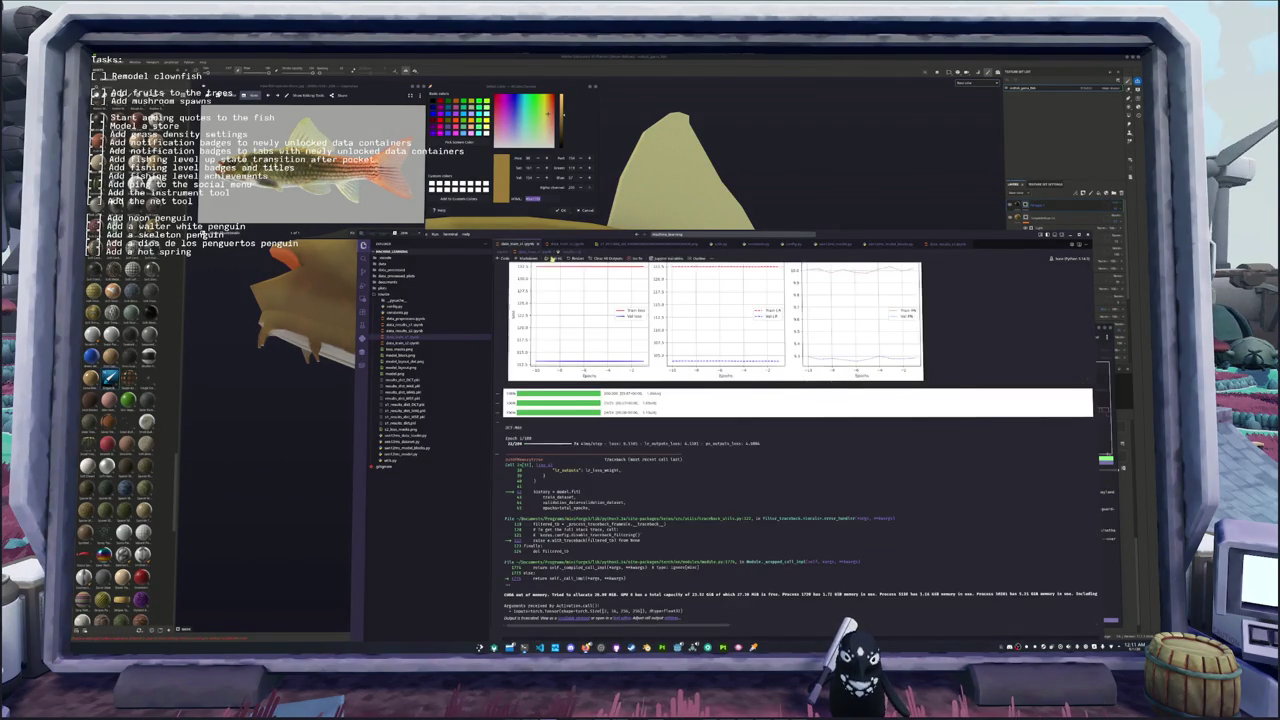
{"action": "left_click", "coordinate": [606, 259]}
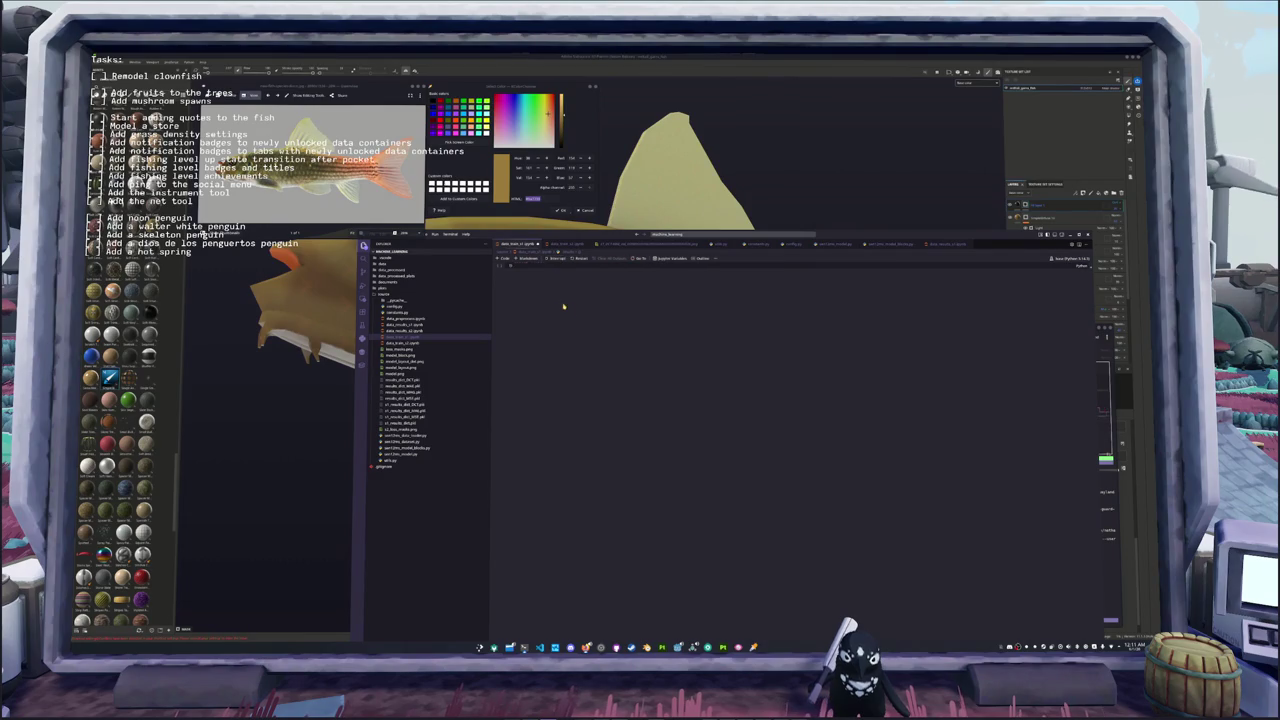
Step: Switch back to the catfish project in Substance 3D Painter
{"action": "key", "text": "alt+Tab"}
{"action": "scroll", "coordinate": [590, 357], "scroll_direction": "up", "scroll_amount": 5}
{"action": "scroll", "coordinate": [590, 357], "scroll_direction": "down", "scroll_amount": 3}
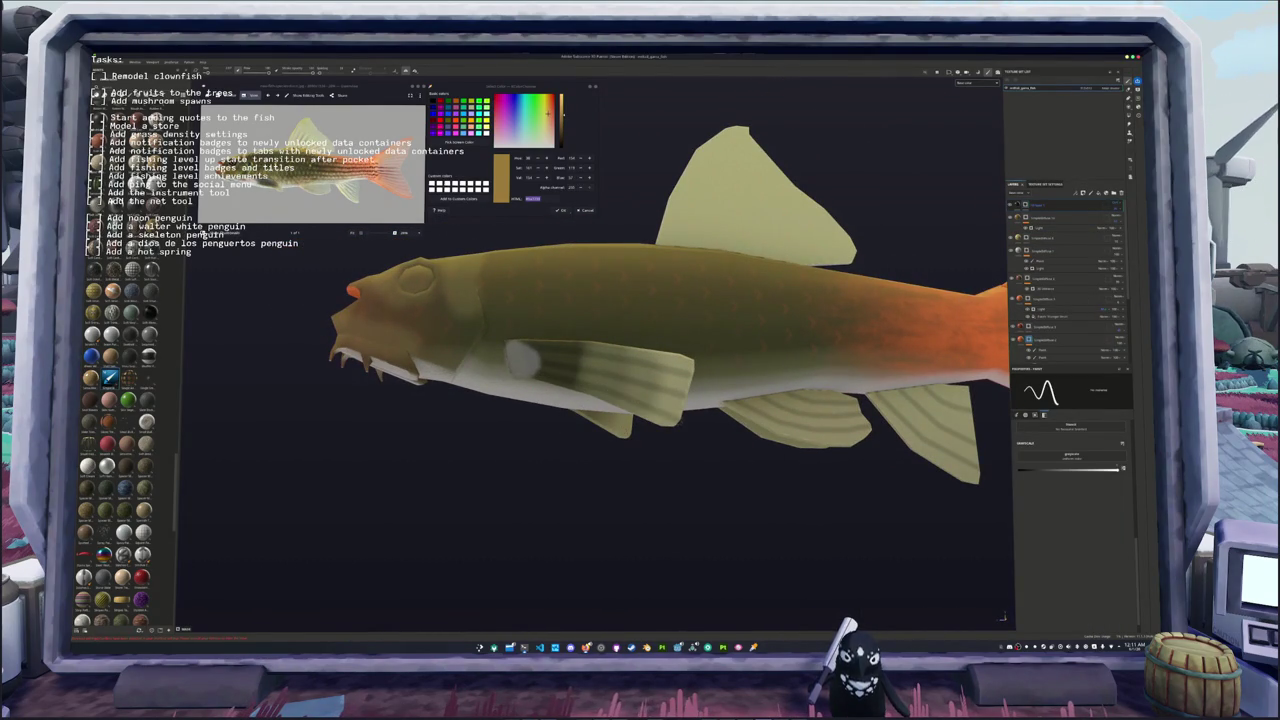
{"action": "left_click_drag", "start_coordinate": [491, 434], "coordinate": [490, 388], "text": "alt"}
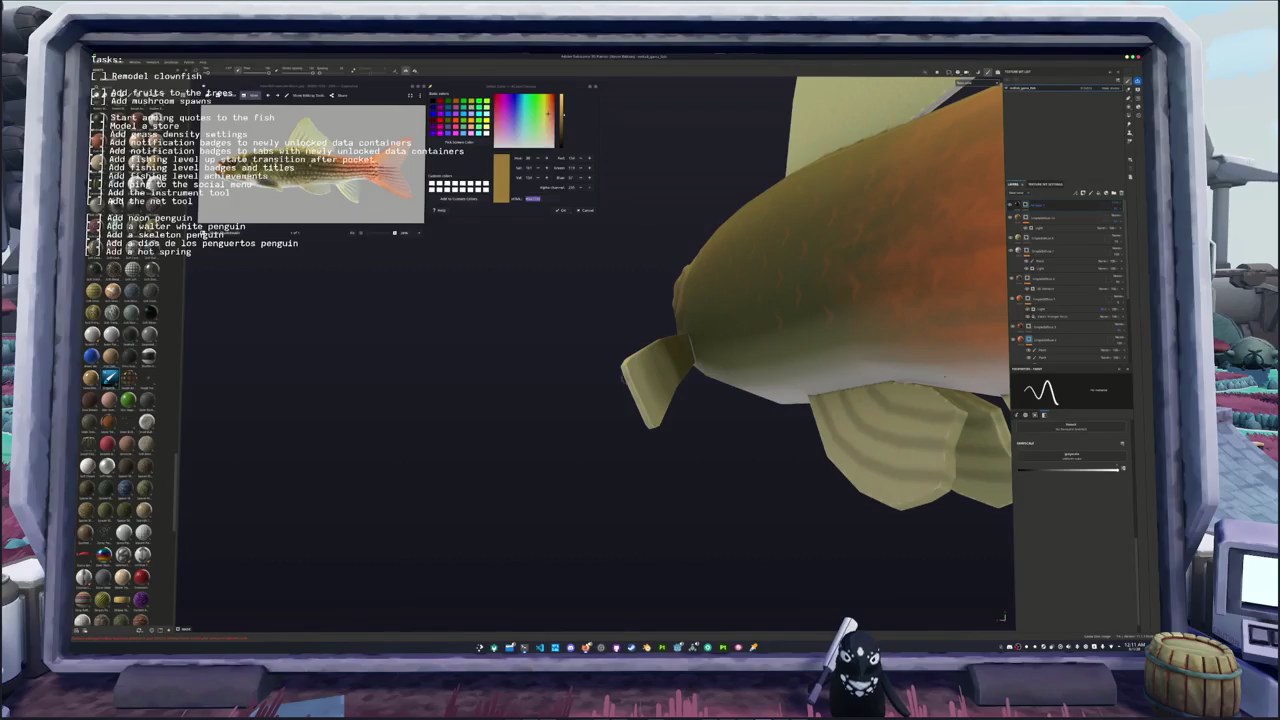
{"action": "left_click_drag", "start_coordinate": [600, 420], "coordinate": [600, 370], "text": "alt"}
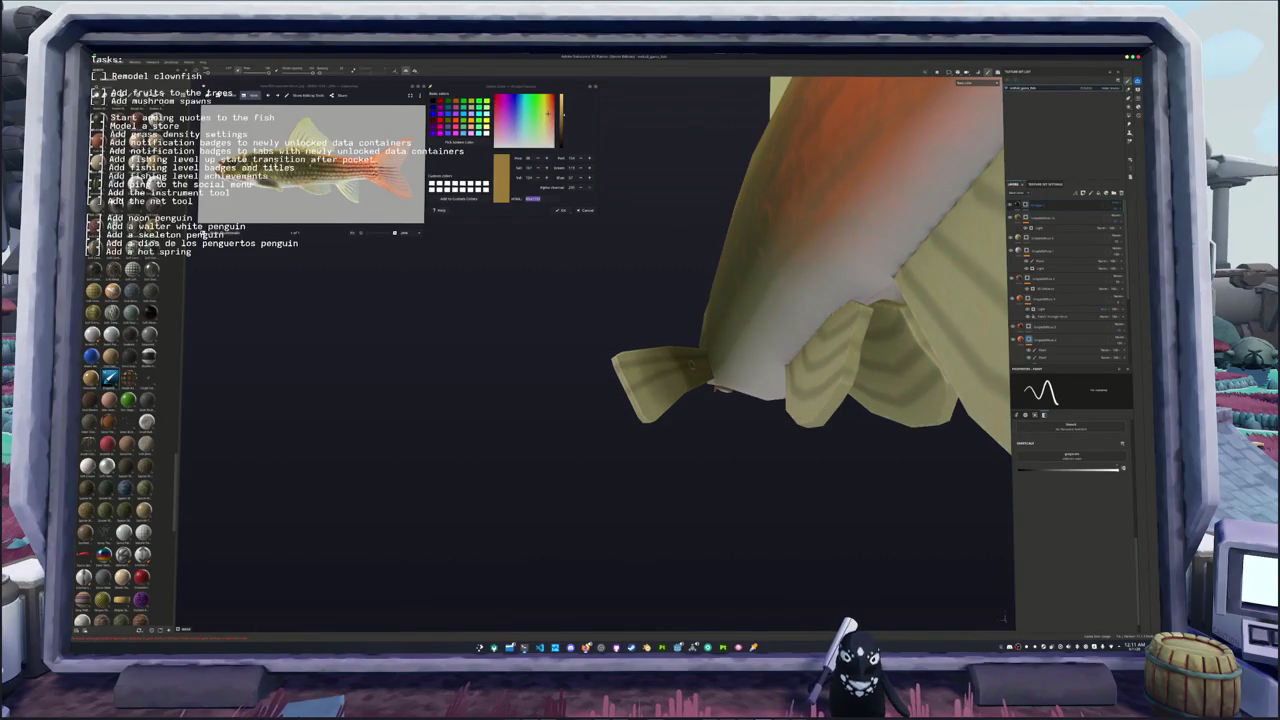
{"action": "left_click_drag", "start_coordinate": [640, 420], "coordinate": [680, 400], "text": "alt"}
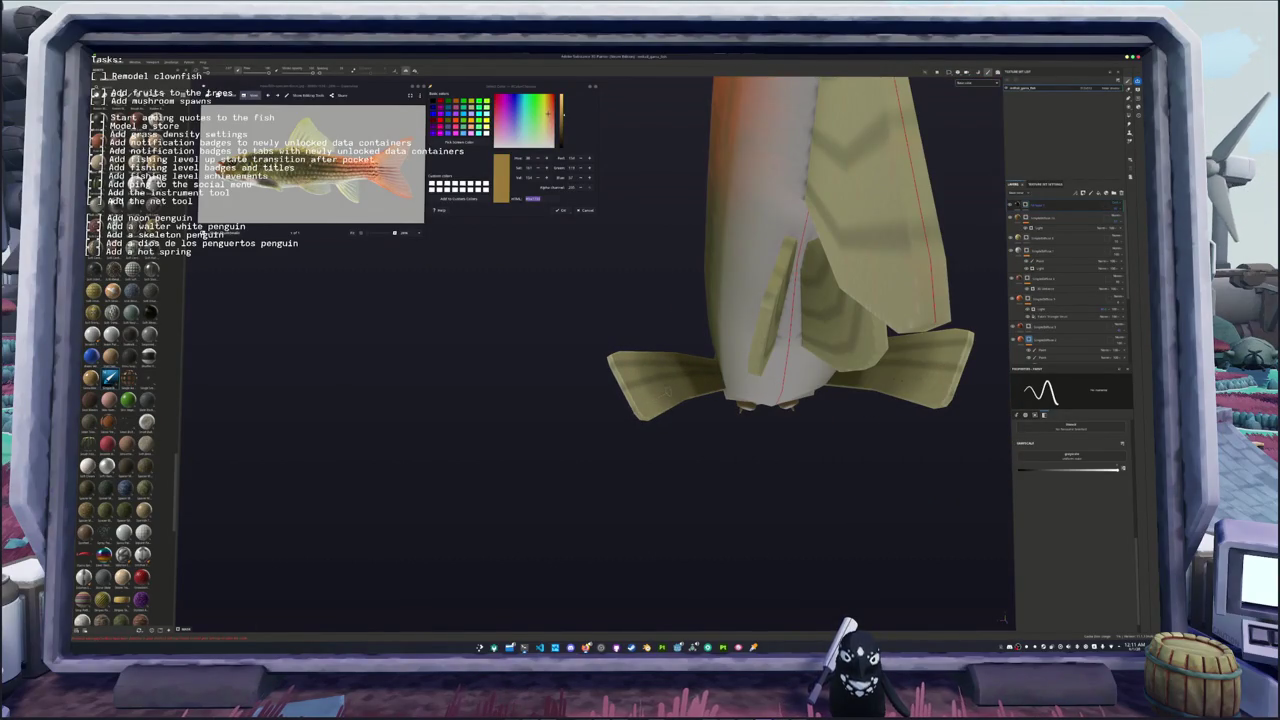
{"action": "mouse_move", "coordinate": [640, 400]}
{"action": "left_mouse_down", "text": "alt"}
{"action": "mouse_move", "coordinate": [607, 416]}
{"action": "mouse_move", "coordinate": [566, 363]}
{"action": "mouse_move", "coordinate": [620, 415]}
{"action": "left_mouse_up", "text": "alt"}
{"action": "scroll", "coordinate": [572, 381], "scroll_direction": "up", "scroll_amount": 5}
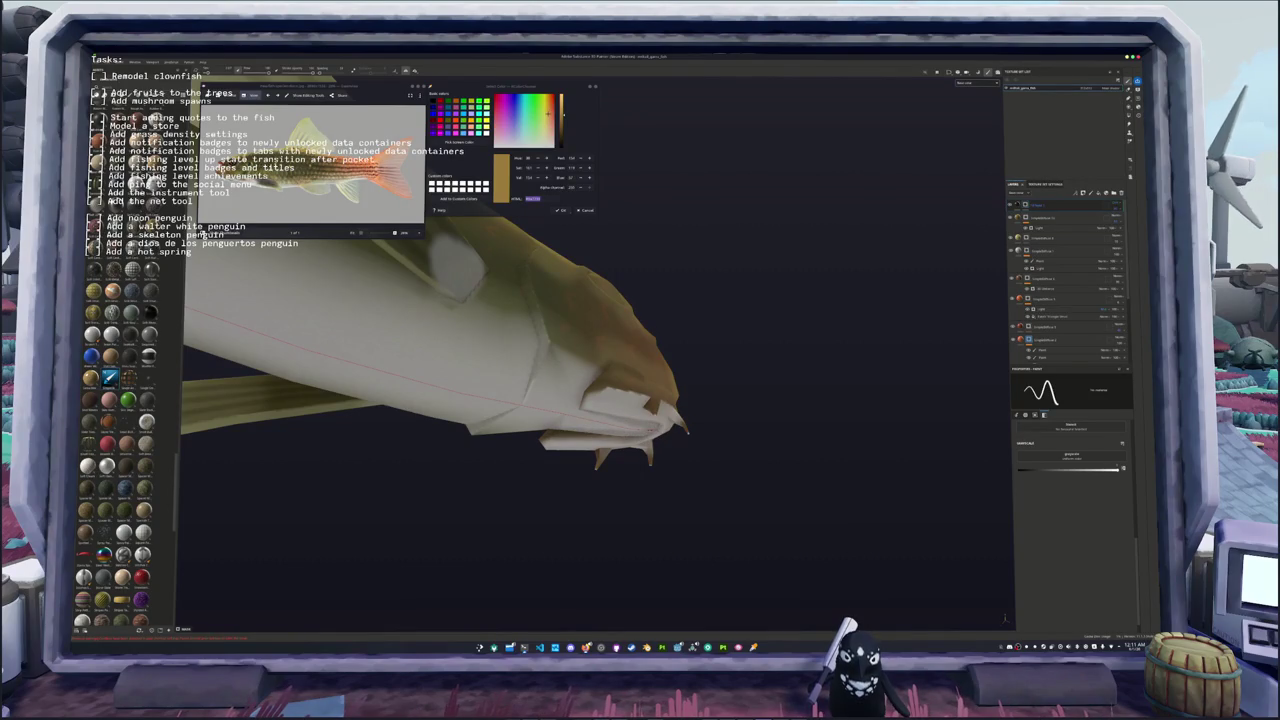
{"action": "mouse_move", "coordinate": [620, 415]}
{"action": "left_mouse_down", "text": "alt"}
{"action": "mouse_move", "coordinate": [580, 405]}
{"action": "mouse_move", "coordinate": [610, 395]}
{"action": "mouse_move", "coordinate": [570, 395]}
{"action": "left_mouse_up", "text": "alt"}
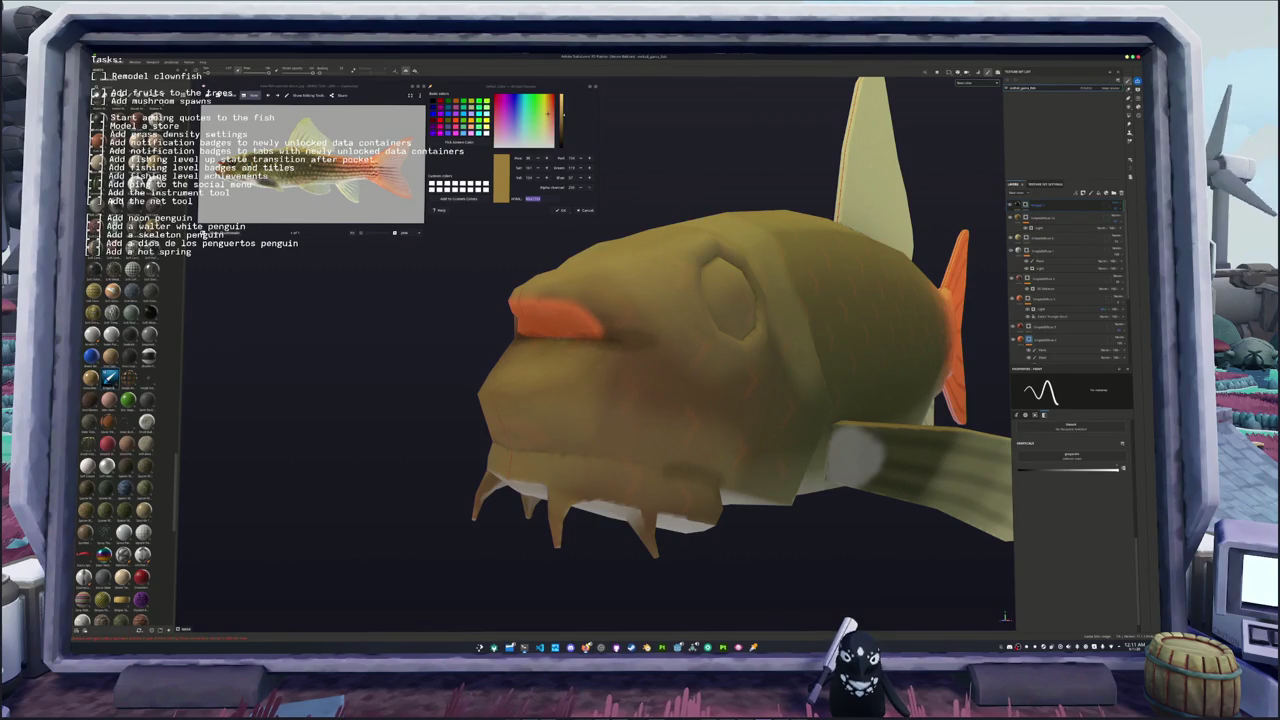
{"action": "left_click_drag", "start_coordinate": [597, 357], "coordinate": [570, 362], "text": "alt"}
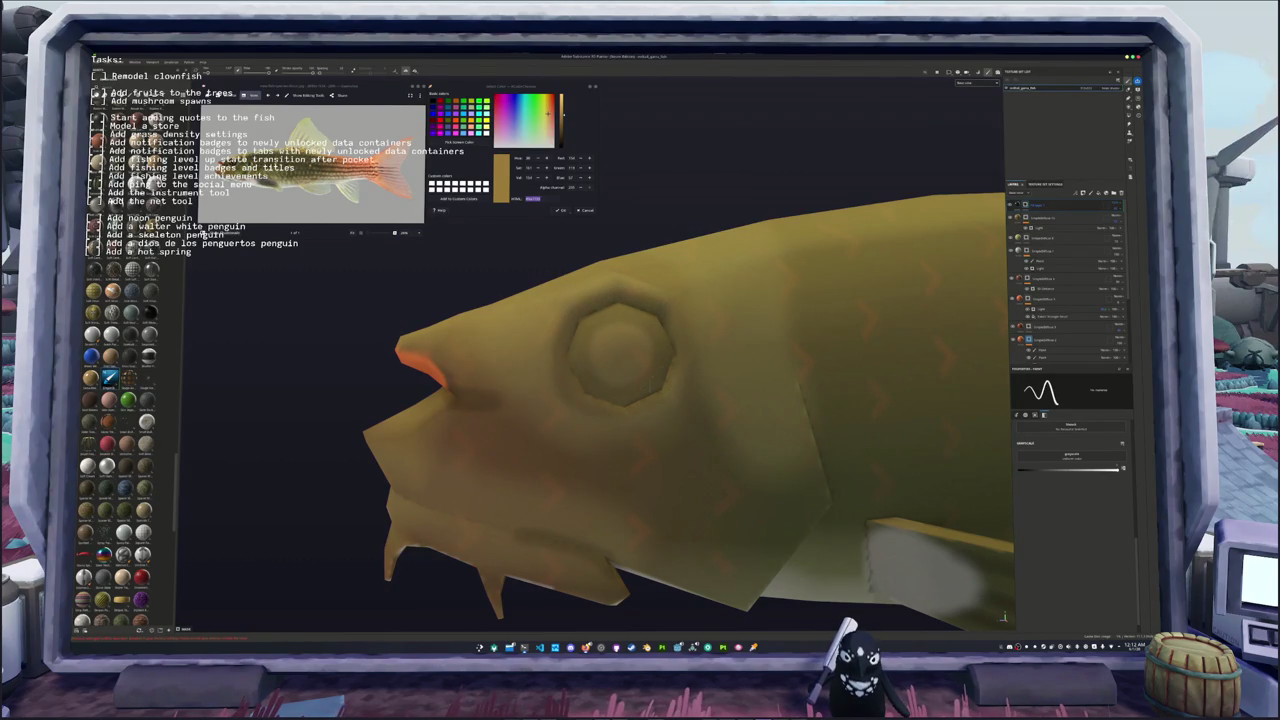
{"action": "mouse_move", "coordinate": [420, 380]}
{"action": "left_mouse_down", "text": "alt"}
{"action": "mouse_move", "coordinate": [466, 372]}
{"action": "mouse_move", "coordinate": [430, 380]}
{"action": "left_mouse_up", "text": "alt"}
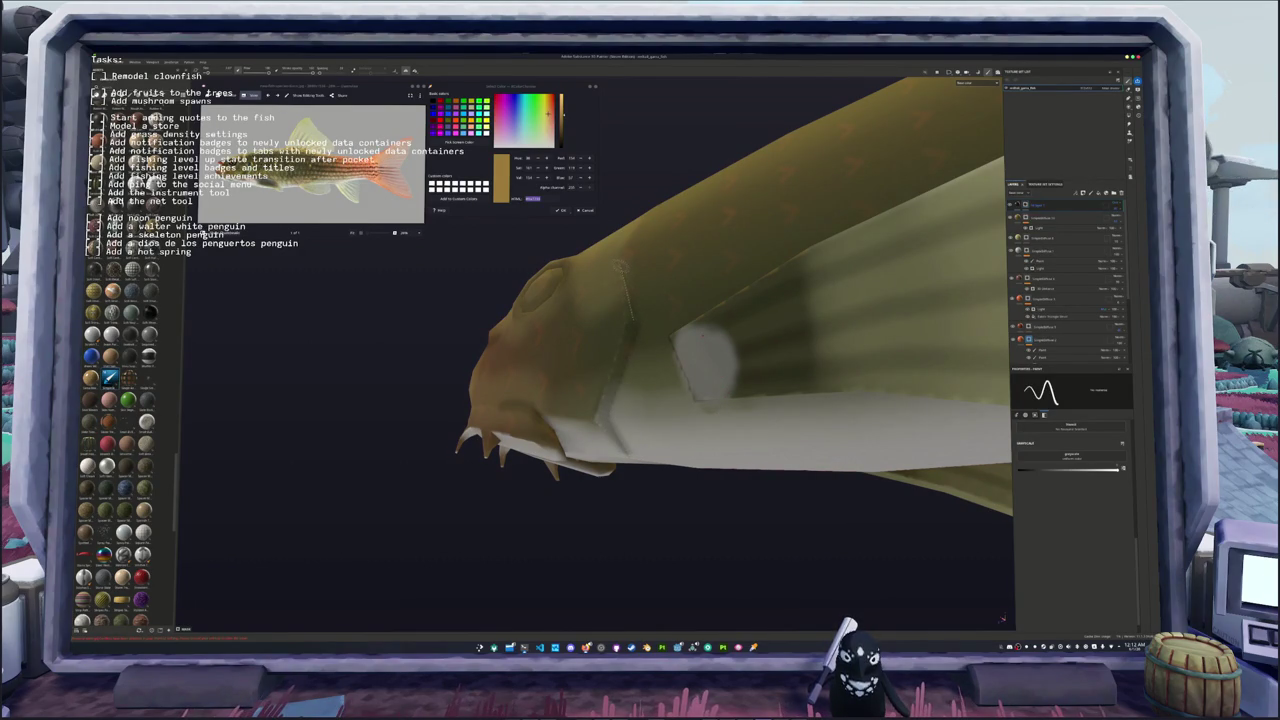
{"action": "left_click_drag", "start_coordinate": [430, 380], "coordinate": [505, 318], "text": "alt"}
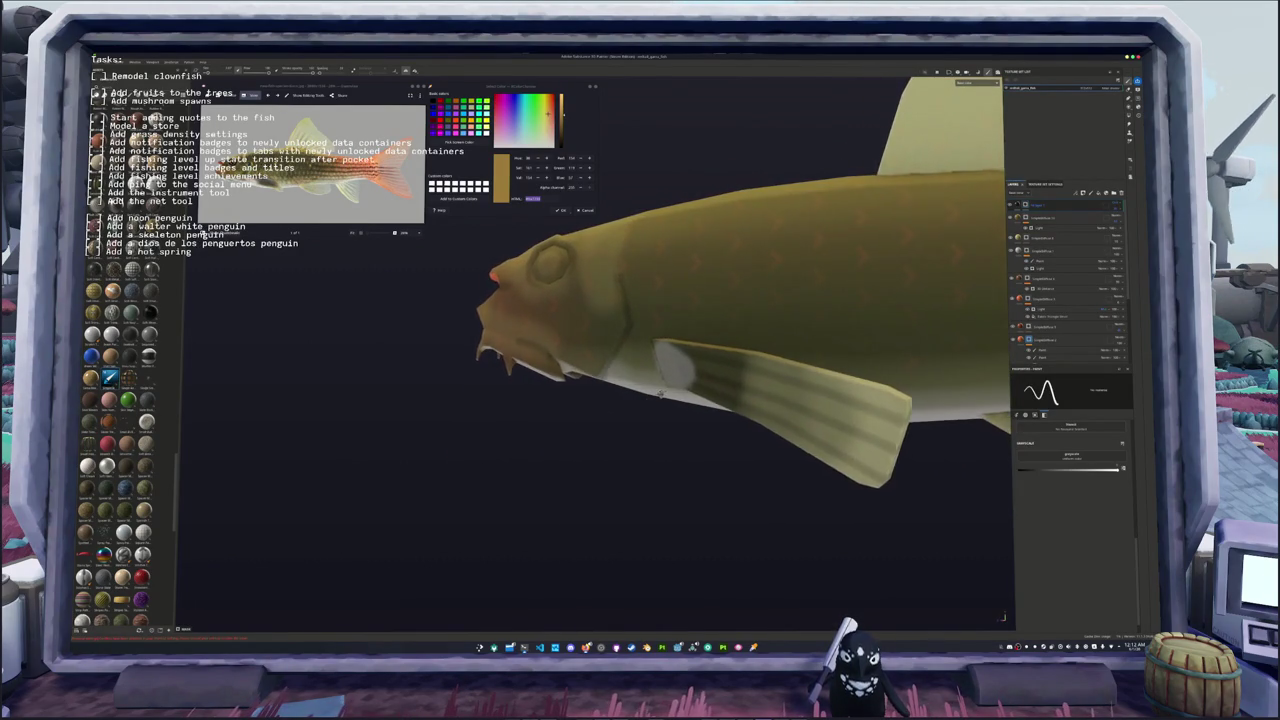
{"action": "mouse_move", "coordinate": [611, 322]}
{"action": "left_mouse_down", "text": "alt"}
{"action": "mouse_move", "coordinate": [513, 348]}
{"action": "mouse_move", "coordinate": [470, 396]}
{"action": "left_mouse_up", "text": "alt"}
{"action": "scroll", "coordinate": [476, 391], "scroll_direction": "up", "scroll_amount": 5}
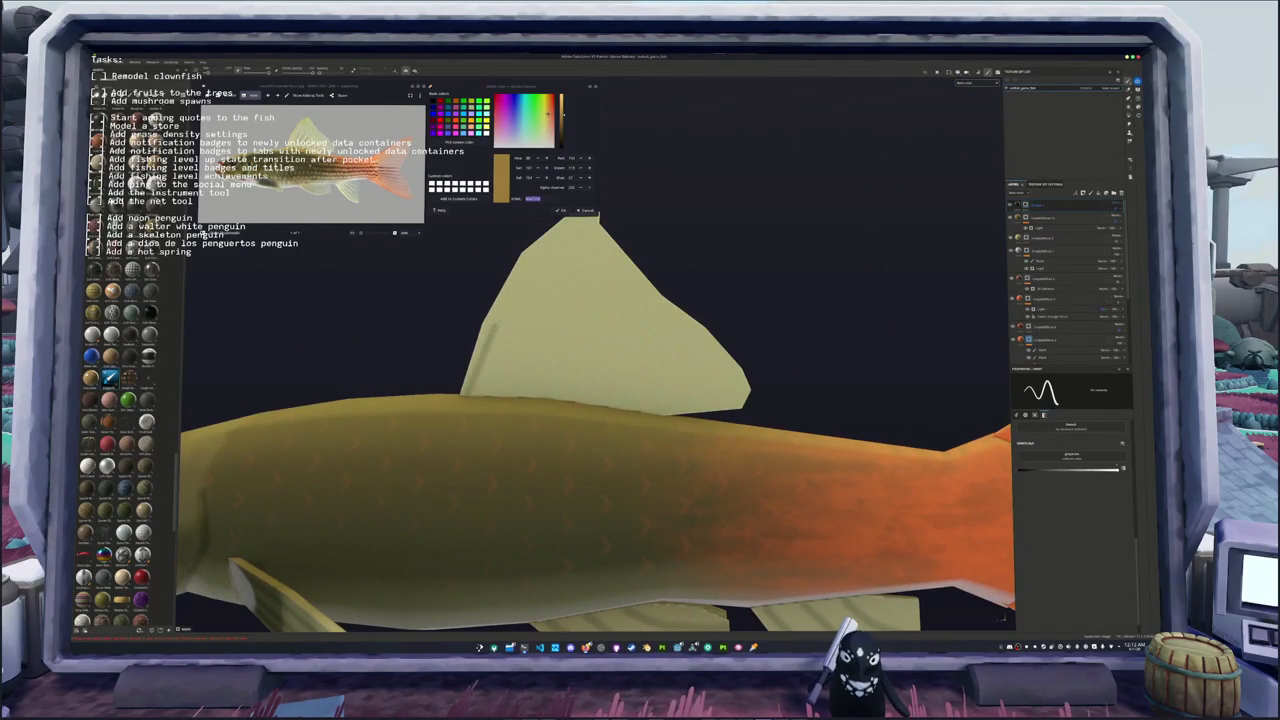
{"action": "left_click_drag", "start_coordinate": [470, 396], "coordinate": [458, 416], "text": "alt"}
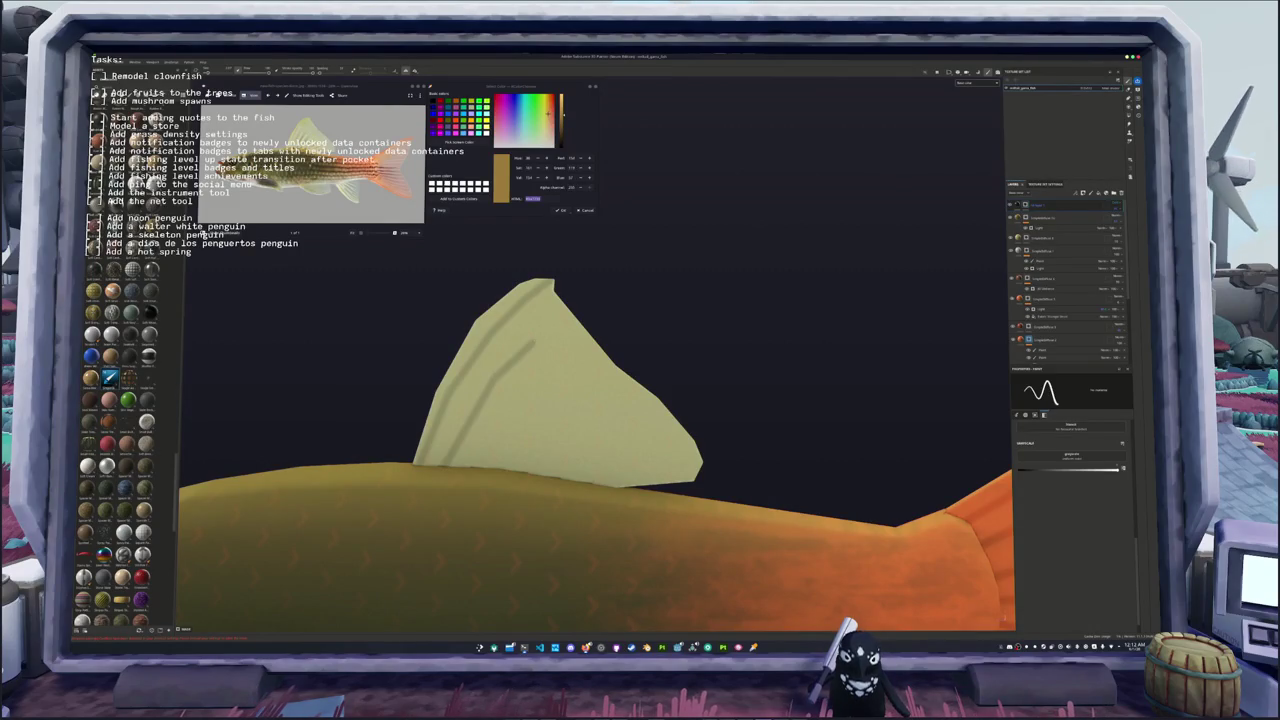
{"action": "left_click_drag", "start_coordinate": [580, 294], "coordinate": [472, 324], "text": "alt"}
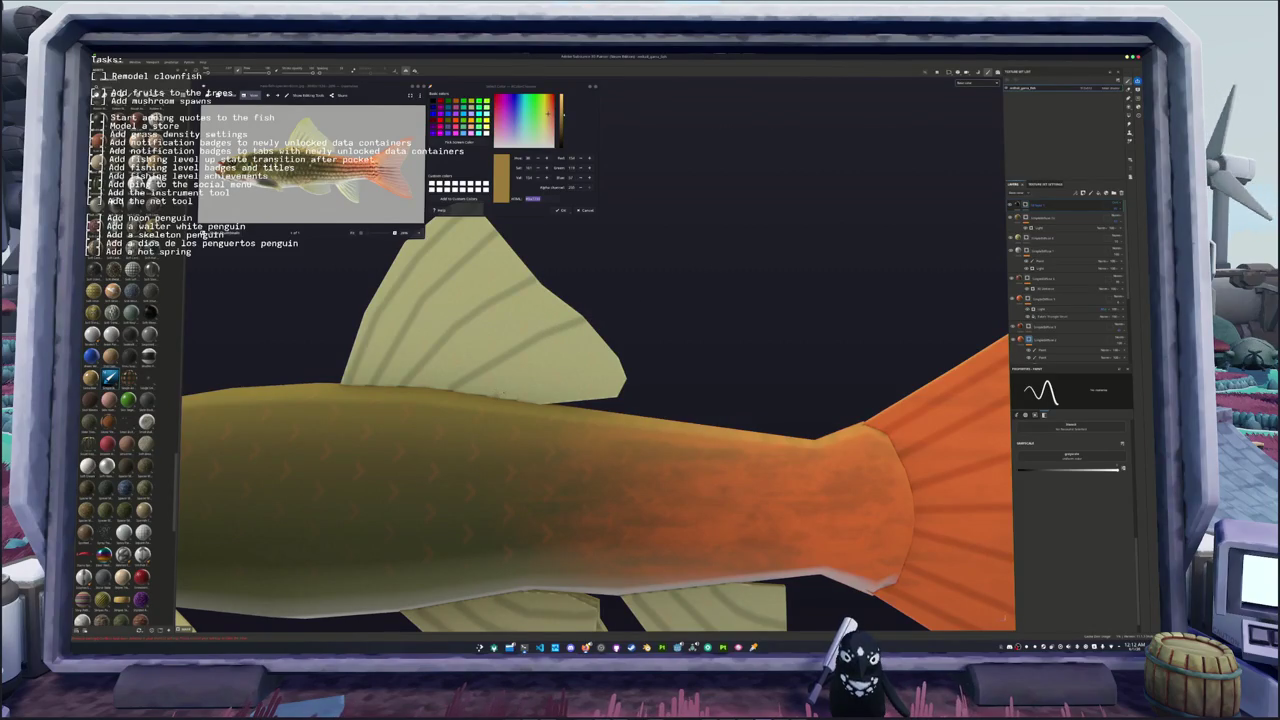
{"action": "scroll", "coordinate": [650, 381], "scroll_direction": "down", "scroll_amount": 3}
{"action": "scroll", "coordinate": [650, 381], "scroll_direction": "down", "scroll_amount": 2}
{"action": "scroll", "coordinate": [650, 381], "scroll_direction": "down", "scroll_amount": 2}
{"action": "scroll", "coordinate": [650, 381], "scroll_direction": "down", "scroll_amount": 2}
{"action": "left_click_drag", "start_coordinate": [650, 381], "coordinate": [560, 390], "text": "alt"}
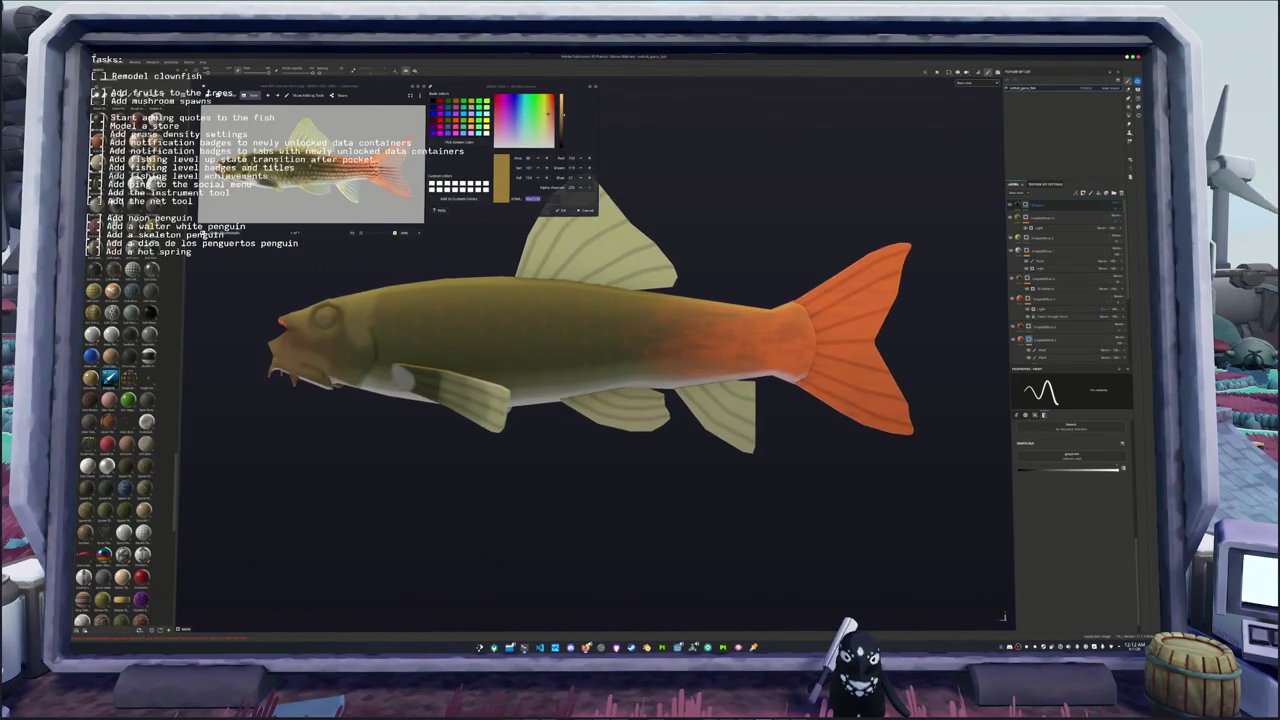
{"action": "scroll", "coordinate": [640, 330], "scroll_direction": "up", "scroll_amount": 2}
{"action": "mouse_move", "coordinate": [650, 381]}
{"action": "left_mouse_down", "text": "alt"}
{"action": "mouse_move", "coordinate": [580, 392]}
{"action": "mouse_move", "coordinate": [560, 360]}
{"action": "mouse_move", "coordinate": [534, 386]}
{"action": "mouse_move", "coordinate": [569, 422]}
{"action": "left_mouse_up", "text": "alt"}
Step: Frame the whole fish and add a new fill layer at the top of the stack
{"action": "key", "text": "f"}
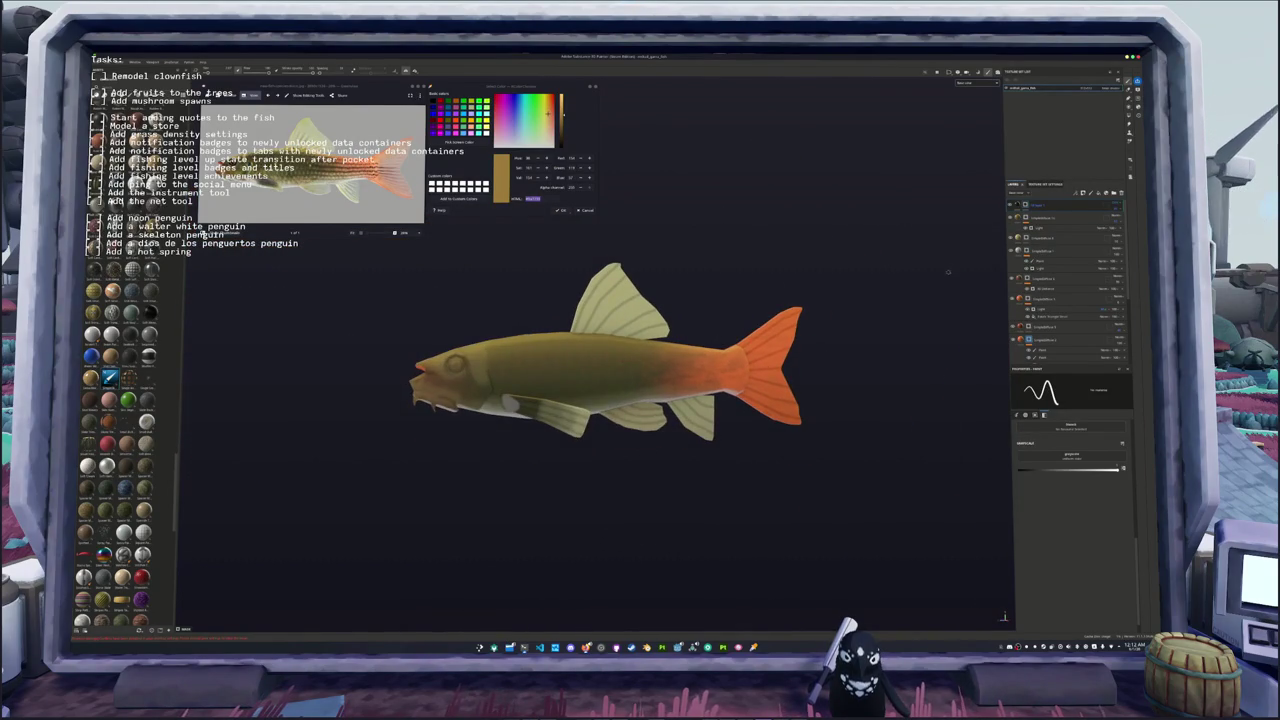
{"action": "key", "text": "ctrl+d"}
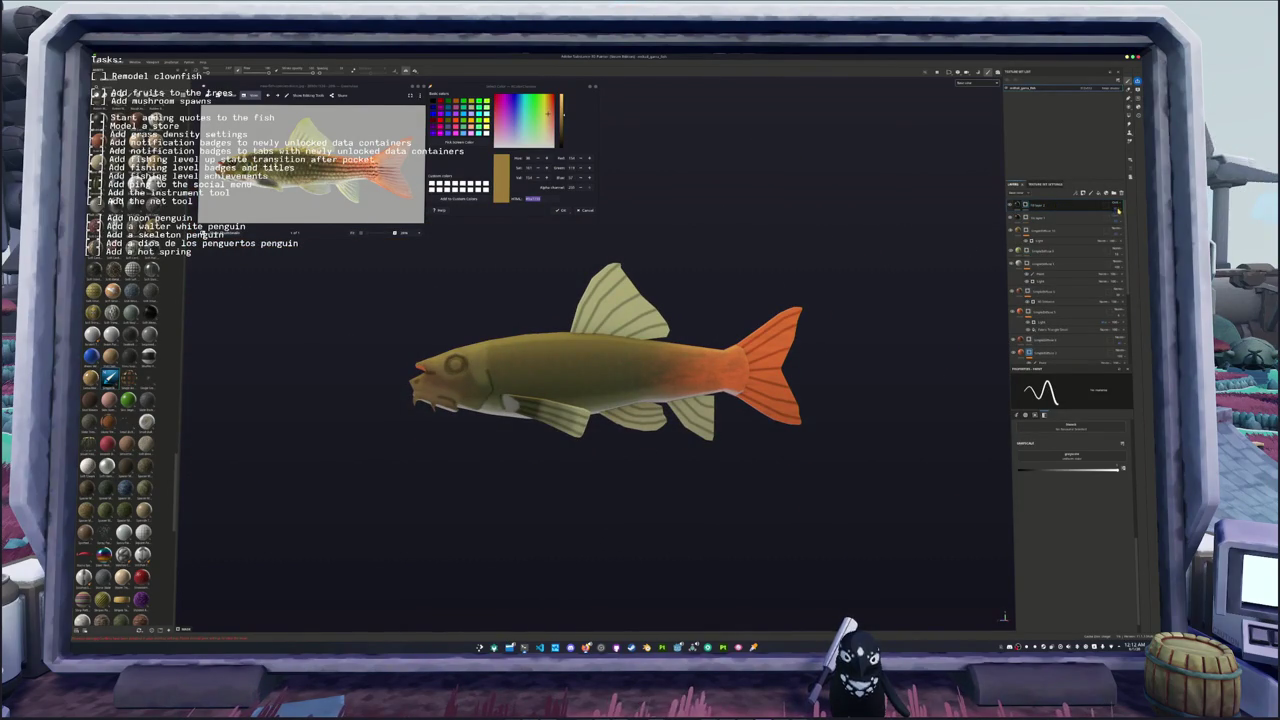
{"action": "right_click", "coordinate": [1038, 204]}
{"action": "left_click", "coordinate": [1033, 257]}
{"action": "right_click", "coordinate": [1030, 205]}
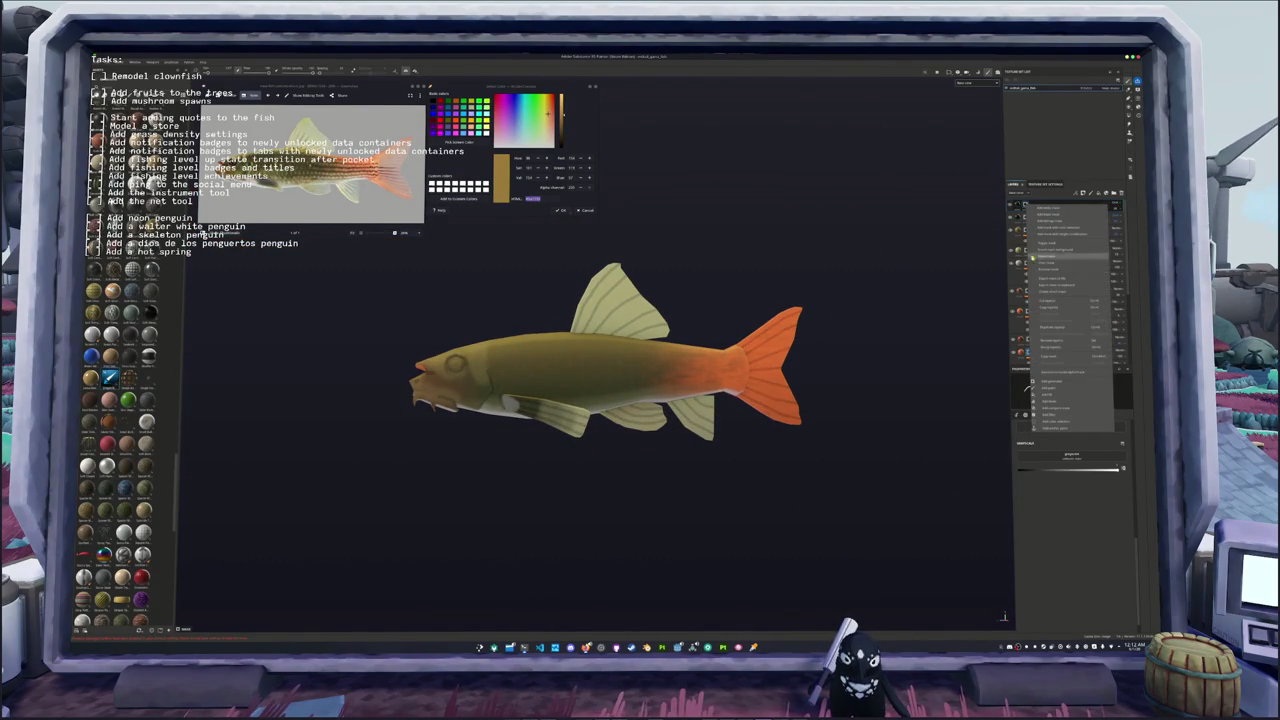
{"action": "left_click", "coordinate": [1061, 387]}
Step: Give the fill layer a grayscale scale pattern with Planar projection
{"action": "left_click", "coordinate": [1071, 440]}
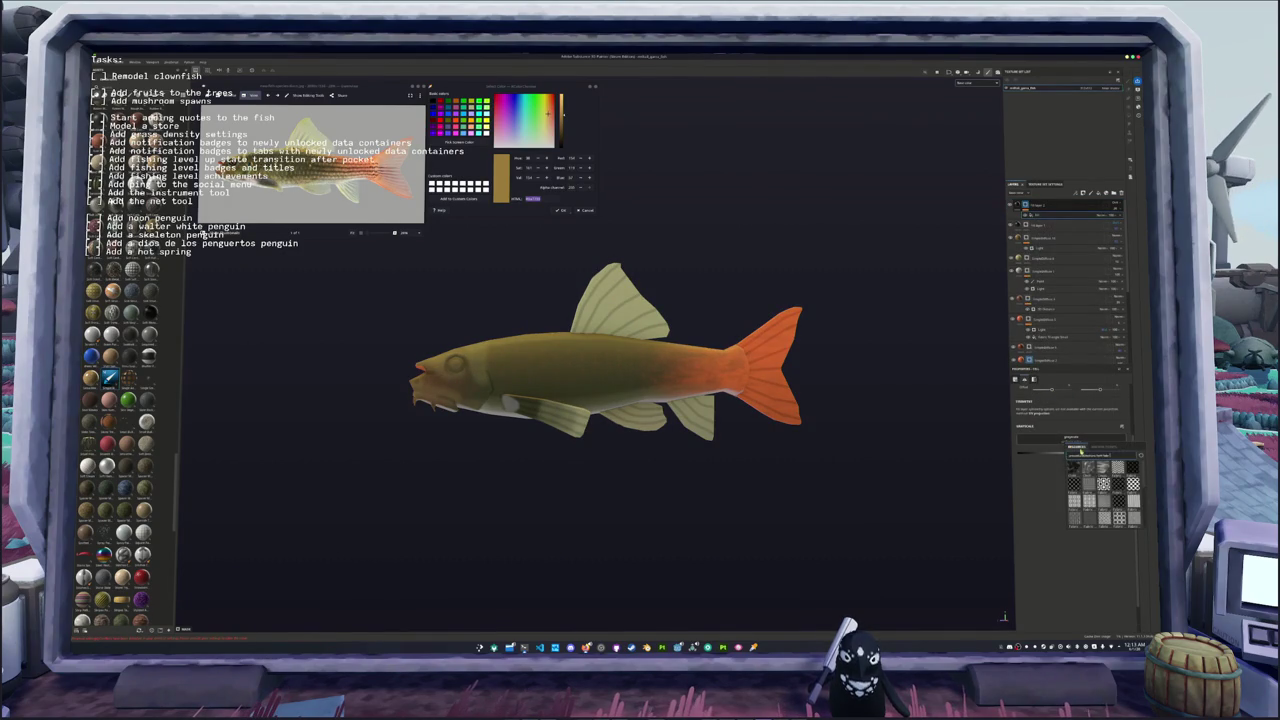
{"action": "left_click", "coordinate": [1132, 484]}
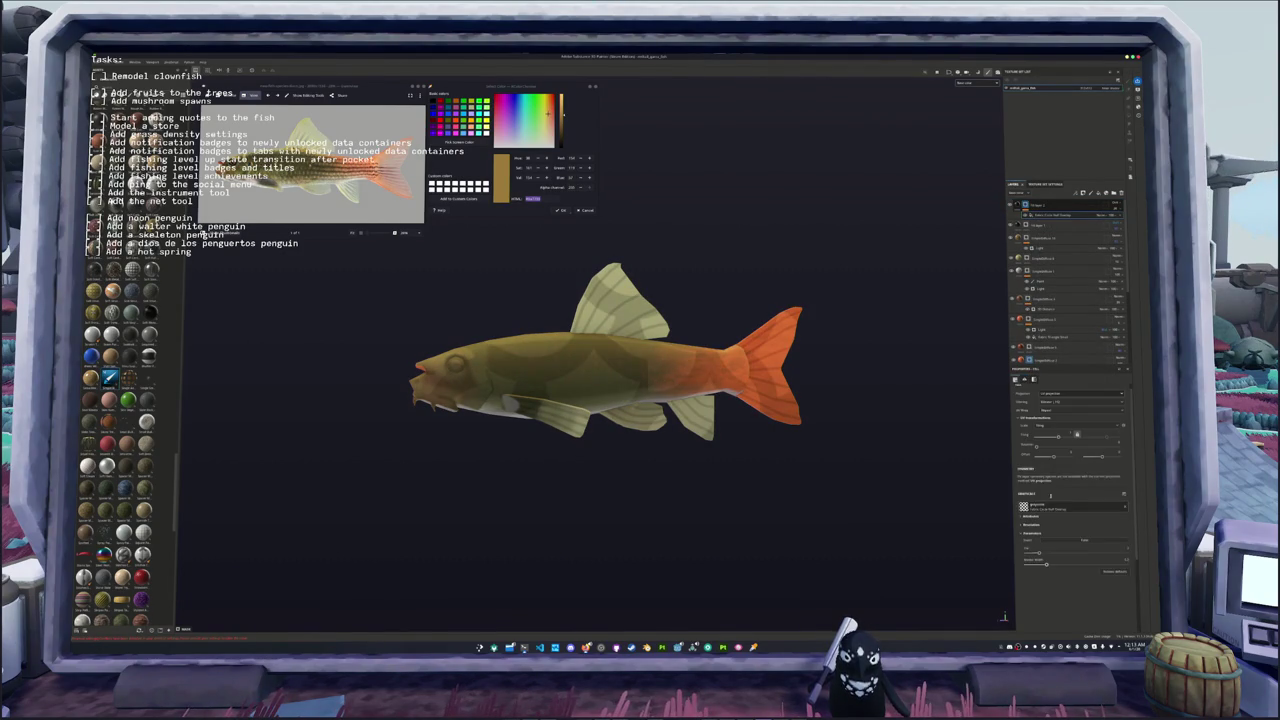
{"action": "left_click", "coordinate": [1078, 400]}
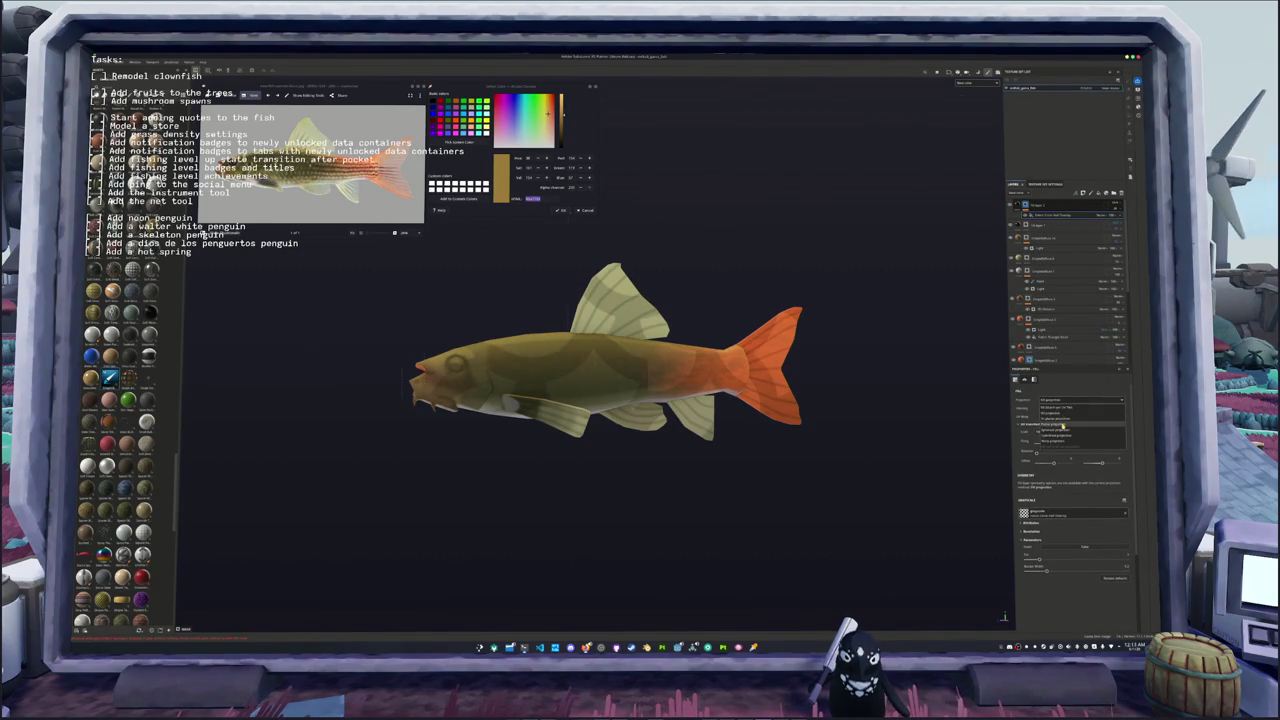
{"action": "left_click", "coordinate": [1062, 410]}
Step: Adjust the projection's scale and position so the pattern forms fine scales over the fish
{"action": "scroll", "coordinate": [1070, 500], "scroll_direction": "down", "scroll_amount": 1}
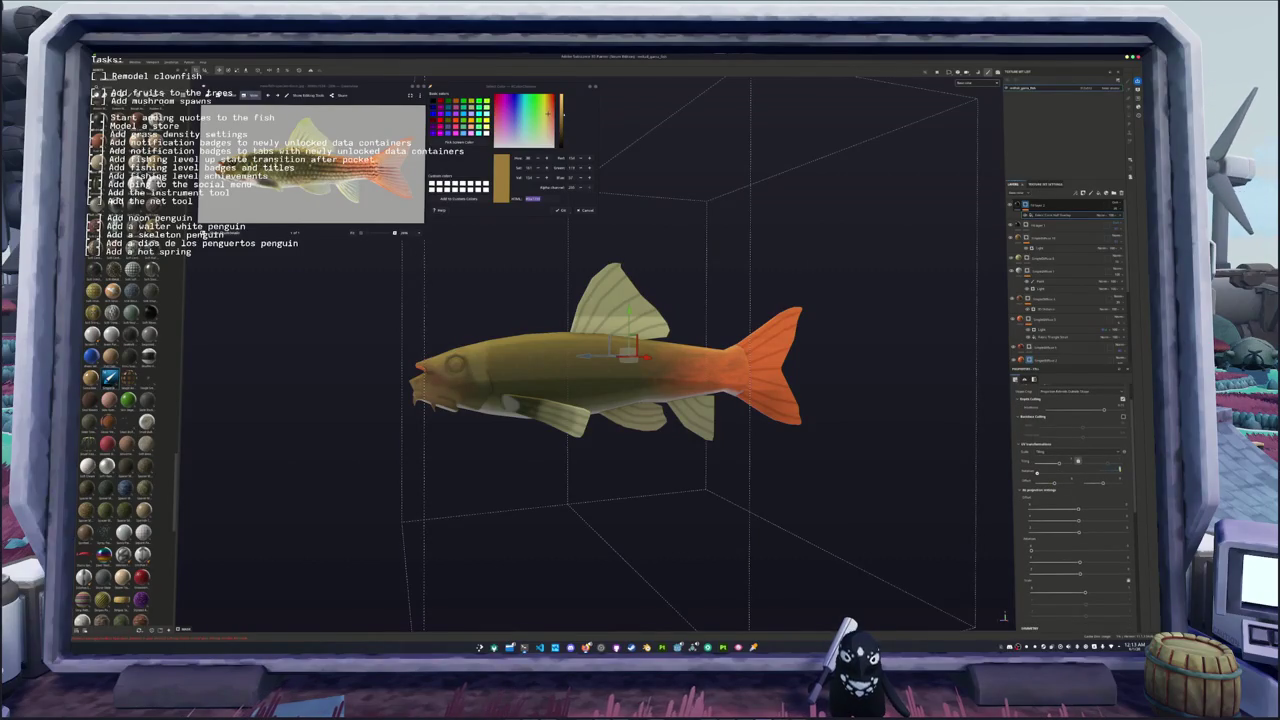
{"action": "left_click", "coordinate": [1077, 461]}
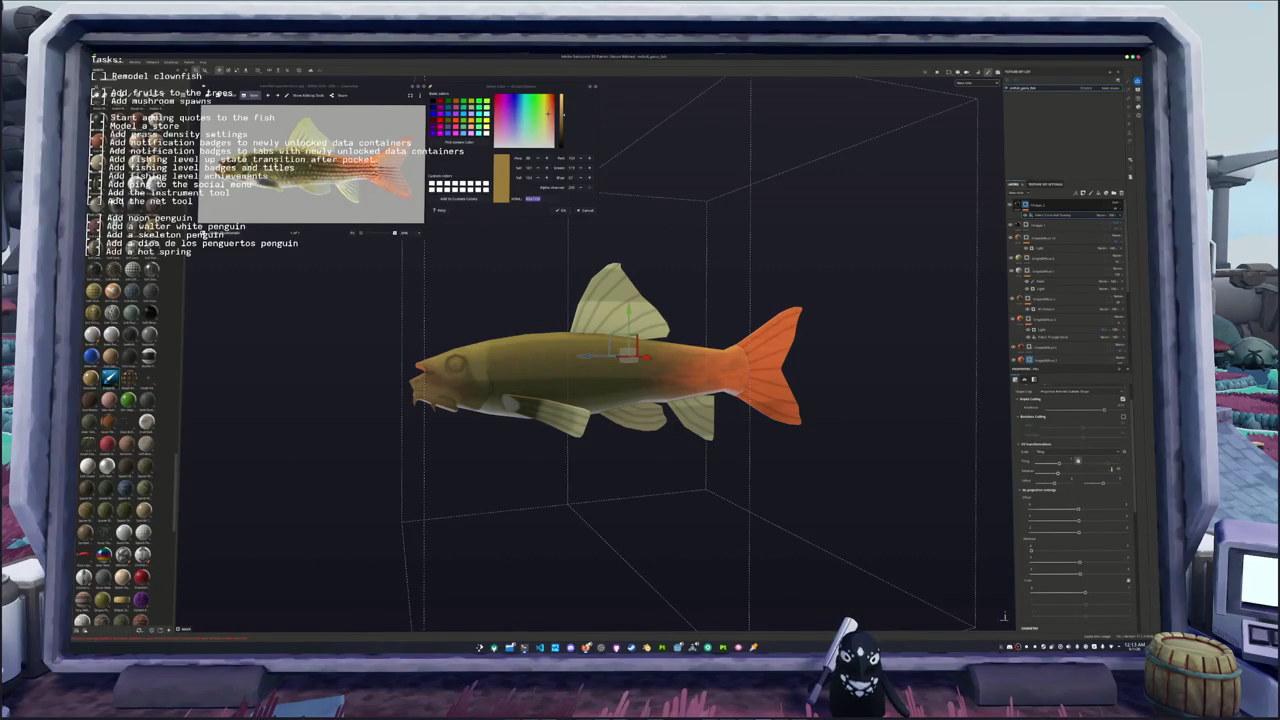
{"action": "scroll", "coordinate": [1062, 492], "scroll_direction": "down", "scroll_amount": 1}
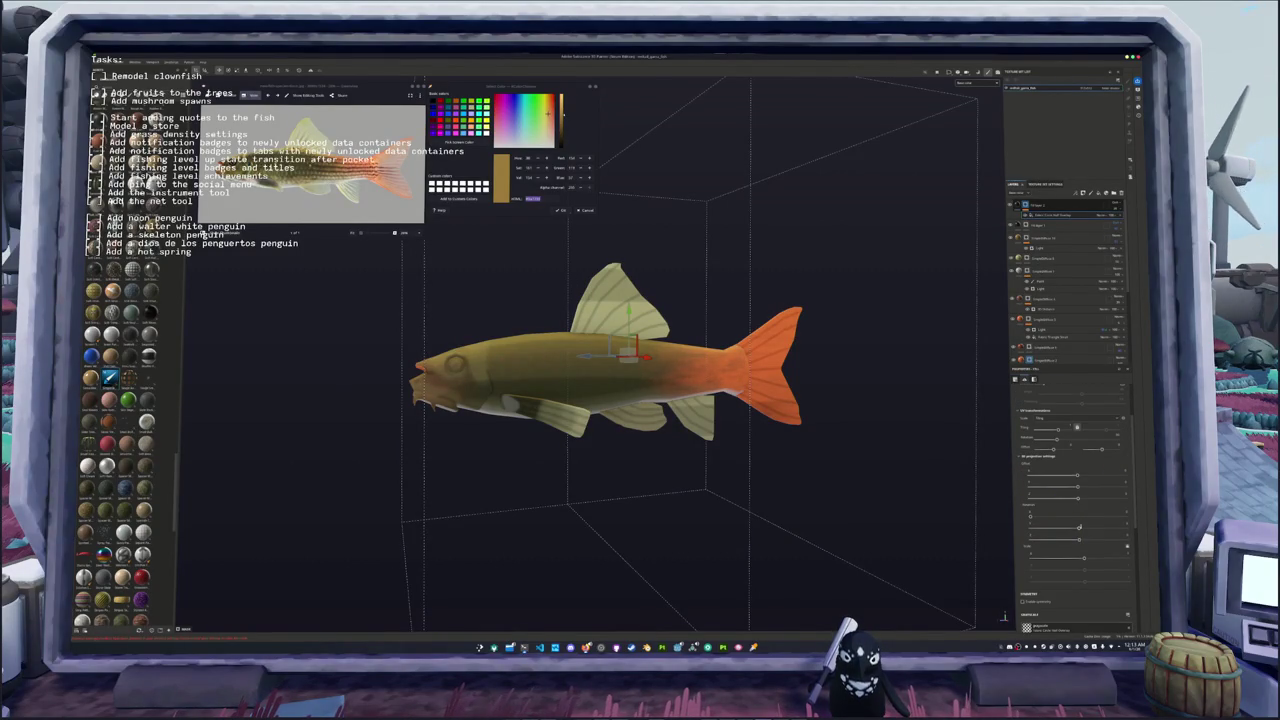
{"action": "mouse_move", "coordinate": [1036, 516]}
{"action": "left_mouse_down"}
{"action": "mouse_move", "coordinate": [1121, 523]}
{"action": "mouse_move", "coordinate": [1094, 526]}
{"action": "left_mouse_up"}
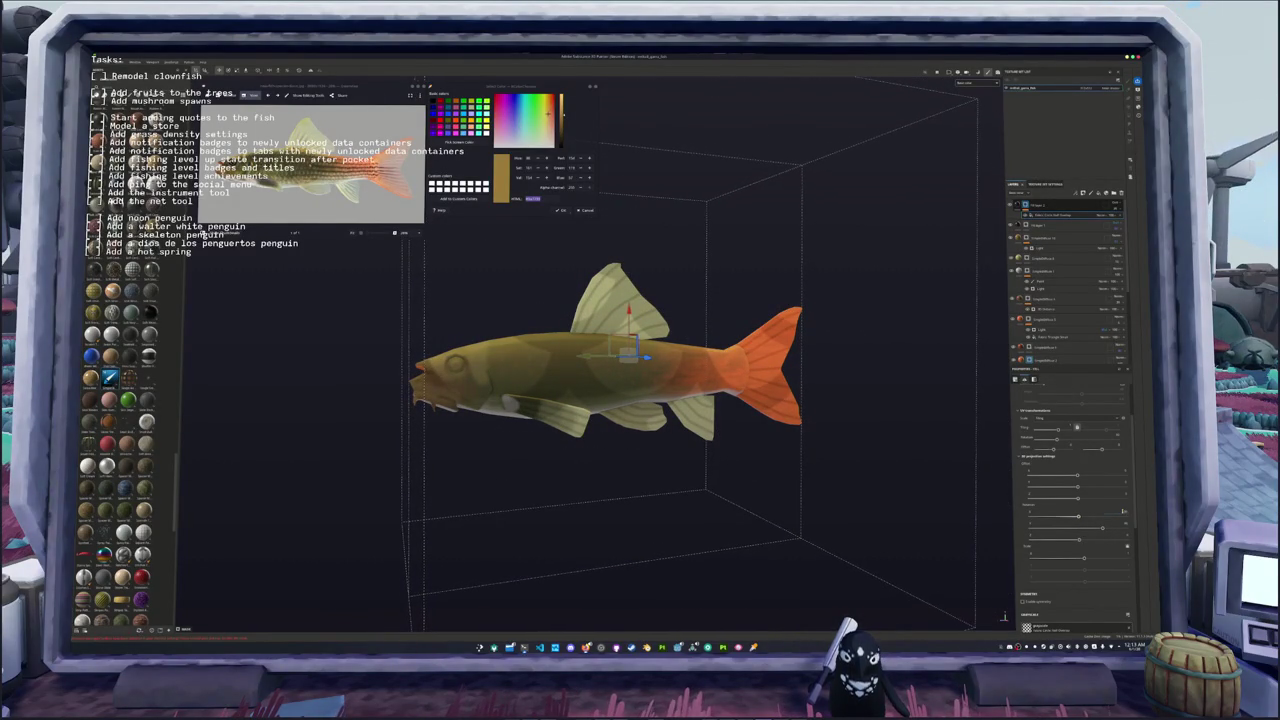
{"action": "left_click_drag", "start_coordinate": [628, 350], "coordinate": [626, 360]}
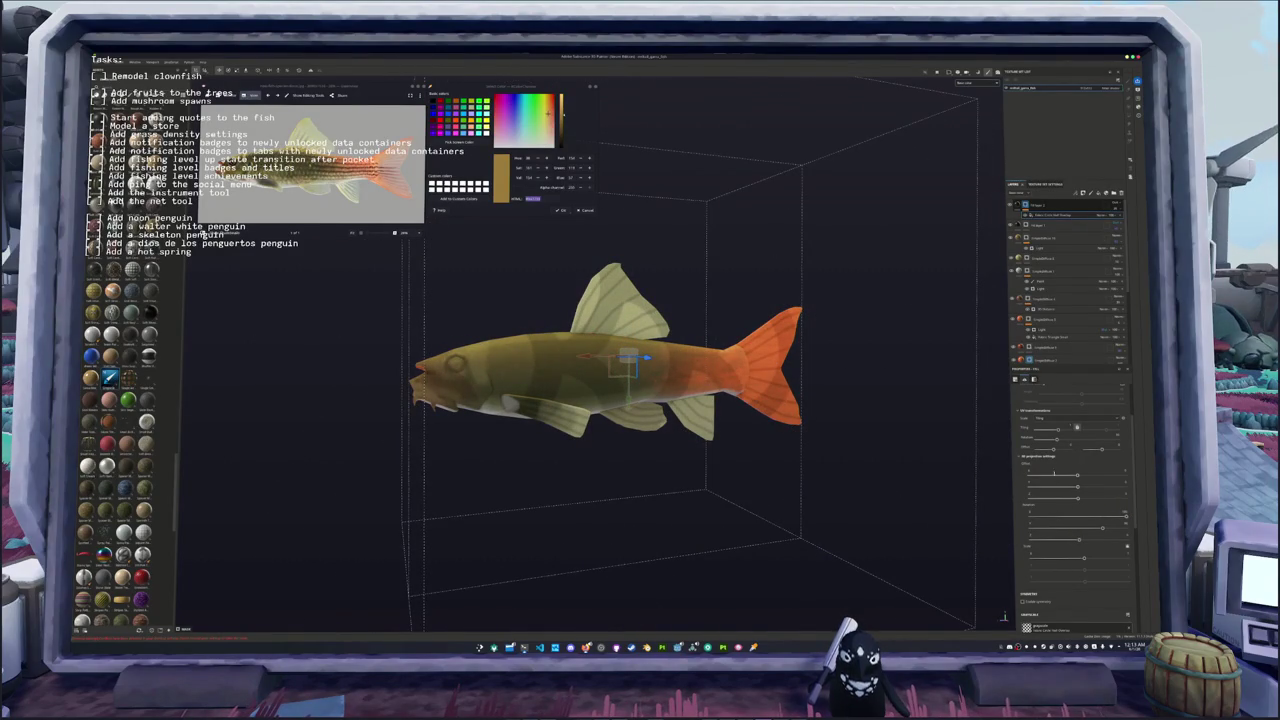
{"action": "left_click_drag", "start_coordinate": [1076, 427], "coordinate": [1064, 428]}
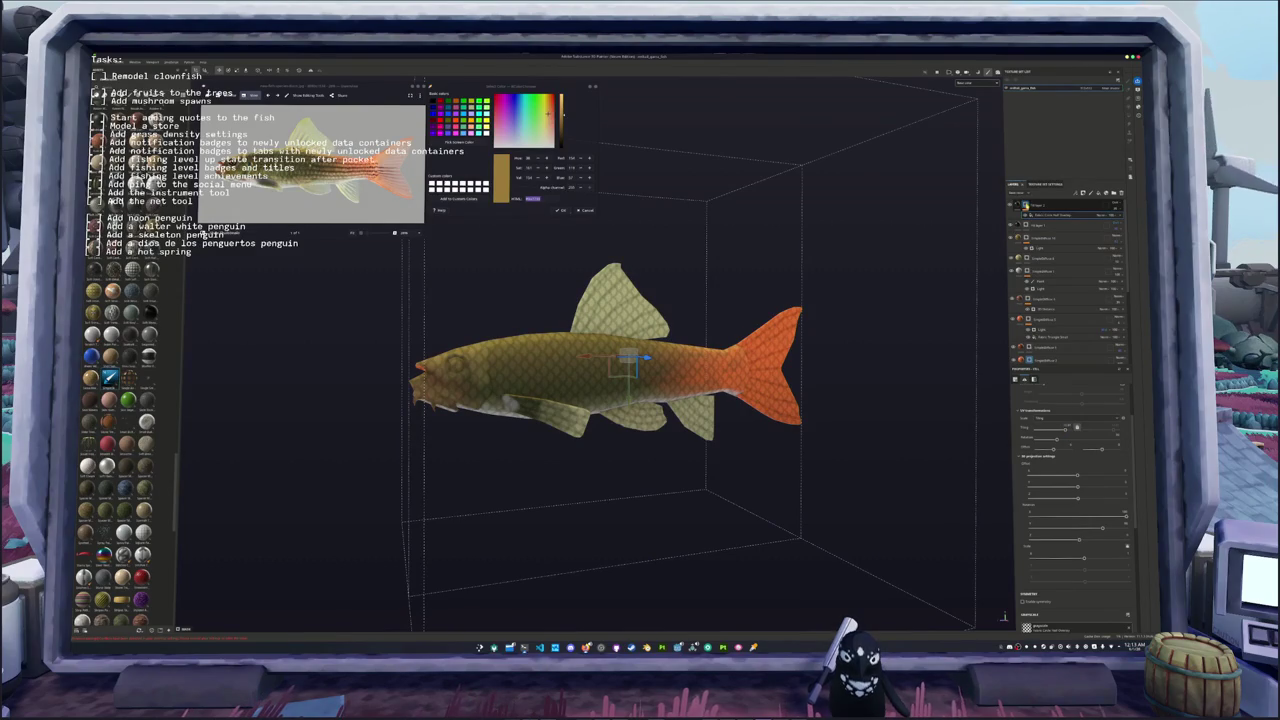
{"action": "right_click", "coordinate": [1027, 206]}
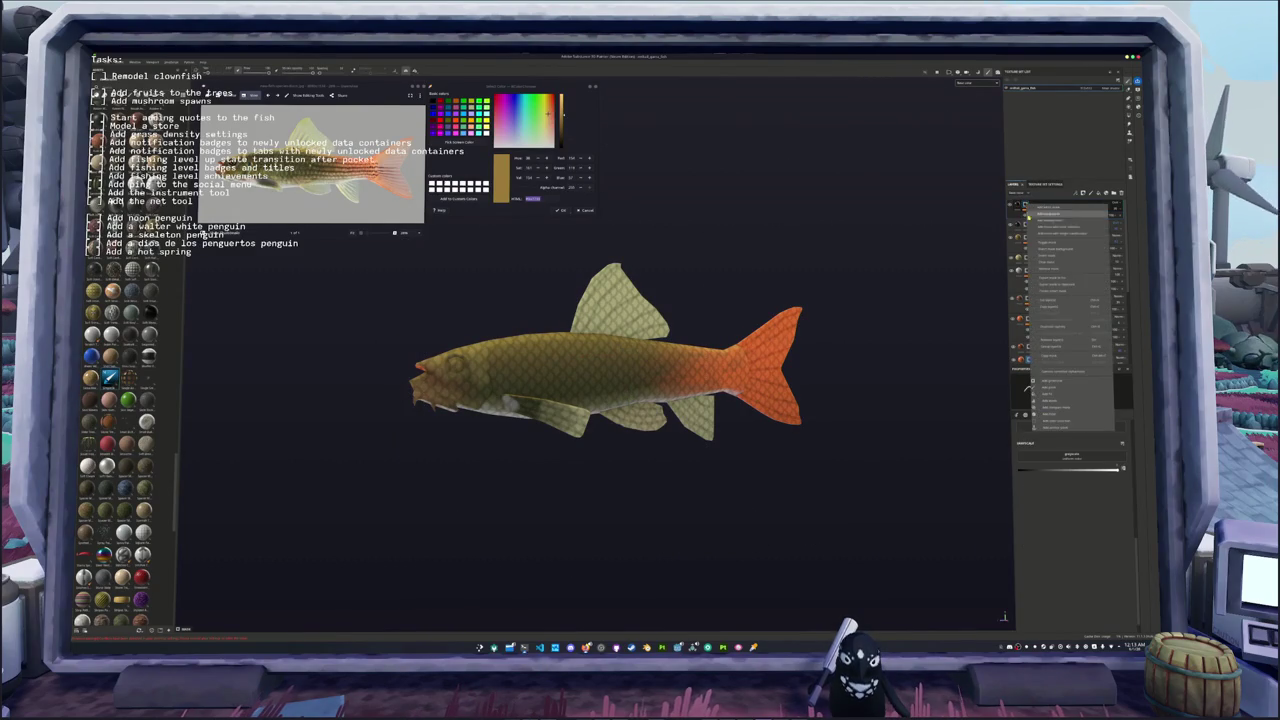
Step: Add a 3D gradient generator to the top layer
{"action": "left_click", "coordinate": [1053, 388]}
{"action": "scroll", "coordinate": [905, 455], "scroll_direction": "down", "scroll_amount": 2}
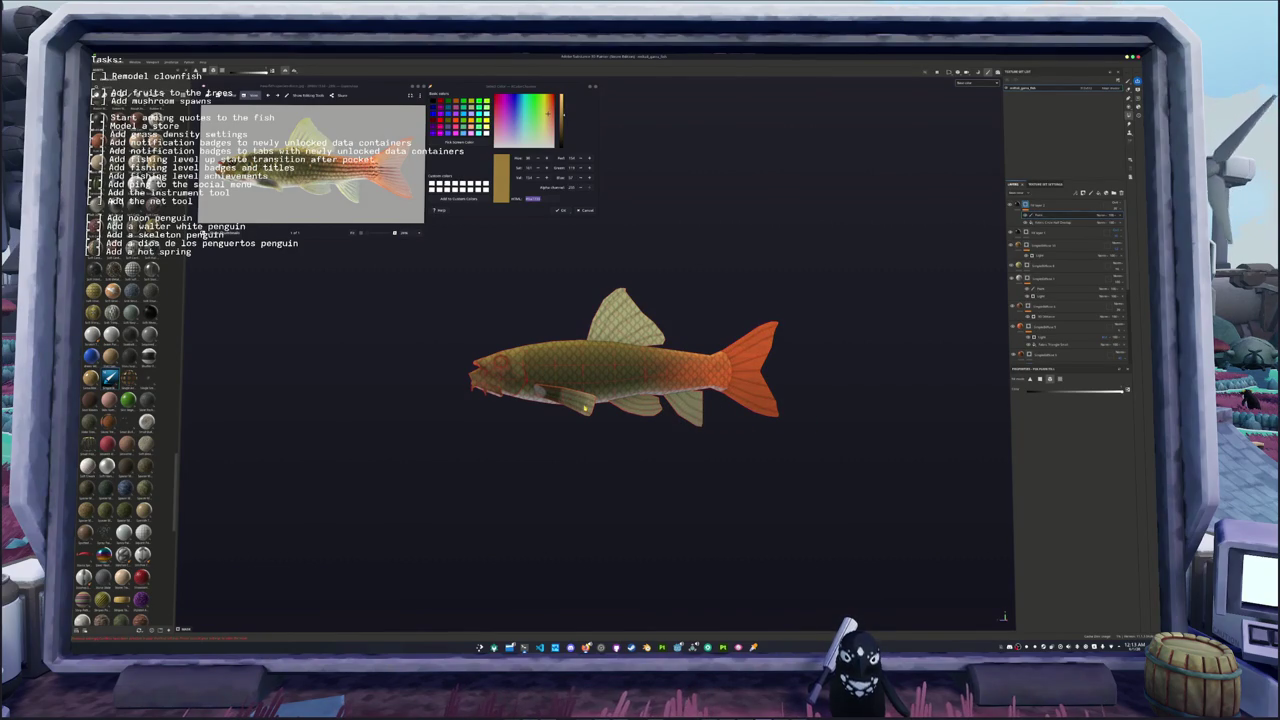
{"action": "left_click", "coordinate": [1083, 191]}
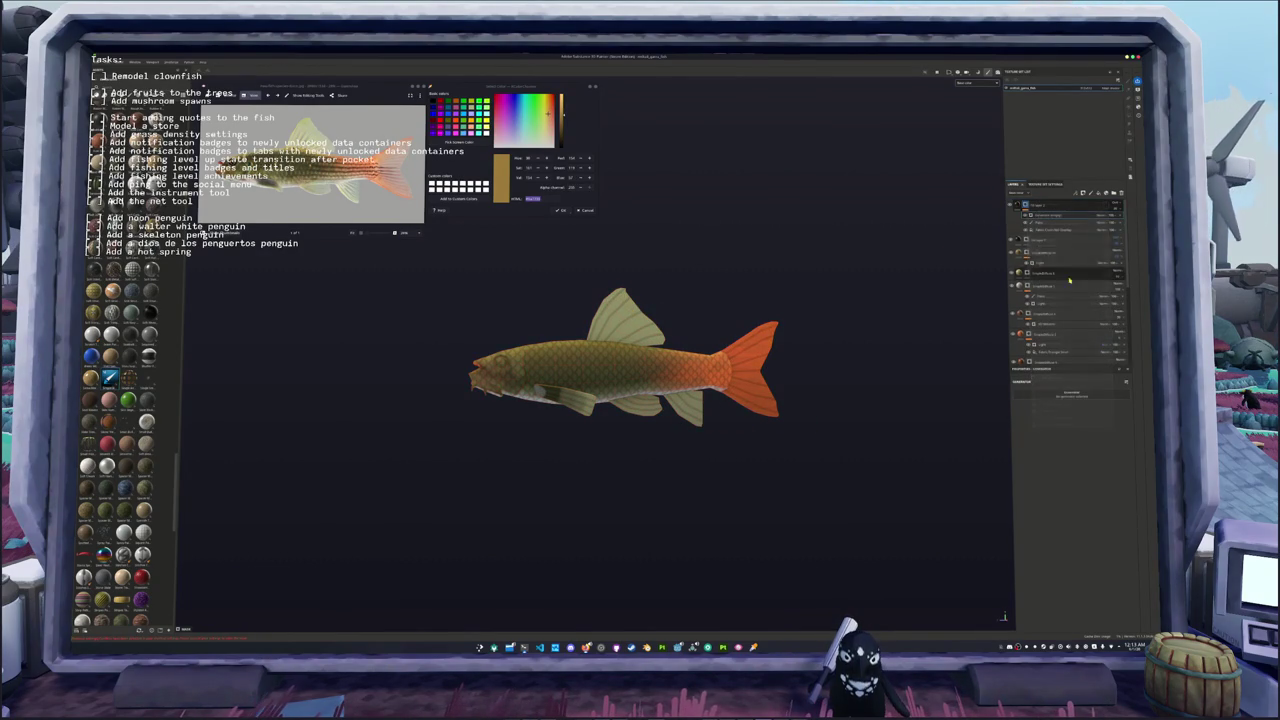
{"action": "left_click", "coordinate": [1066, 395]}
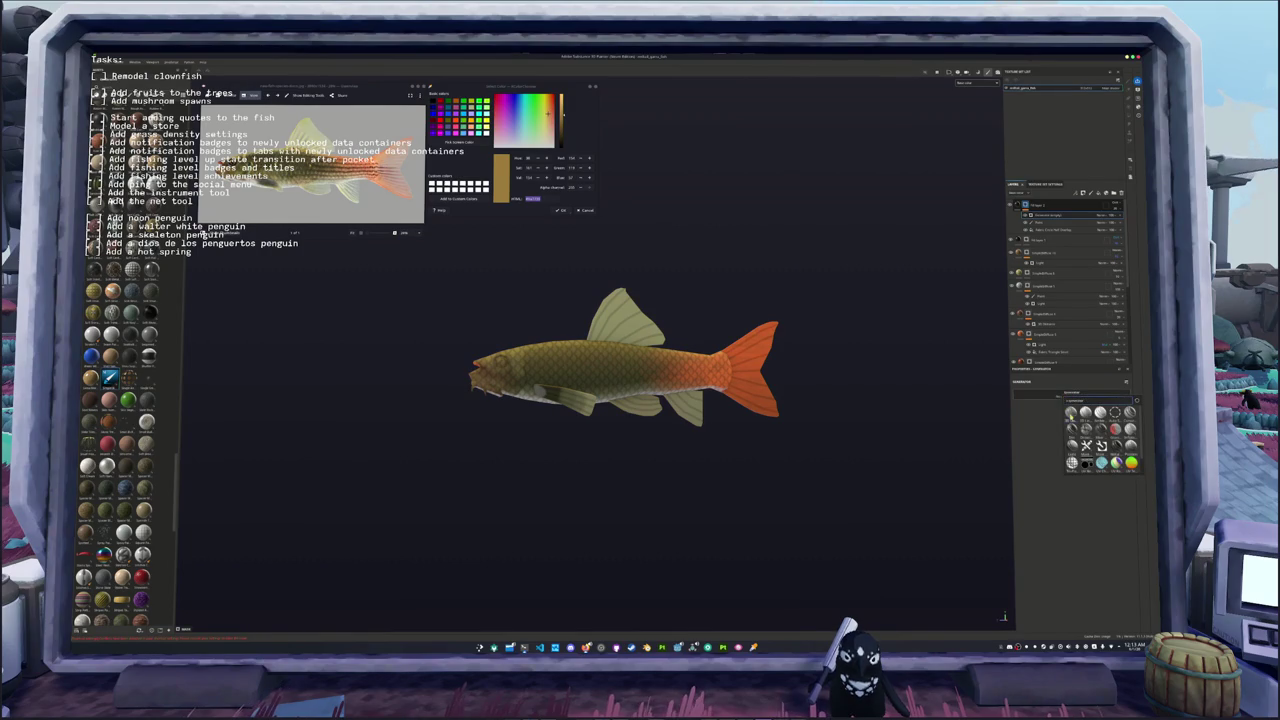
{"action": "left_click", "coordinate": [1085, 412]}
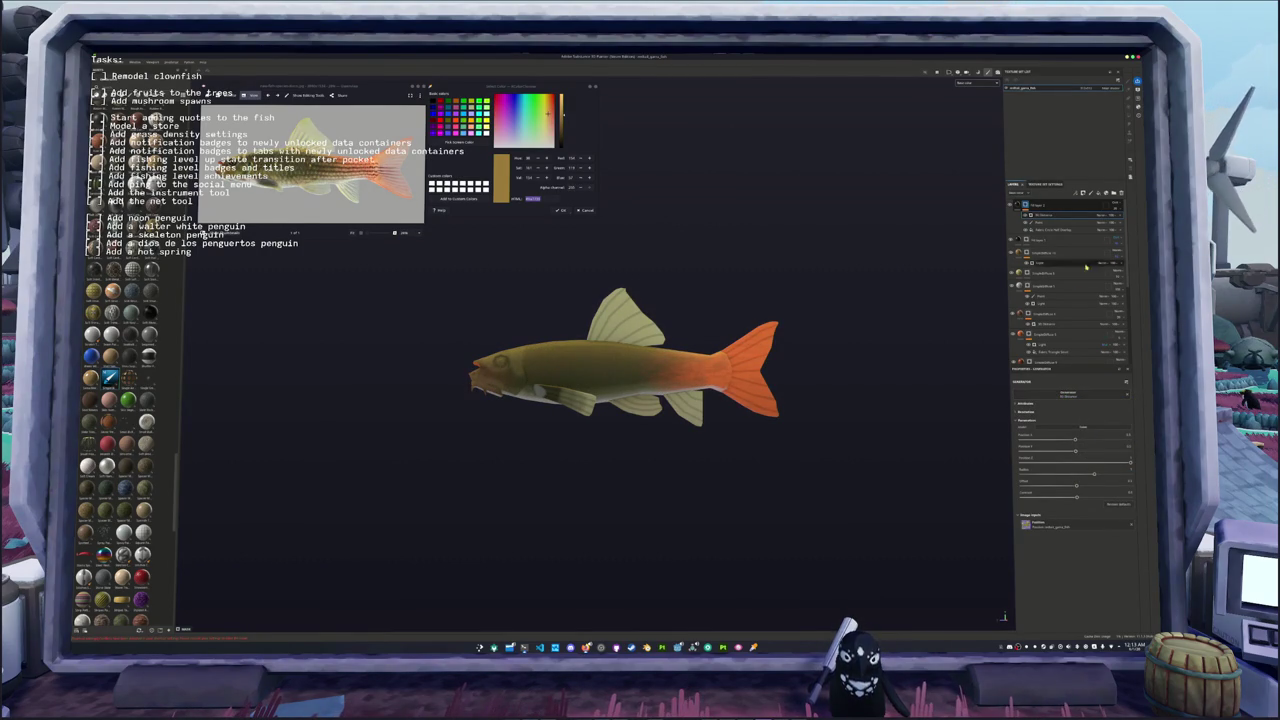
Step: Change the 3D gradient's blend mode and increase its Radius
{"action": "left_click", "coordinate": [1105, 215]}
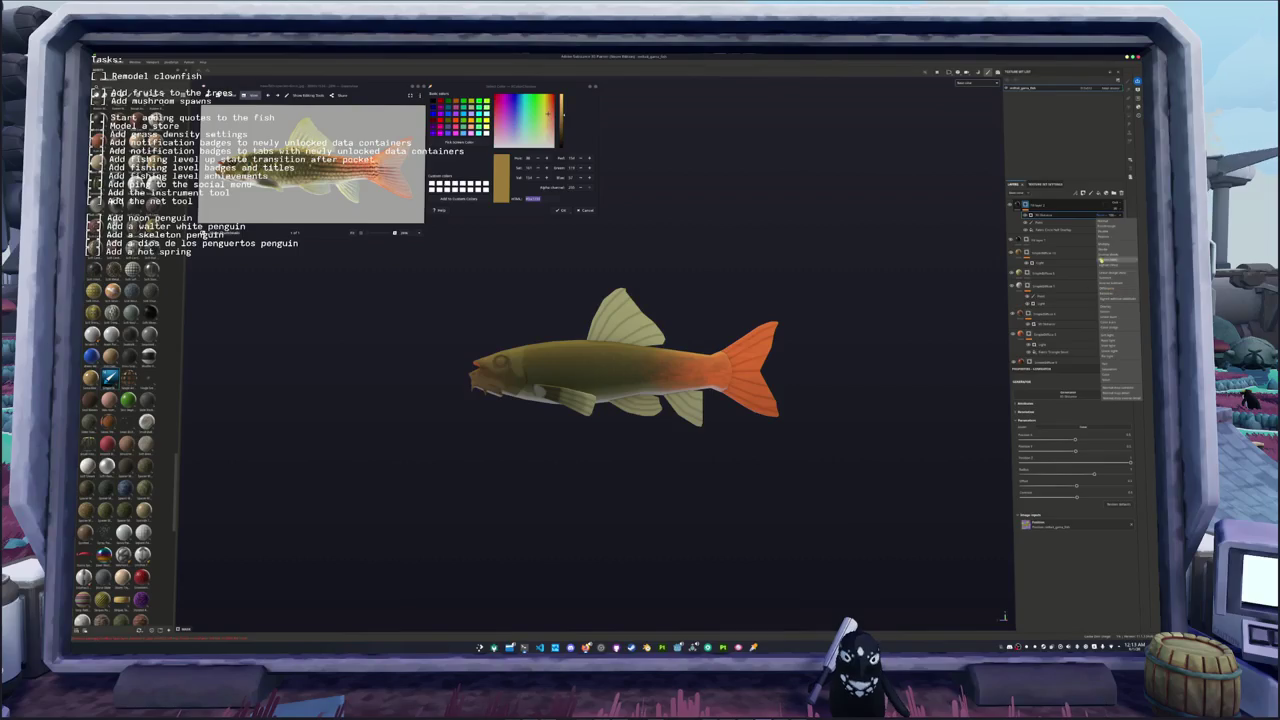
{"action": "left_click", "coordinate": [1101, 244]}
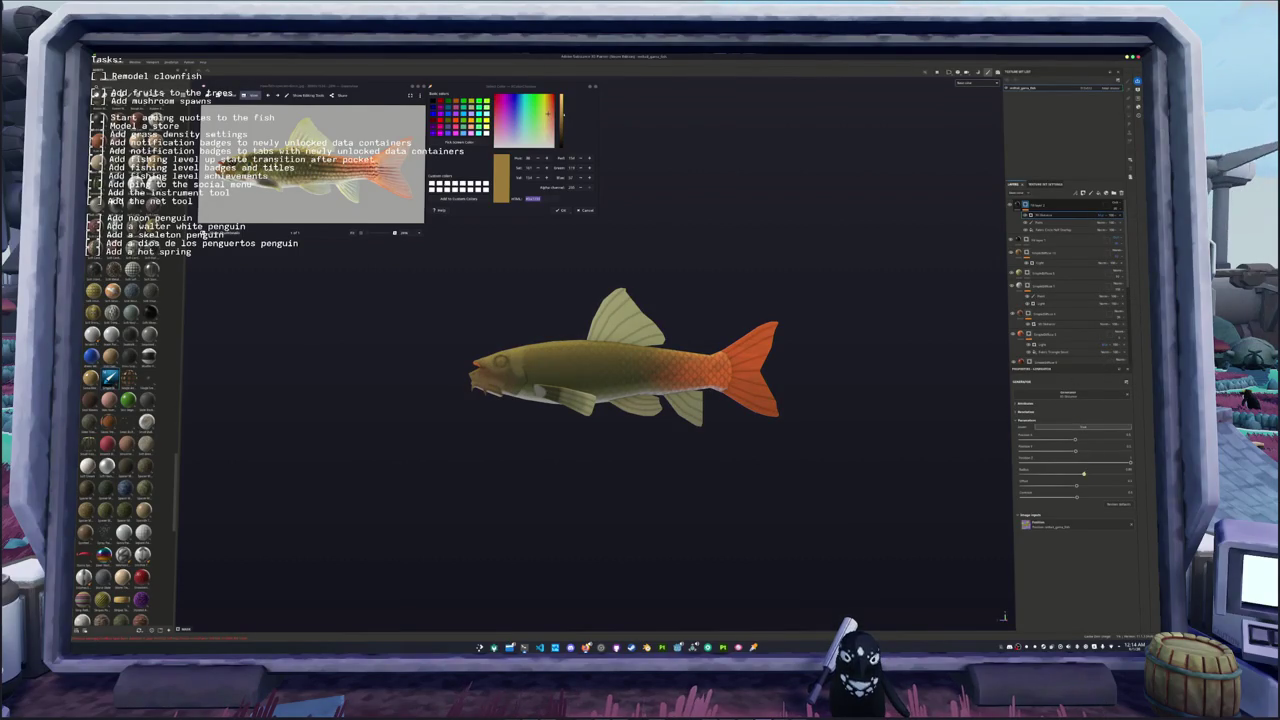
{"action": "left_click_drag", "start_coordinate": [1052, 476], "coordinate": [1059, 478]}
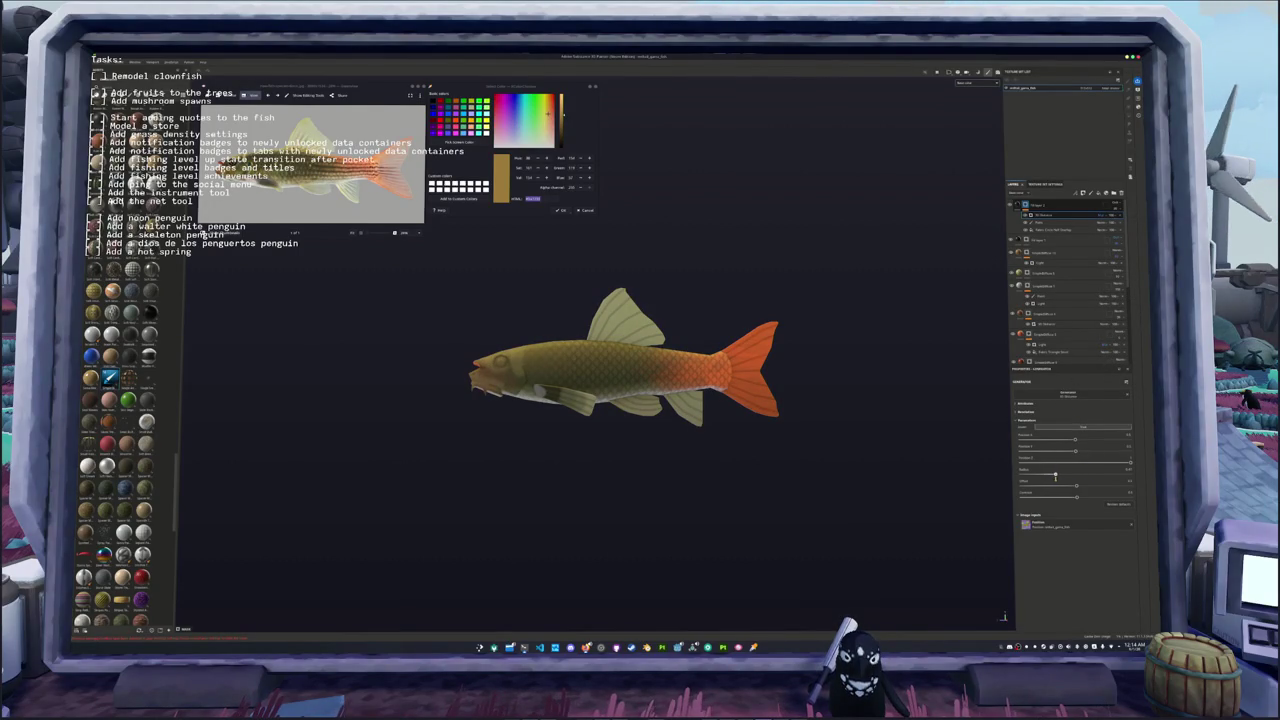
{"action": "scroll", "coordinate": [869, 423], "scroll_direction": "down", "scroll_amount": 2}
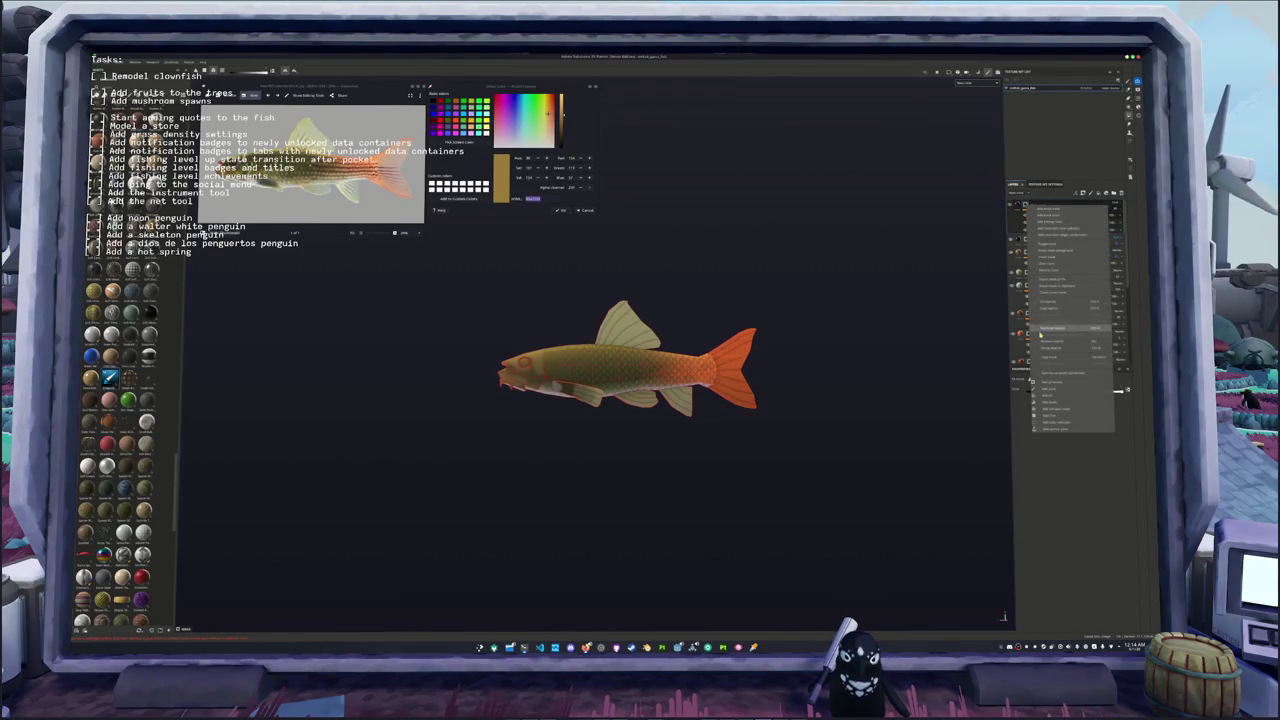
Step: Add a Light generator with a lighter blend mode and Highlight at maximum
{"action": "left_click", "coordinate": [1098, 395]}
{"action": "left_click", "coordinate": [1109, 428]}
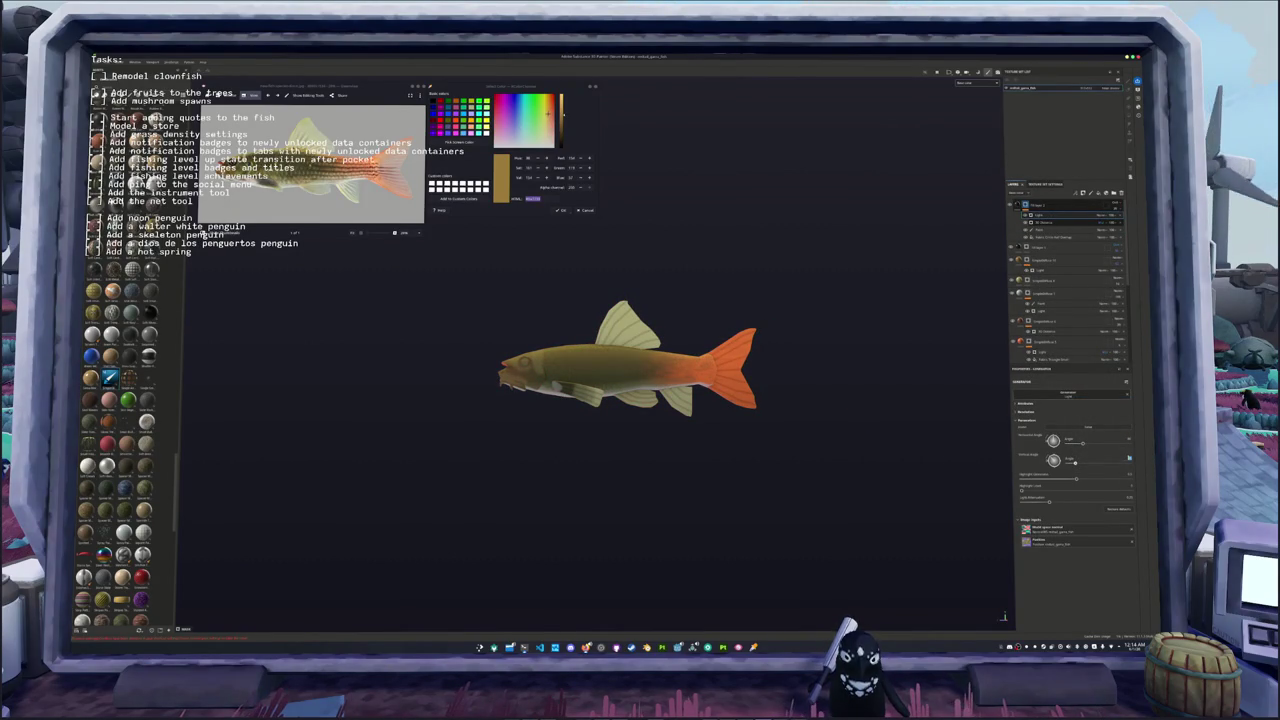
{"action": "left_click", "coordinate": [1103, 215]}
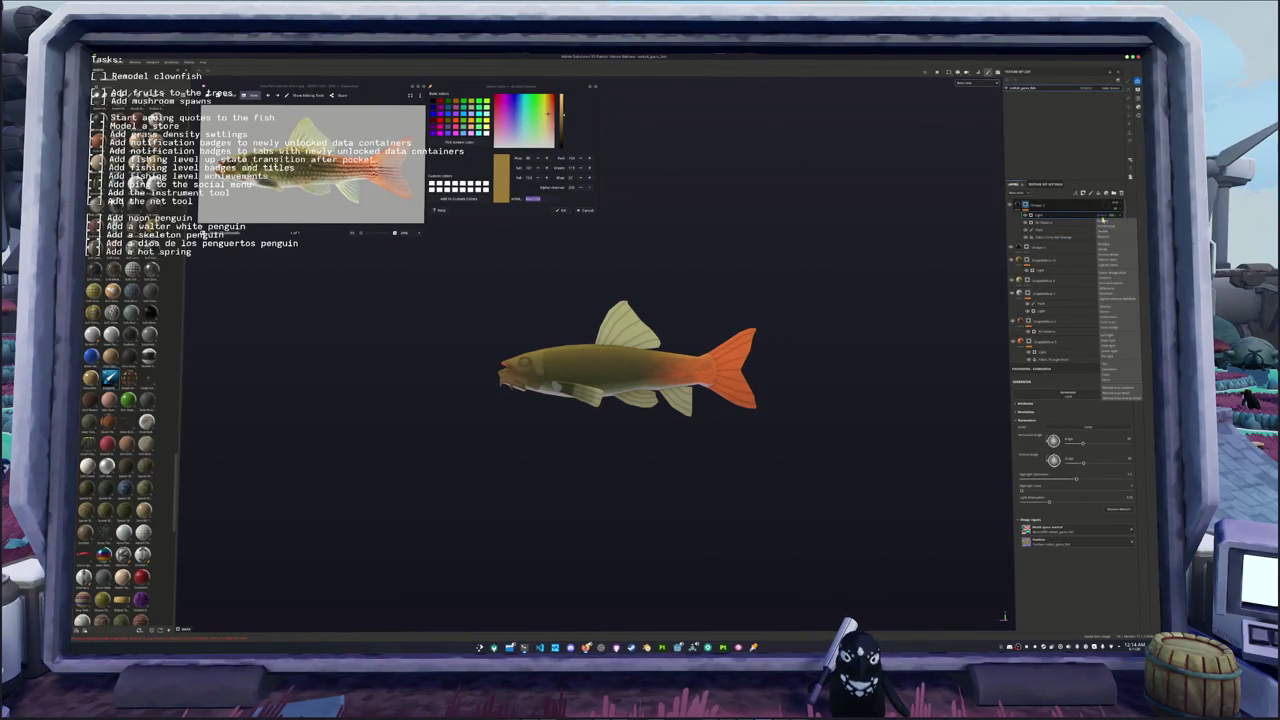
{"action": "left_click", "coordinate": [1108, 245]}
{"action": "scroll", "coordinate": [1000, 480], "scroll_direction": "up", "scroll_amount": 2}
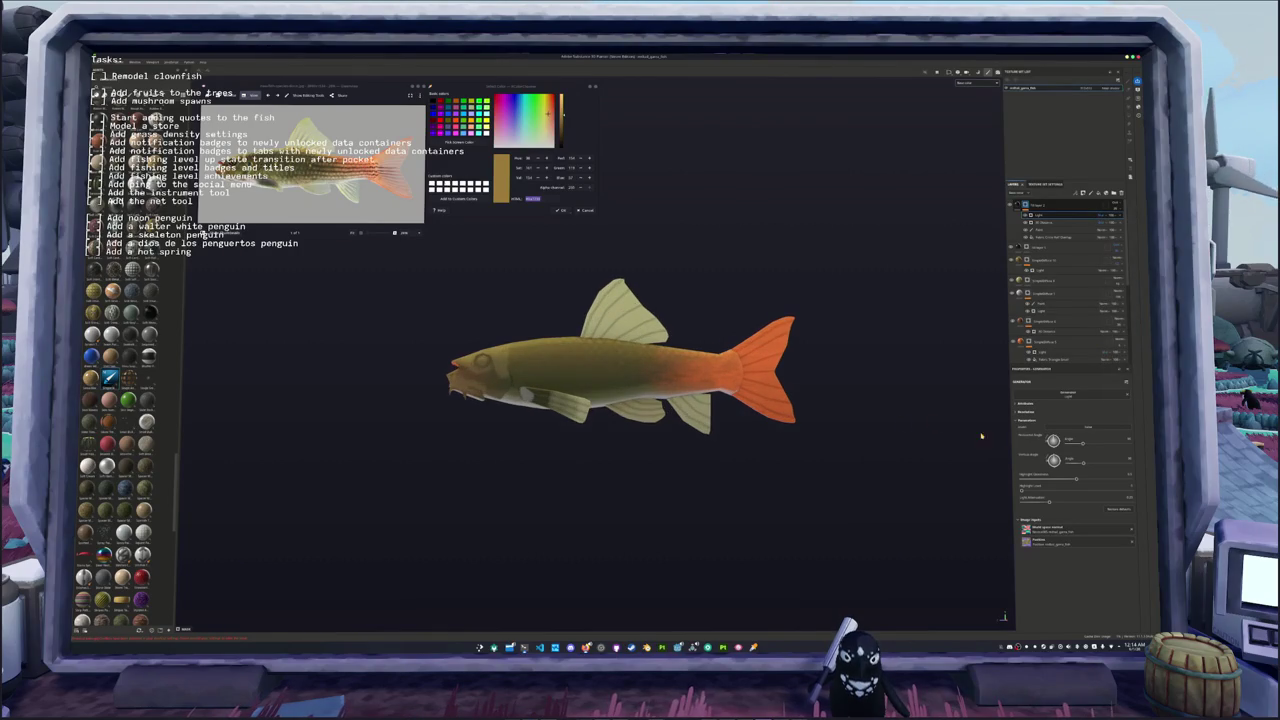
{"action": "mouse_move", "coordinate": [1023, 489]}
{"action": "left_mouse_down"}
{"action": "mouse_move", "coordinate": [1125, 486]}
{"action": "mouse_move", "coordinate": [1042, 481]}
{"action": "left_mouse_up"}
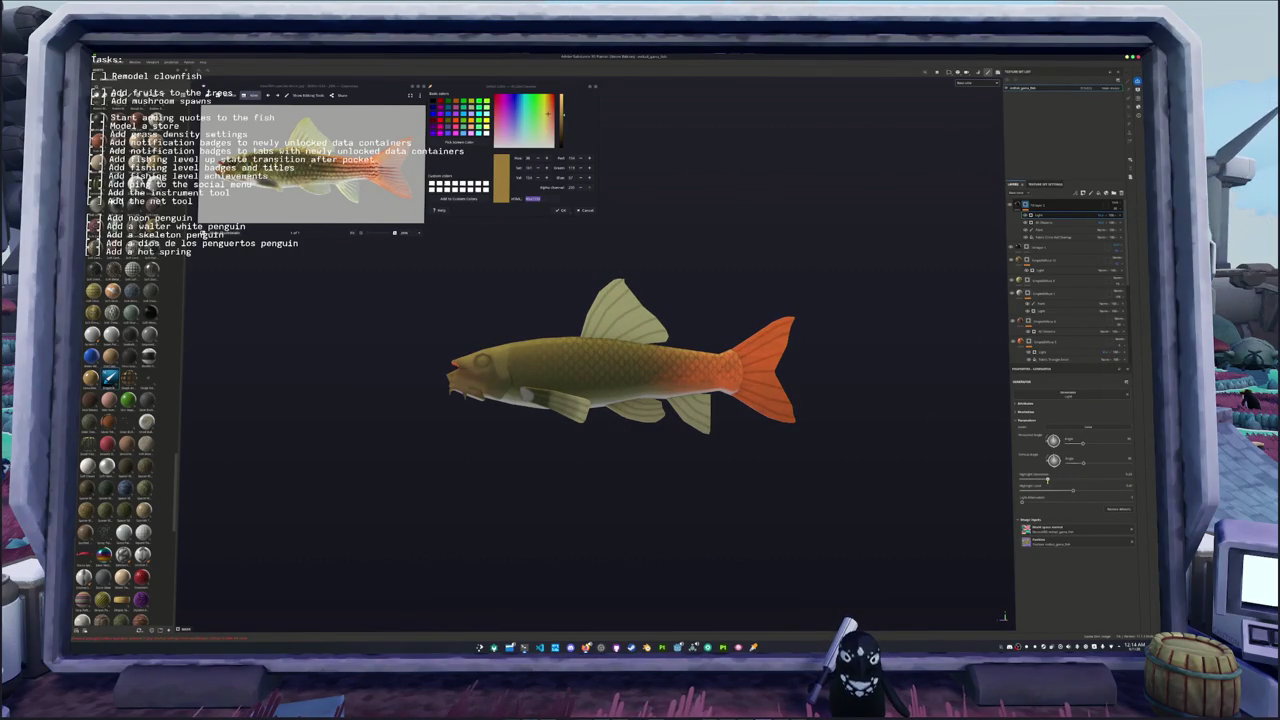
{"action": "mouse_move", "coordinate": [777, 457]}
{"action": "left_mouse_down", "text": "alt"}
{"action": "mouse_move", "coordinate": [817, 337]}
{"action": "mouse_move", "coordinate": [781, 521]}
{"action": "left_mouse_up", "text": "alt"}
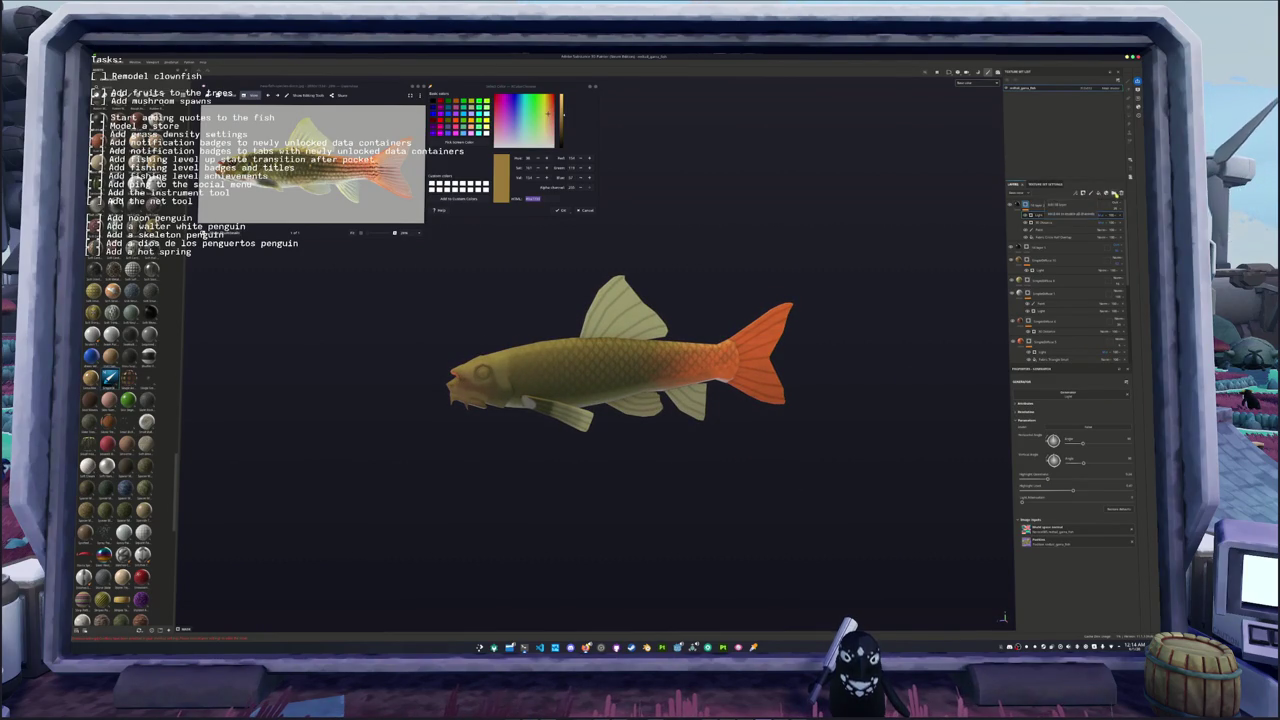
Step: Add a new folder at the top of the layer stack
{"action": "left_click", "coordinate": [1098, 193]}
{"action": "left_click", "coordinate": [1115, 206]}
{"action": "right_click", "coordinate": [1068, 206]}
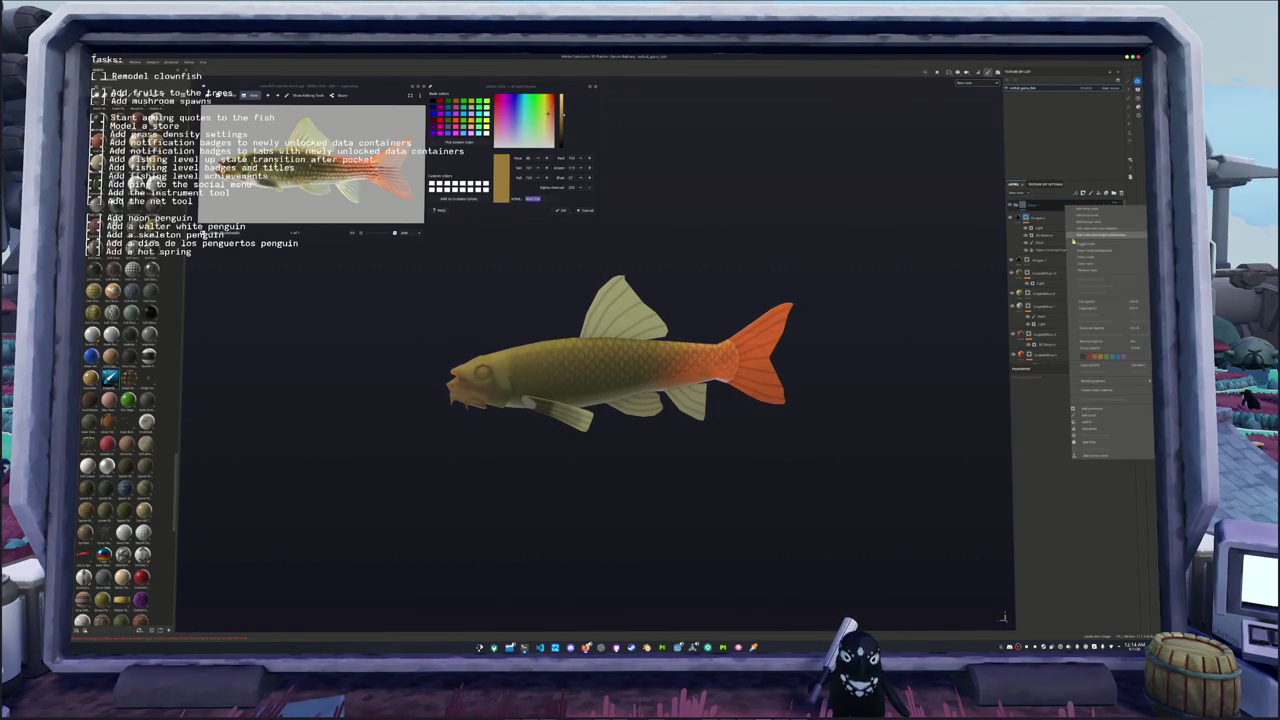
Step: Add a filter and a new fill layer to the top group
{"action": "left_click", "coordinate": [1090, 442]}
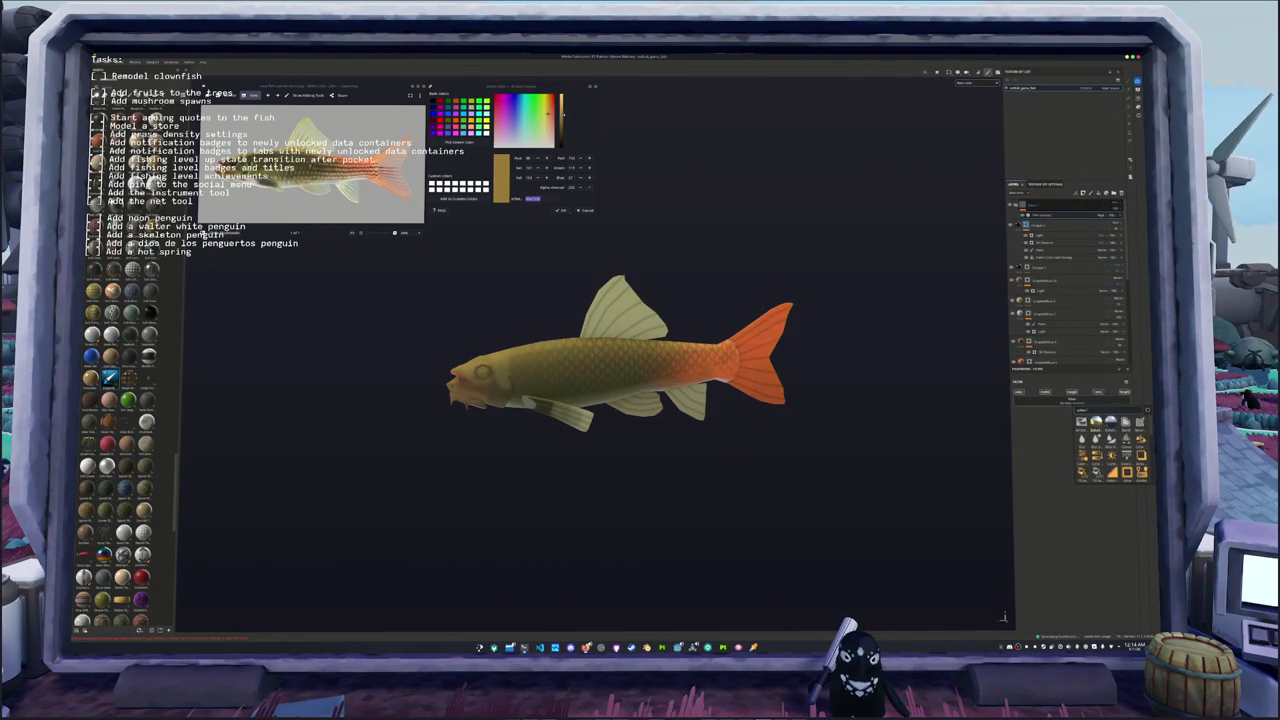
{"action": "left_click", "coordinate": [1096, 430]}
{"action": "middle_click_drag", "start_coordinate": [797, 389], "coordinate": [866, 386]}
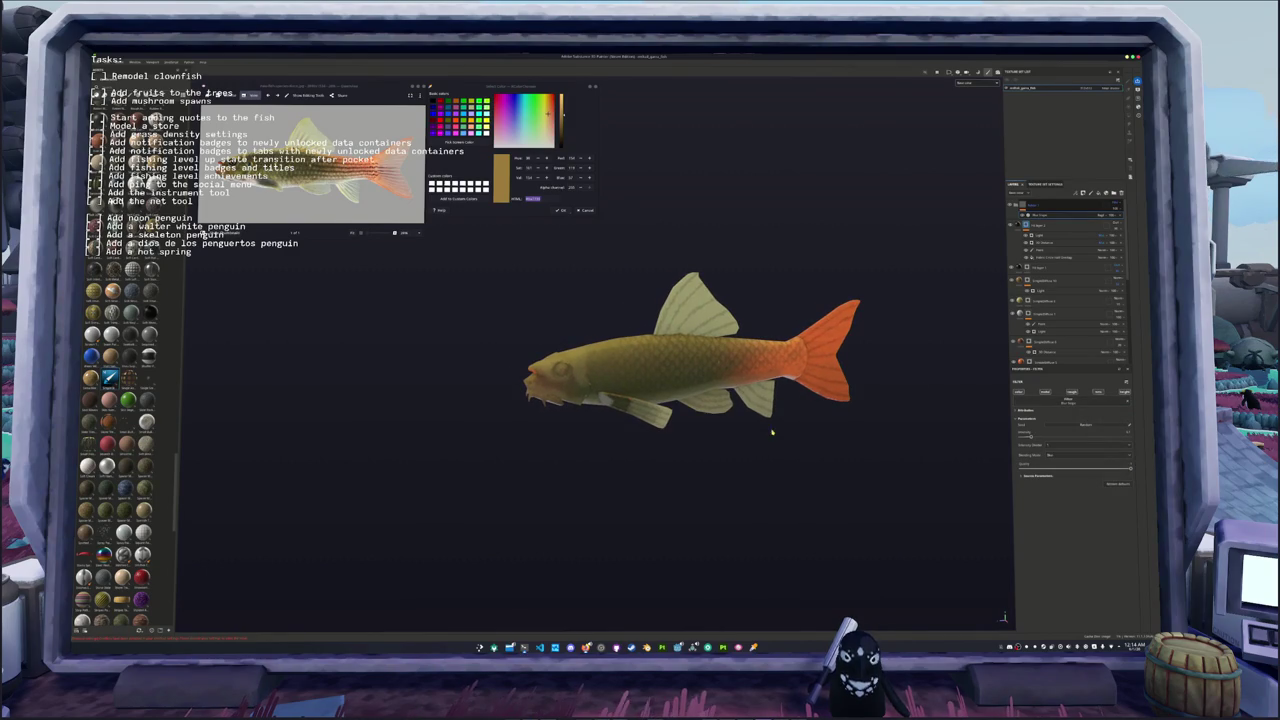
{"action": "scroll", "coordinate": [869, 453], "scroll_direction": "up", "scroll_amount": 2}
{"action": "right_click", "coordinate": [1036, 205]}
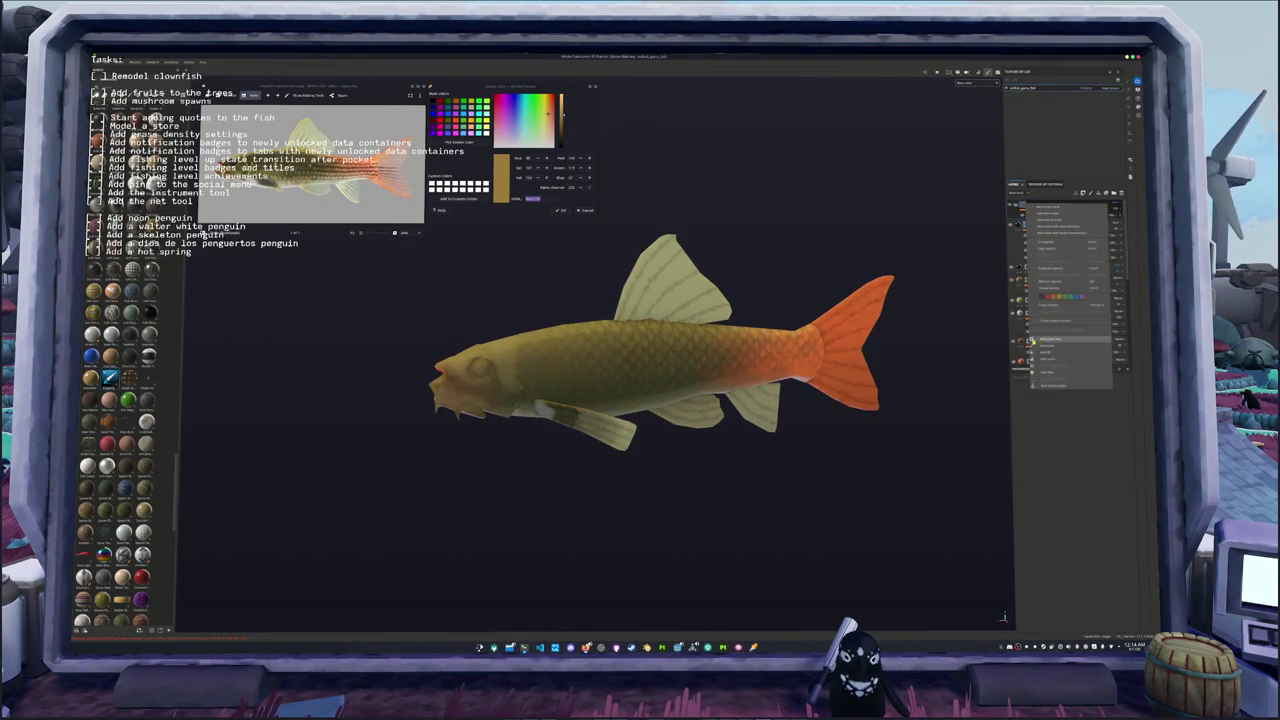
{"action": "left_click", "coordinate": [1046, 347]}
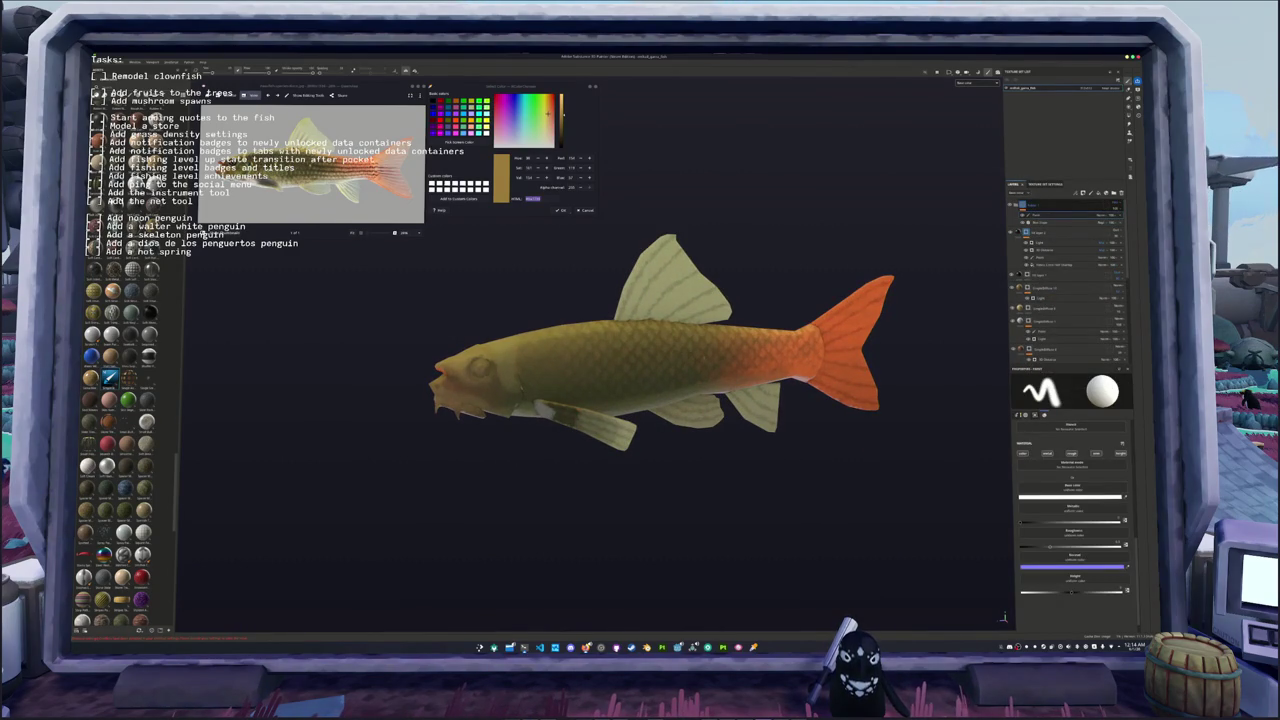
Step: Nest a Fill effect under the top layer and zoom in on the fish's belly and fins
{"action": "right_click", "coordinate": [1032, 208]}
{"action": "right_click", "coordinate": [1032, 206]}
{"action": "left_click", "coordinate": [1075, 389]}
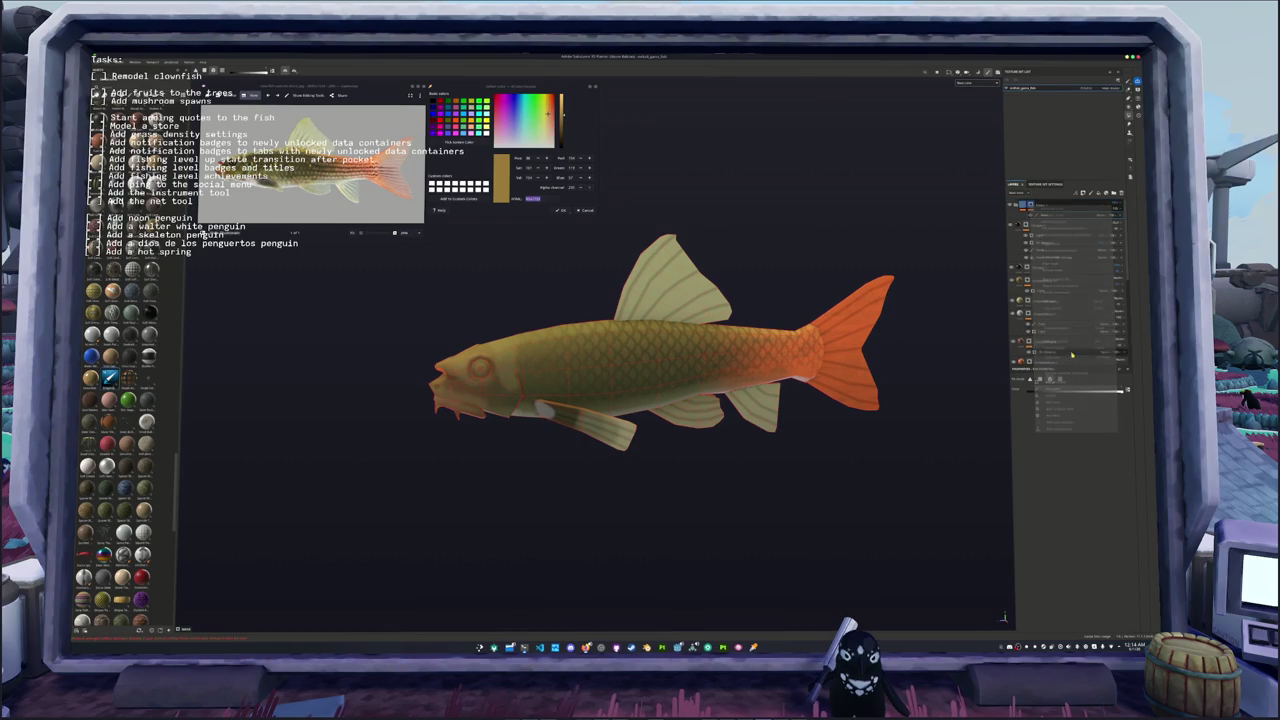
{"action": "left_click", "coordinate": [1032, 206]}
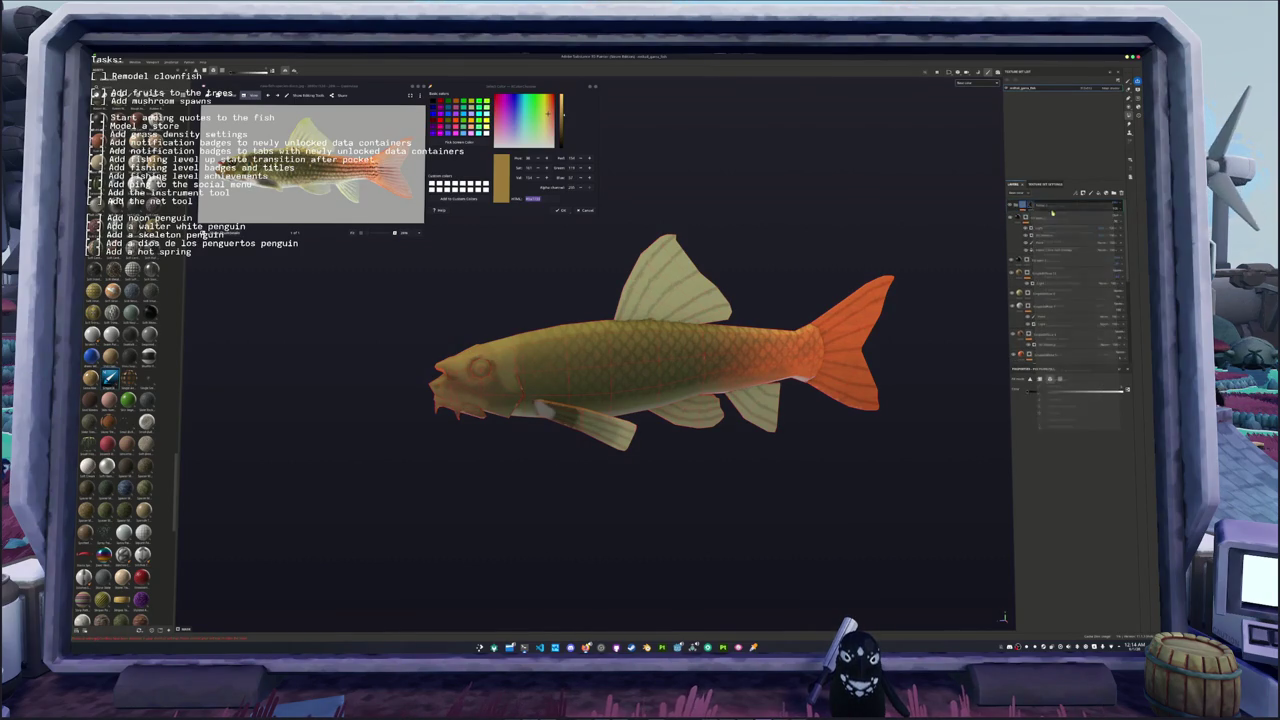
{"action": "right_click", "coordinate": [1032, 206]}
{"action": "left_click", "coordinate": [1078, 387]}
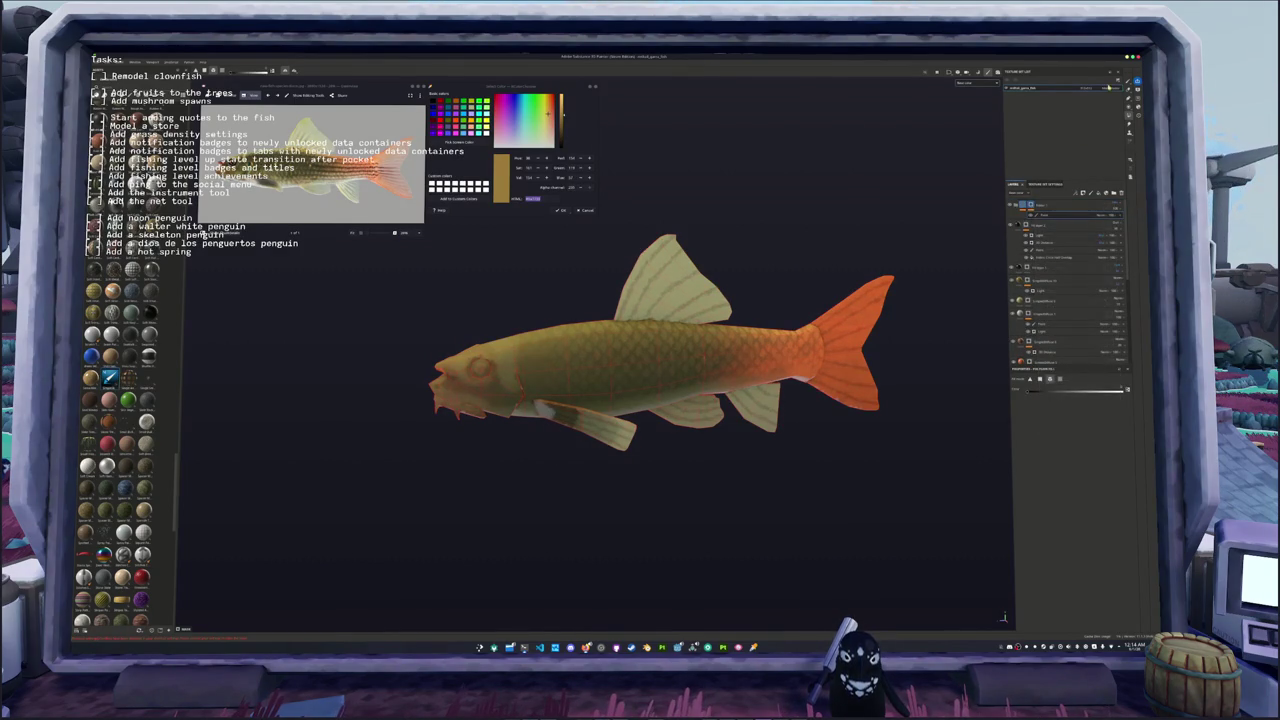
{"action": "scroll", "coordinate": [766, 432], "scroll_direction": "up", "scroll_amount": 3}
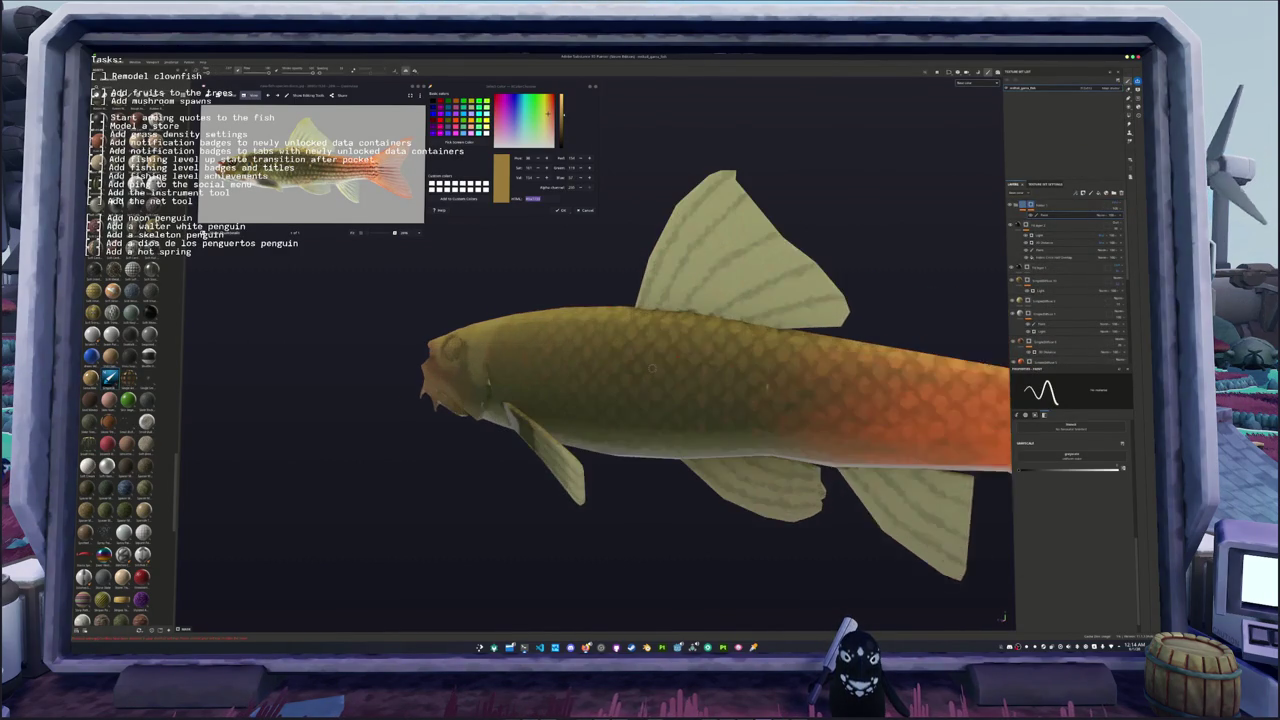
{"action": "scroll", "coordinate": [766, 432], "scroll_direction": "up", "scroll_amount": 2}
{"action": "mouse_move", "coordinate": [765, 432]}
{"action": "left_mouse_down", "text": "alt"}
{"action": "mouse_move", "coordinate": [600, 430]}
{"action": "mouse_move", "coordinate": [735, 385]}
{"action": "left_mouse_up", "text": "alt"}
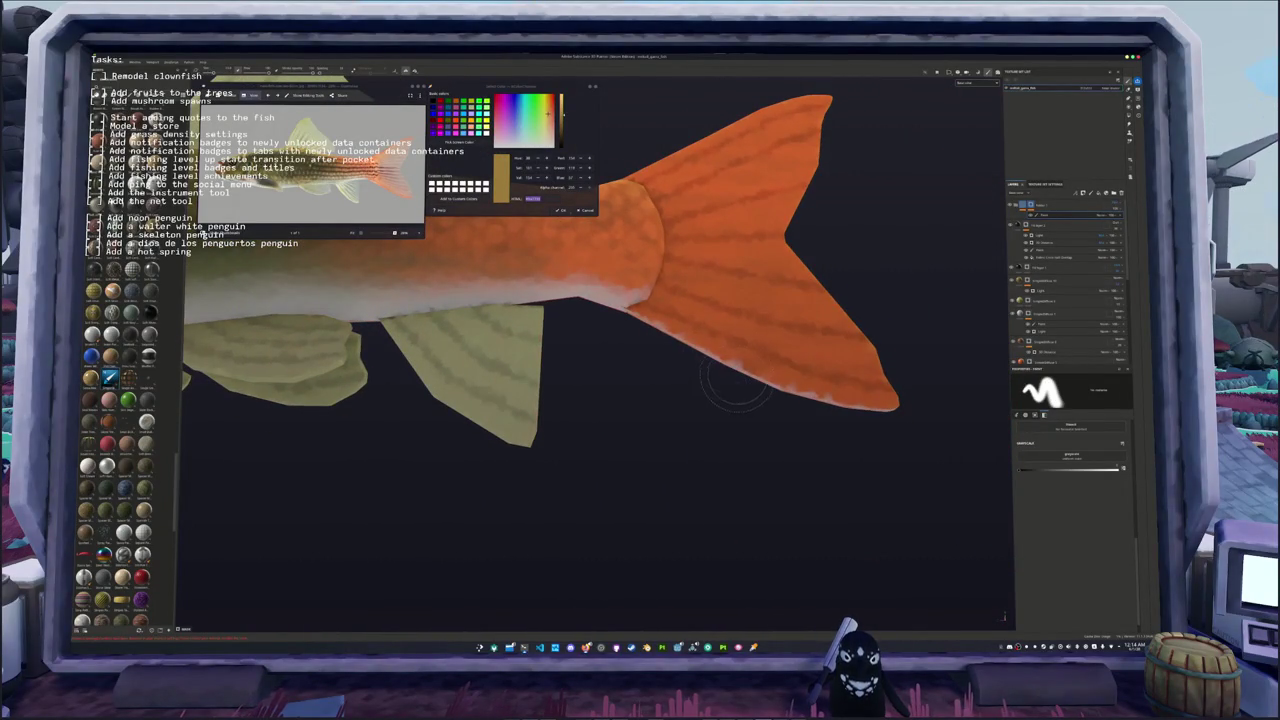
Step: Paint the catfish's lips orange-red, resizing the brush with [ and ] while orbiting
{"action": "key", "text": "["}
{"action": "key", "text": "["}
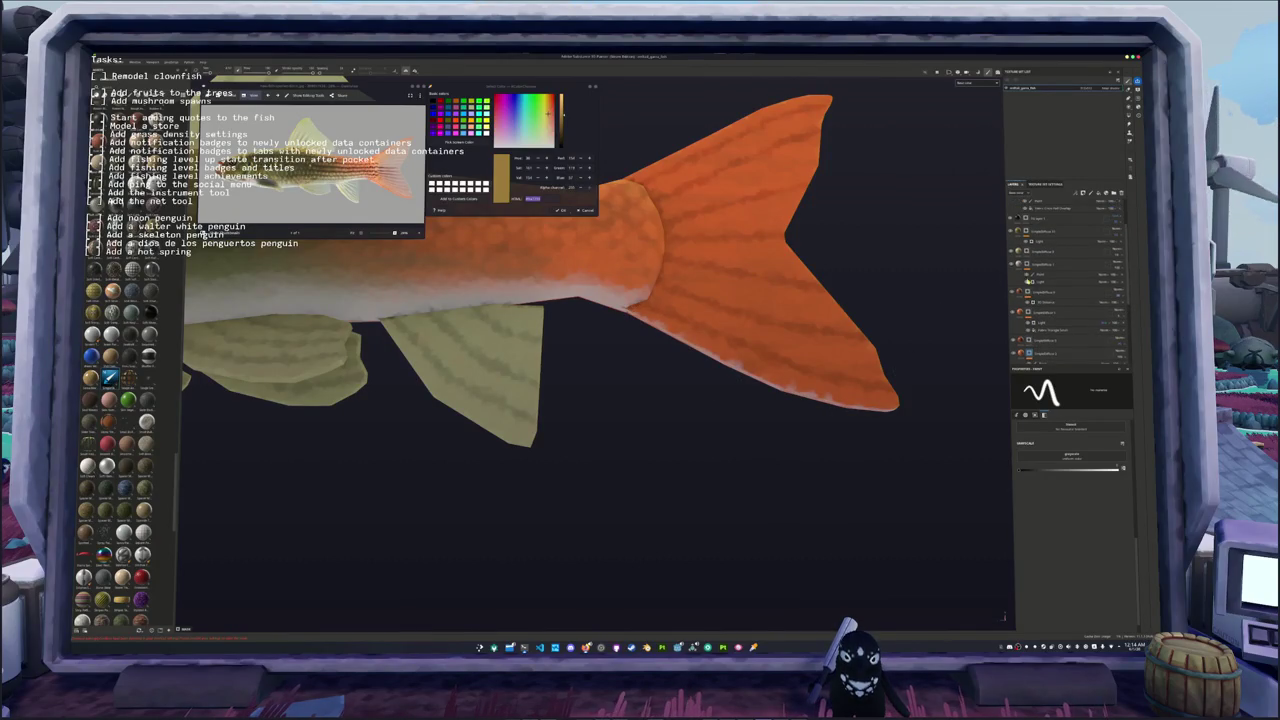
{"action": "left_click_drag", "start_coordinate": [765, 407], "coordinate": [800, 360], "text": "alt"}
{"action": "key", "text": "]"}
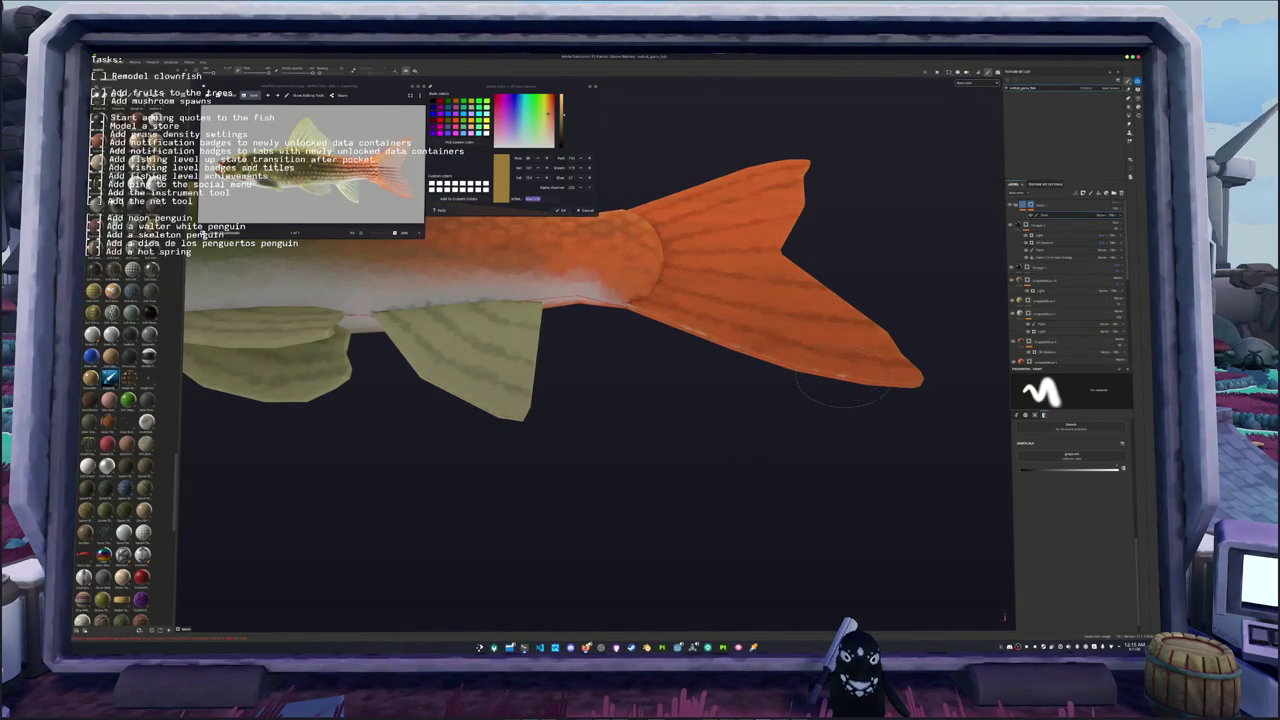
{"action": "key", "text": "["}
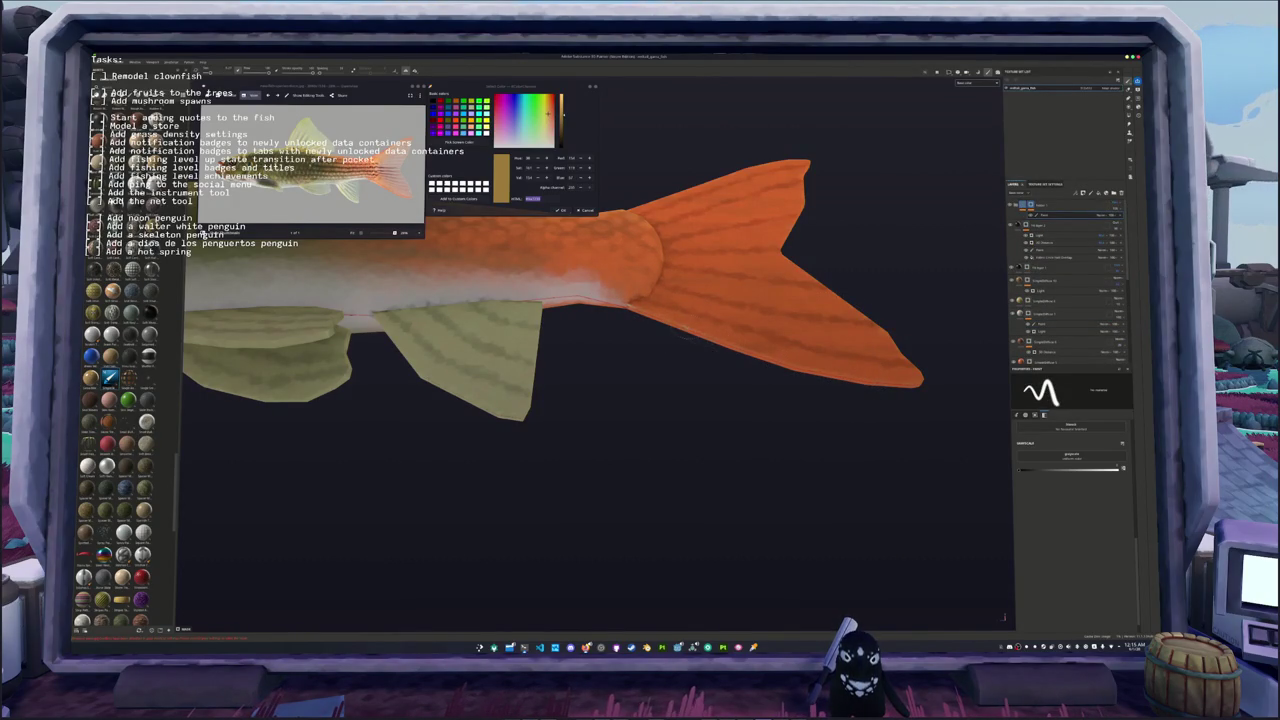
{"action": "mouse_move", "coordinate": [632, 312]}
{"action": "left_mouse_down", "text": "alt"}
{"action": "mouse_move", "coordinate": [789, 380]}
{"action": "mouse_move", "coordinate": [868, 339]}
{"action": "mouse_move", "coordinate": [740, 304]}
{"action": "mouse_move", "coordinate": [728, 331]}
{"action": "mouse_move", "coordinate": [740, 318]}
{"action": "left_mouse_up", "text": "alt"}
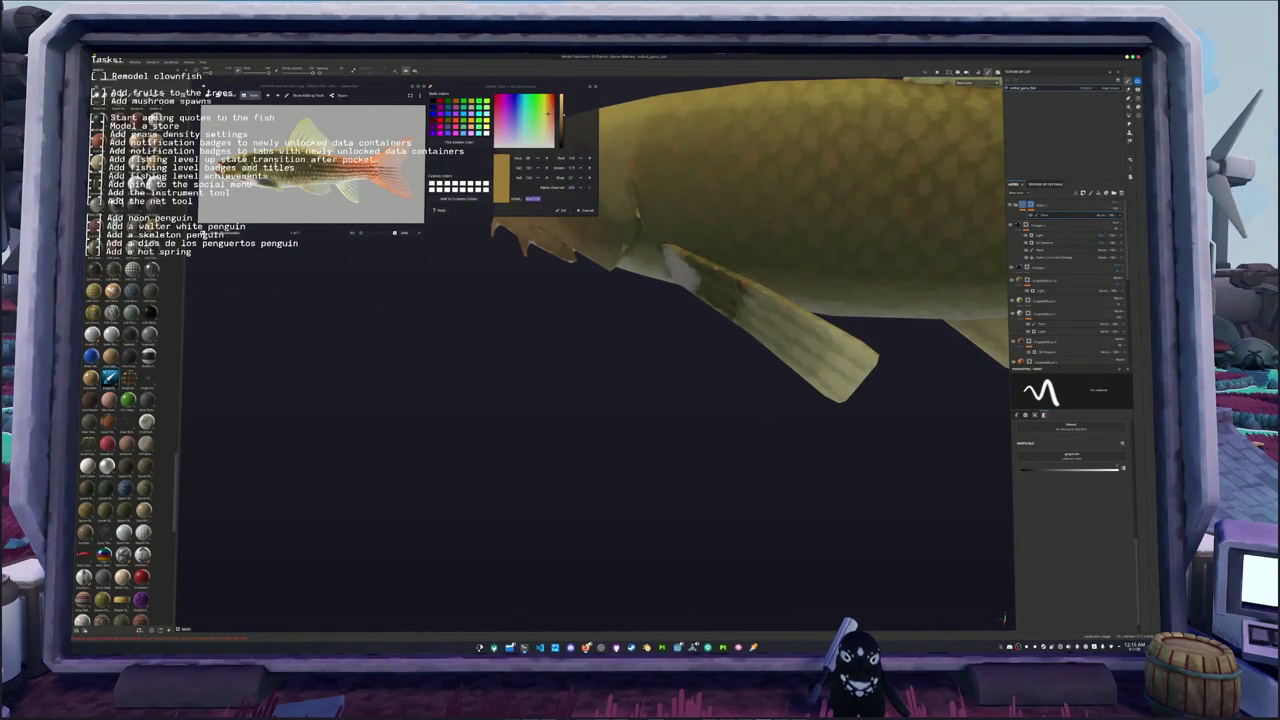
{"action": "mouse_move", "coordinate": [722, 290]}
{"action": "left_mouse_down", "text": "alt"}
{"action": "mouse_move", "coordinate": [772, 318]}
{"action": "mouse_move", "coordinate": [735, 285]}
{"action": "mouse_move", "coordinate": [750, 270]}
{"action": "left_mouse_up", "text": "alt"}
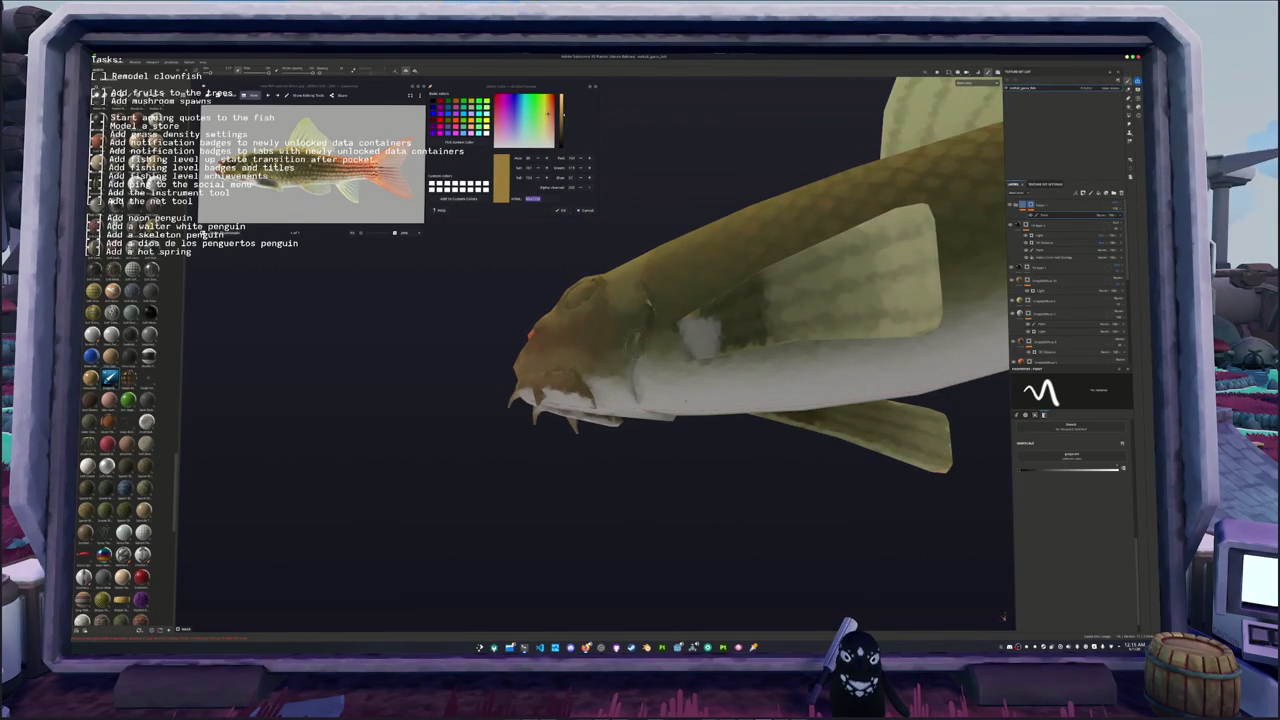
{"action": "mouse_move", "coordinate": [634, 319]}
{"action": "left_mouse_down", "text": "alt"}
{"action": "mouse_move", "coordinate": [685, 327]}
{"action": "mouse_move", "coordinate": [763, 371]}
{"action": "mouse_move", "coordinate": [665, 268]}
{"action": "mouse_move", "coordinate": [759, 341]}
{"action": "mouse_move", "coordinate": [680, 320]}
{"action": "mouse_move", "coordinate": [735, 338]}
{"action": "mouse_move", "coordinate": [830, 336]}
{"action": "mouse_move", "coordinate": [785, 372]}
{"action": "mouse_move", "coordinate": [789, 393]}
{"action": "left_mouse_up", "text": "alt"}
{"action": "left_click_drag", "start_coordinate": [700, 340], "coordinate": [795, 342], "text": "alt"}
Step: Zoom into the reference photo and start Pick Screen Color to sample from it
{"action": "scroll", "coordinate": [760, 330], "scroll_direction": "down", "scroll_amount": 2}
{"action": "scroll", "coordinate": [760, 330], "scroll_direction": "up", "scroll_amount": 2}
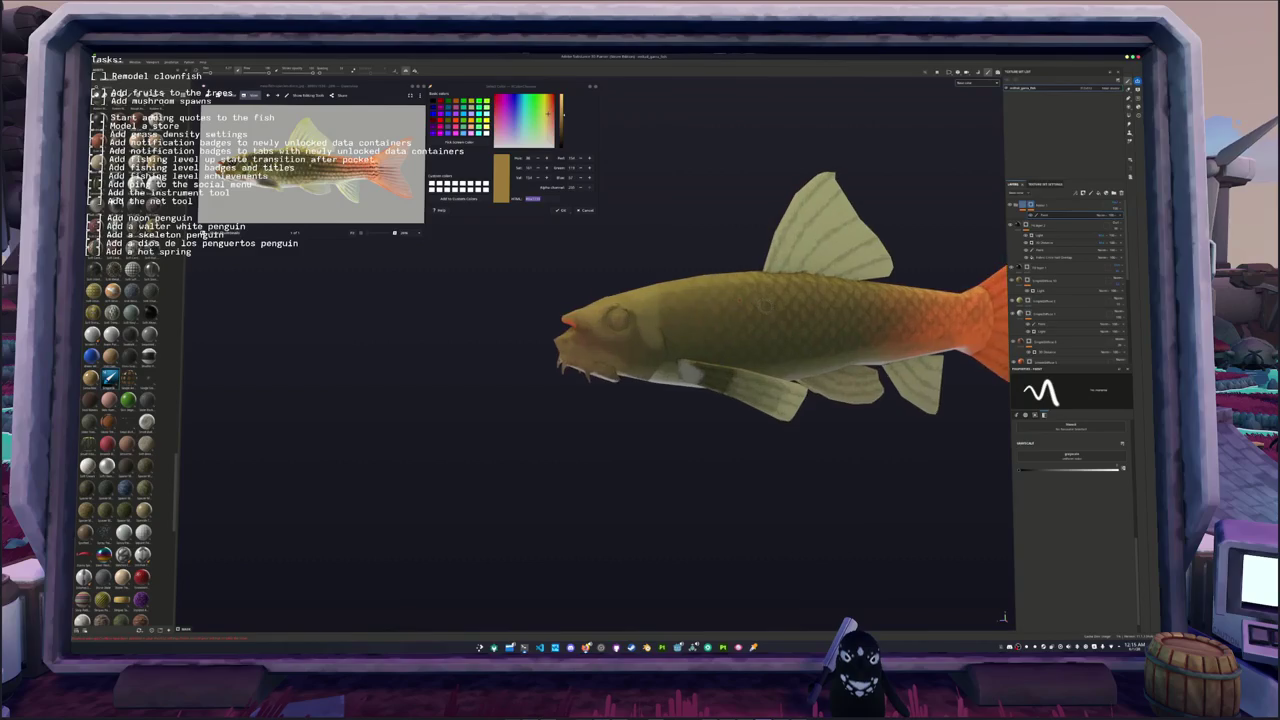
{"action": "scroll", "coordinate": [600, 340], "scroll_direction": "up", "scroll_amount": 1}
{"action": "scroll", "coordinate": [600, 340], "scroll_direction": "up", "scroll_amount": 1}
{"action": "scroll", "coordinate": [600, 340], "scroll_direction": "up", "scroll_amount": 3}
{"action": "scroll", "coordinate": [600, 340], "scroll_direction": "up", "scroll_amount": 2}
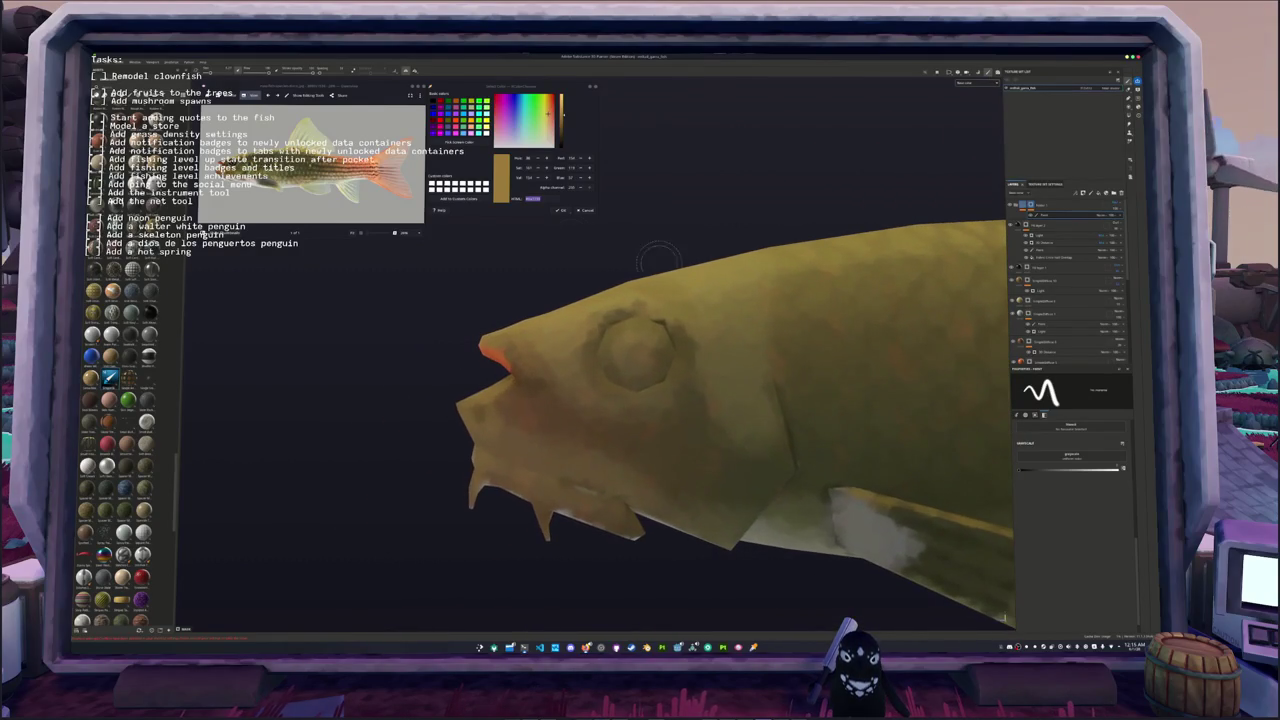
{"action": "scroll", "coordinate": [260, 165], "scroll_direction": "up", "scroll_amount": 2}
{"action": "scroll", "coordinate": [260, 165], "scroll_direction": "up", "scroll_amount": 2}
{"action": "scroll", "coordinate": [260, 165], "scroll_direction": "up", "scroll_amount": 2}
{"action": "scroll", "coordinate": [290, 165], "scroll_direction": "up", "scroll_amount": 2}
{"action": "left_click", "coordinate": [463, 144]}
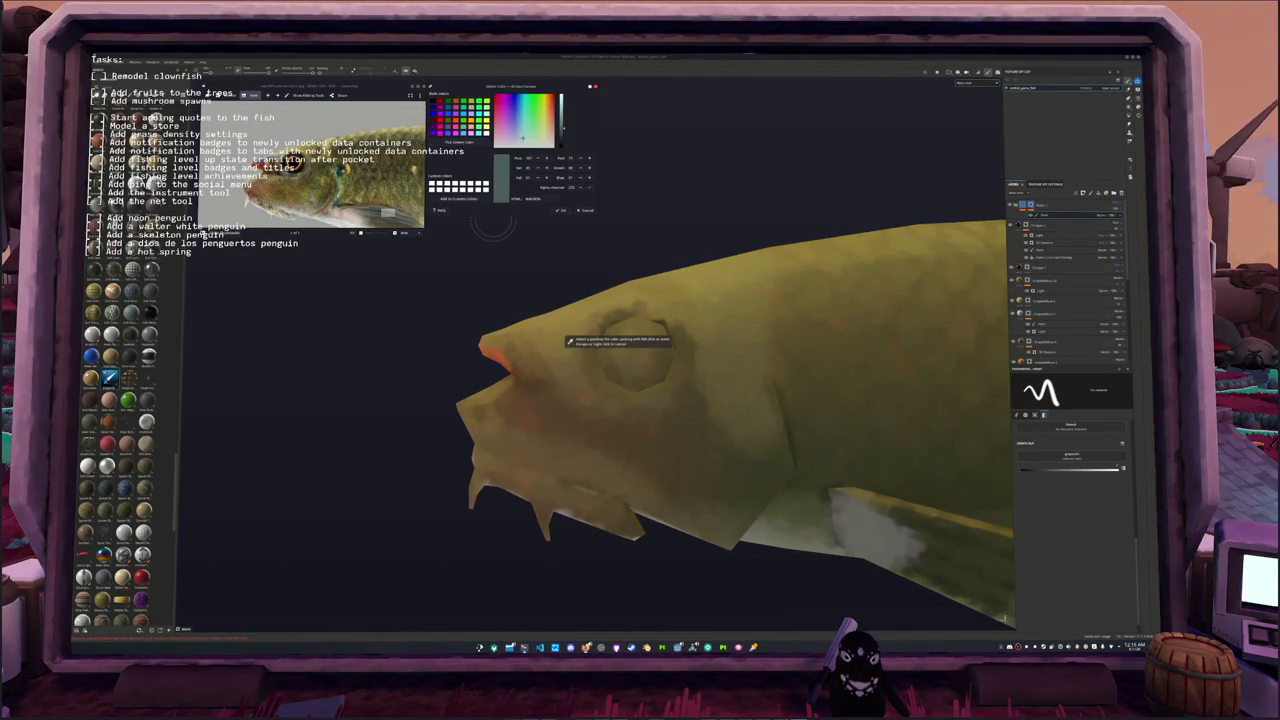
Step: Sample the head colour from the reference photo and select the lower fill layer
{"action": "left_click", "coordinate": [570, 341]}
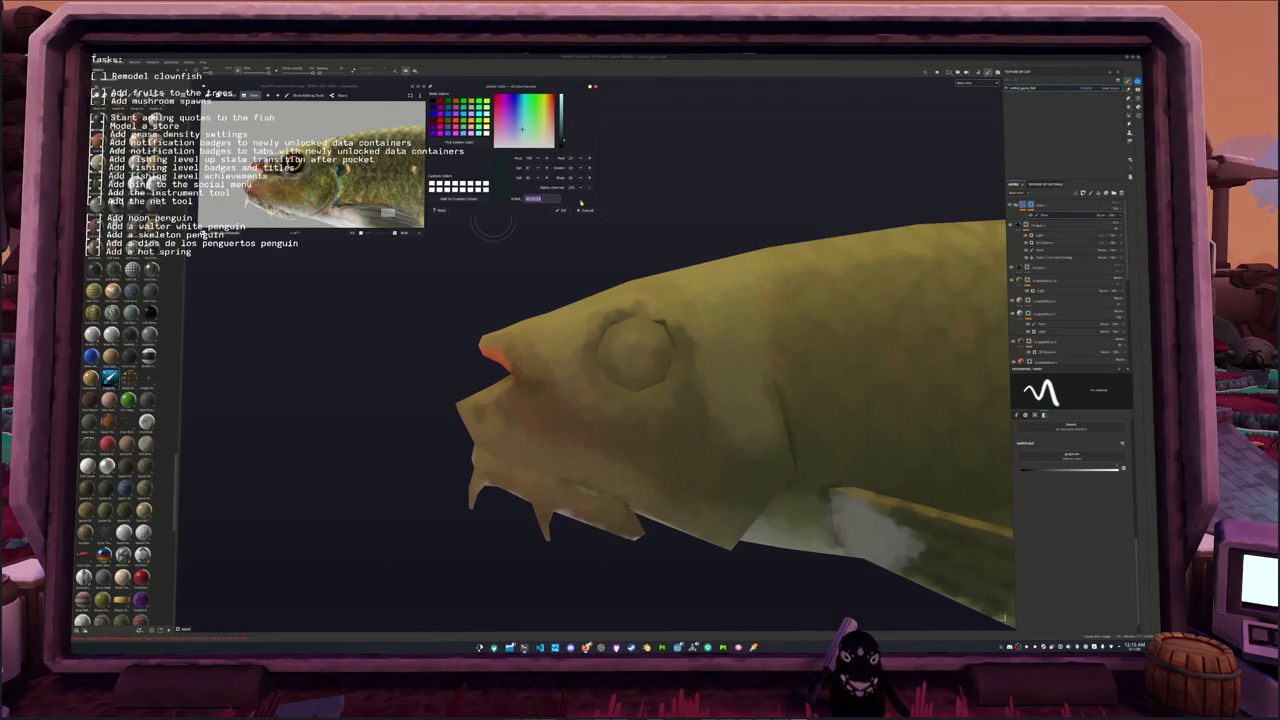
{"action": "scroll", "coordinate": [1054, 290], "scroll_direction": "down", "scroll_amount": 5}
{"action": "left_click", "coordinate": [1054, 314]}
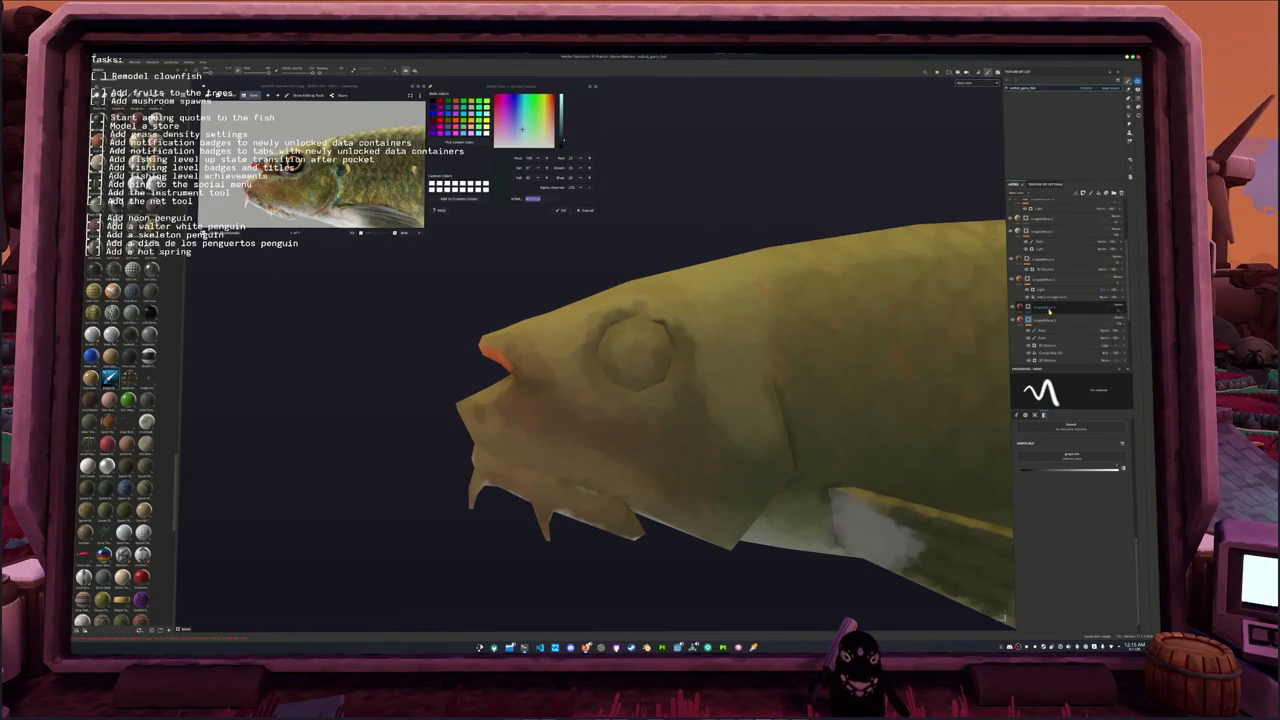
{"action": "left_click", "coordinate": [1054, 312]}
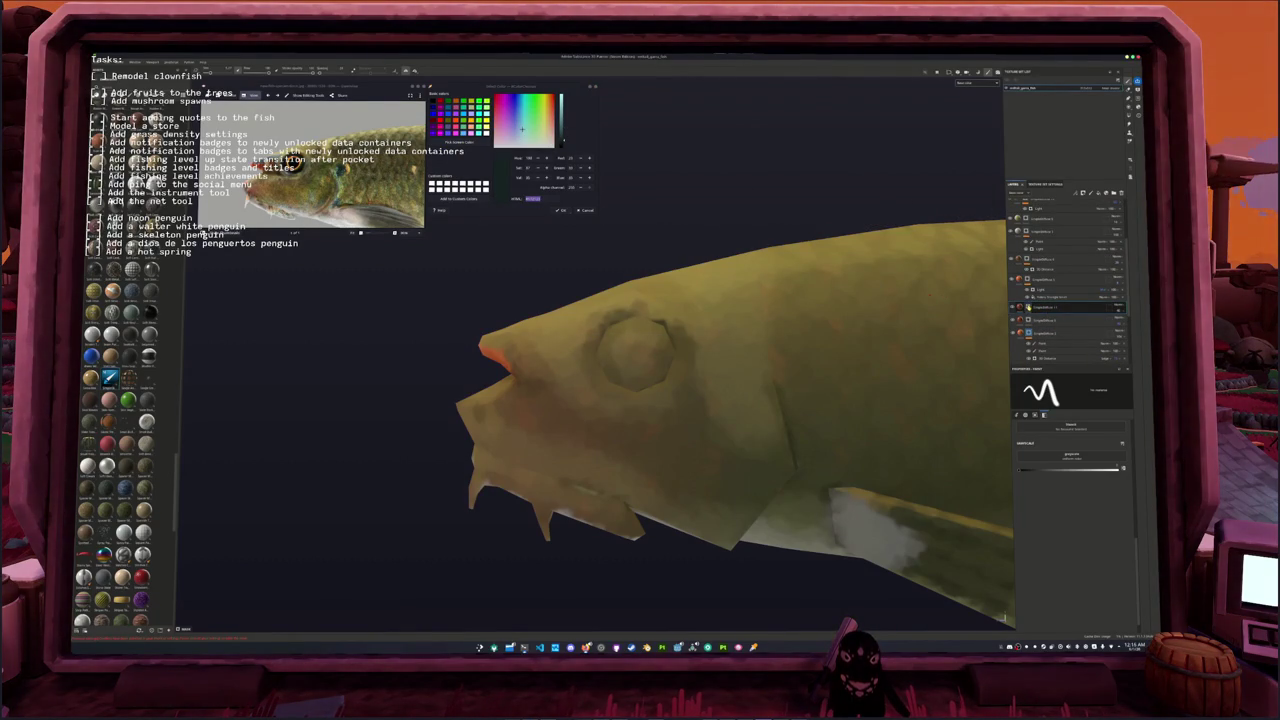
{"action": "left_click", "coordinate": [1050, 318]}
Step: Retune the fill's Base Color toward a more saturated orange hue
{"action": "scroll", "coordinate": [1070, 480], "scroll_direction": "down", "scroll_amount": 2}
{"action": "left_click", "coordinate": [1065, 483]}
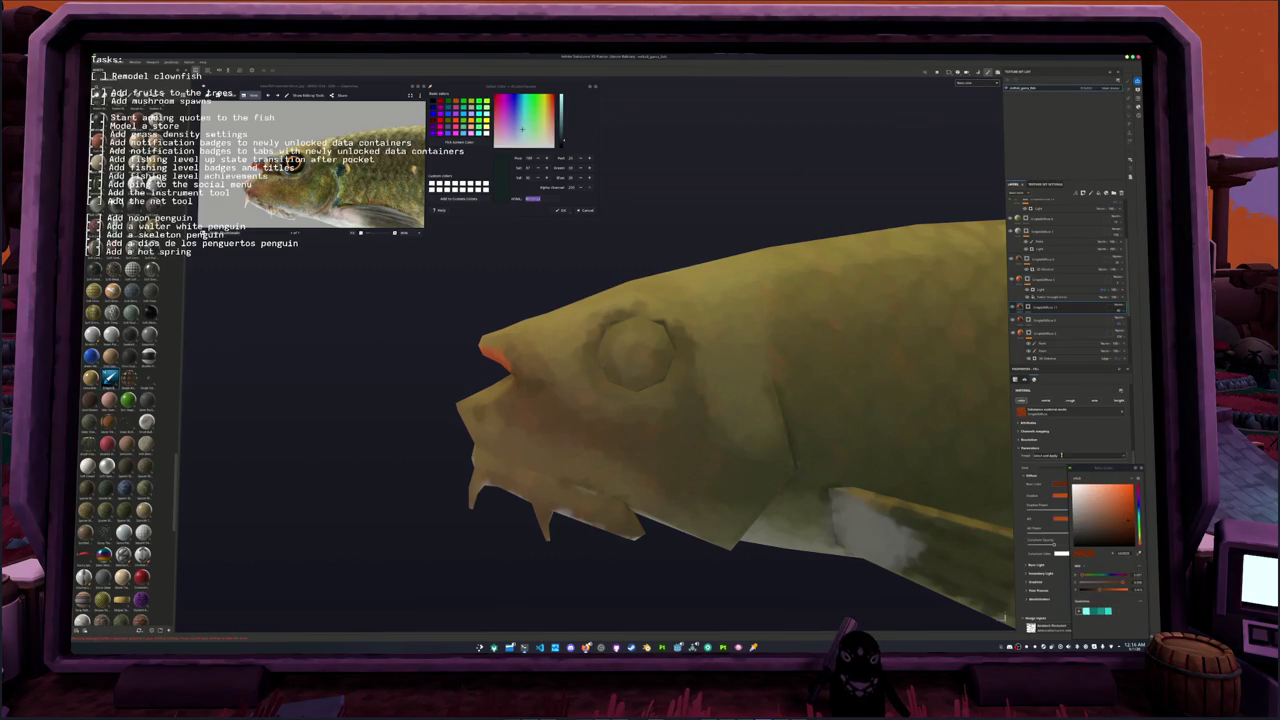
{"action": "mouse_move", "coordinate": [1094, 531]}
{"action": "left_mouse_down"}
{"action": "mouse_move", "coordinate": [1126, 499]}
{"action": "mouse_move", "coordinate": [1103, 542]}
{"action": "left_mouse_up"}
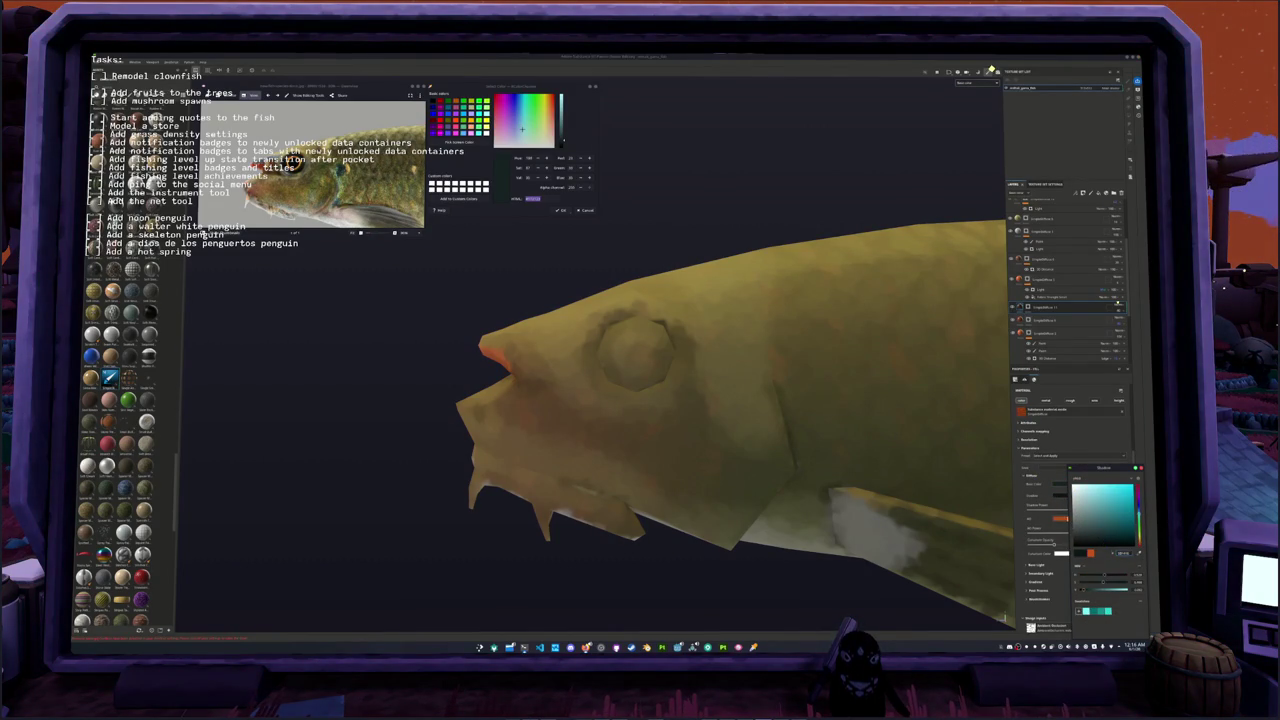
{"action": "left_click", "coordinate": [1134, 550]}
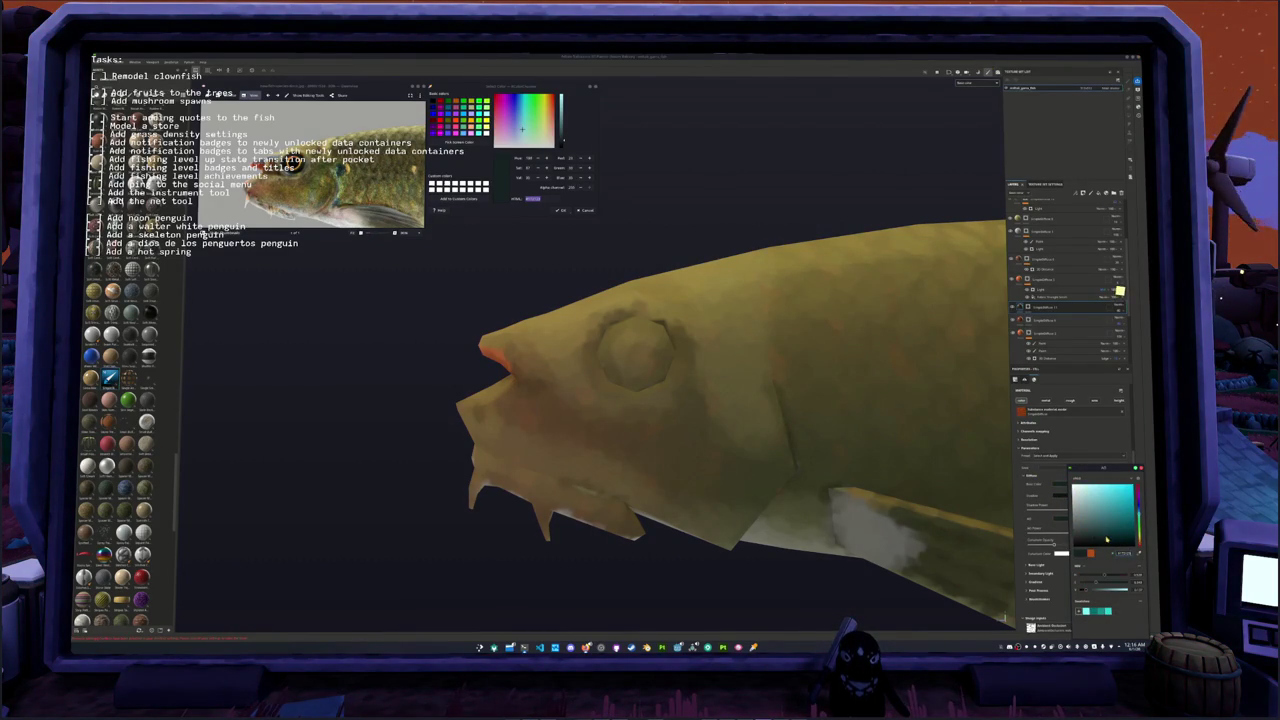
{"action": "left_click", "coordinate": [1126, 280]}
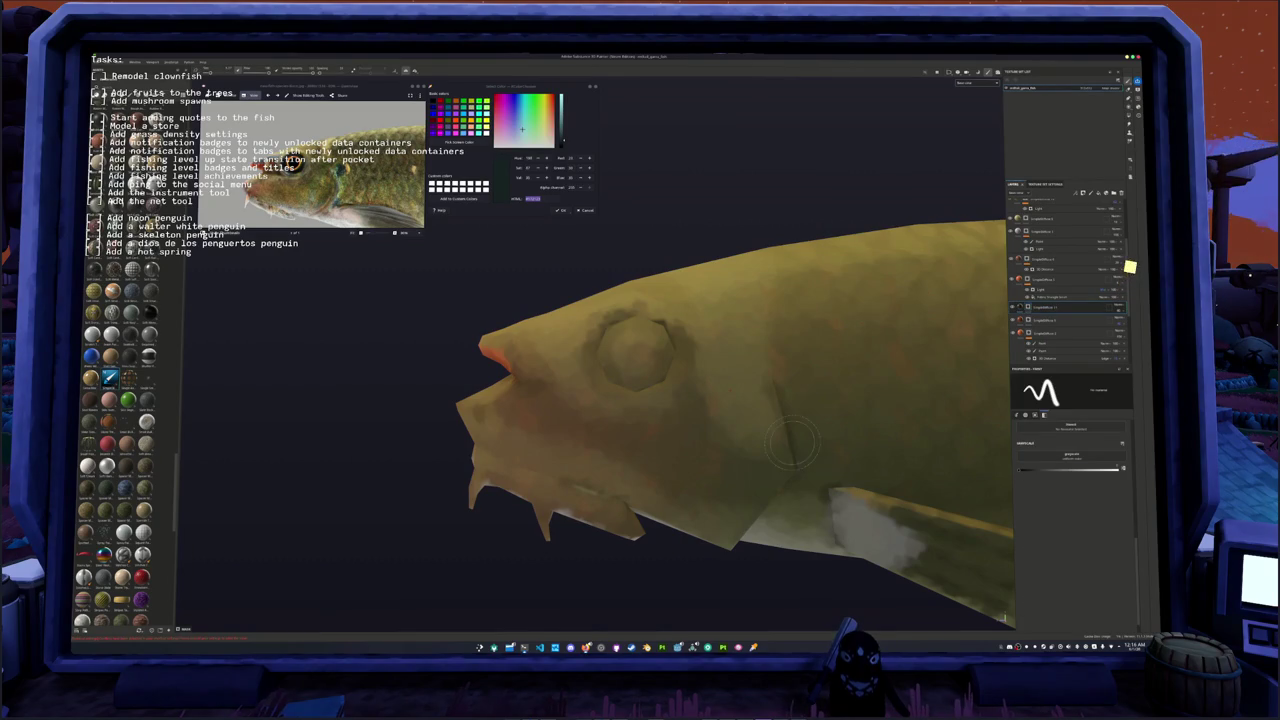
Step: Paint a dark band along the gill cover behind the eye with a slightly smaller brush
{"action": "middle_click_drag", "start_coordinate": [796, 418], "coordinate": [686, 398], "text": "alt"}
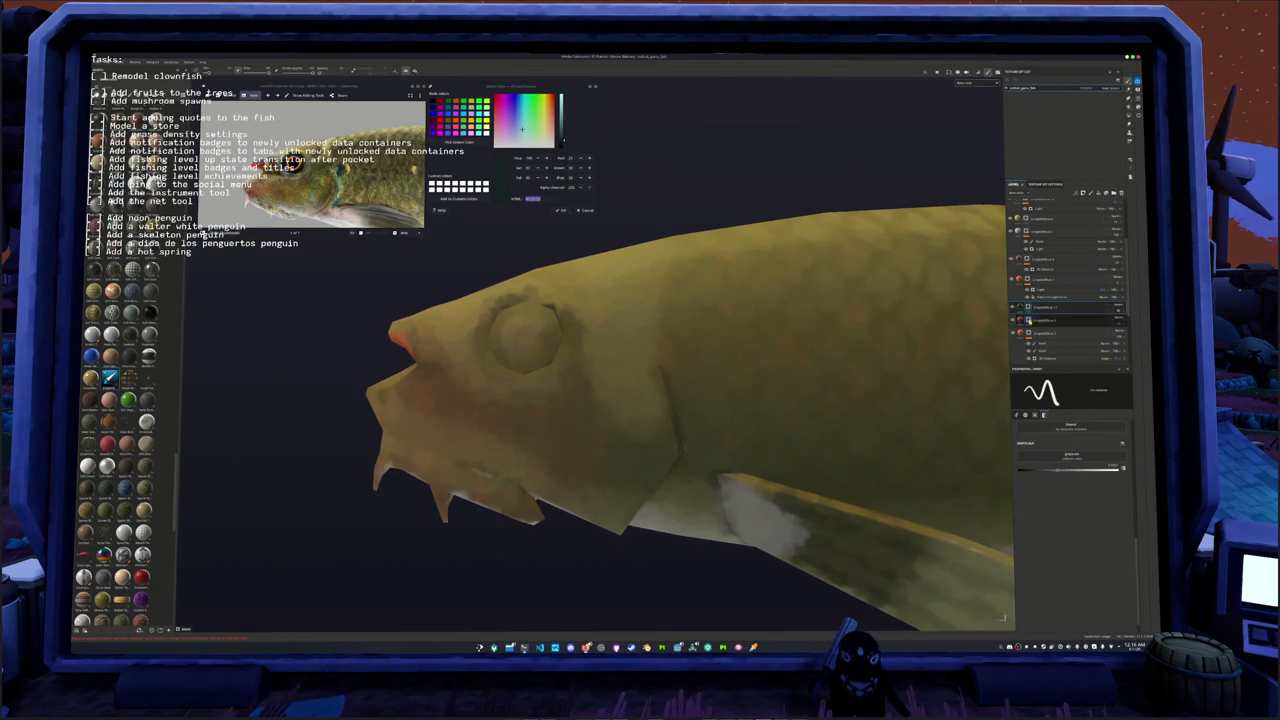
{"action": "scroll", "coordinate": [1051, 308], "scroll_direction": "up", "scroll_amount": 2}
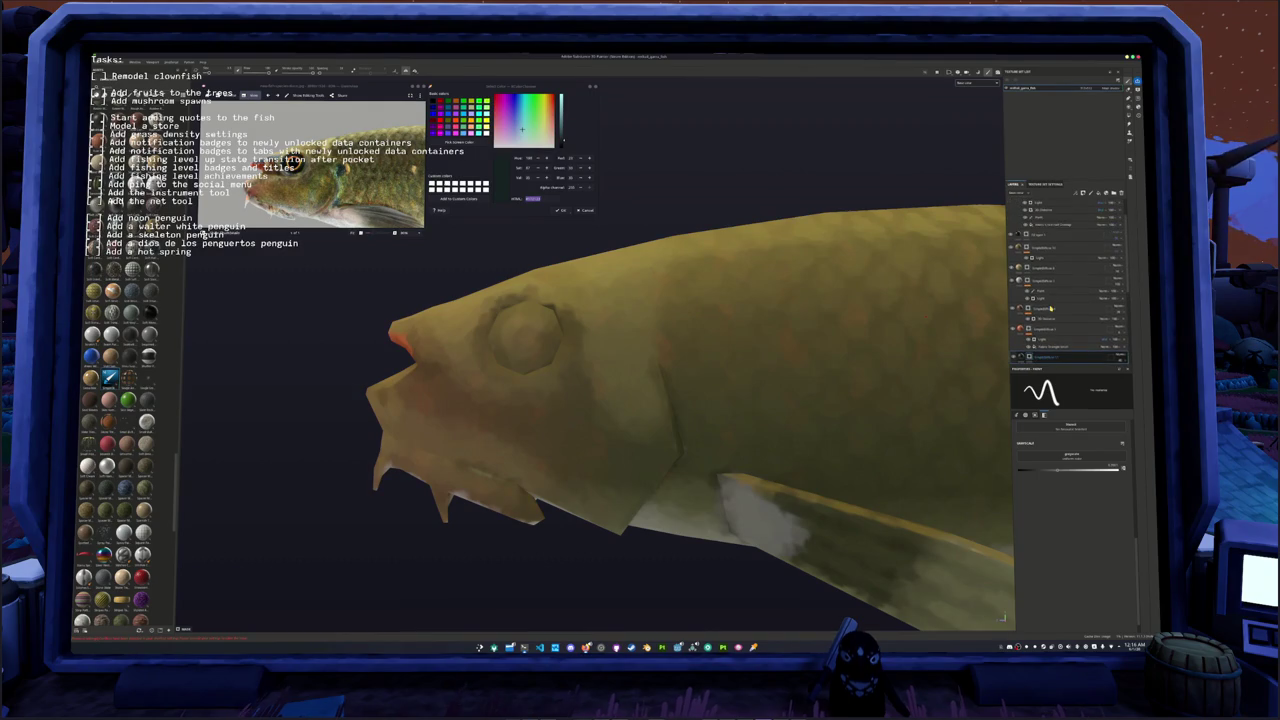
{"action": "scroll", "coordinate": [1050, 308], "scroll_direction": "down", "scroll_amount": 2}
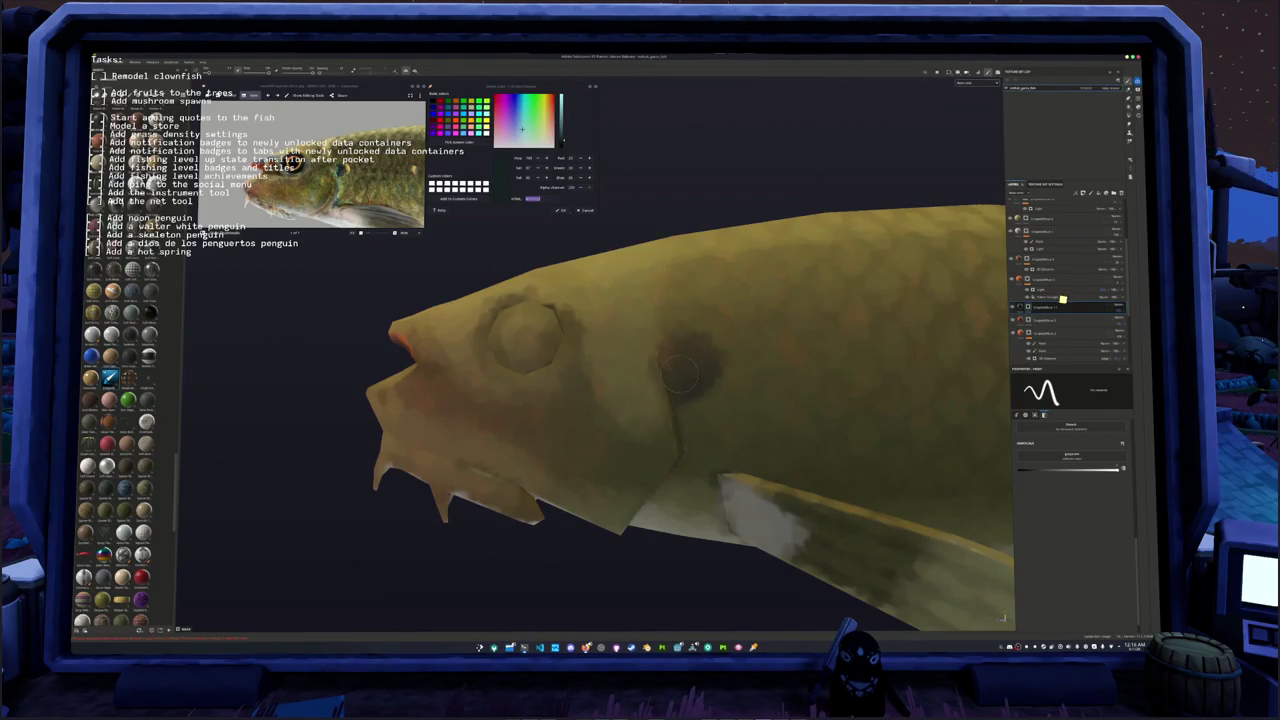
{"action": "left_click_drag", "start_coordinate": [680, 373], "coordinate": [637, 330], "text": "alt"}
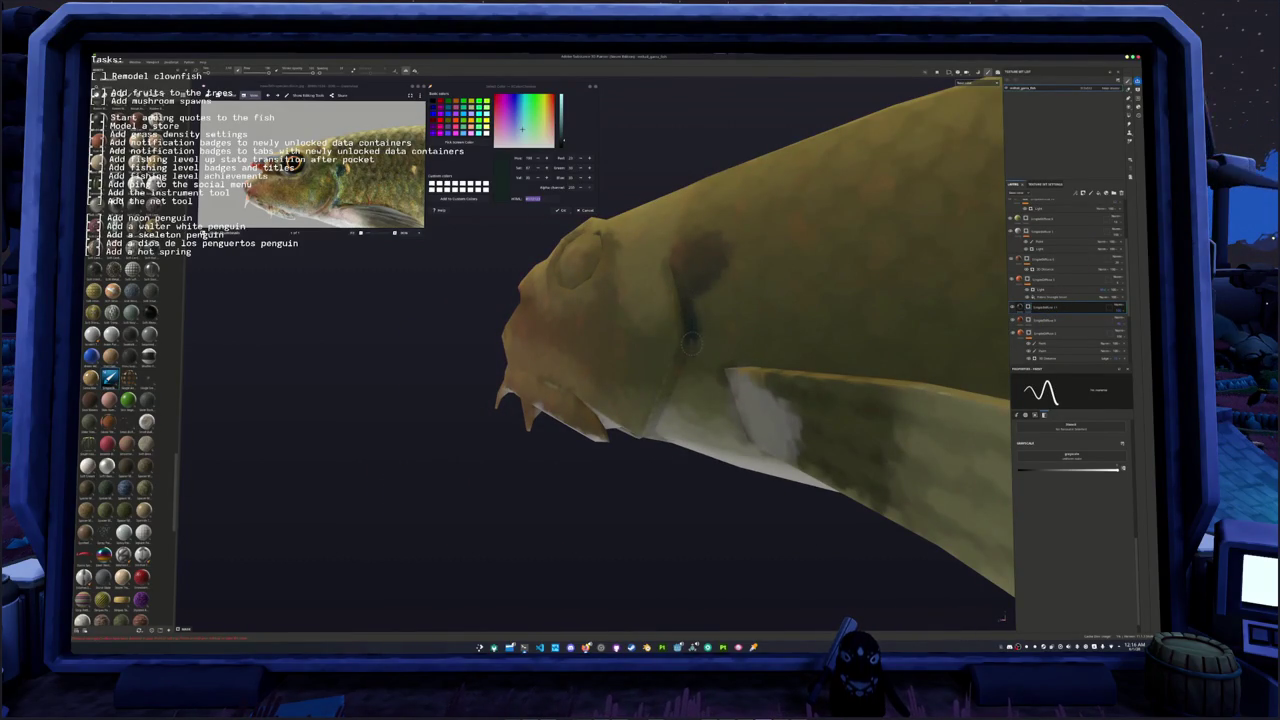
{"action": "left_click_drag", "start_coordinate": [690, 341], "coordinate": [724, 318], "text": "alt"}
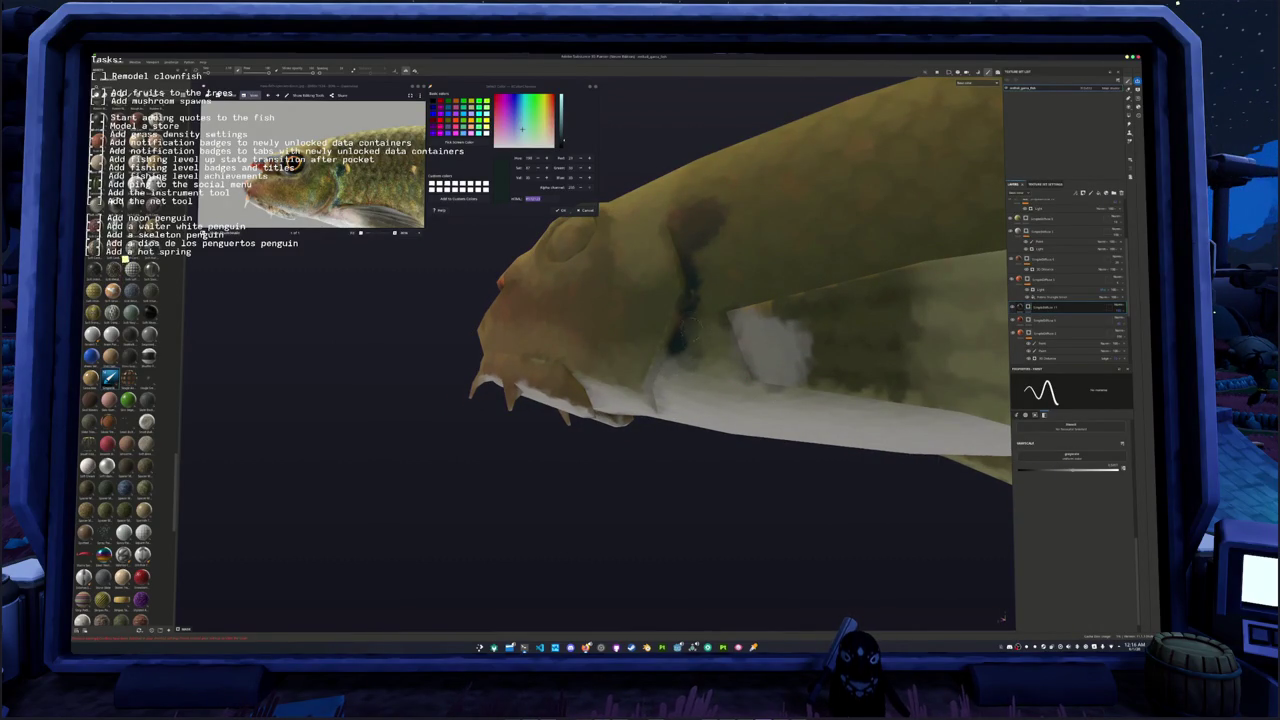
{"action": "left_click_drag", "start_coordinate": [724, 318], "coordinate": [691, 334], "text": "alt"}
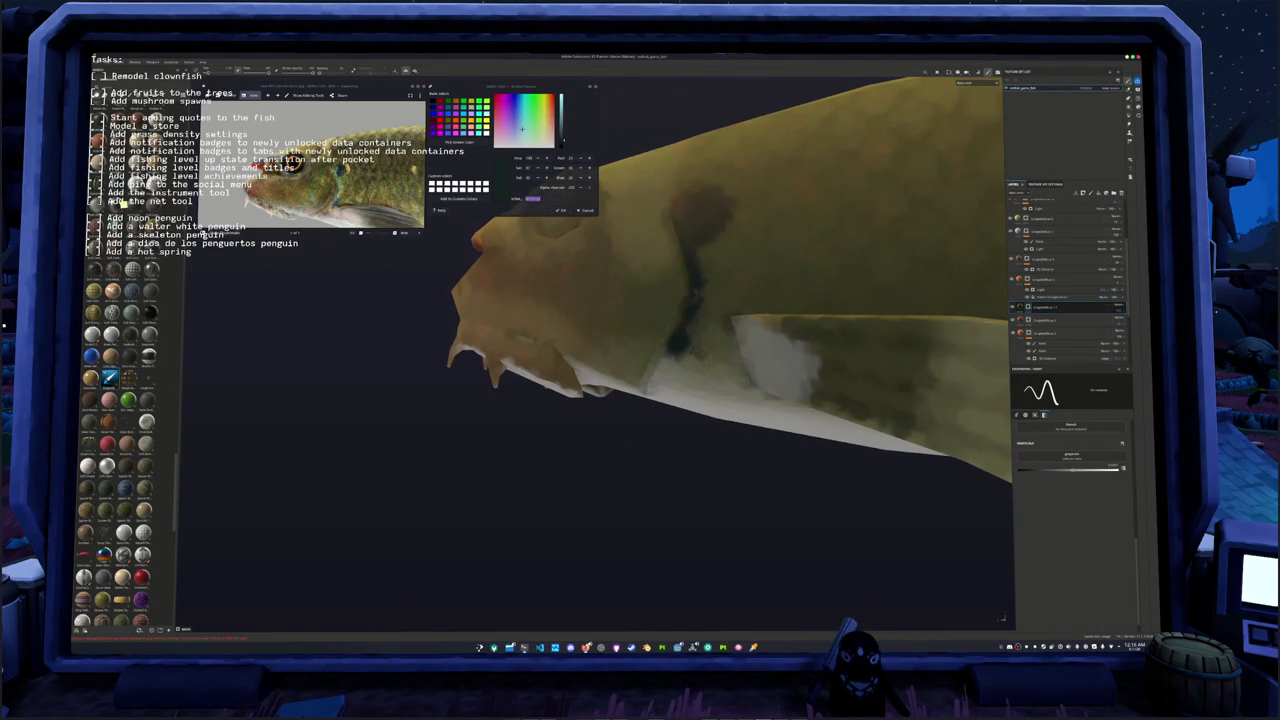
{"action": "left_click_drag", "start_coordinate": [617, 190], "coordinate": [618, 197], "text": "alt"}
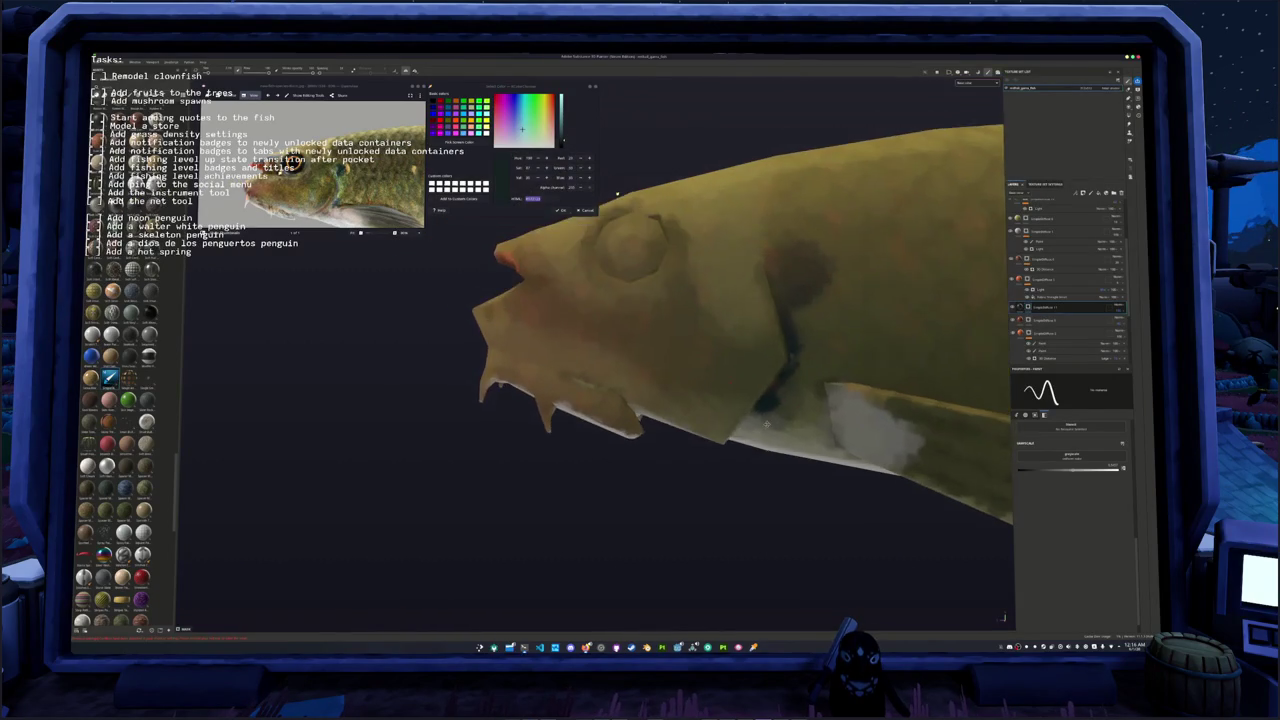
{"action": "key", "text": "bracketleft"}
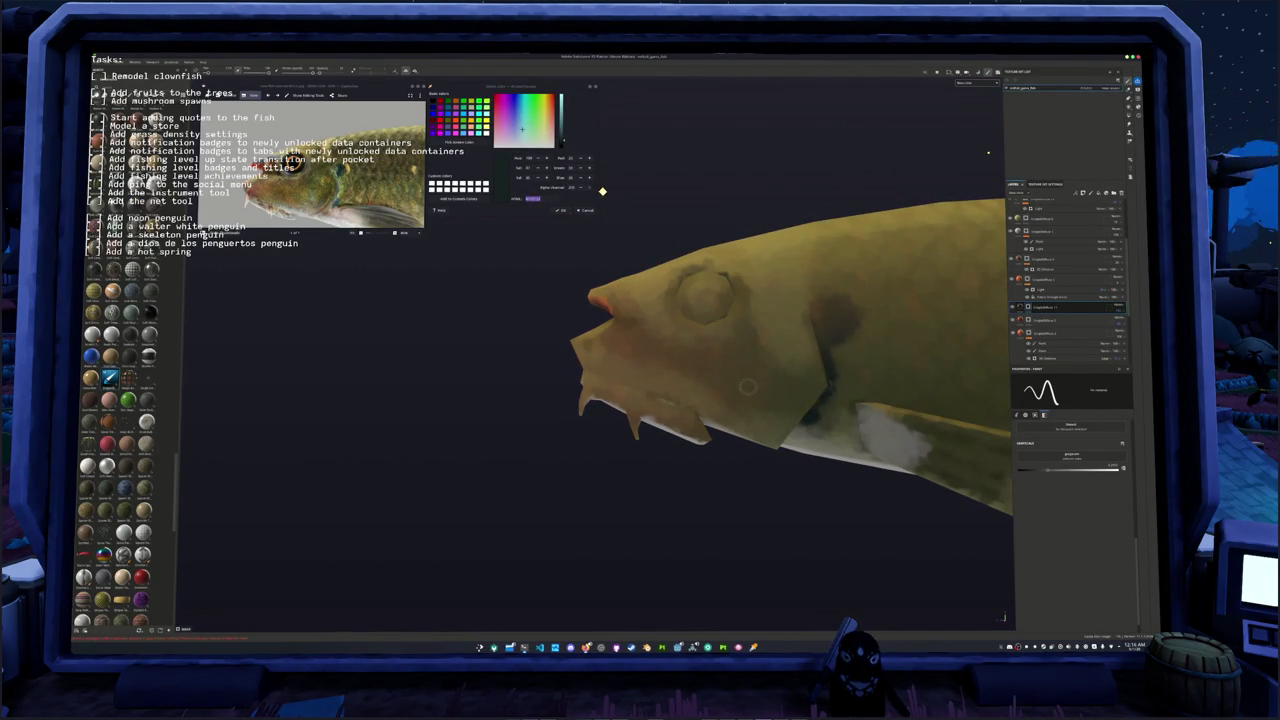
{"action": "left_click_drag", "start_coordinate": [743, 396], "coordinate": [682, 396], "text": "alt"}
Step: Move the paint layer higher in the Layers stack
{"action": "left_click_drag", "start_coordinate": [1050, 310], "coordinate": [1050, 215]}
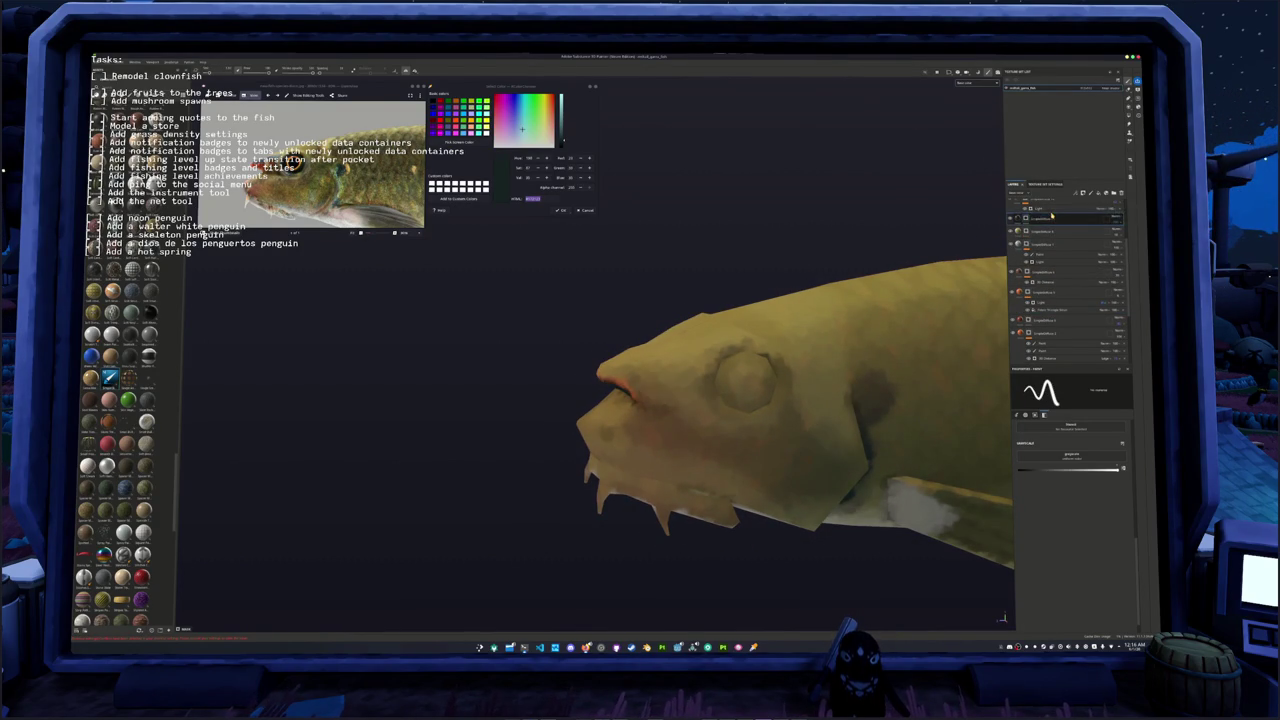
{"action": "left_click_drag", "start_coordinate": [740, 400], "coordinate": [776, 390], "text": "alt"}
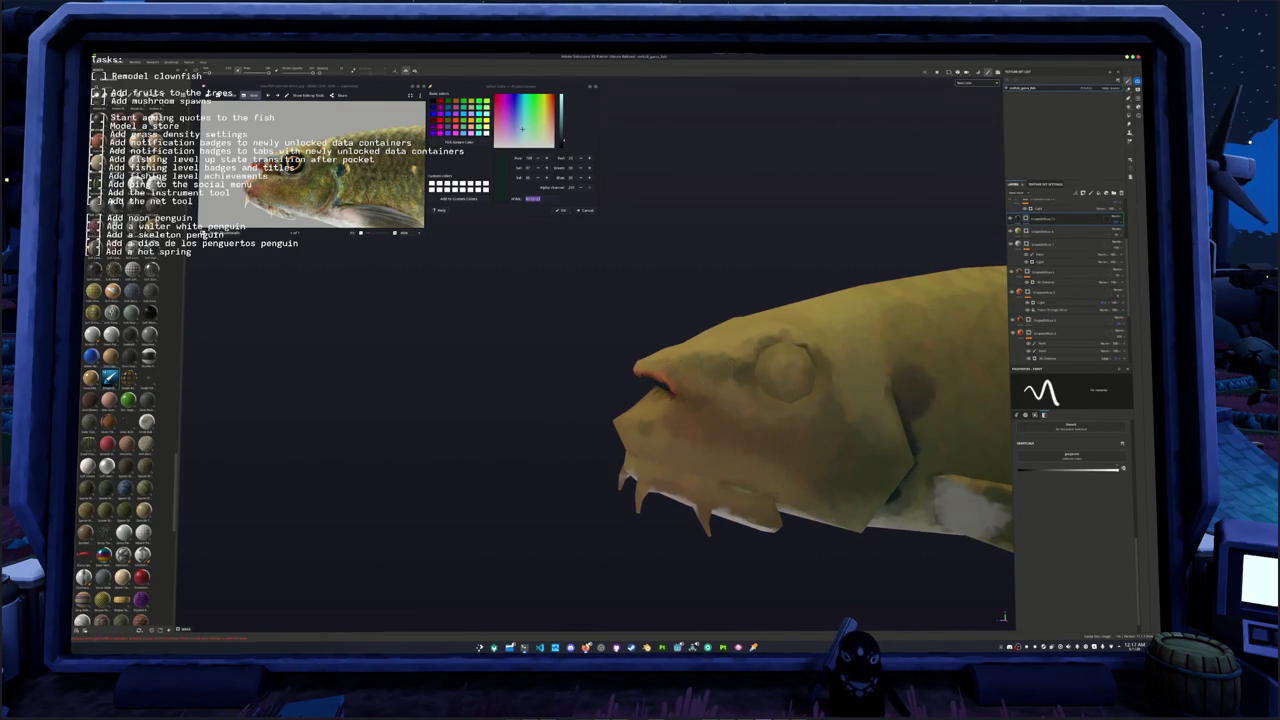
{"action": "scroll", "coordinate": [710, 390], "scroll_direction": "up", "scroll_amount": 2}
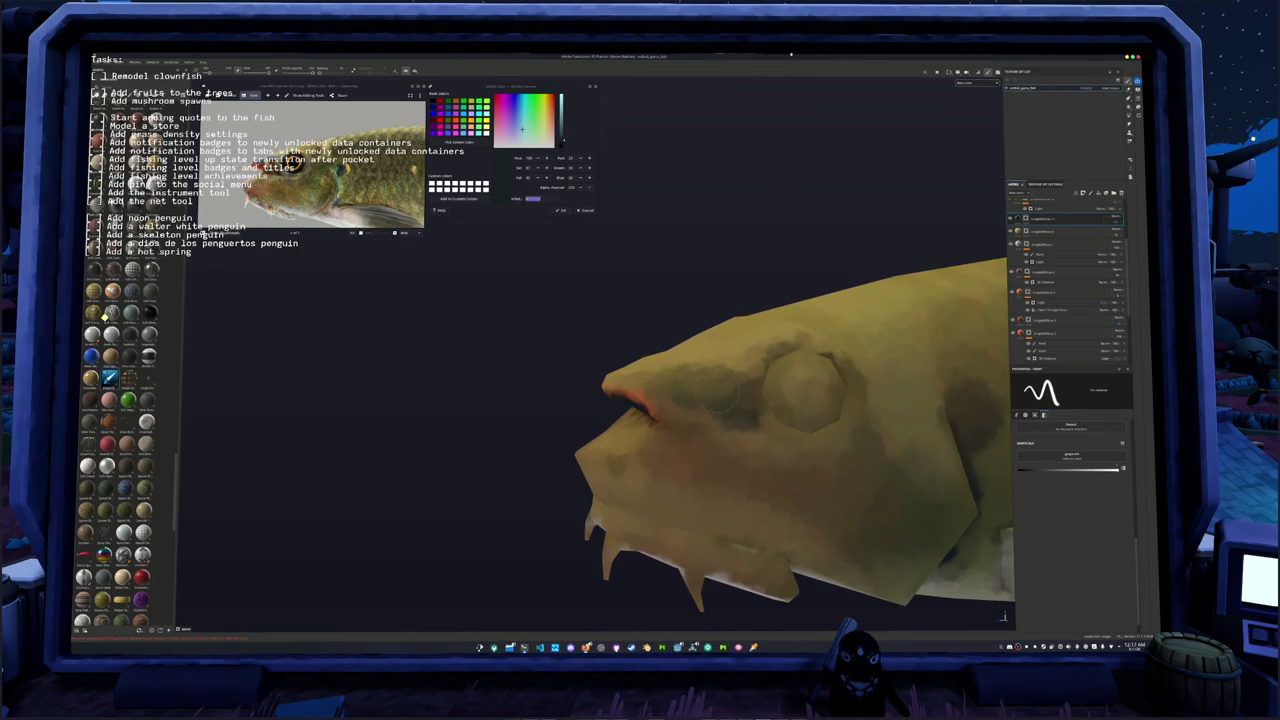
{"action": "mouse_move", "coordinate": [790, 59]}
{"action": "left_mouse_down", "text": "alt"}
{"action": "mouse_move", "coordinate": [825, 104]}
{"action": "mouse_move", "coordinate": [716, 390]}
{"action": "left_mouse_up", "text": "alt"}
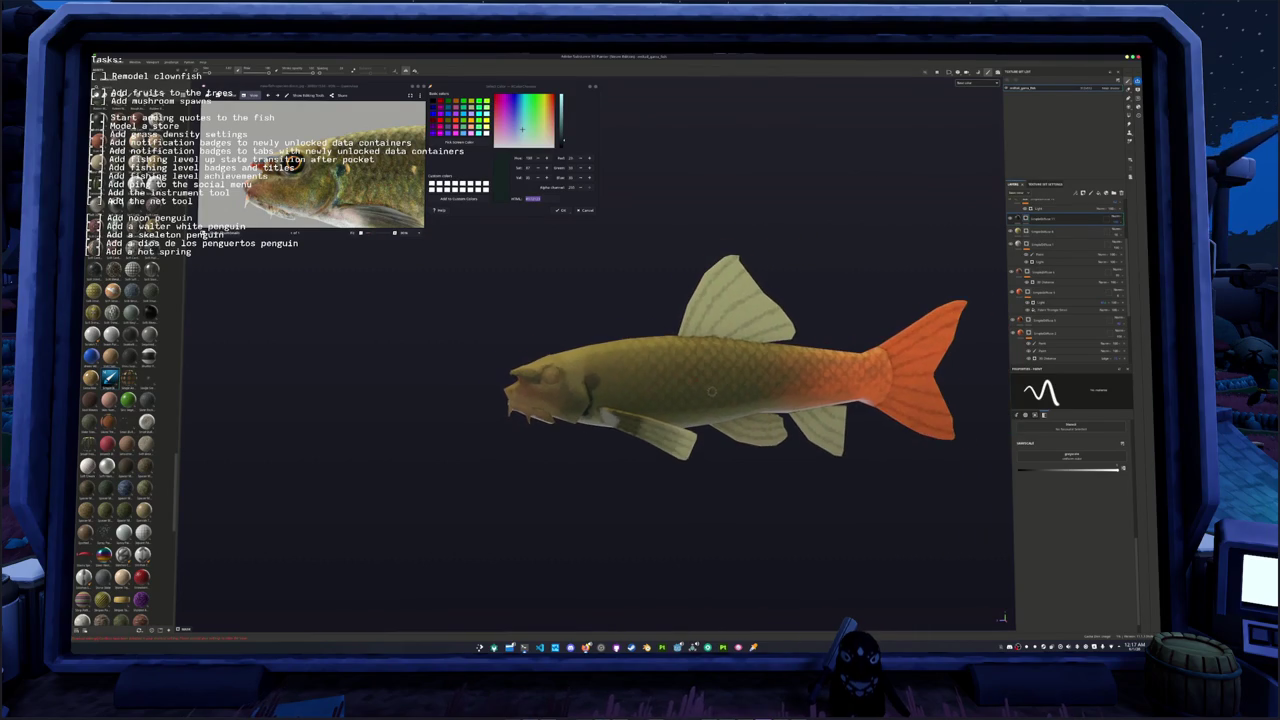
Step: Zoom in and sample a colour from the fish head
{"action": "scroll", "coordinate": [680, 297], "scroll_direction": "up", "scroll_amount": 3}
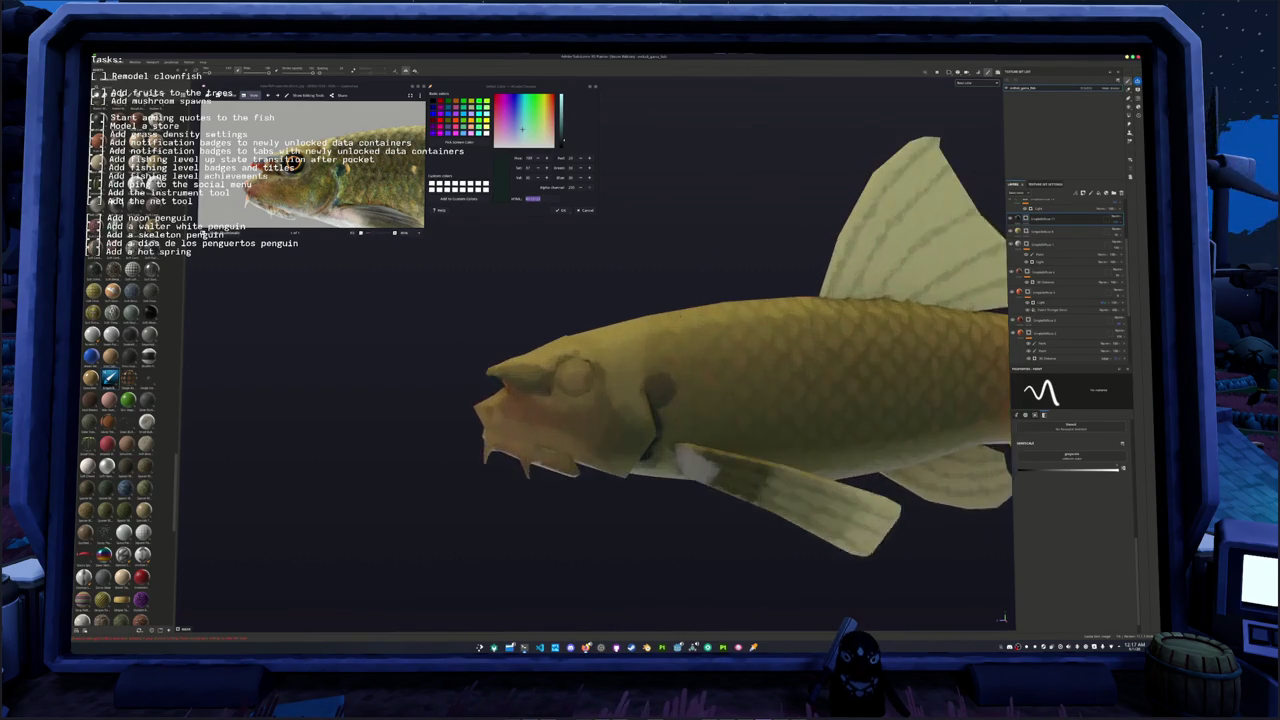
{"action": "scroll", "coordinate": [560, 350], "scroll_direction": "up", "scroll_amount": 2}
{"action": "scroll", "coordinate": [560, 350], "scroll_direction": "up", "scroll_amount": 1}
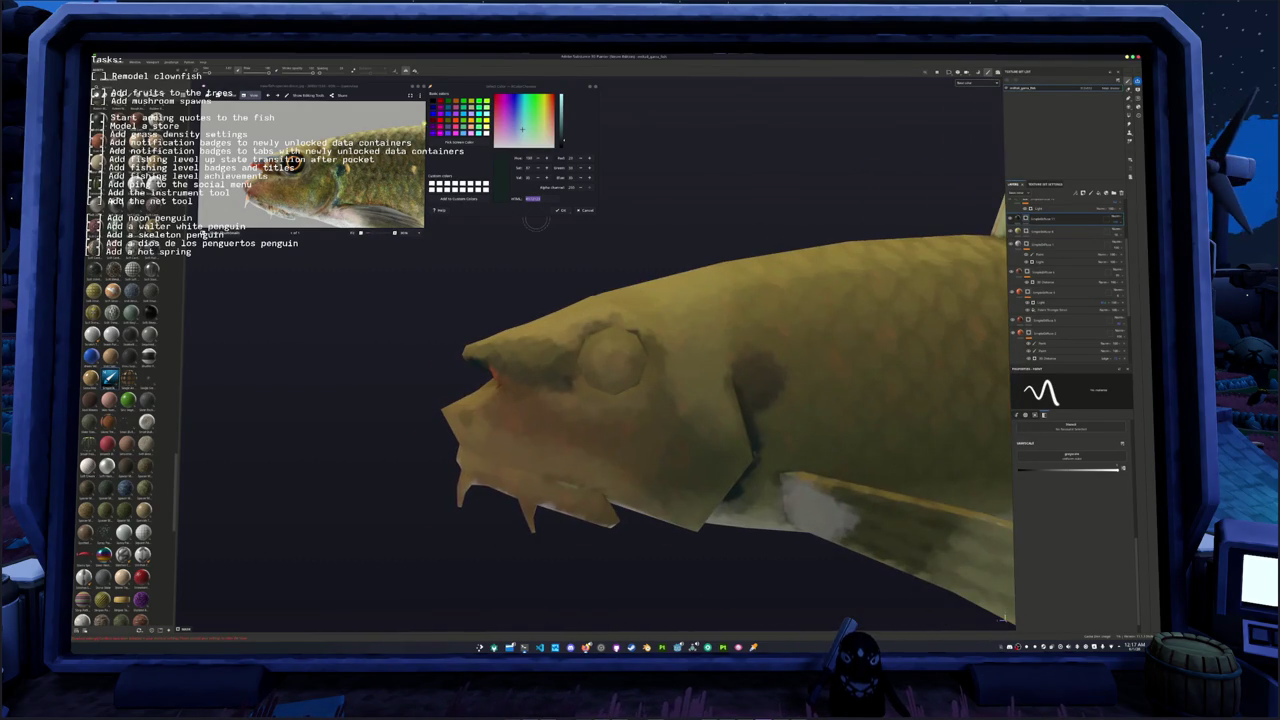
{"action": "left_click", "coordinate": [569, 342]}
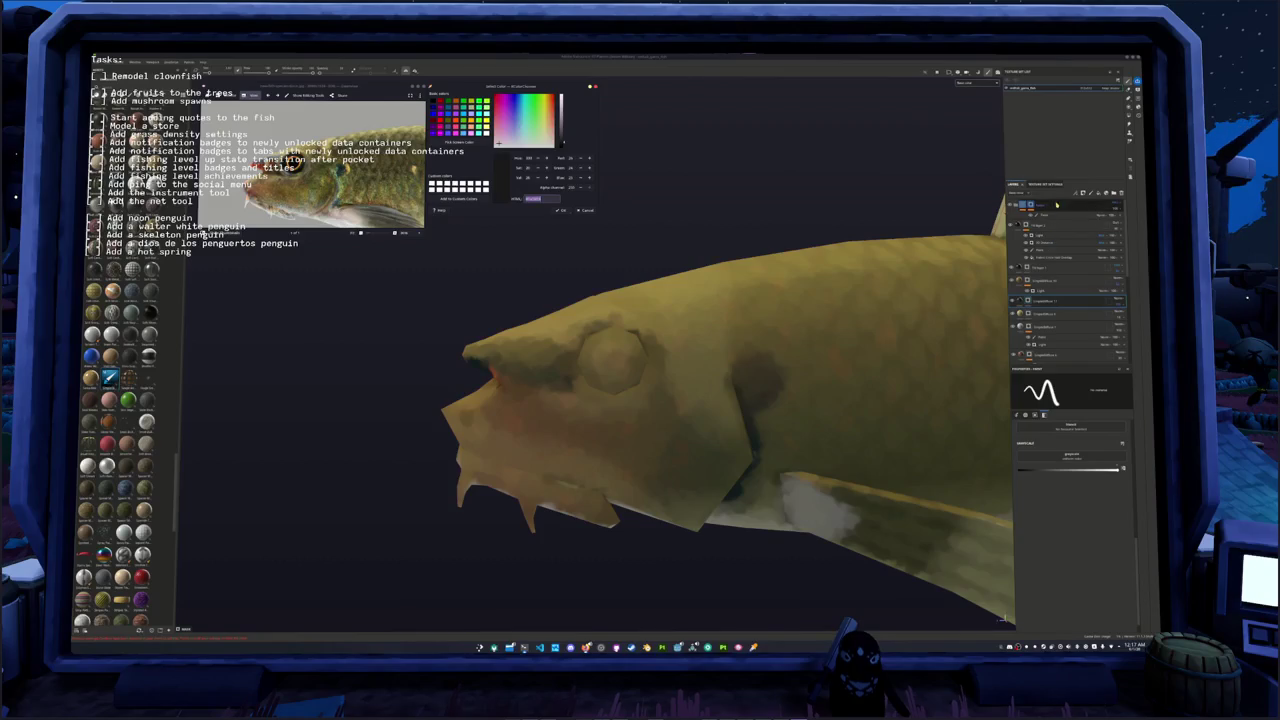
Step: Add a black-masked fill layer on top, set its base colour, and switch to Polygon Fill
{"action": "left_click", "coordinate": [1027, 279]}
{"action": "left_click", "coordinate": [1057, 203]}
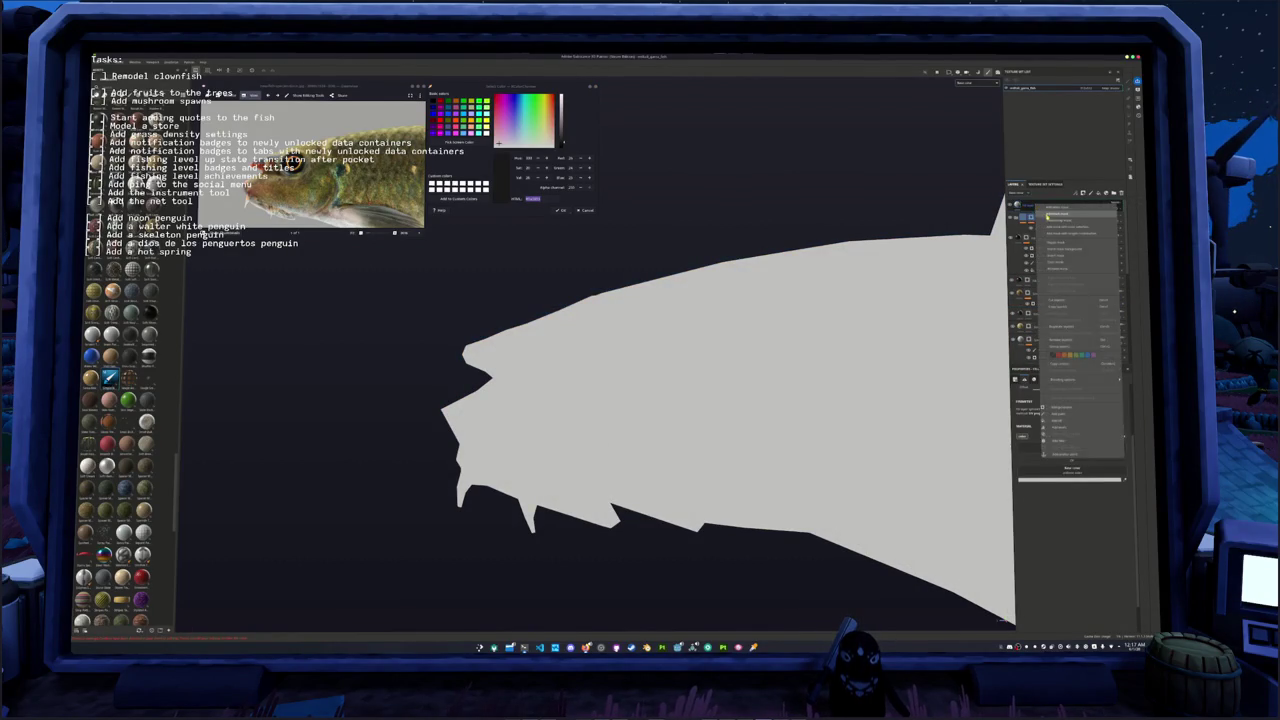
{"action": "left_click", "coordinate": [1025, 205]}
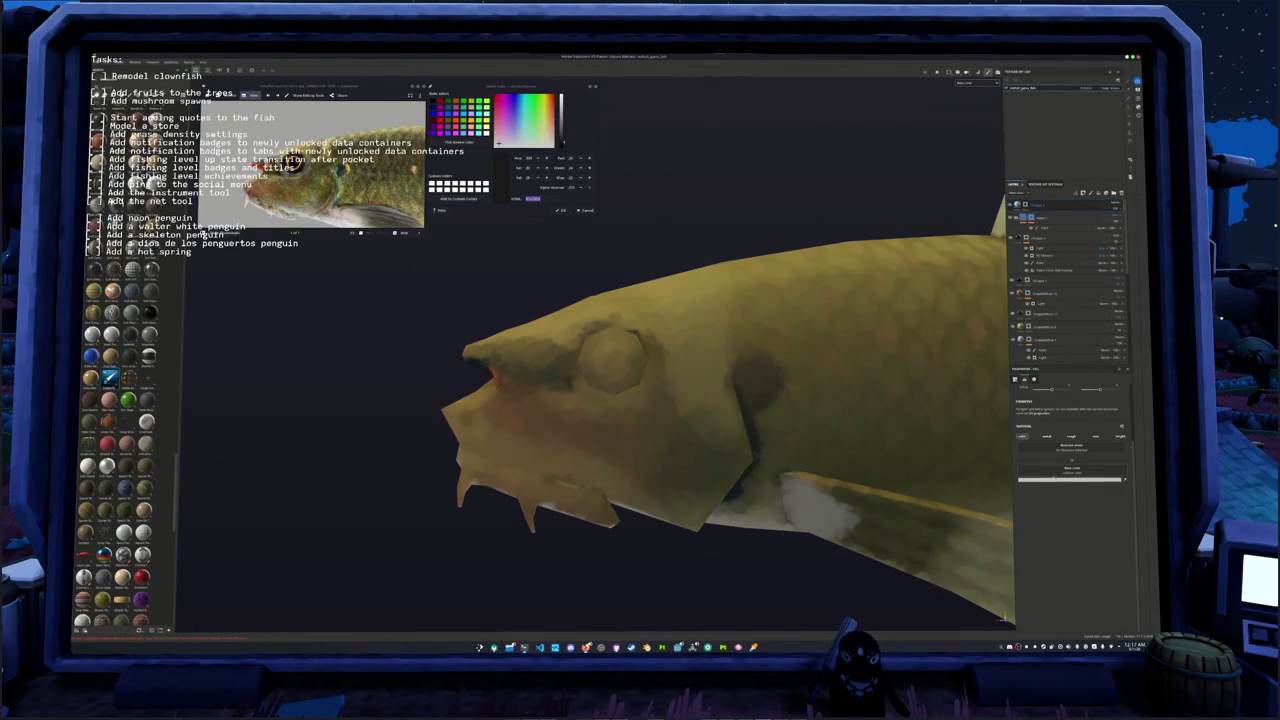
{"action": "left_click", "coordinate": [1070, 479]}
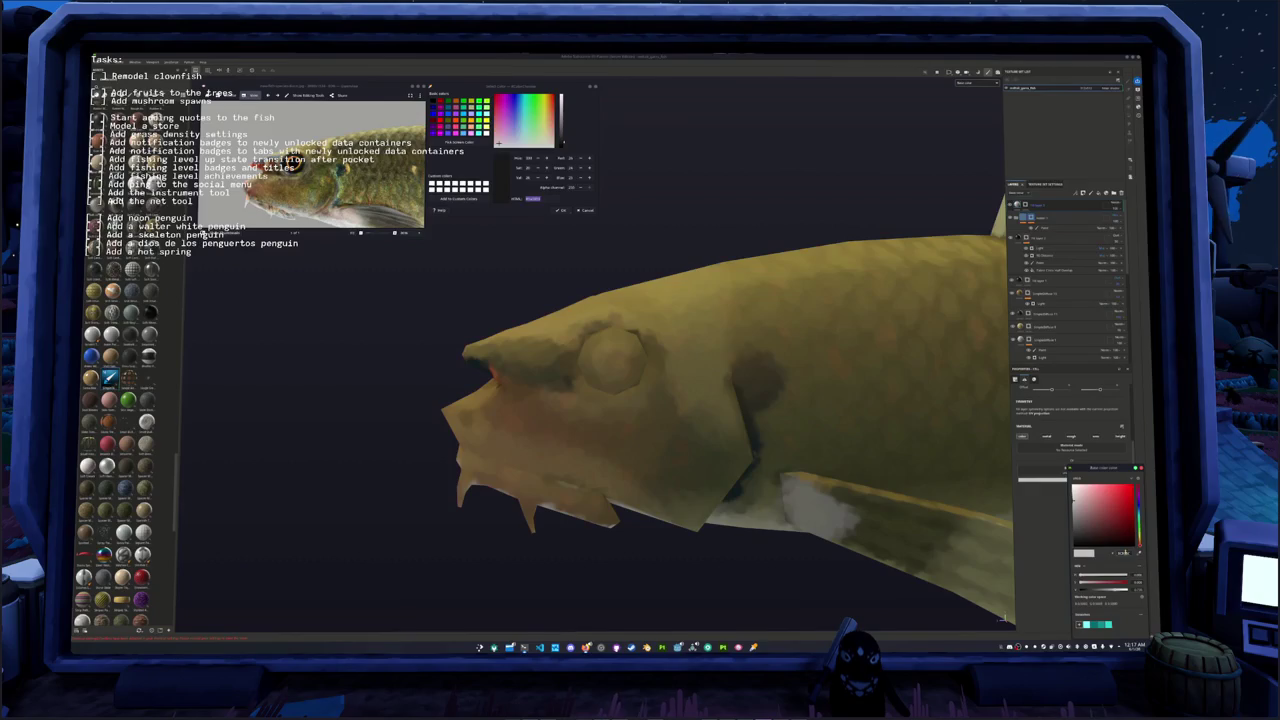
{"action": "left_click", "coordinate": [1025, 206]}
{"action": "key", "text": "1"}
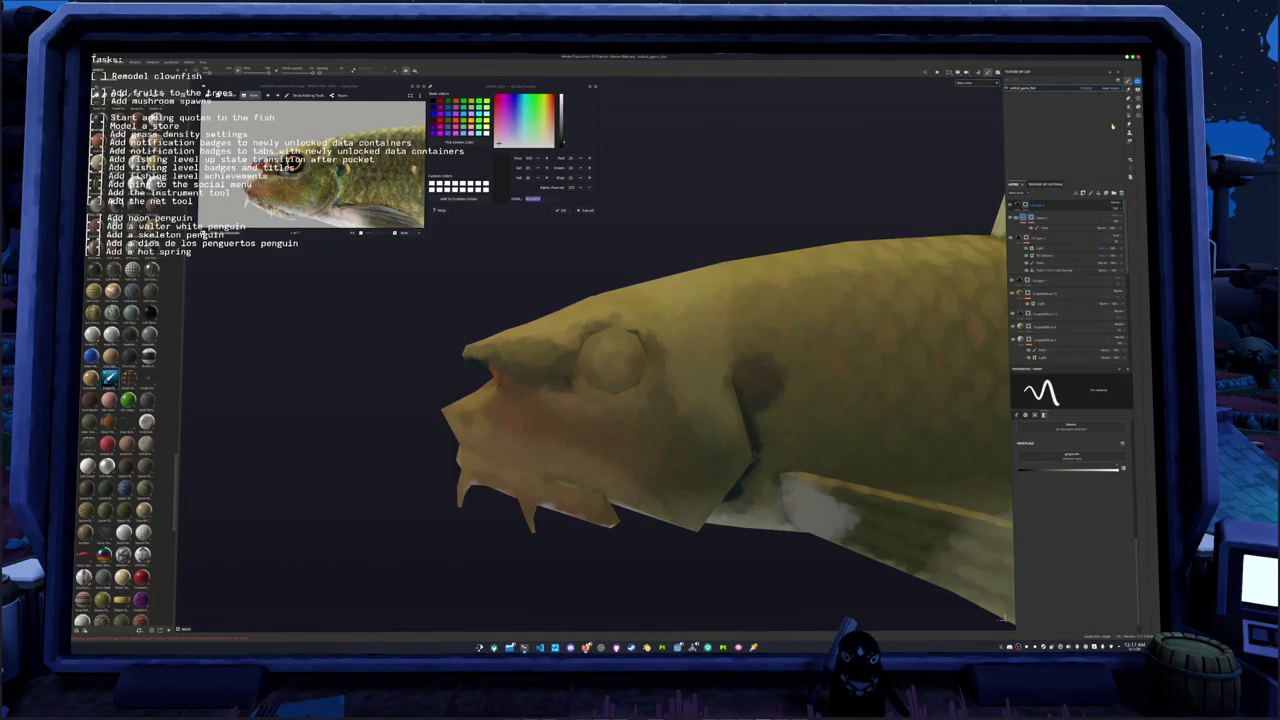
{"action": "key", "text": "4"}
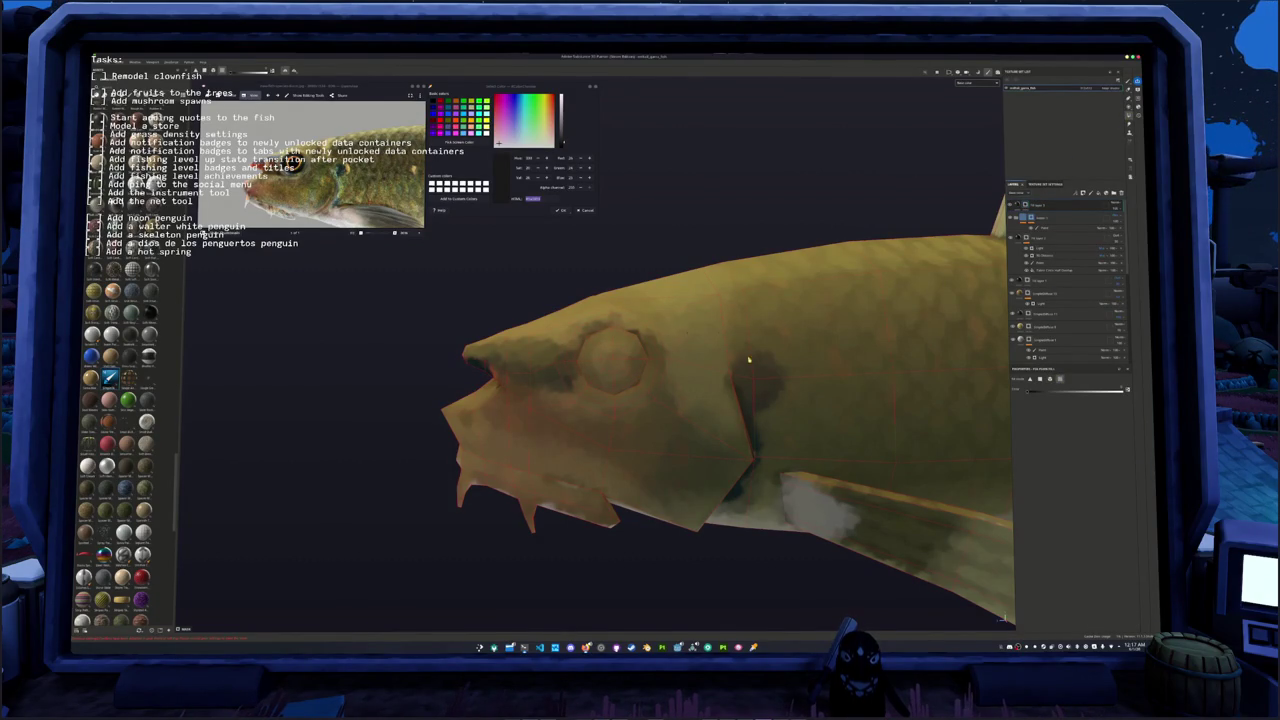
Step: Fill the eye polygons into the mask and sample an orange from the reference photo
{"action": "left_click", "coordinate": [612, 355]}
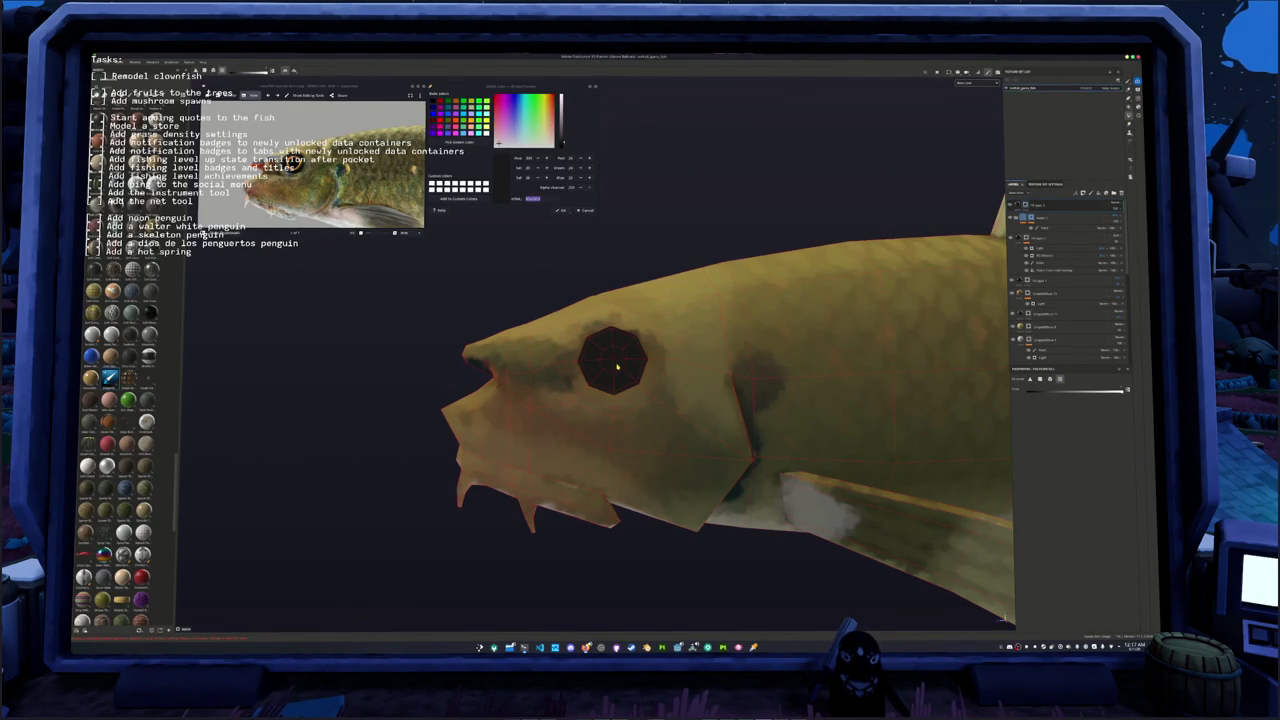
{"action": "left_click_drag", "start_coordinate": [612, 355], "coordinate": [672, 340], "text": "alt"}
{"action": "scroll", "coordinate": [620, 299], "scroll_direction": "up", "scroll_amount": 2}
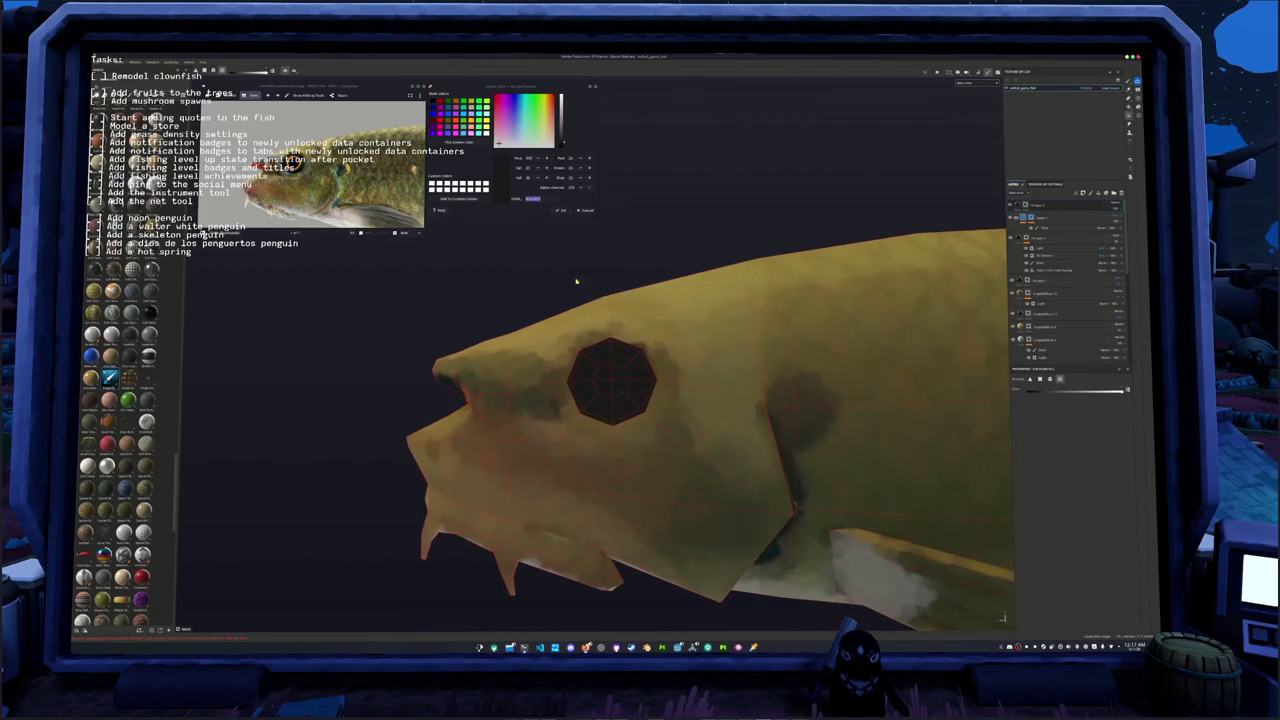
{"action": "left_click", "coordinate": [453, 143]}
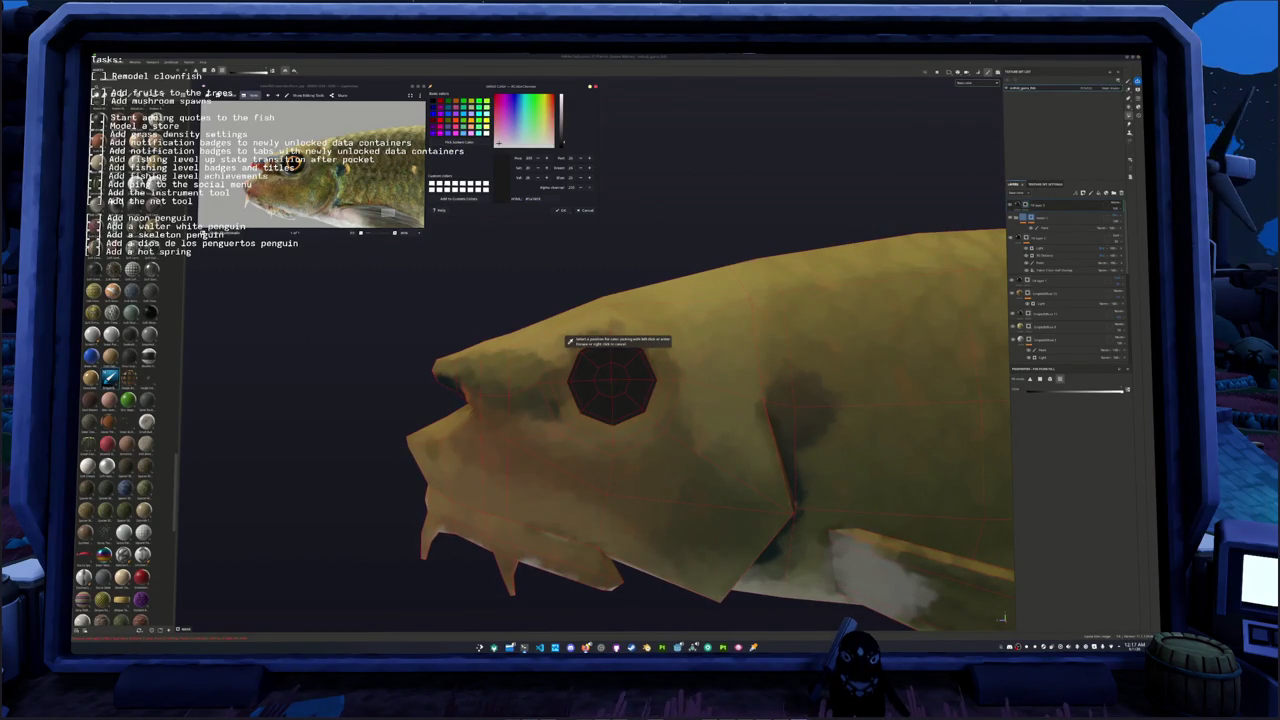
{"action": "left_click", "coordinate": [568, 341]}
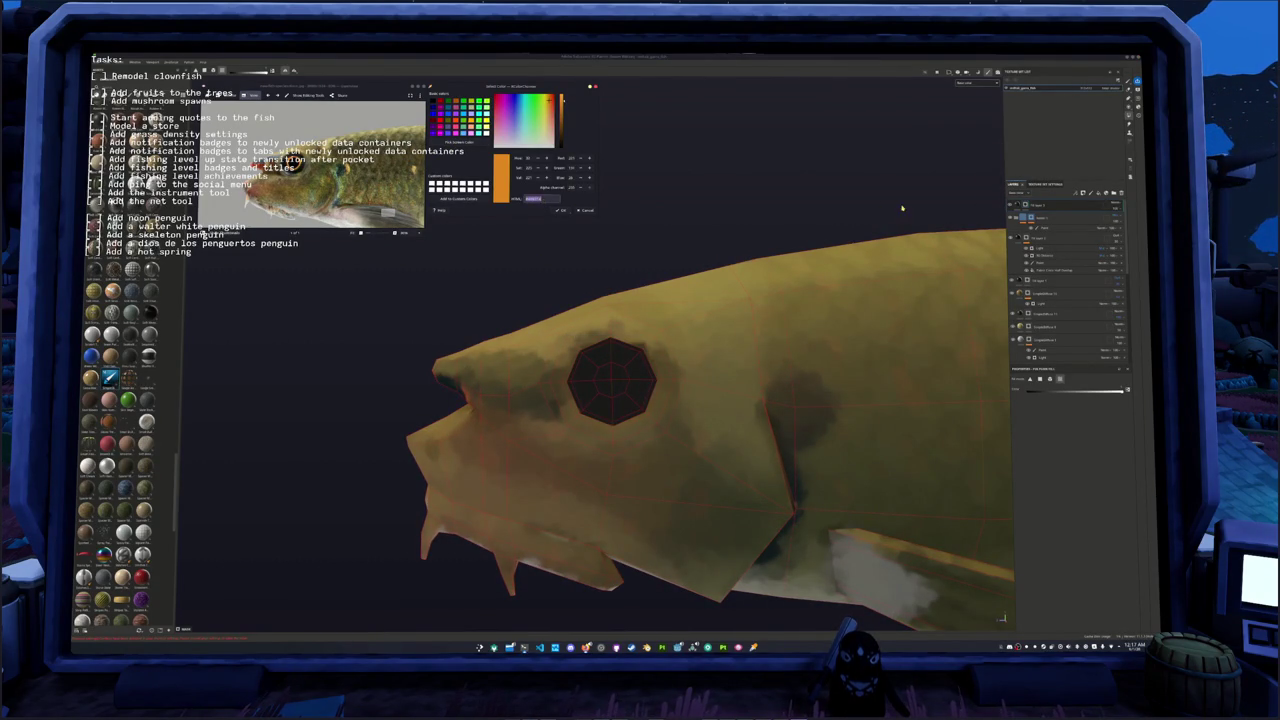
Step: Rename the new eye layer, paste the sampled orange as its base colour, and add an effect
{"action": "double_click", "coordinate": [1045, 204]}
{"action": "key", "text": "Return"}
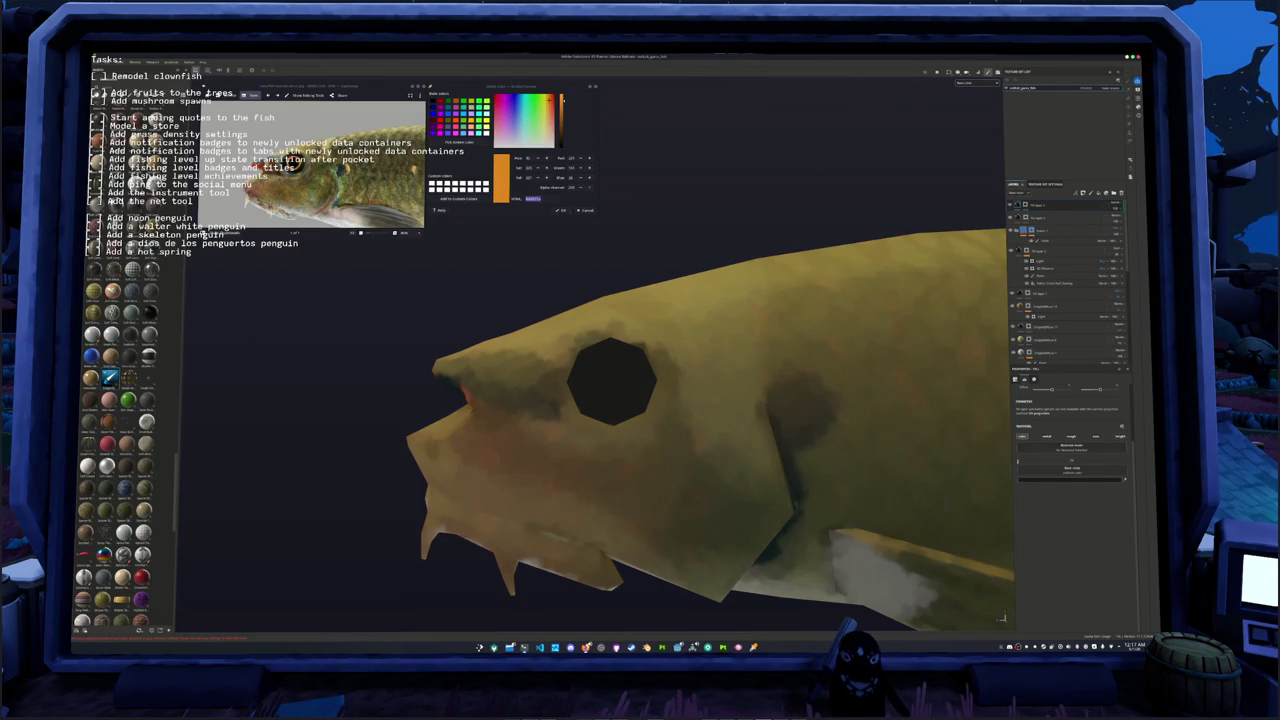
{"action": "left_click", "coordinate": [1064, 476]}
{"action": "key", "text": "ctrl+v"}
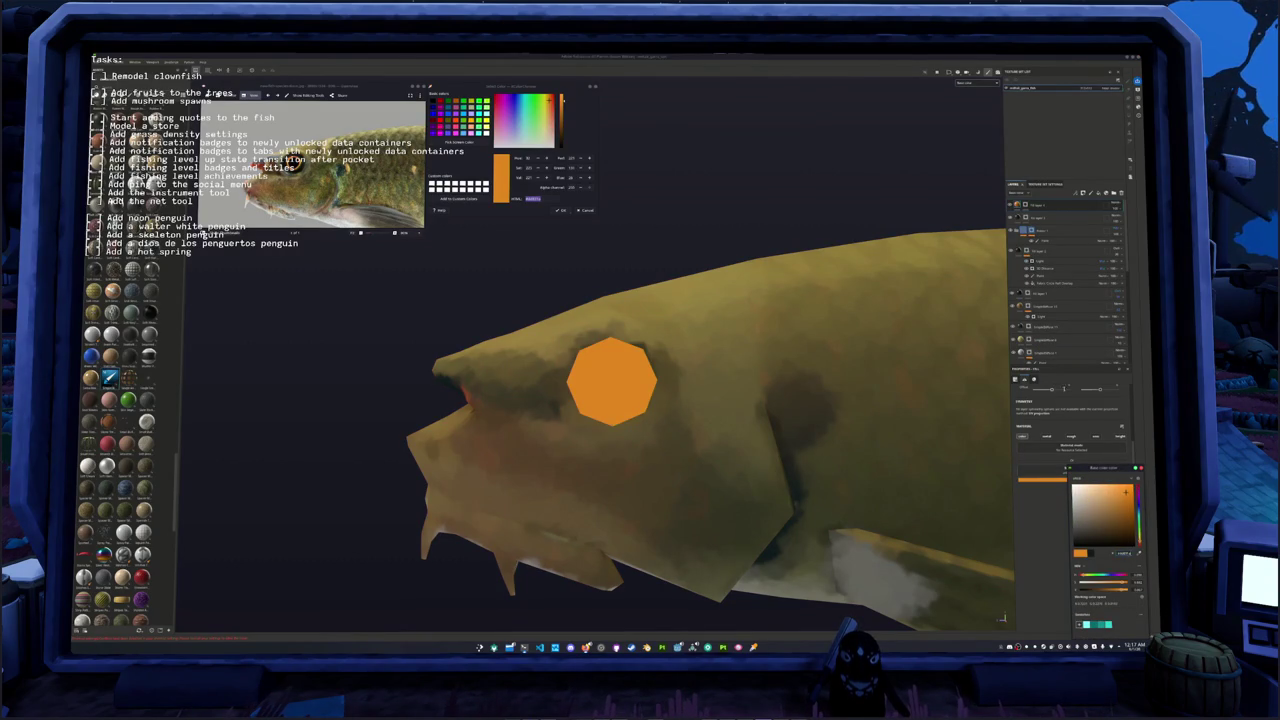
{"action": "right_click", "coordinate": [1030, 204]}
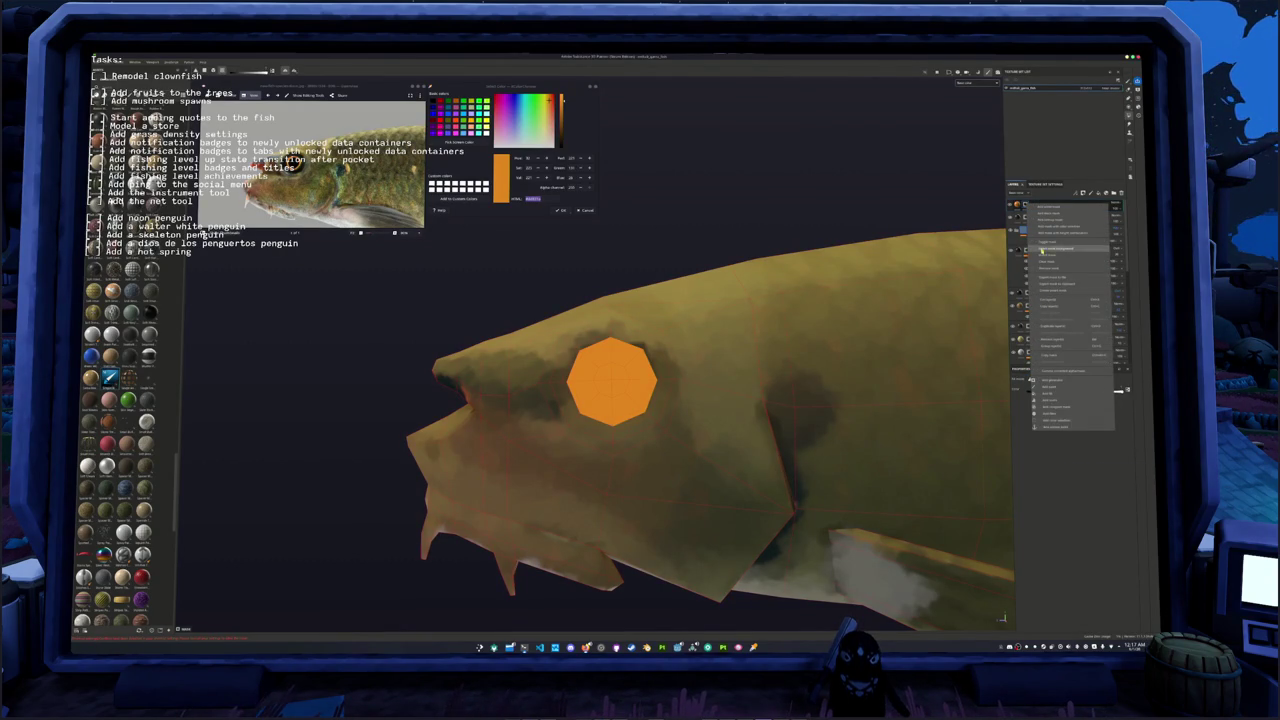
{"action": "left_click", "coordinate": [1045, 263]}
Step: Brush the eye solid orange with a dark pupil at its centre, then zoom out to the whole fish
{"action": "key", "text": "1"}
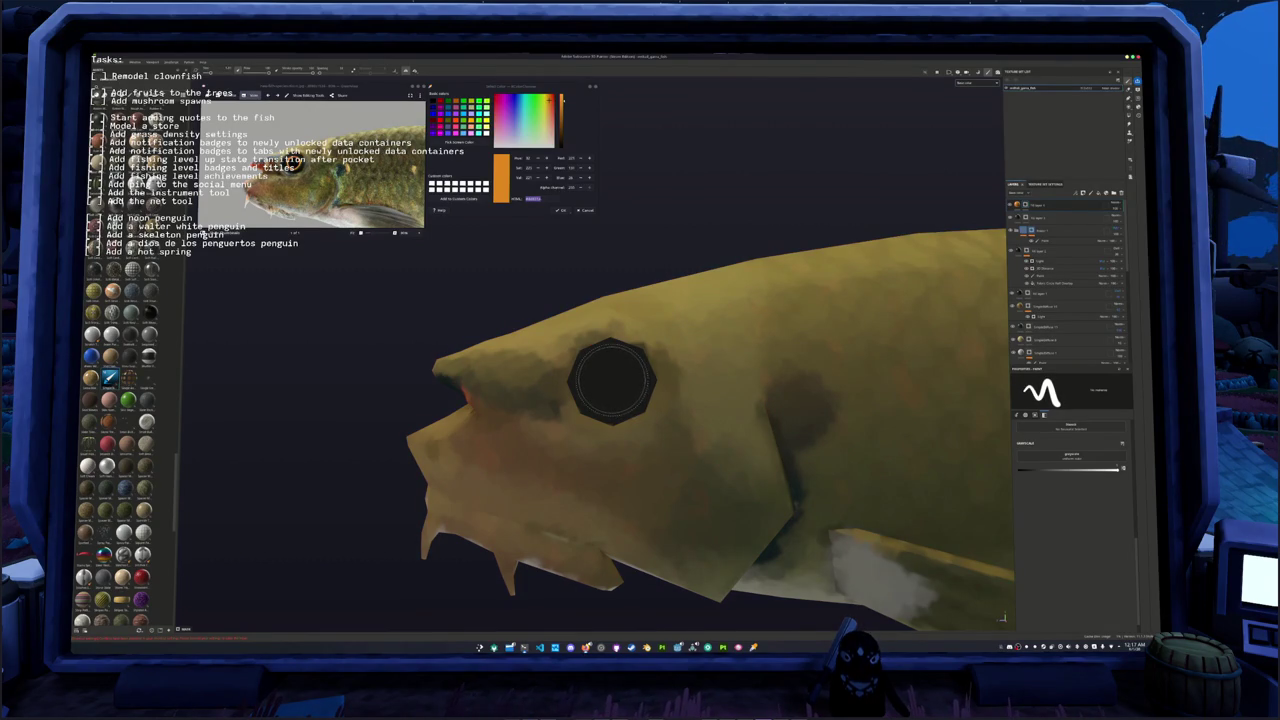
{"action": "left_click", "coordinate": [612, 380]}
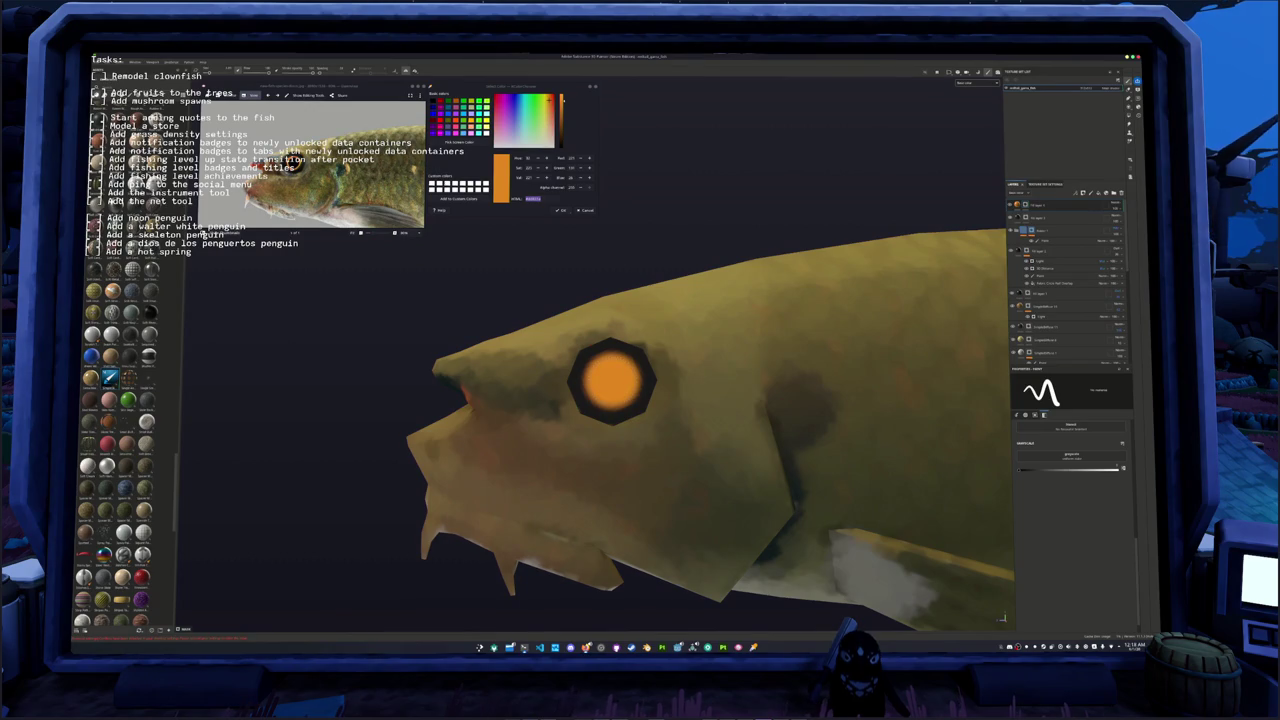
{"action": "left_click", "coordinate": [612, 380]}
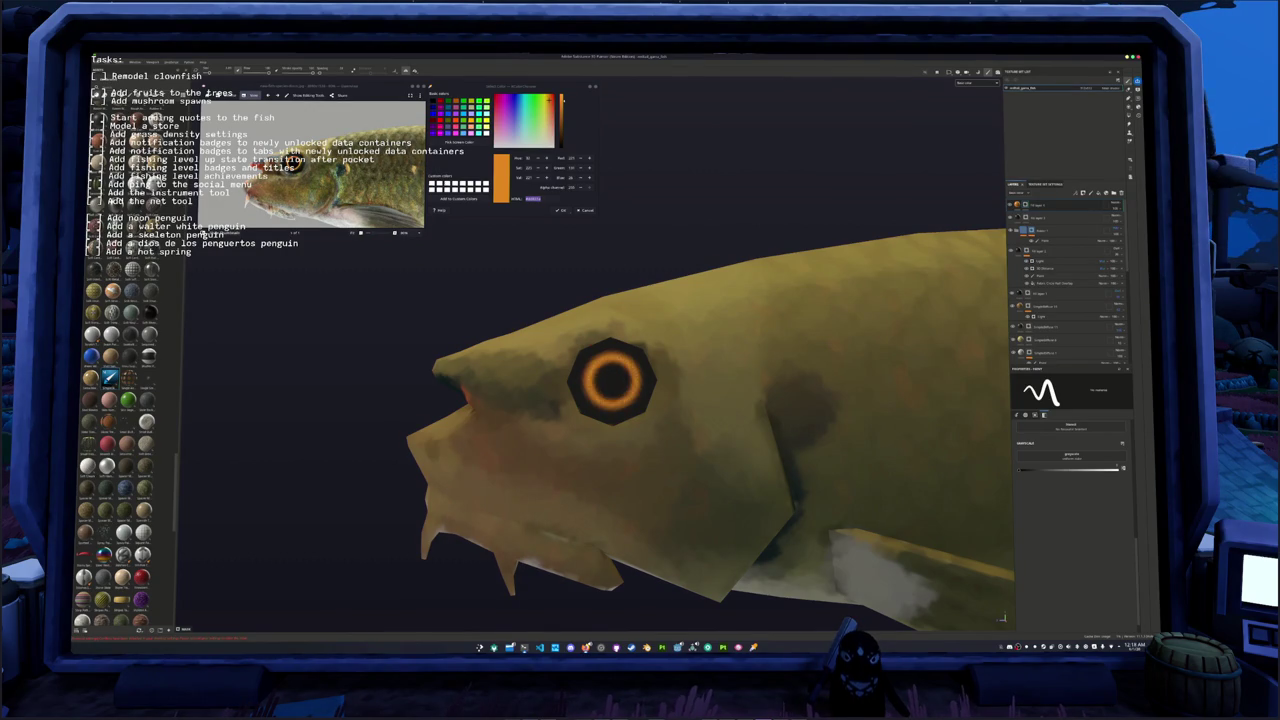
{"action": "scroll", "coordinate": [612, 380], "scroll_direction": "down", "scroll_amount": 2}
{"action": "scroll", "coordinate": [650, 410], "scroll_direction": "down", "scroll_amount": 2}
{"action": "scroll", "coordinate": [681, 440], "scroll_direction": "down", "scroll_amount": 2}
{"action": "scroll", "coordinate": [681, 440], "scroll_direction": "down", "scroll_amount": 1}
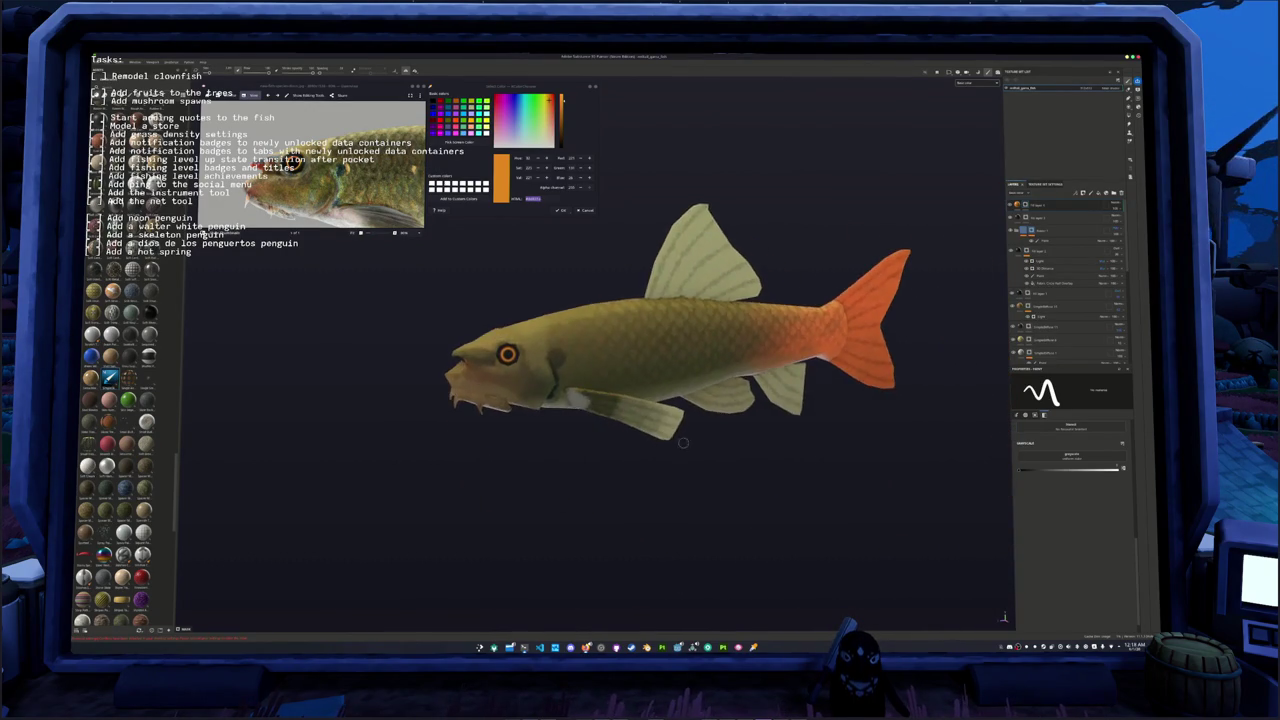
Step: Export the catfish textures into a new folder created inside the project folder, then leave Painter
{"action": "scroll", "coordinate": [681, 440], "scroll_direction": "down", "scroll_amount": 2}
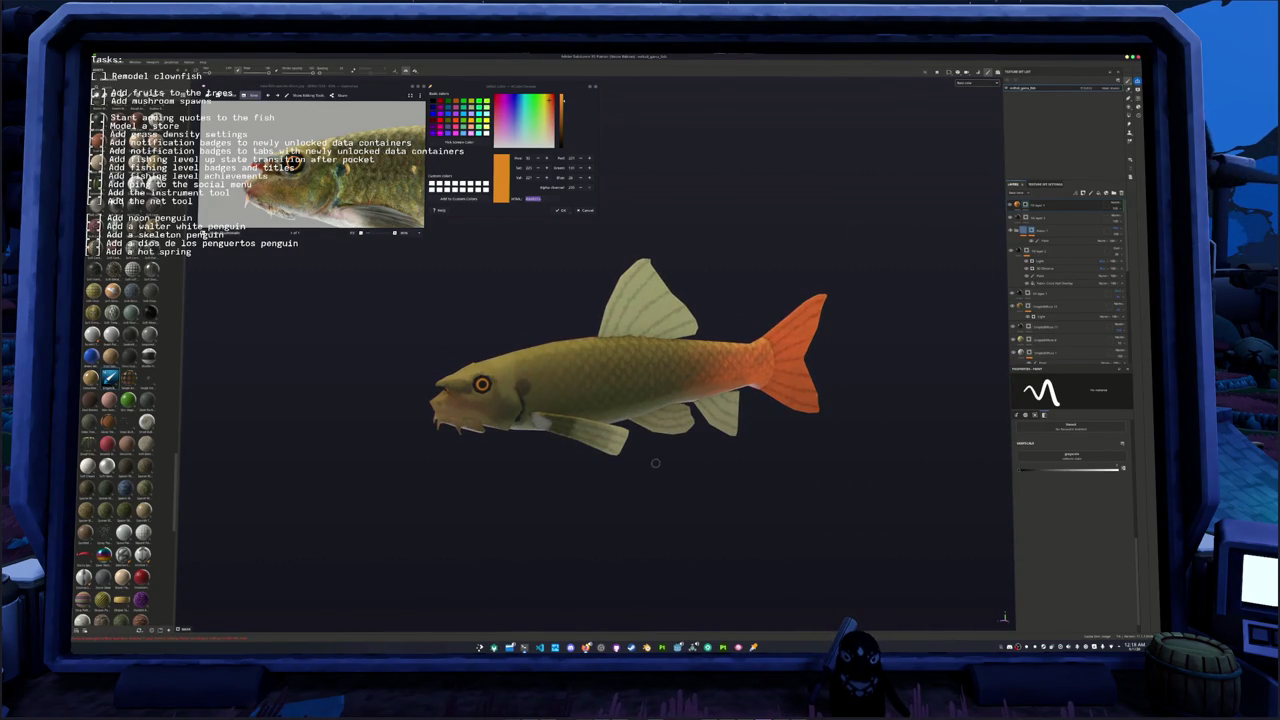
{"action": "key", "text": "ctrl+shift+e"}
{"action": "left_click", "coordinate": [660, 262]}
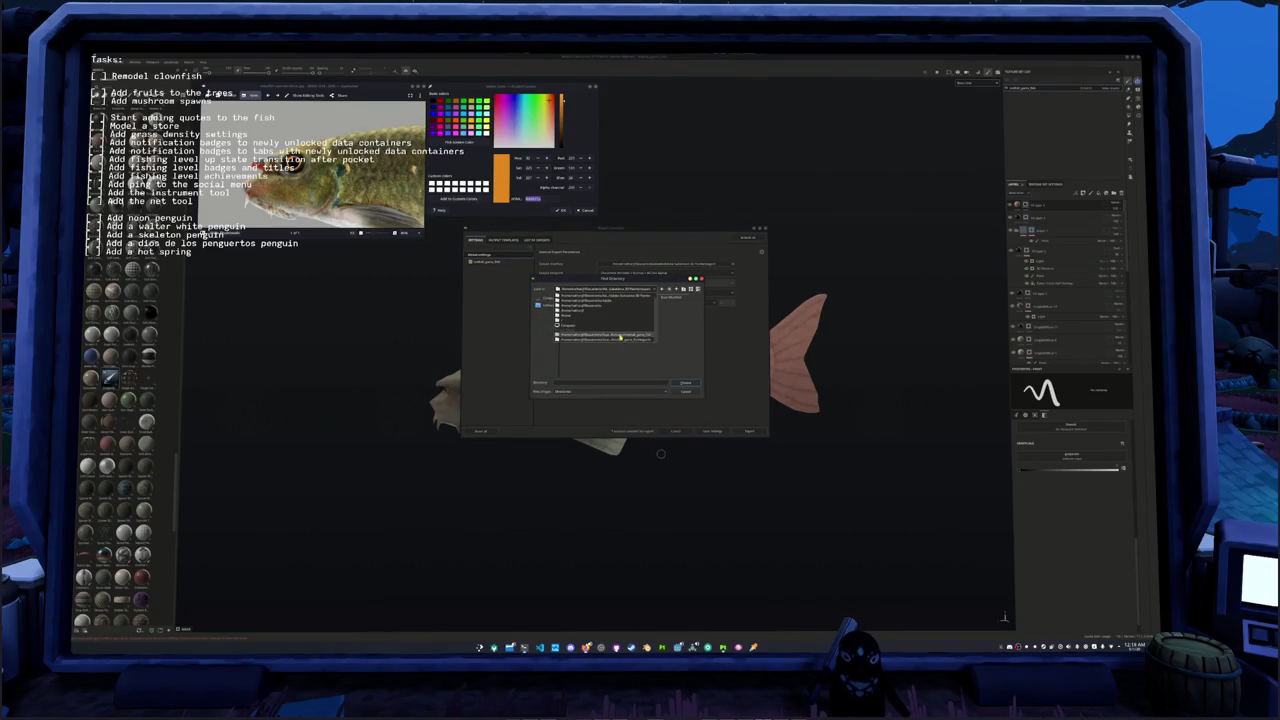
{"action": "left_click", "coordinate": [620, 335]}
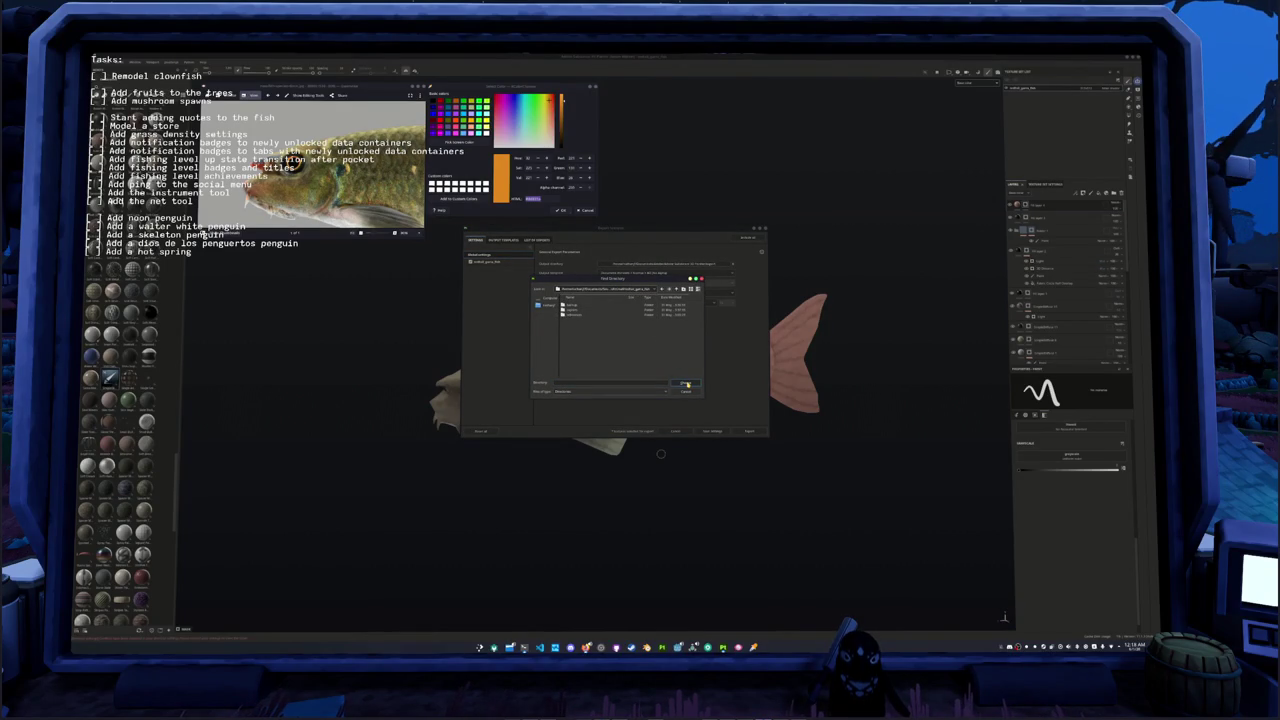
{"action": "left_click", "coordinate": [684, 289]}
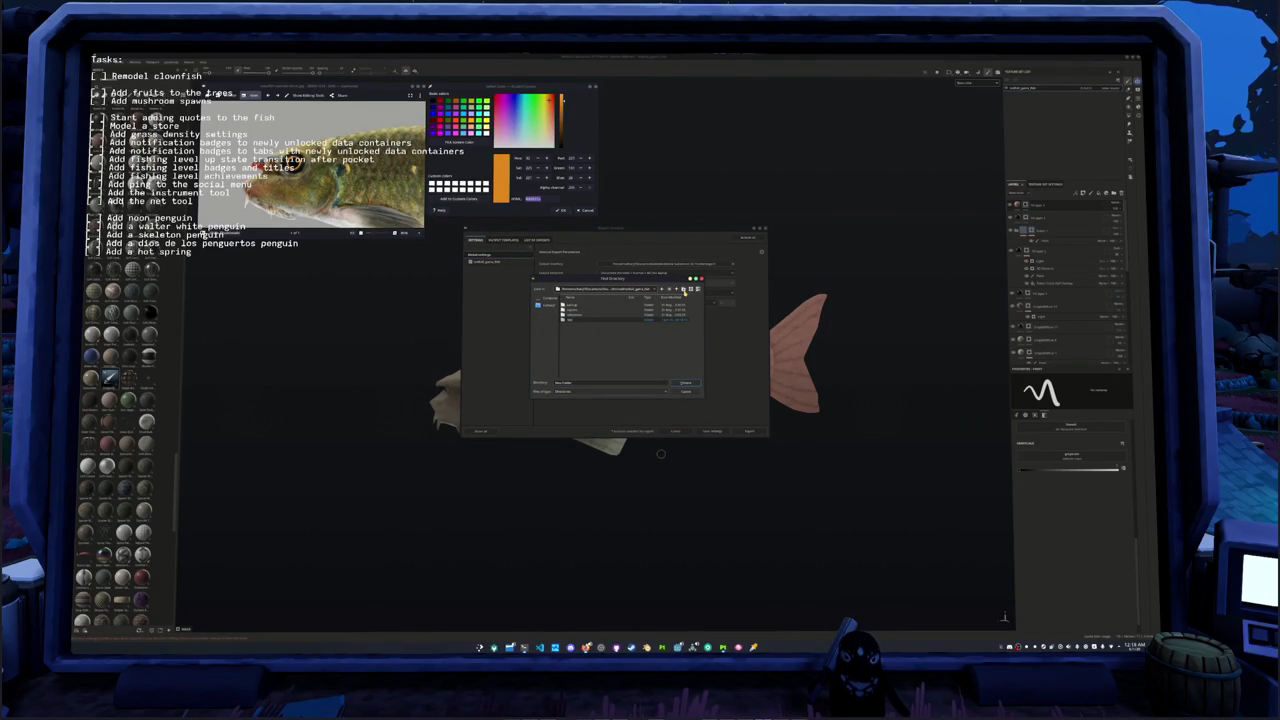
{"action": "double_click", "coordinate": [587, 320]}
{"action": "left_click", "coordinate": [684, 383]}
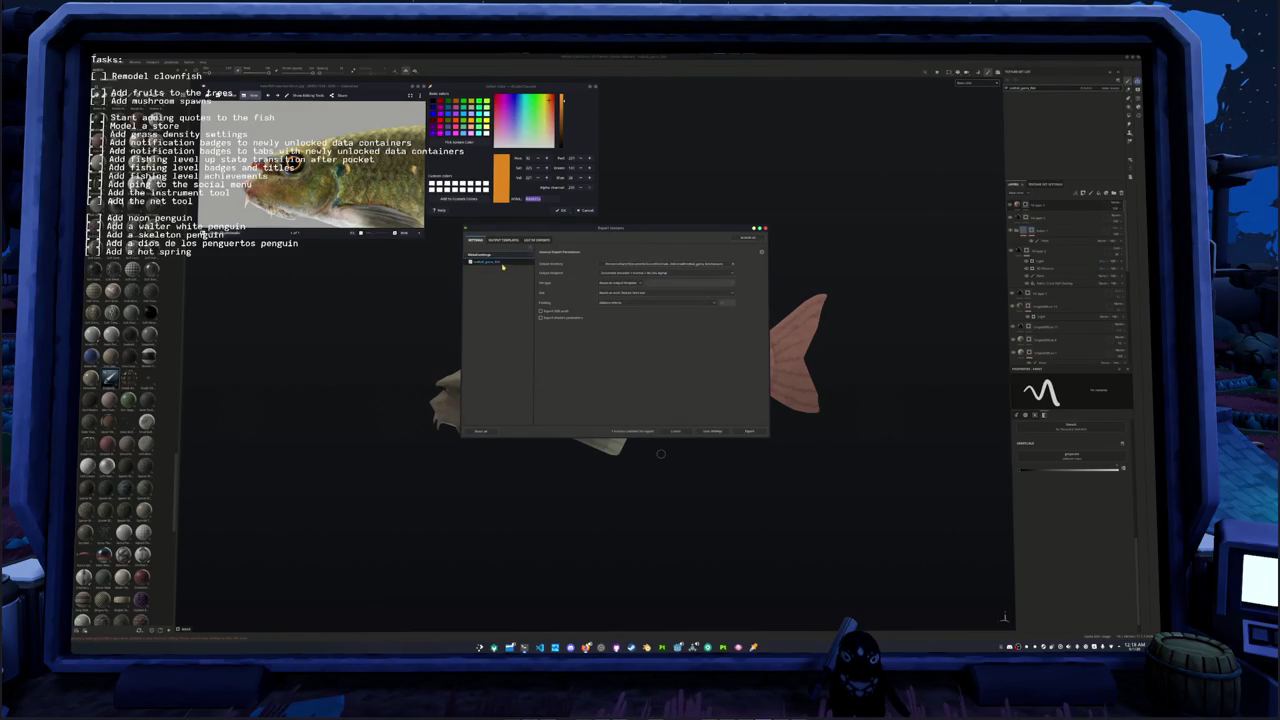
{"action": "left_click", "coordinate": [747, 431]}
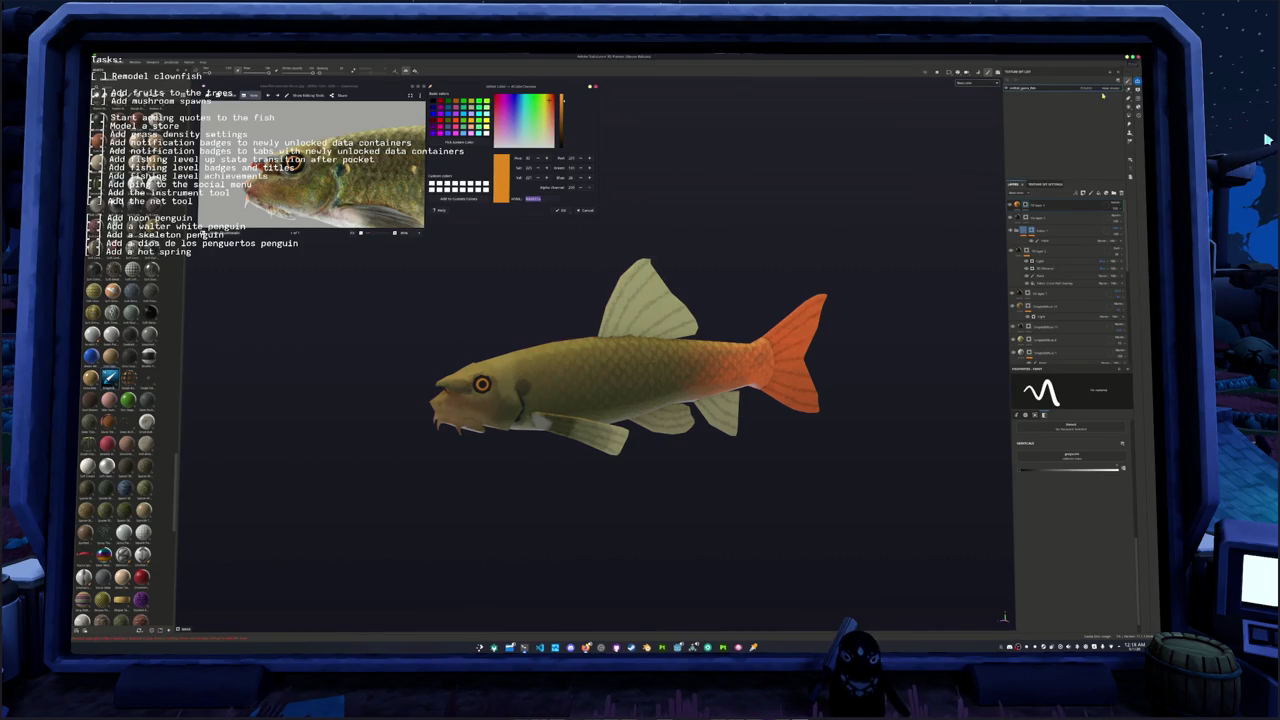
{"action": "key", "text": "alt+Tab"}
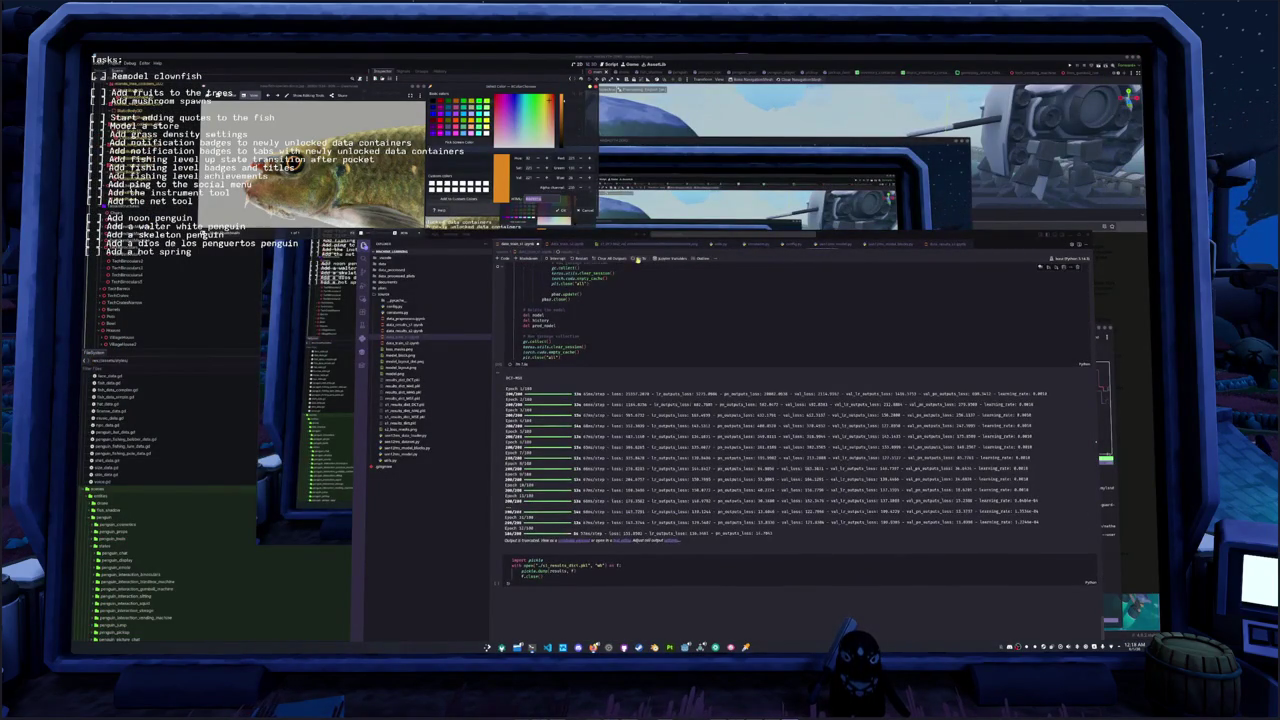
Step: Bring up the system monitor terminal, then switch to the Godot editor and save the island scene
{"action": "left_click", "coordinate": [532, 647]}
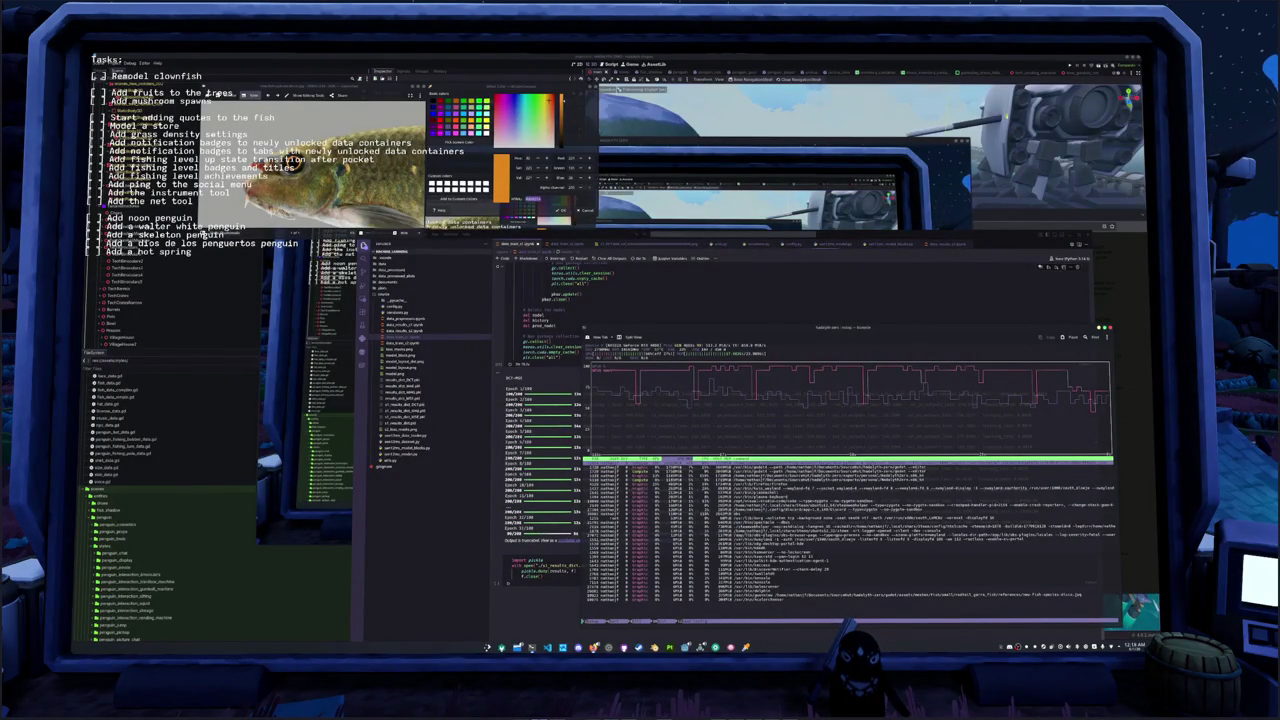
{"action": "left_click", "coordinate": [996, 57]}
{"action": "key", "text": "ctrl+s"}
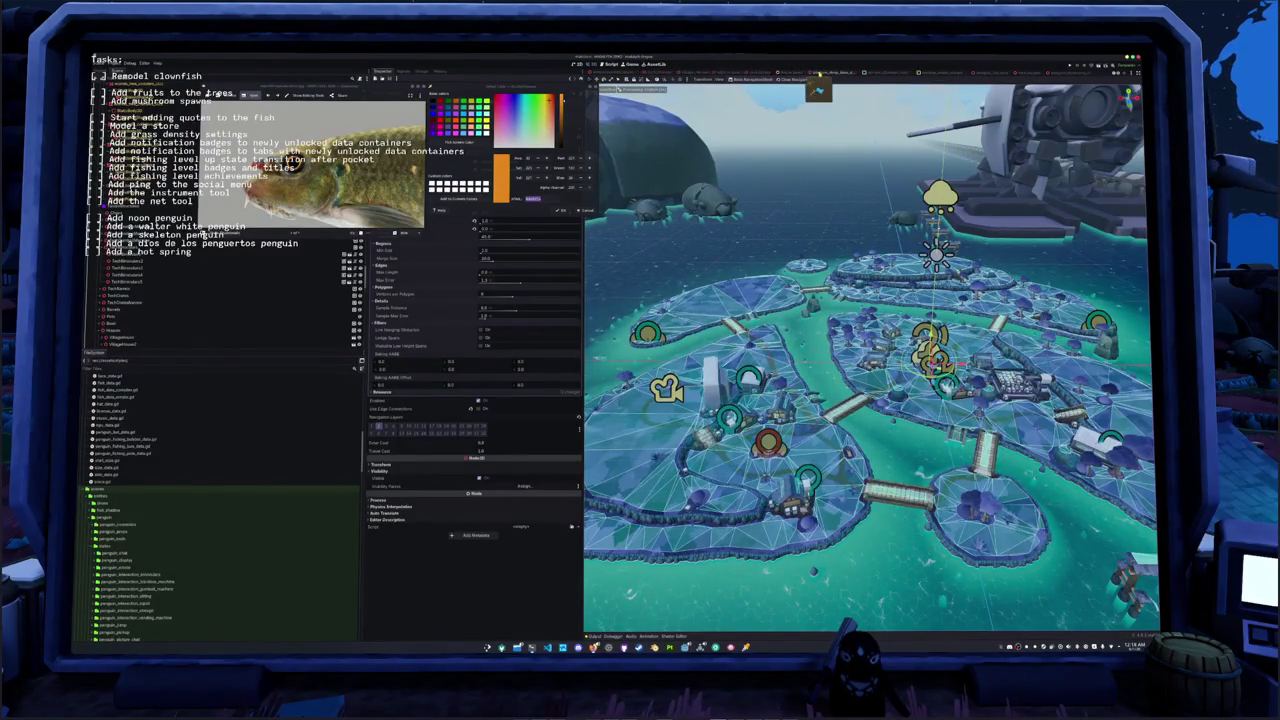
Step: Switch to the fish tasks scene, select BatchFishTasks, and visit the terminal and return so Godot rescans
{"action": "left_click", "coordinate": [606, 73]}
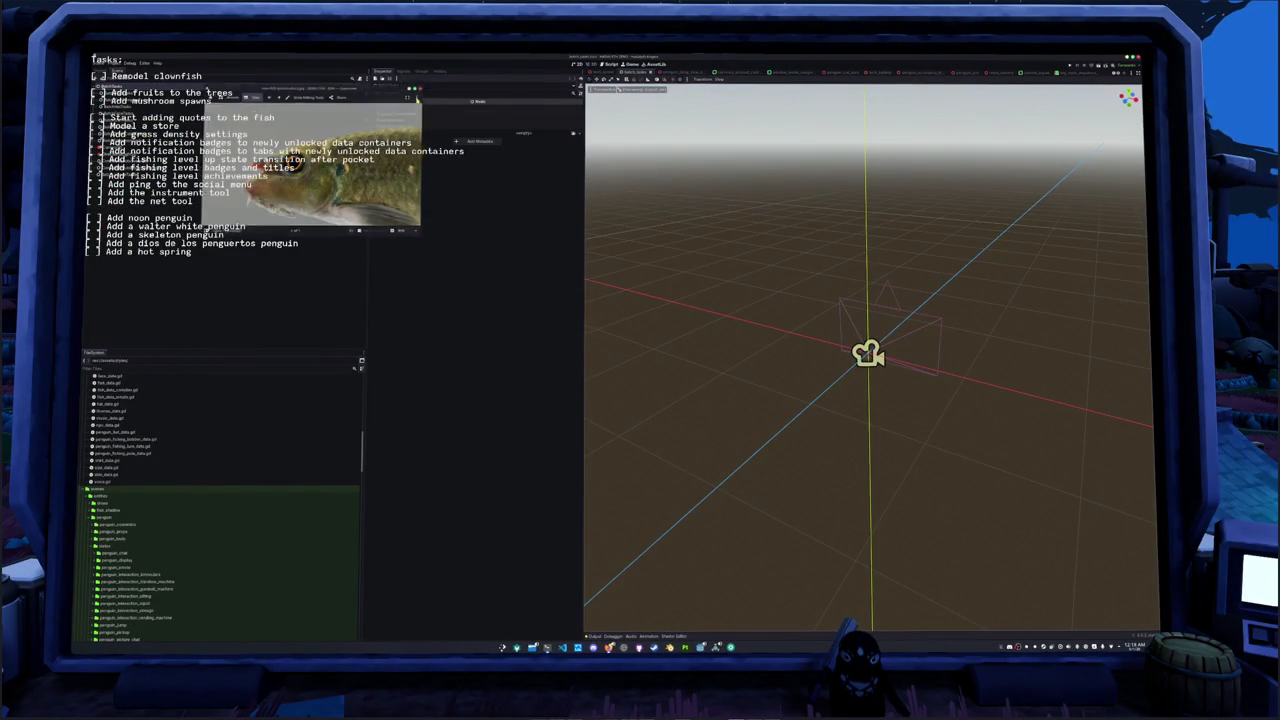
{"action": "left_click", "coordinate": [120, 92]}
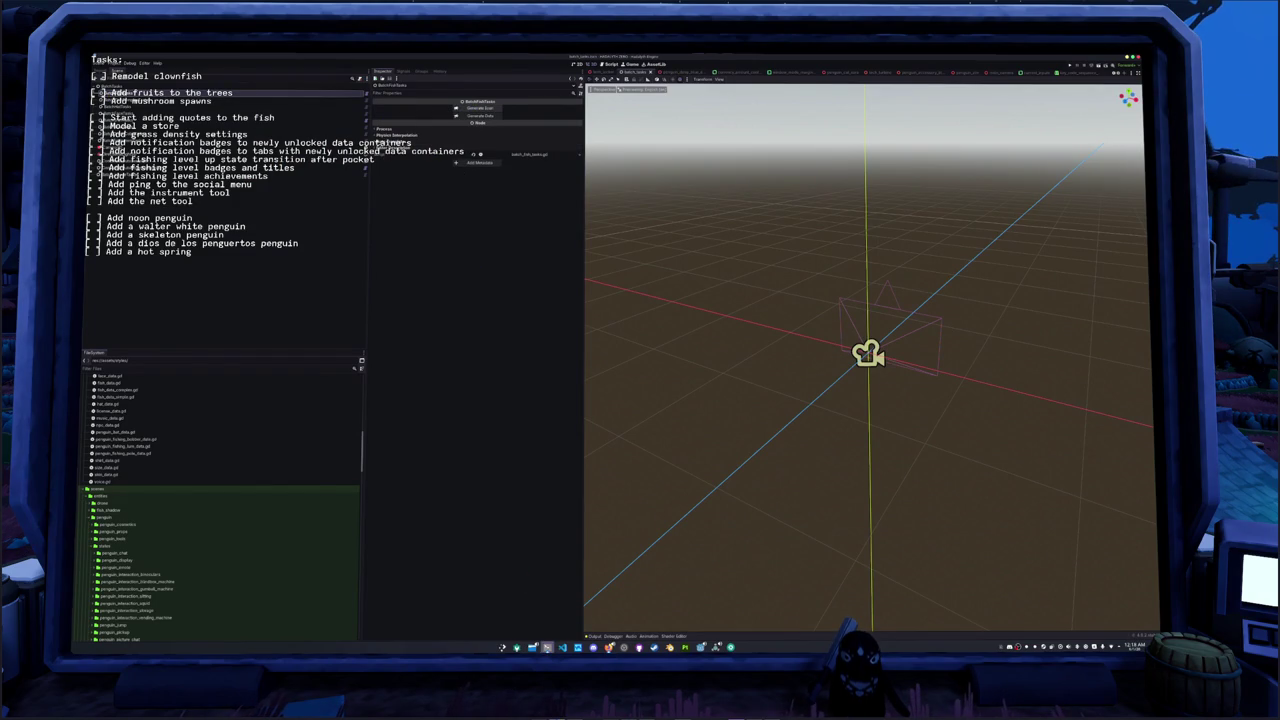
{"action": "key", "text": "ctrl+shift+Escape"}
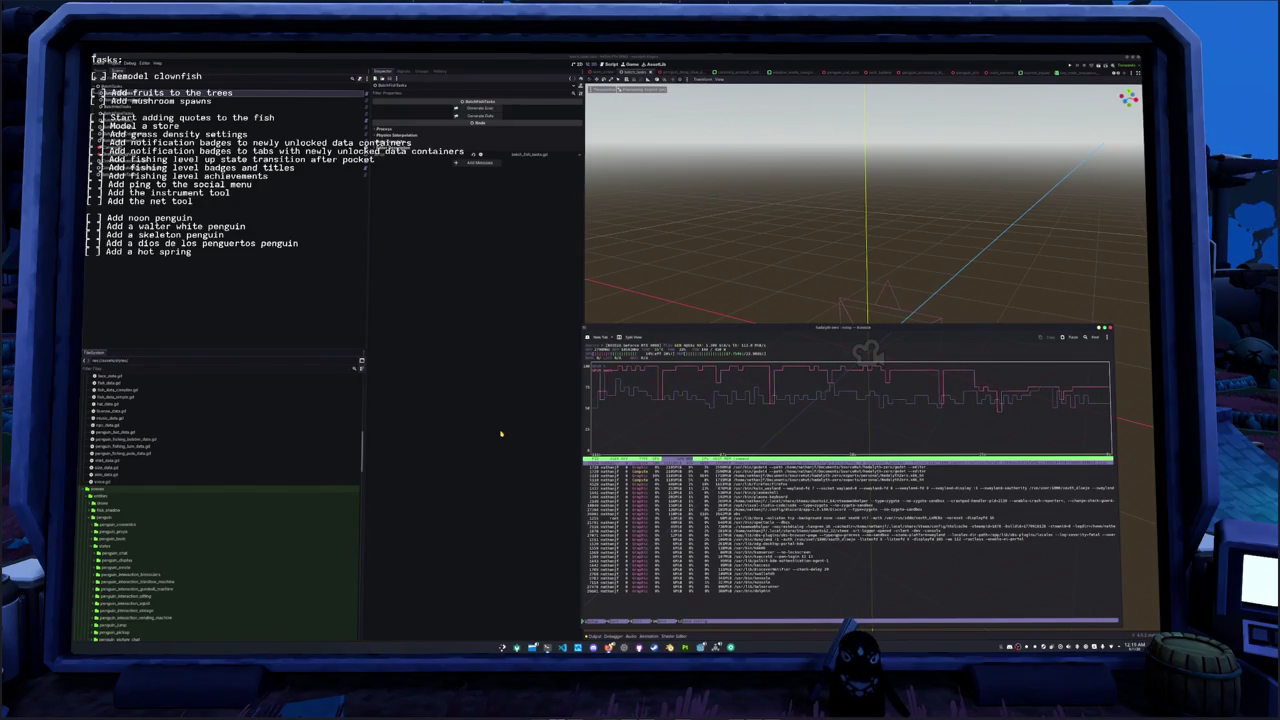
{"action": "left_click", "coordinate": [500, 442]}
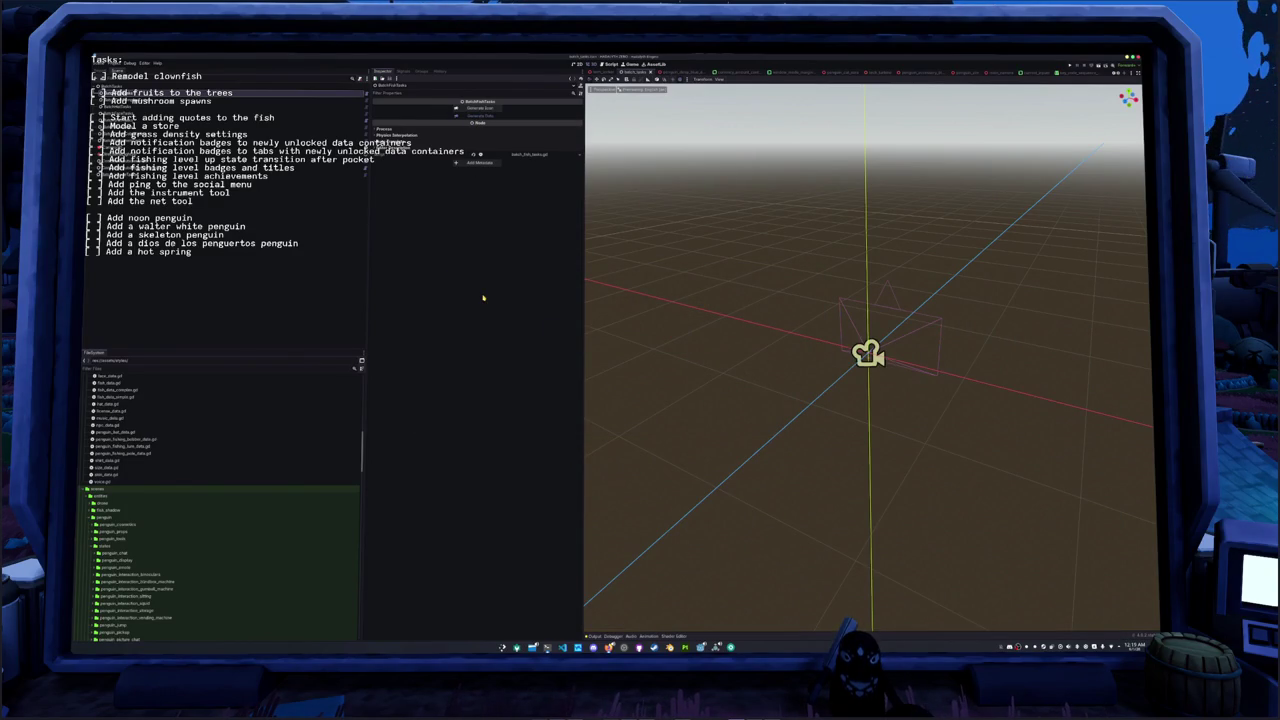
{"action": "key", "text": "alt+Tab"}
{"action": "key", "text": "alt+Tab"}
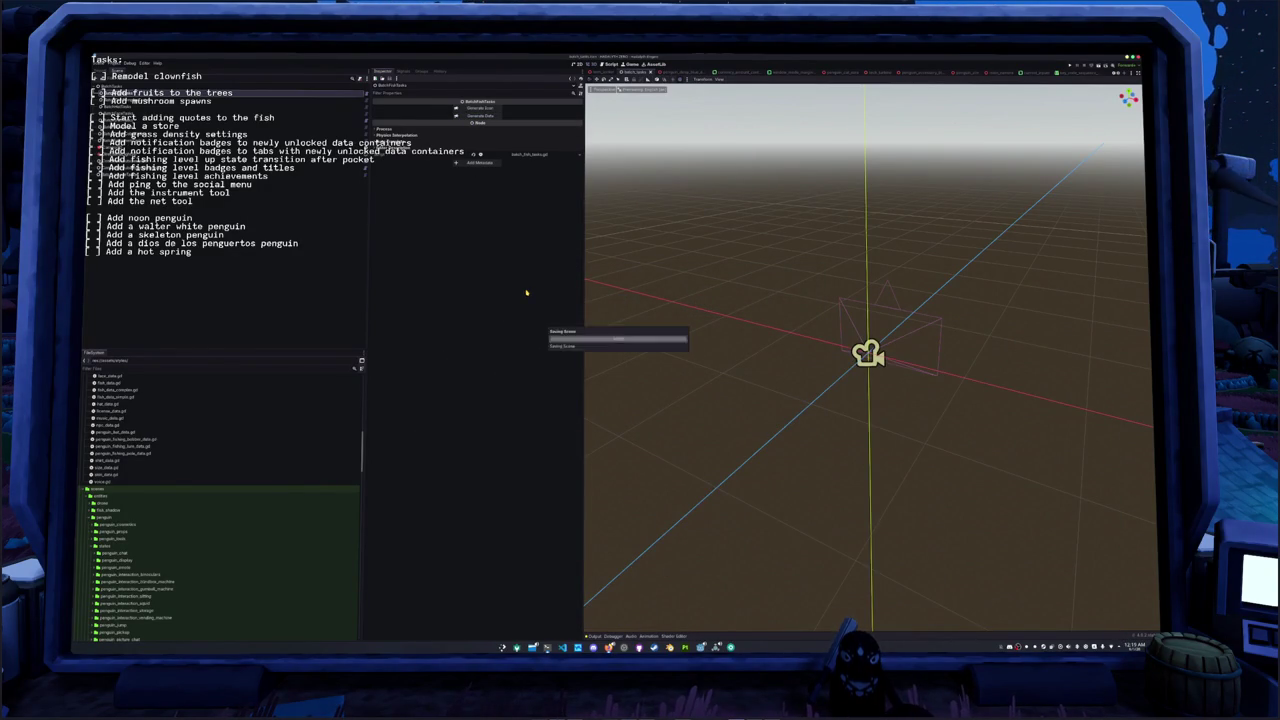
Step: Run the game with F5, start Singleplayer, walk toward the round structure and open the inventory
{"action": "key", "text": "F5"}
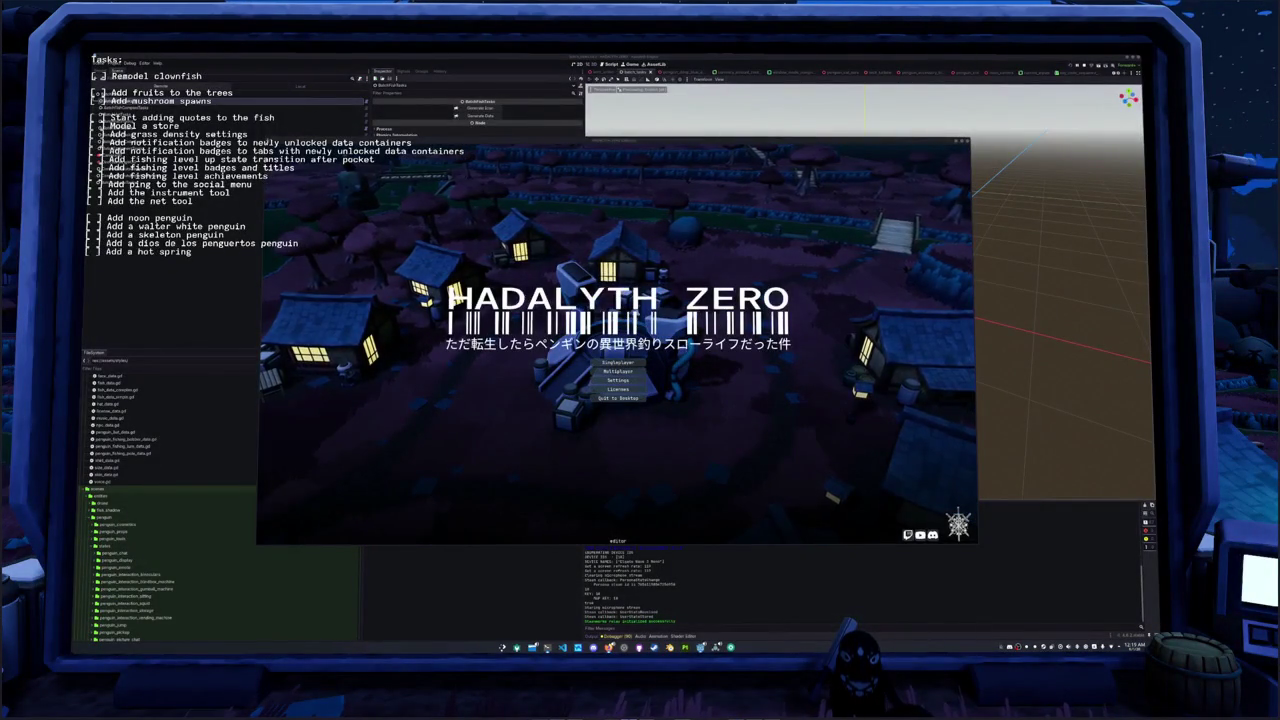
{"action": "left_click", "coordinate": [635, 365]}
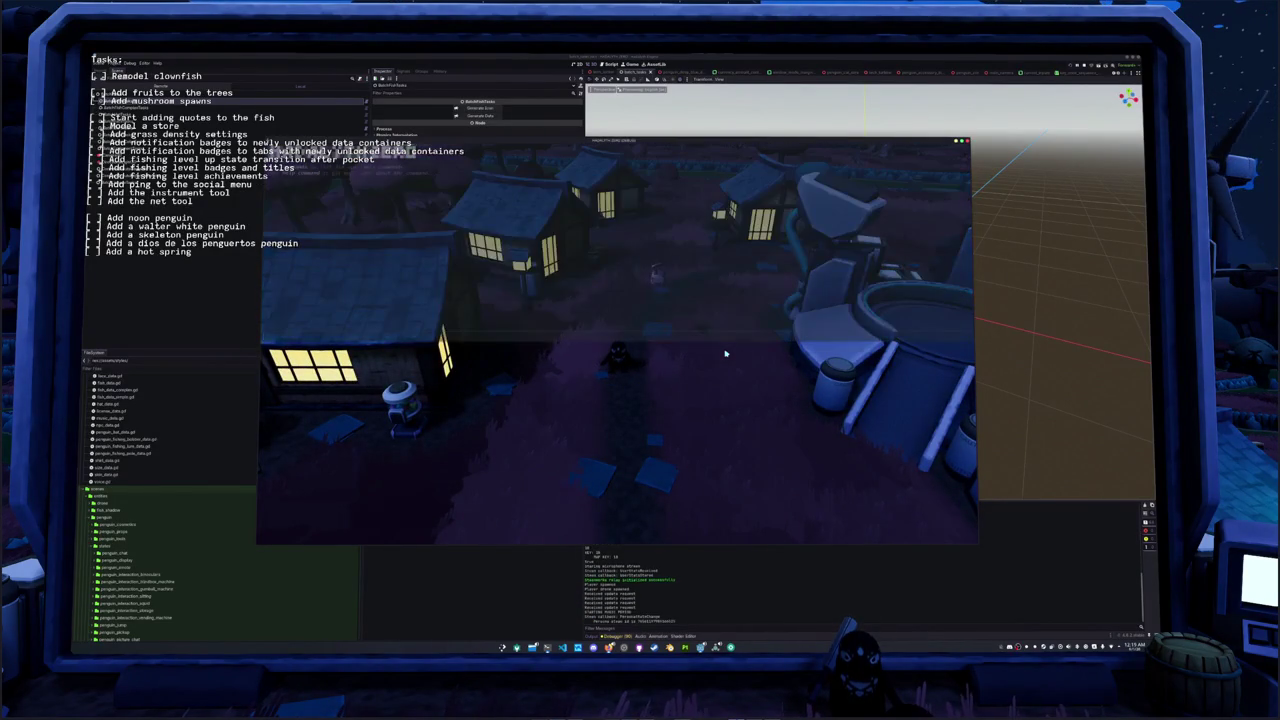
{"action": "key", "text": "d"}
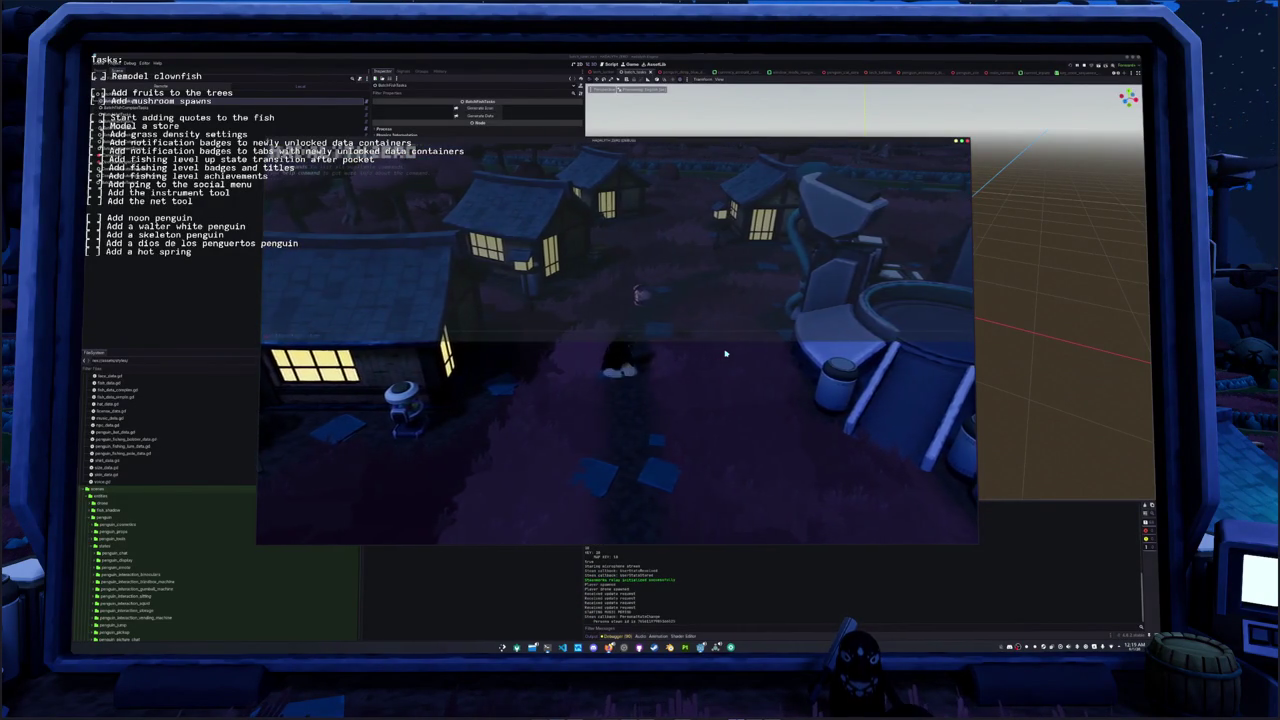
{"action": "key", "text": "d"}
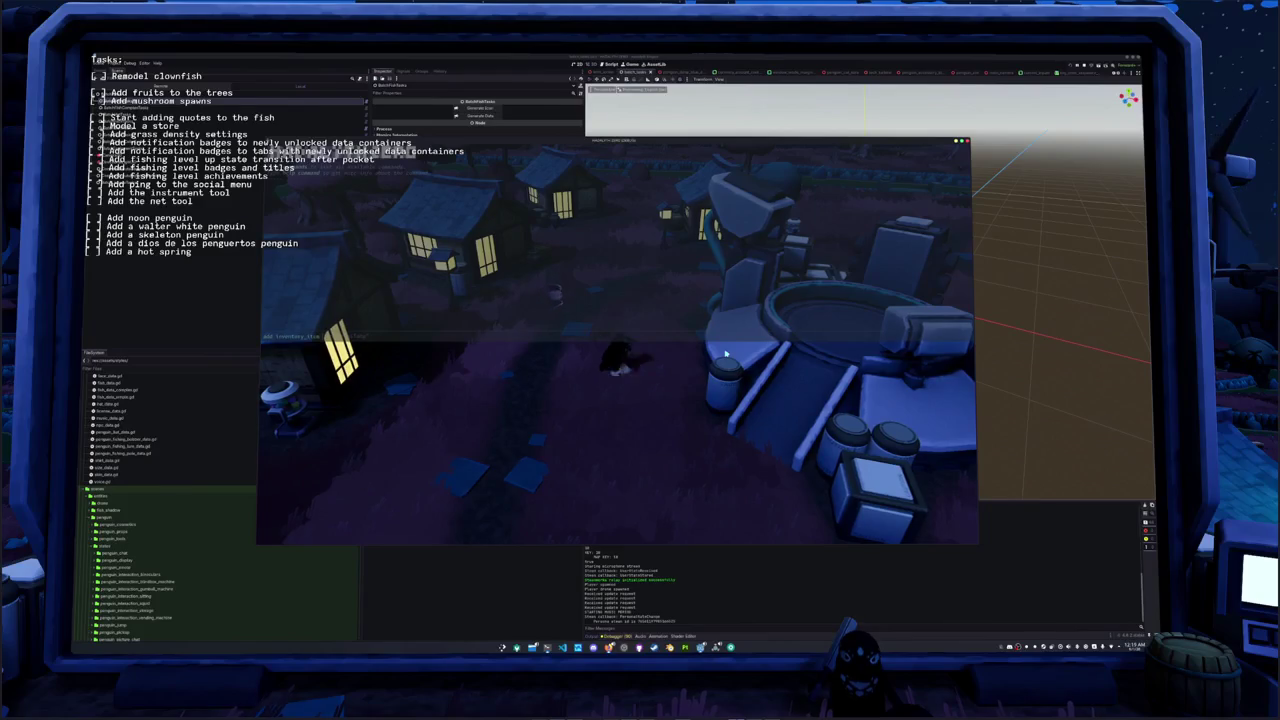
{"action": "key", "text": "d"}
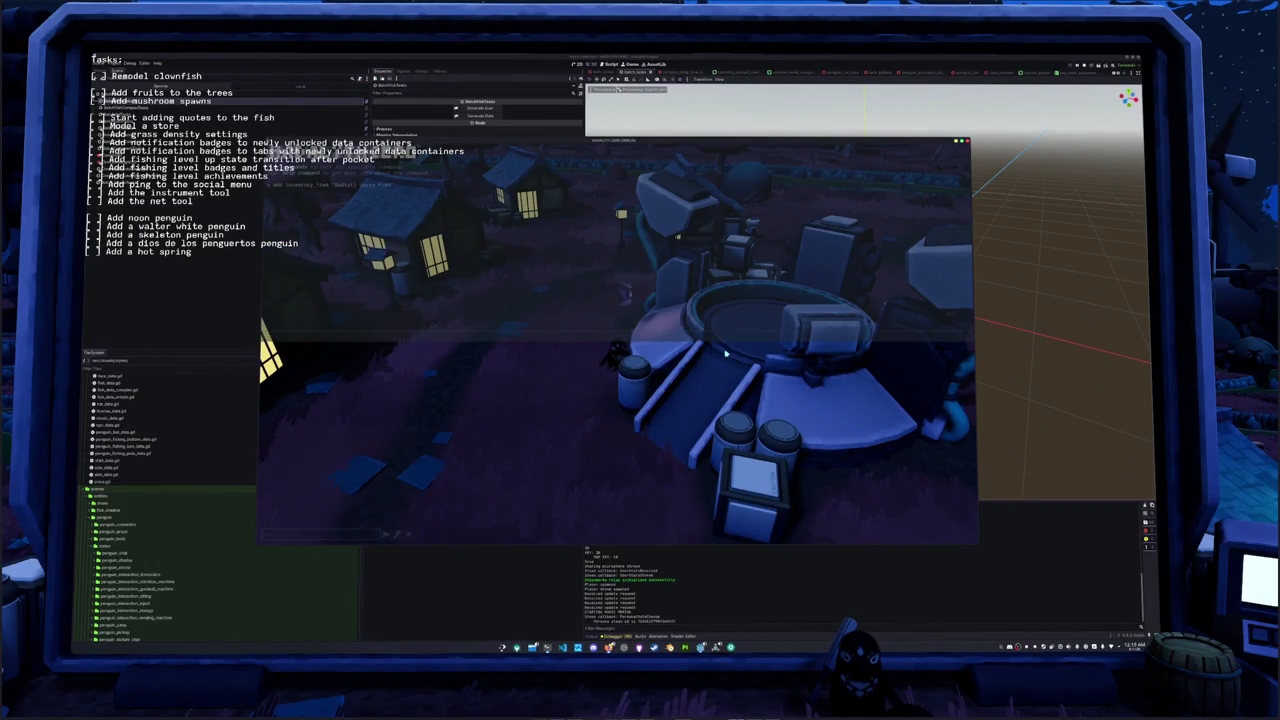
{"action": "key", "text": "Return"}
{"action": "key", "text": "Escape"}
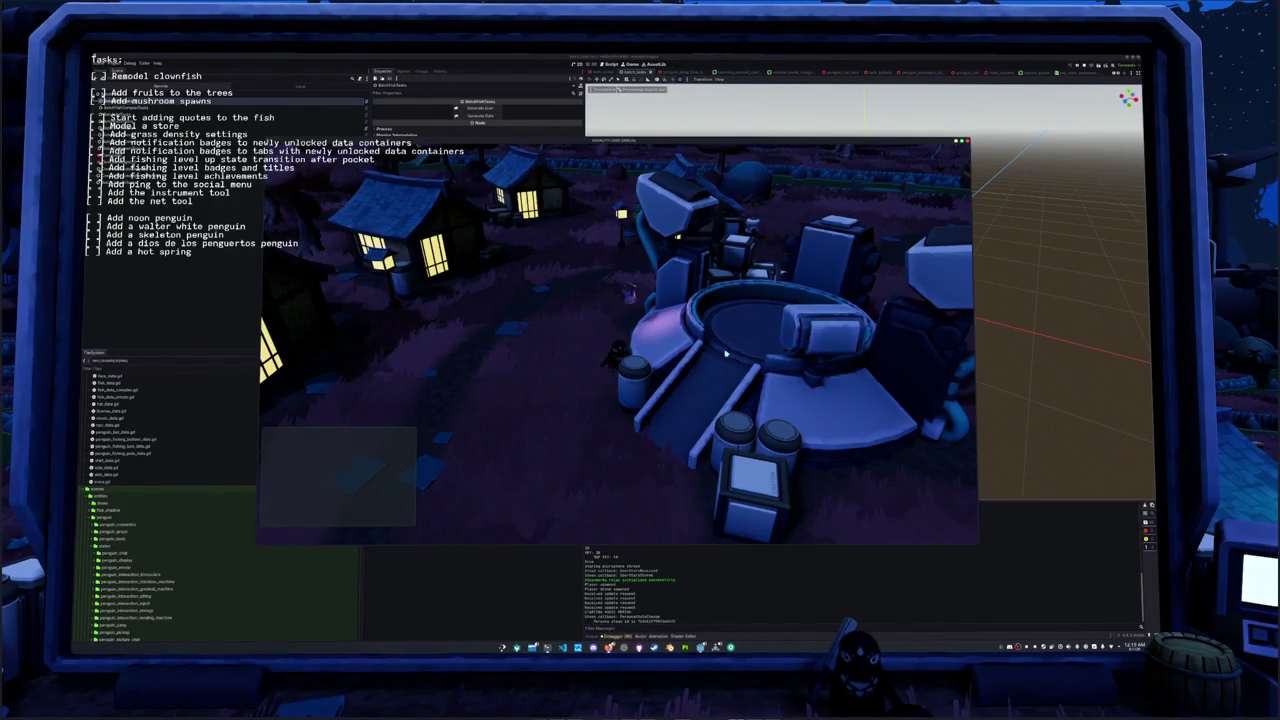
{"action": "key", "text": "i"}
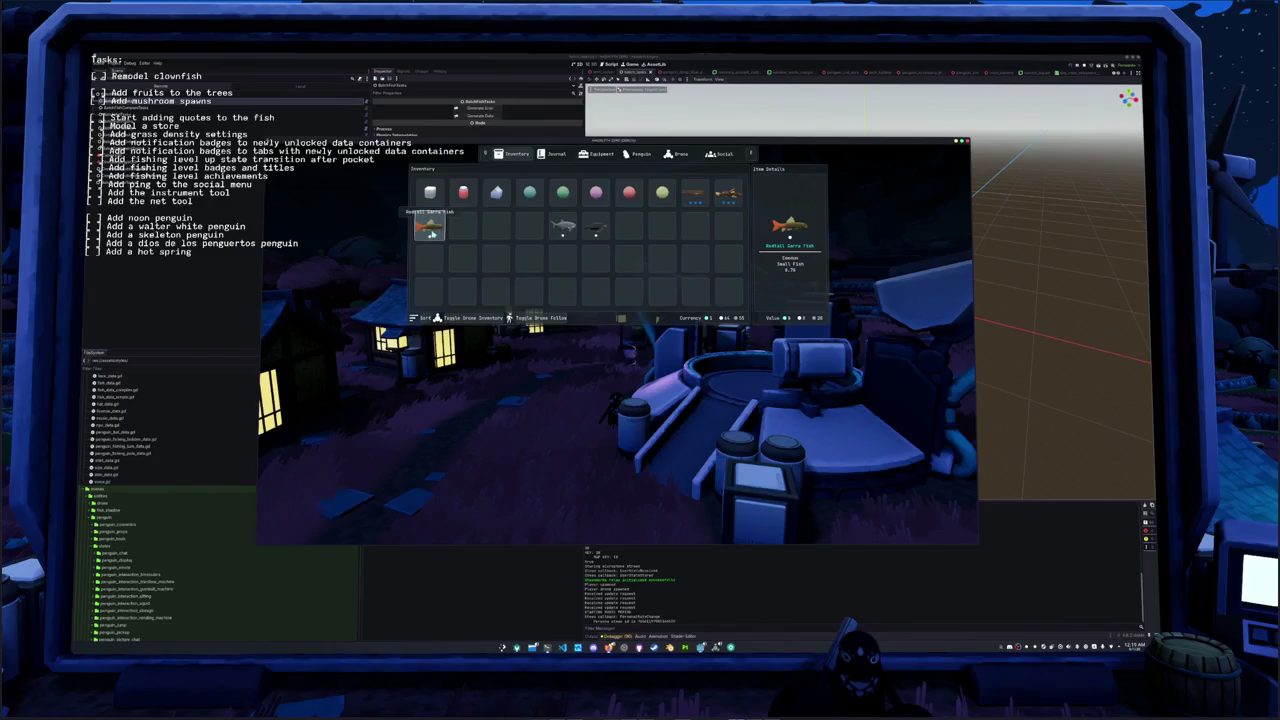
Step: Equip the textured catfish from the inventory so the penguin holds it, then walk into the village
{"action": "key", "text": "i"}
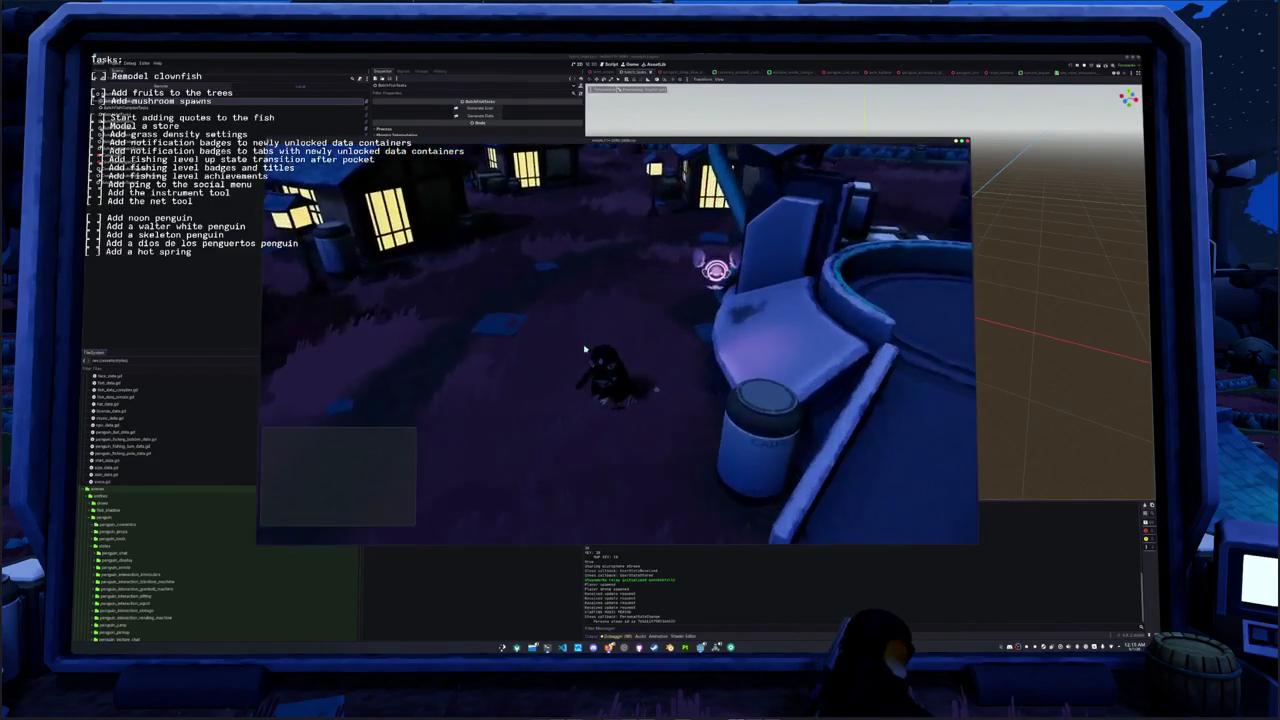
{"action": "key", "text": "i"}
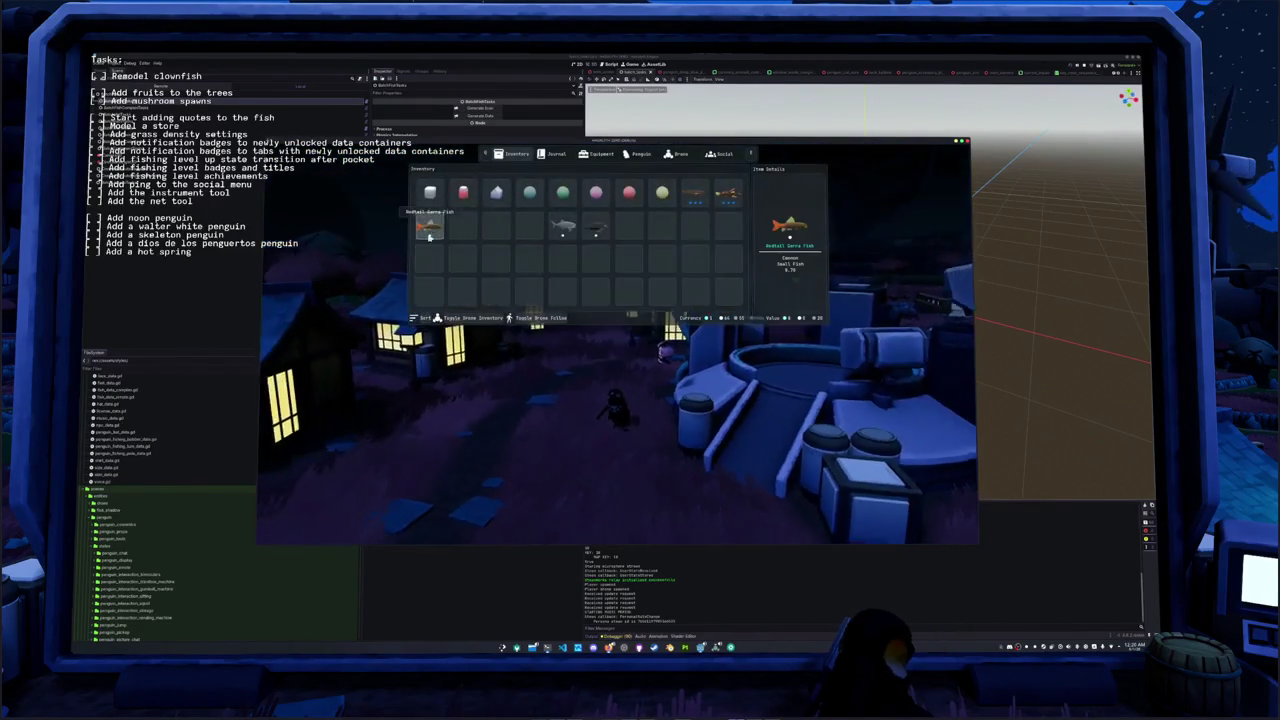
{"action": "left_click", "coordinate": [427, 230]}
{"action": "key", "text": "i"}
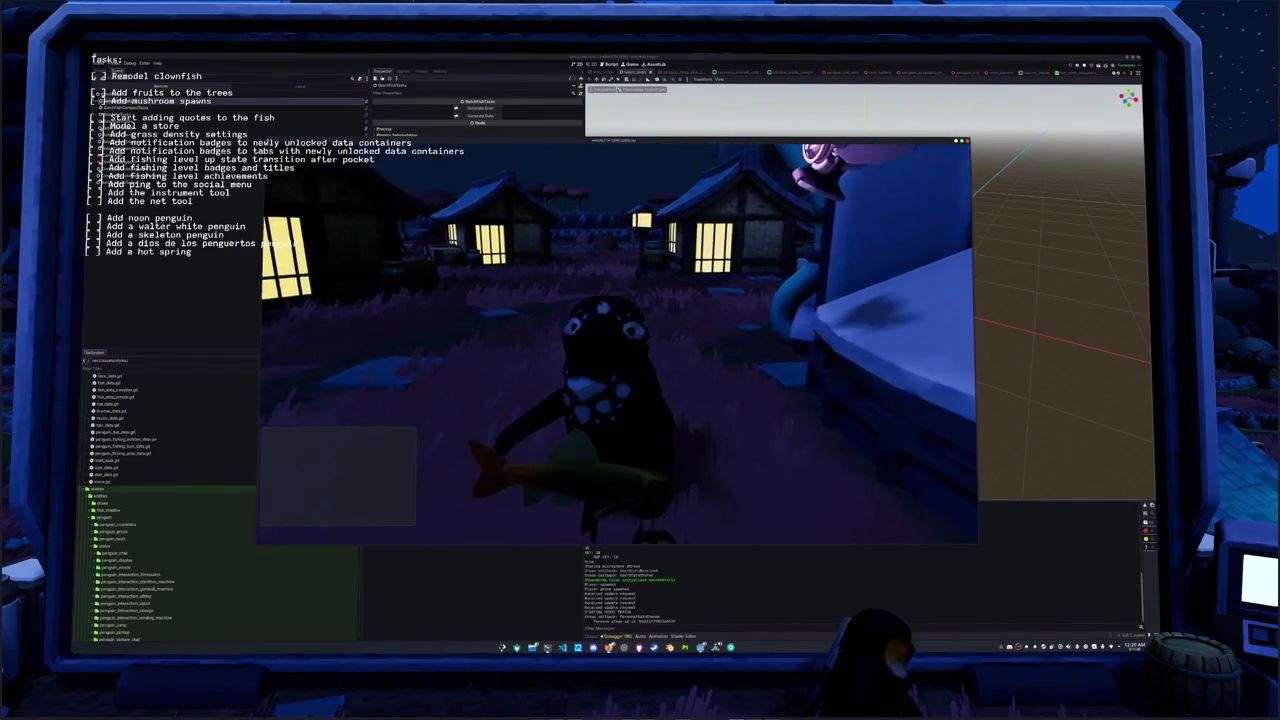
{"action": "key", "text": "w"}
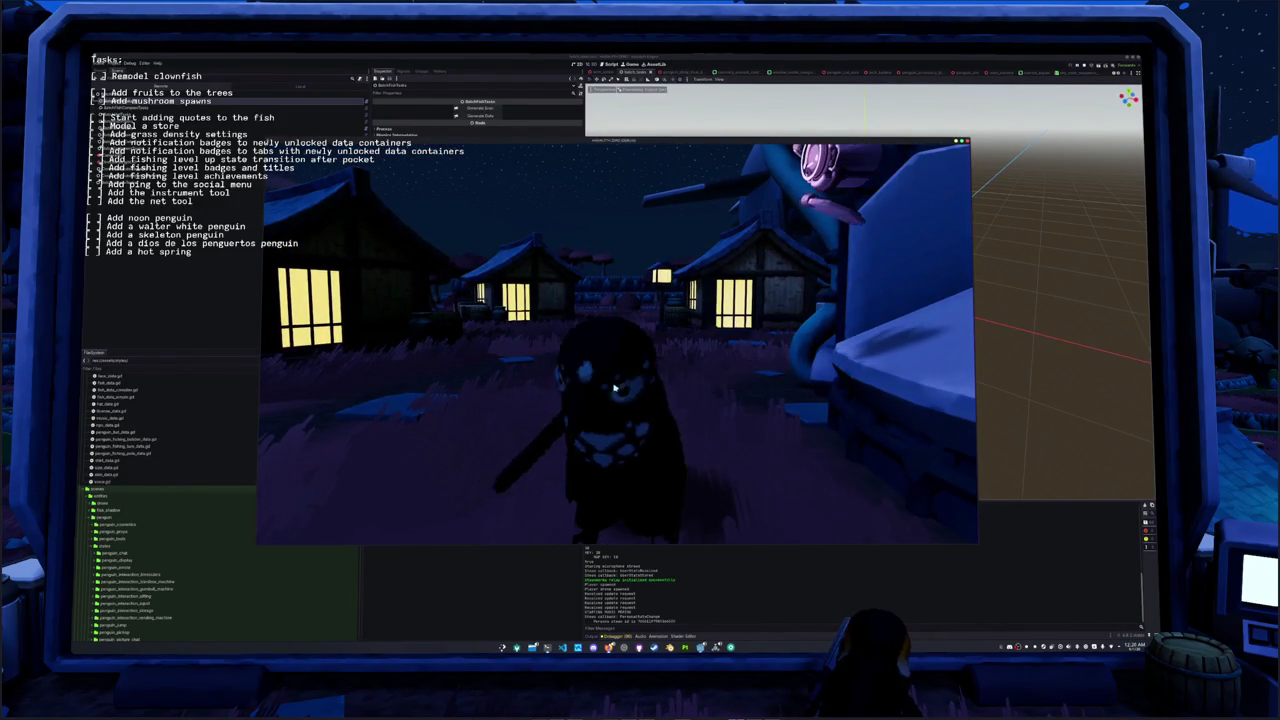
{"action": "key", "text": "w"}
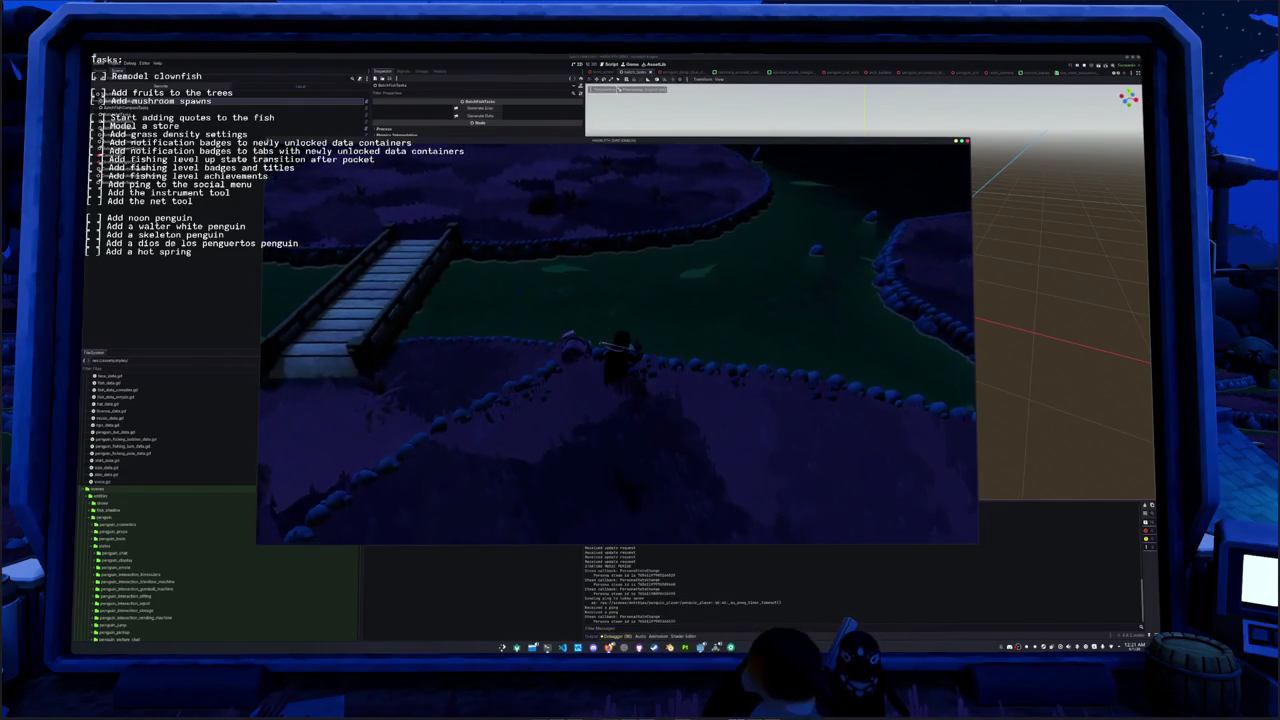
Step: Face the pond, cast, and match the arrow prompts to land a Saltwater Crocodile, then dismiss it
{"action": "key", "text": "i"}
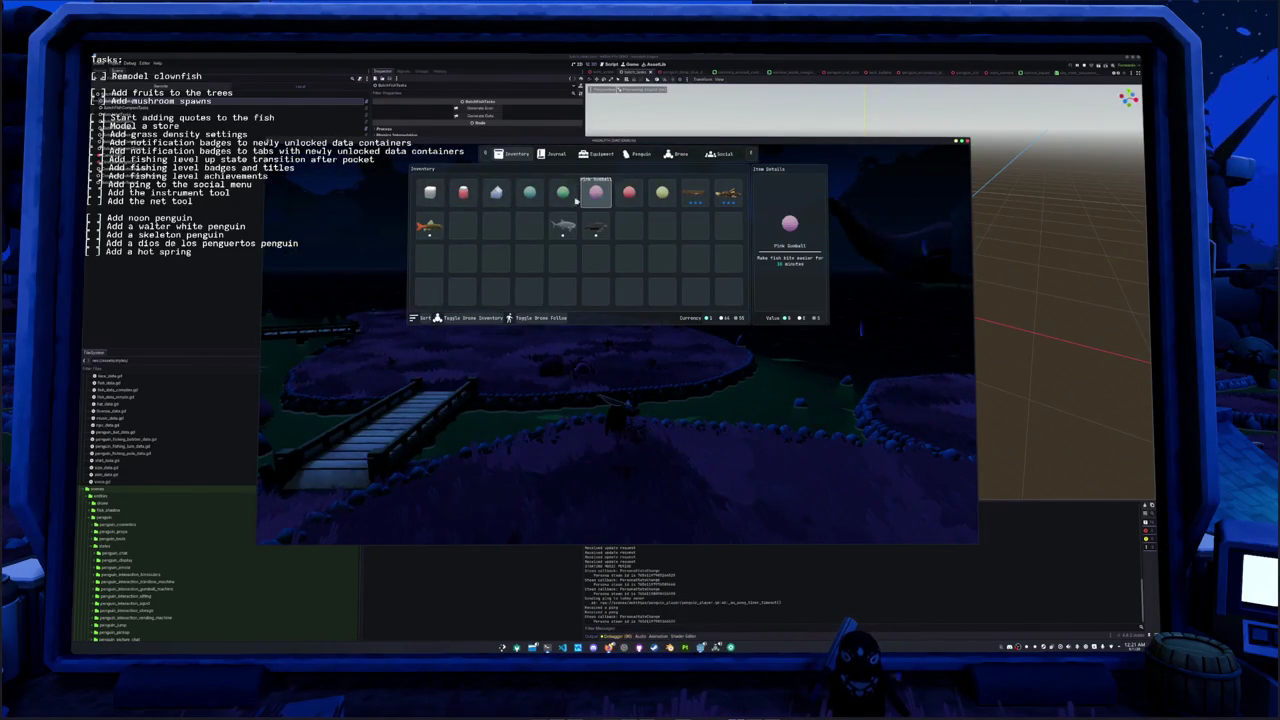
{"action": "key", "text": "i"}
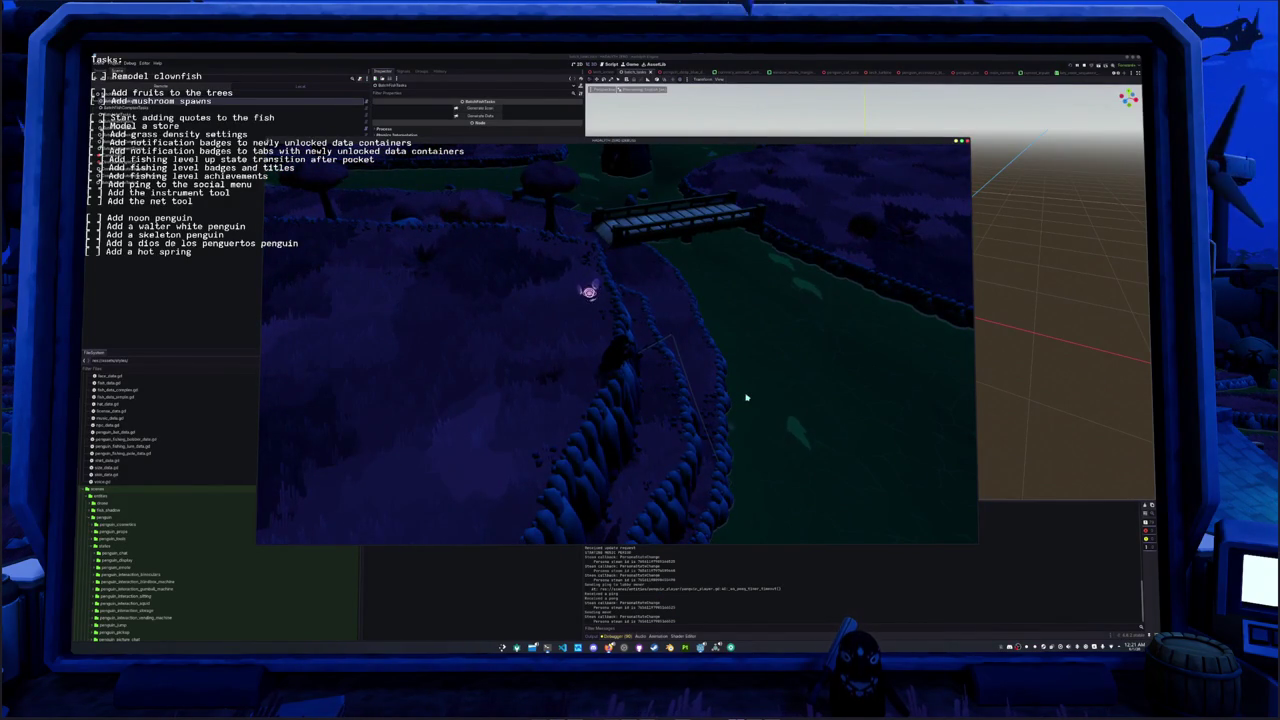
{"action": "key", "text": "Return"}
{"action": "key", "text": "Return"}
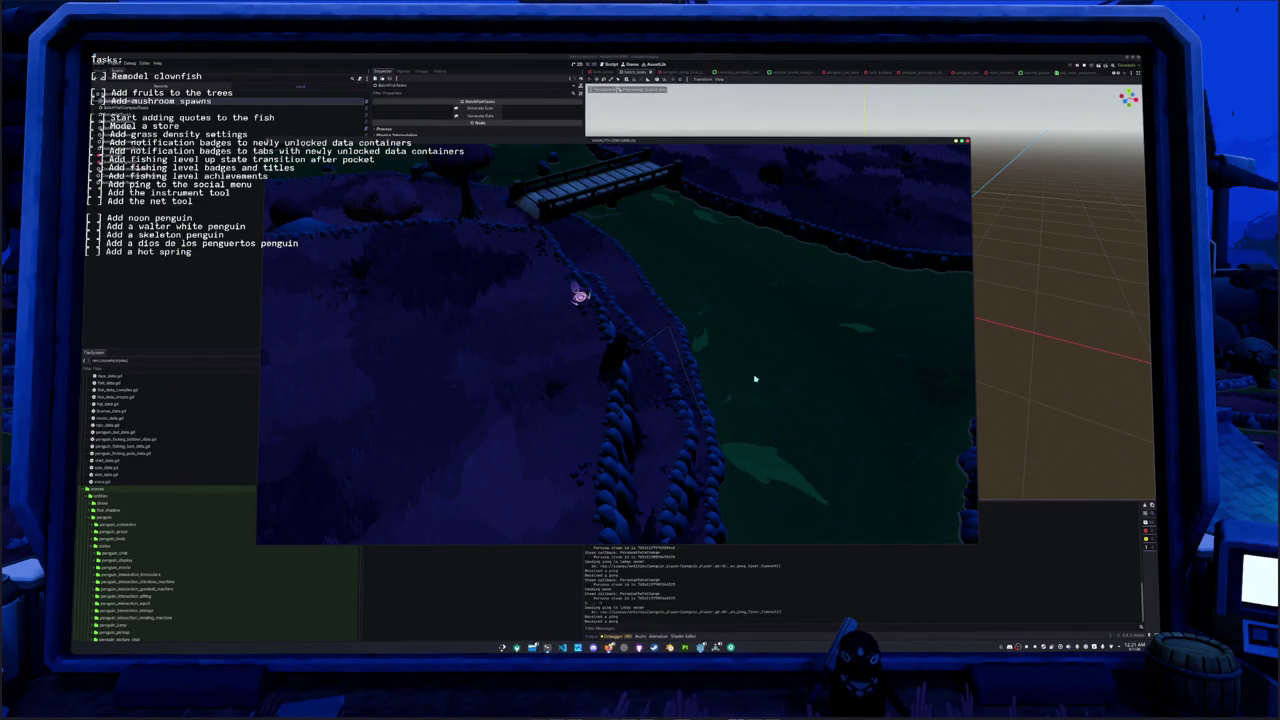
{"action": "right_click_drag", "start_coordinate": [755, 378], "coordinate": [716, 382]}
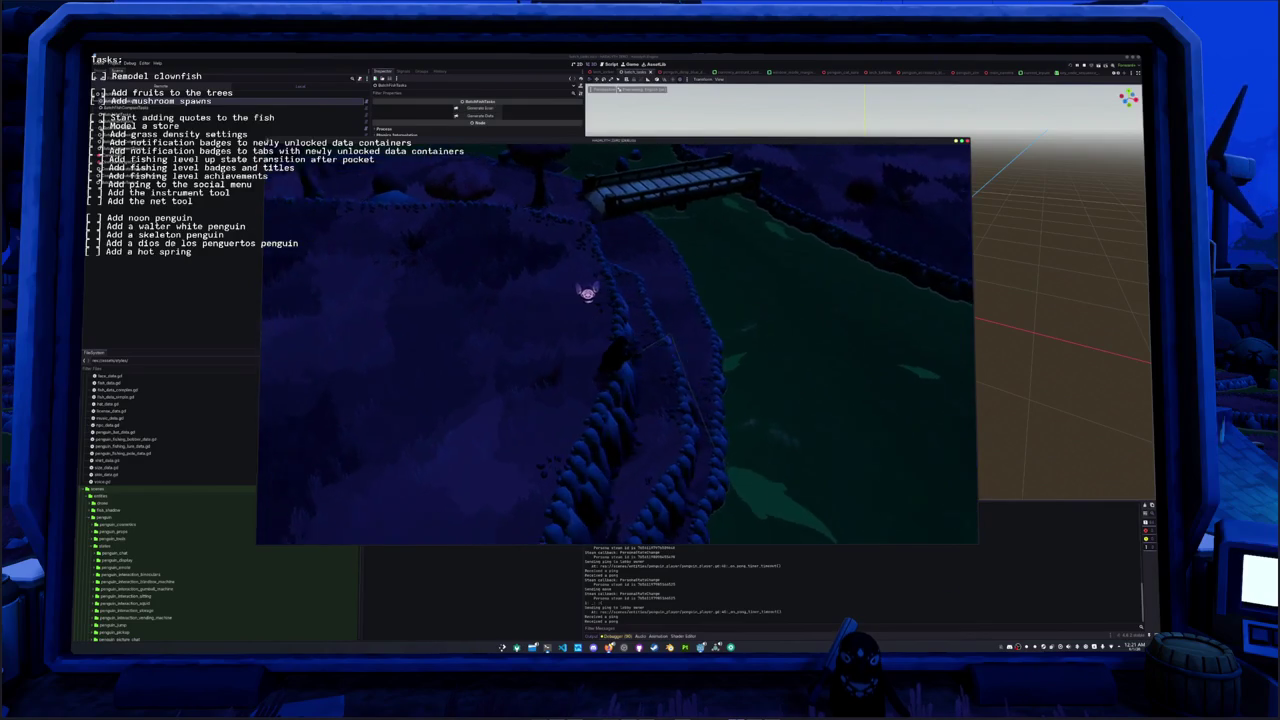
{"action": "left_click", "coordinate": [722, 384]}
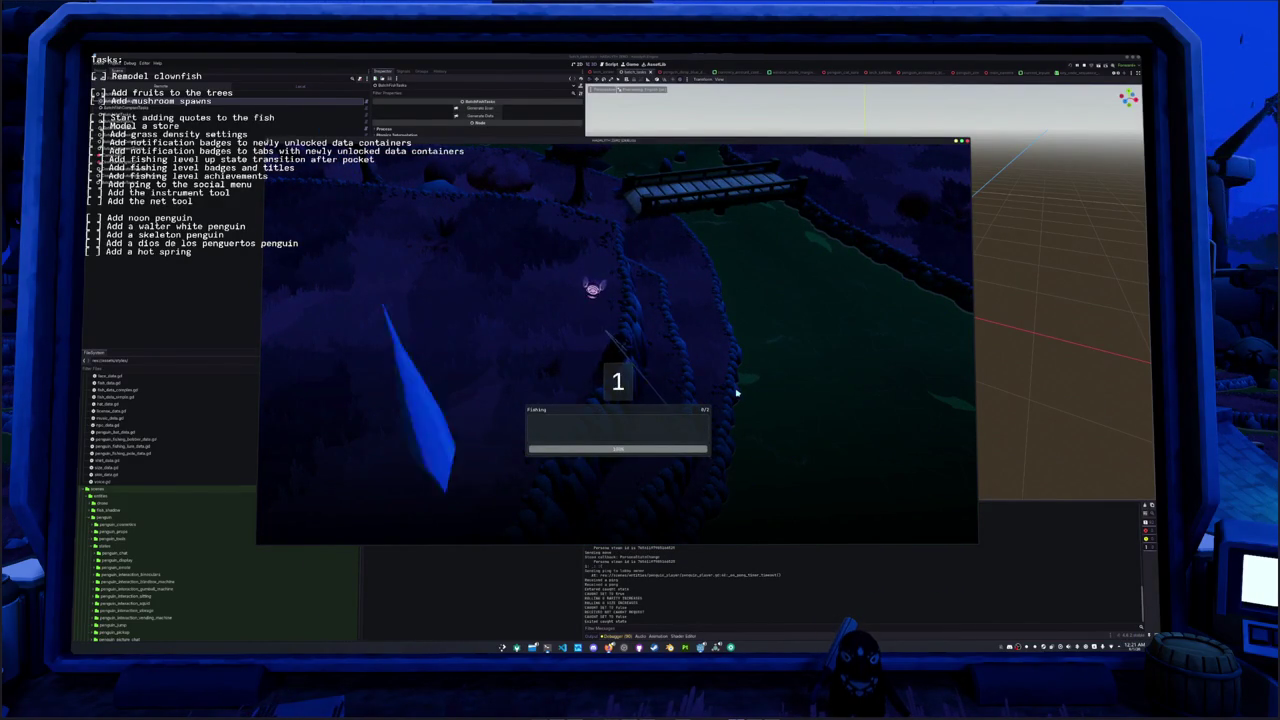
{"action": "key", "text": "Up"}
{"action": "key", "text": "Up"}
{"action": "key", "text": "Left"}
{"action": "key", "text": "Right"}
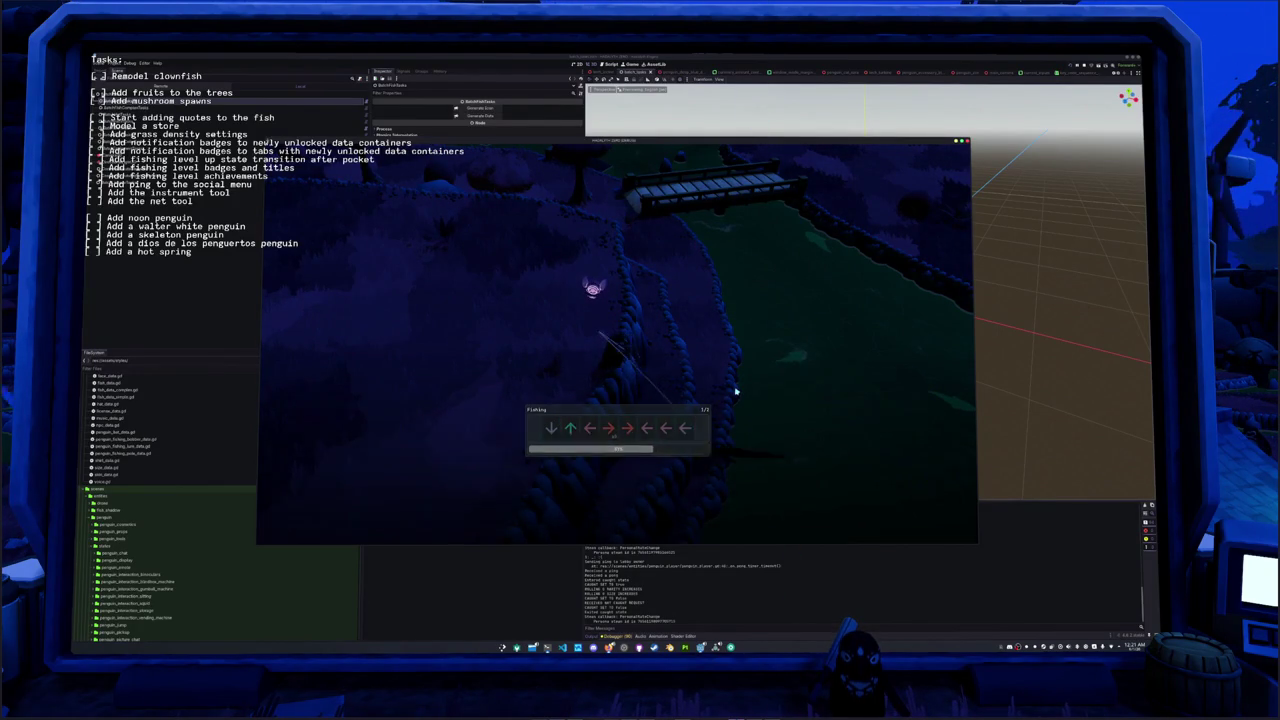
{"action": "key", "text": "Left"}
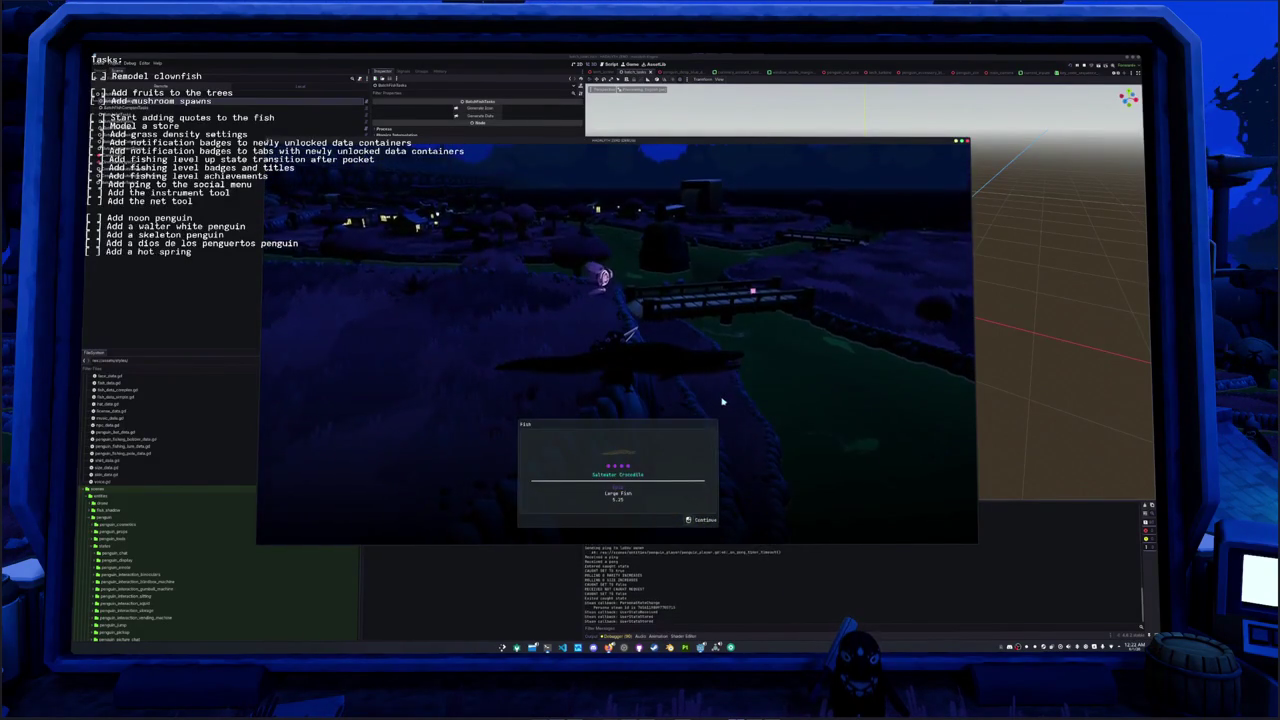
{"action": "key", "text": "e"}
Step: Walk down to the bank and clear another arrow sequence to catch a small fish
{"action": "key", "text": "s"}
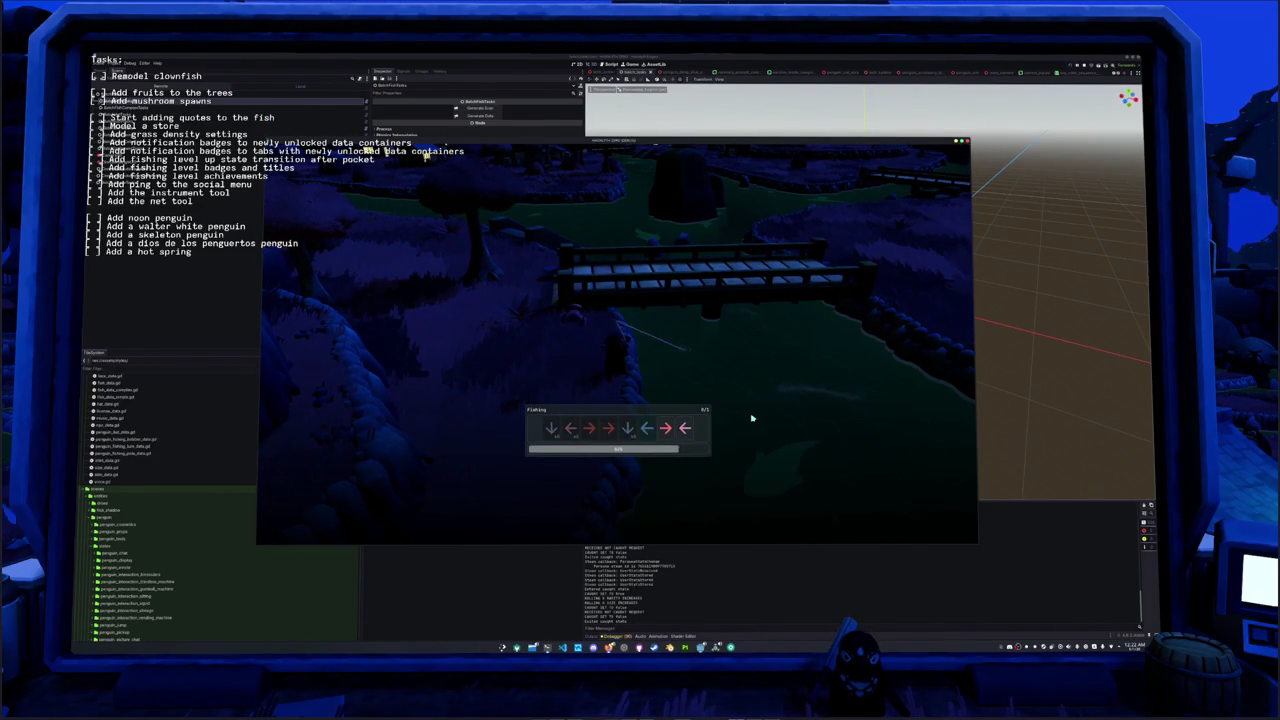
{"action": "key", "text": "Right"}
{"action": "key", "text": "Left"}
{"action": "key", "text": "Up"}
{"action": "key", "text": "Right"}
{"action": "key", "text": "Up"}
{"action": "key", "text": "Right"}
{"action": "key", "text": "Right"}
{"action": "key", "text": "Right"}
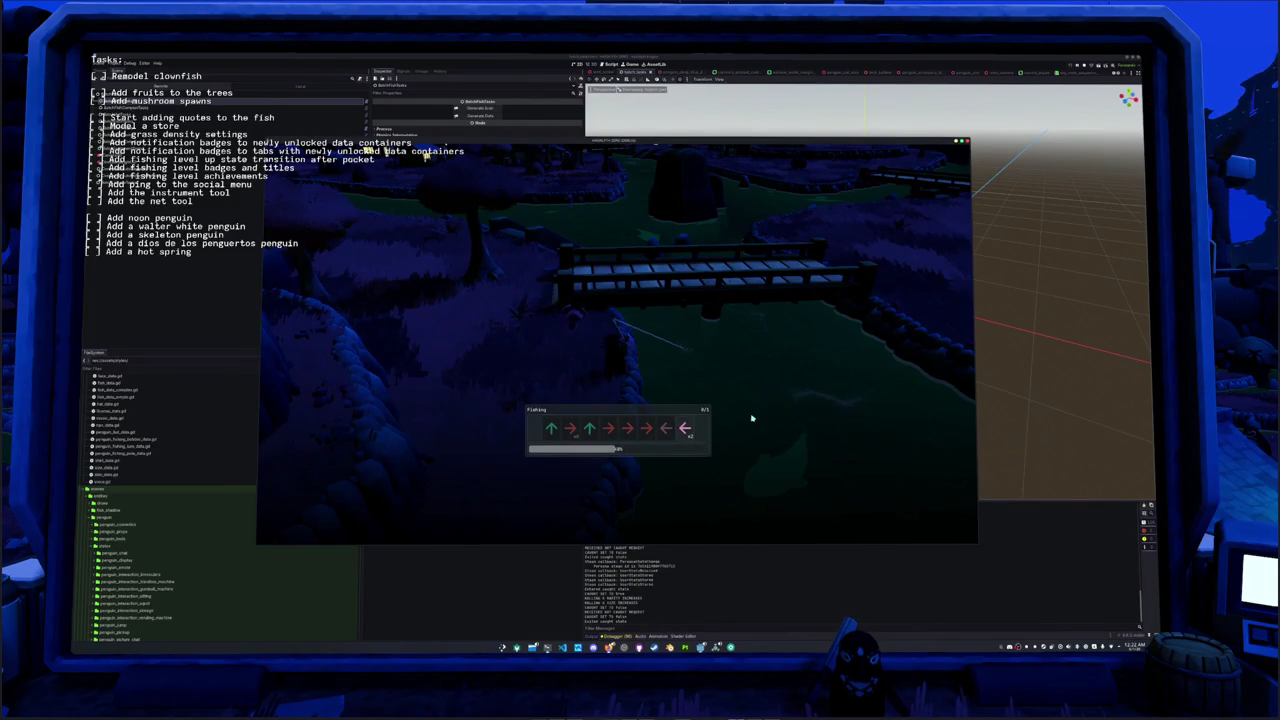
{"action": "key", "text": "Left"}
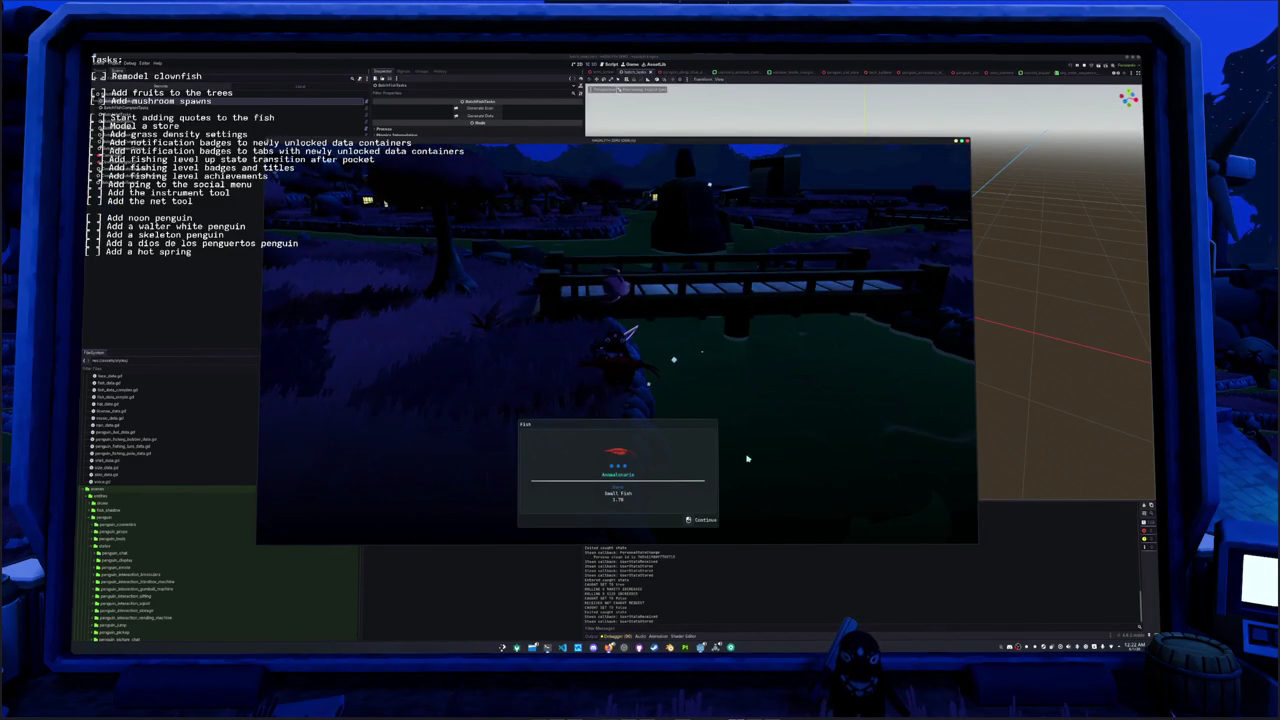
{"action": "key", "text": "space"}
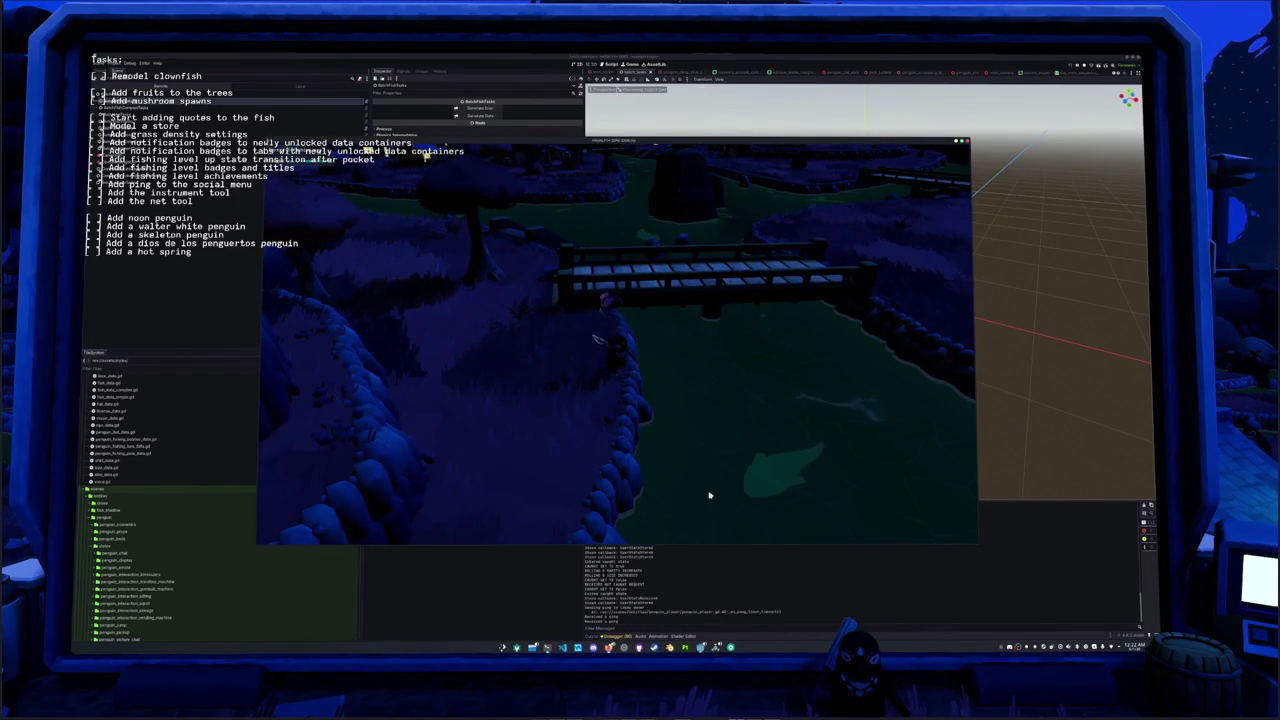
Step: Cast the line once more onto the water, then quit to desktop from the Escape menu
{"action": "left_click", "coordinate": [730, 465]}
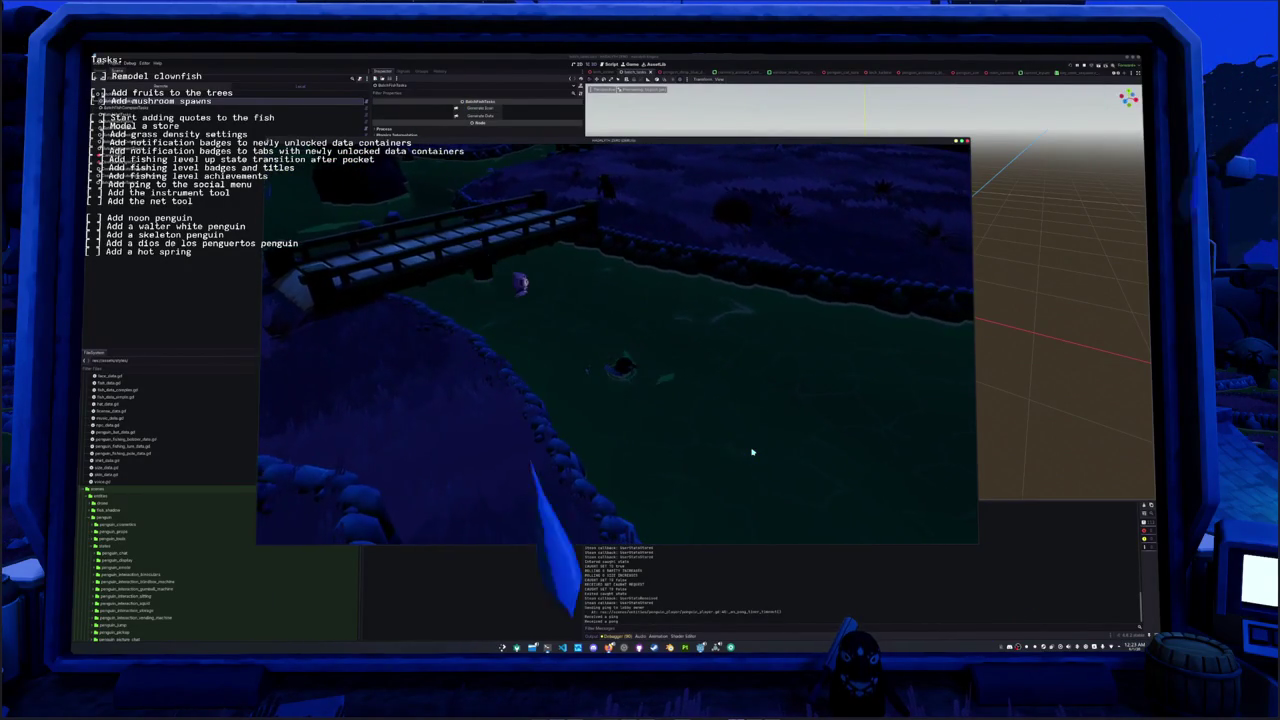
{"action": "key", "text": "Escape"}
{"action": "left_click", "coordinate": [618, 355]}
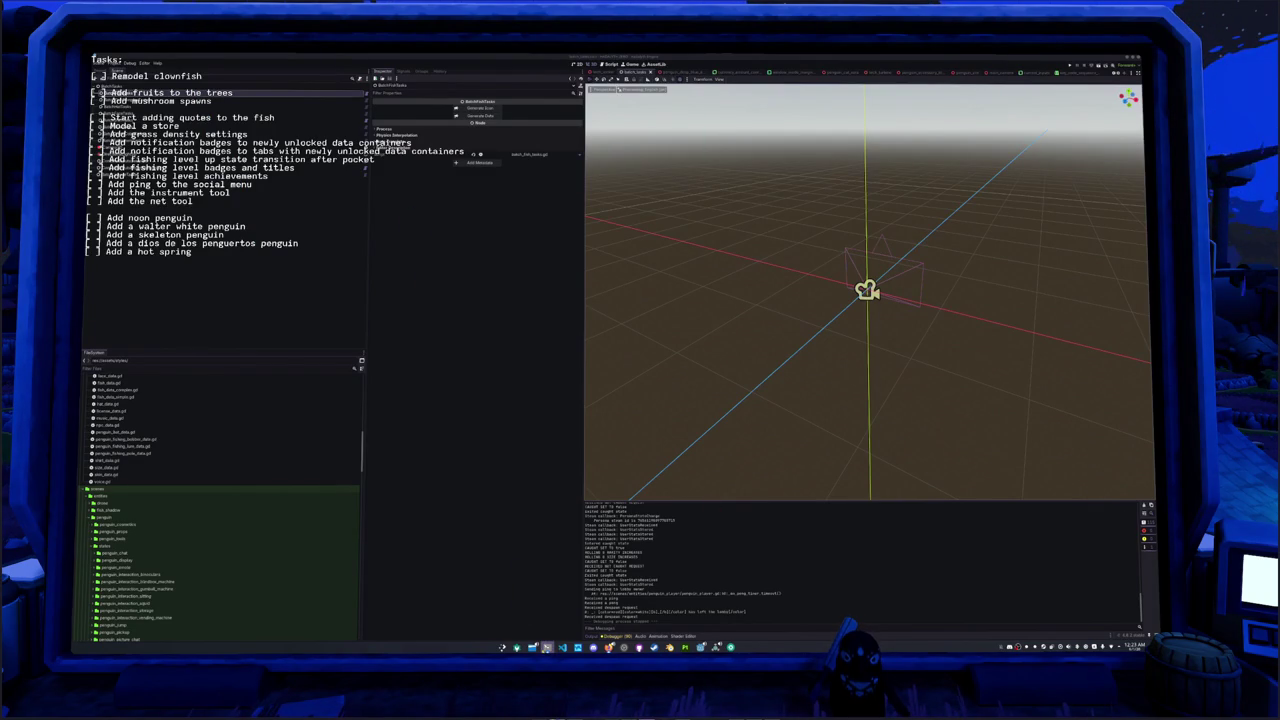
Step: Quit htop in the terminal, run git status, and stage all changes with git add
{"action": "key", "text": "ctrl+shift+Escape"}
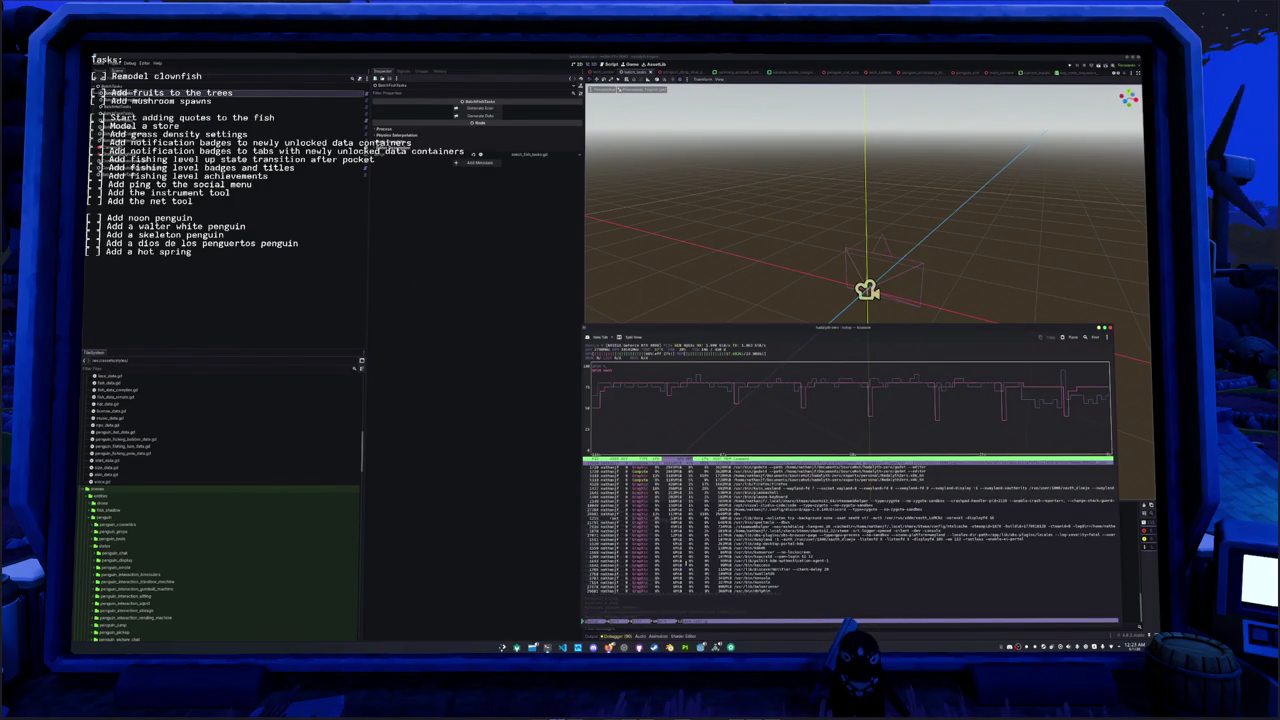
{"action": "key", "text": "q"}
{"action": "type", "text": "git sta"}
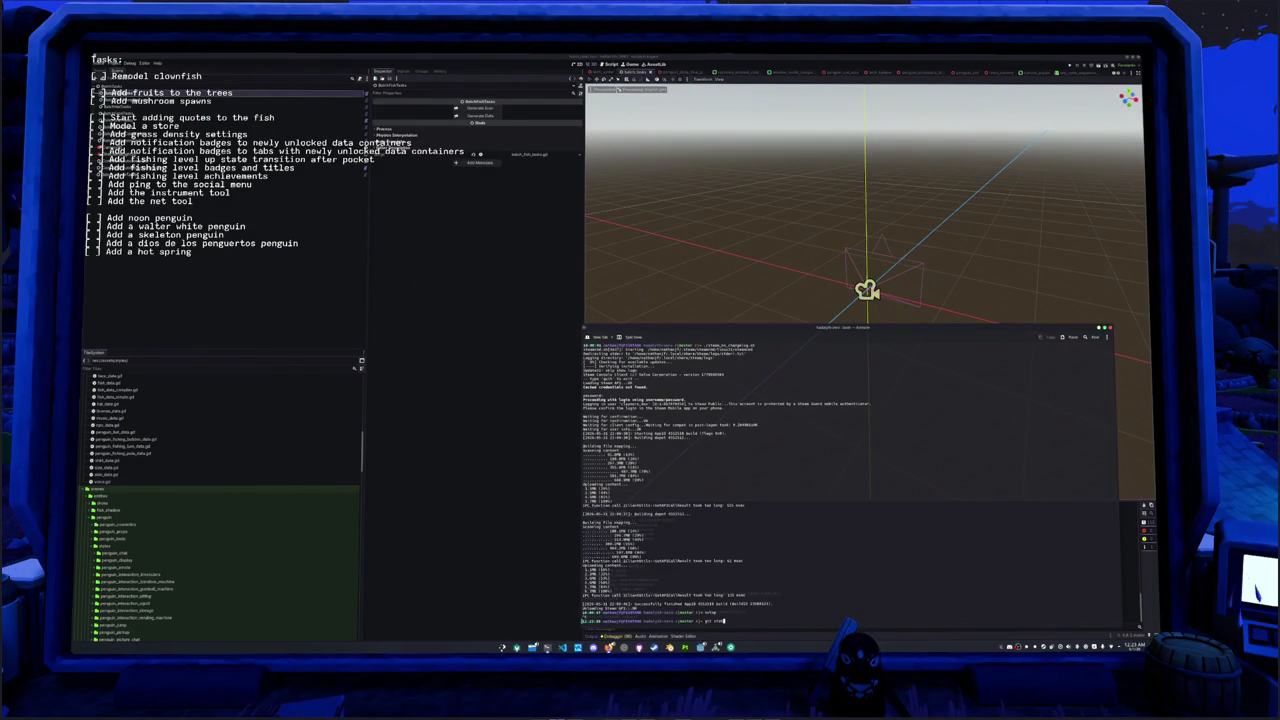
{"action": "type", "text": "tus"}
{"action": "key", "text": "Return"}
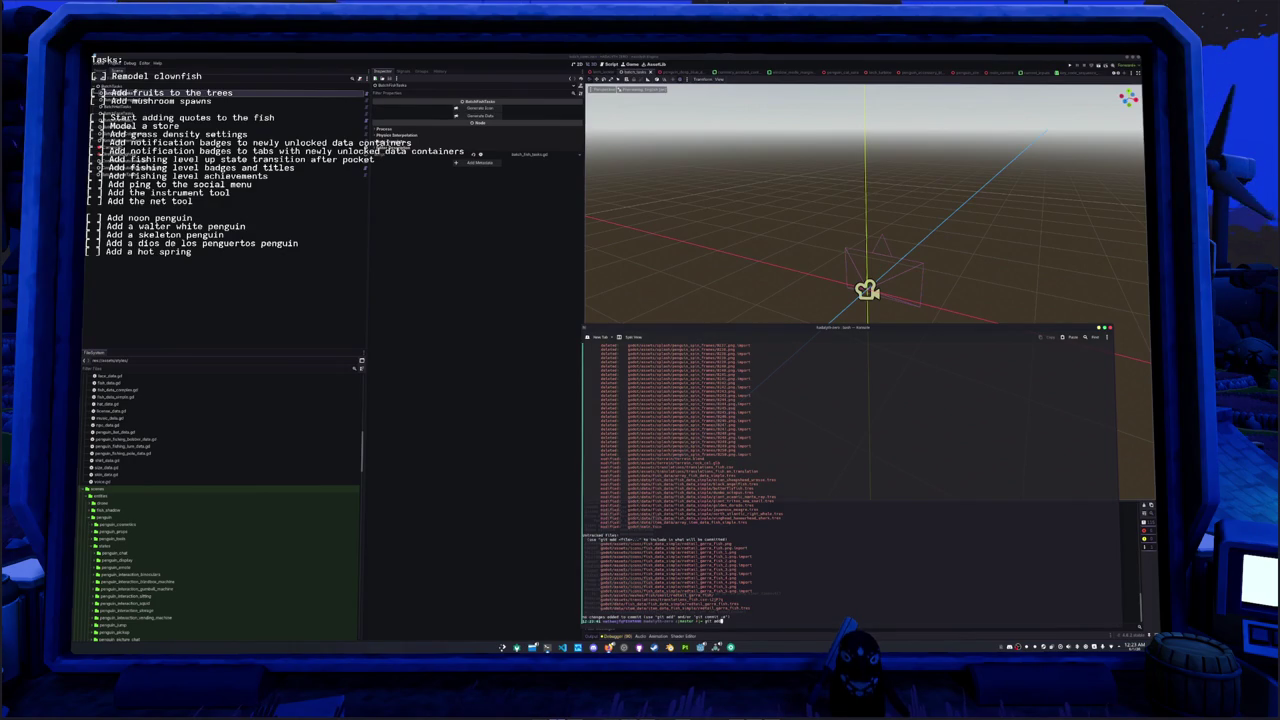
{"action": "type", "text": " ."}
{"action": "key", "text": "Return"}
Step: Commit the removed unused assets and new garra fish with git commit -m, then review the git log
{"action": "type", "text": "git commit -m \"Removed no longer used asse"}
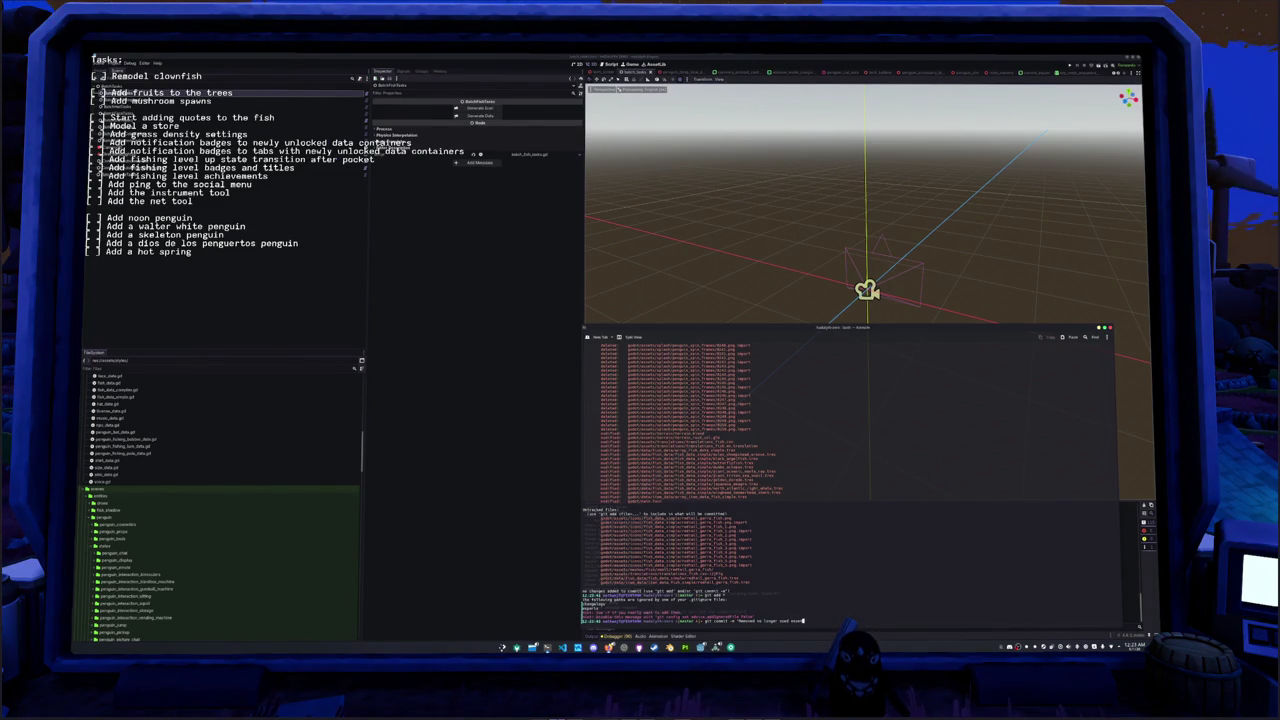
{"action": "type", "text": "ts."}
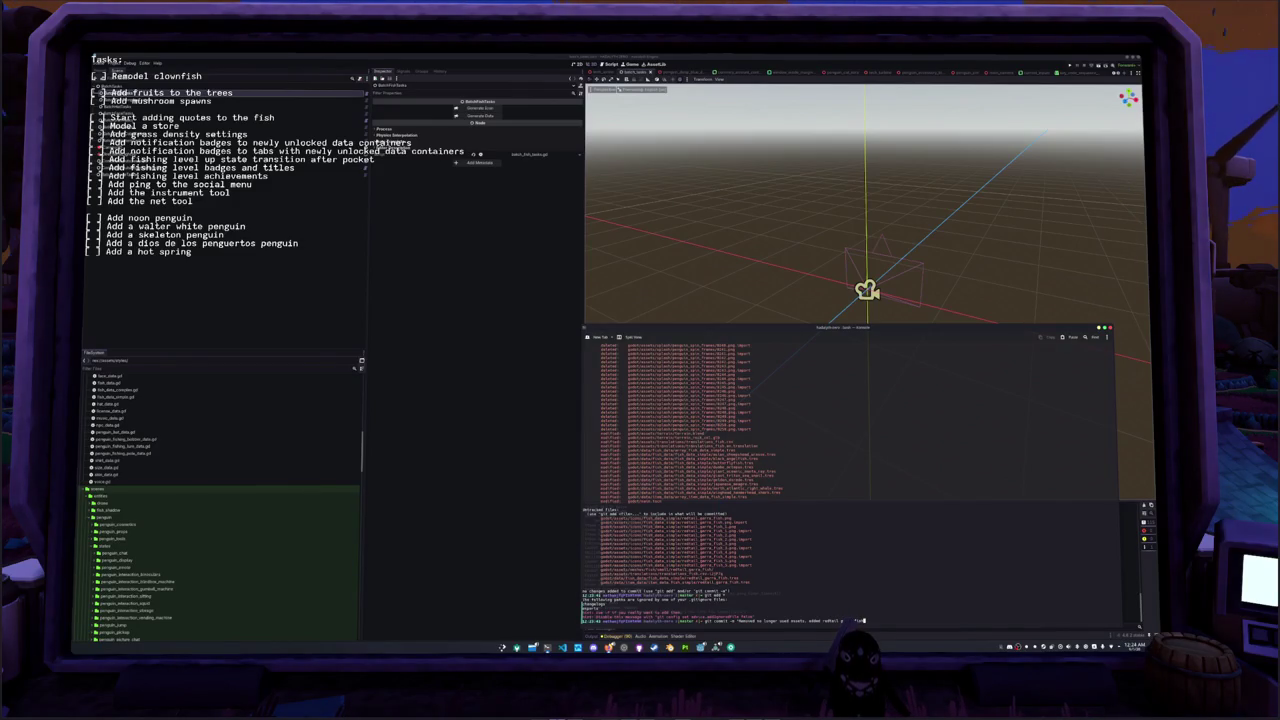
{"action": "key", "text": "Return"}
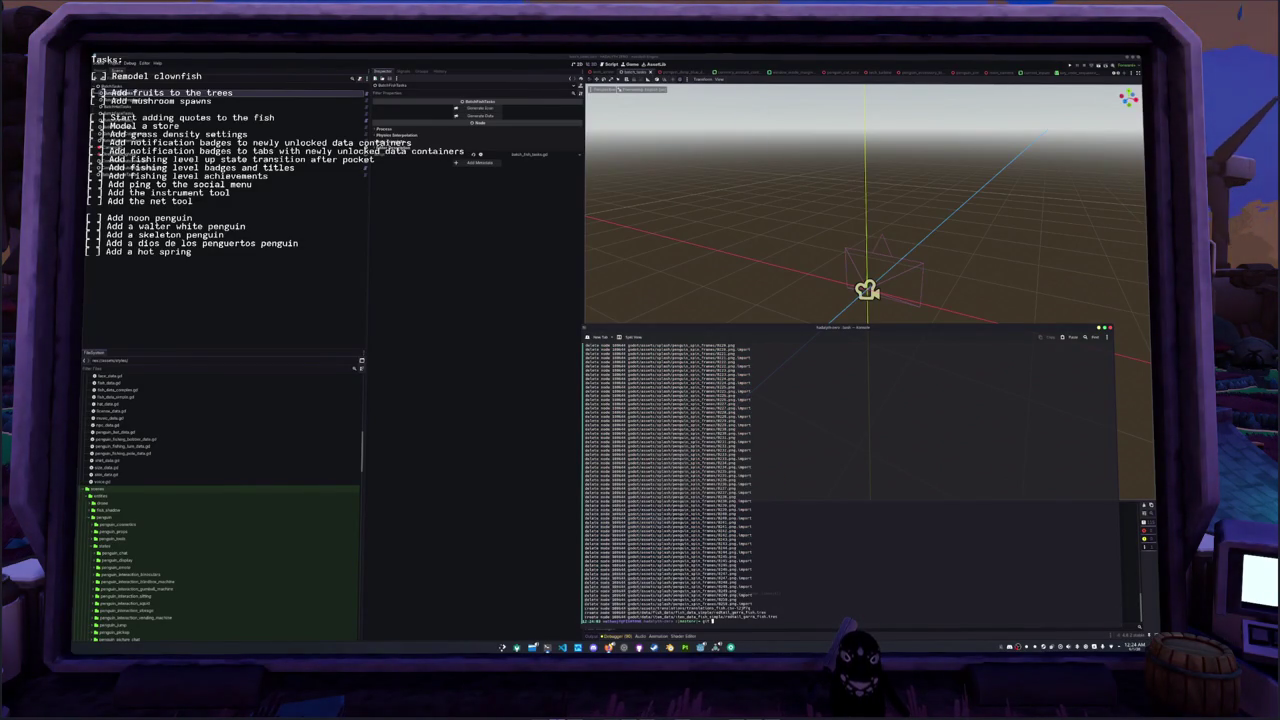
{"action": "type", "text": "git log --stat"}
{"action": "key", "text": "Return"}
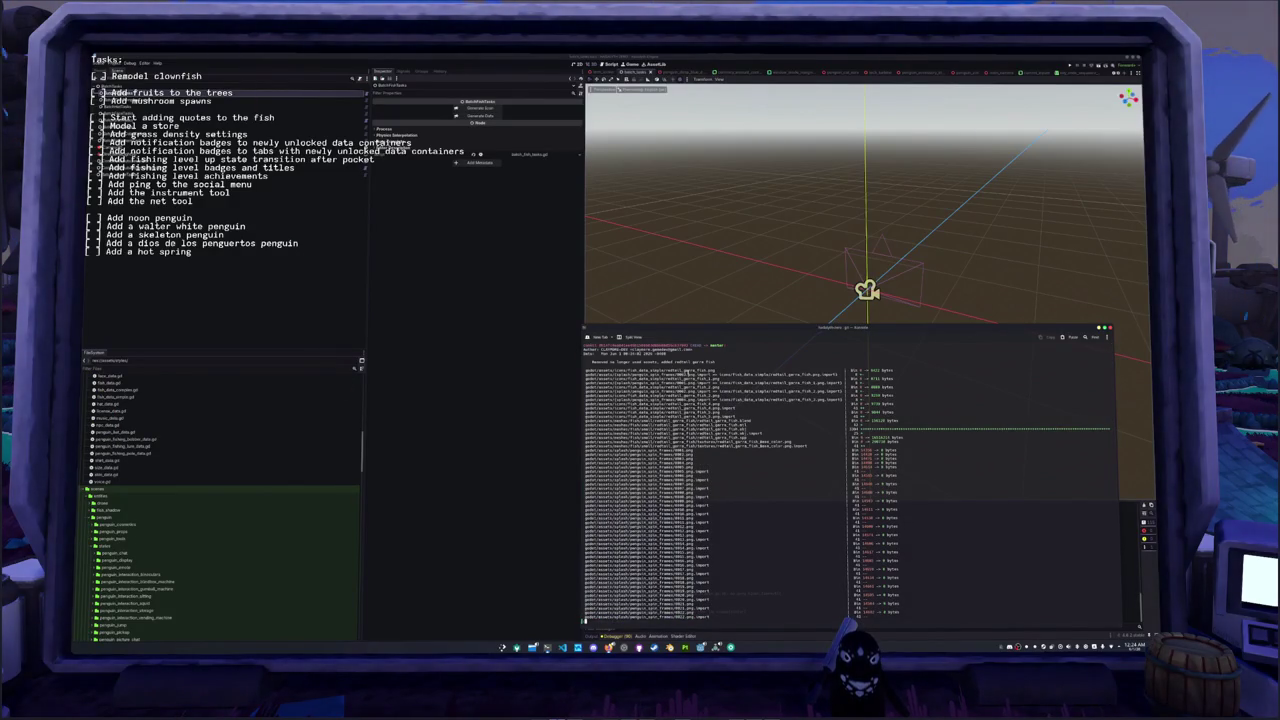
{"action": "scroll", "coordinate": [733, 521], "scroll_direction": "down", "scroll_amount": 10}
{"action": "scroll", "coordinate": [733, 521], "scroll_direction": "down", "scroll_amount": 2}
{"action": "scroll", "coordinate": [732, 522], "scroll_direction": "down", "scroll_amount": 3}
{"action": "scroll", "coordinate": [731, 523], "scroll_direction": "down", "scroll_amount": 2}
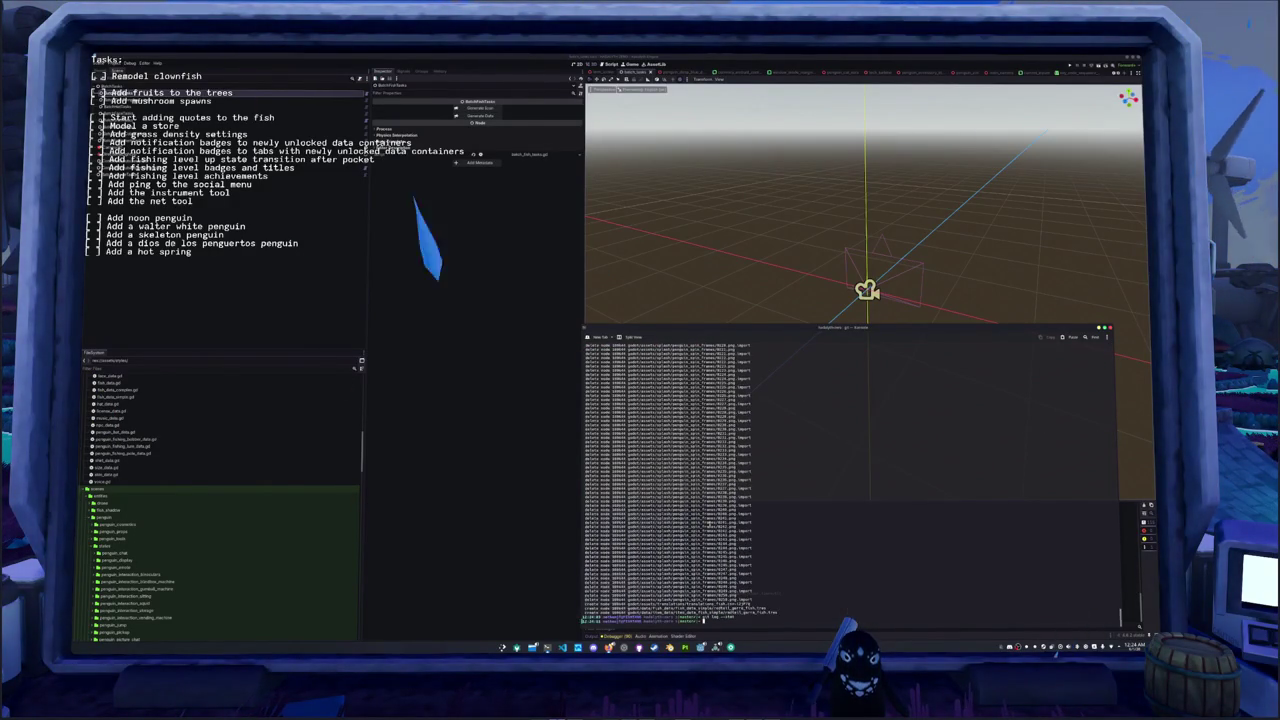
Step: Close the terminal, save the Godot scene, and open Project > Export
{"action": "left_click", "coordinate": [543, 437]}
{"action": "key", "text": "ctrl+s"}
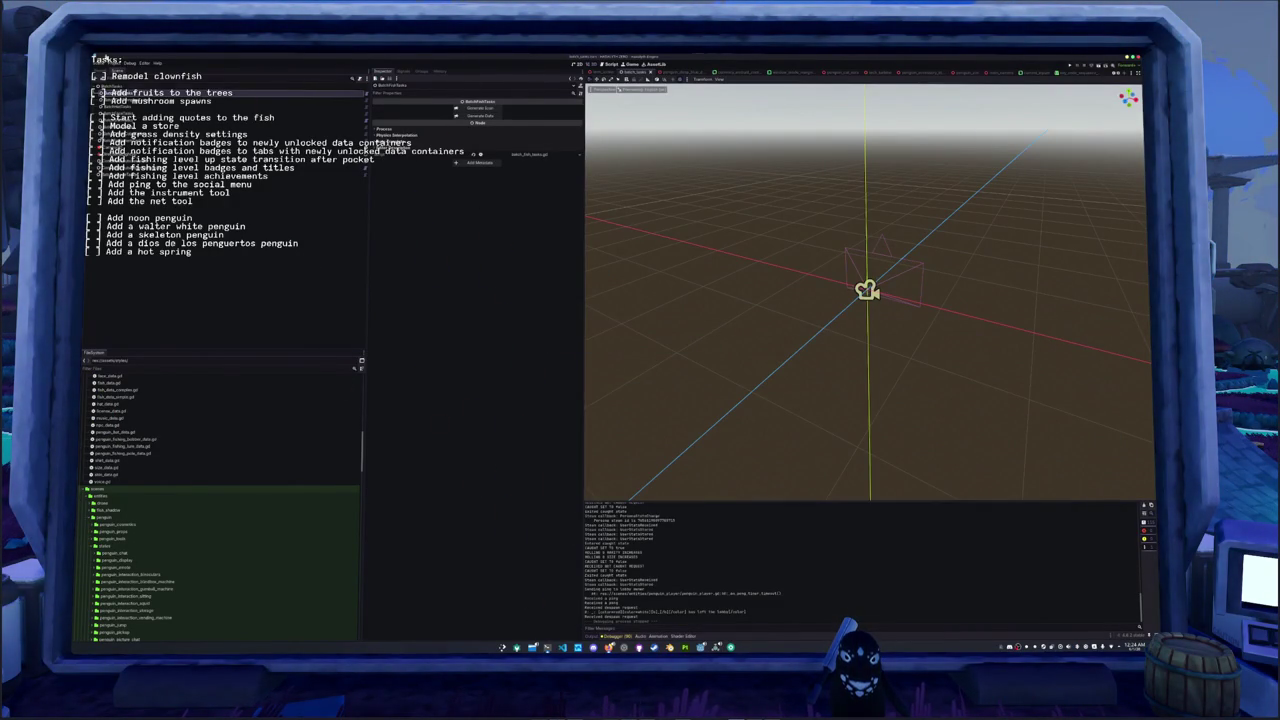
{"action": "left_click", "coordinate": [110, 62]}
{"action": "left_click", "coordinate": [140, 94]}
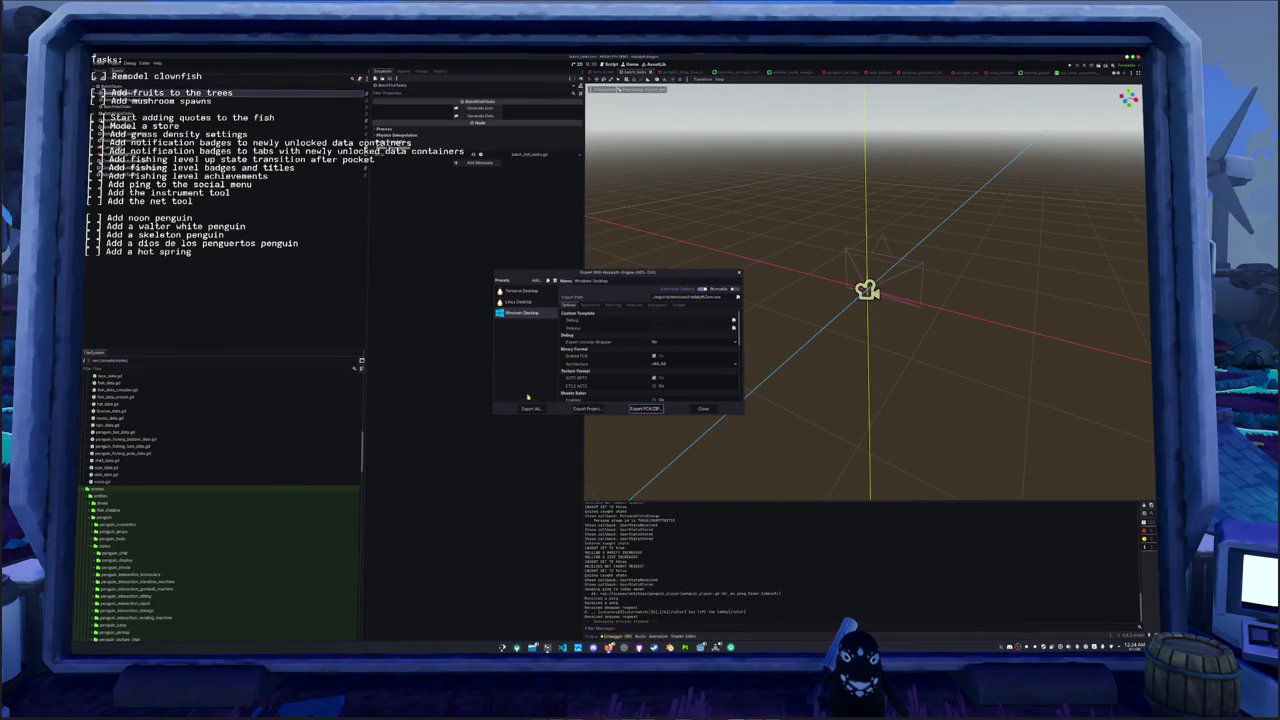